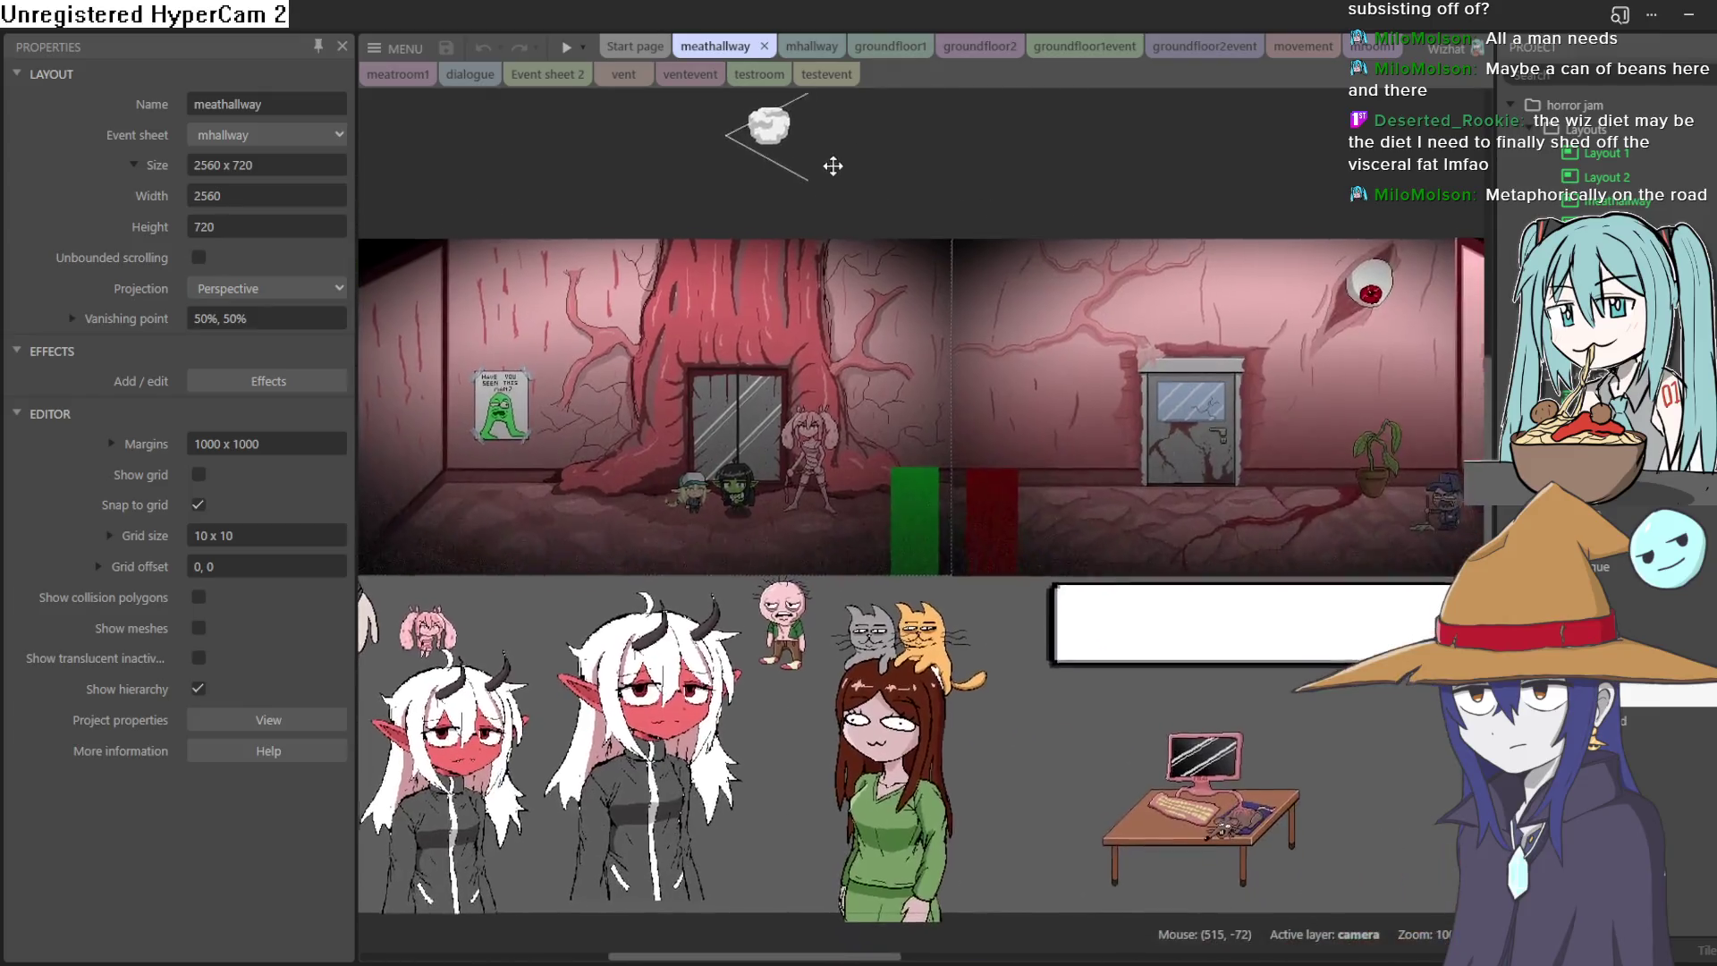
Step: Switch among the groundfloor1, mhallway and groundfloor2 tabs, ending on the groundfloor2 layout
scroll(896, 177, "up", 3)
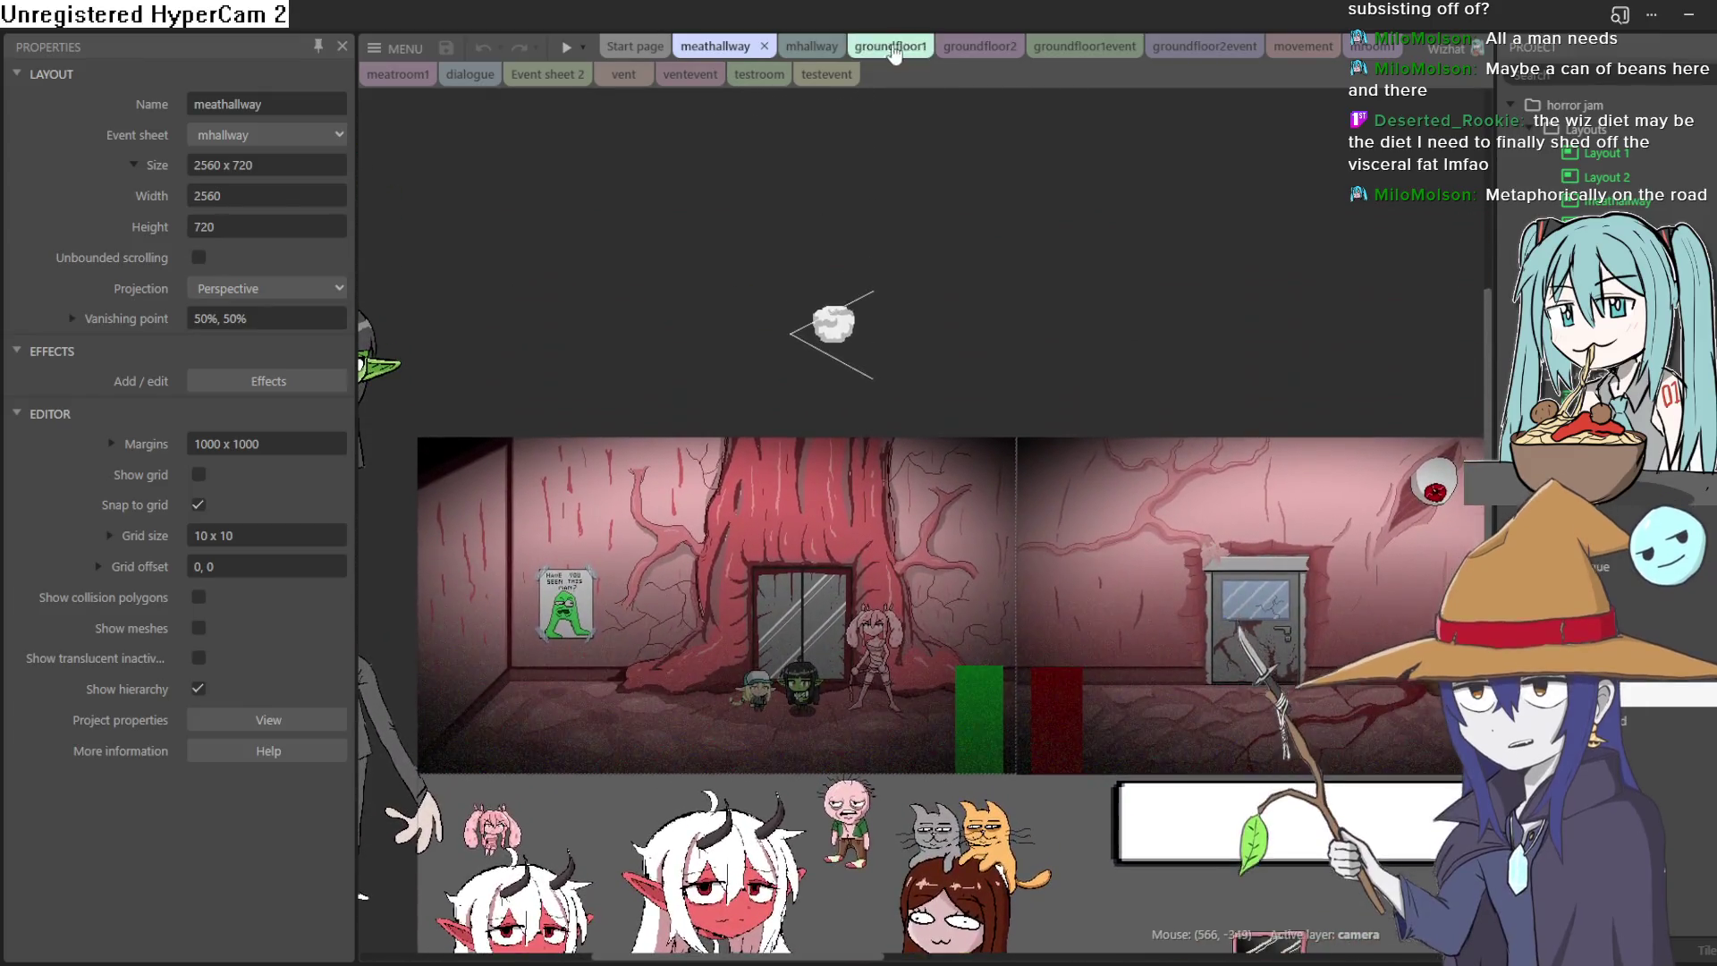
left_click(890, 46)
left_click(819, 56)
left_click(860, 49)
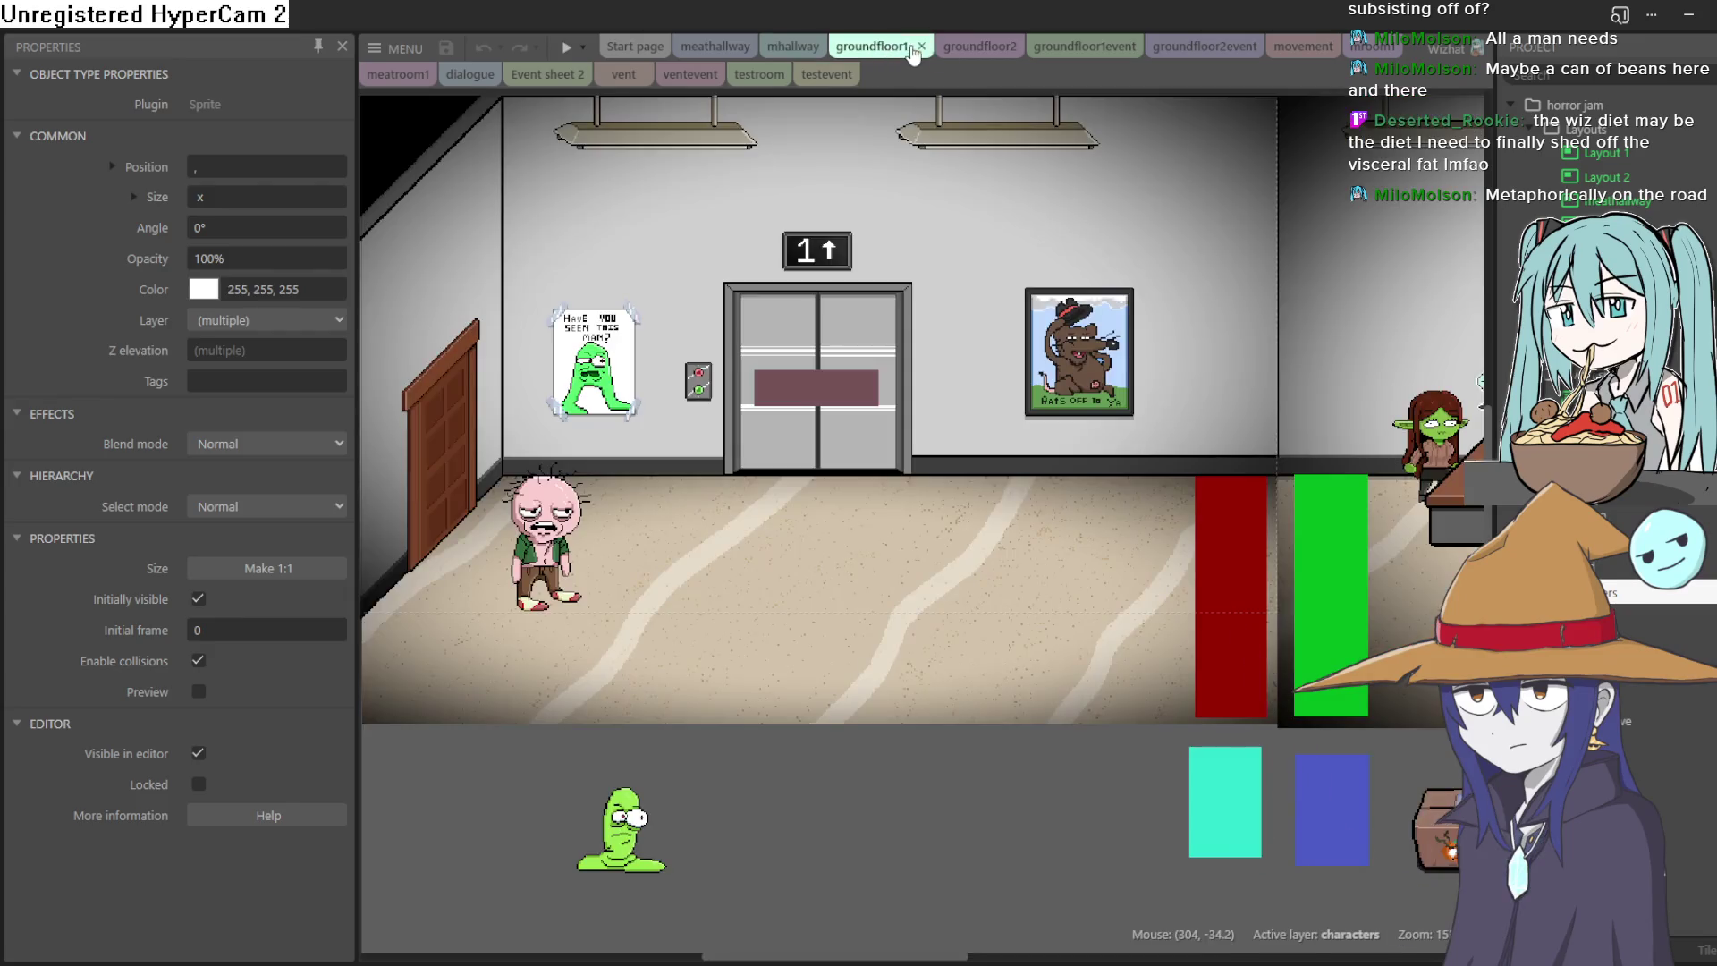
left_click(975, 47)
left_click(872, 47)
left_click(966, 49)
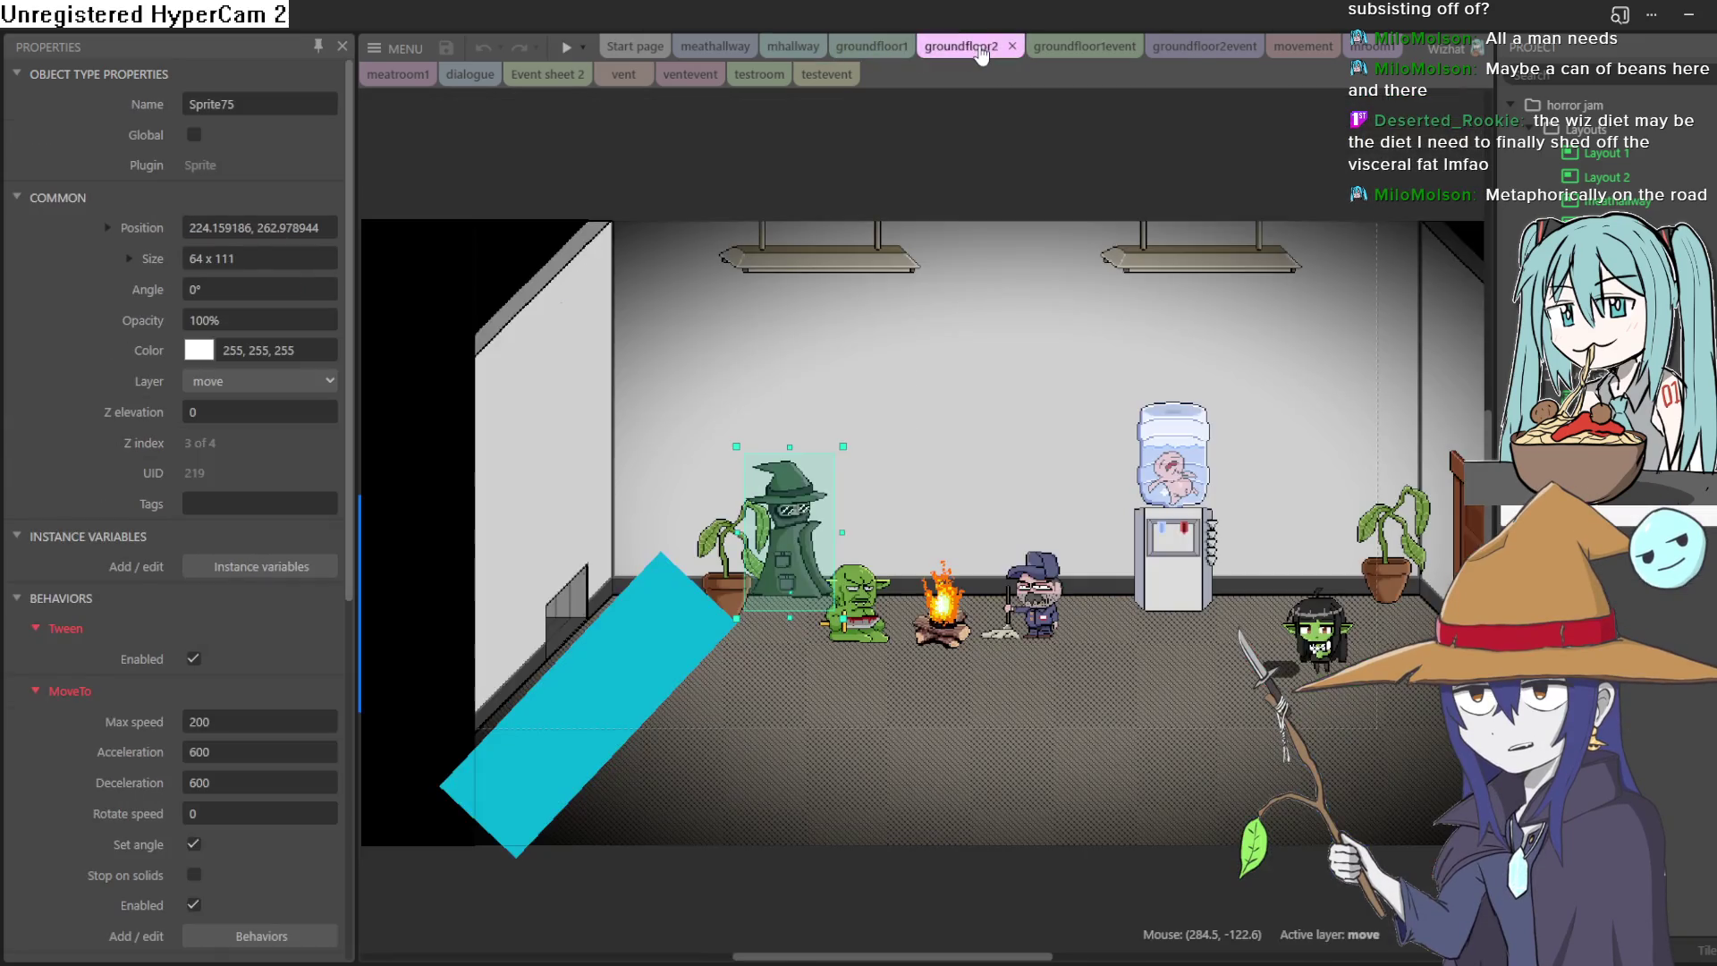
Step: Launch a test preview of groundfloor2 and enlarge the preview window
scroll(715, 268, "up", 2)
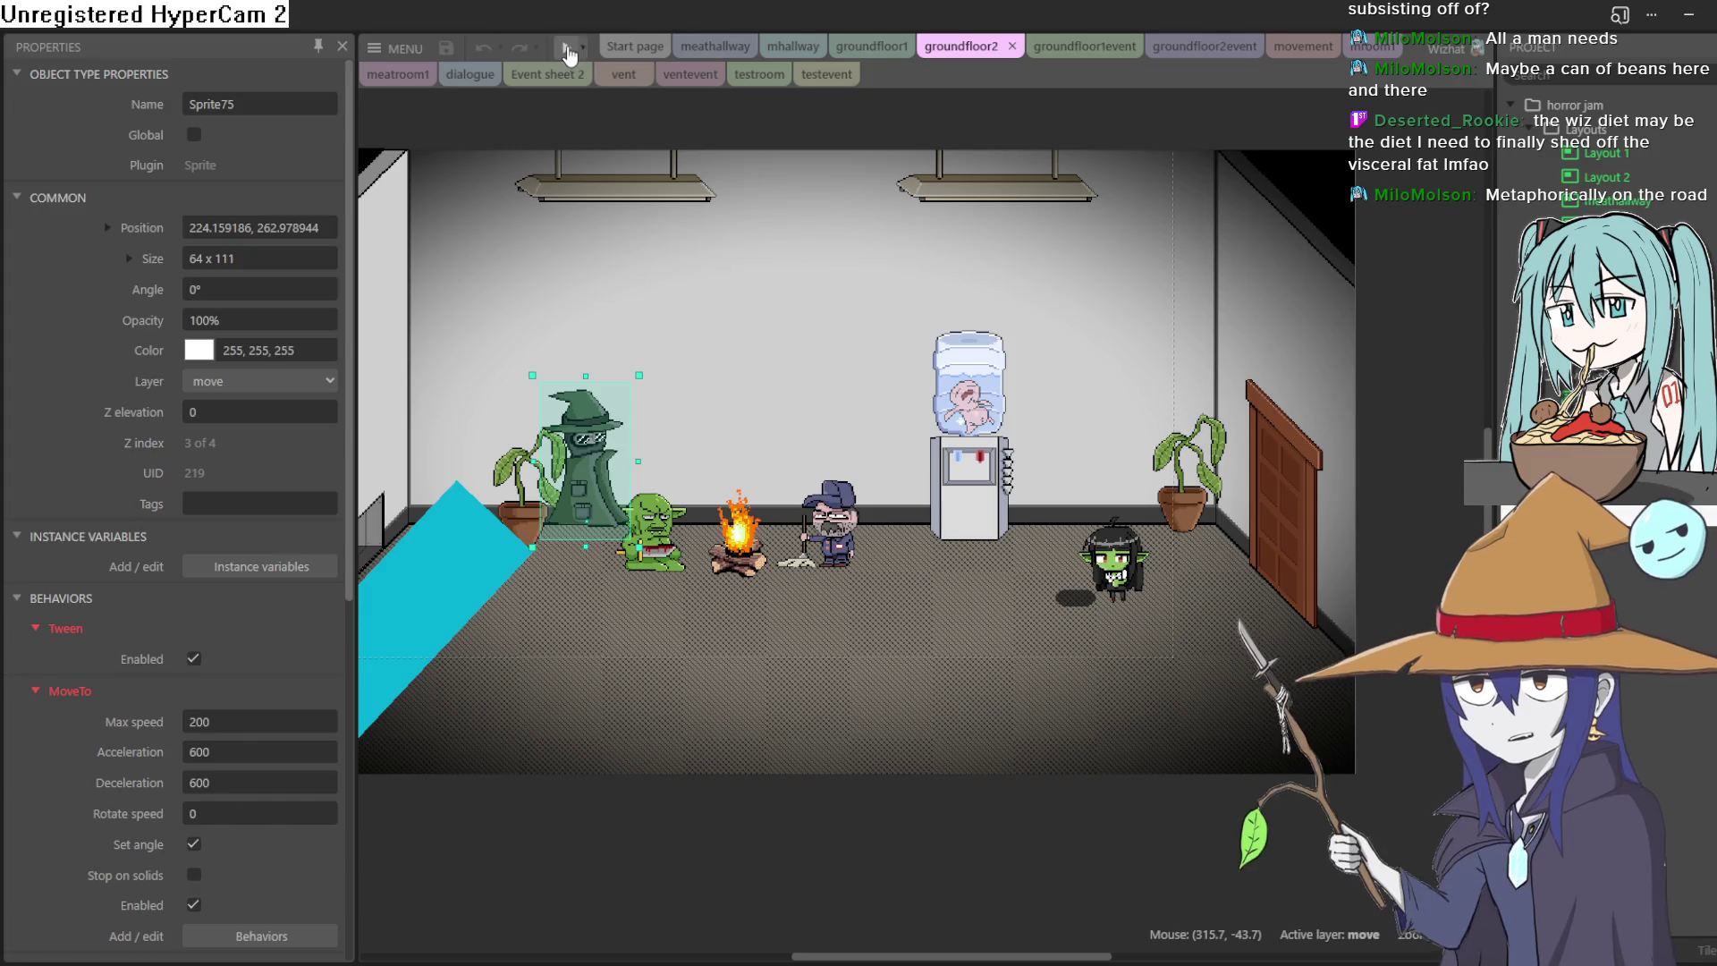
left_click(567, 45)
left_click(490, 3)
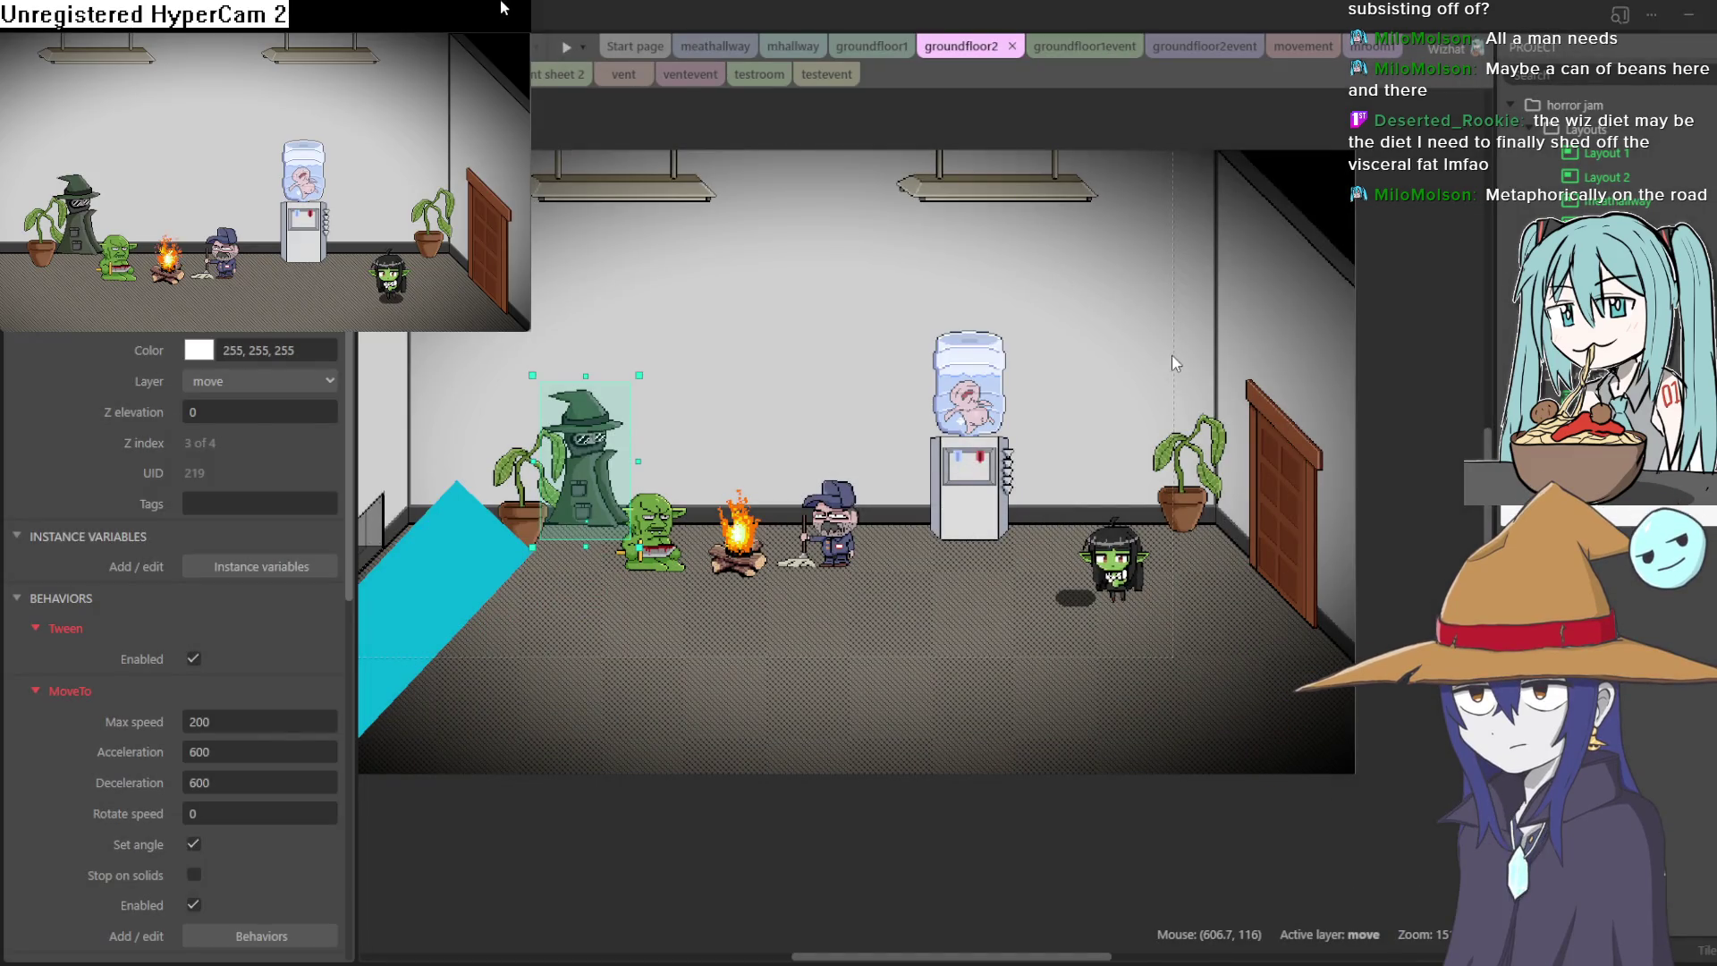
Step: Walk and crawl the goblin girl around the water cooler, janitor and plant
key("Left")
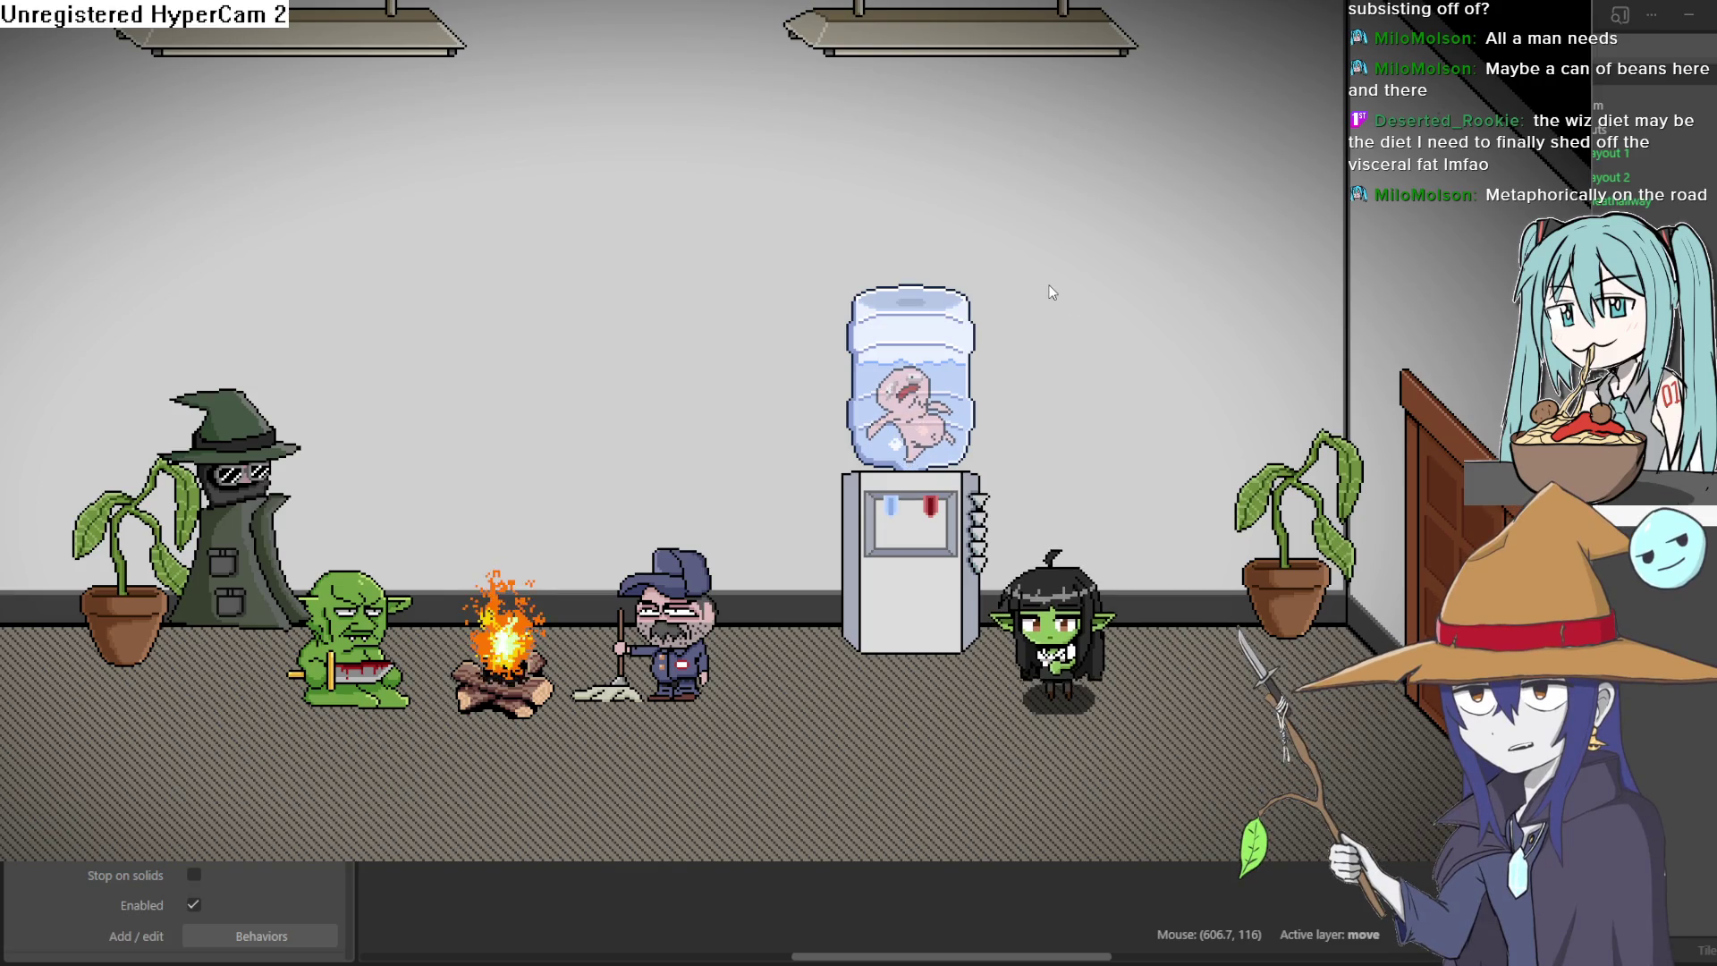
key("Down")
key("Right")
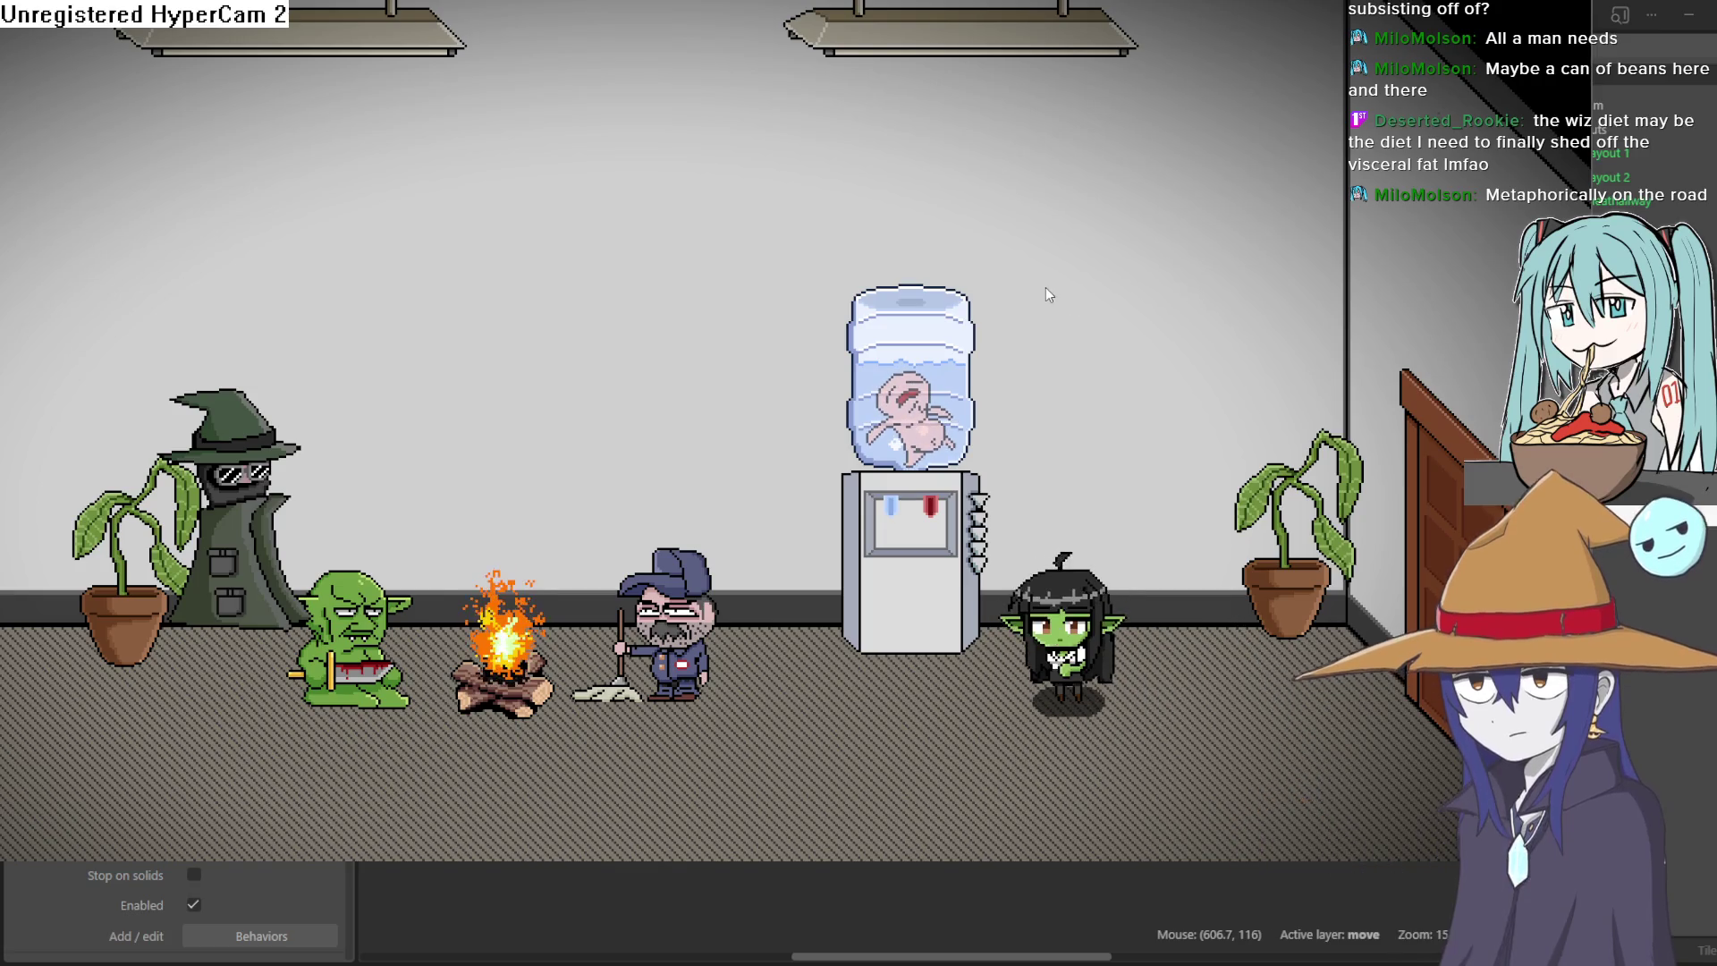
key("Down")
key("Left")
key("Left")
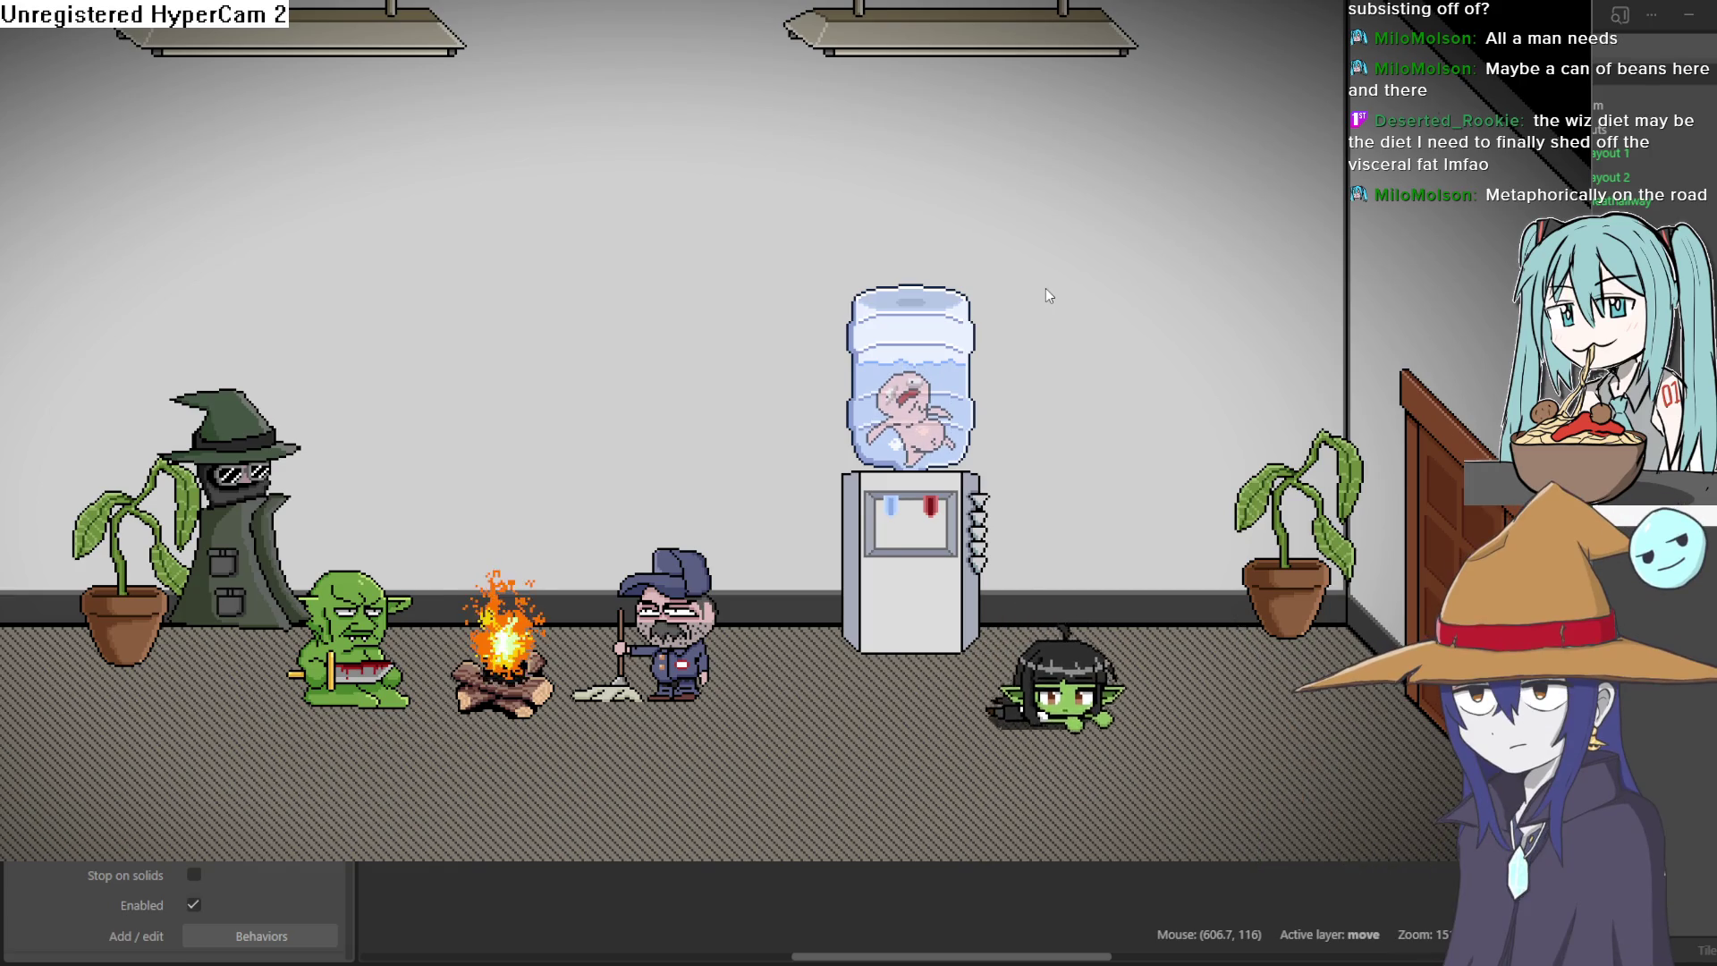
key("Up")
key("Left")
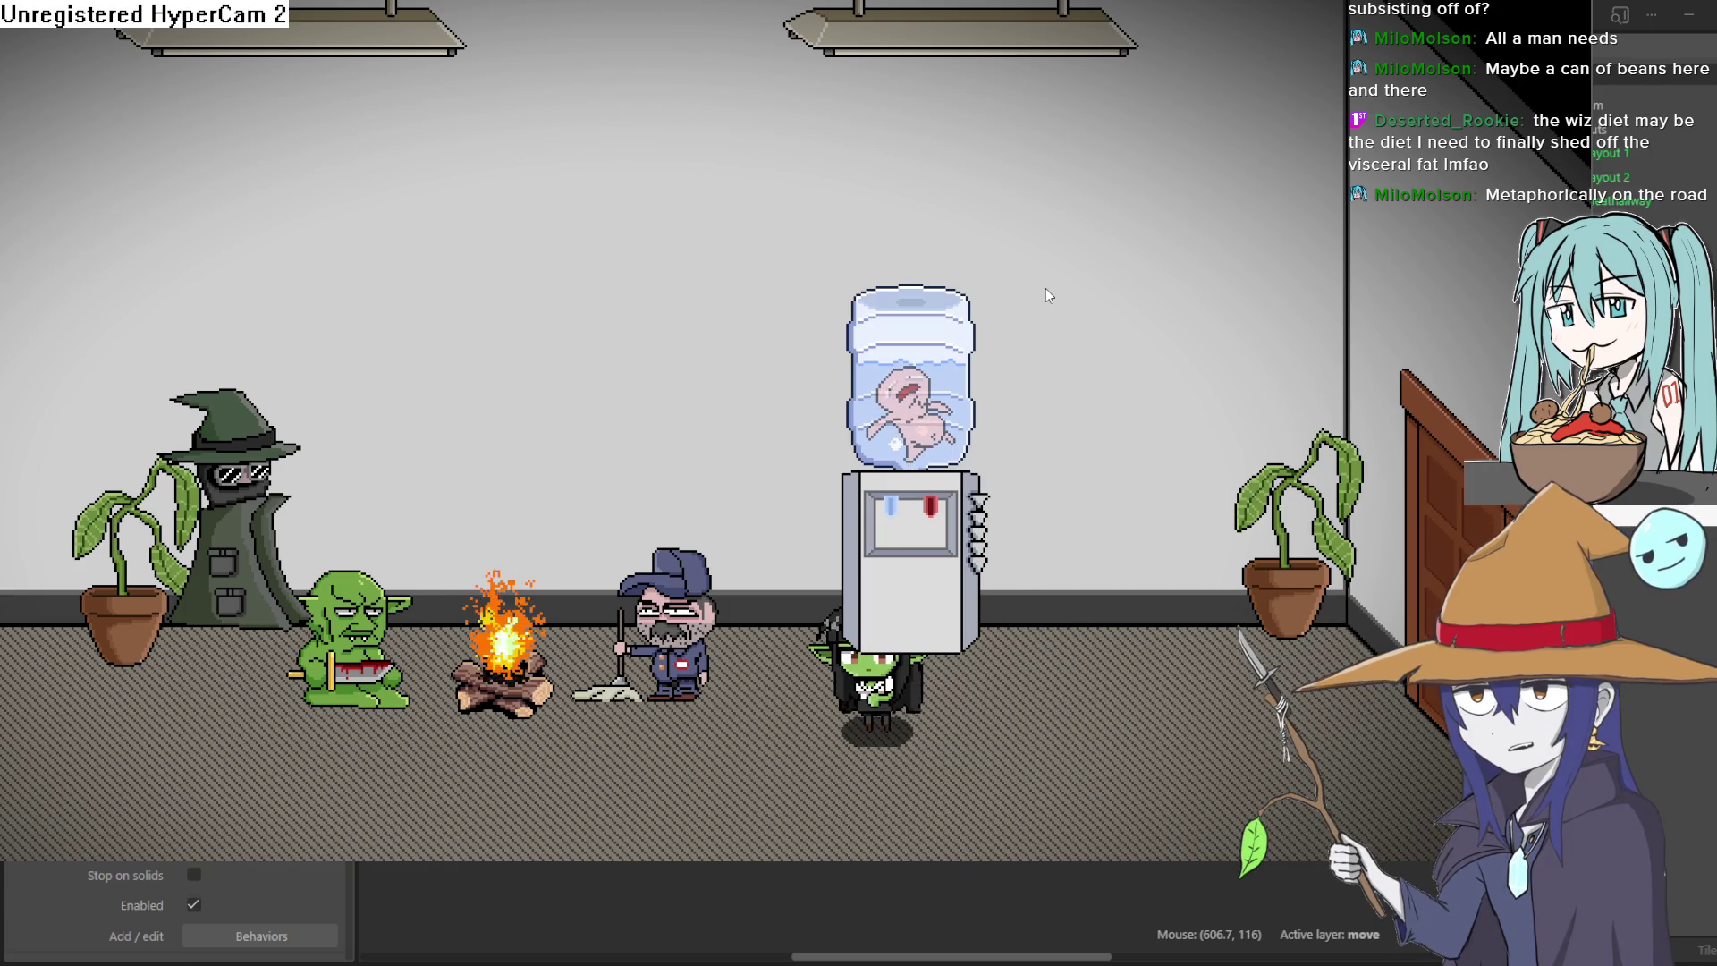
key("Down")
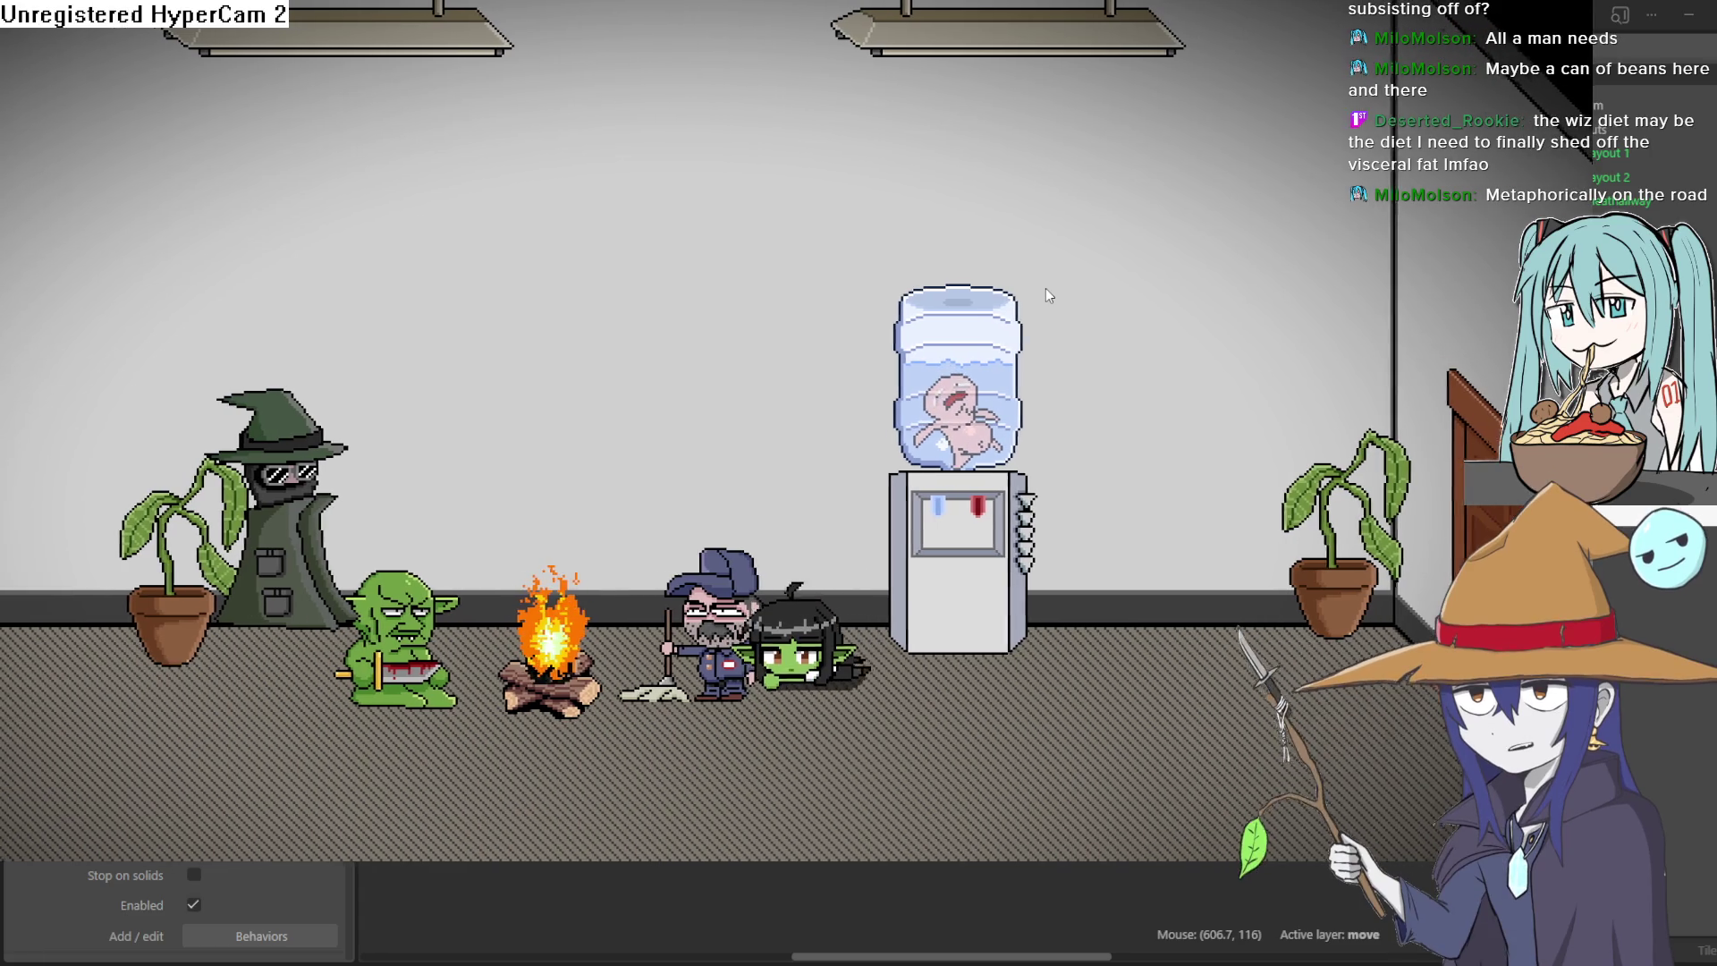
key("Left")
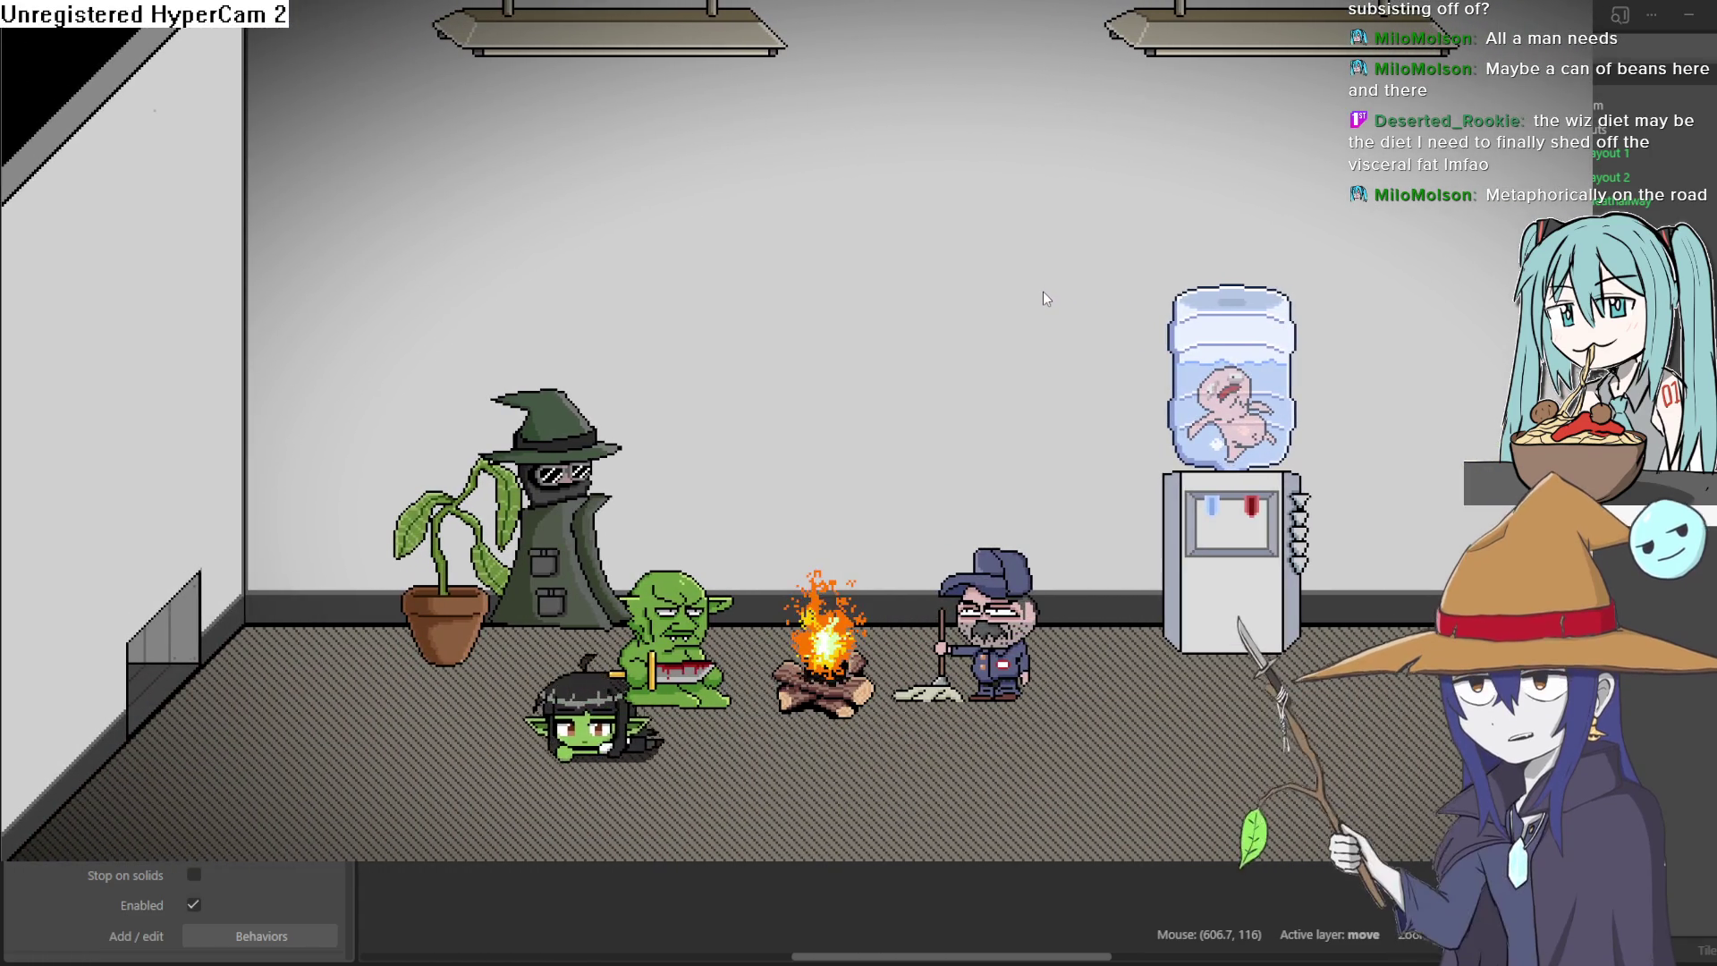
key("Right")
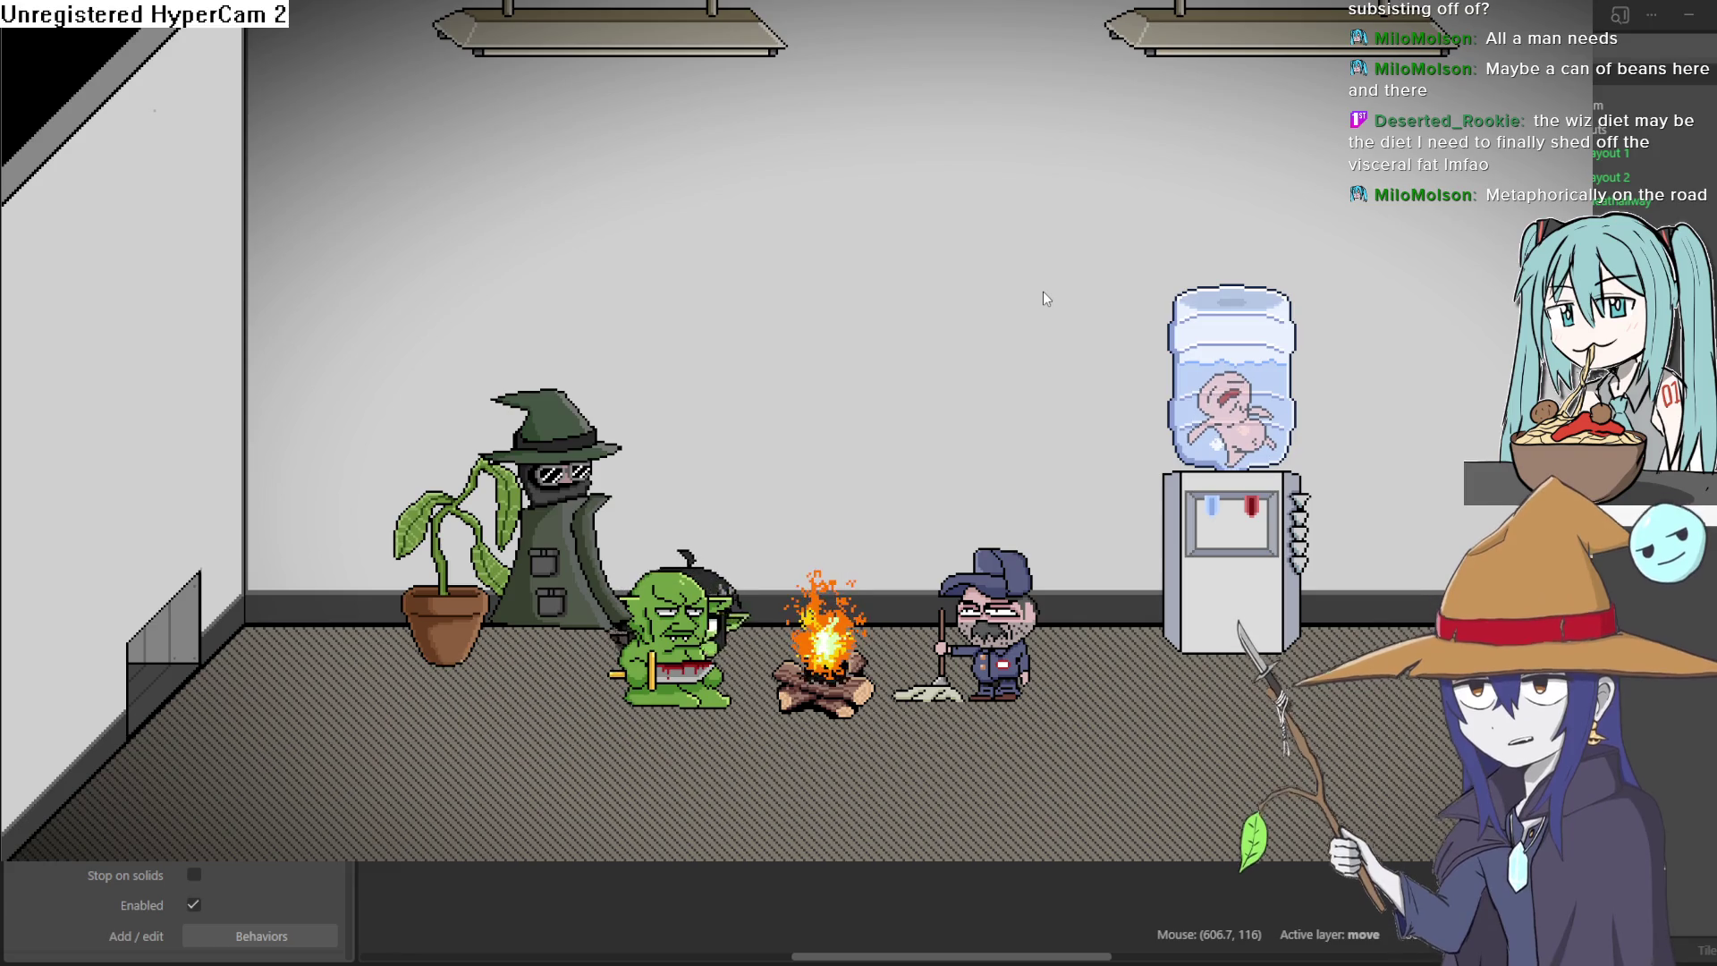
key("Up")
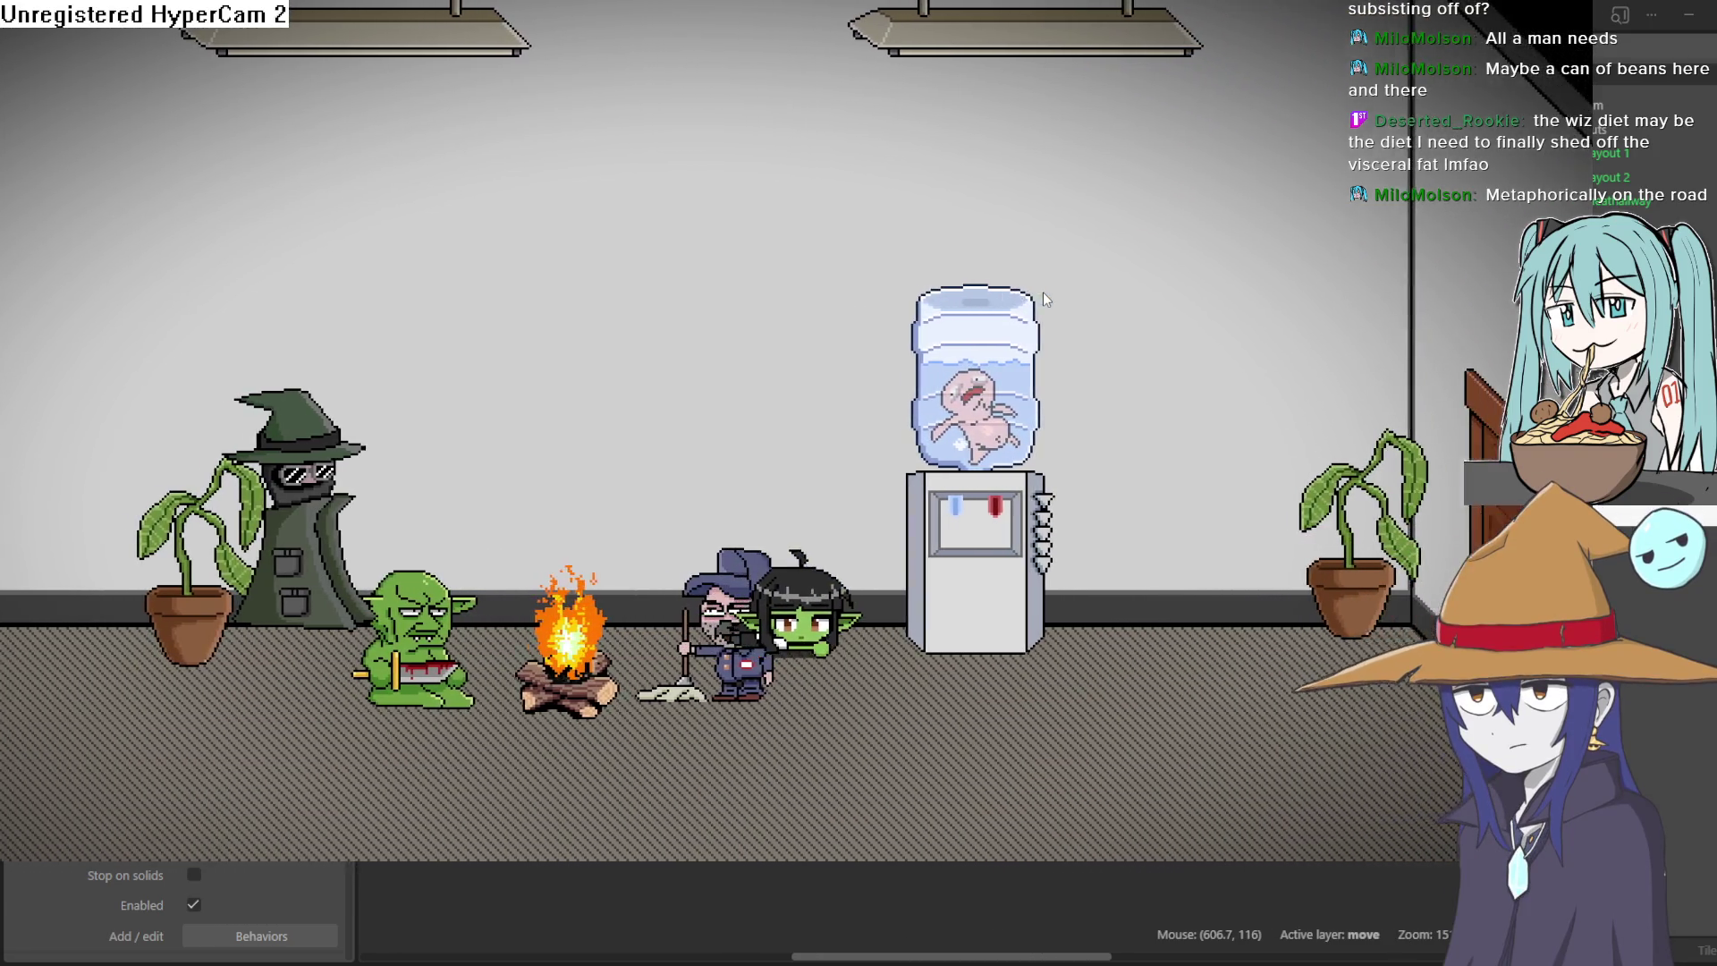
key("Down")
key("Right")
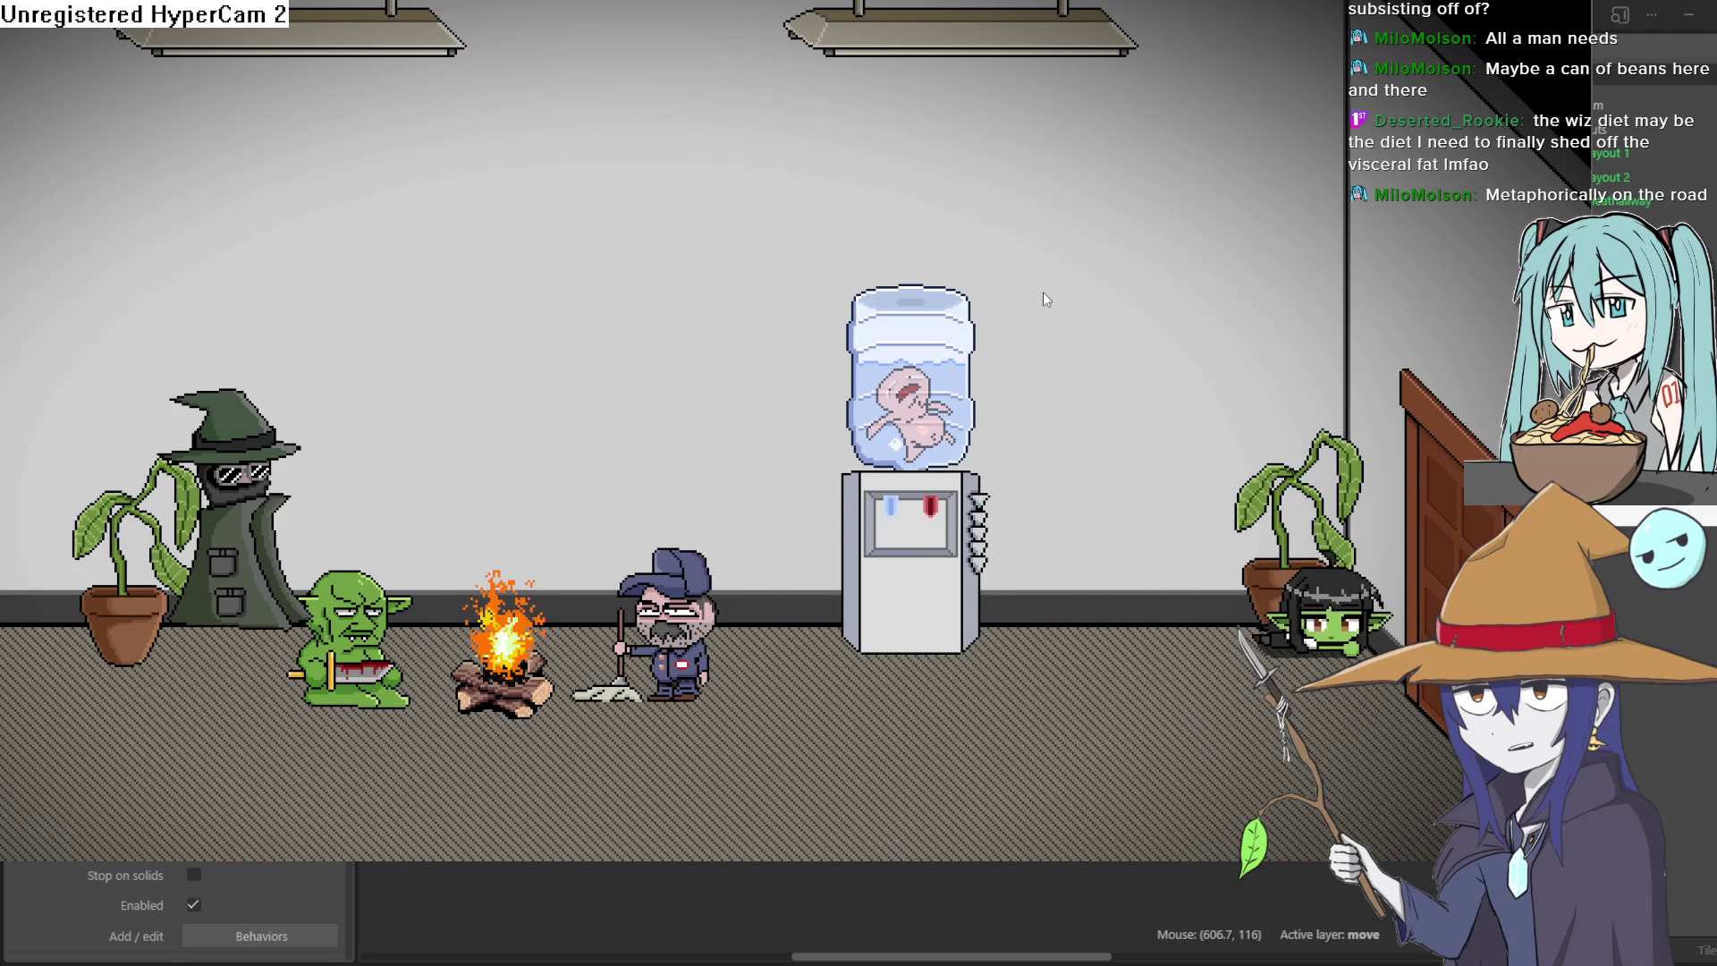
Step: Move the goblin girl across the lower floor, past the campfire, plant and green goblin
key("Down")
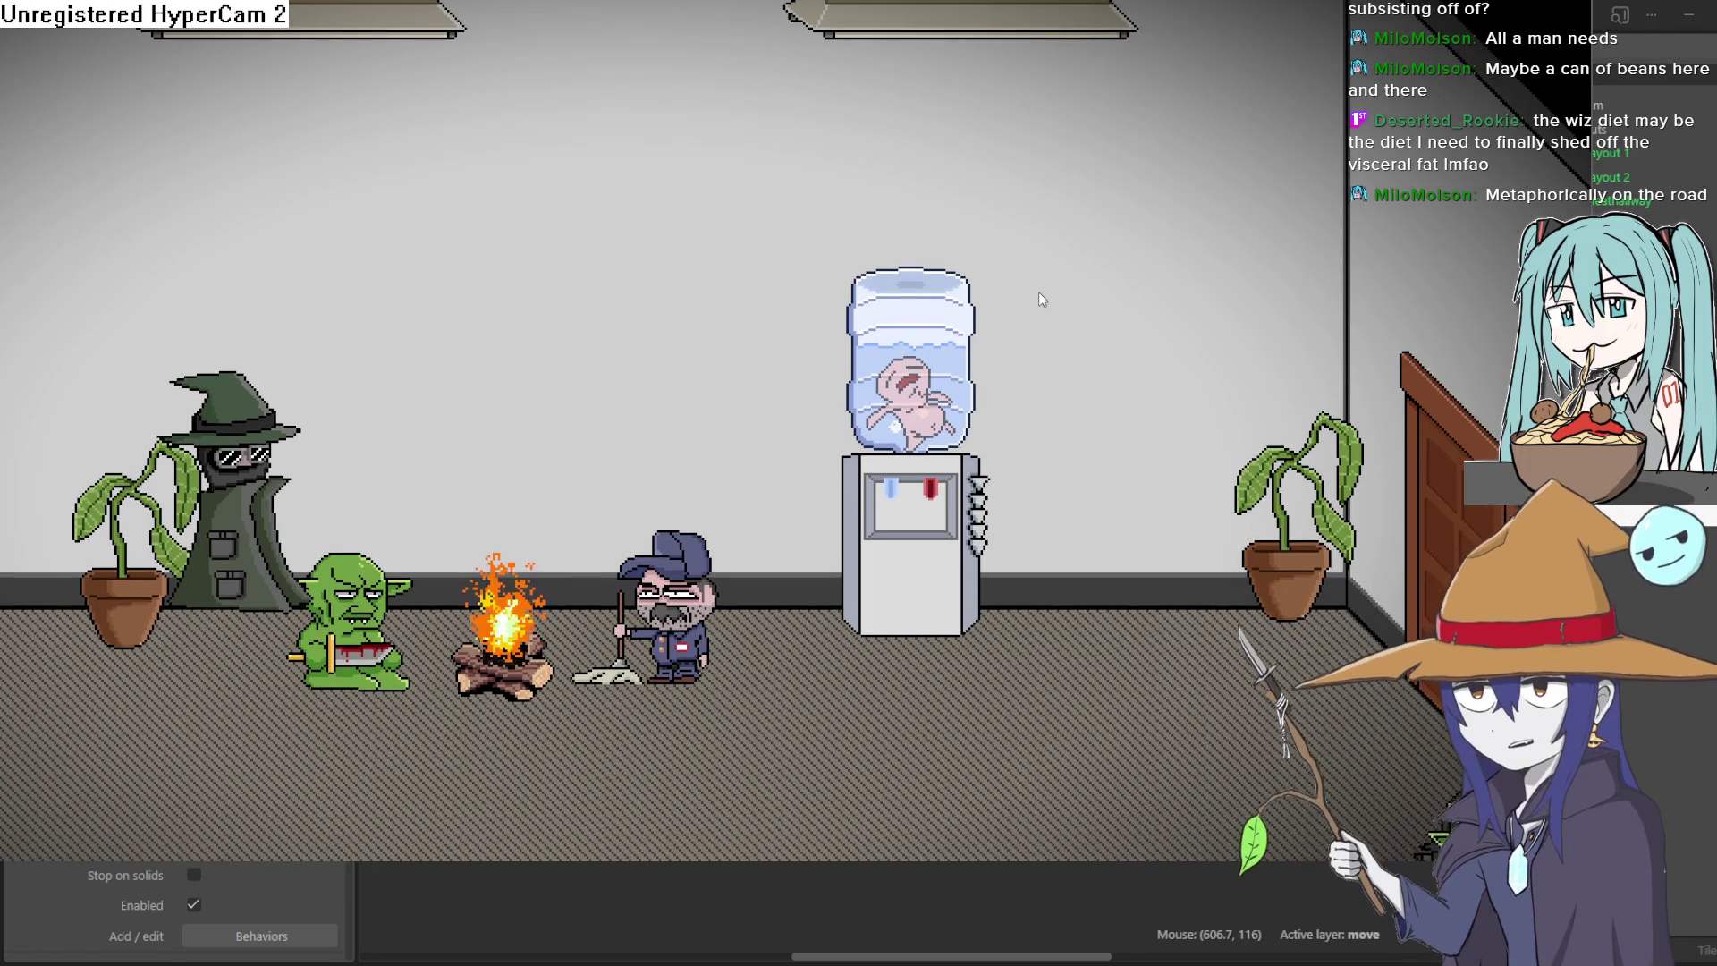
key("Left")
key("Up")
key("Left")
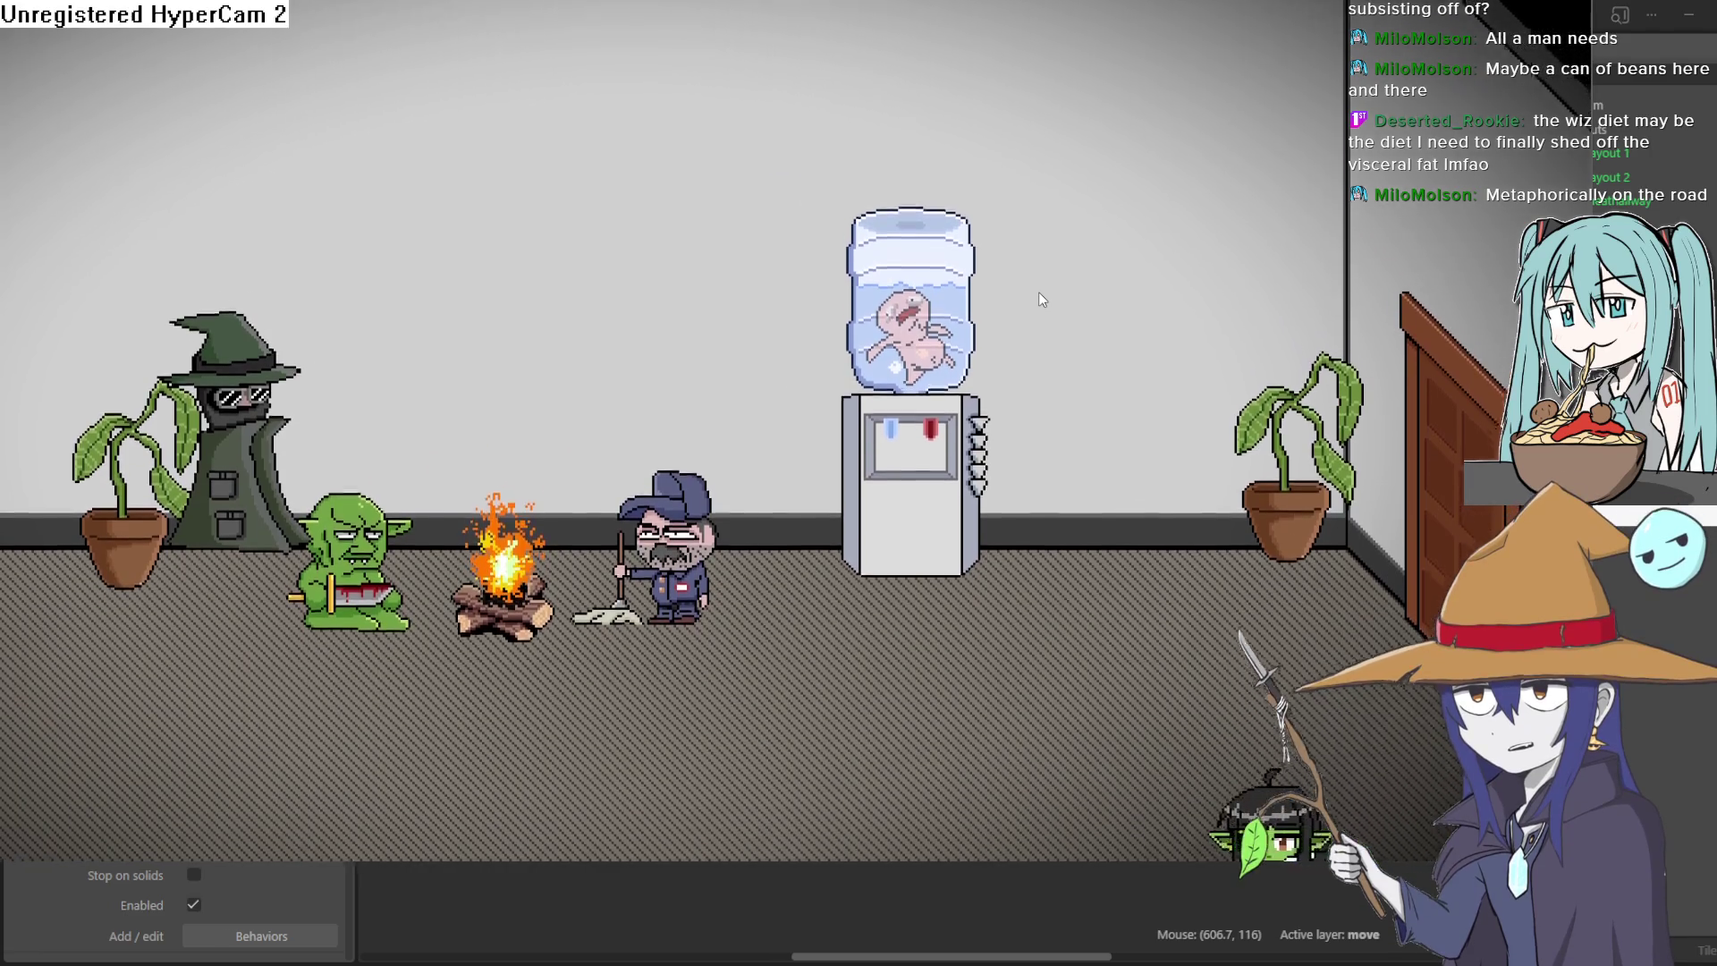
key("Up")
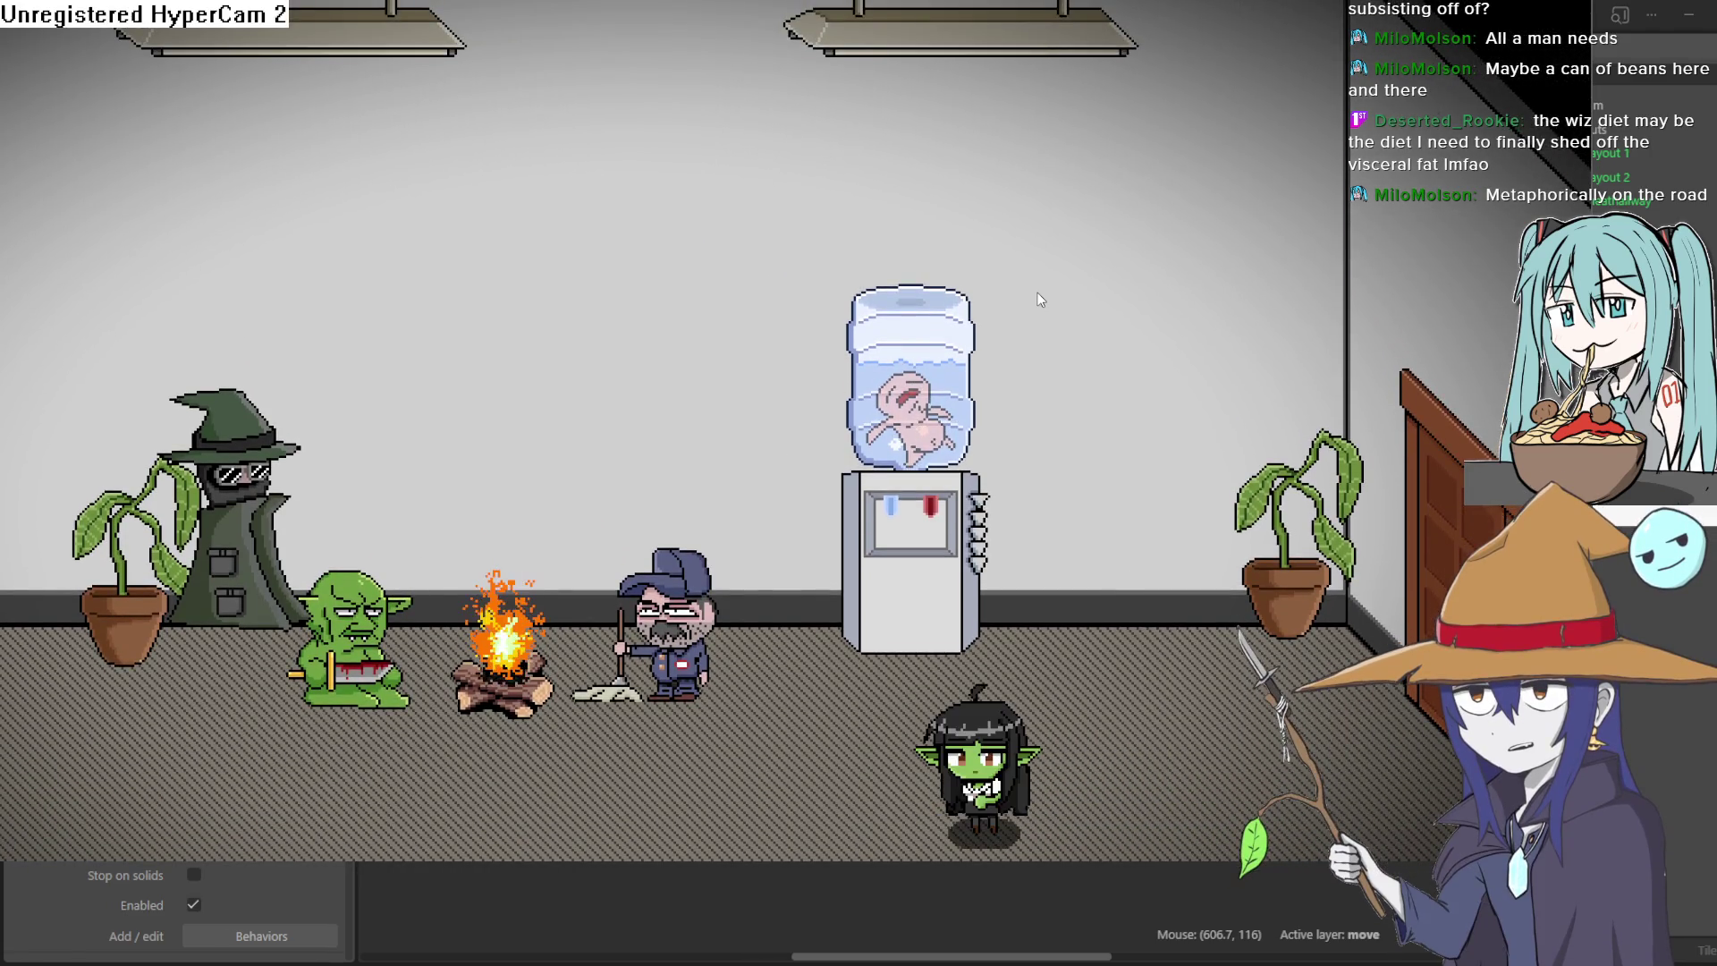
key("Left")
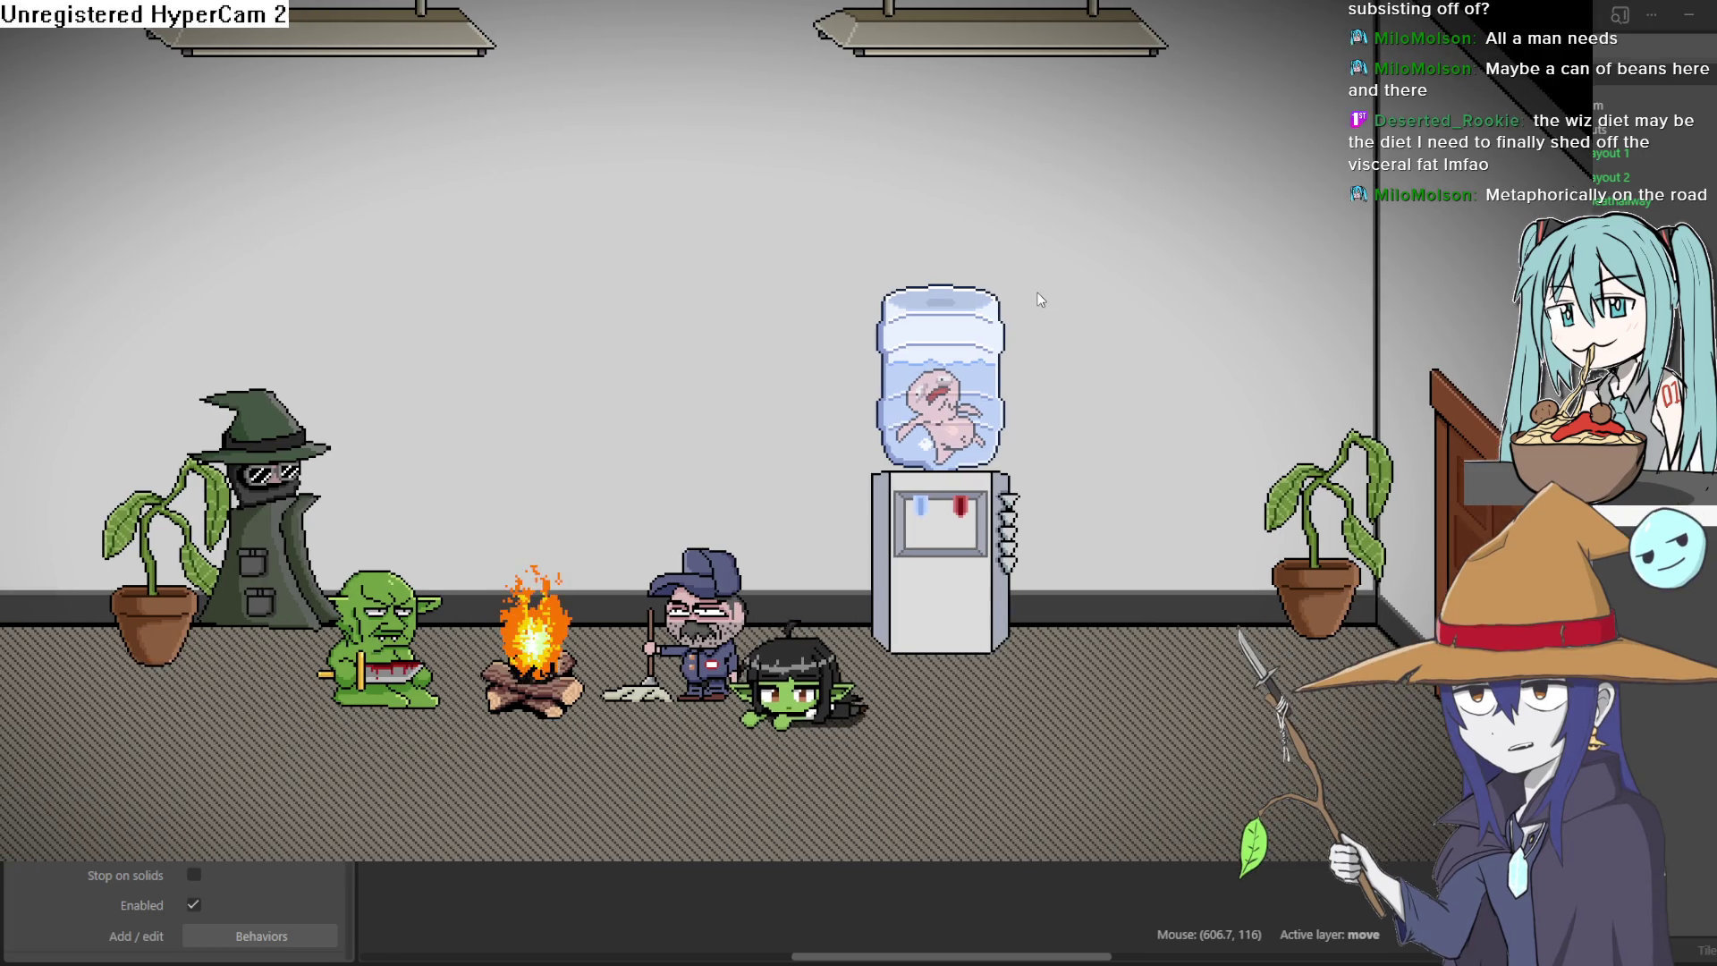
key("Up")
key("Left")
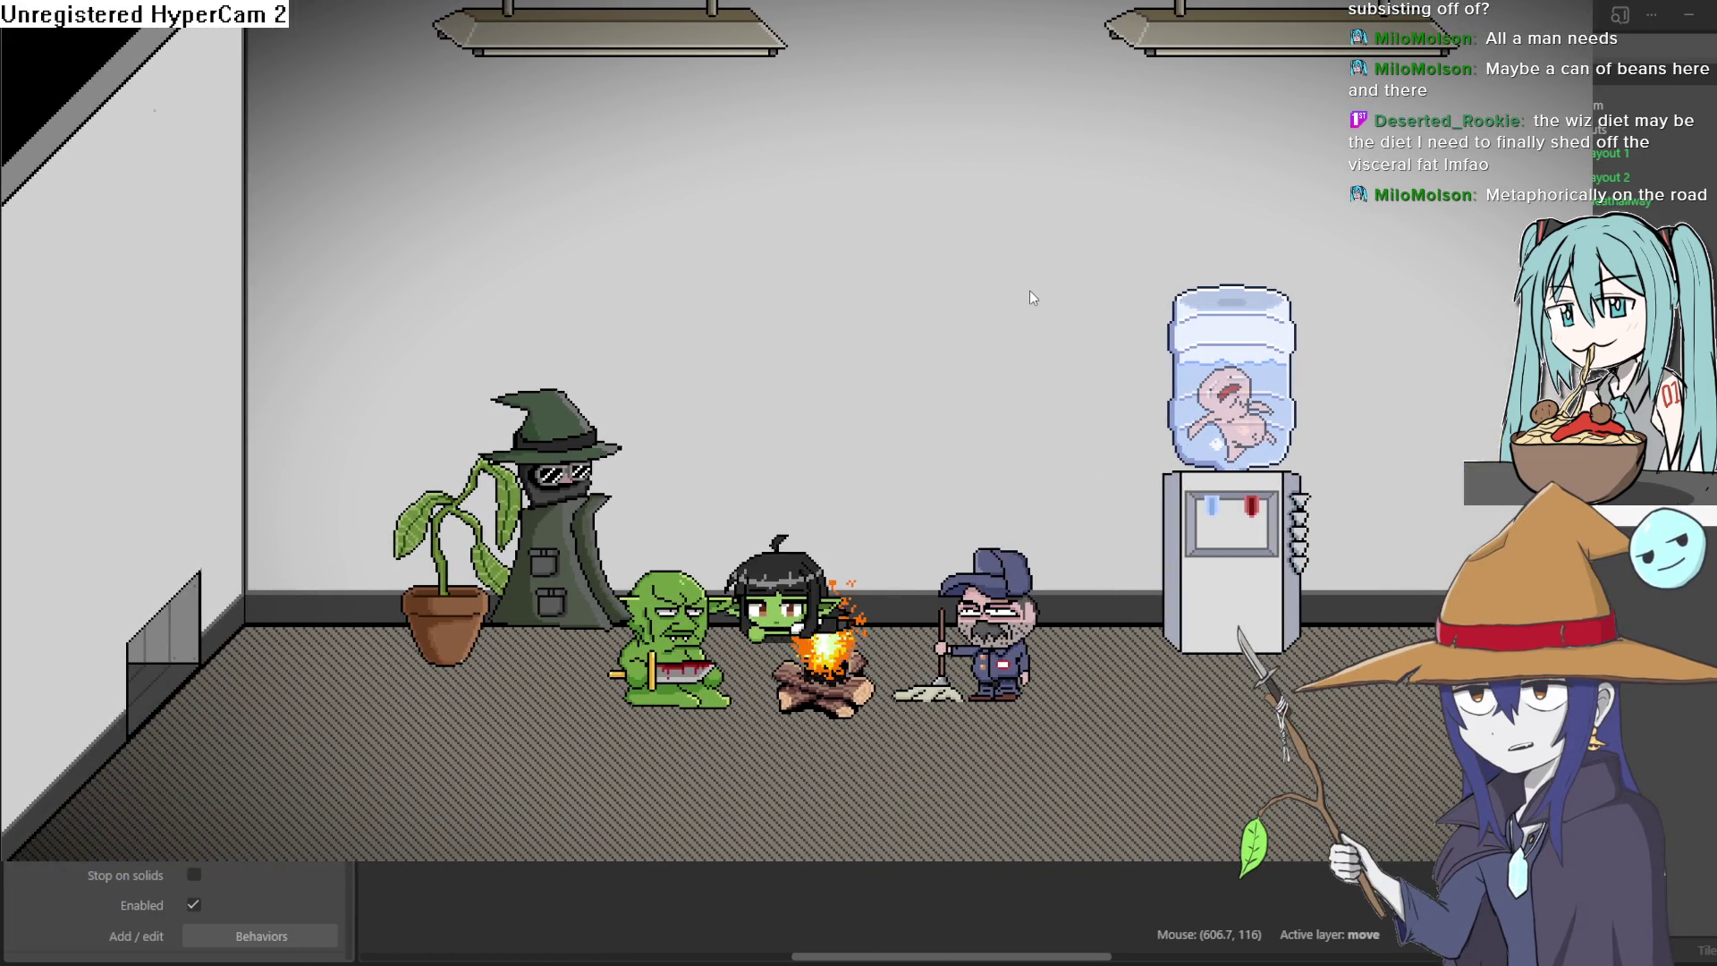
key("Down")
key("Left")
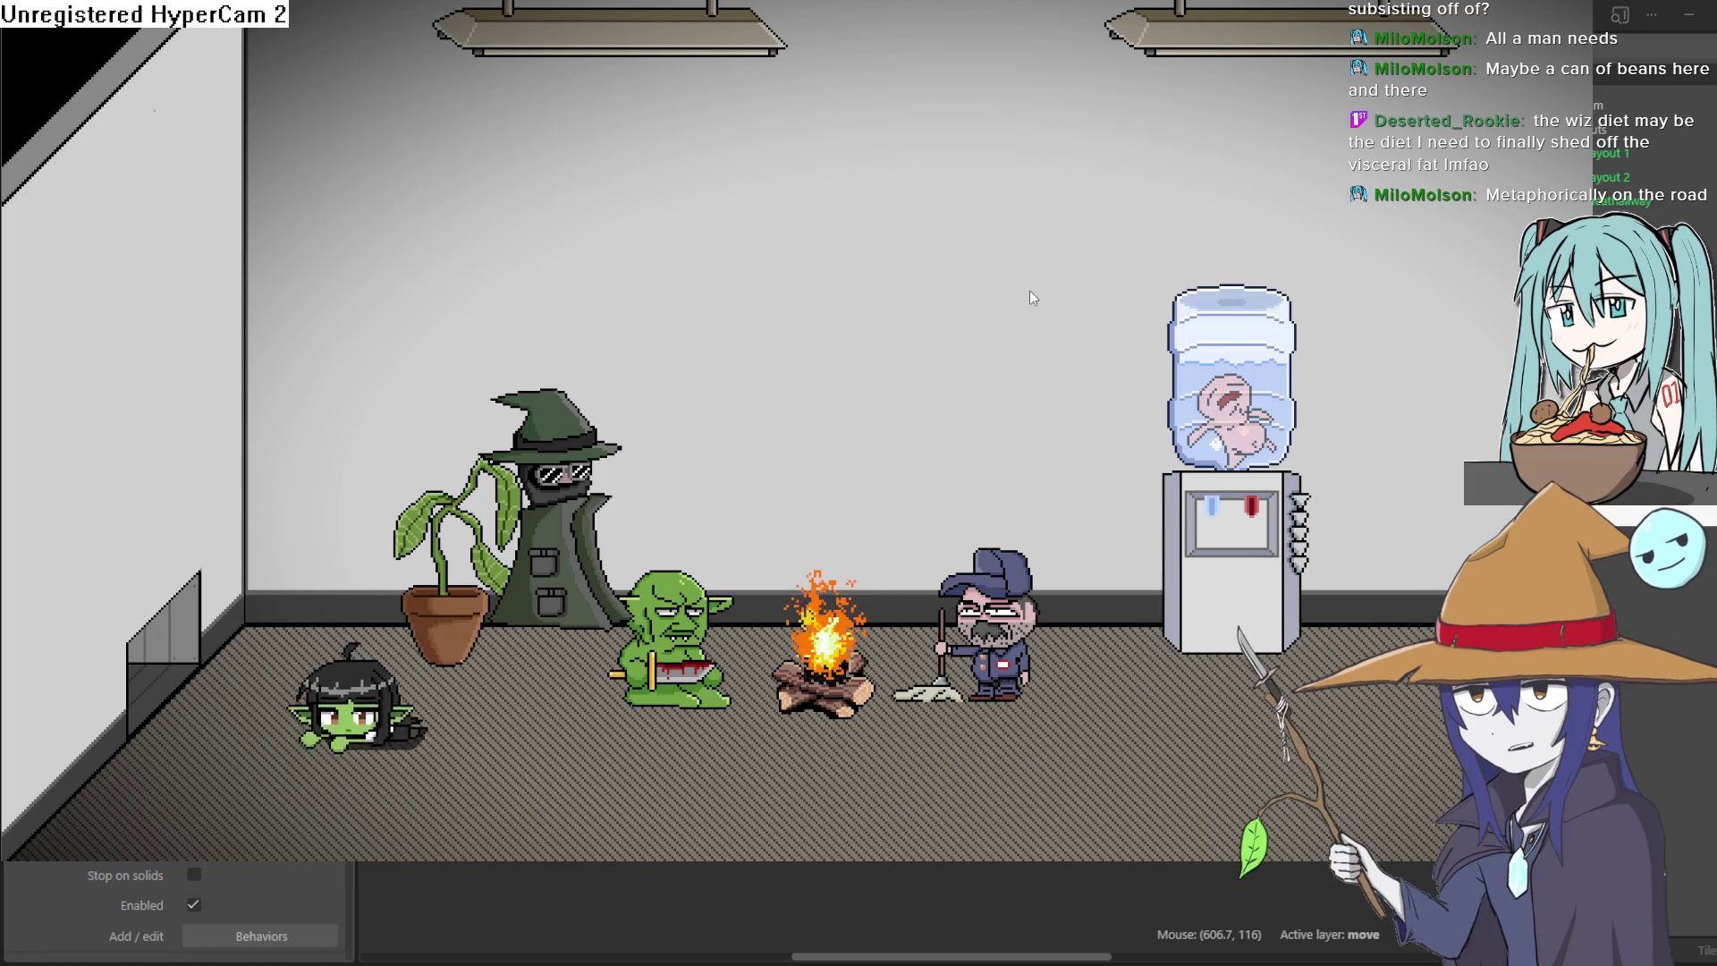
key("Right")
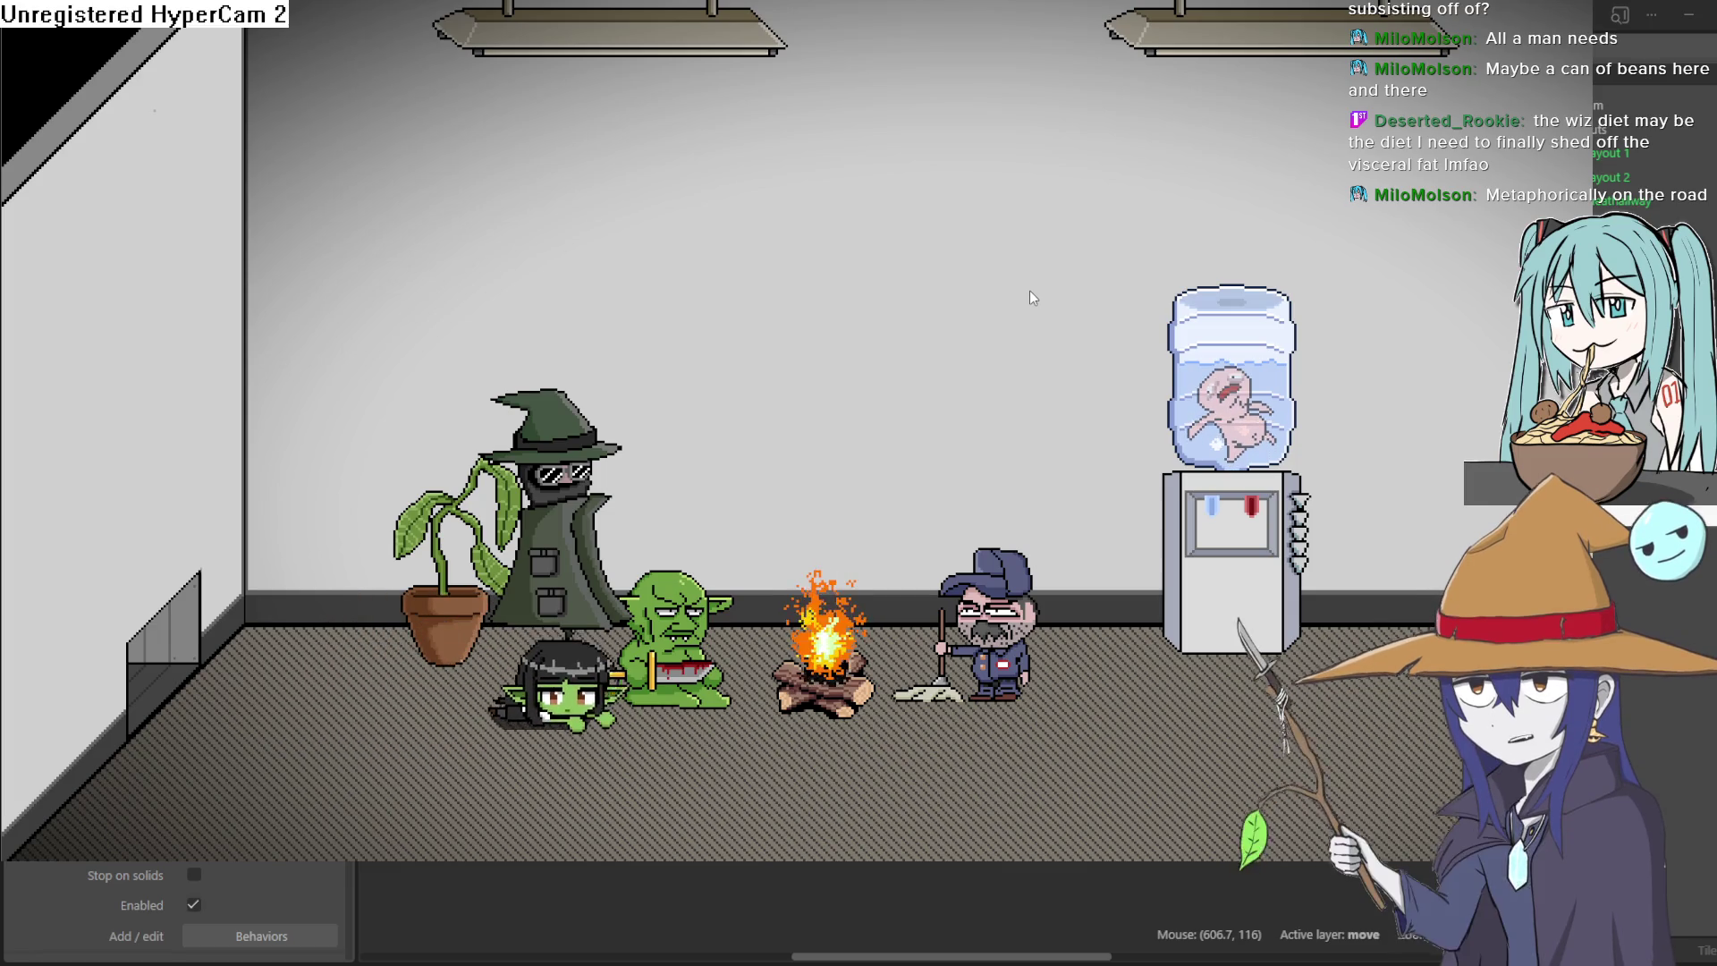
key("Left")
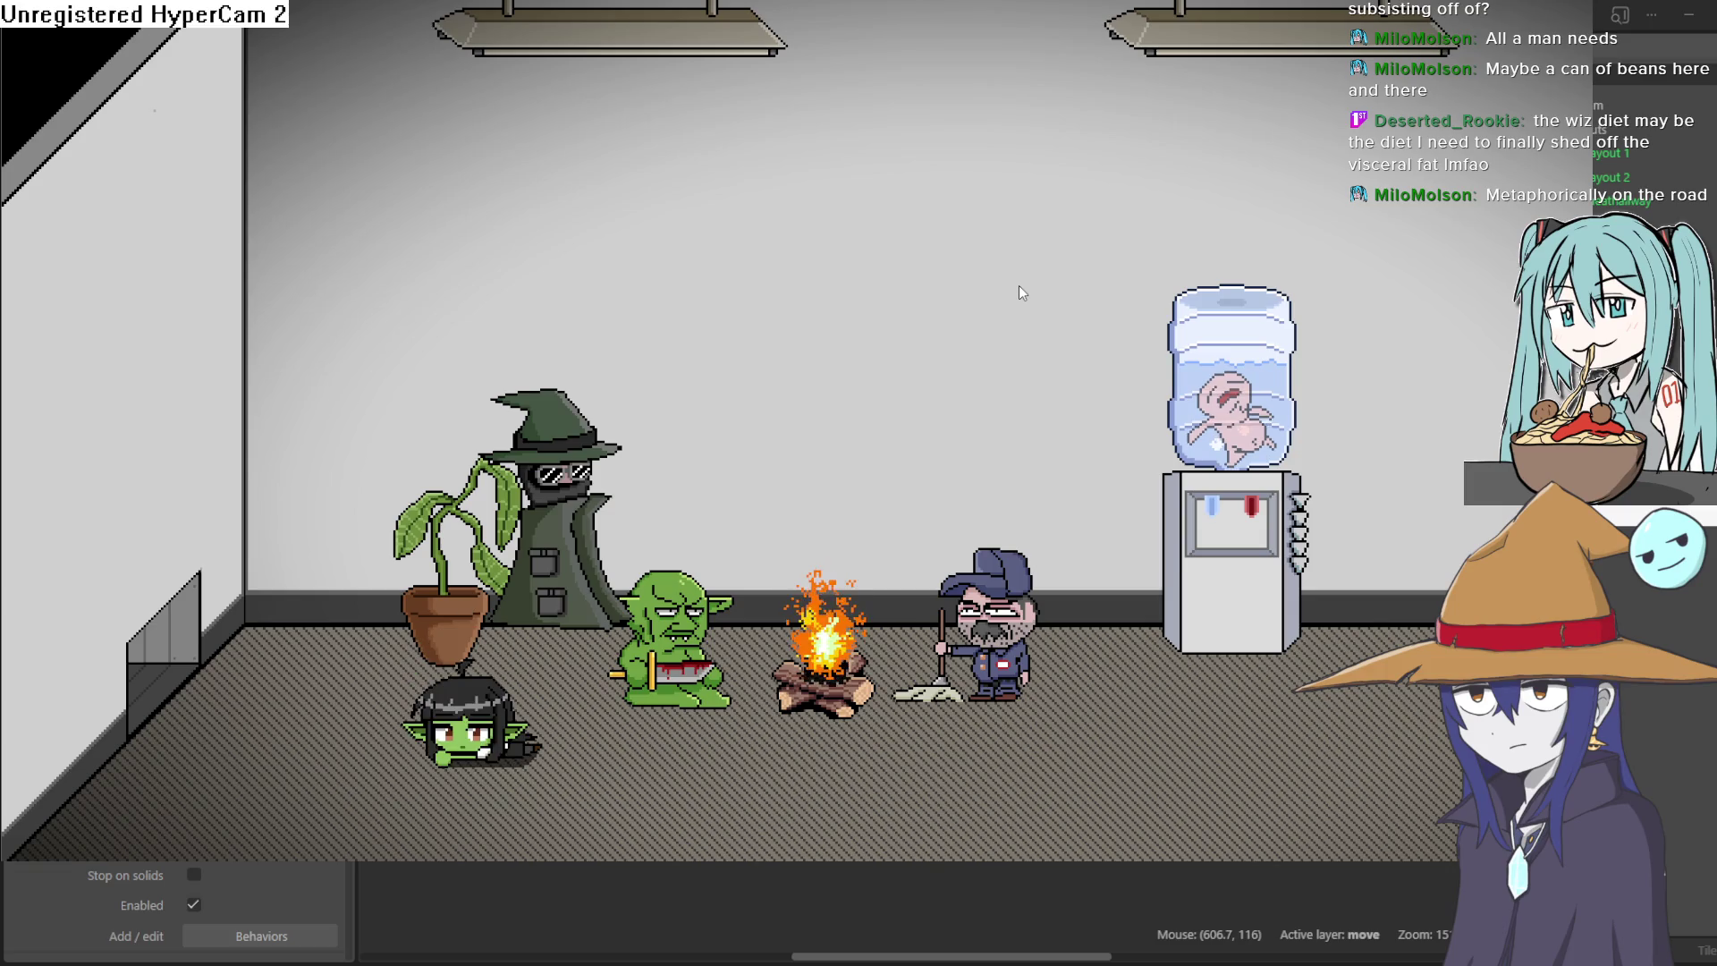
key("Up")
key("Left")
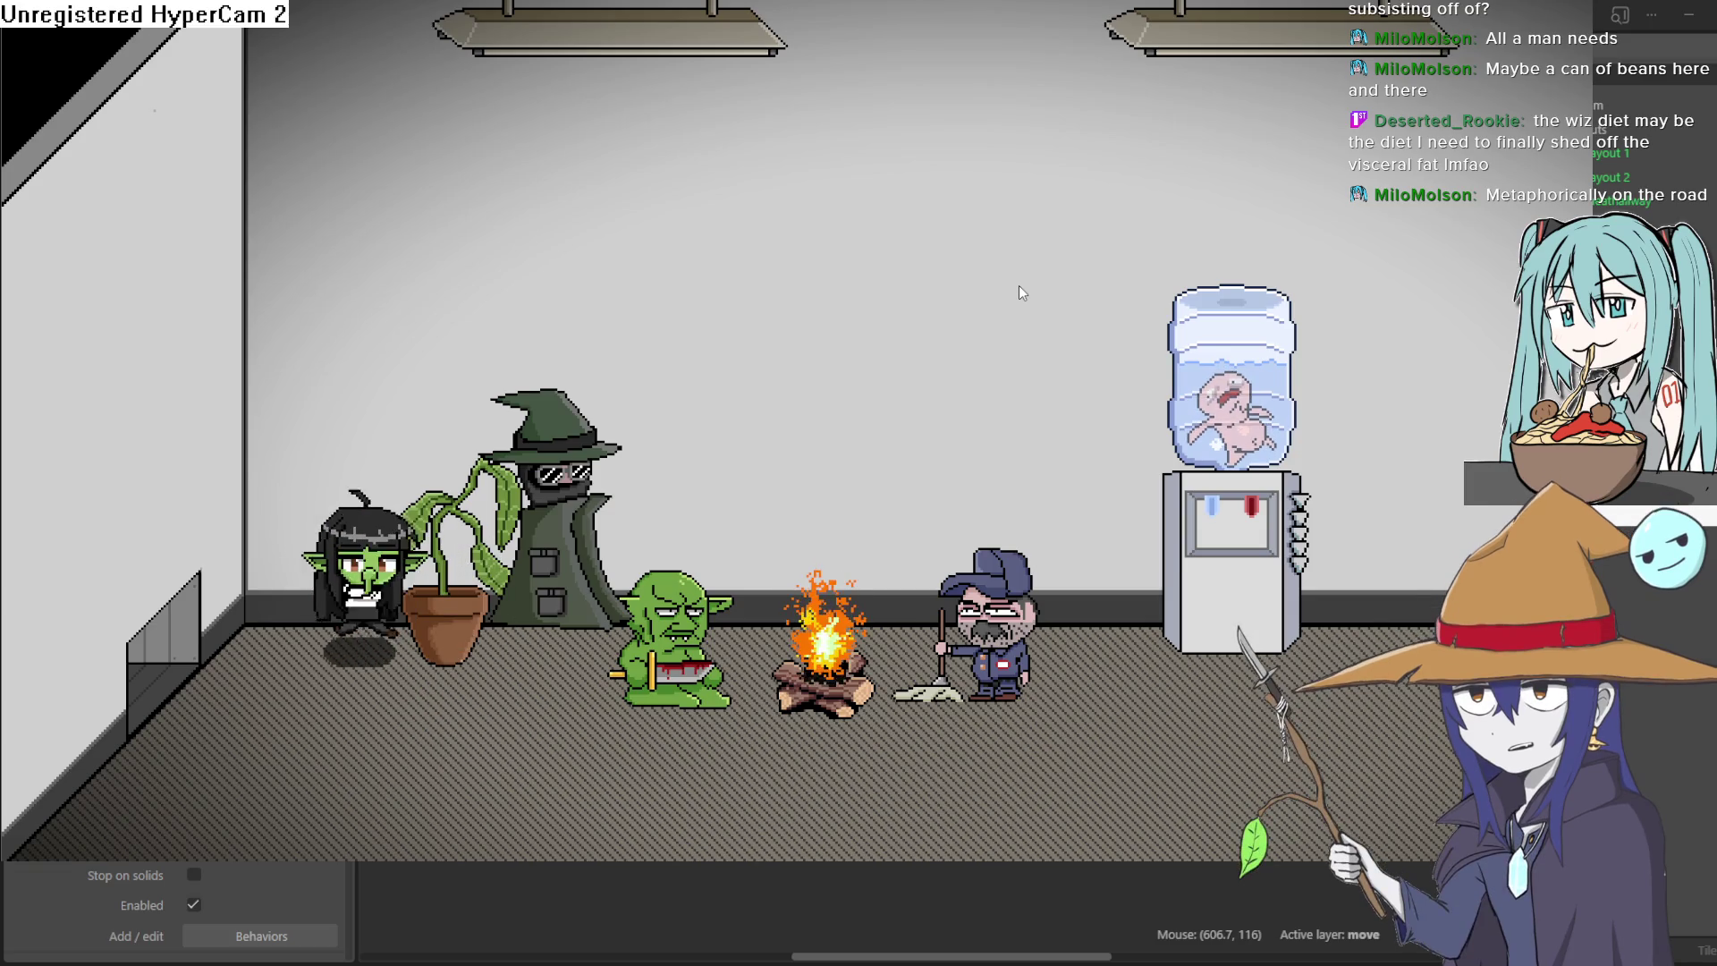
key("Left")
key("Right")
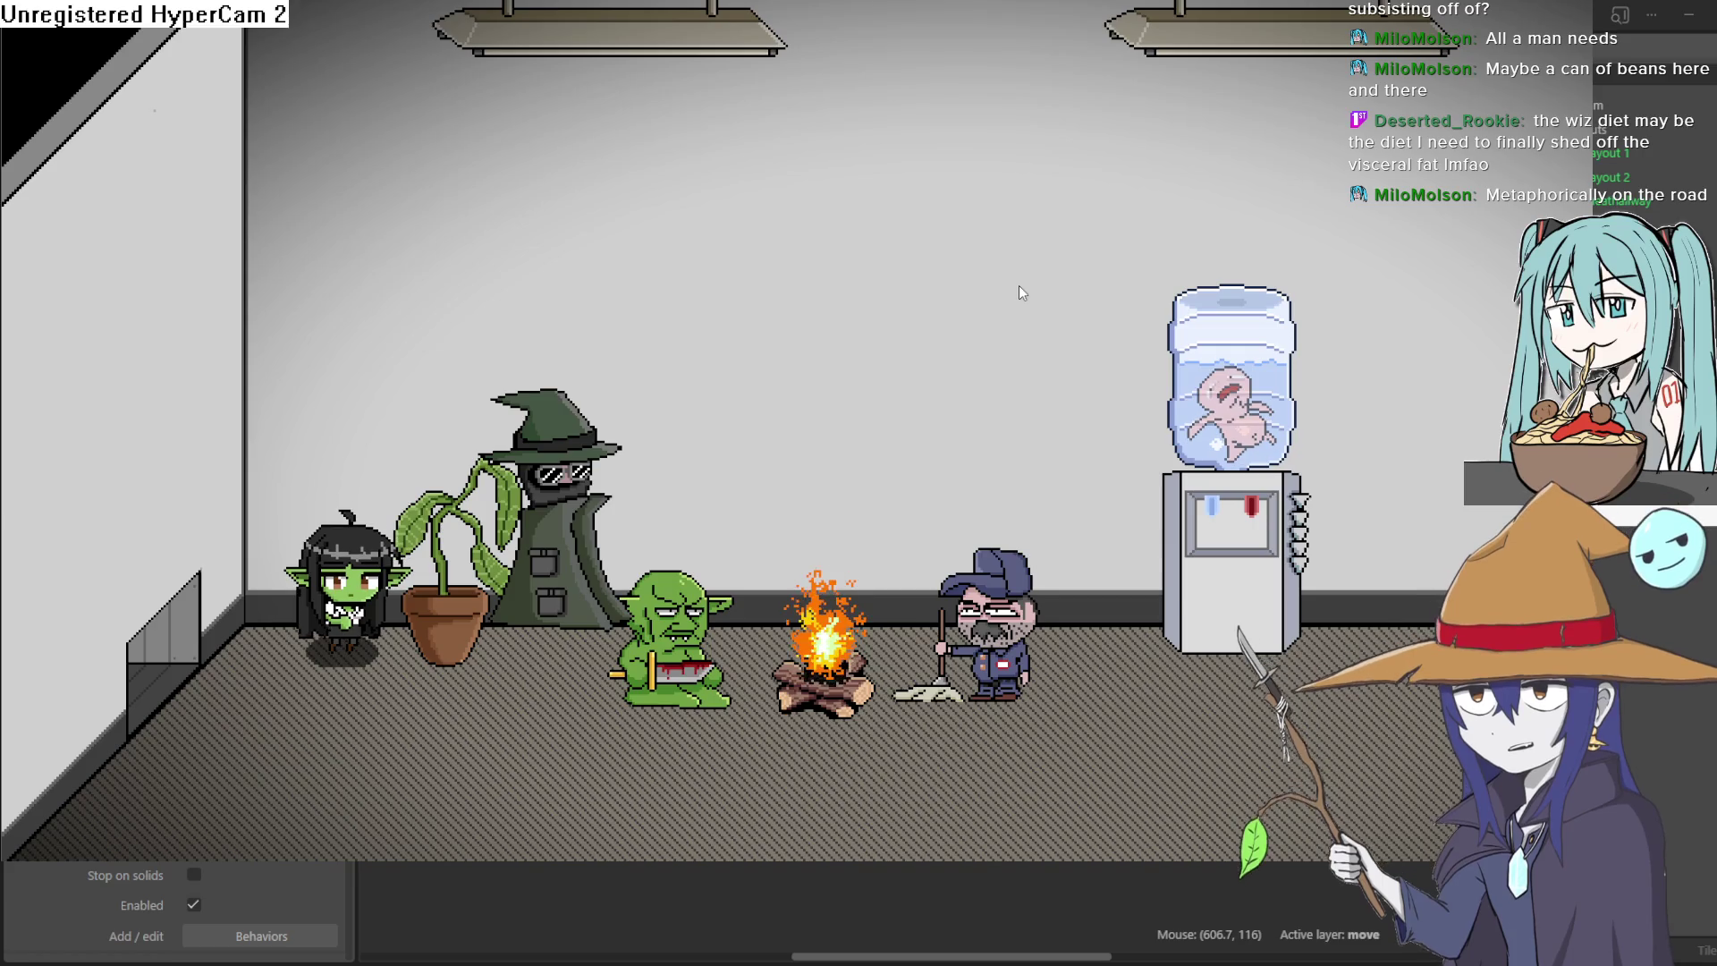
key("Down")
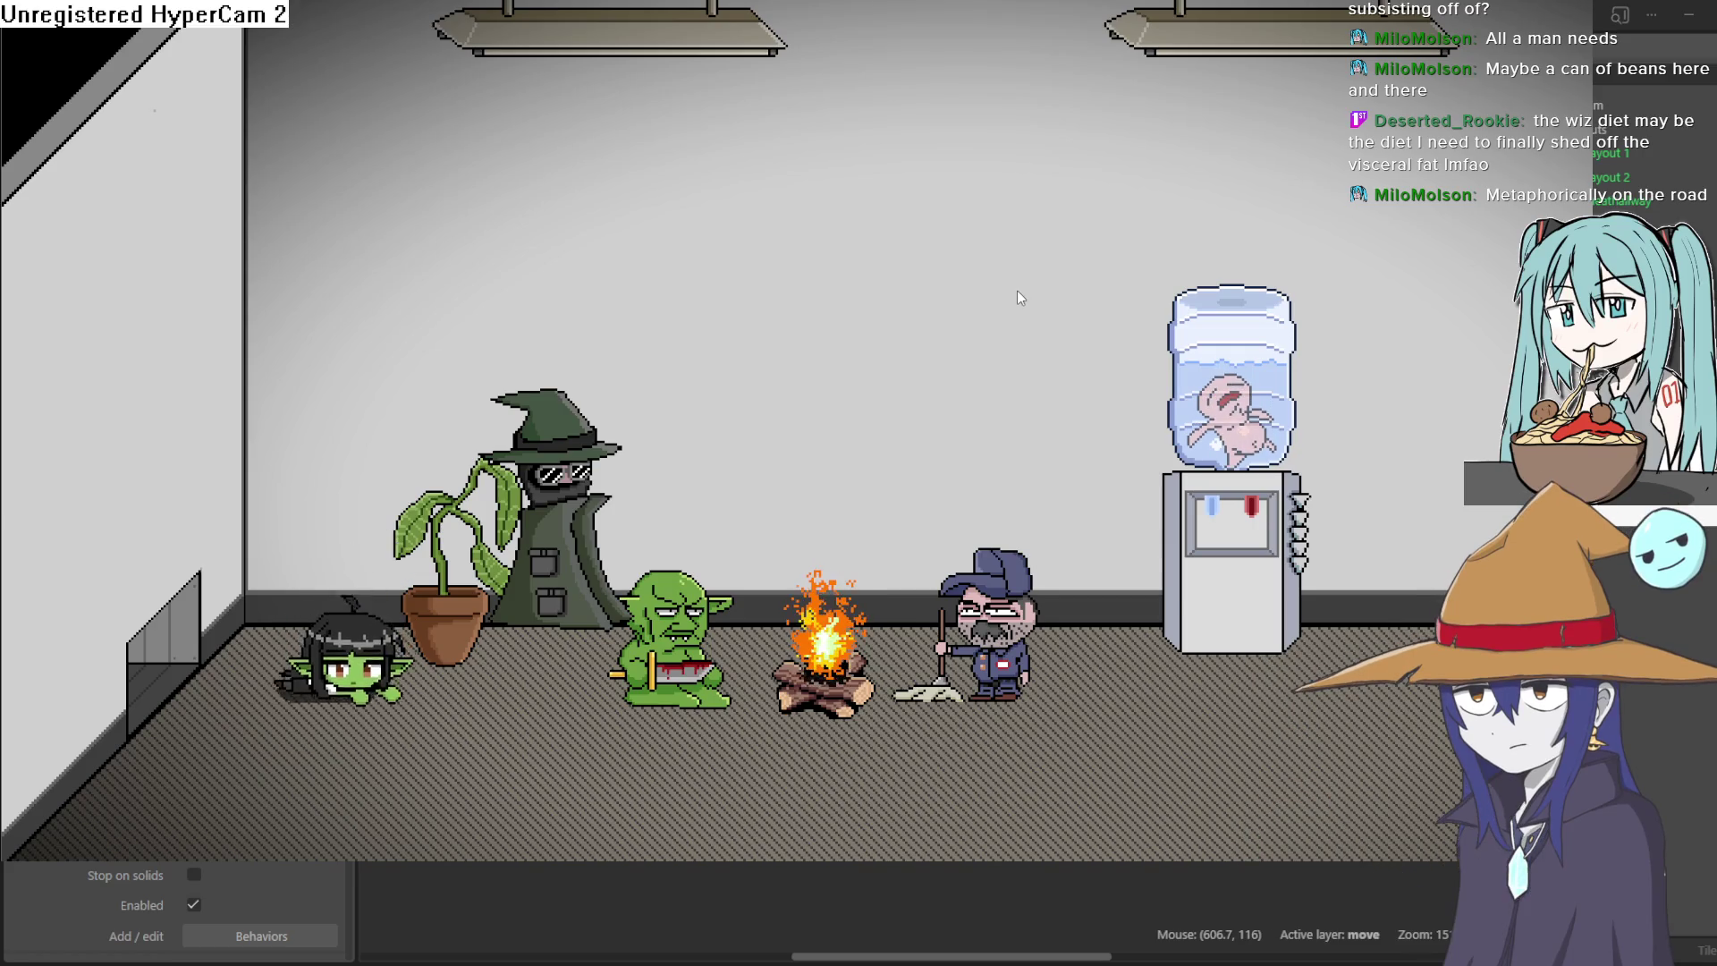
key("Right")
key("Right")
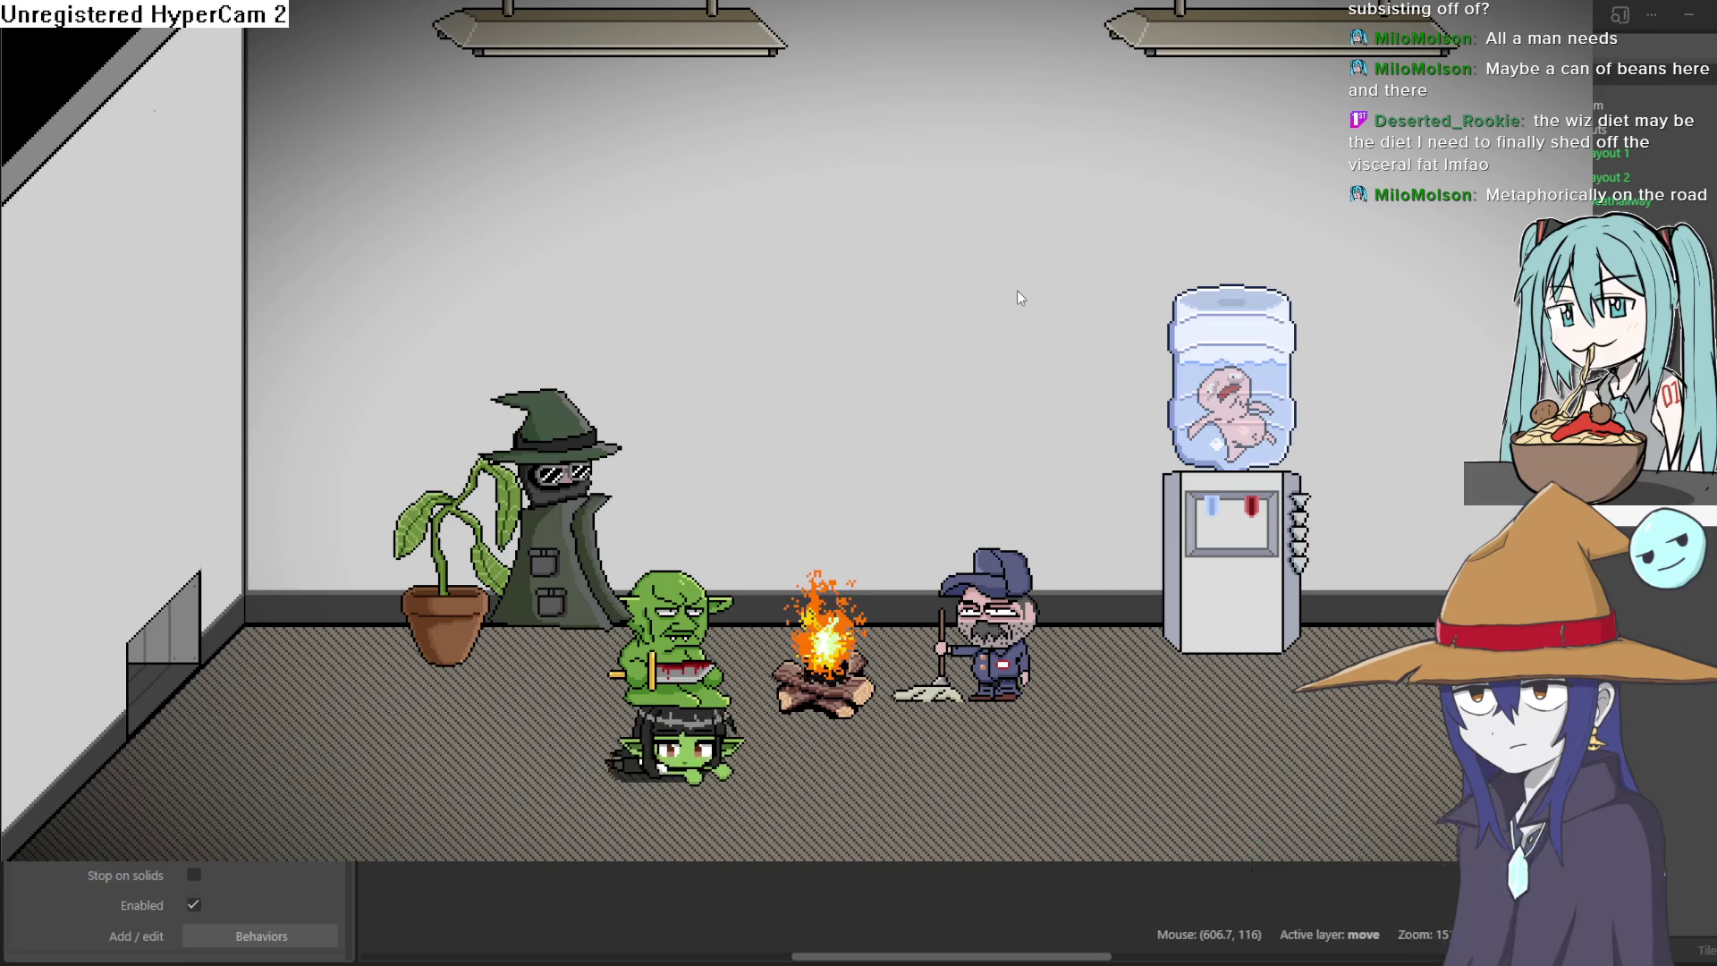
key("Right")
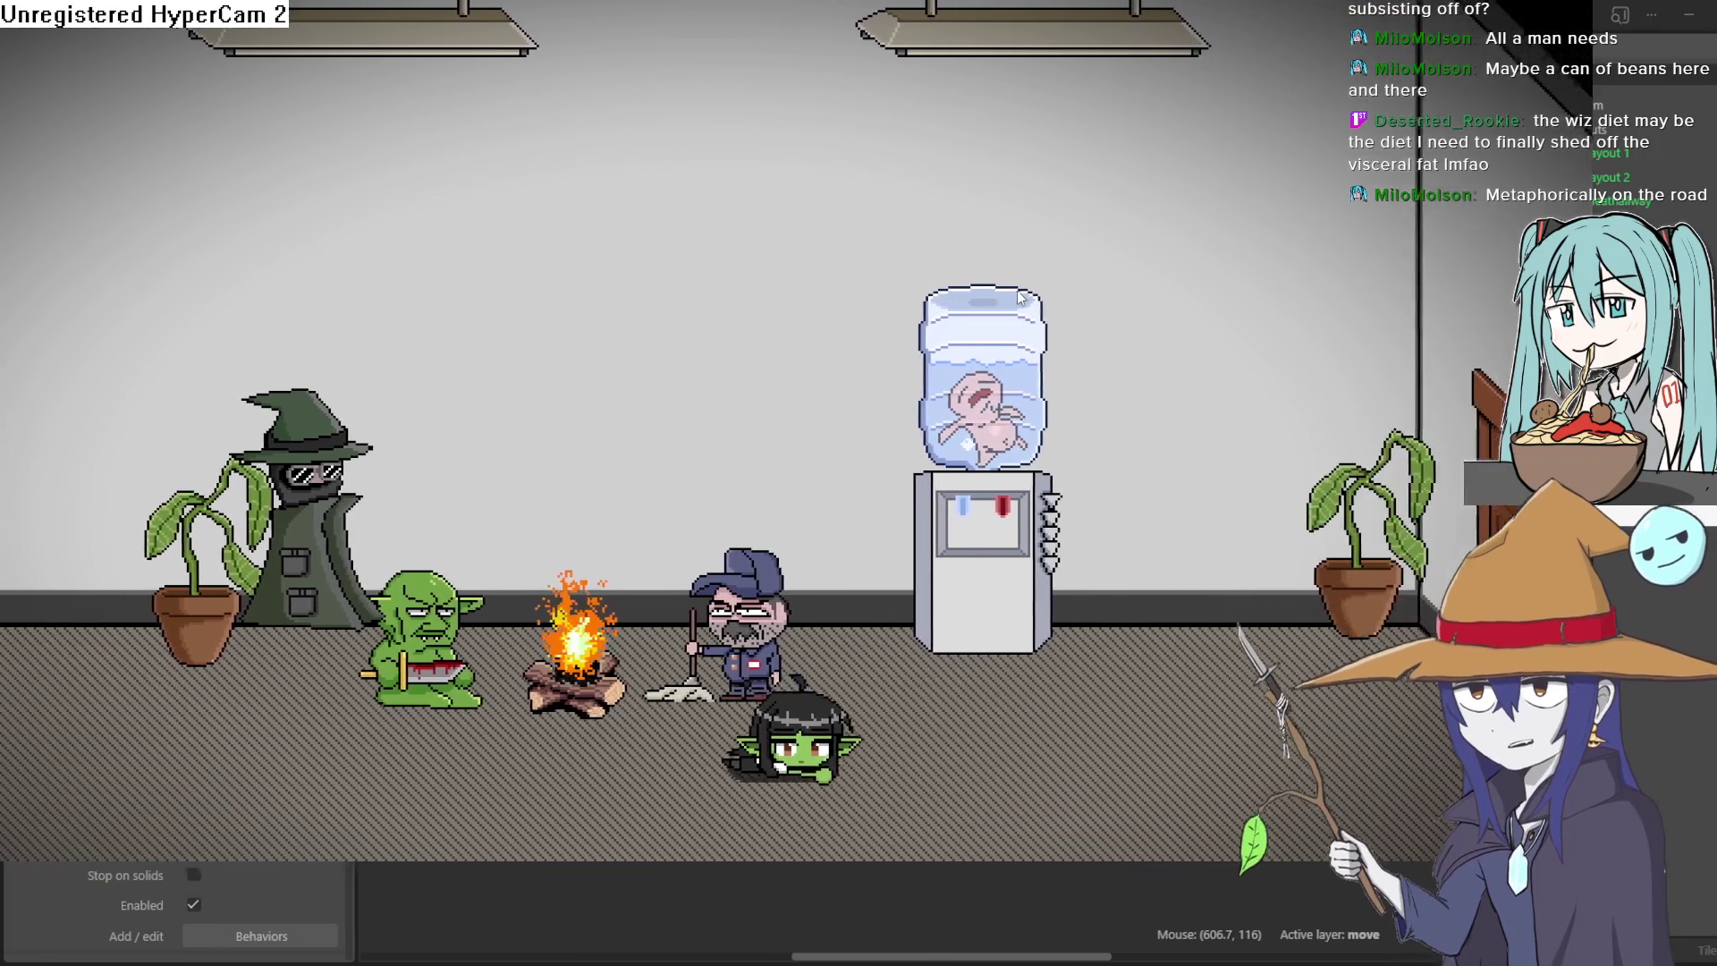
key("Right")
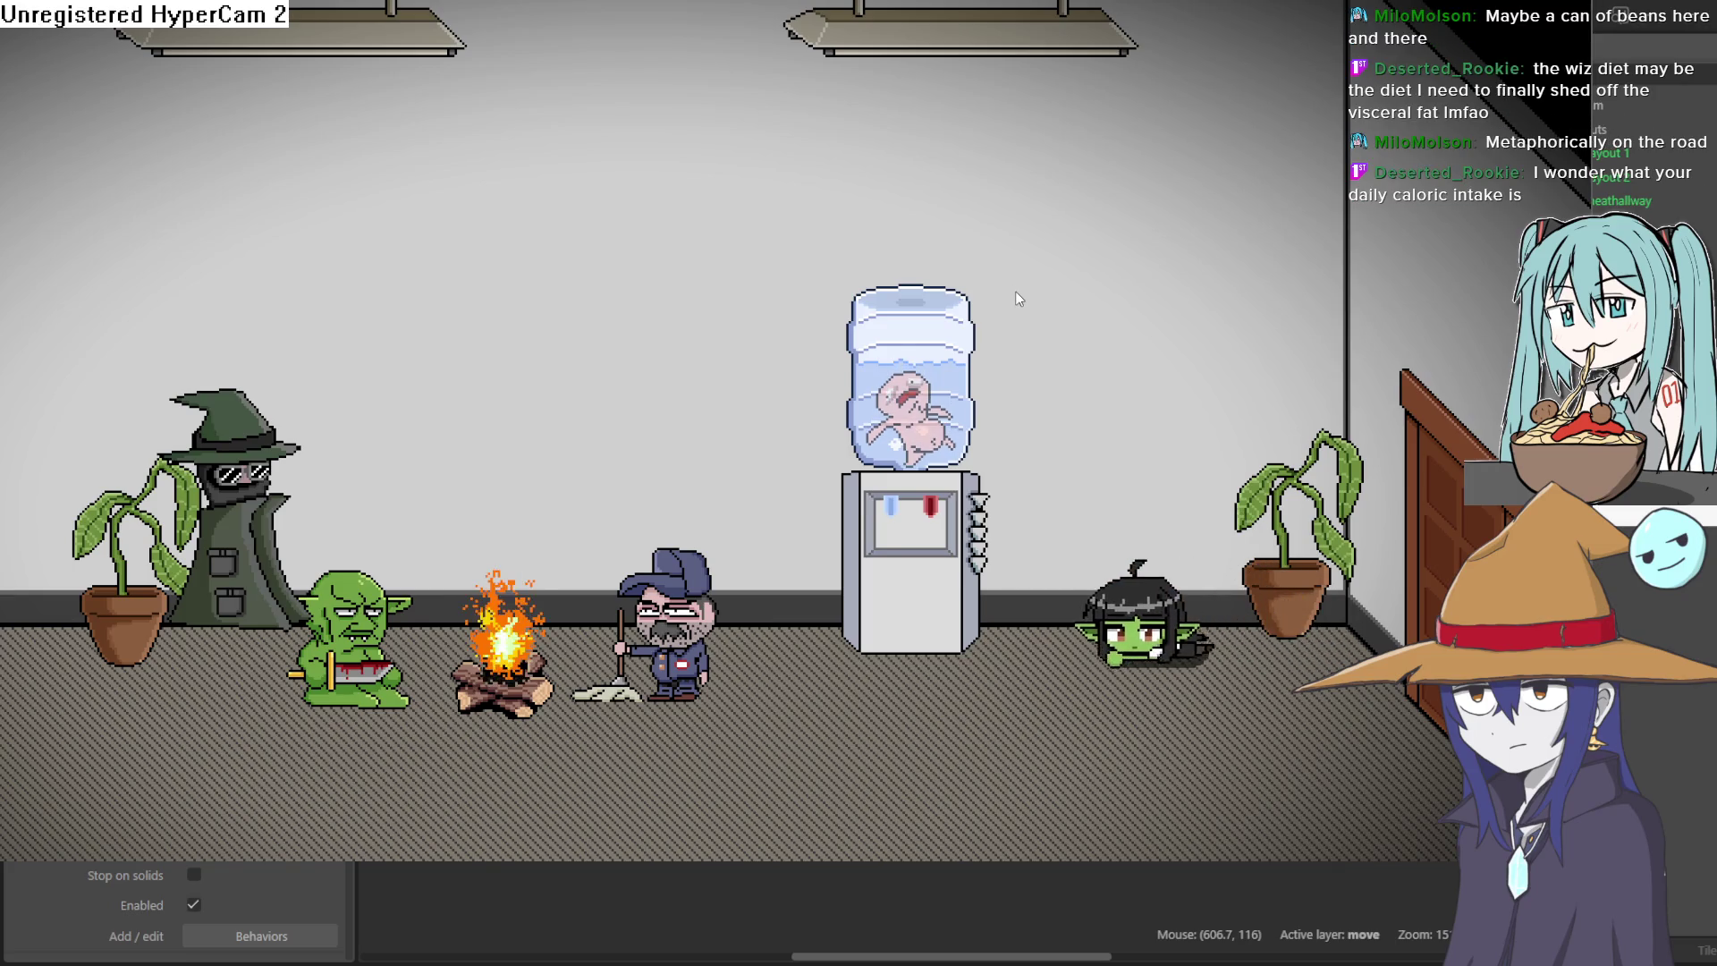
Step: Crawl the goblin girl right past the water cooler and out into the next room
key("Left")
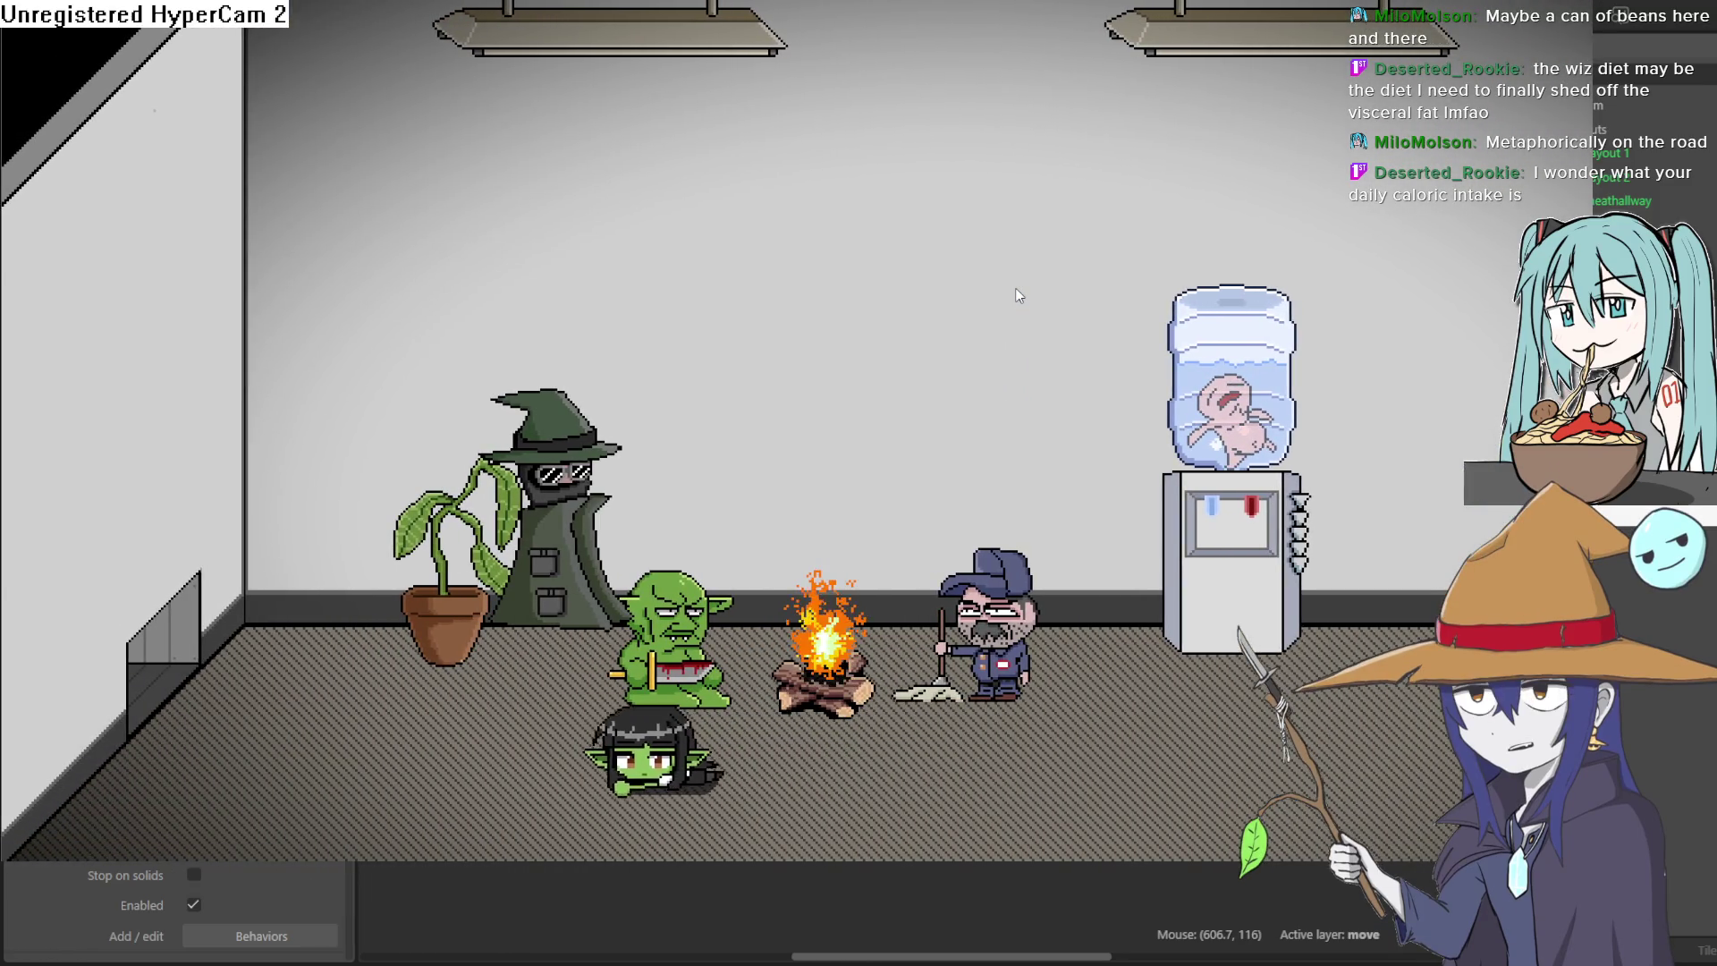
key("Right")
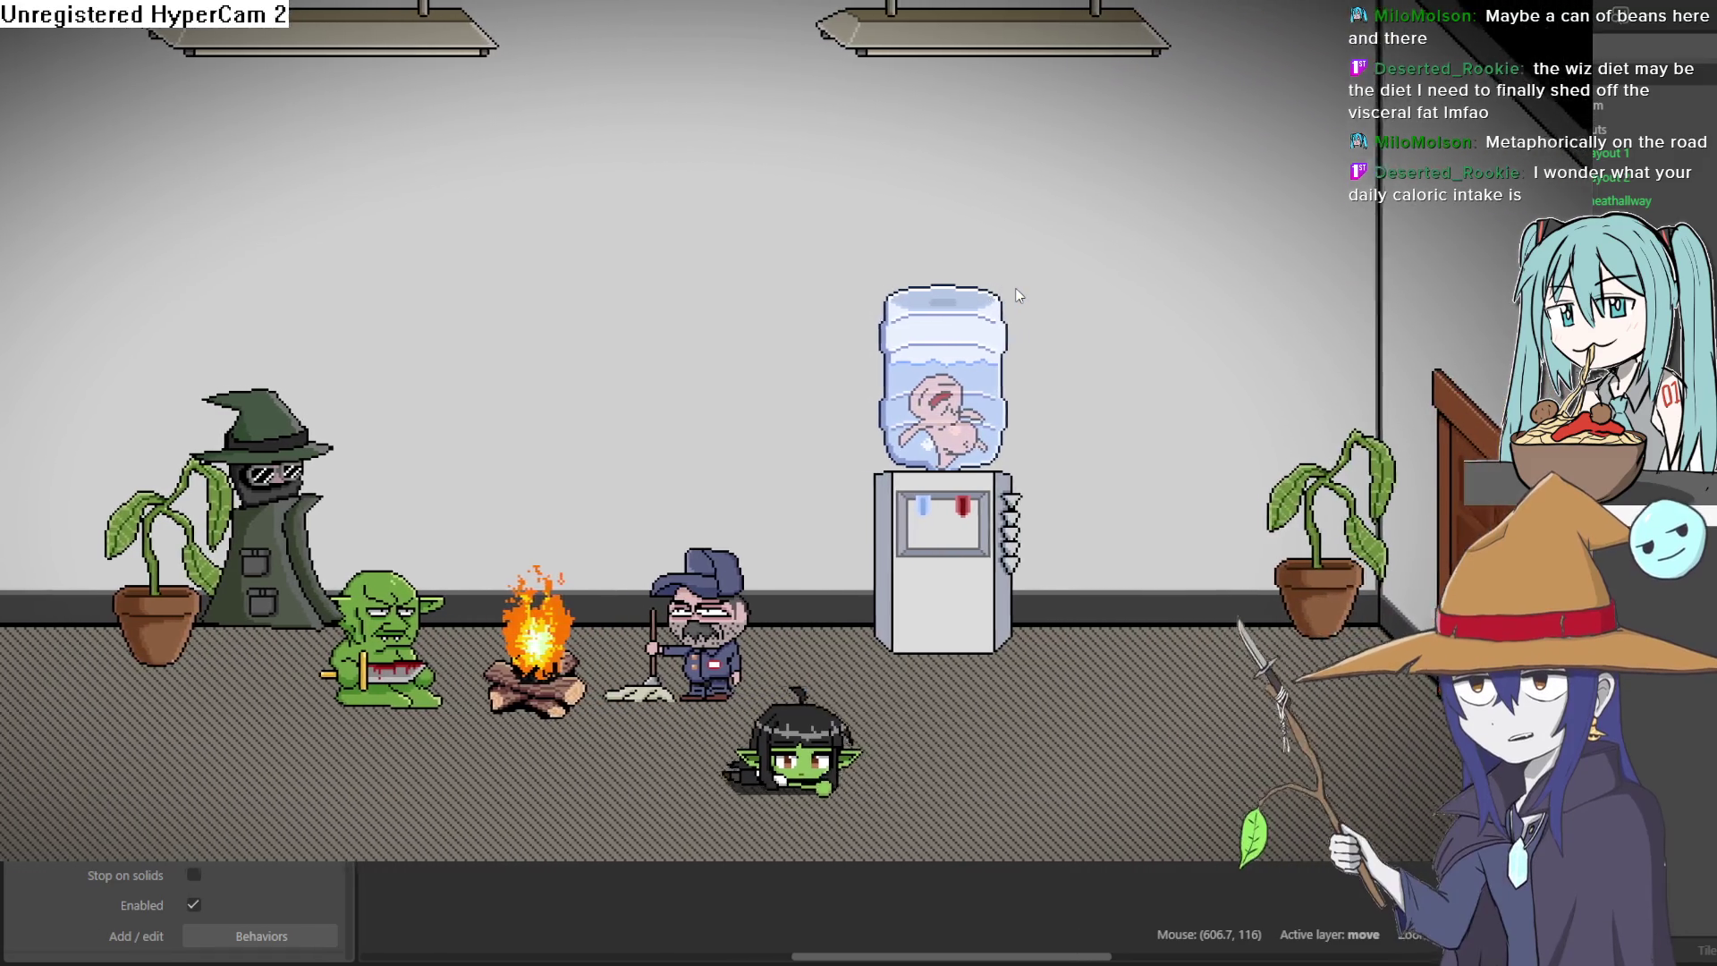
key("Right")
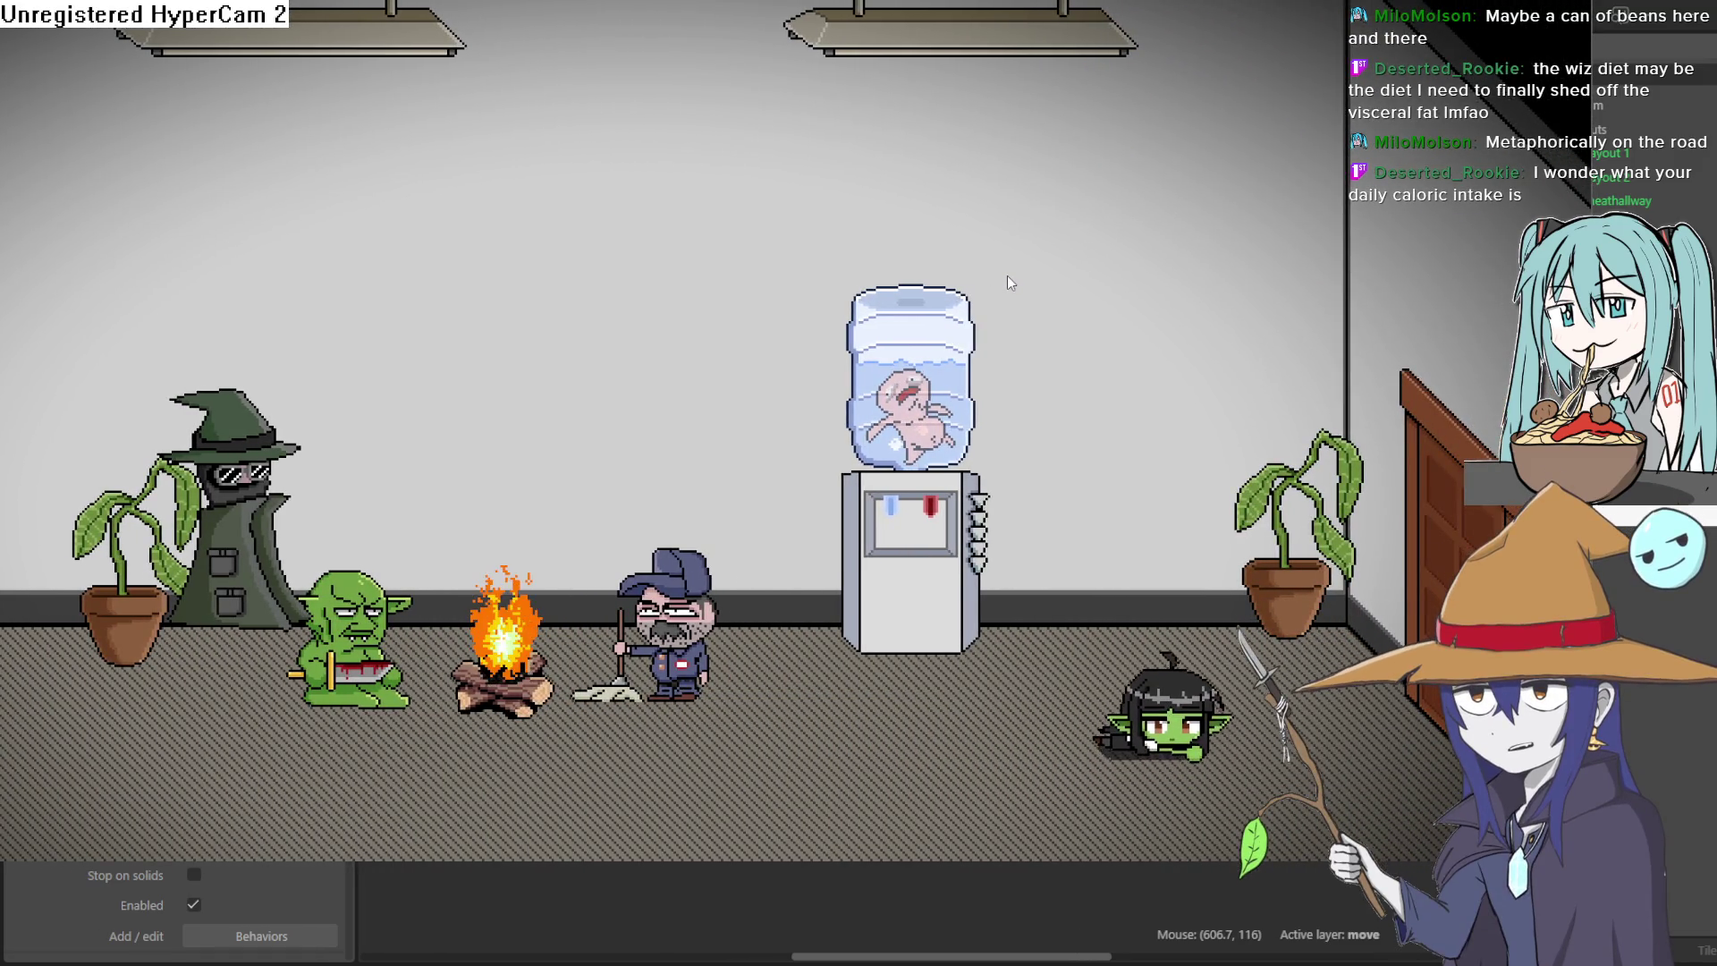
key("Right")
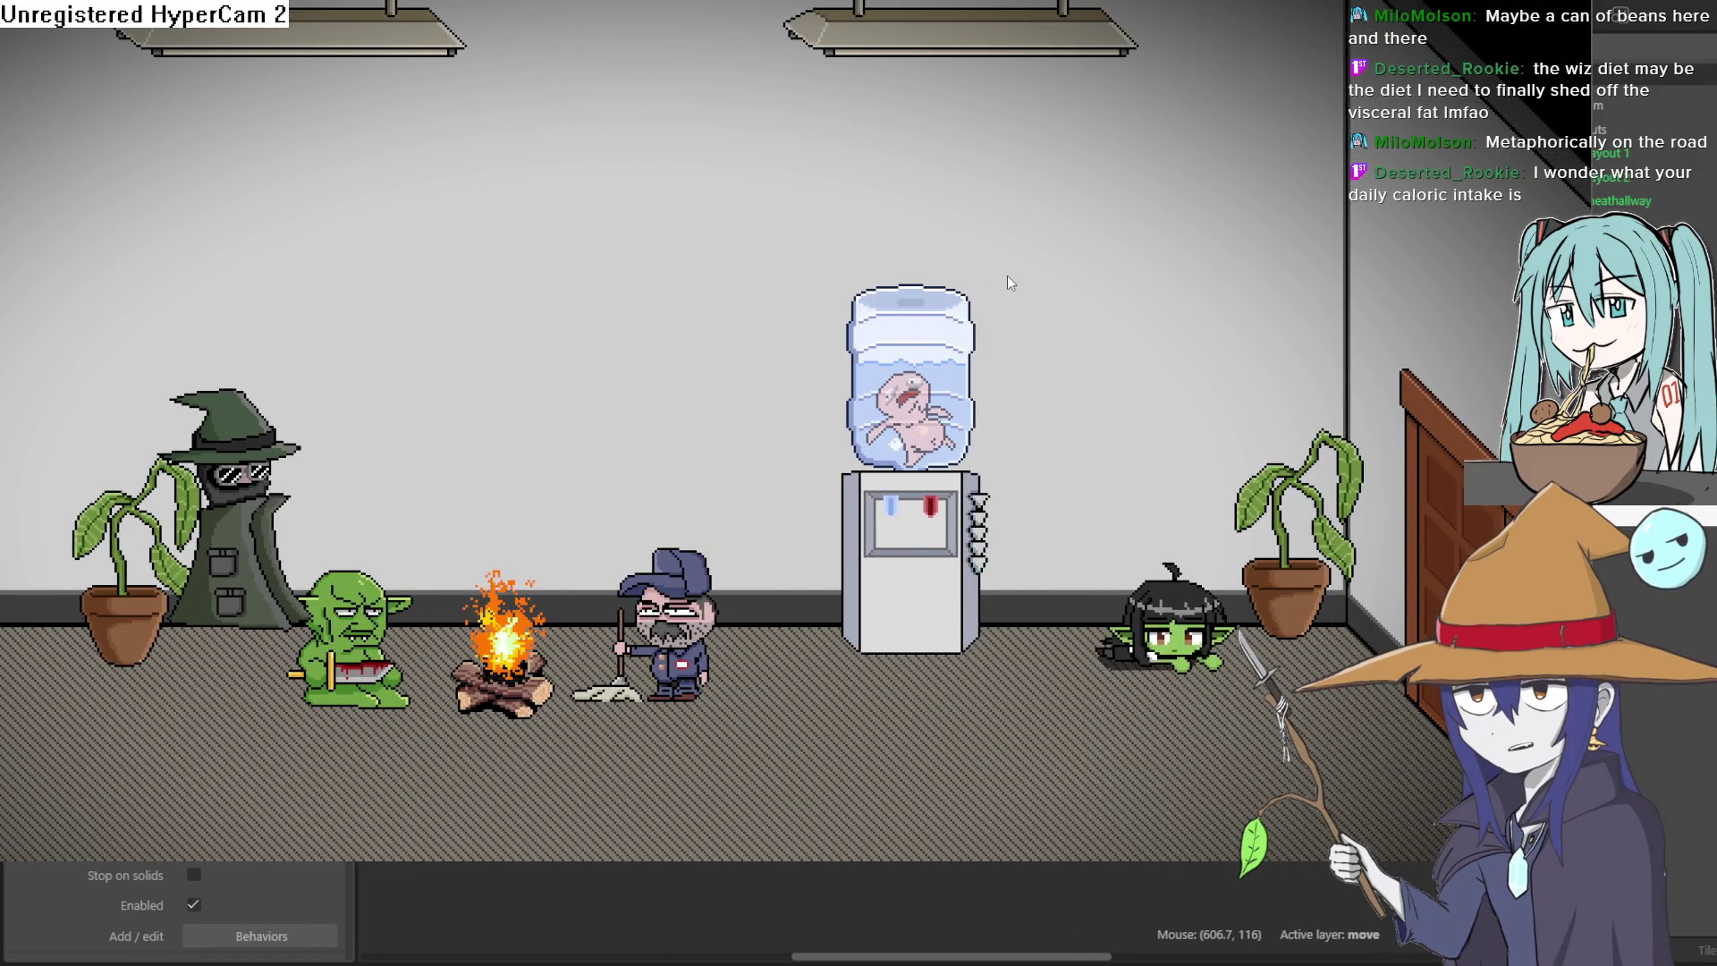
key("Right")
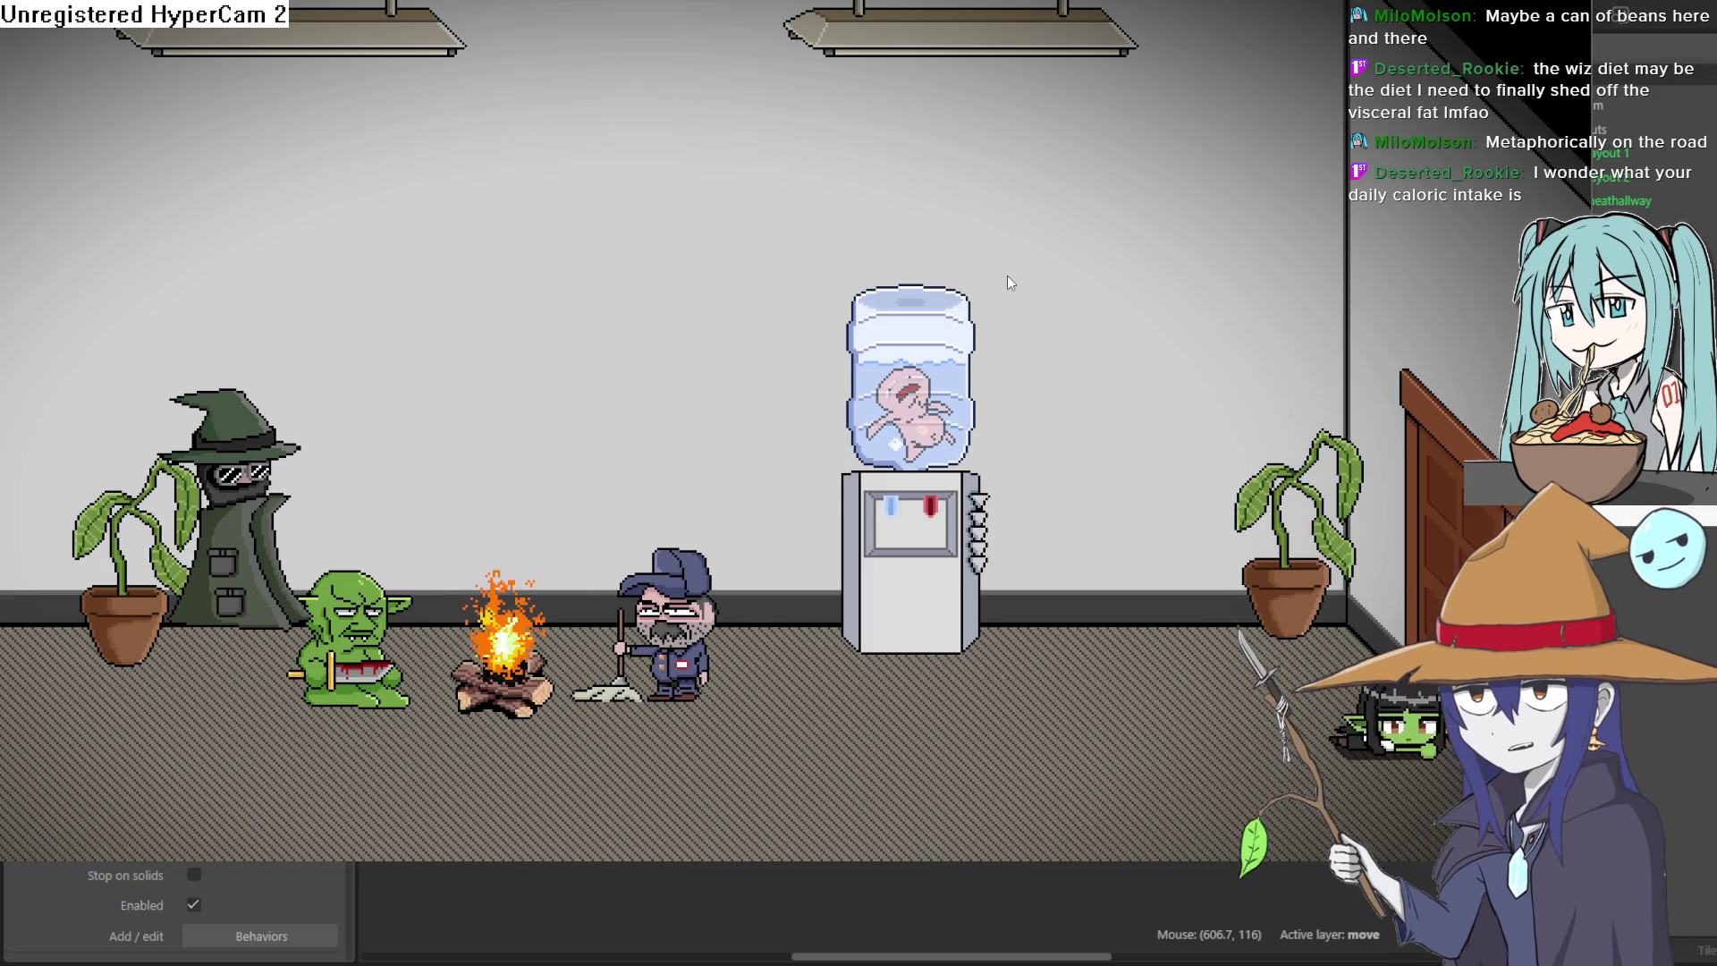
key("Left")
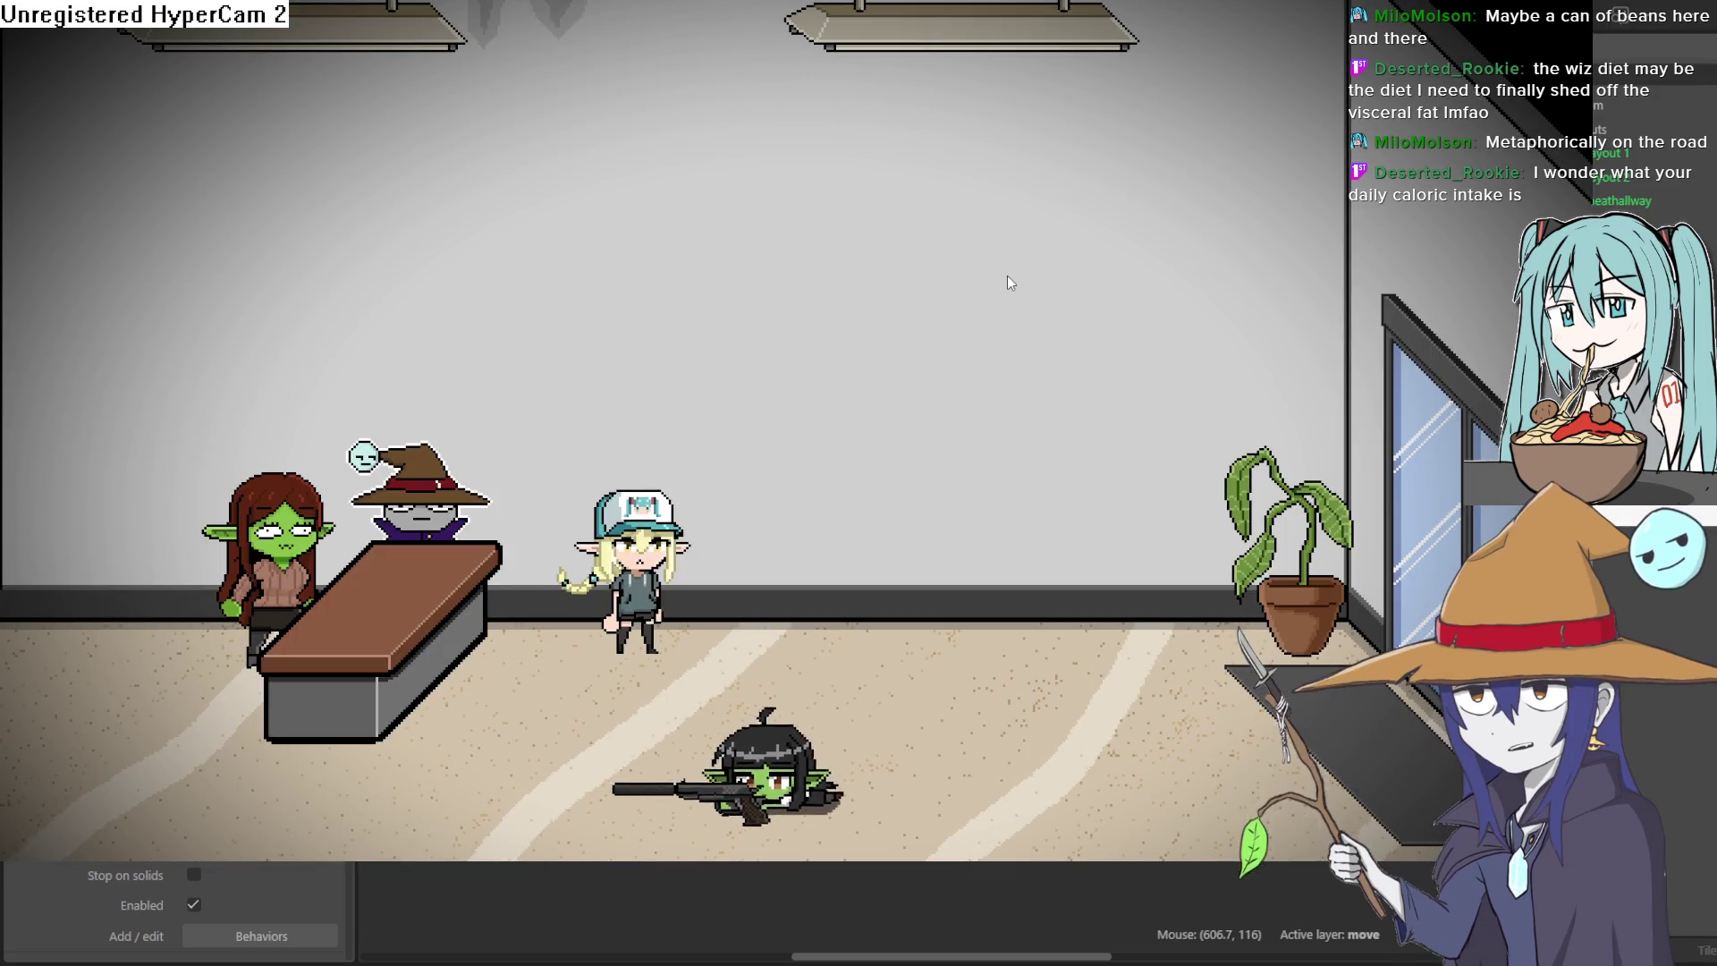
Step: Crawl the goblin girl left to the elevator, then prone-crawl right into a new room
key("Left")
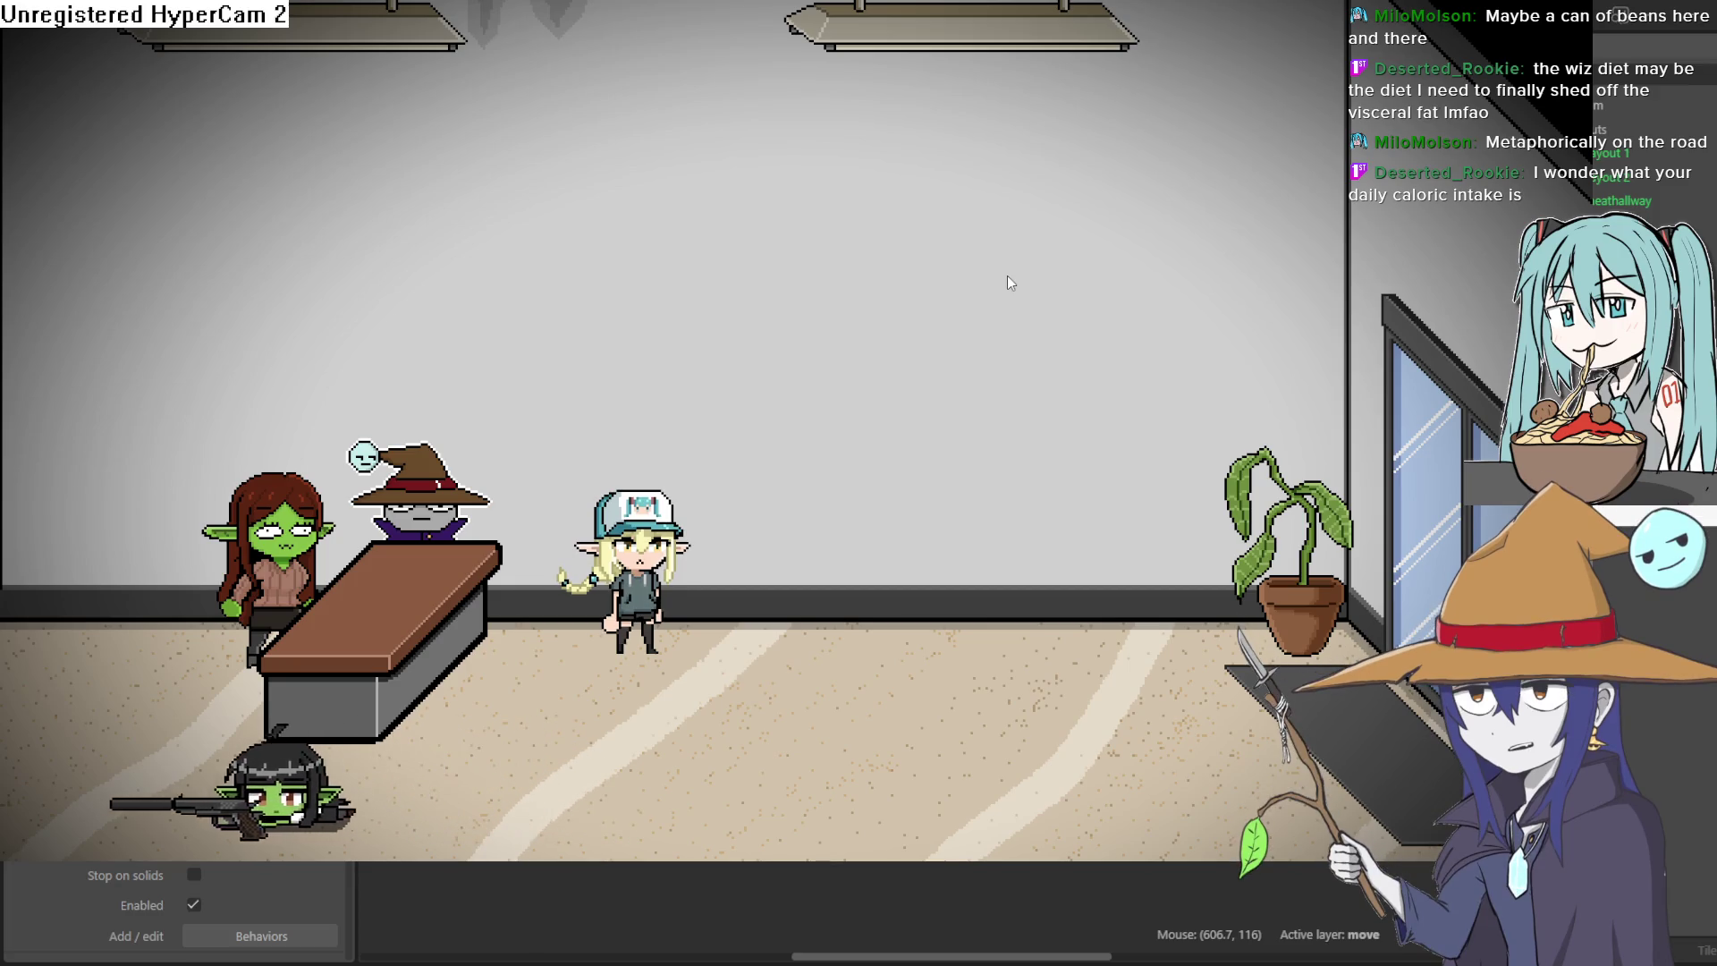
key("Left")
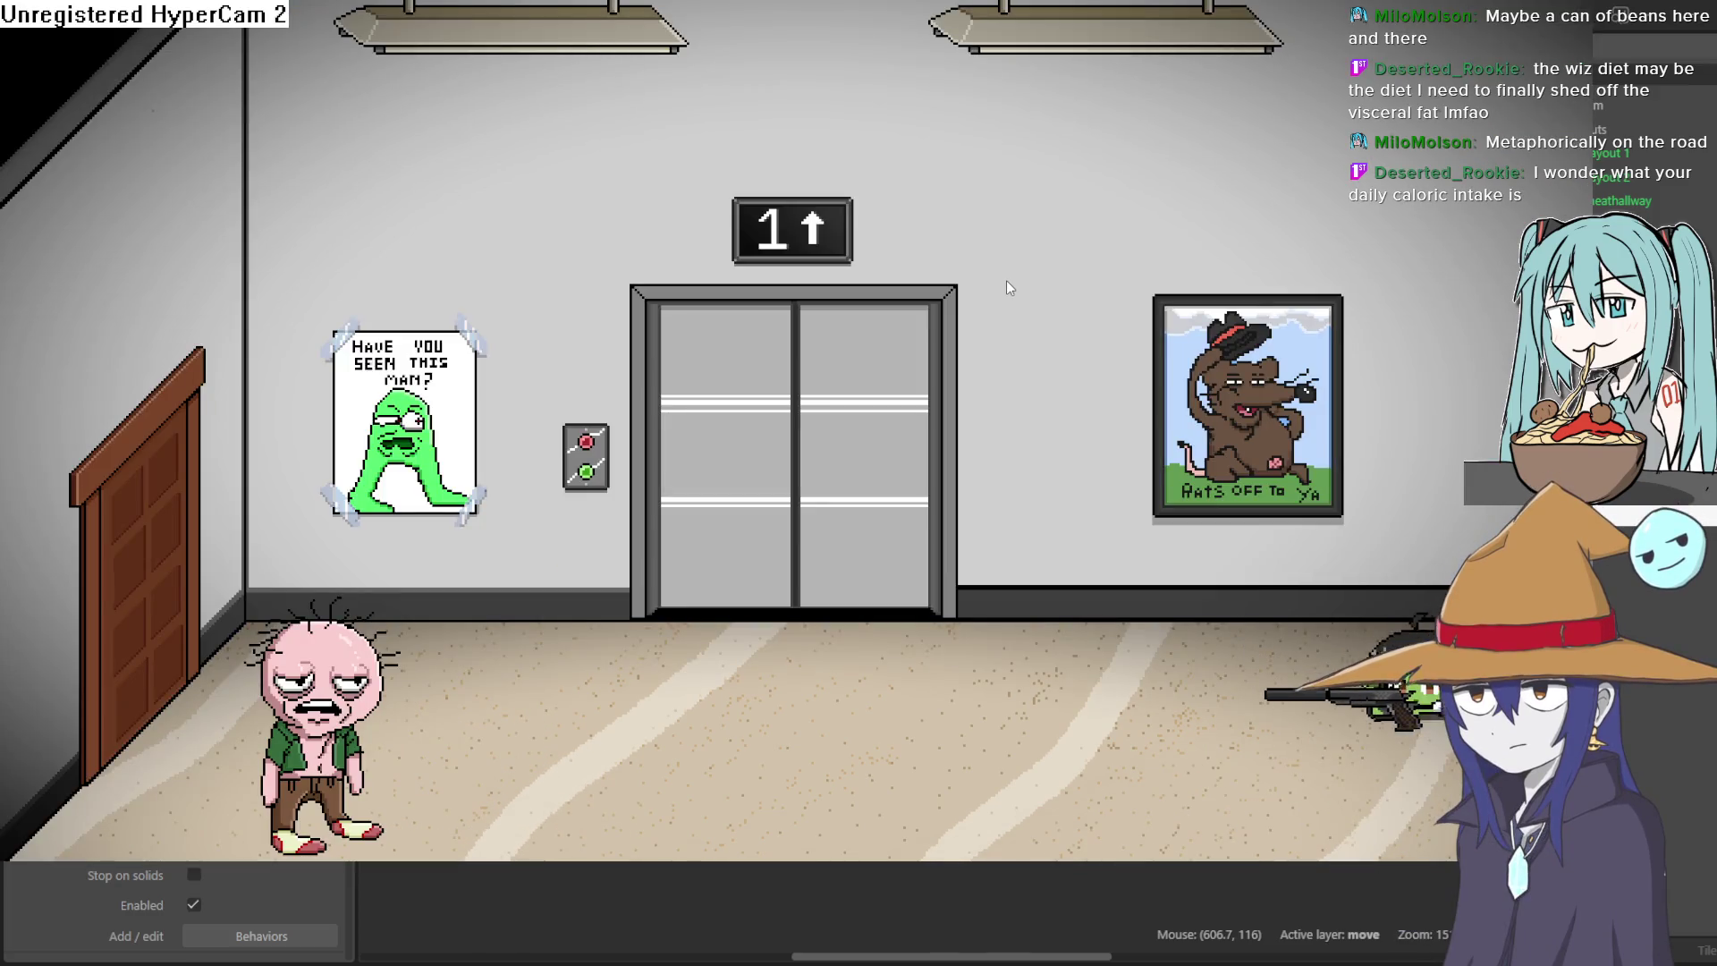
key("Left")
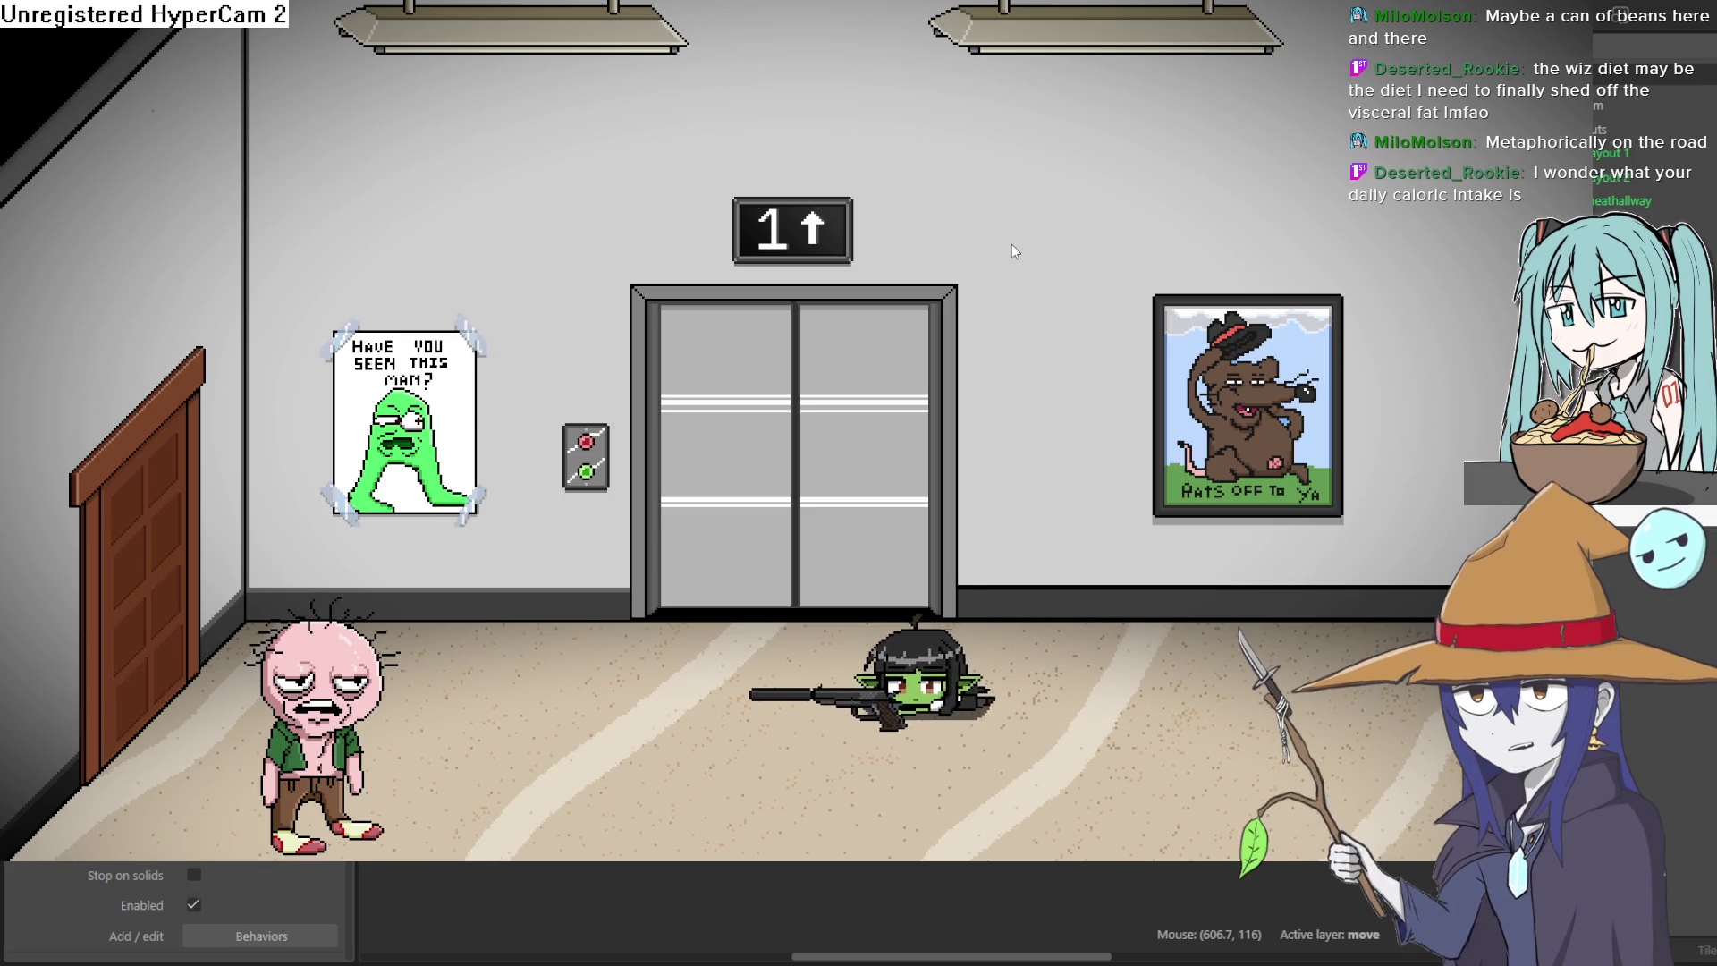
key("Down")
key("Right")
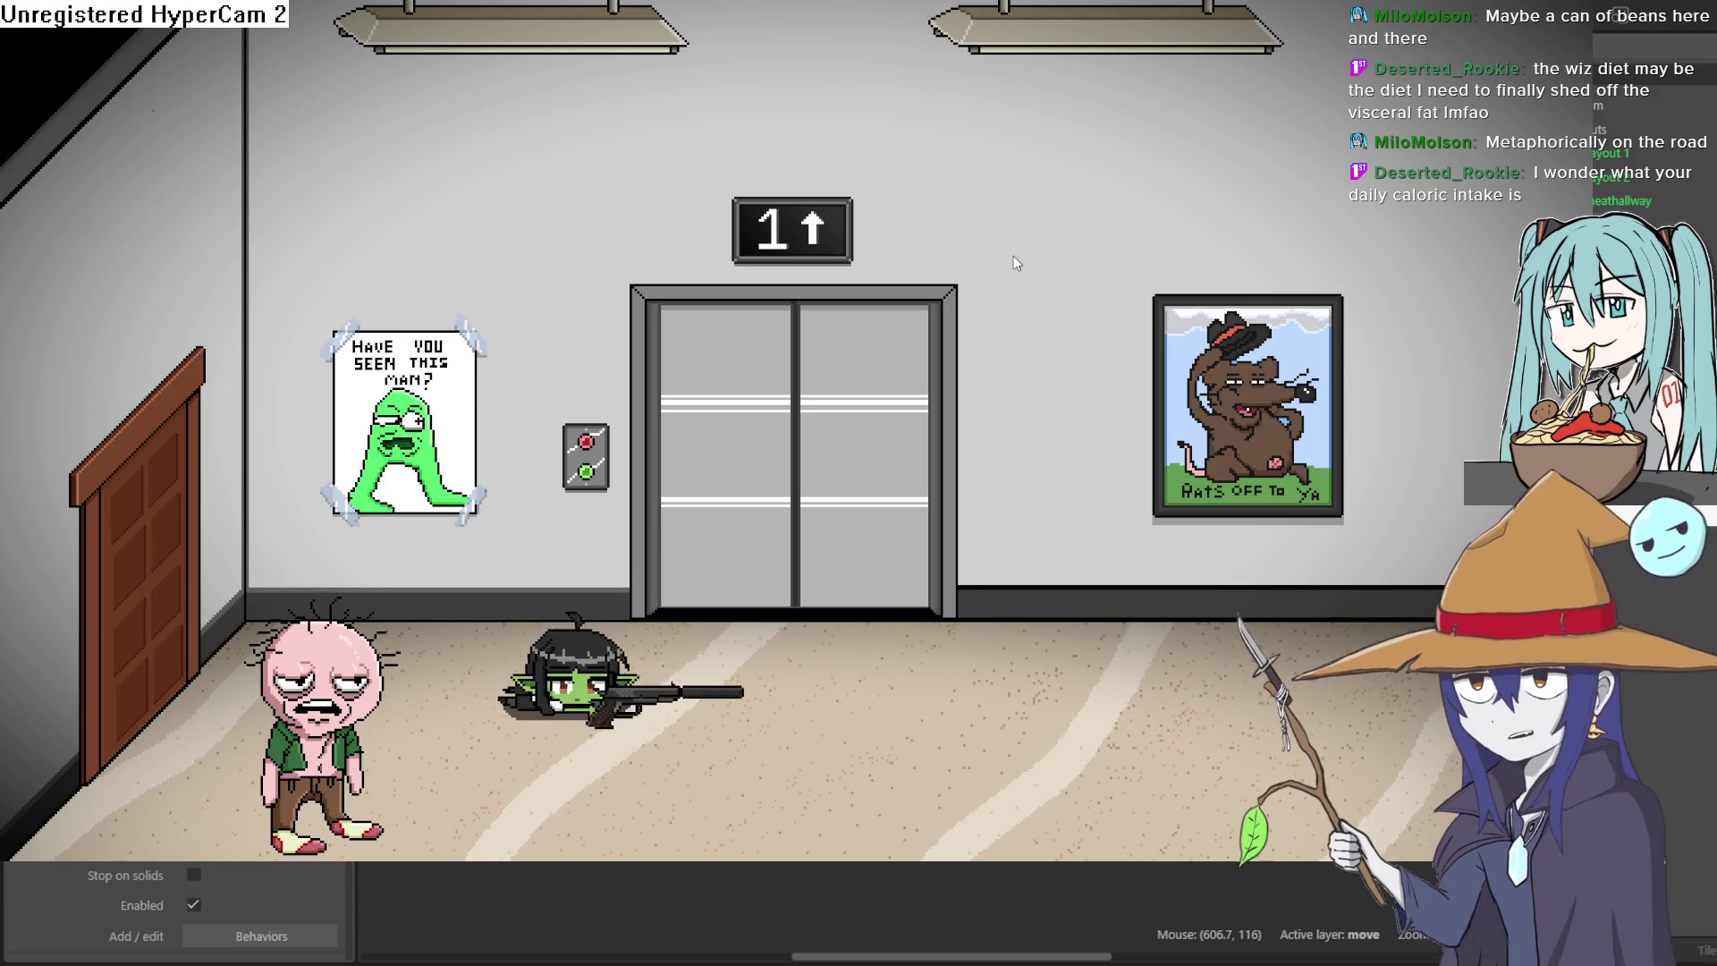
key("Right")
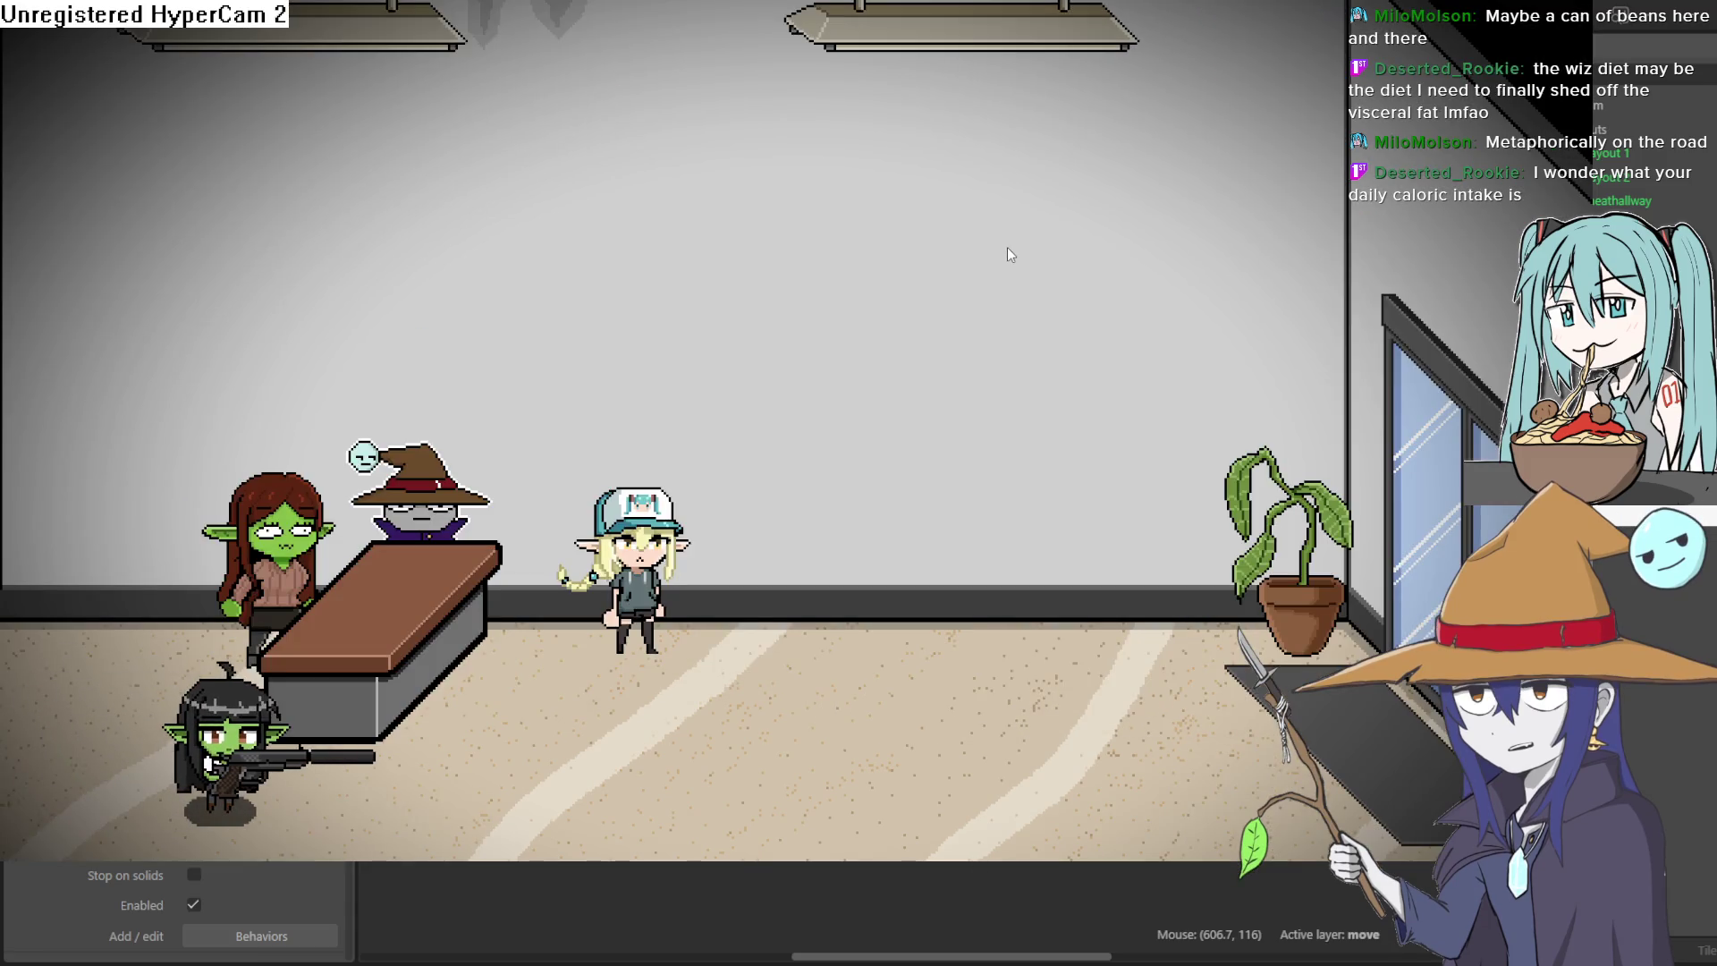
key("Right")
key("Right")
Step: Walk her around the new room and back into the elevator hallway toward the door
key("Up")
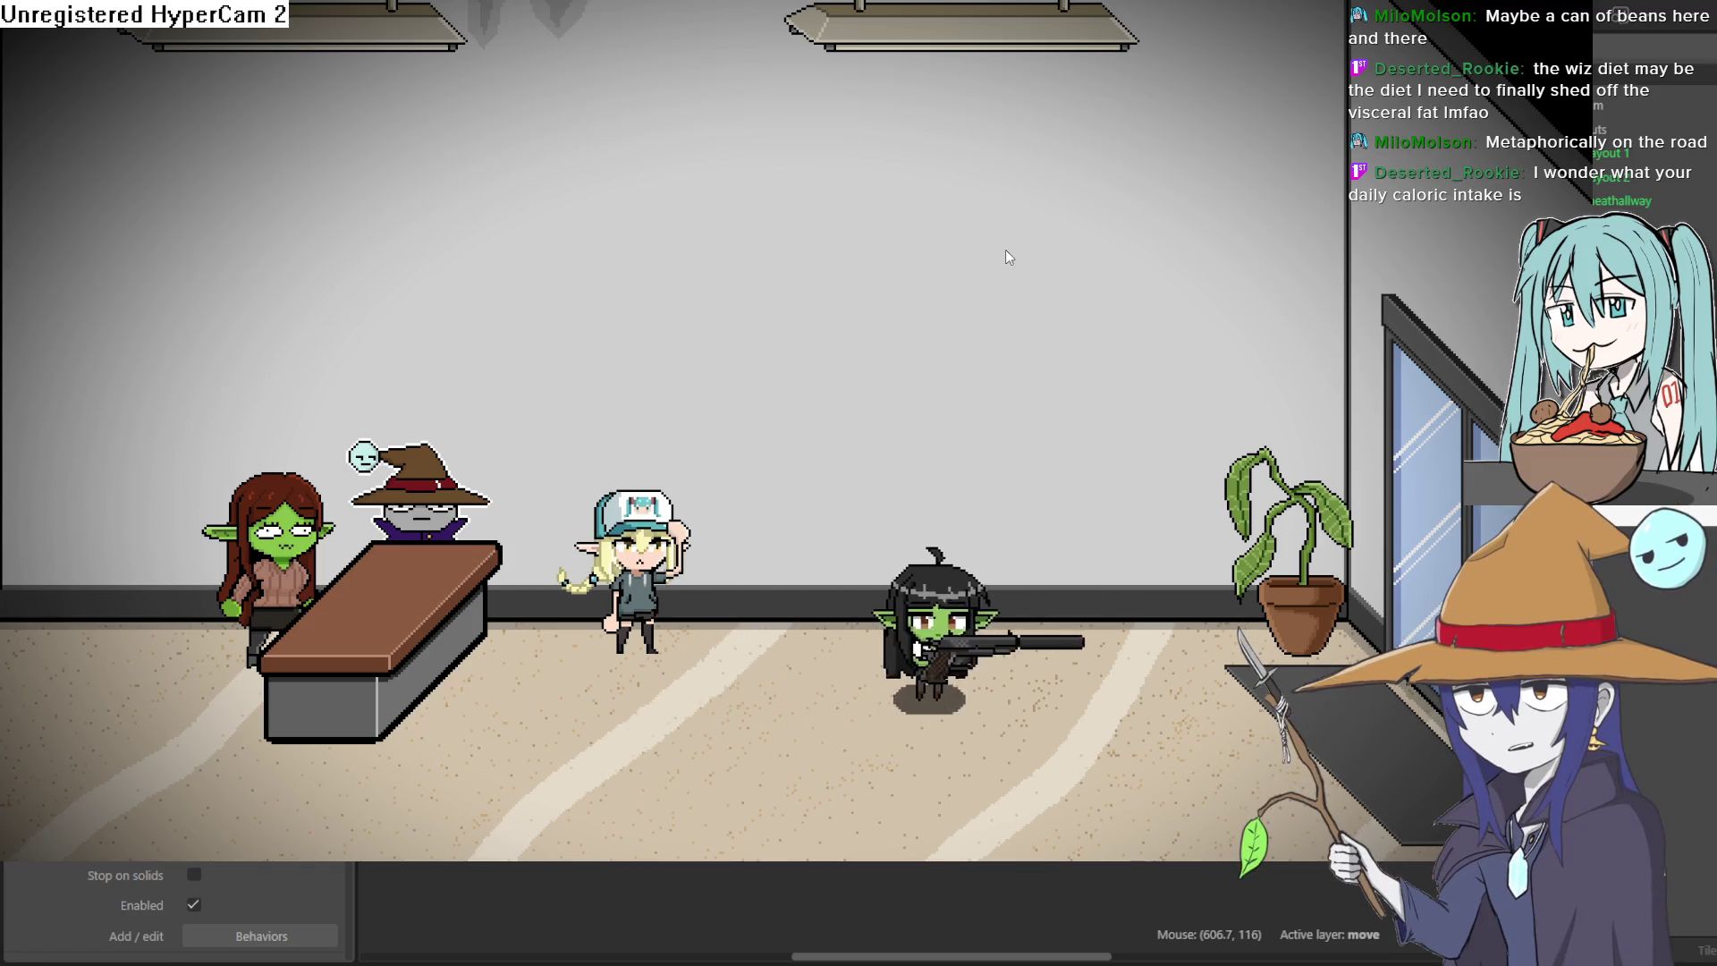
key("Left")
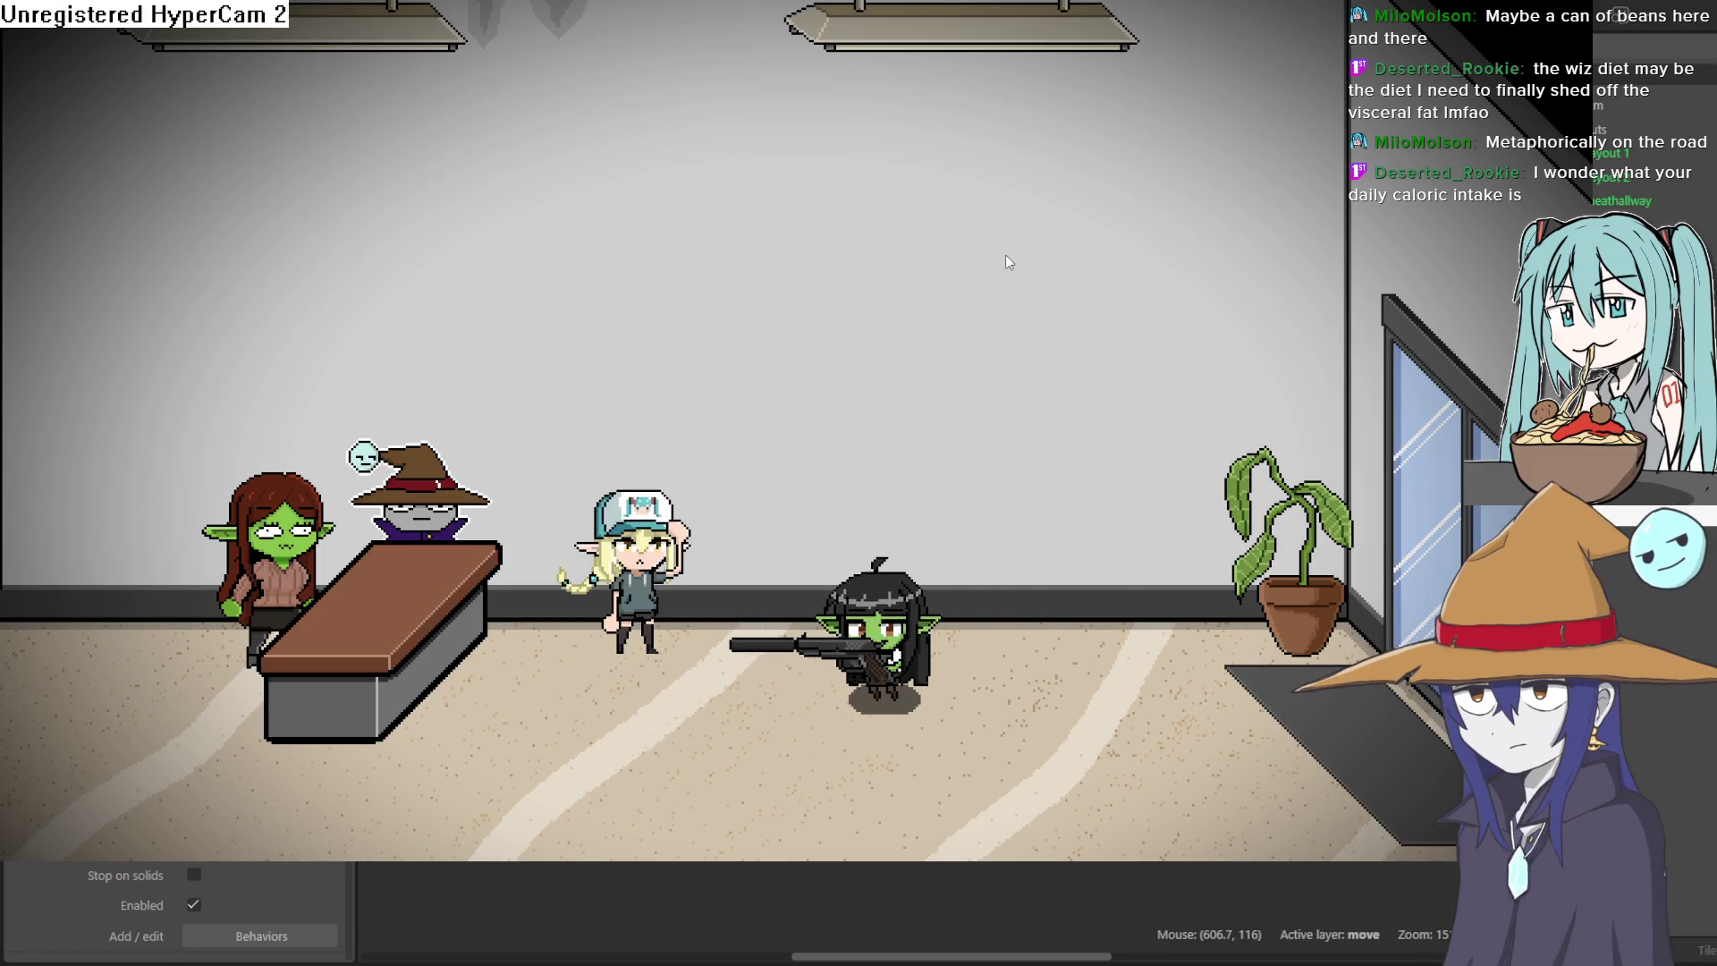
key("Left")
key("Down")
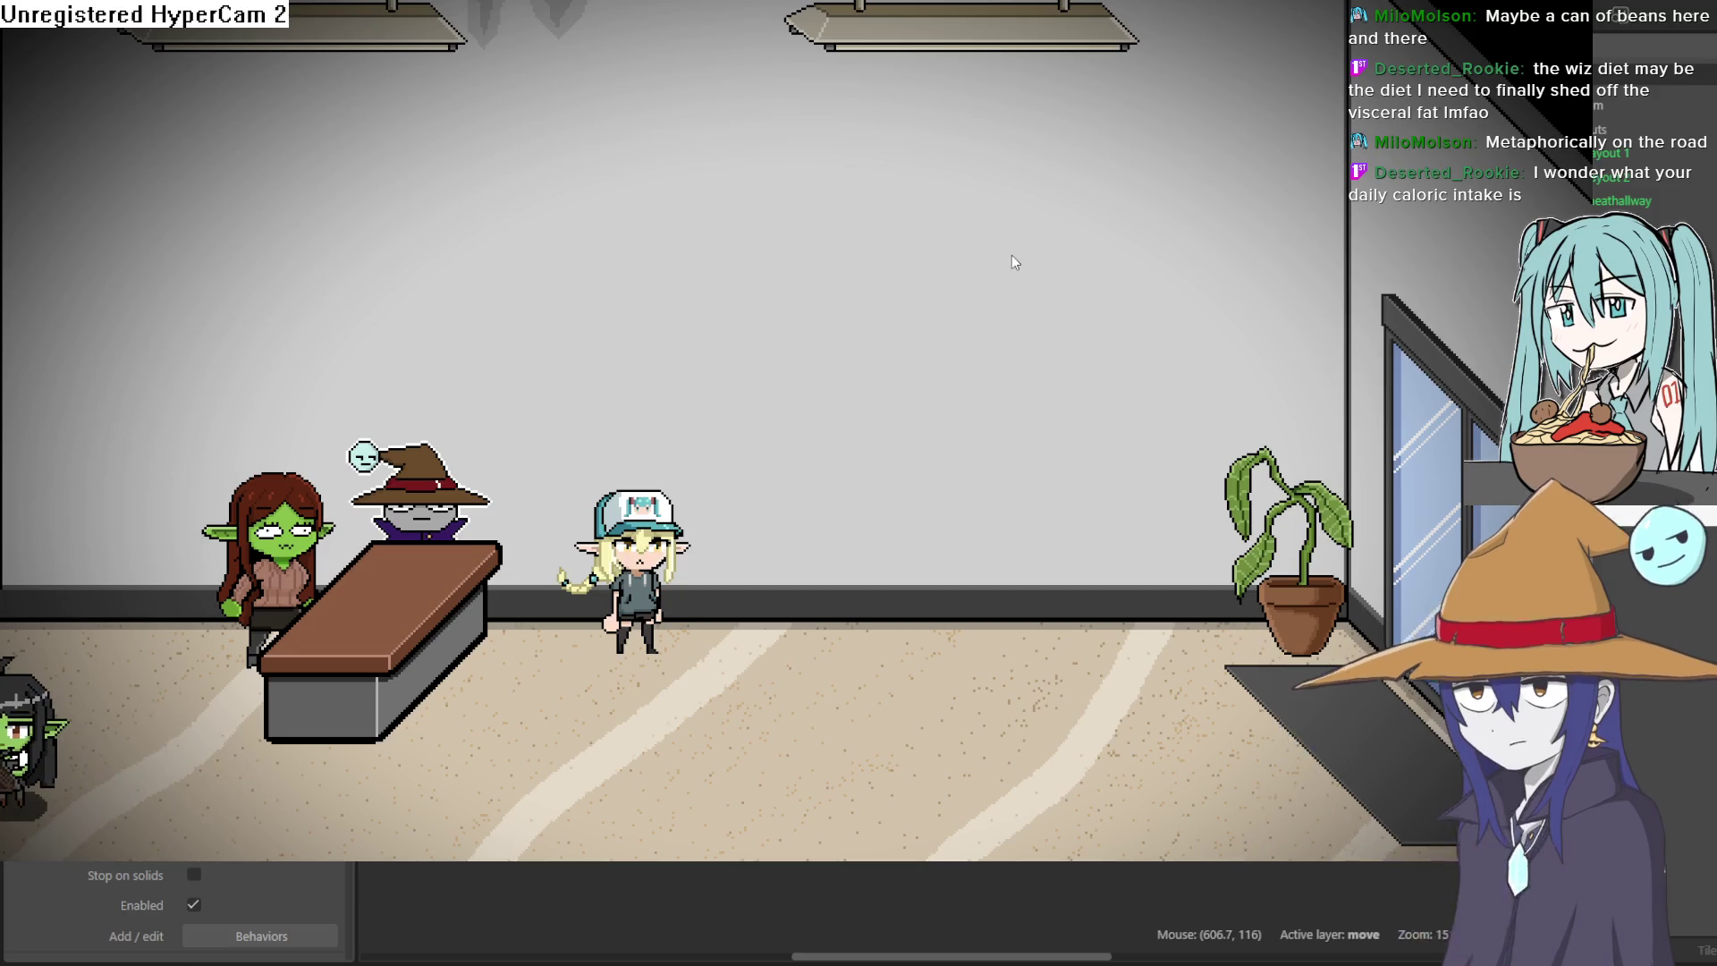
key("Left")
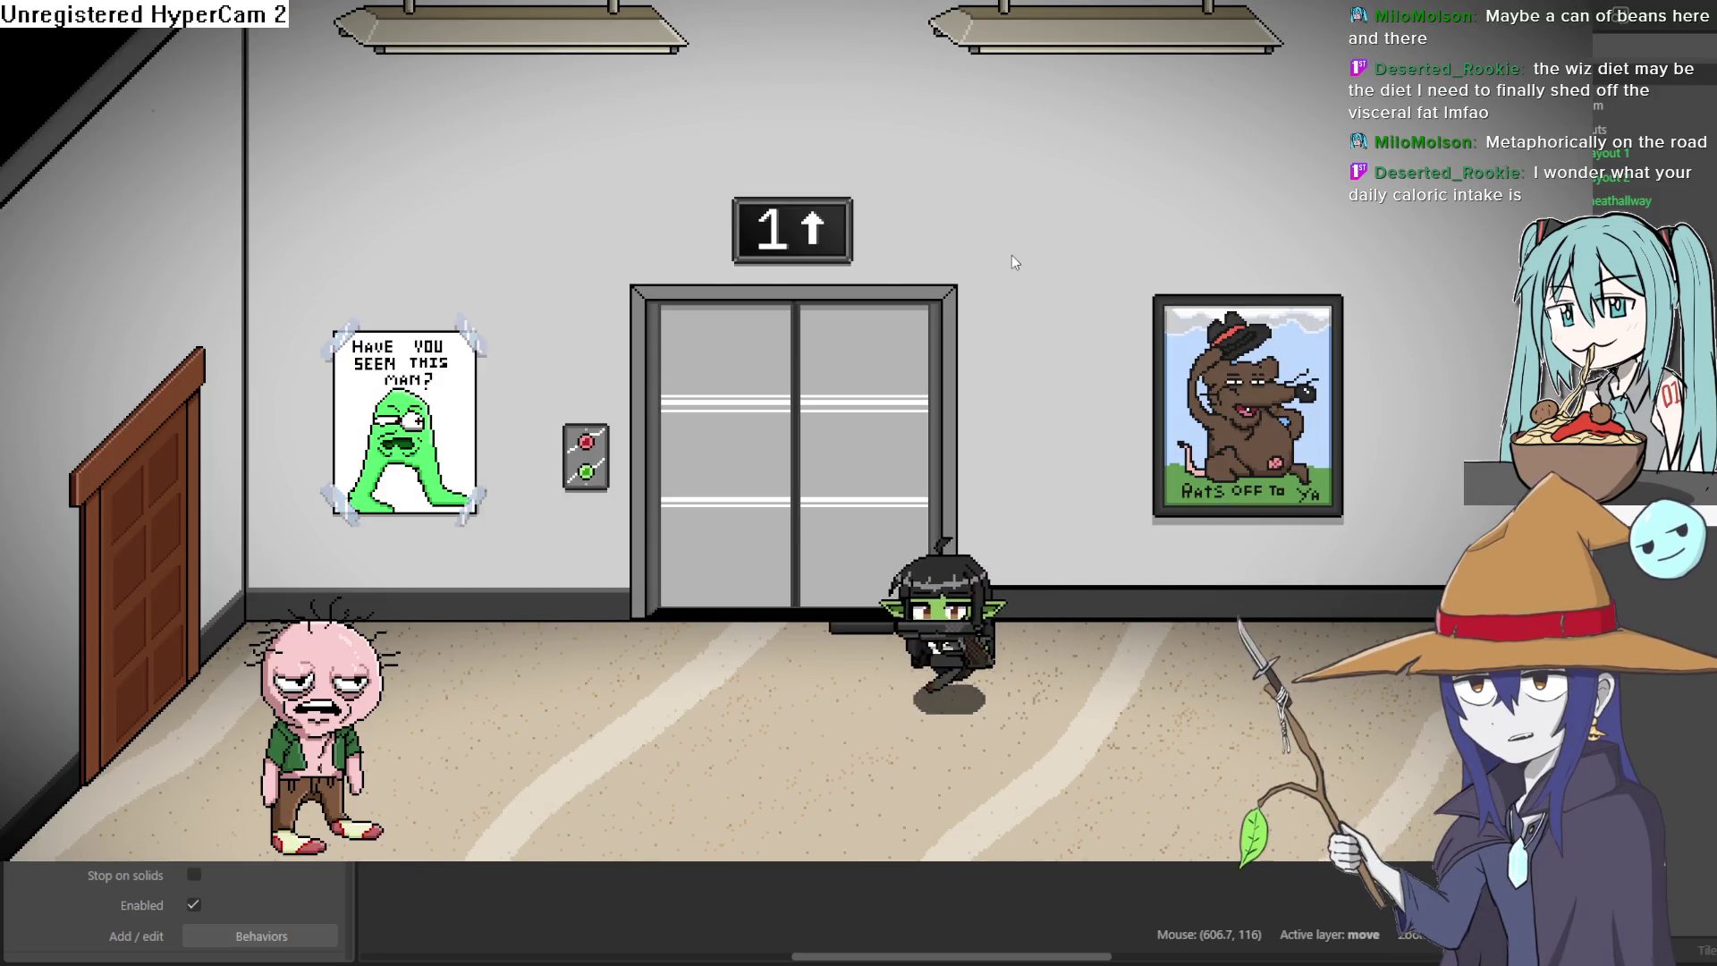
key("Left")
key("Down")
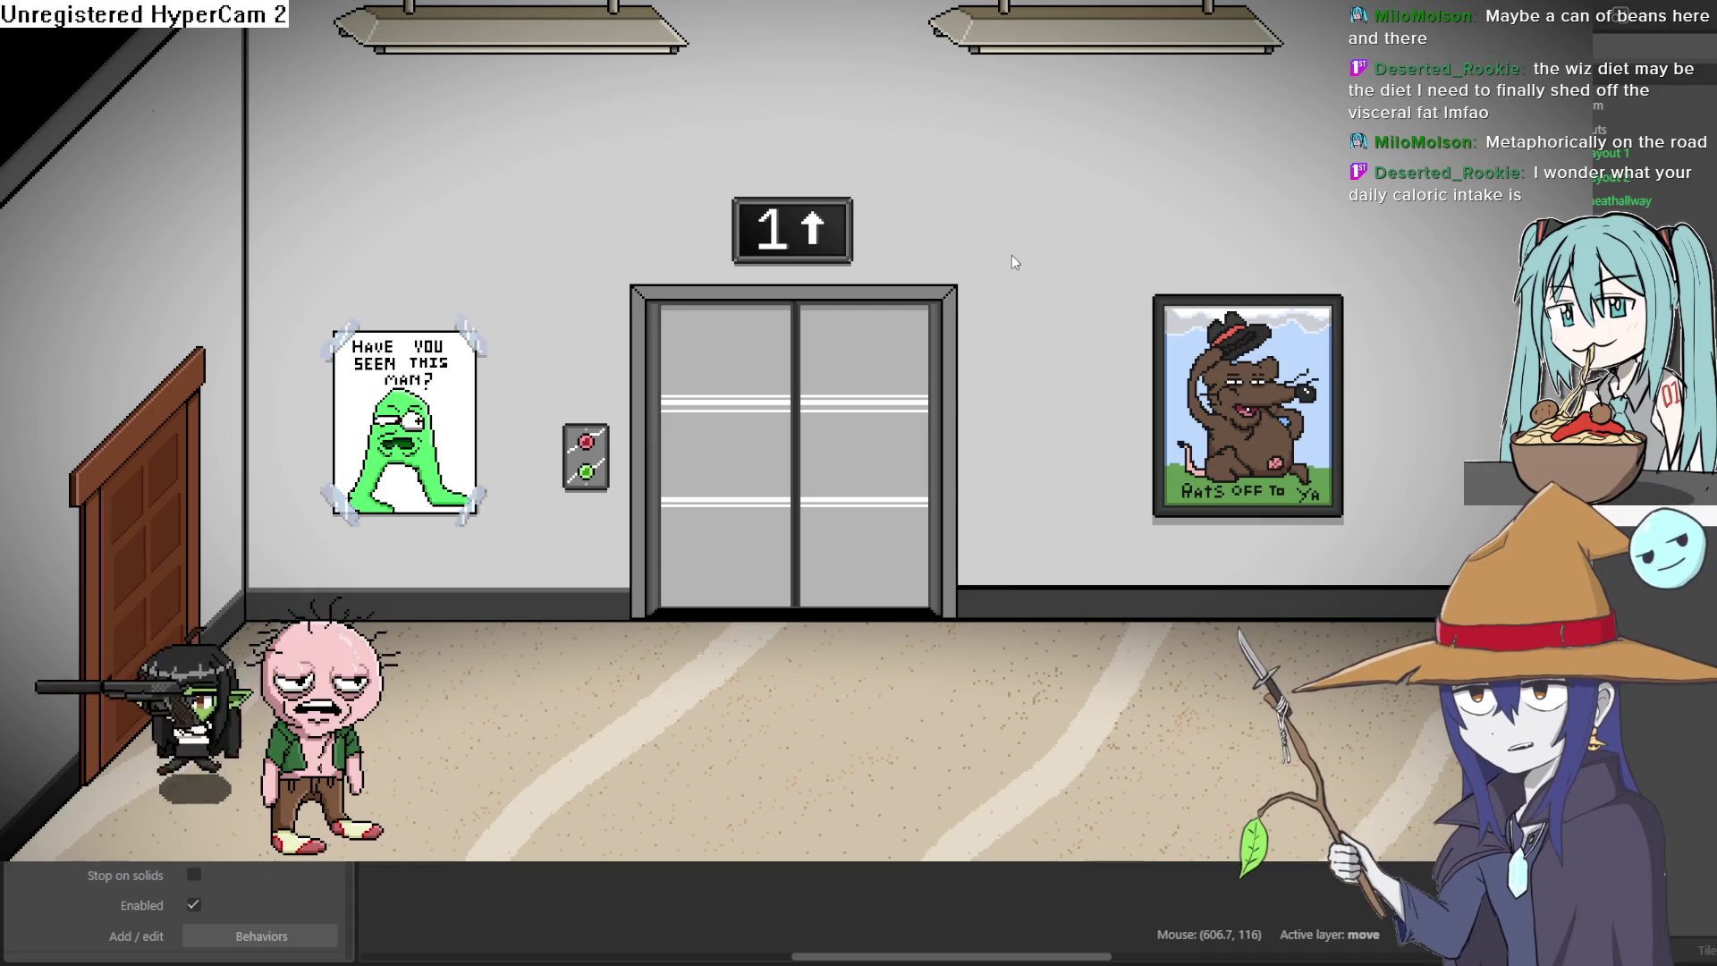
Step: Walk her past the pink man, out the door and left through the next room, then exit the preview
key("Right")
key("Up")
key("Left")
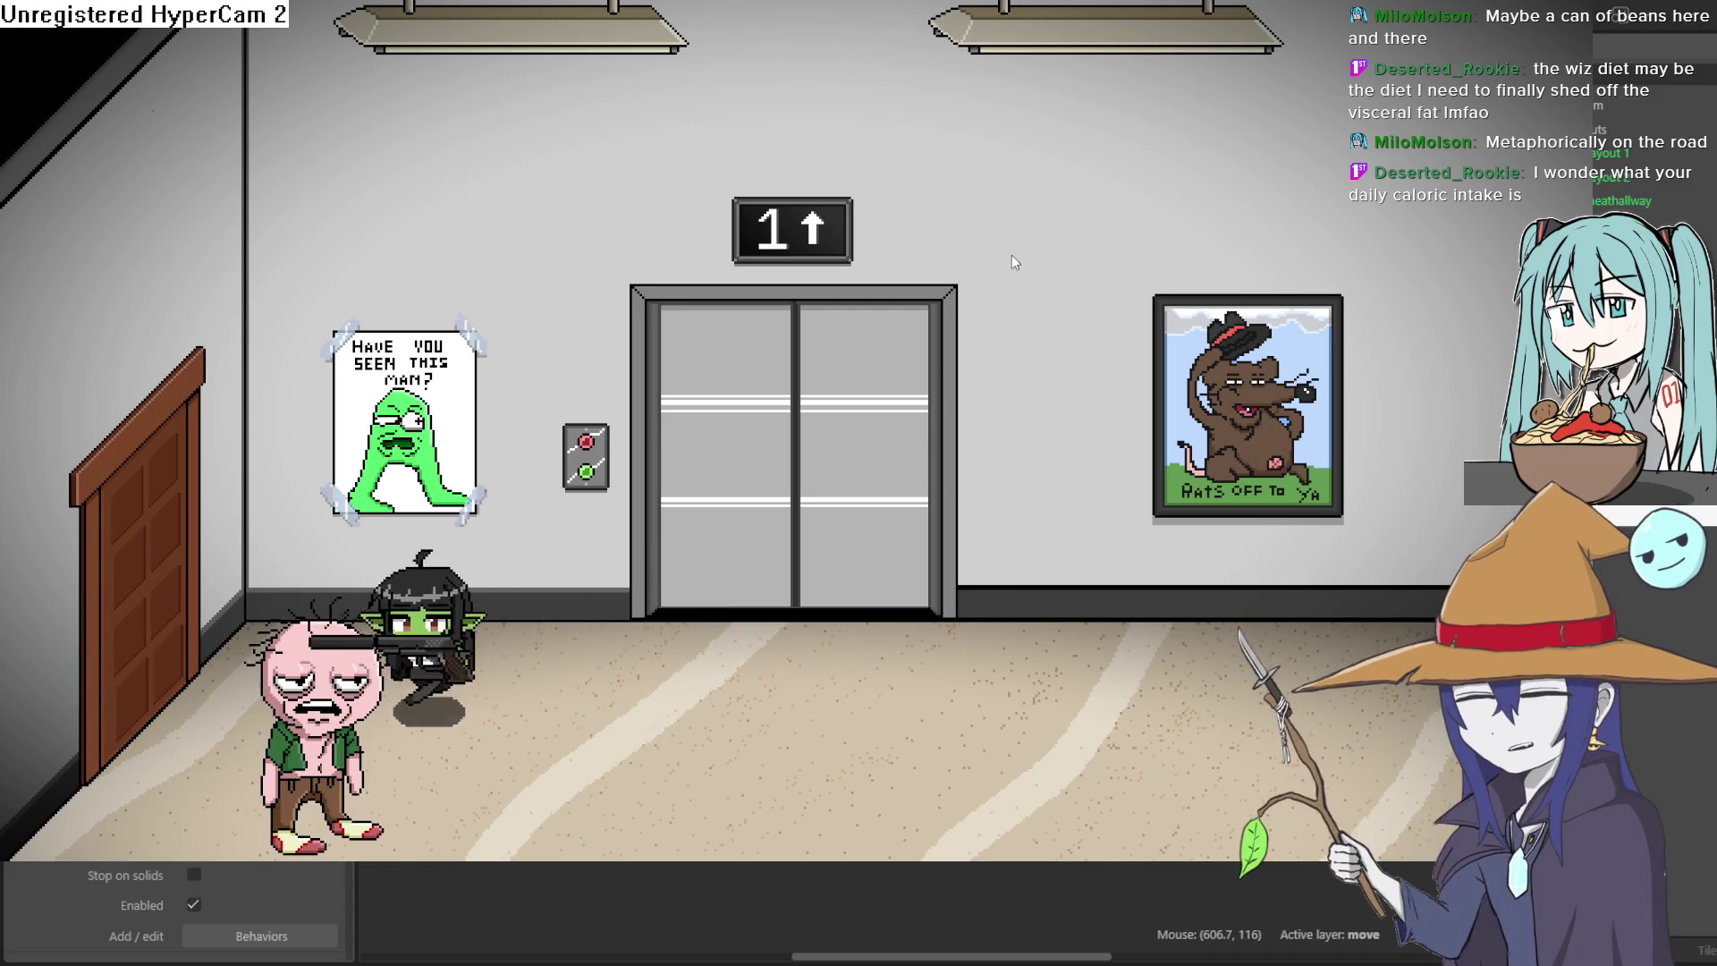
key("Left")
key("Down")
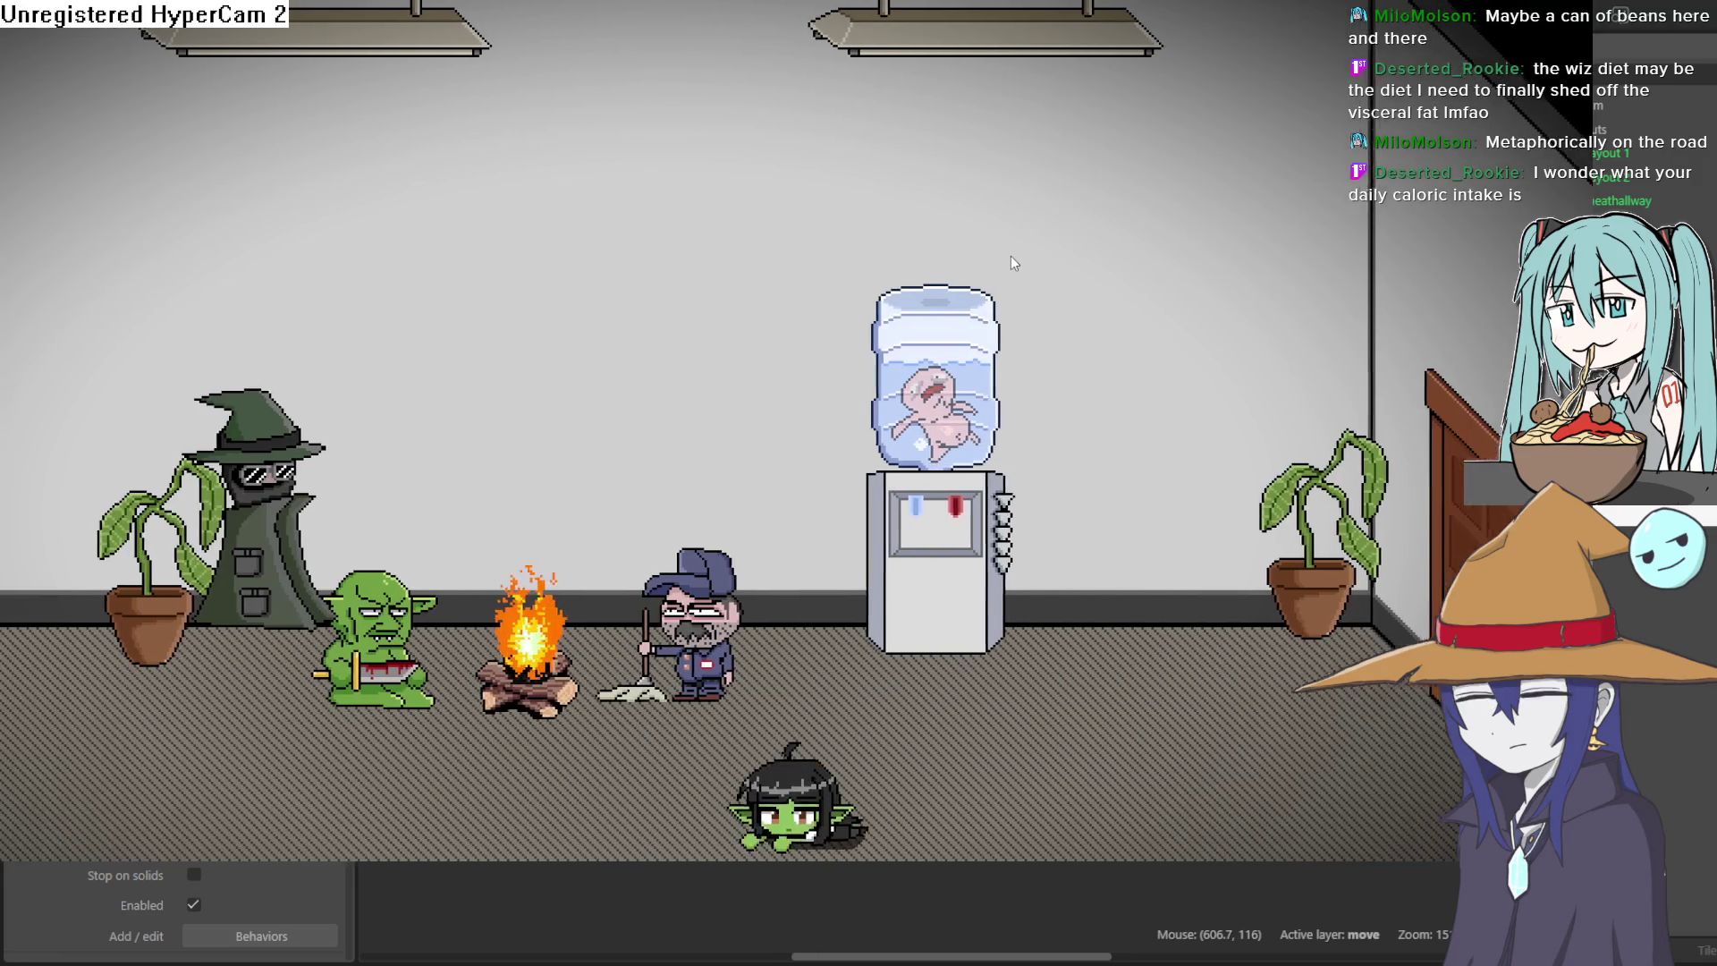
key("Left")
key("Up")
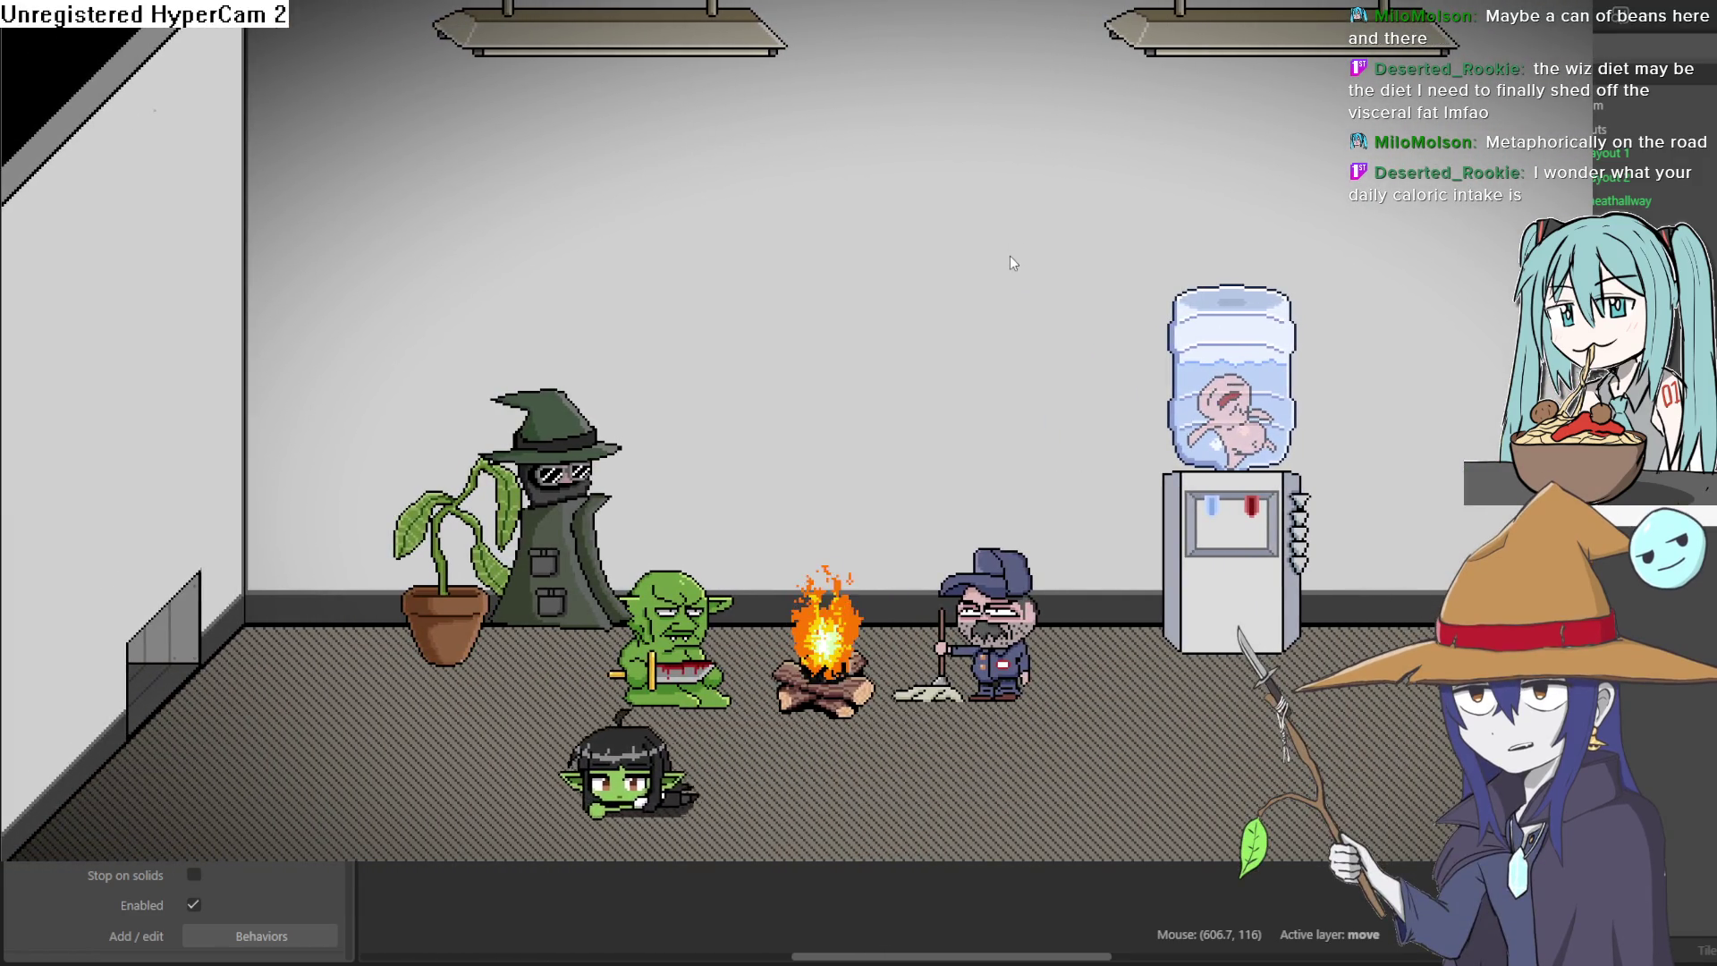
key("Left")
key("Up")
key("Escape")
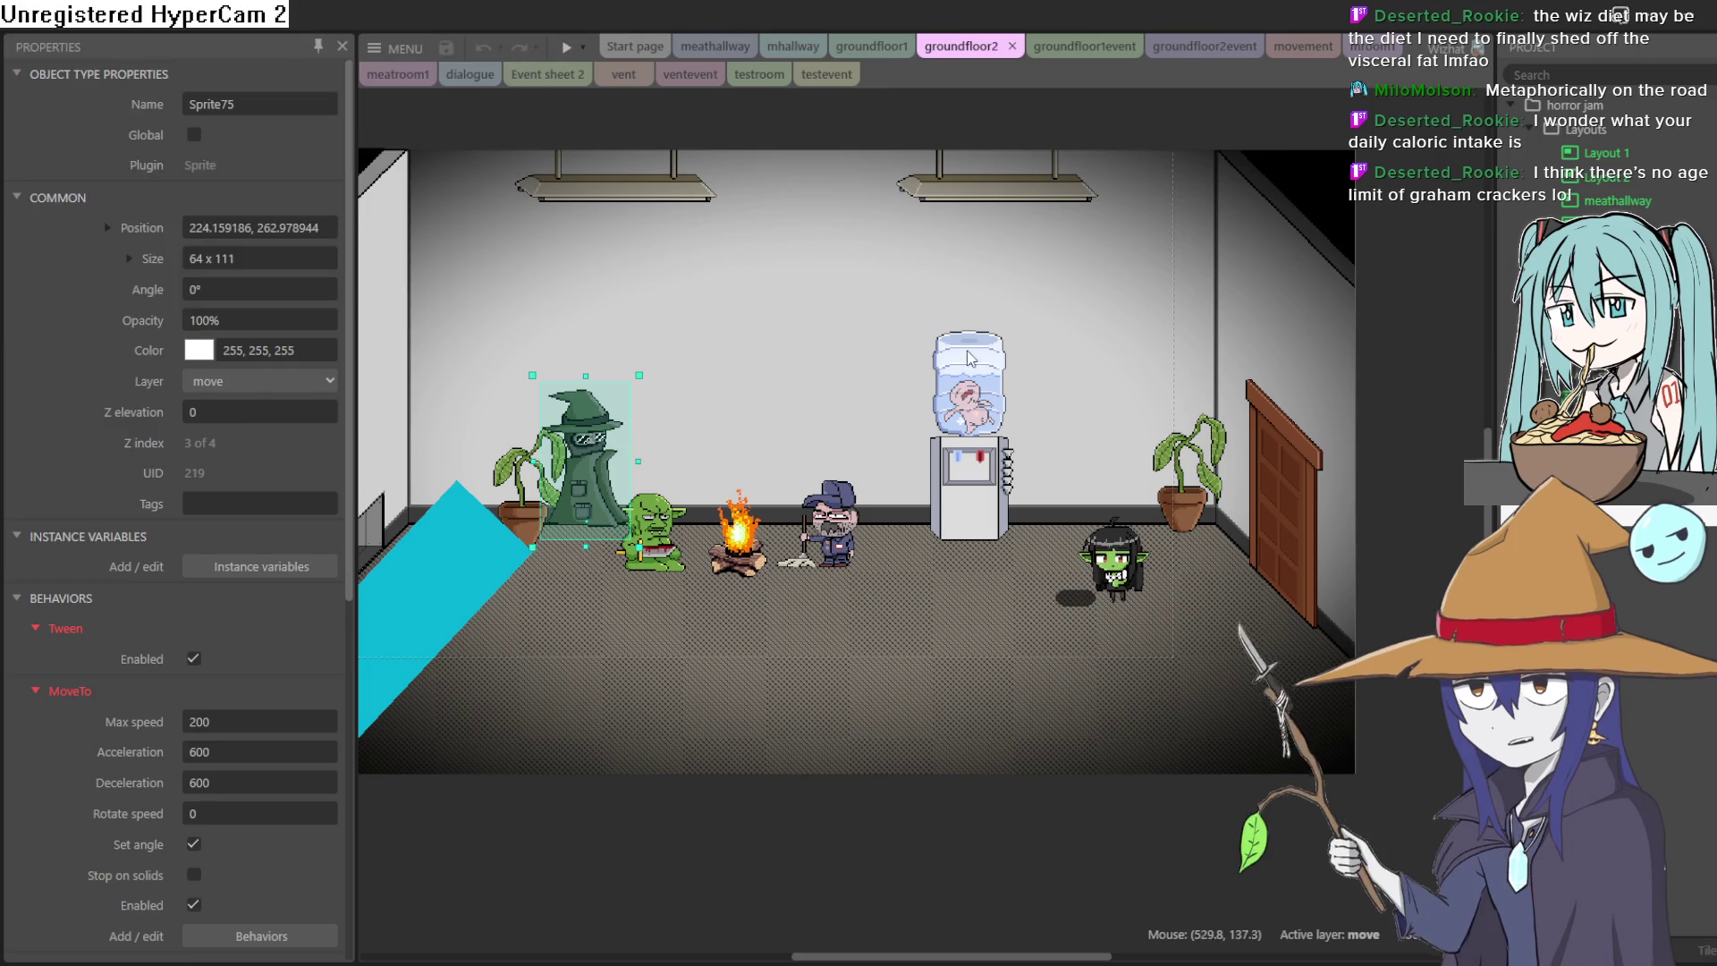
Step: Pan the groundfloor2 layout, peek at the groundfloor1event sheet, then switch to Aseprite
mouse_move(859, 367)
left_mouse_down()
mouse_move(1061, 379)
mouse_move(1029, 382)
left_mouse_up()
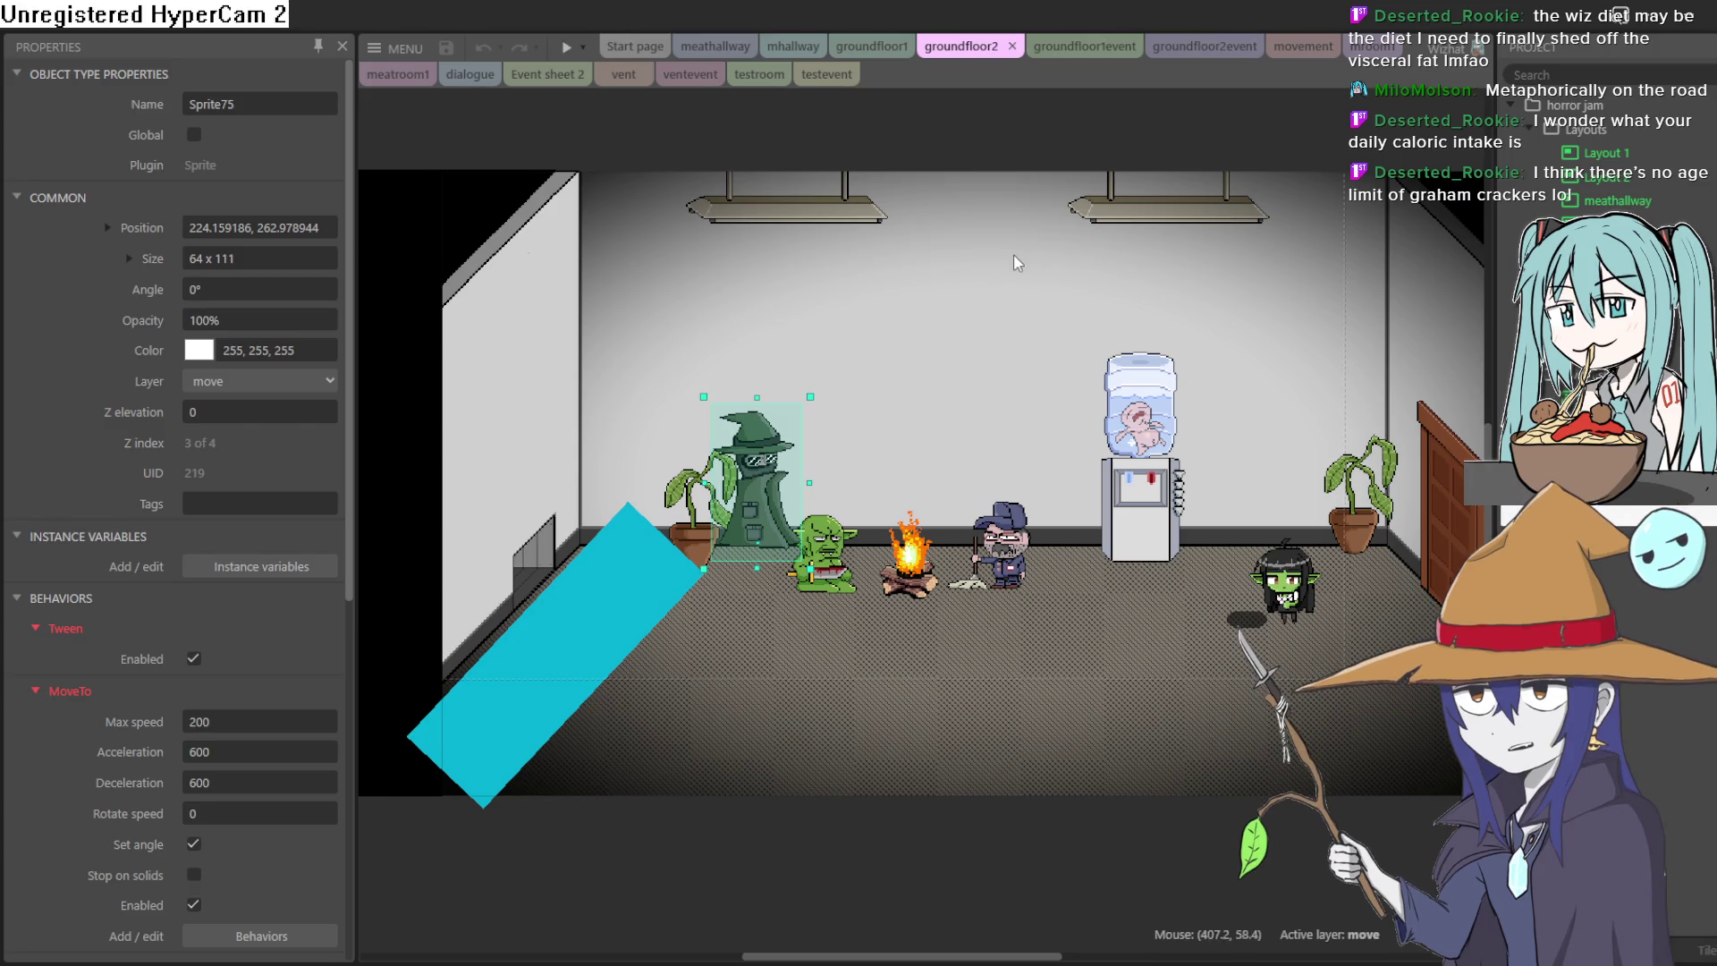
left_click(1085, 46)
left_click(930, 46)
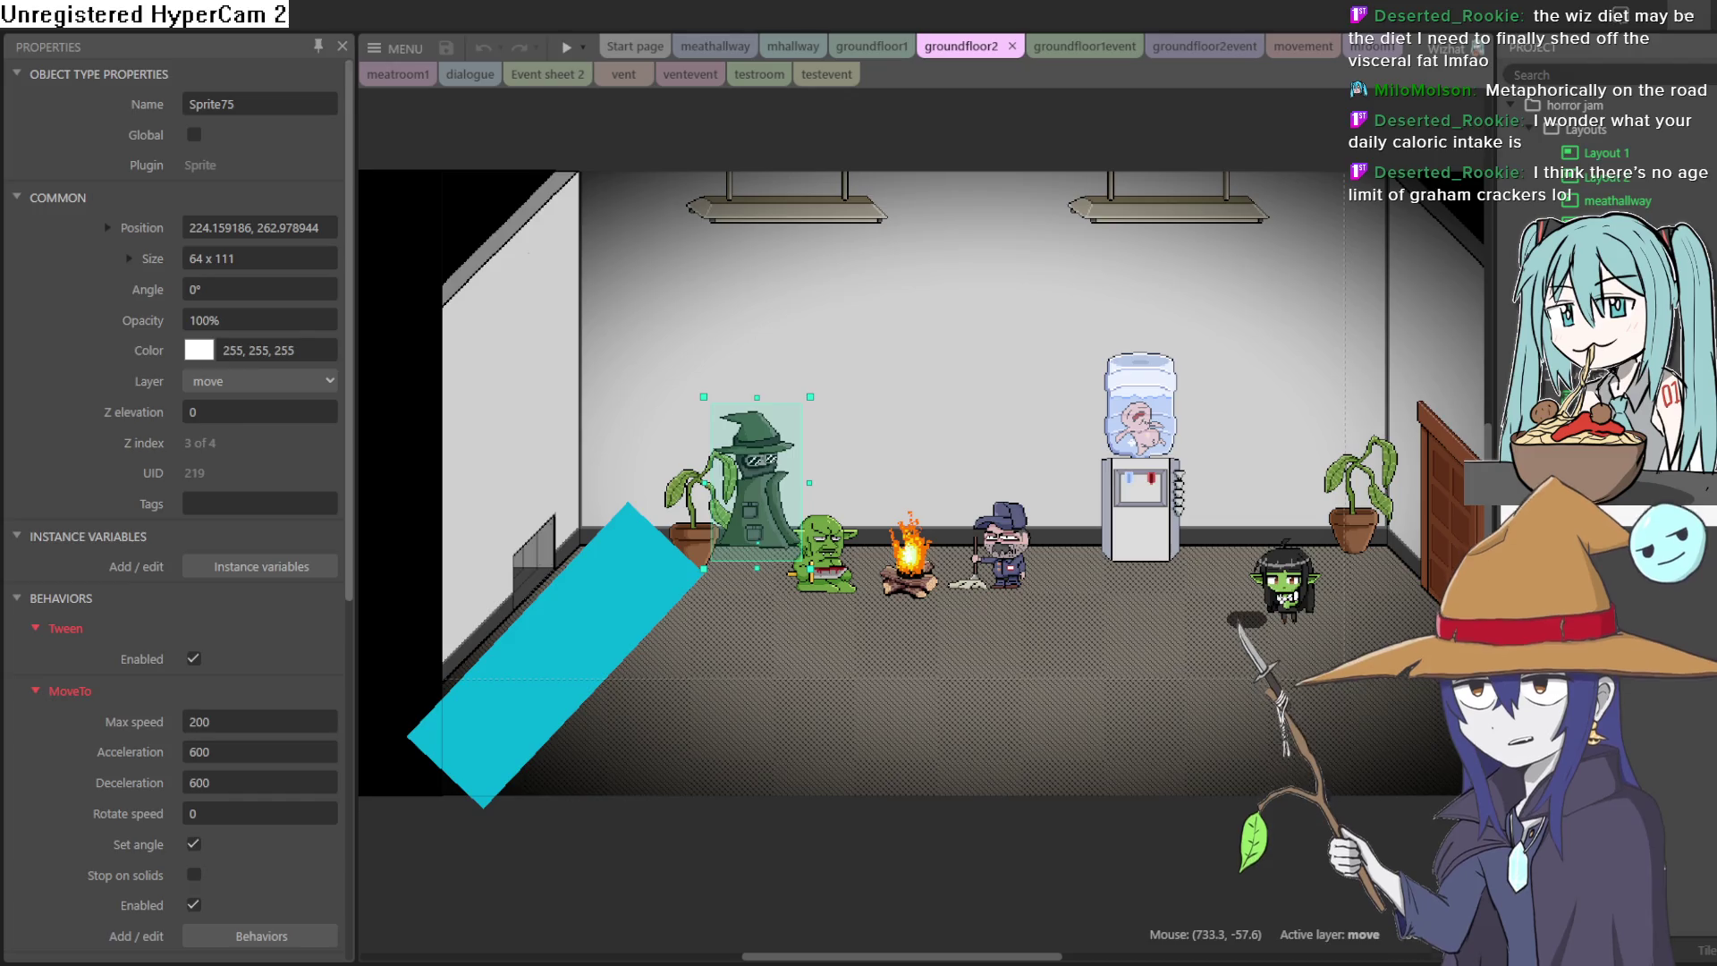
key("alt+Tab")
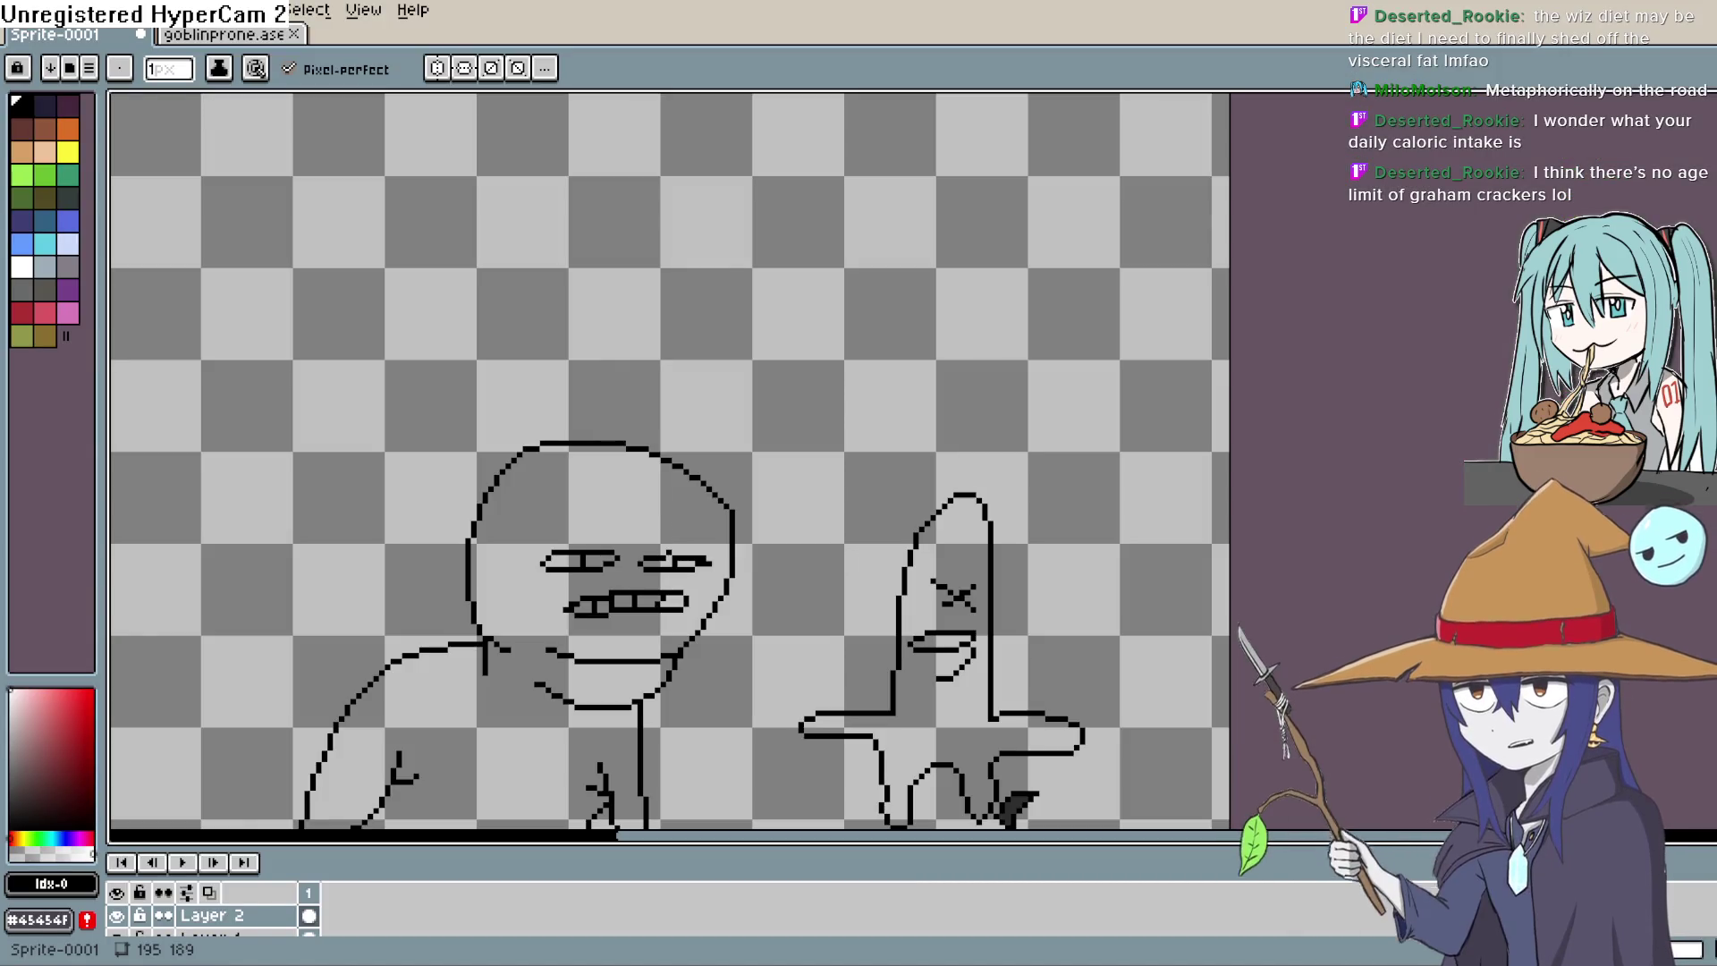
Step: Pick the cyan swatch and bucket-fill the ghost outline light cyan
mouse_move(796, 372)
left_mouse_down()
mouse_move(892, 185)
mouse_move(907, 198)
mouse_move(862, 218)
left_mouse_up()
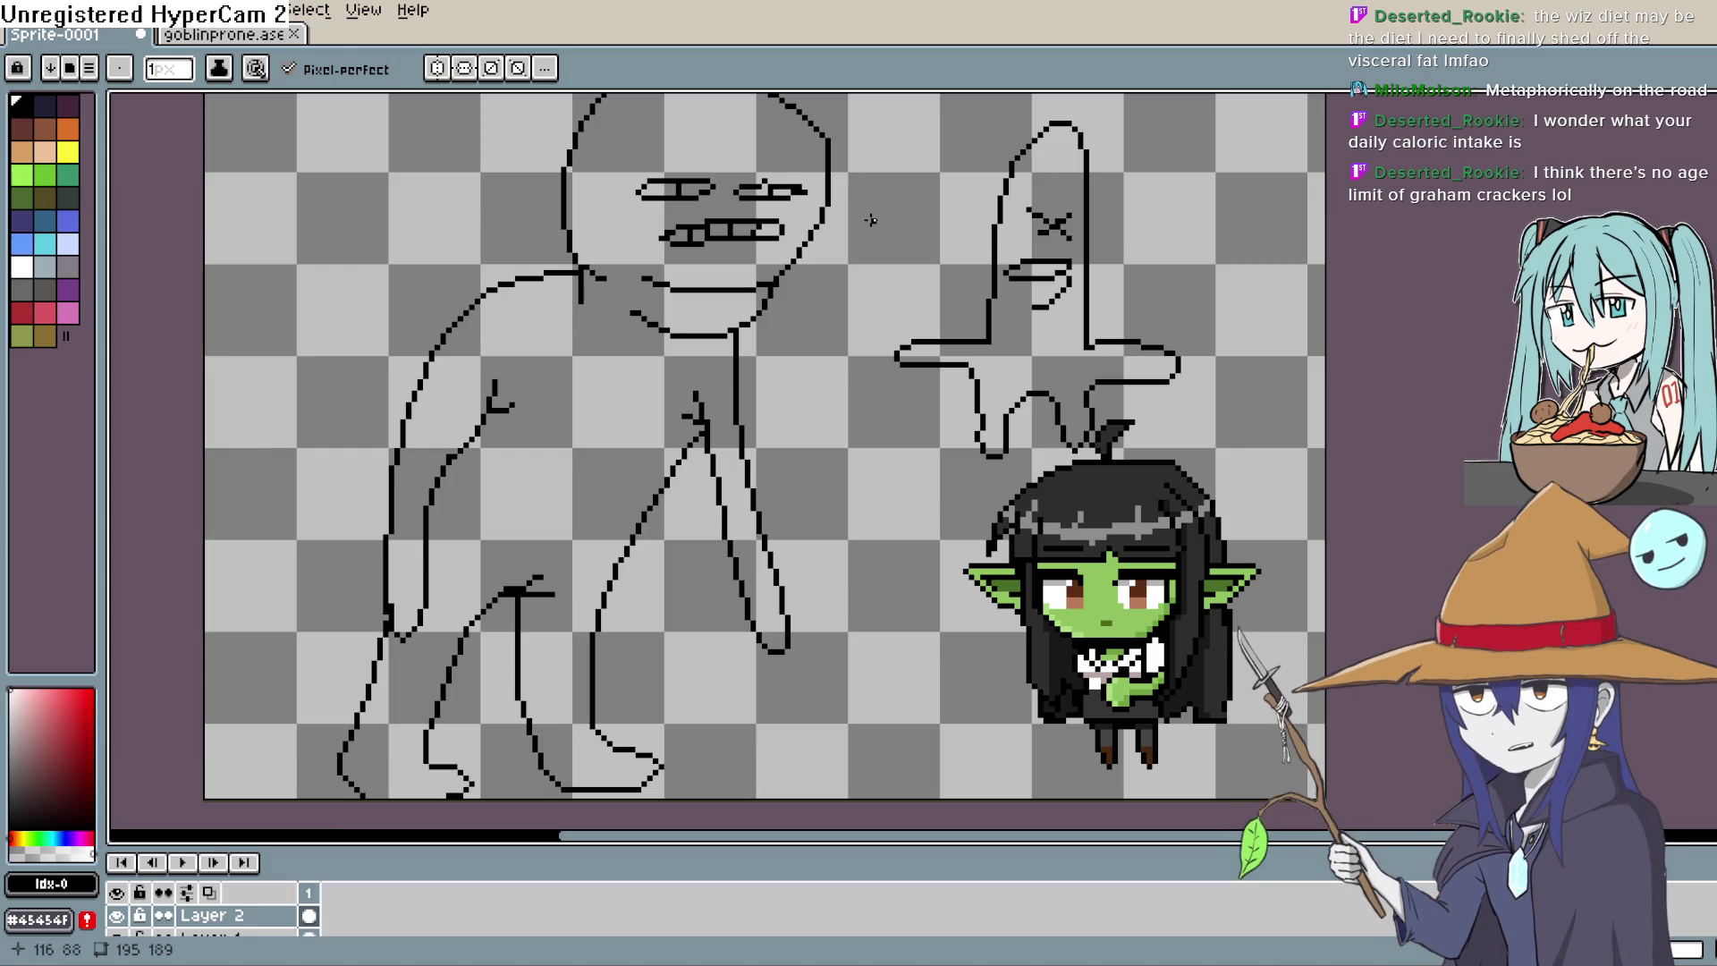
scroll(871, 219, "right", 3)
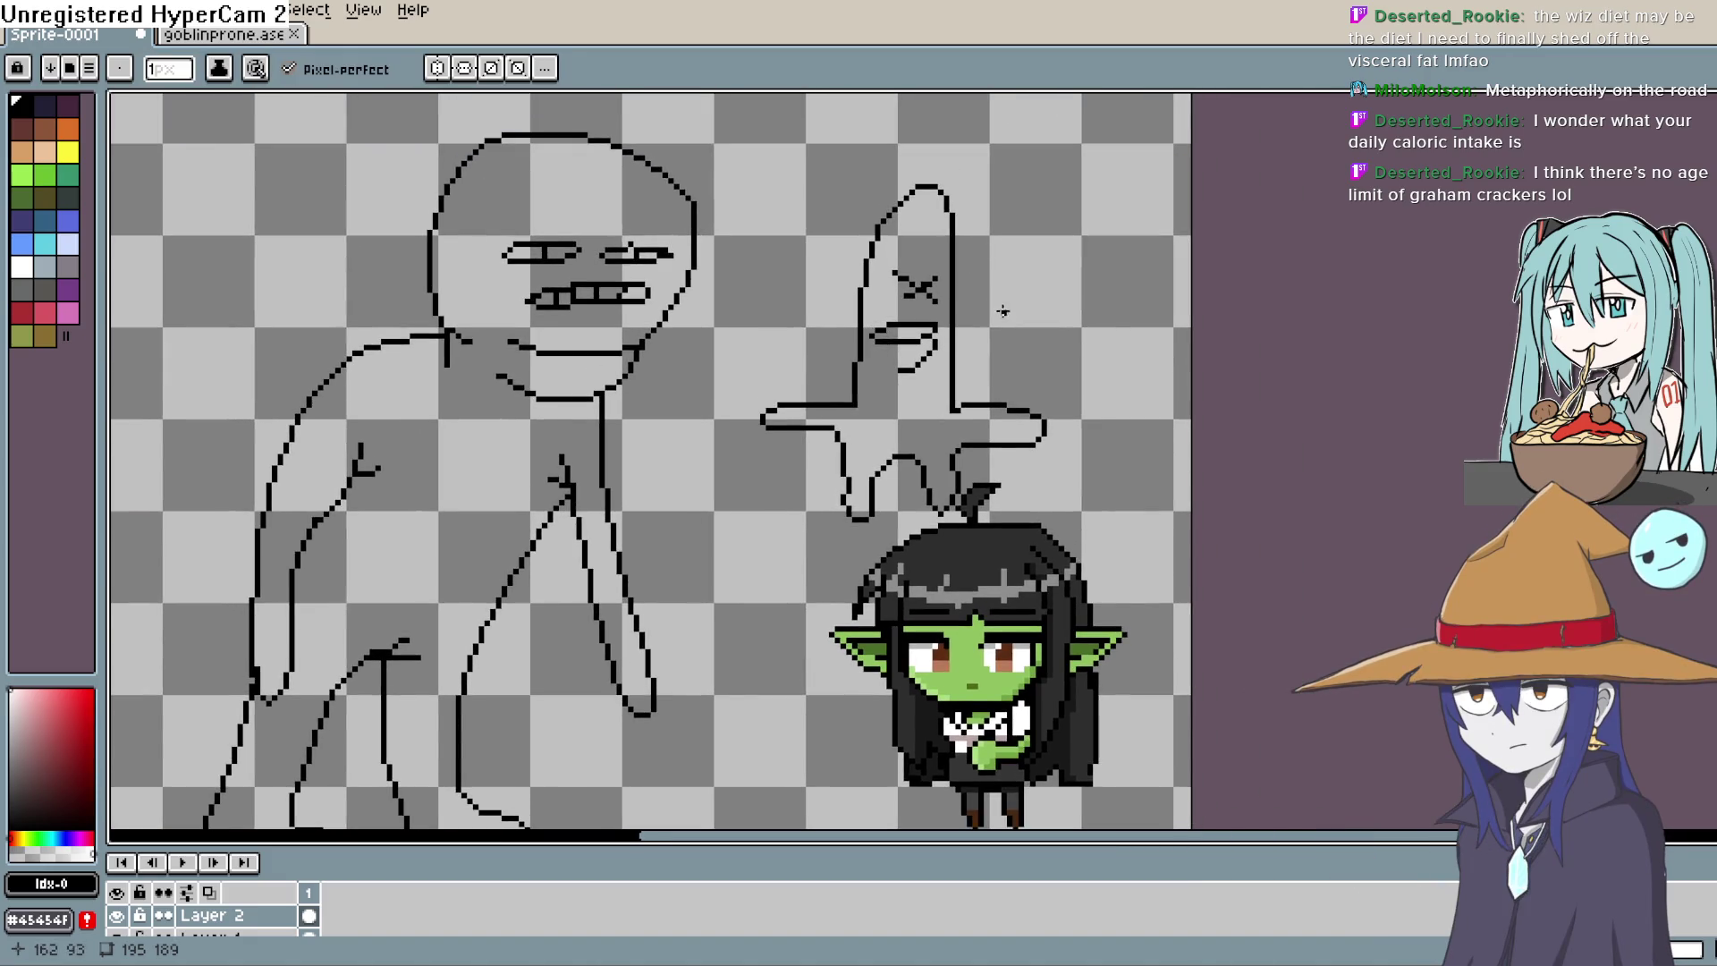
scroll(1010, 322, "down", 2)
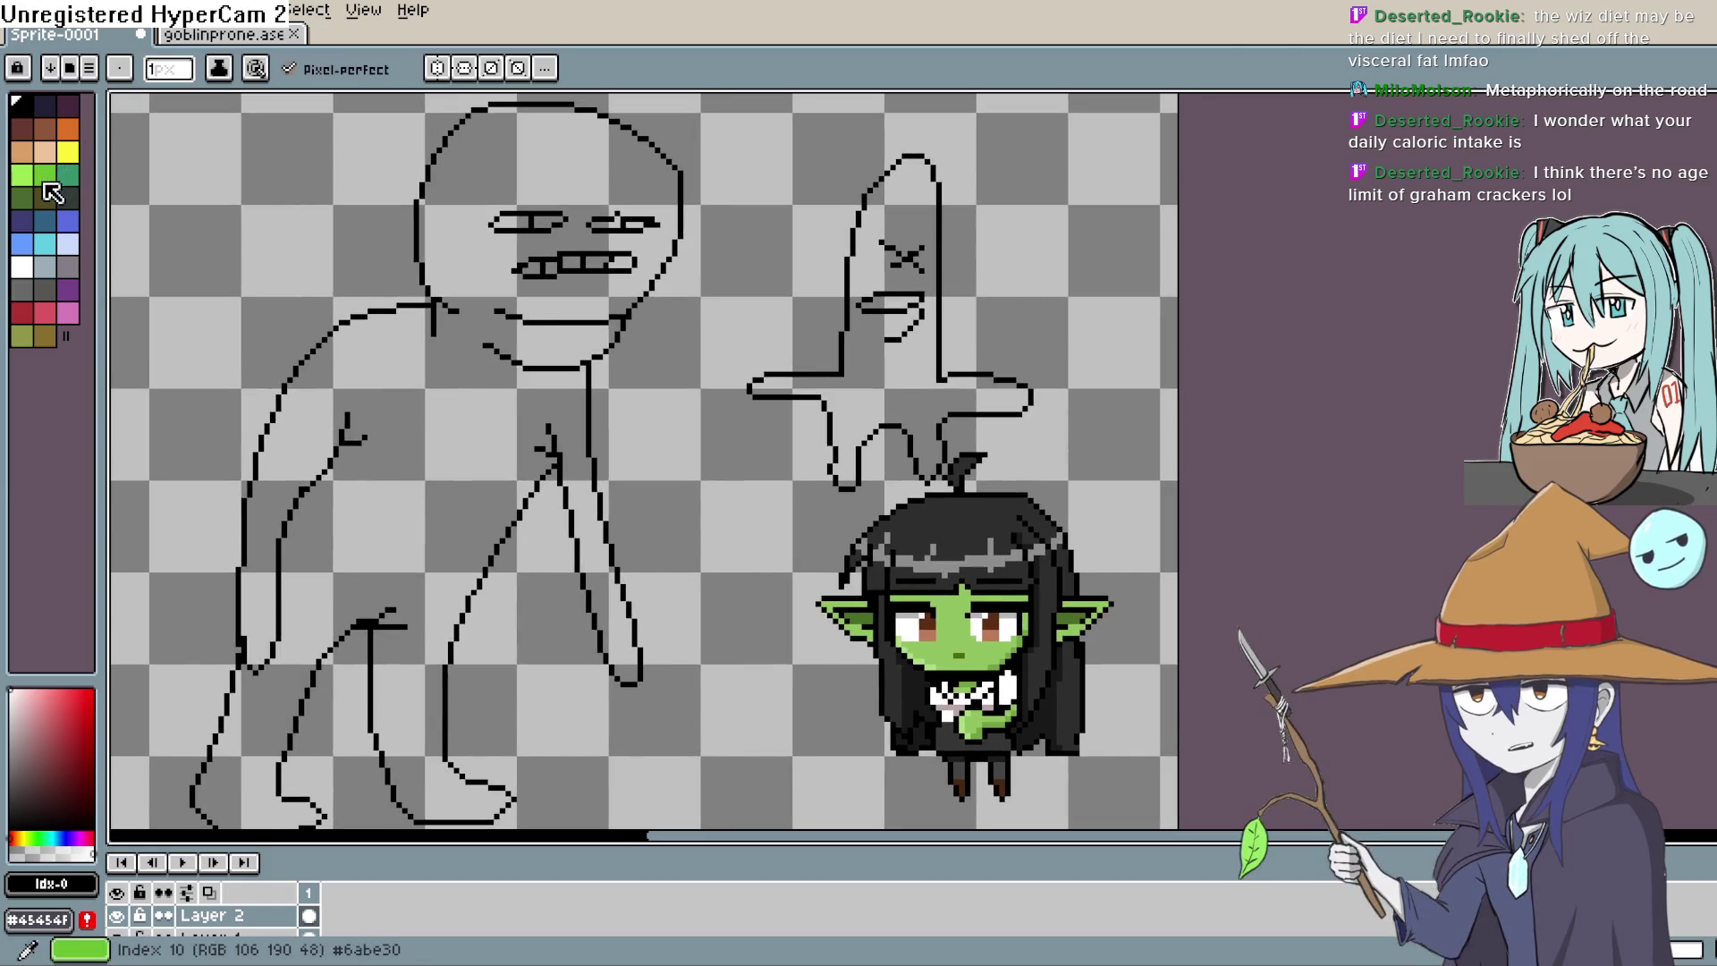
left_click(51, 238)
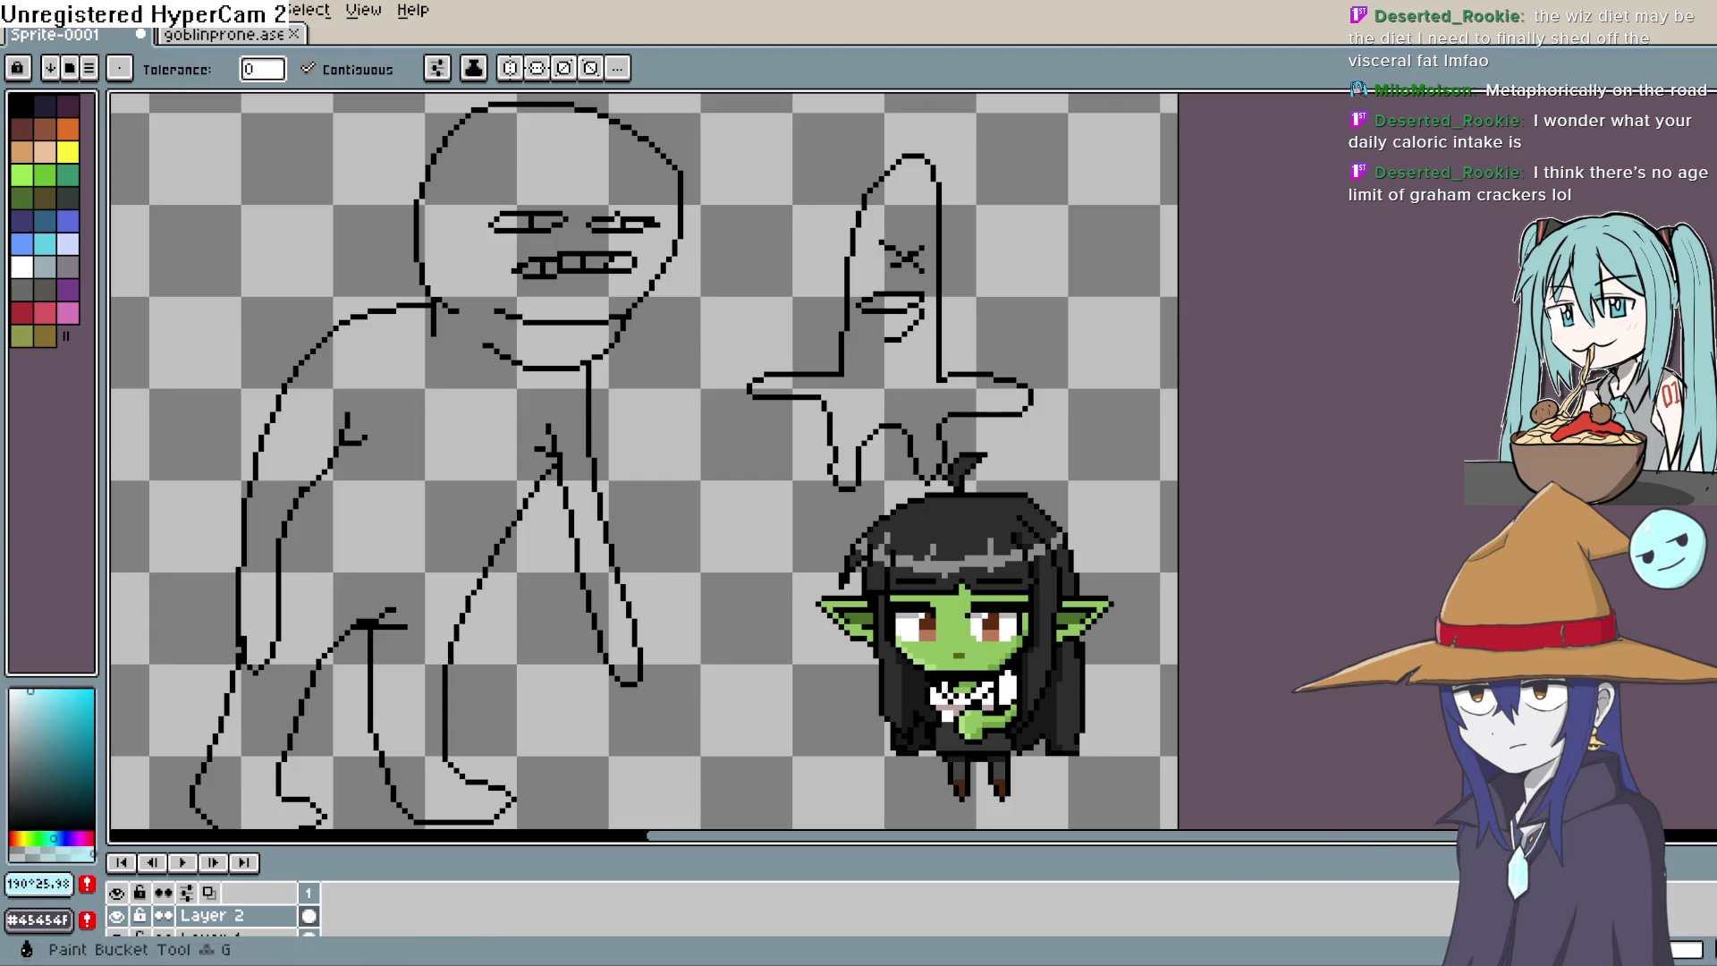
scroll(956, 345, "down", 2)
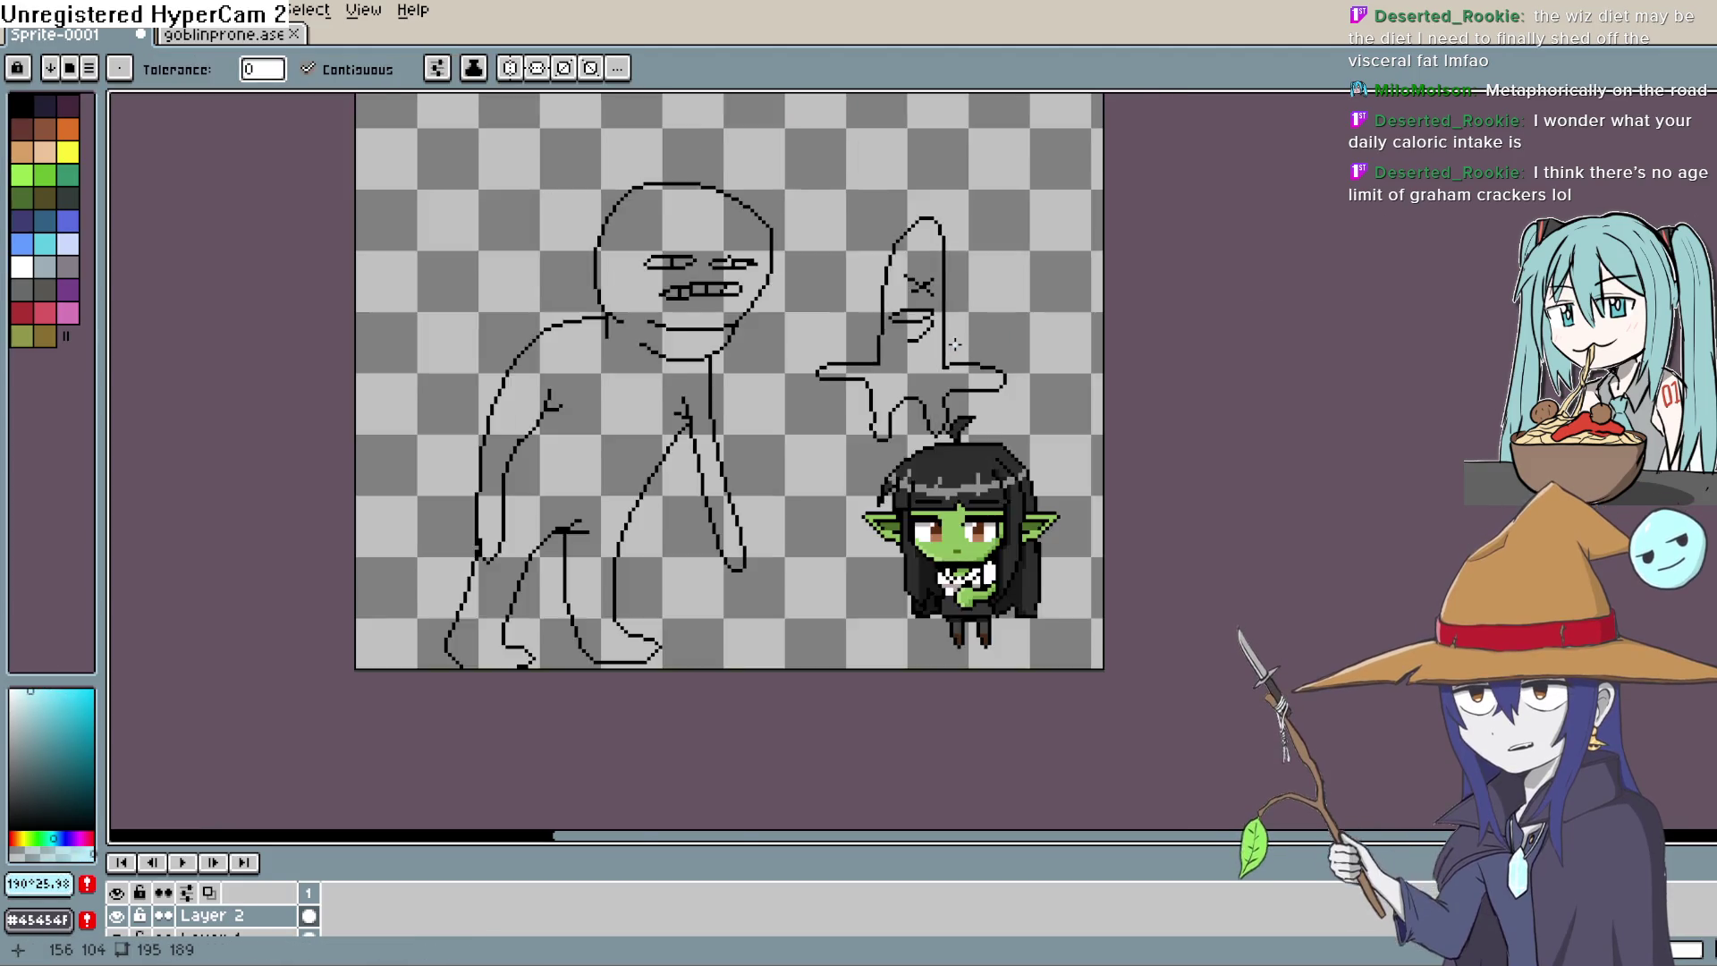
scroll(963, 340, "up", 3)
left_click(885, 399)
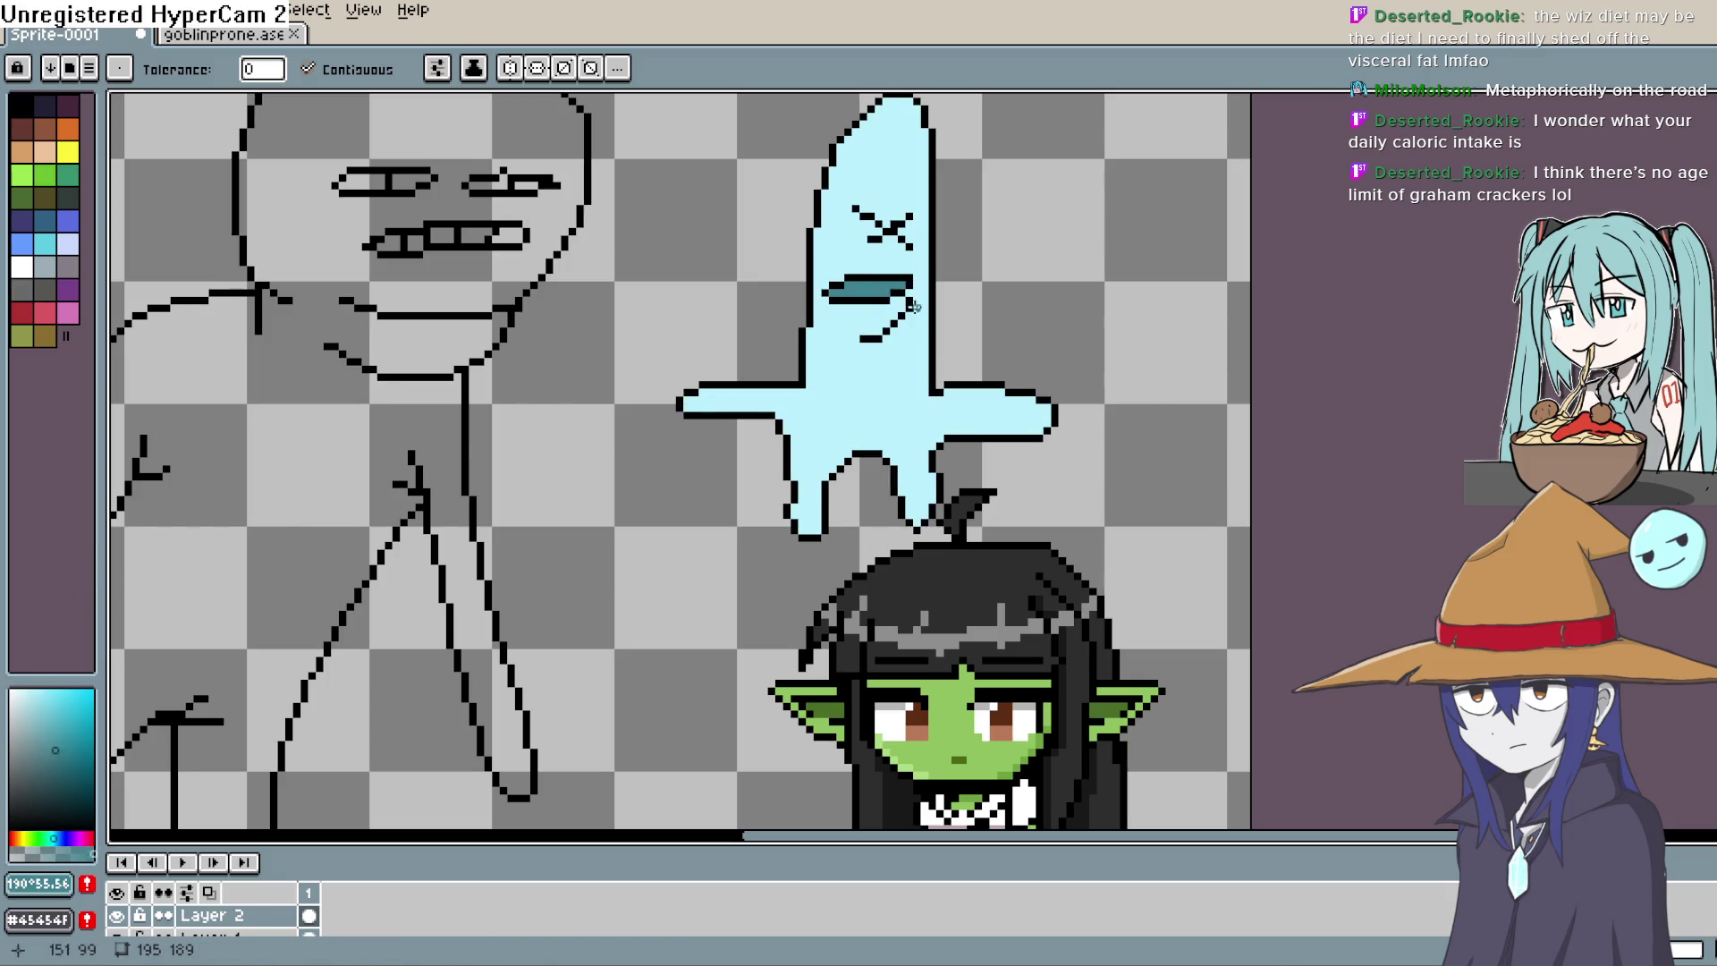
Step: Add dark teal pixels near the ghost's top and down its left edge
scroll(912, 305, "up", 1)
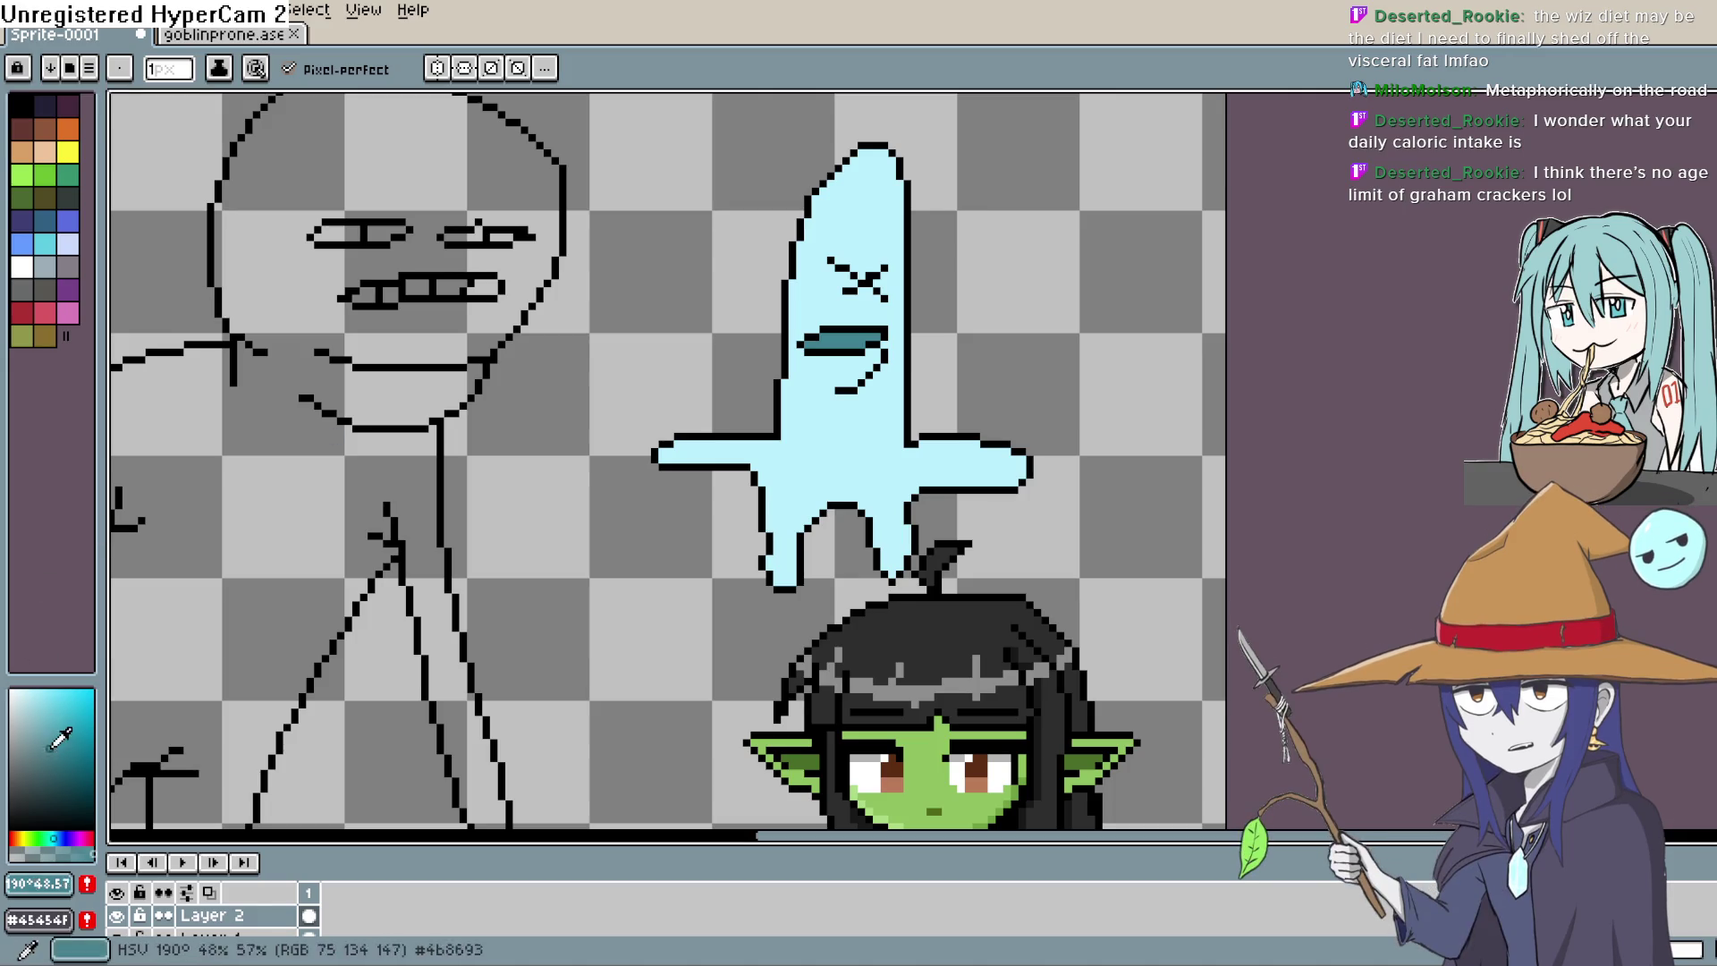
scroll(928, 126, "up", 2)
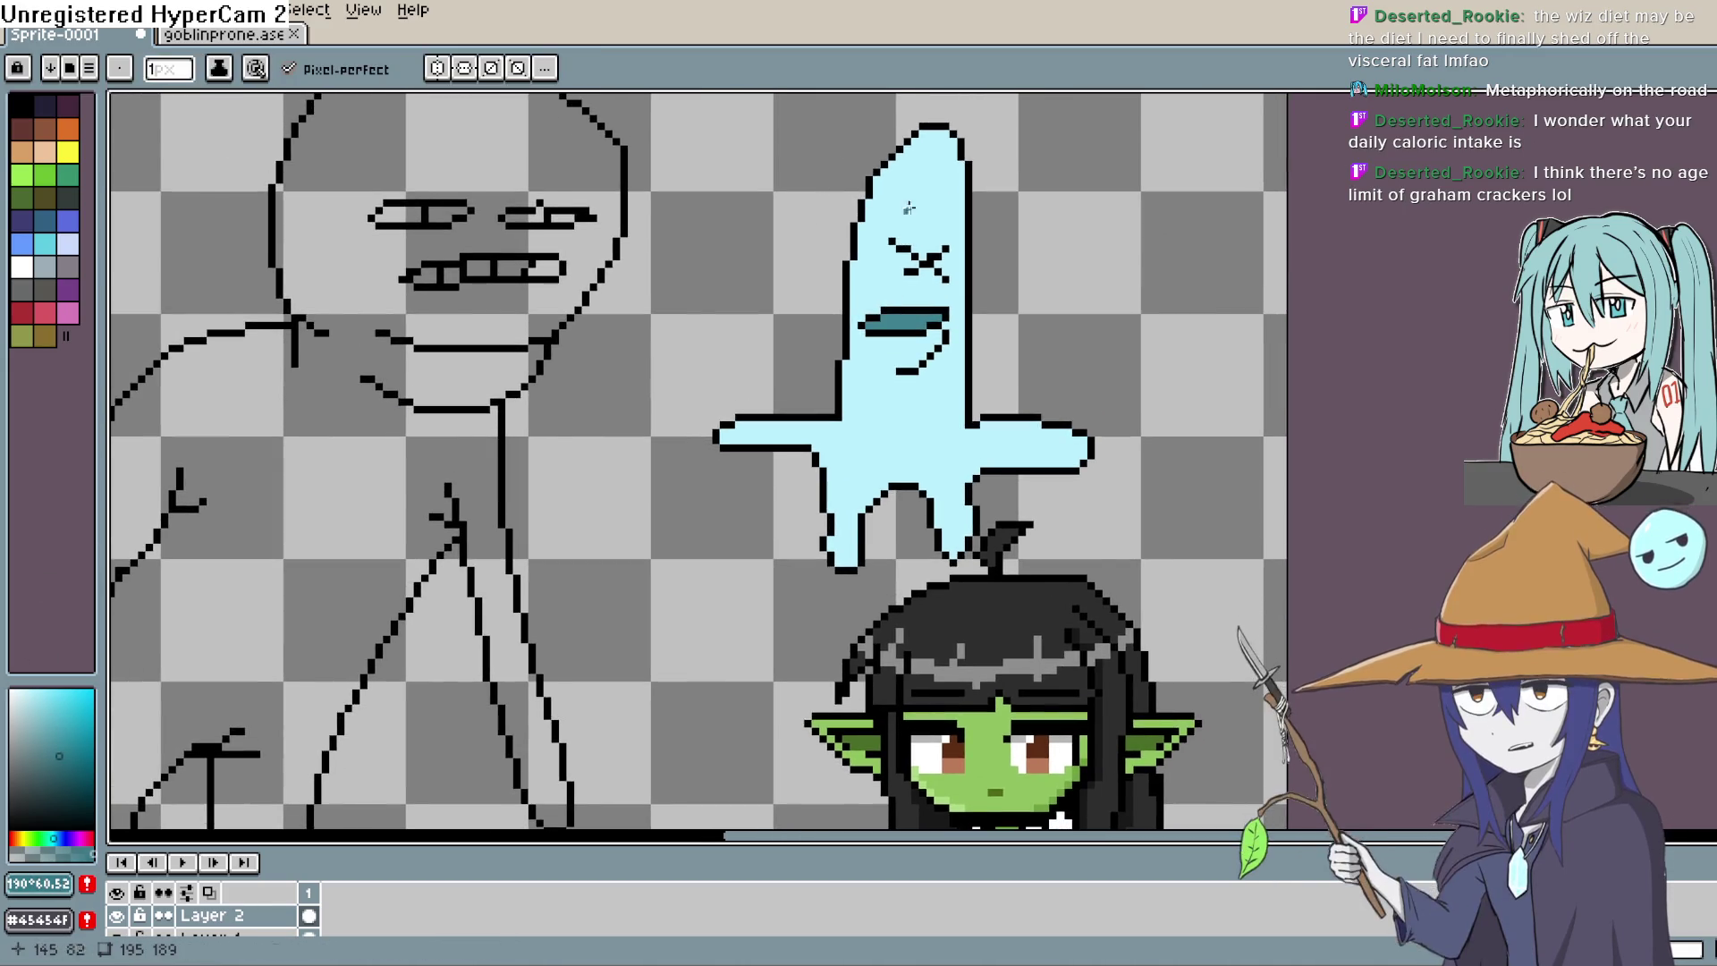
left_click(926, 126)
left_click_drag(846, 260, 814, 472)
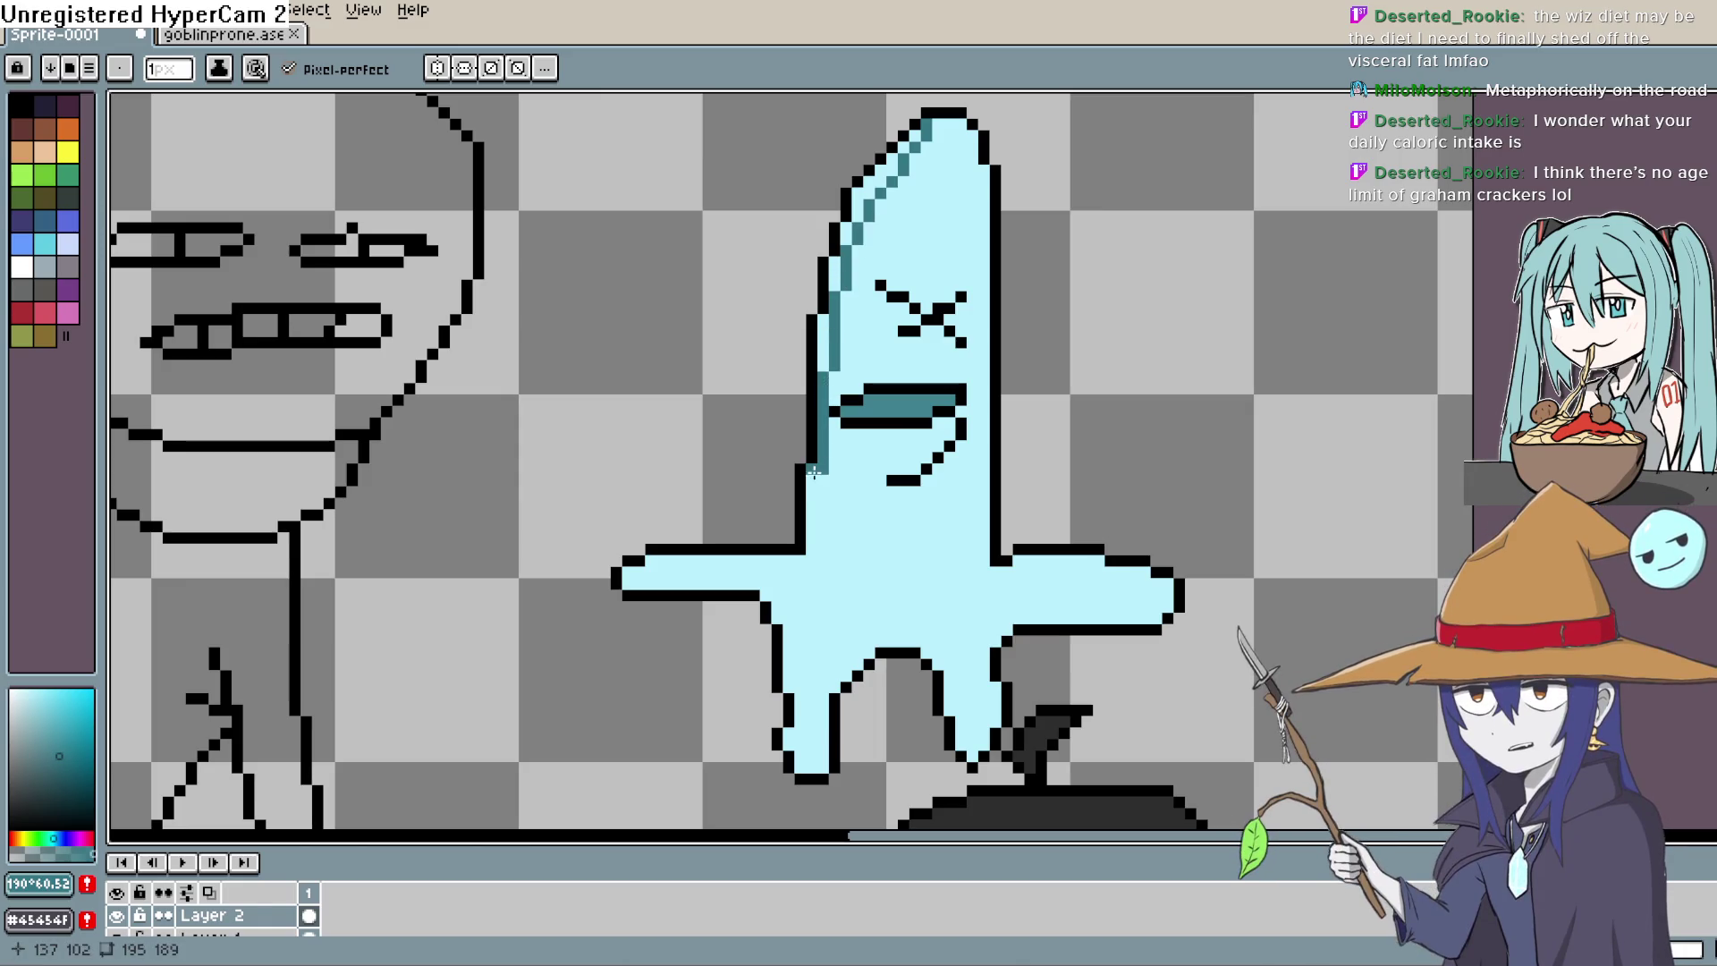
Step: Extend teal shading under the left arm and down the left leg to its bottom corner
left_click_drag(815, 539, 817, 551)
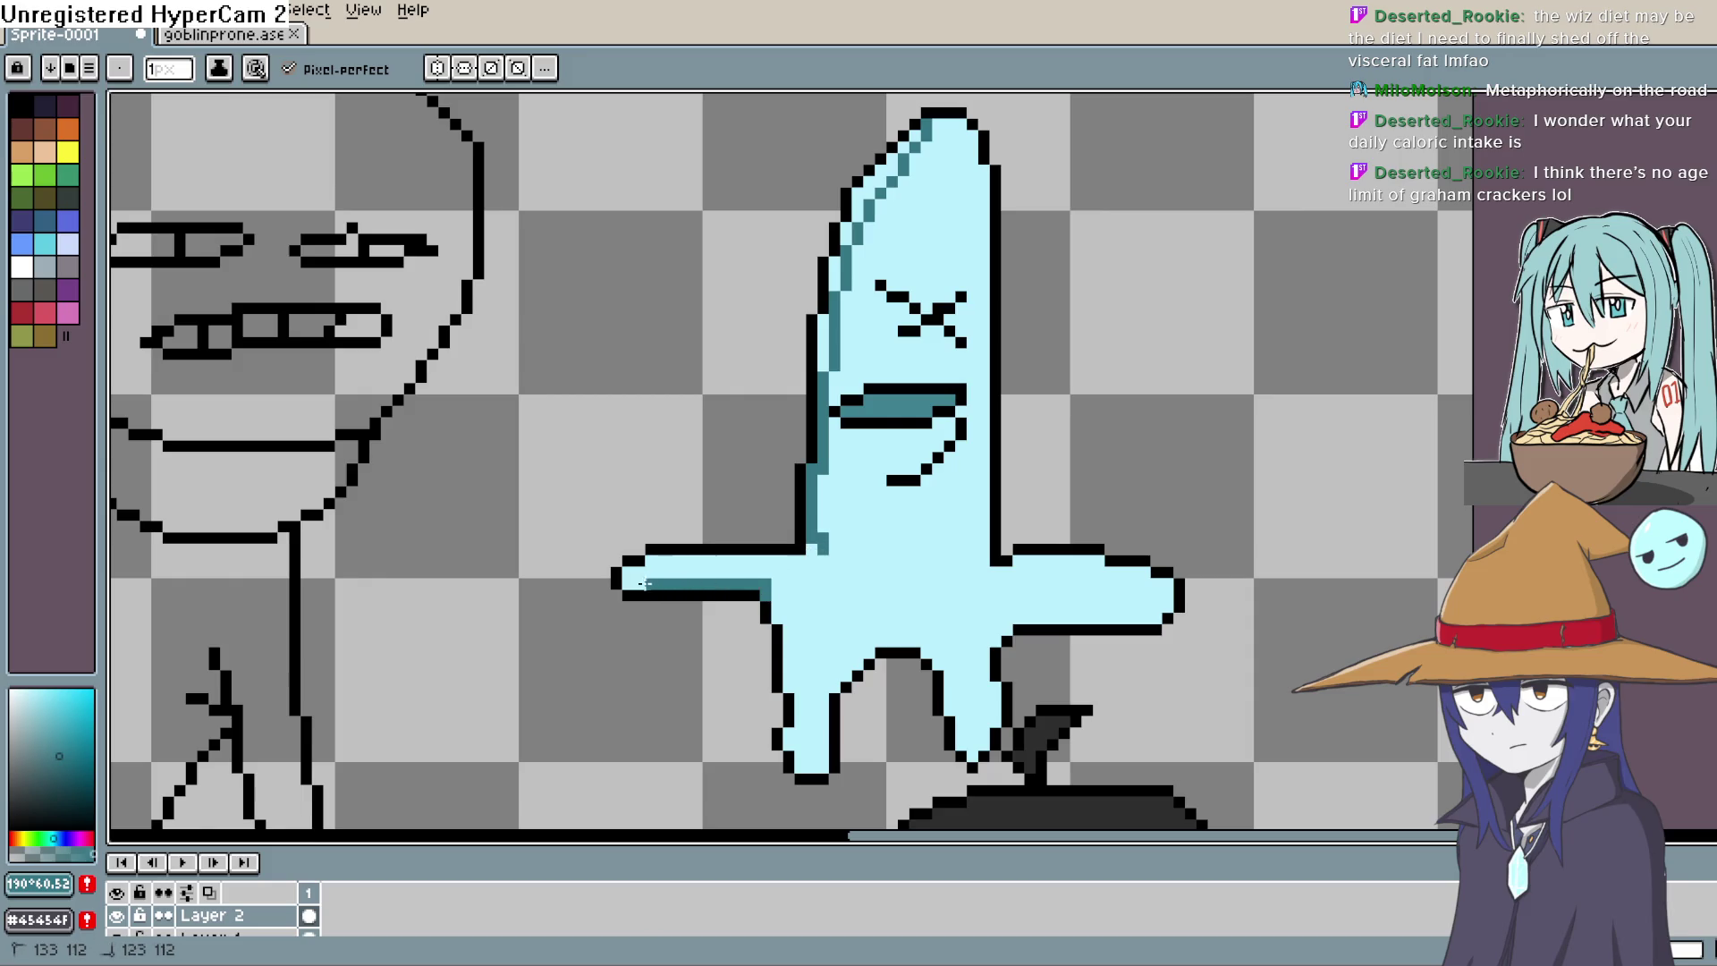
left_click(635, 586)
scroll(750, 470, "down", 2)
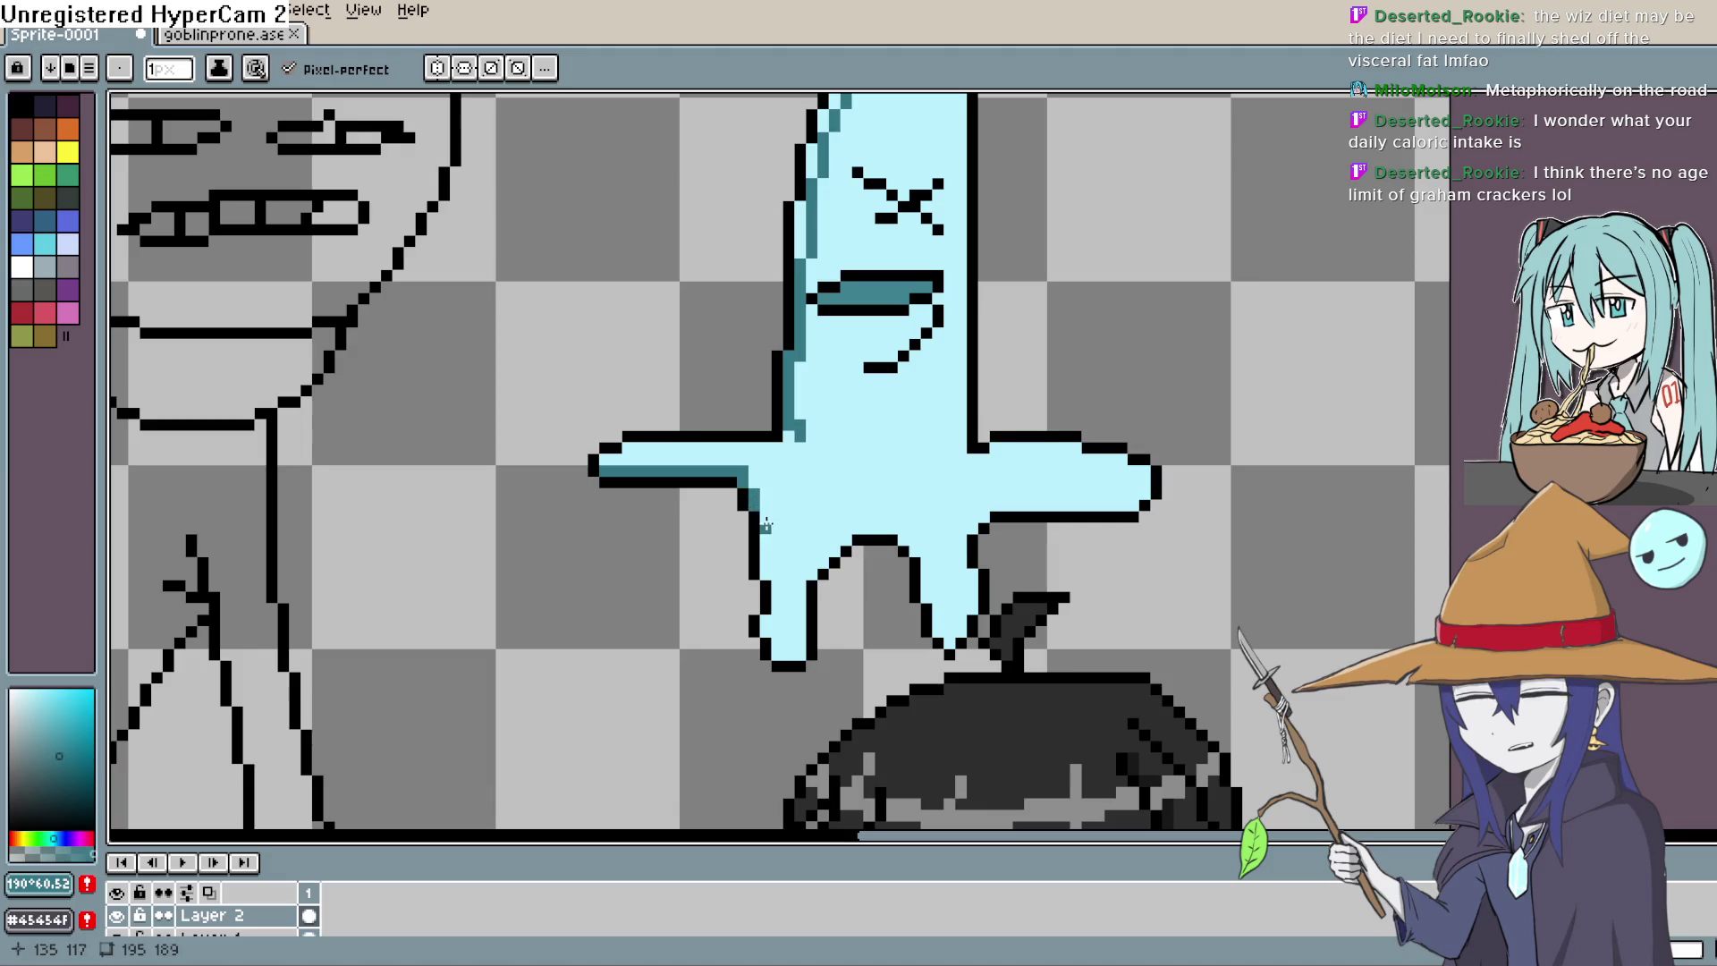
left_click_drag(764, 526, 766, 569)
scroll(766, 569, "down", 1)
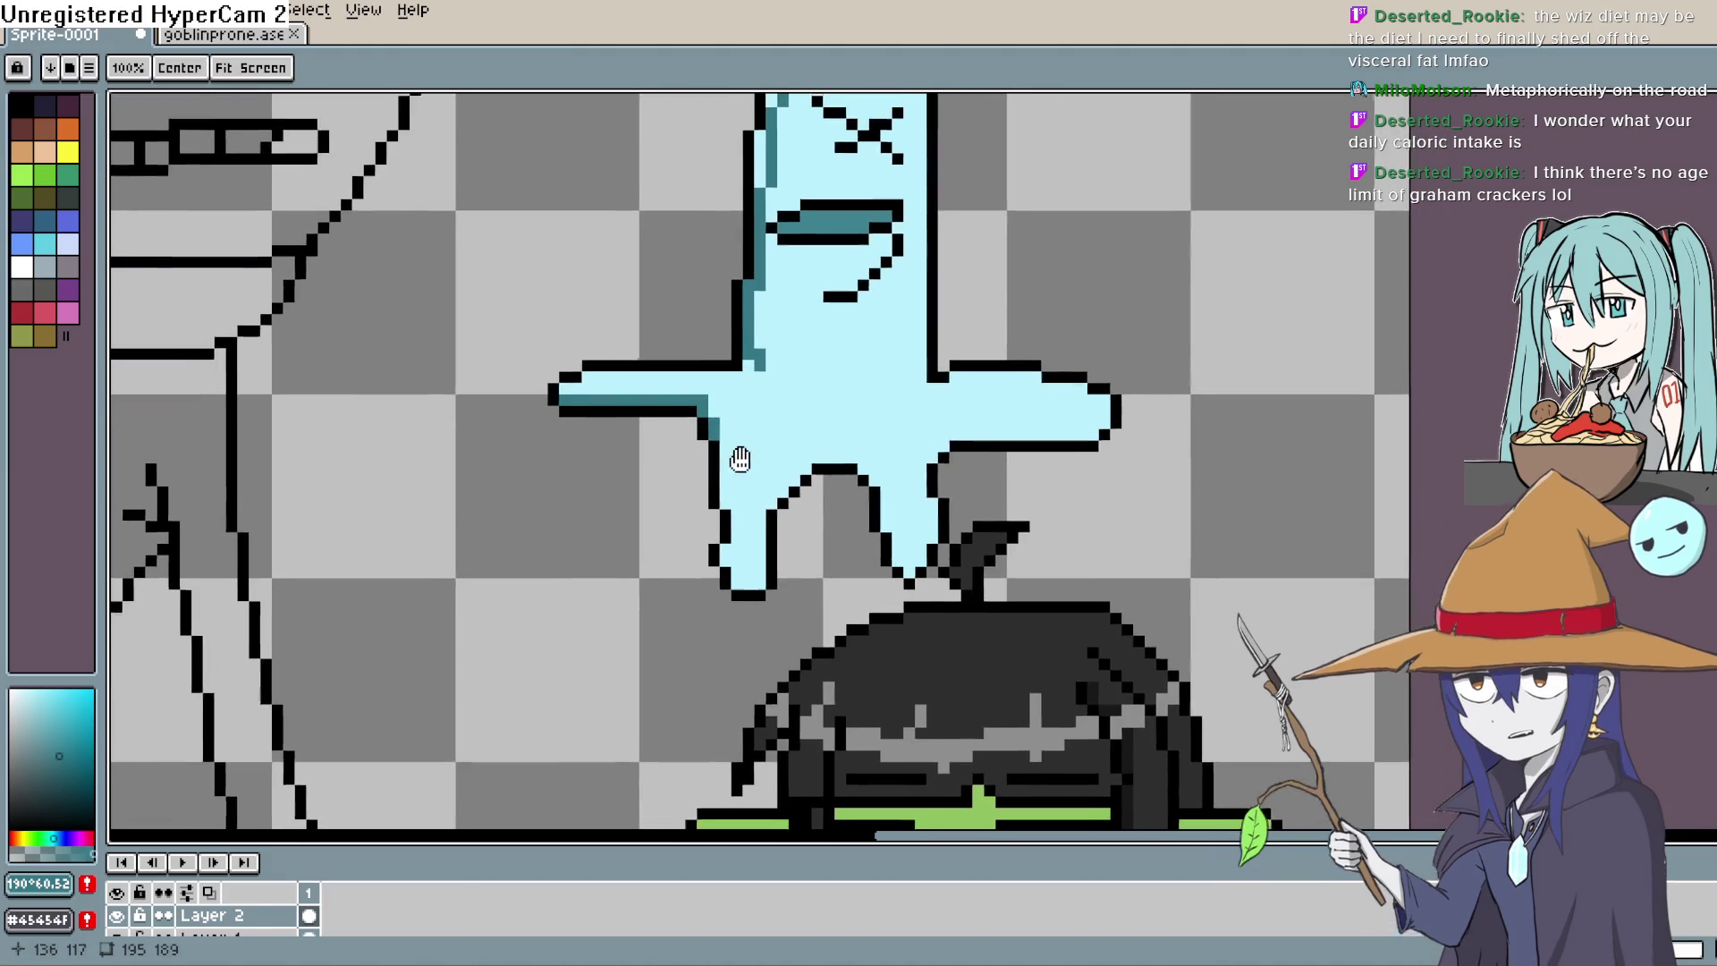
left_click(732, 508)
left_click(728, 547)
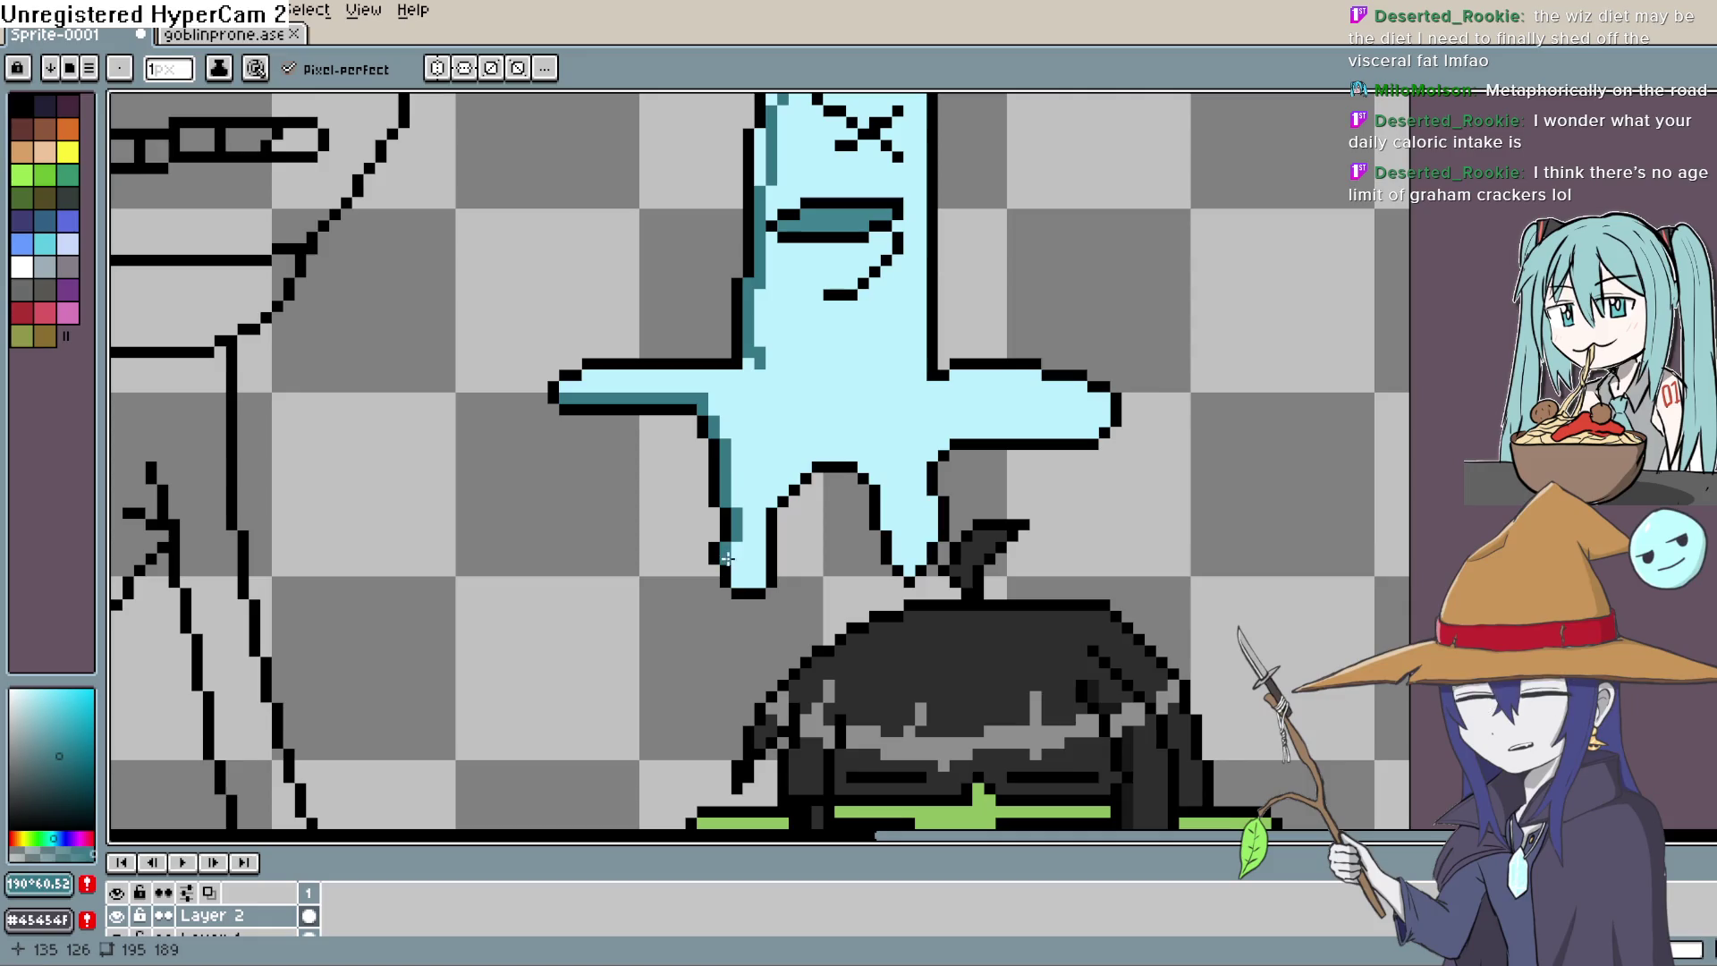
left_click_drag(728, 560, 747, 579)
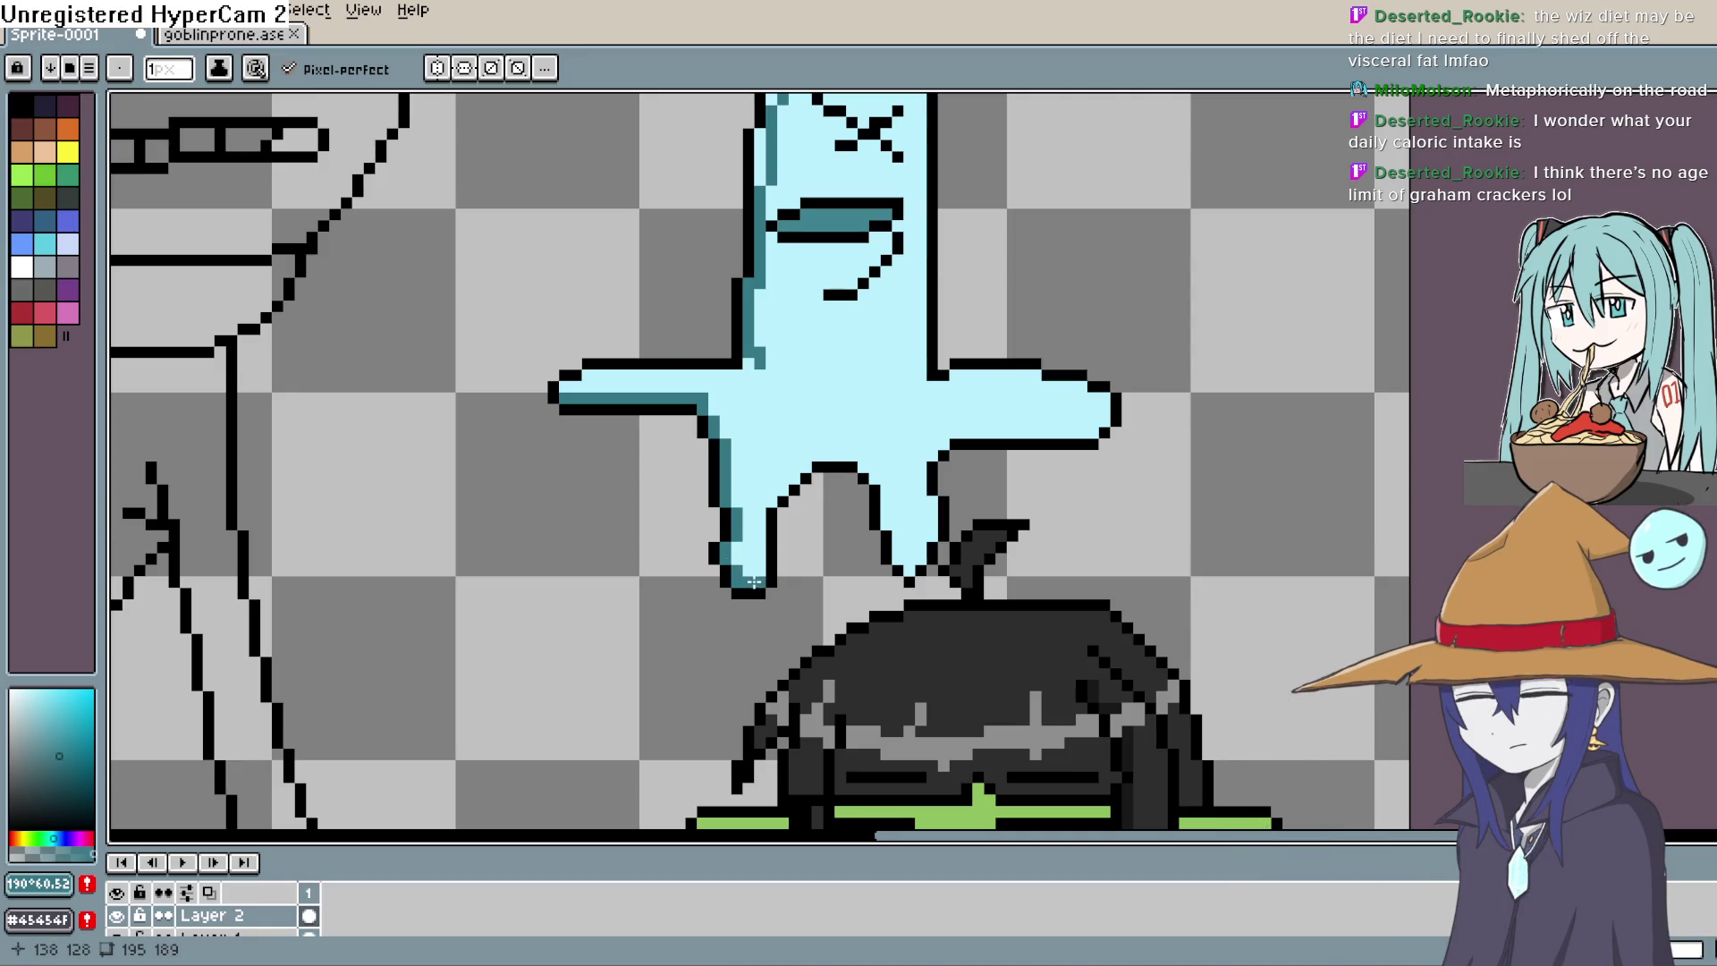
Step: Add teal shading along the top edge of the ghost's head
left_click_drag(803, 406, 789, 500)
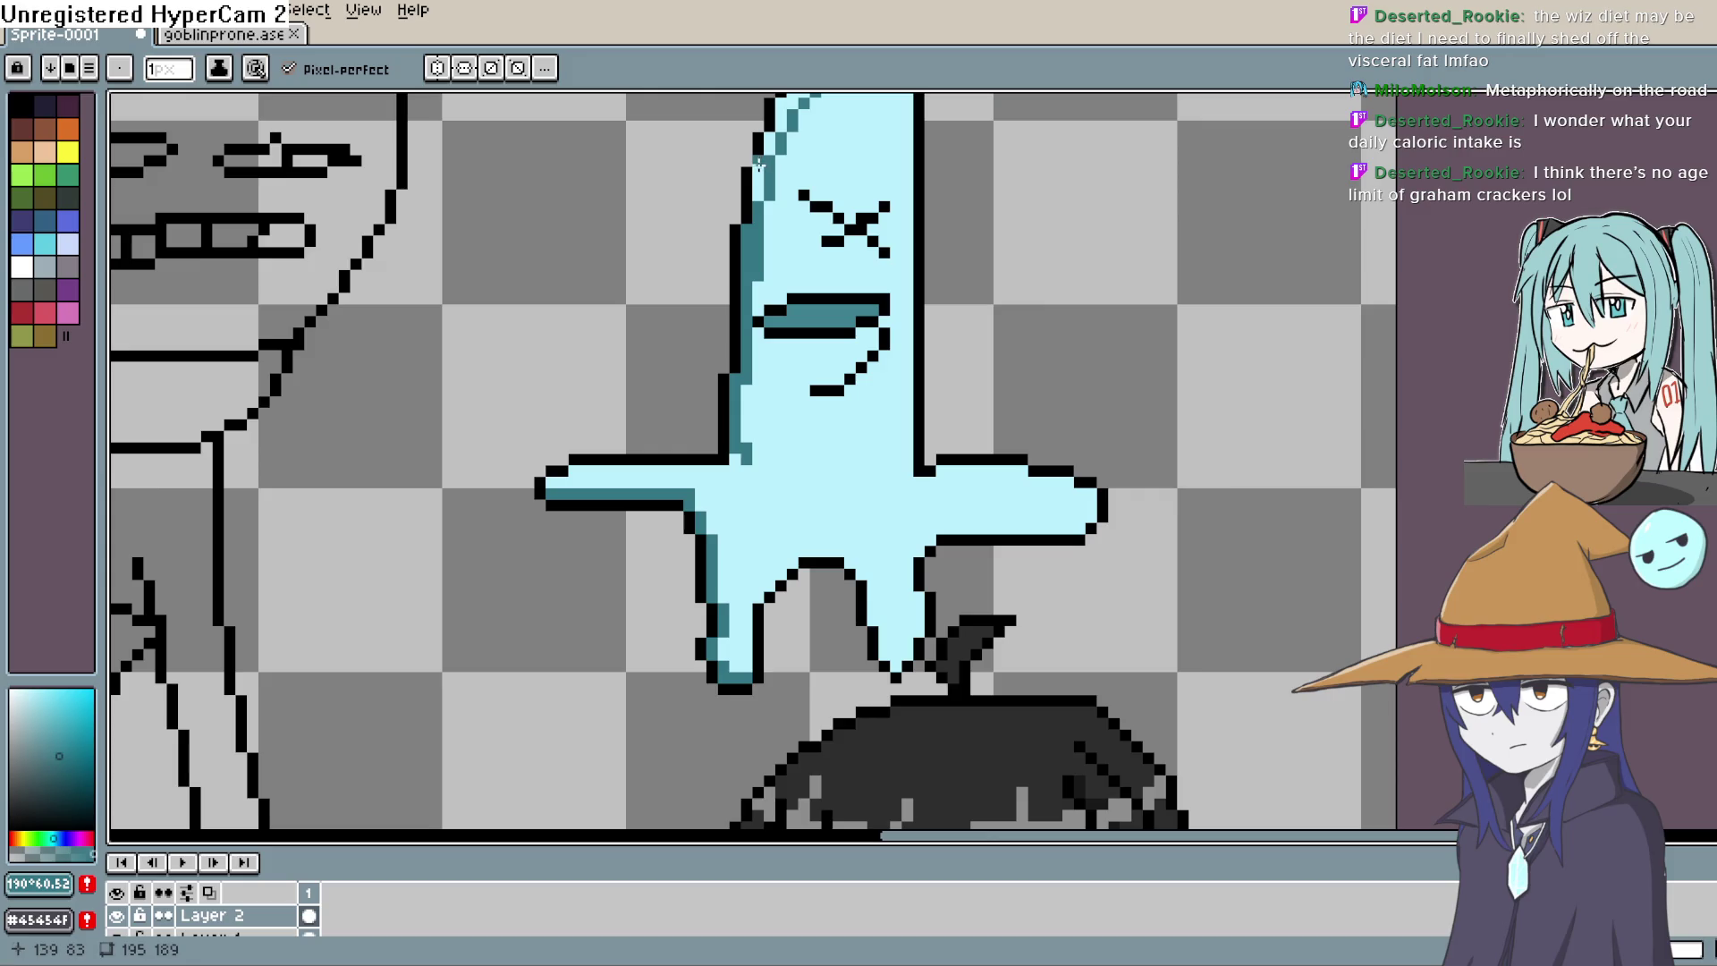
left_click_drag(784, 164, 780, 260)
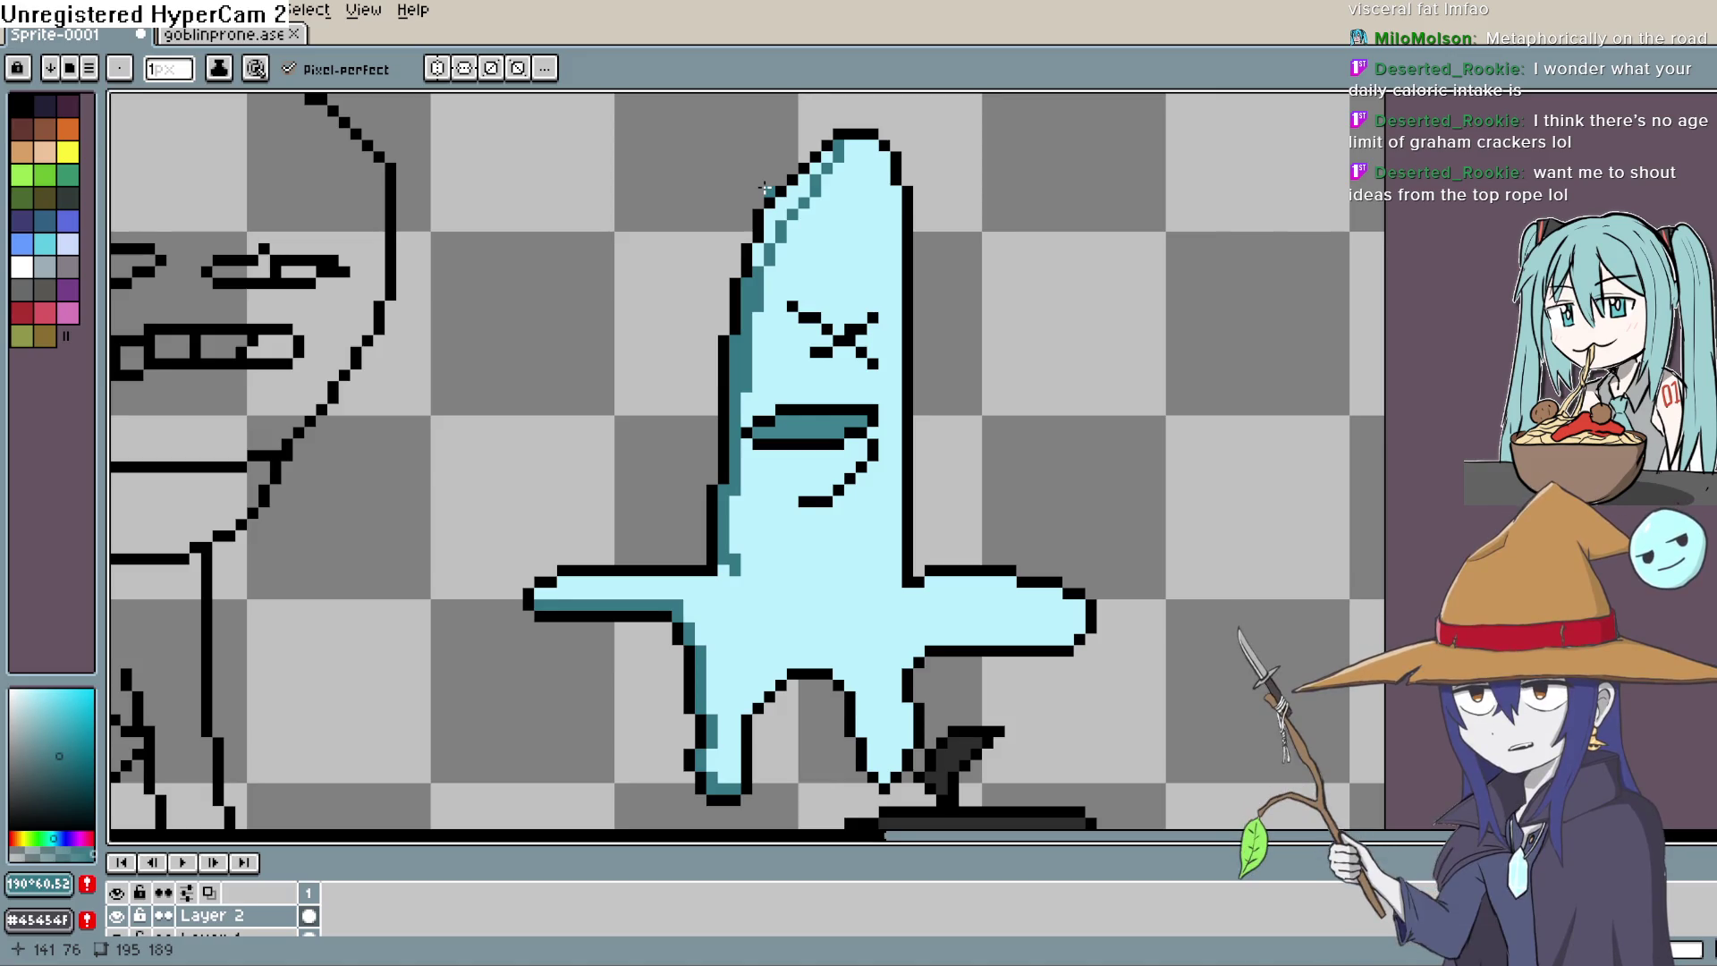
key("space")
left_click_drag(880, 241, 880, 253)
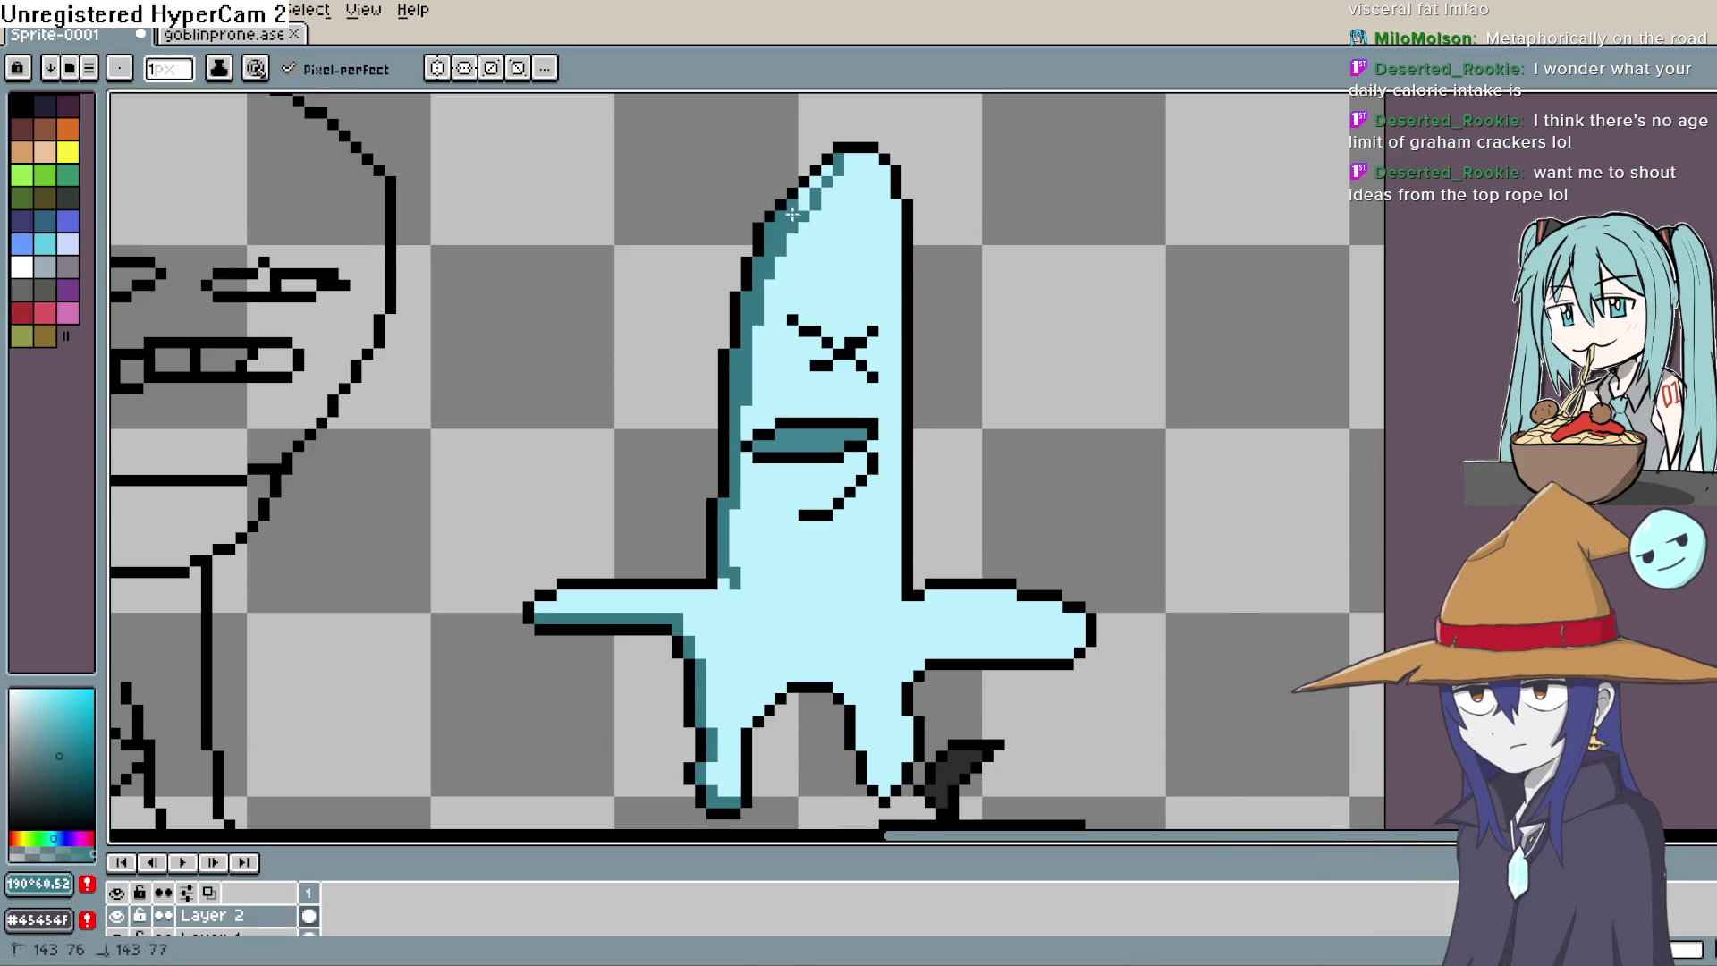
left_click(880, 154)
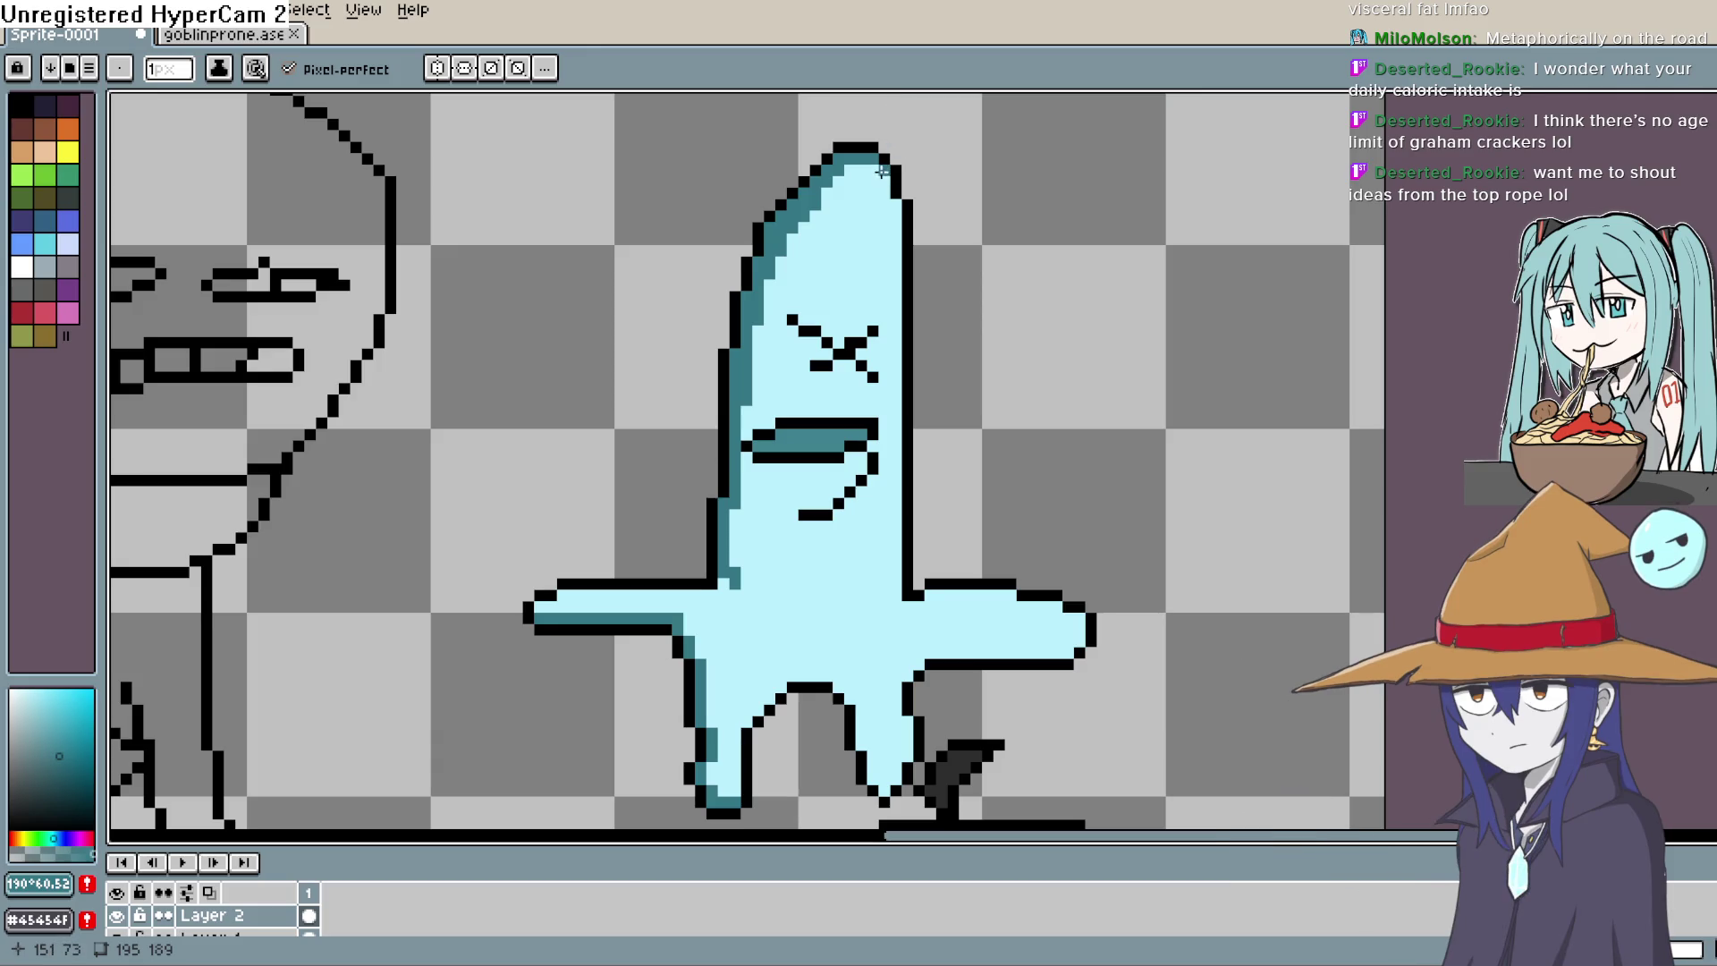
Step: Repaint the stray teal pixel at the arm junction light blue
scroll(941, 215, "down", 1)
scroll(921, 402, "up", 3)
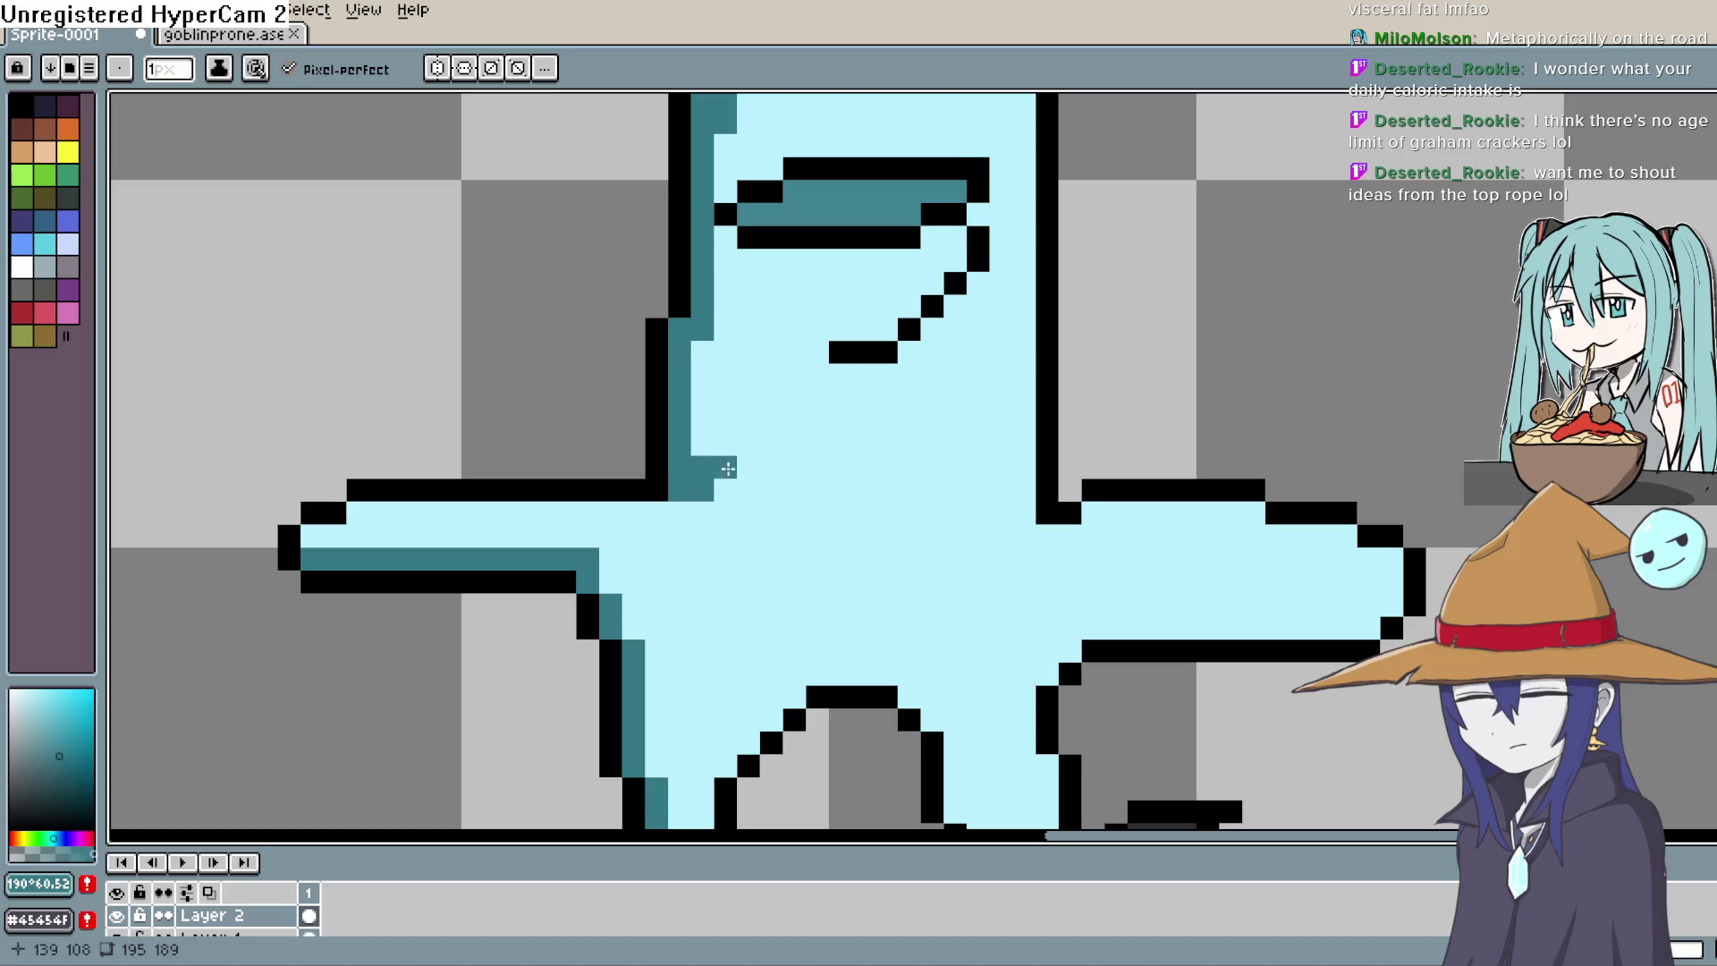
left_click(702, 491)
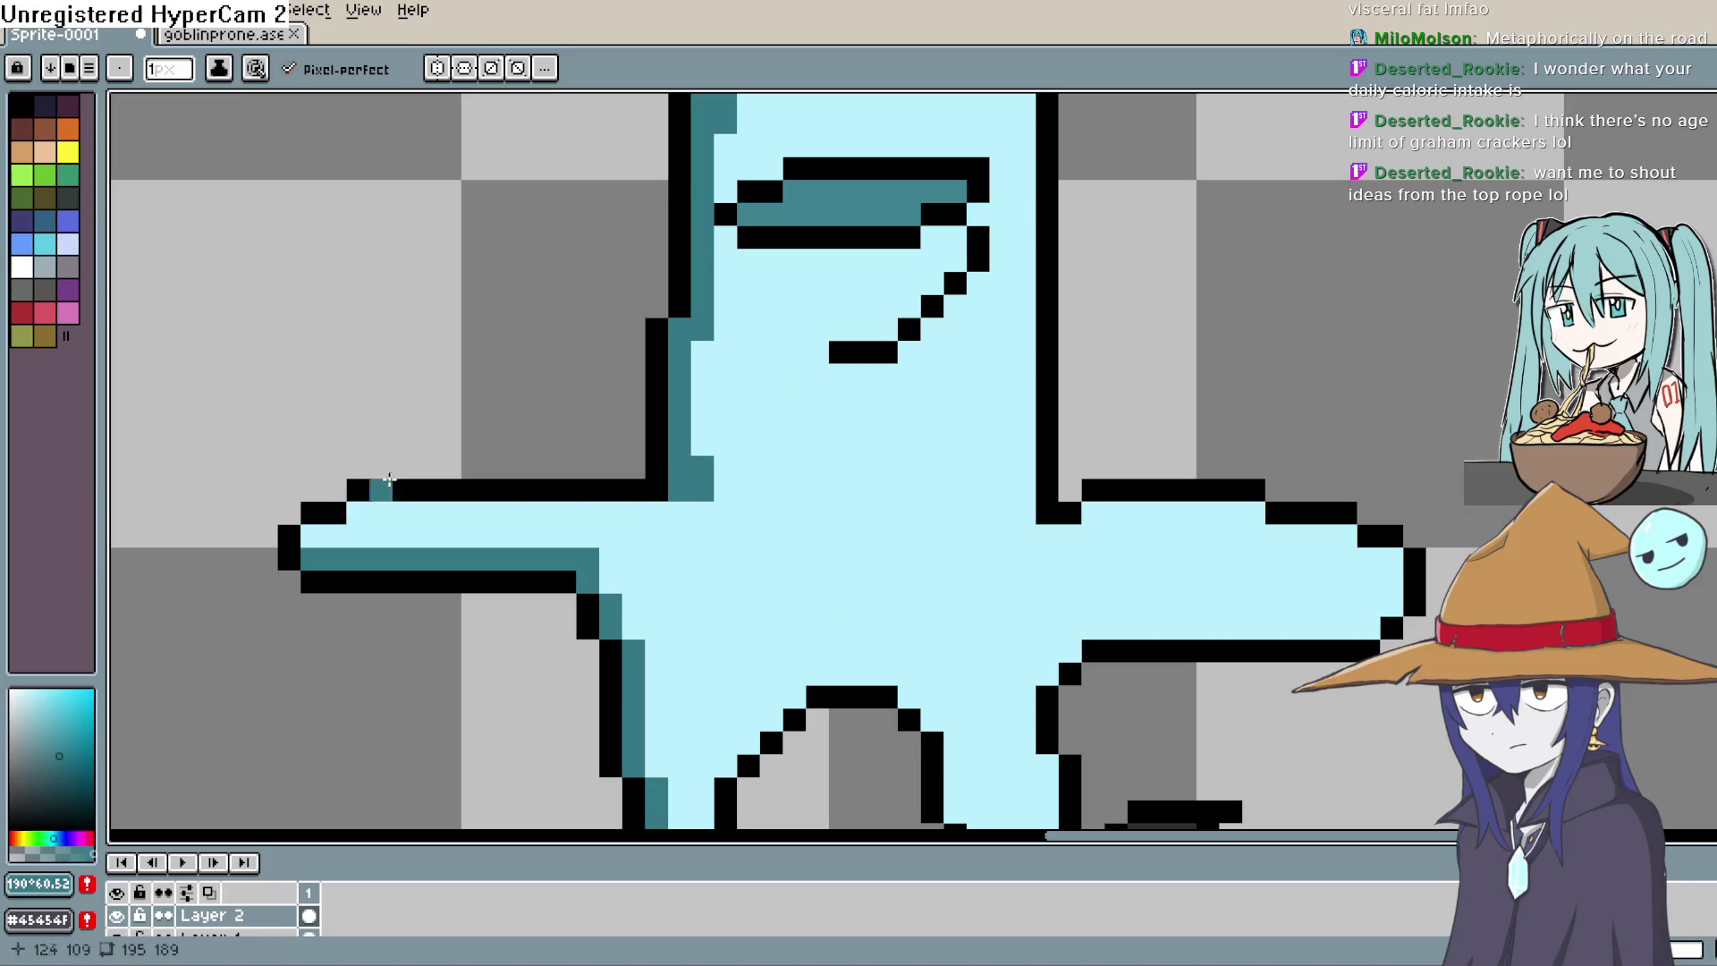
Step: Eyedrop the light blue body colour and paint over the leftover teal pixels
key("alt")
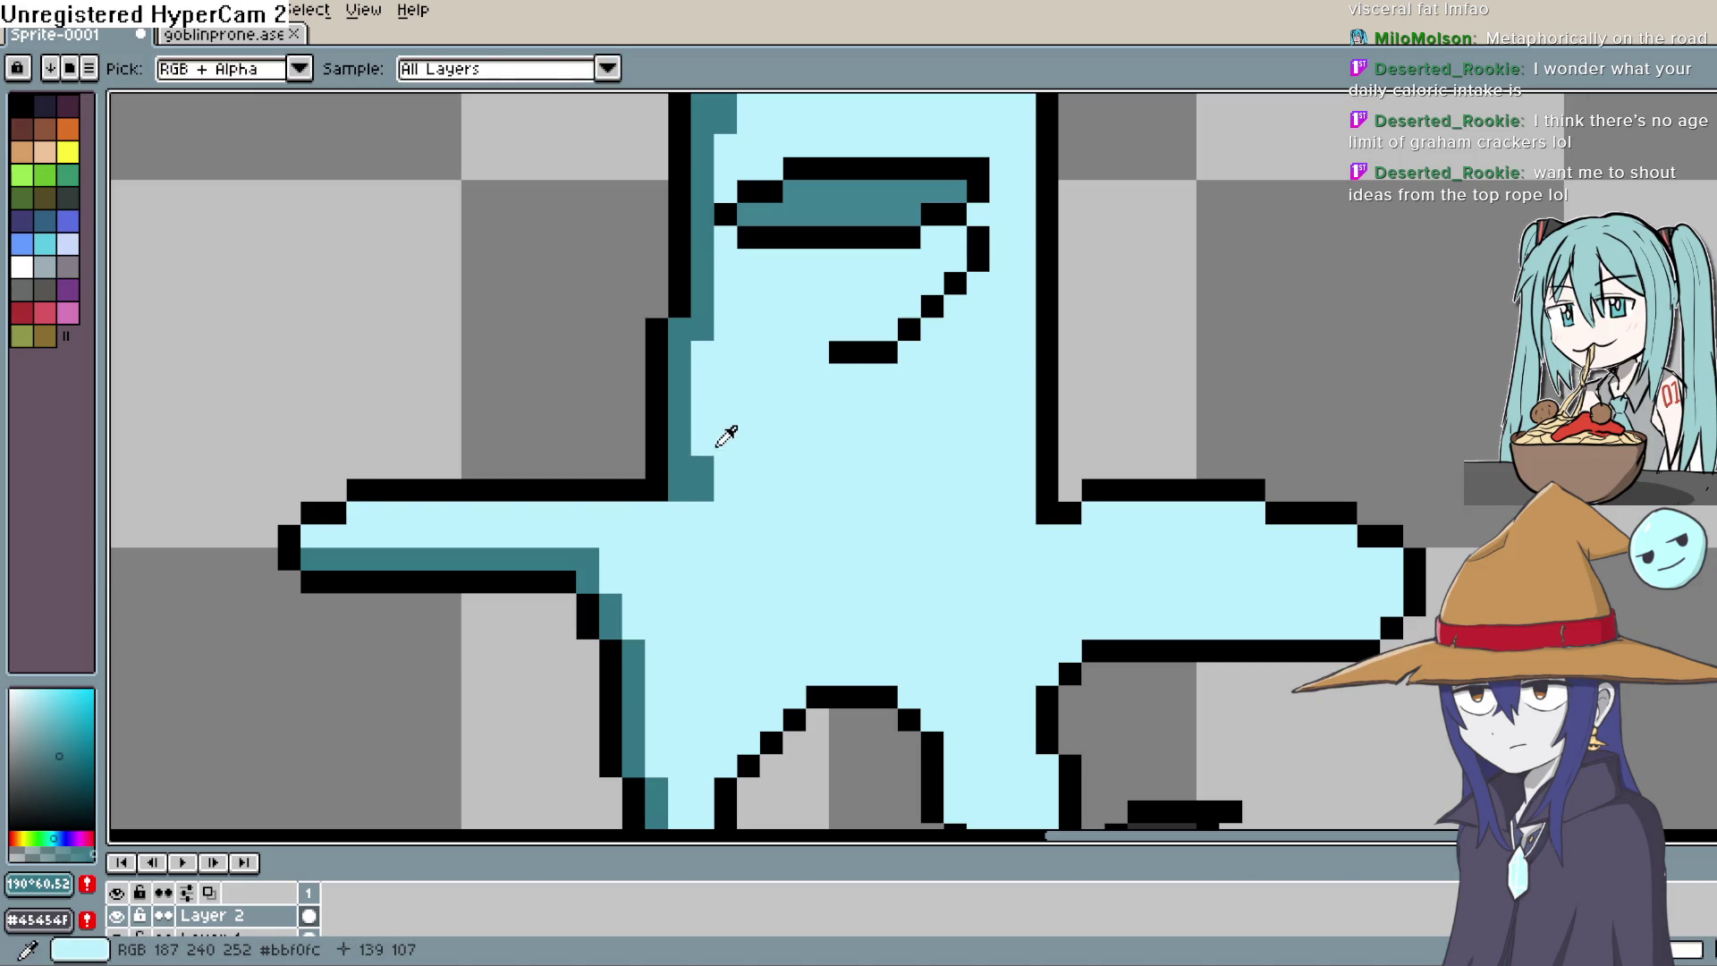
left_click(726, 436, "alt")
left_click_drag(703, 467, 704, 486)
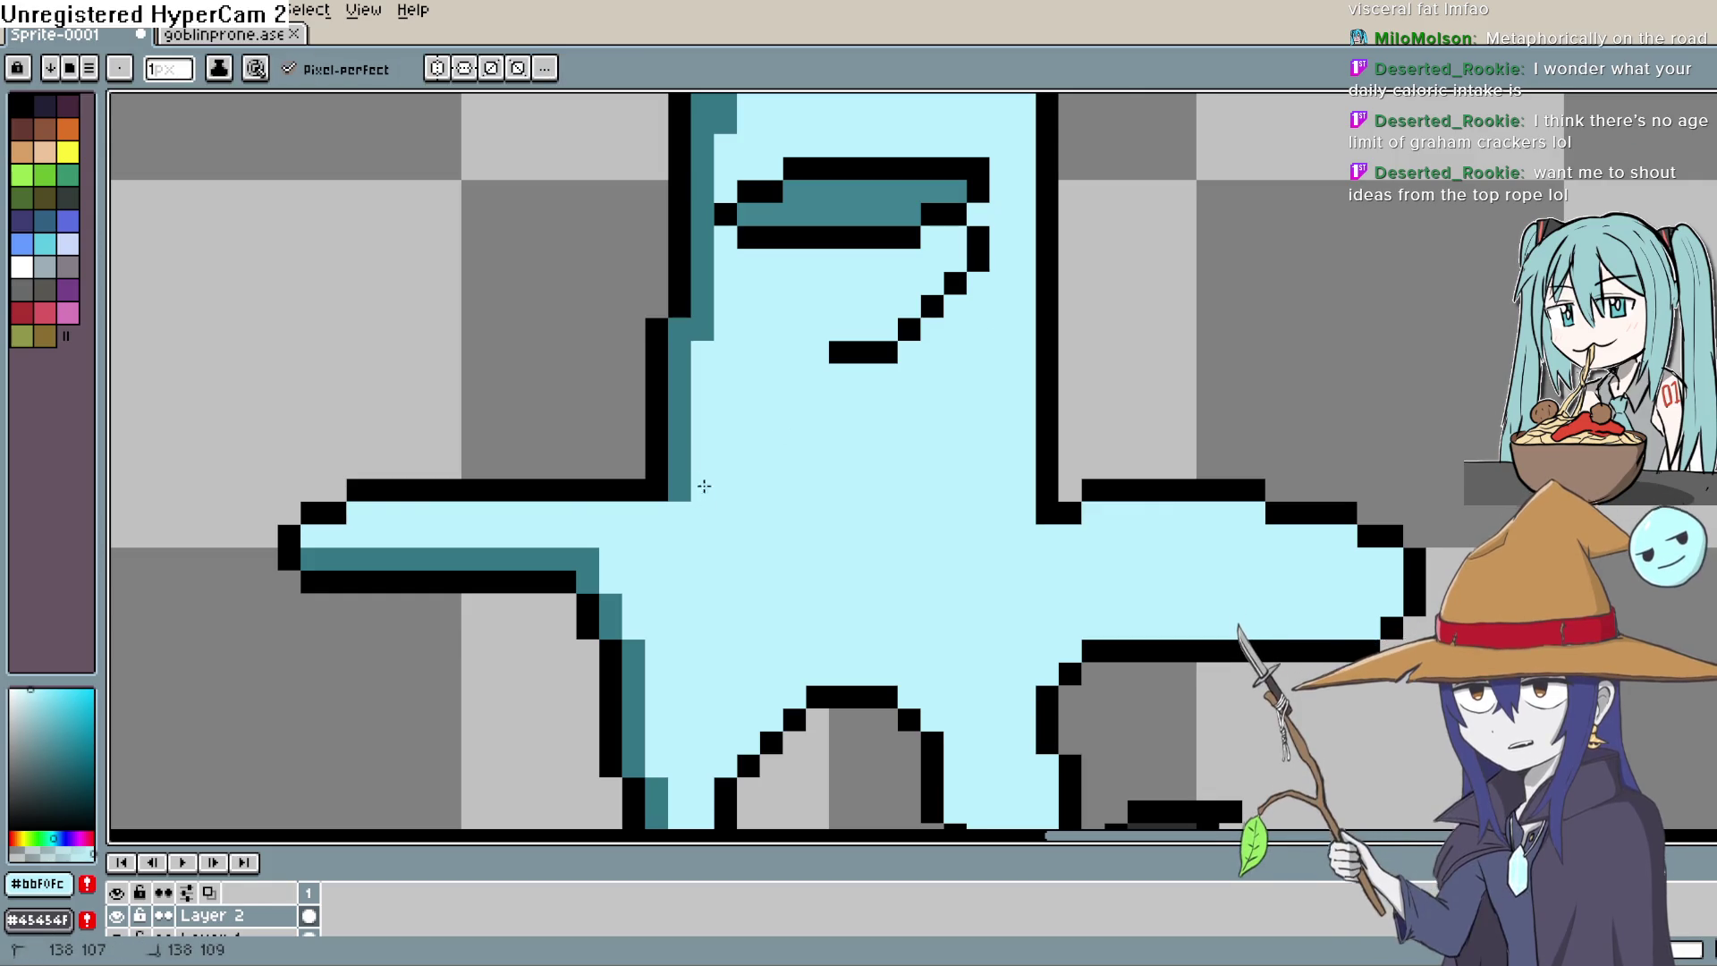
left_click(702, 329)
Step: Pick the teal colour and shade beneath the ghost's curled mouth line
left_click_drag(786, 352, 785, 441)
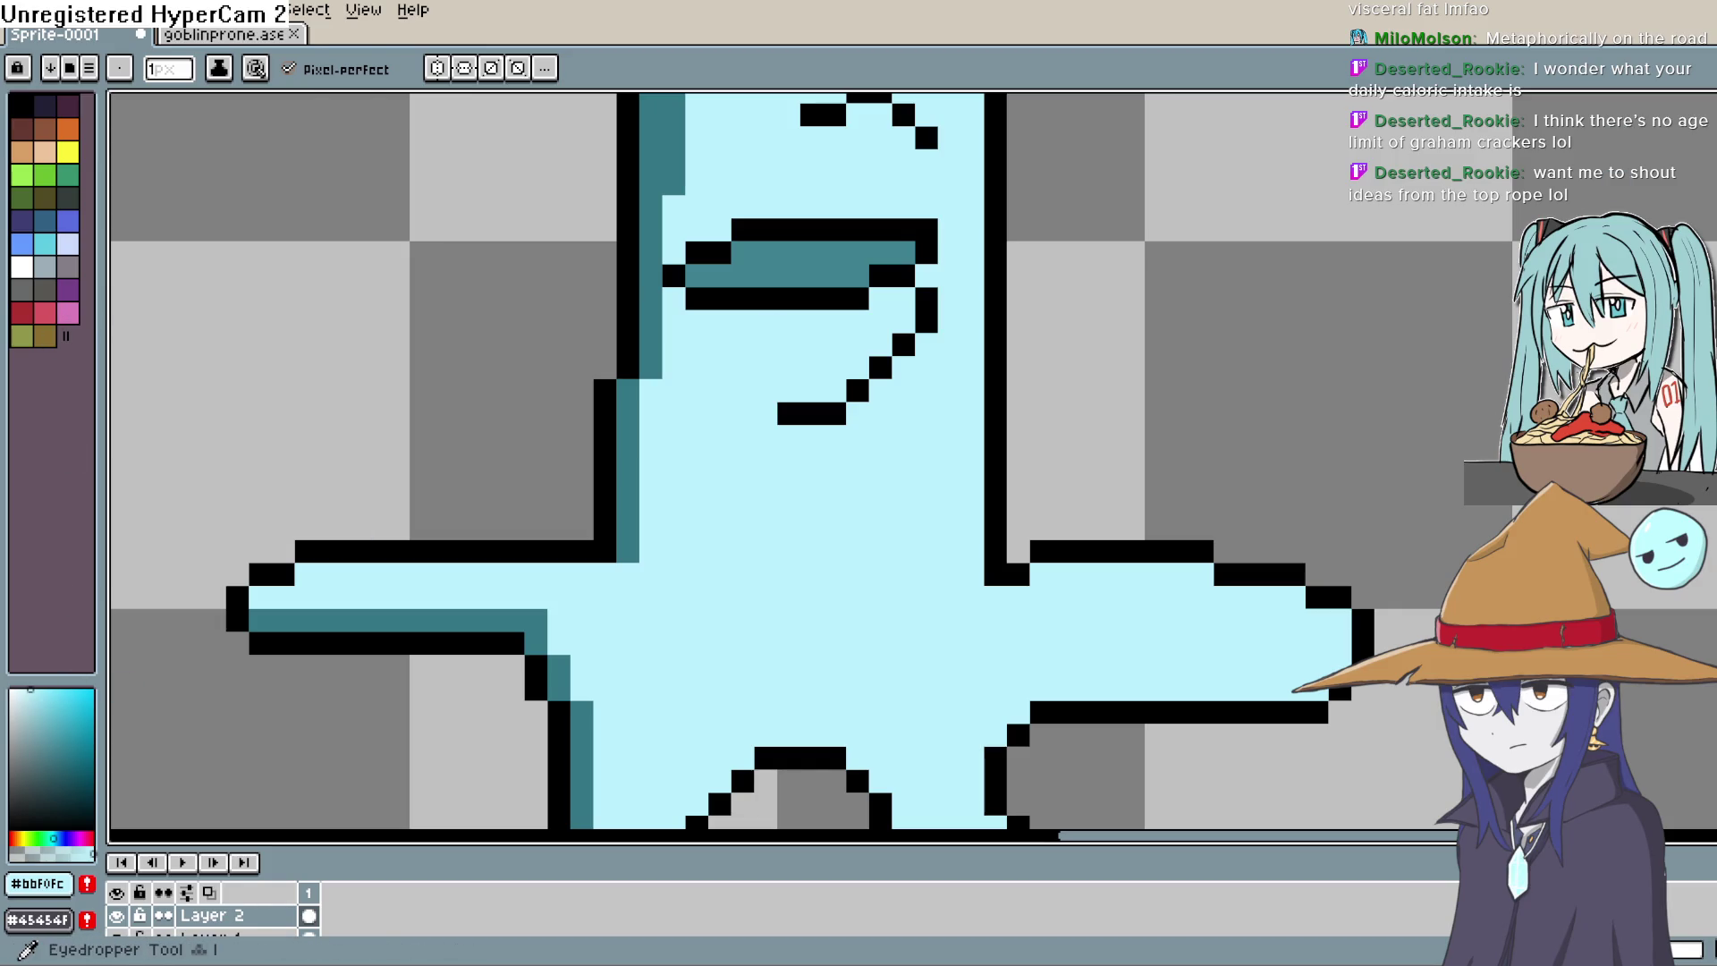
left_click(626, 394, "alt")
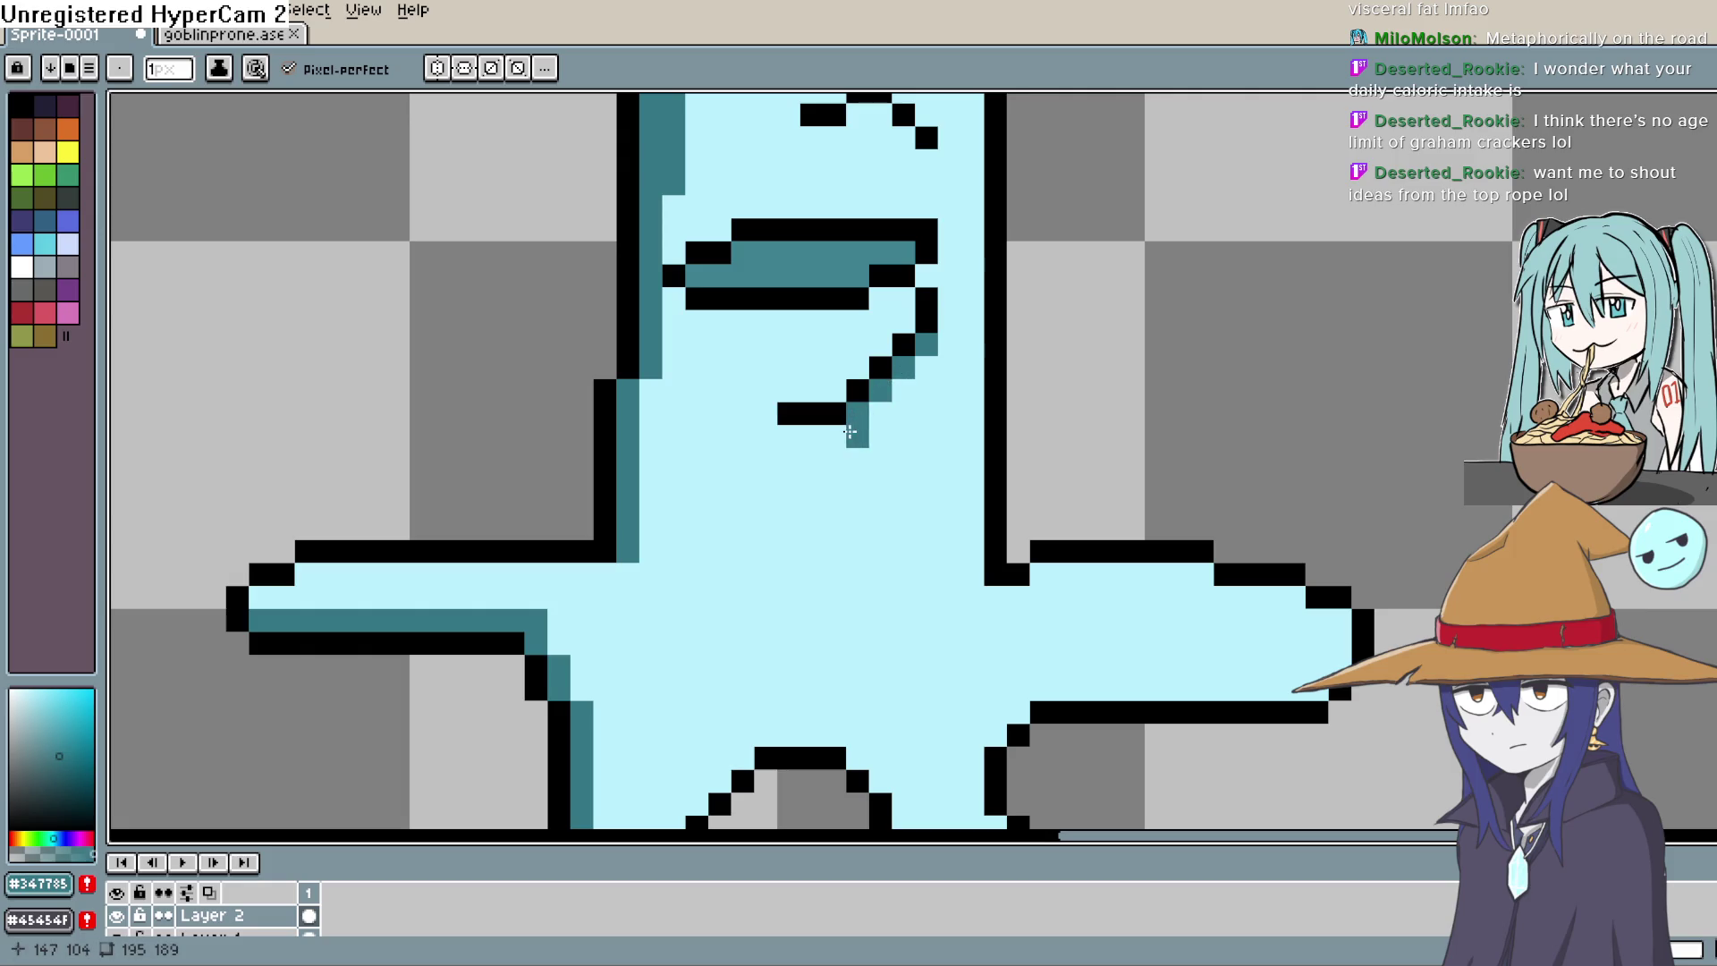
mouse_move(857, 435)
left_mouse_down()
mouse_move(789, 436)
mouse_move(830, 412)
mouse_move(767, 510)
mouse_move(773, 591)
left_mouse_up()
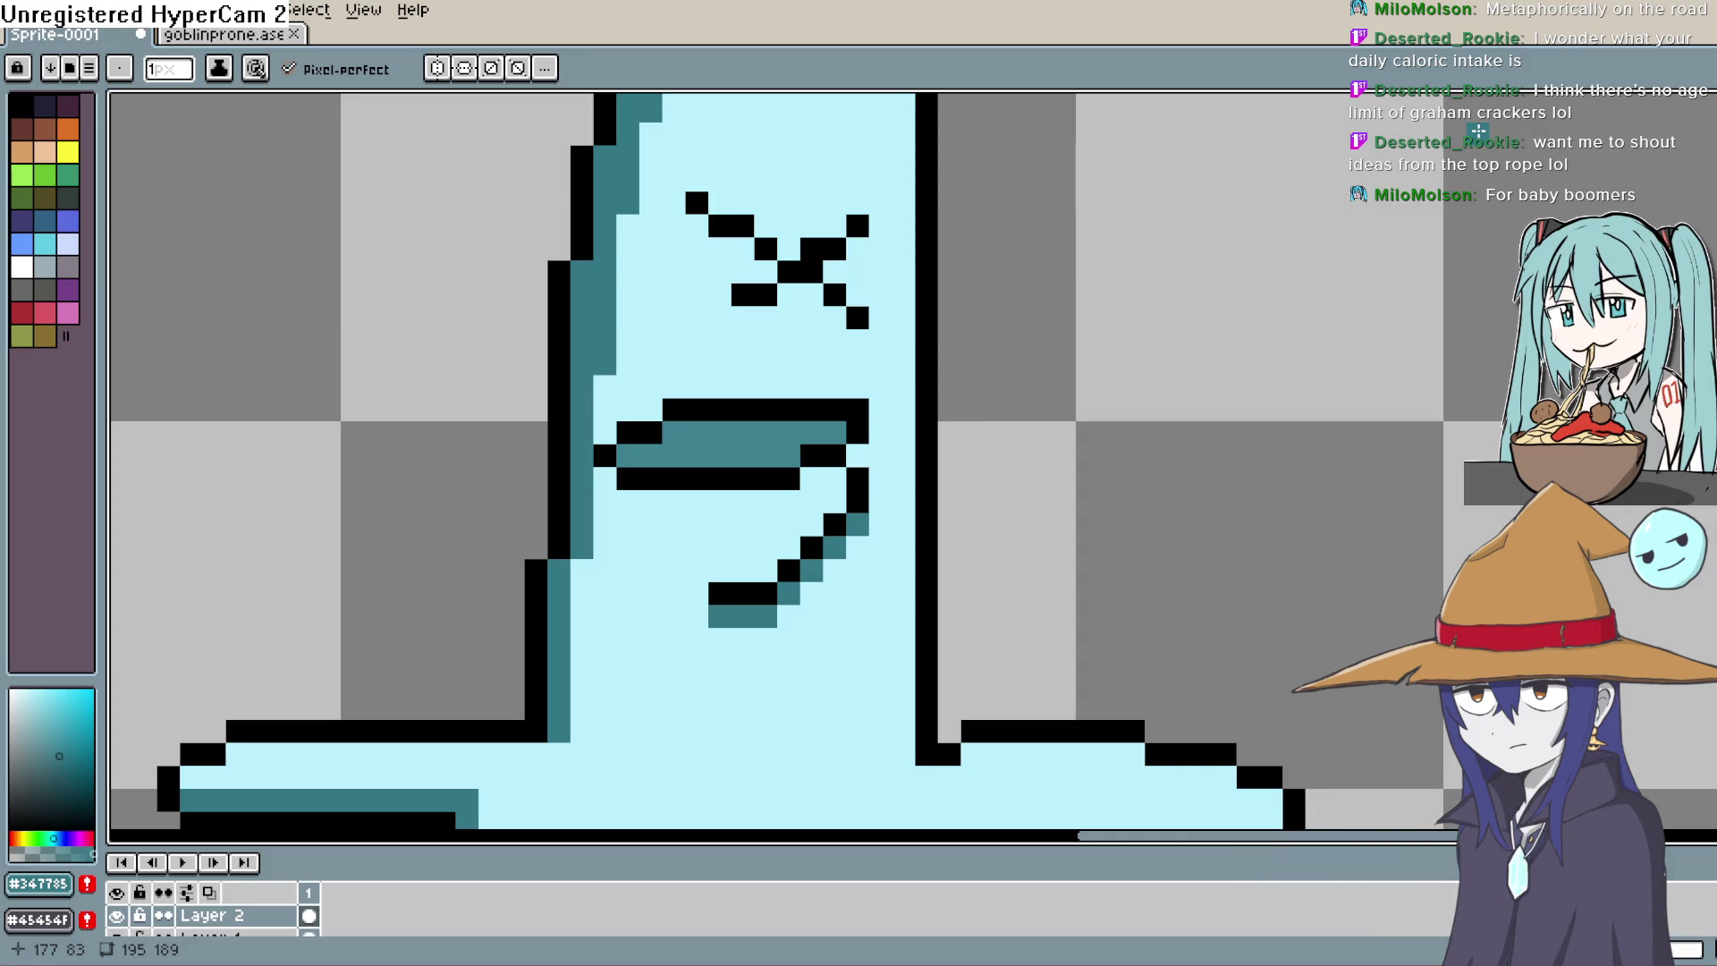
Step: Choose a pale blue highlight colour, undoing one test column along the way
left_click_drag(694, 394, 533, 563)
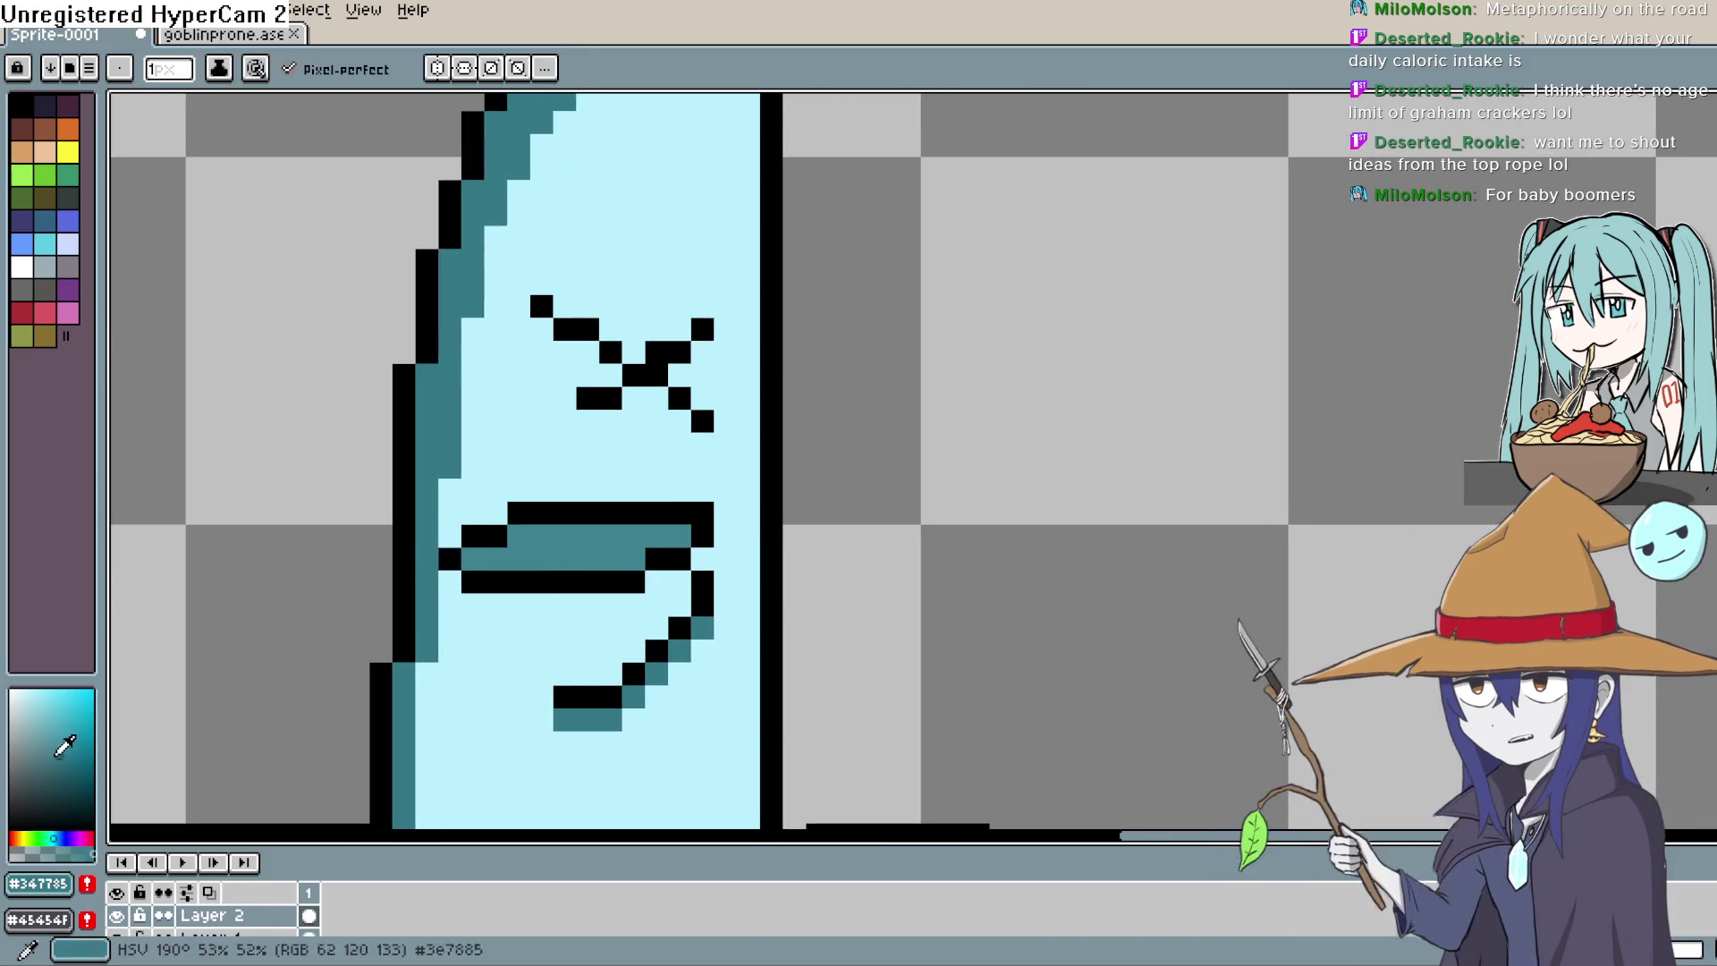
left_click(38, 732)
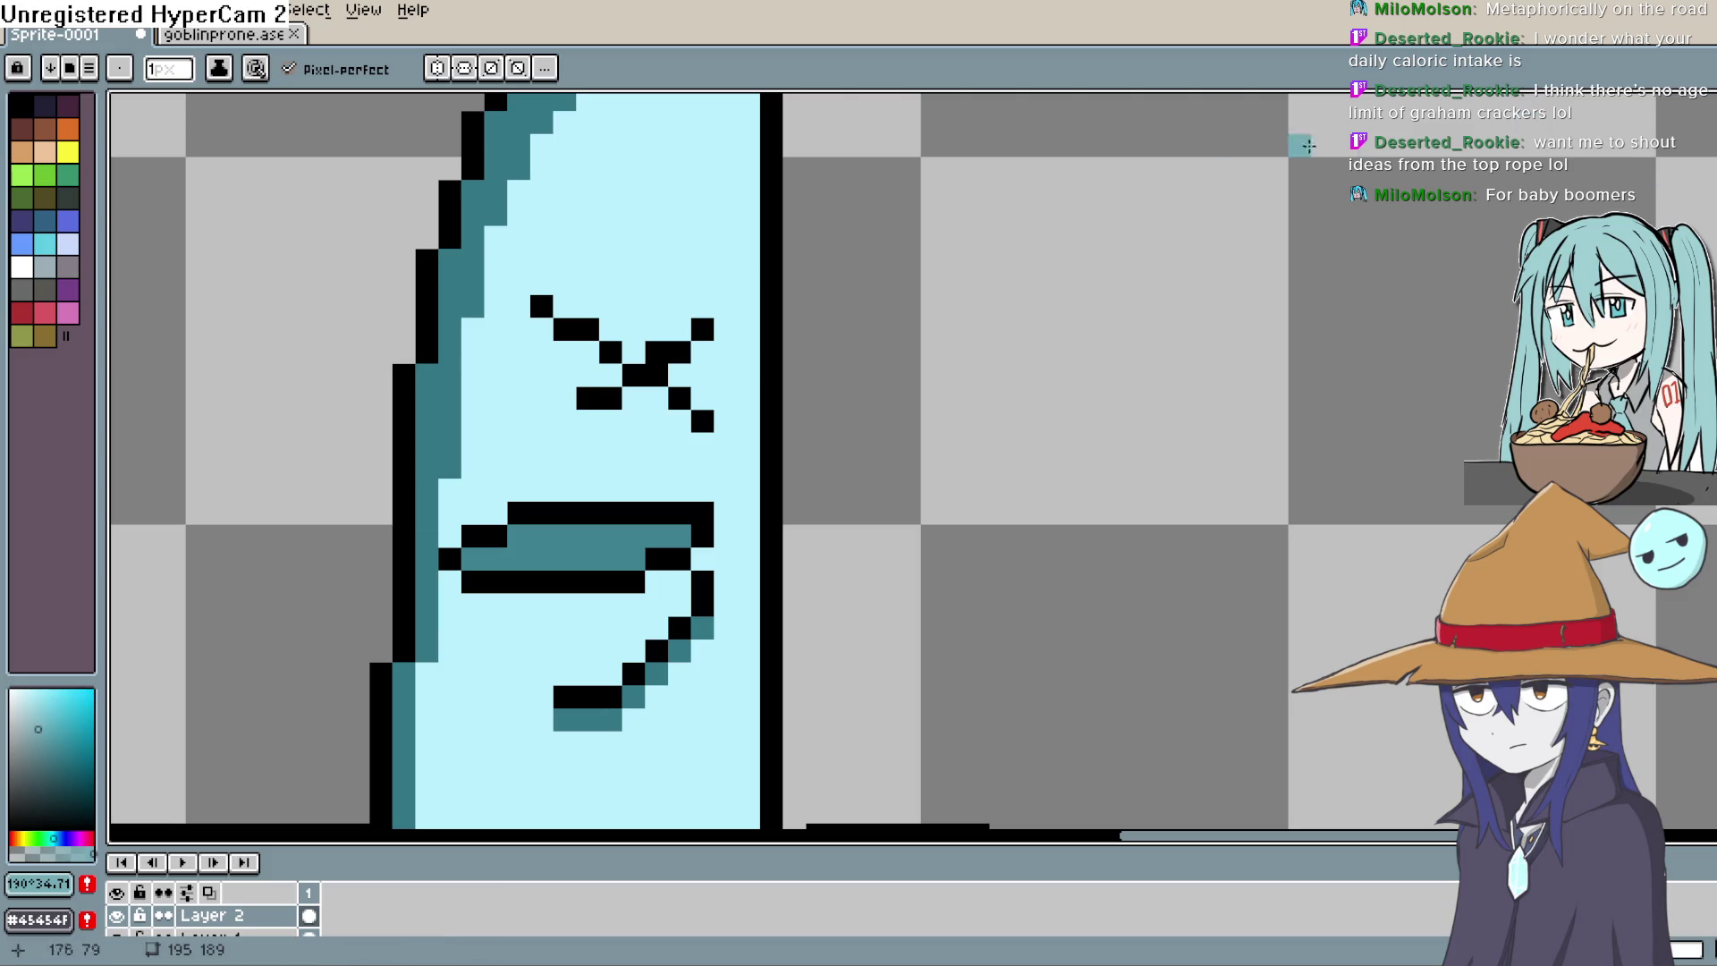
left_click_drag(779, 147, 786, 349)
left_click(23, 710)
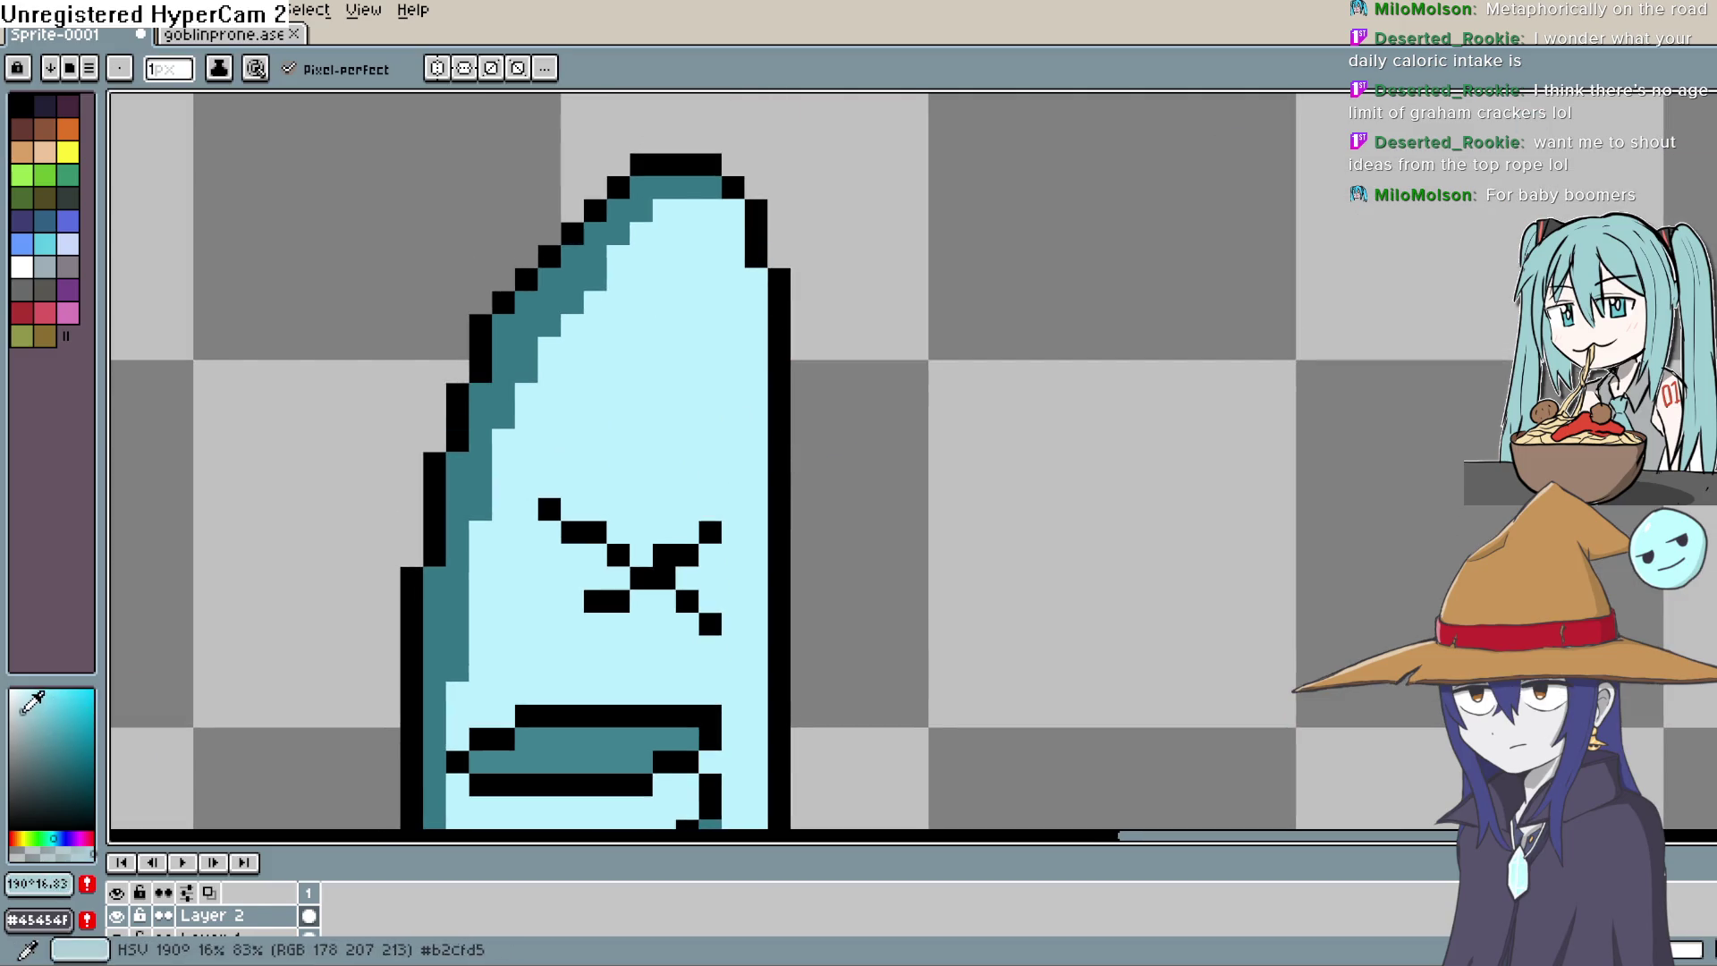
key("ctrl+z")
left_click(19, 706)
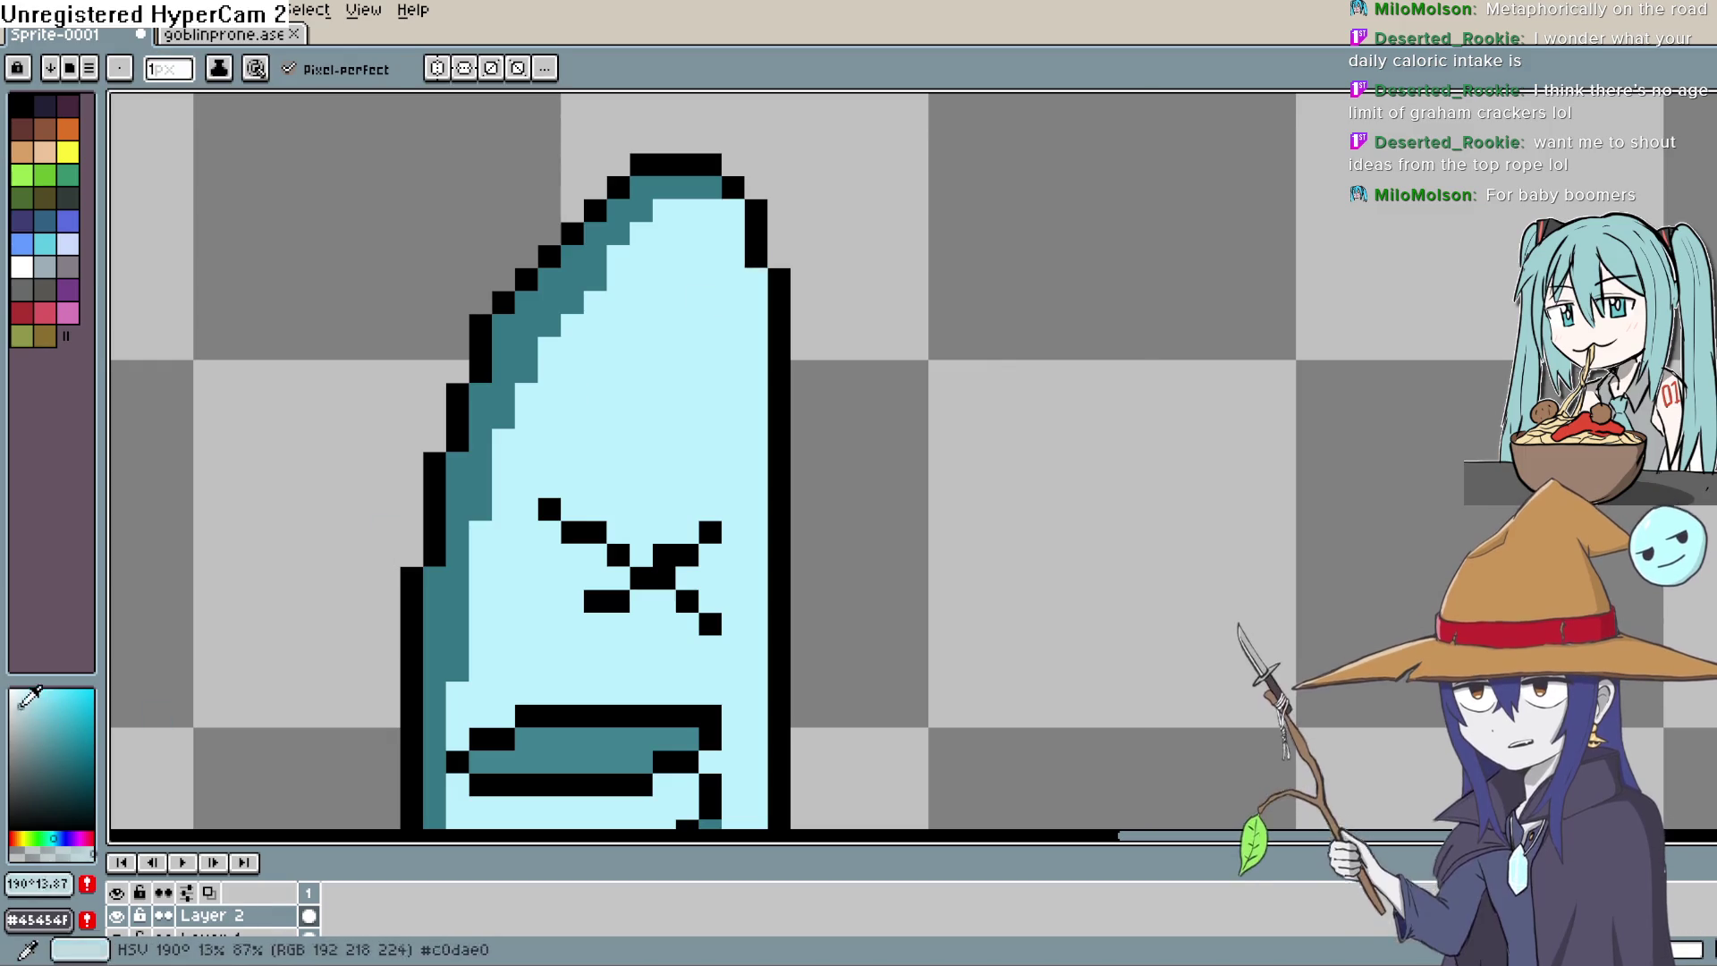
Step: Pencil the pale highlight strip down the ghost's right edge
left_click_drag(831, 349, 851, 394)
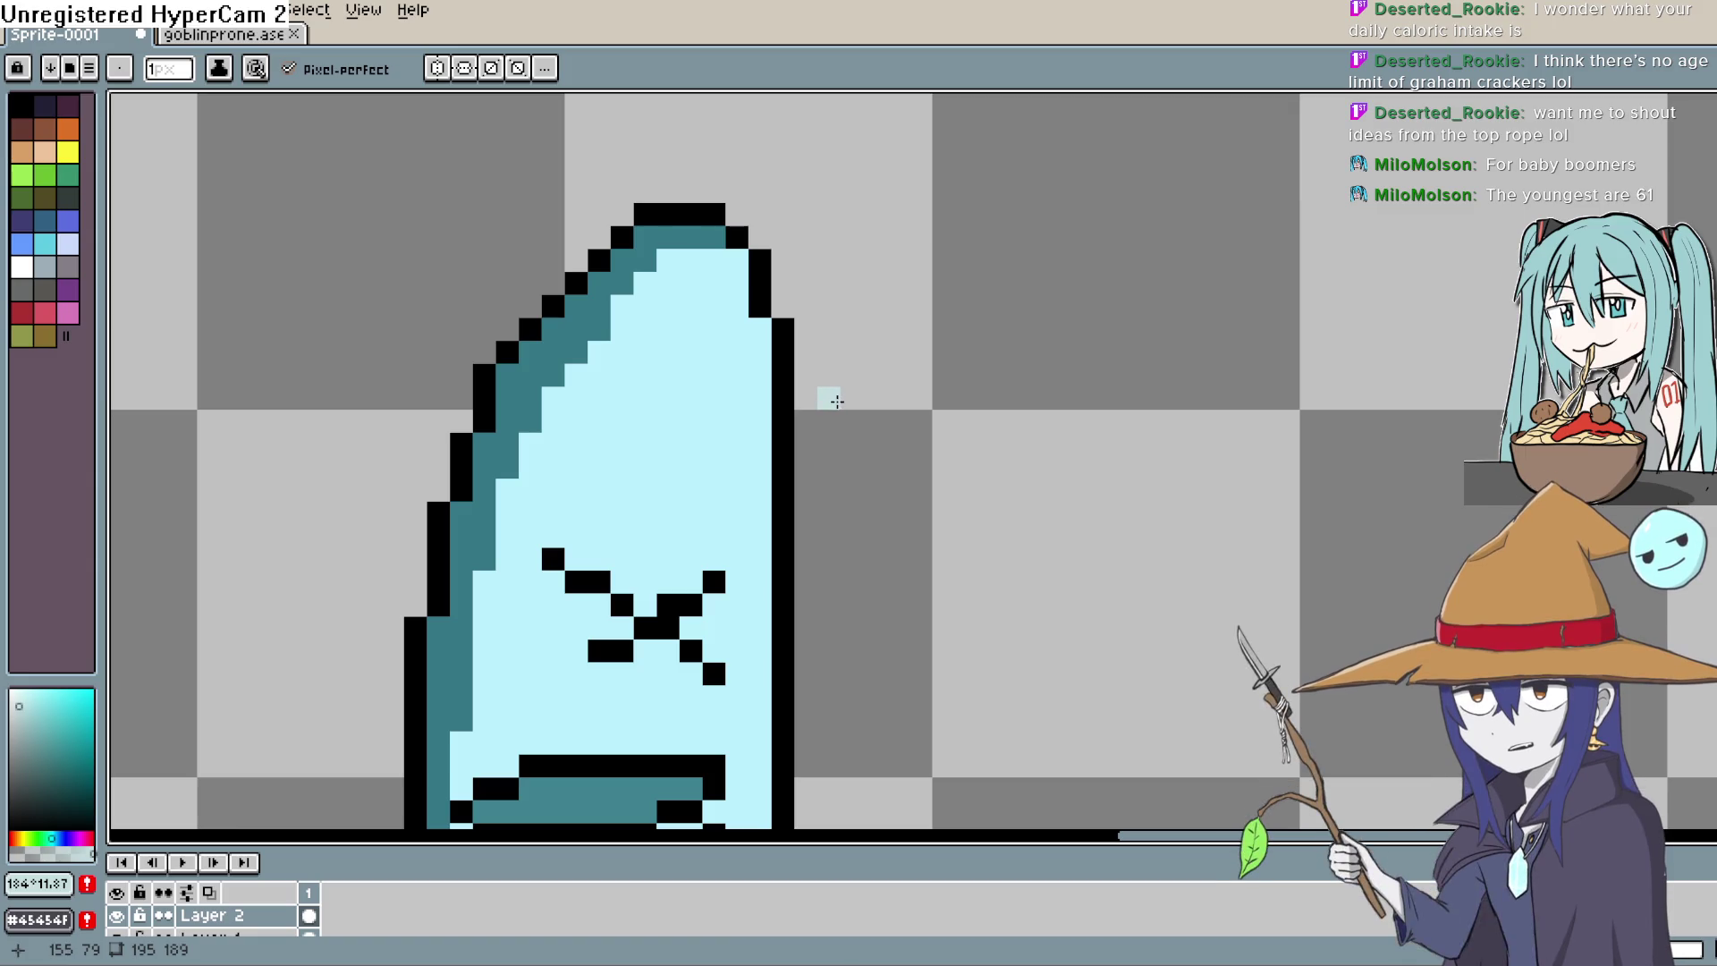
mouse_move(850, 364)
left_mouse_down()
mouse_move(820, 231)
mouse_move(770, 465)
mouse_move(799, 264)
mouse_move(790, 596)
mouse_move(809, 452)
mouse_move(775, 624)
left_mouse_up()
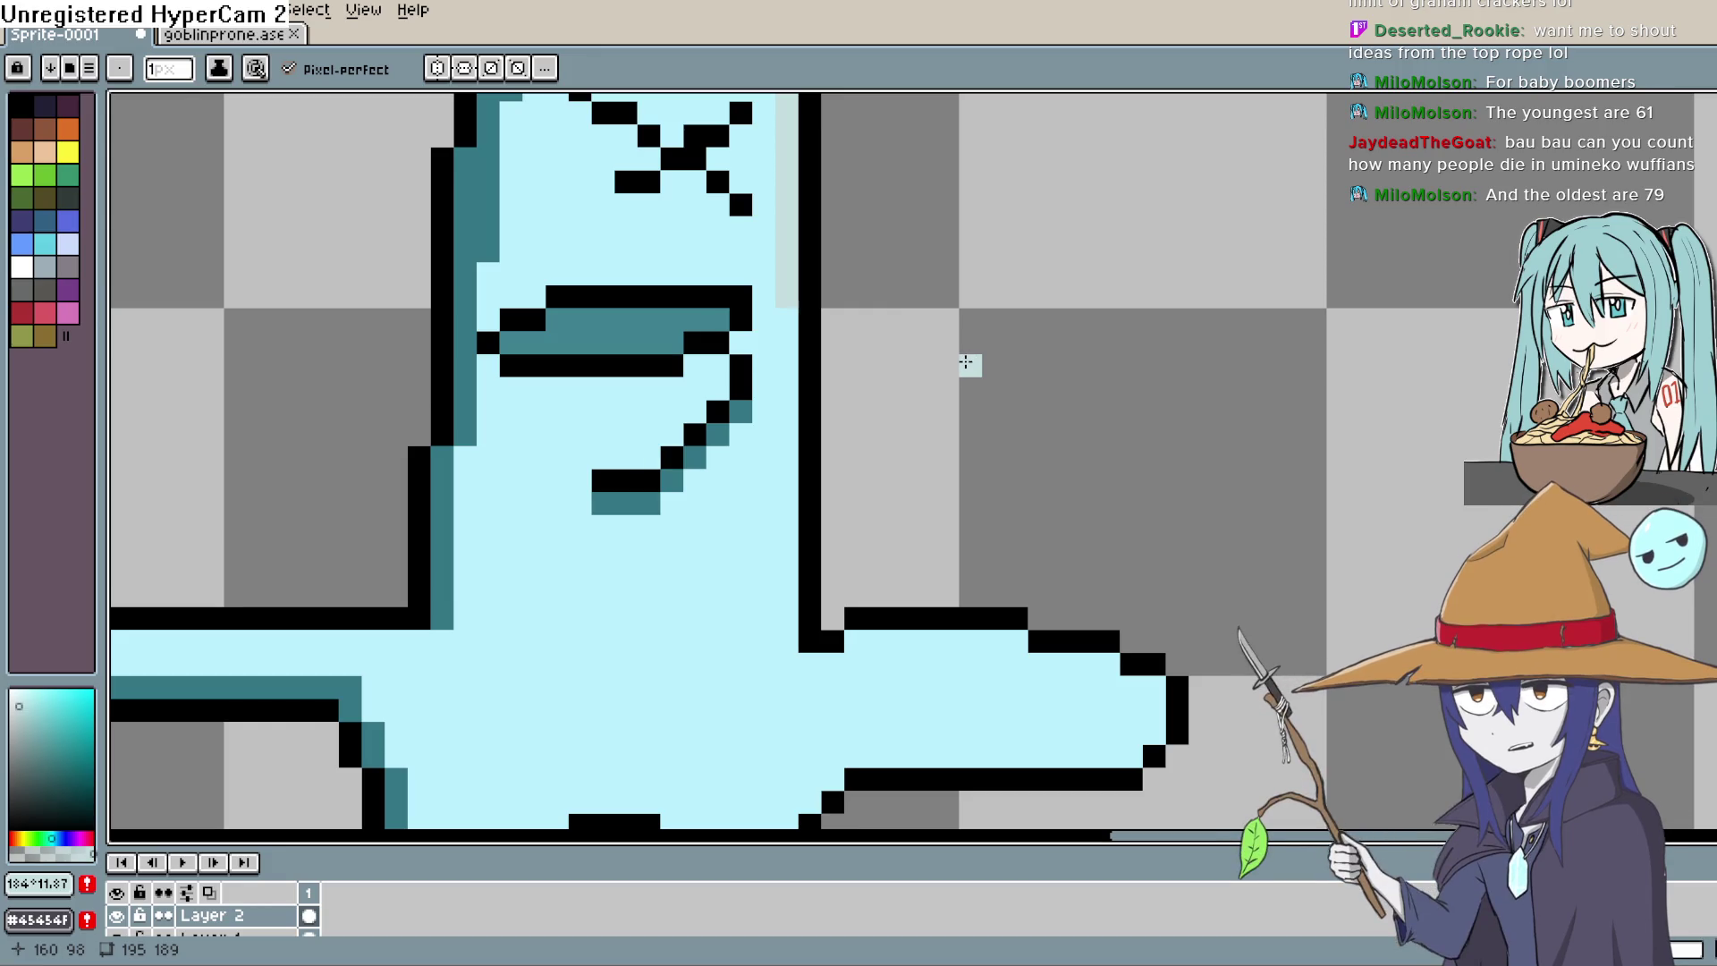
key("space")
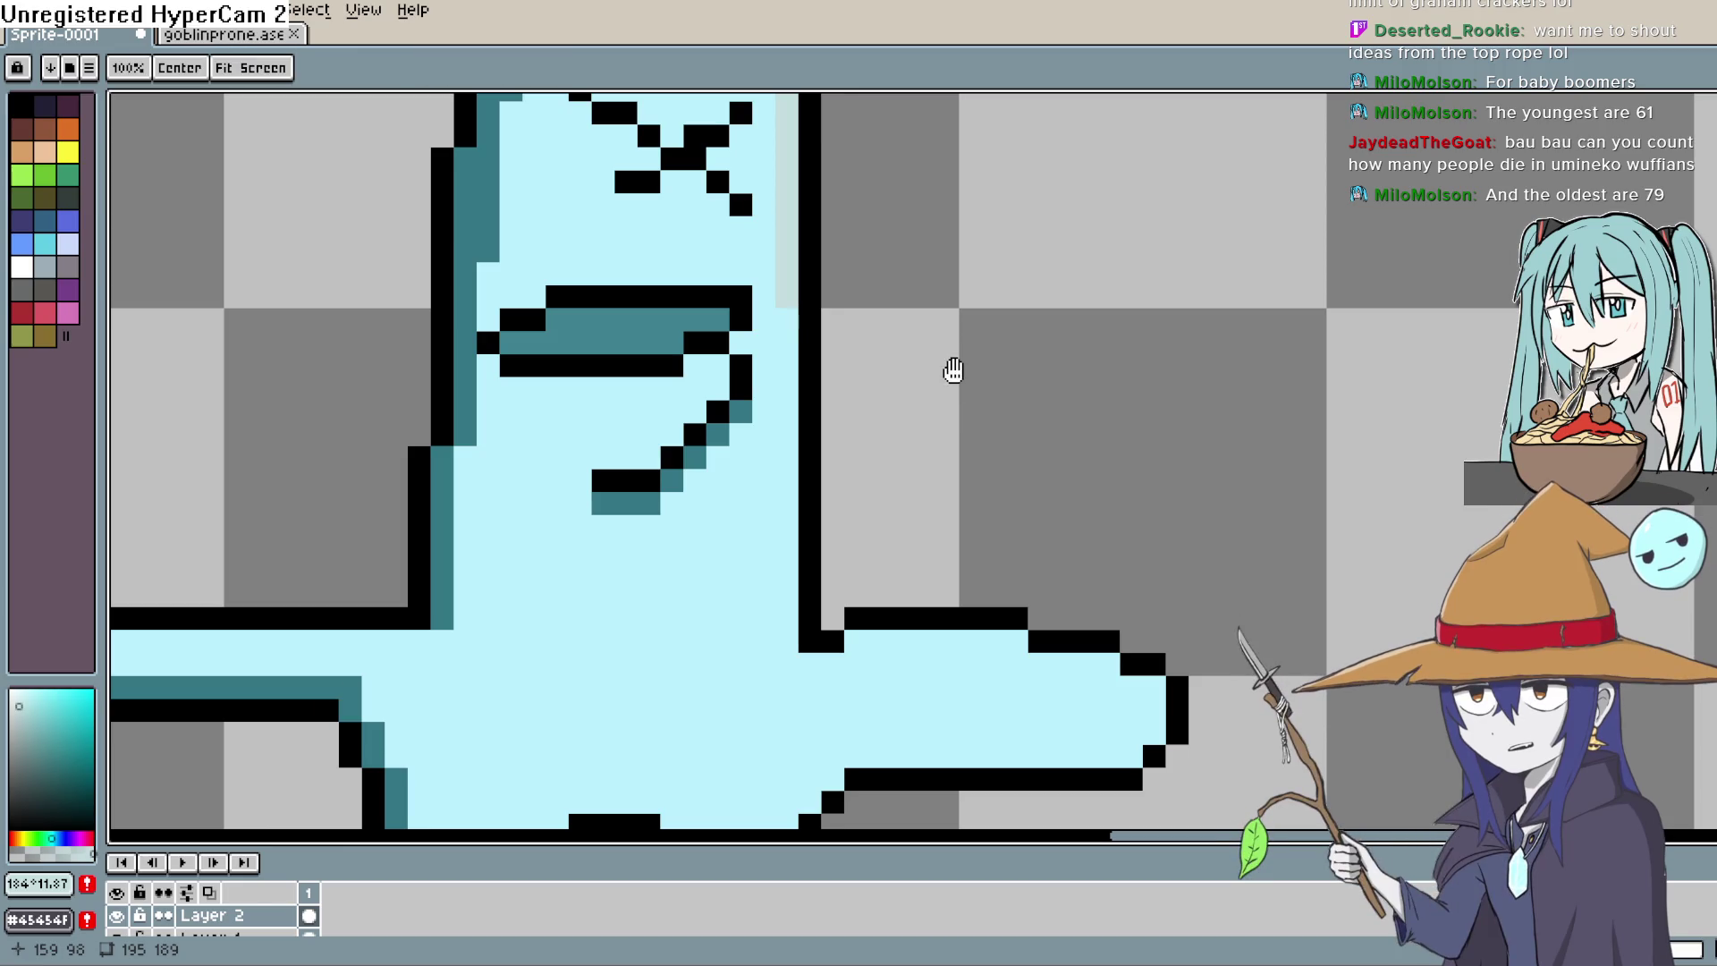
left_click_drag(950, 373, 936, 417)
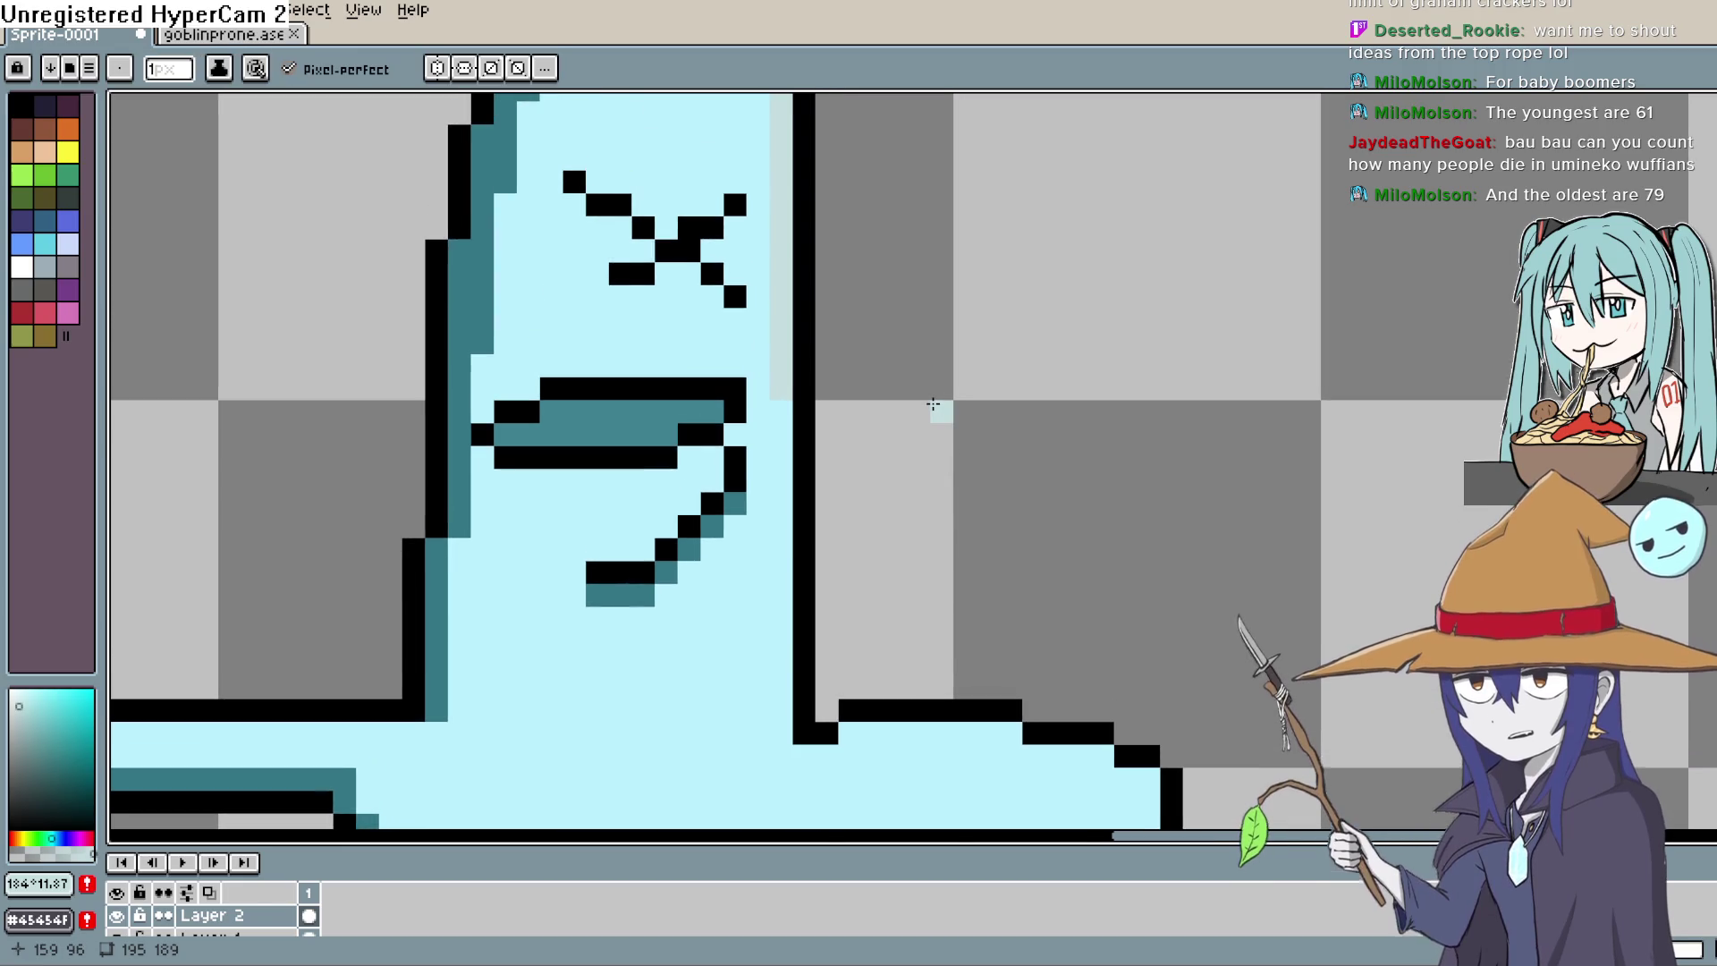
key("space")
left_click_drag(933, 407, 936, 409)
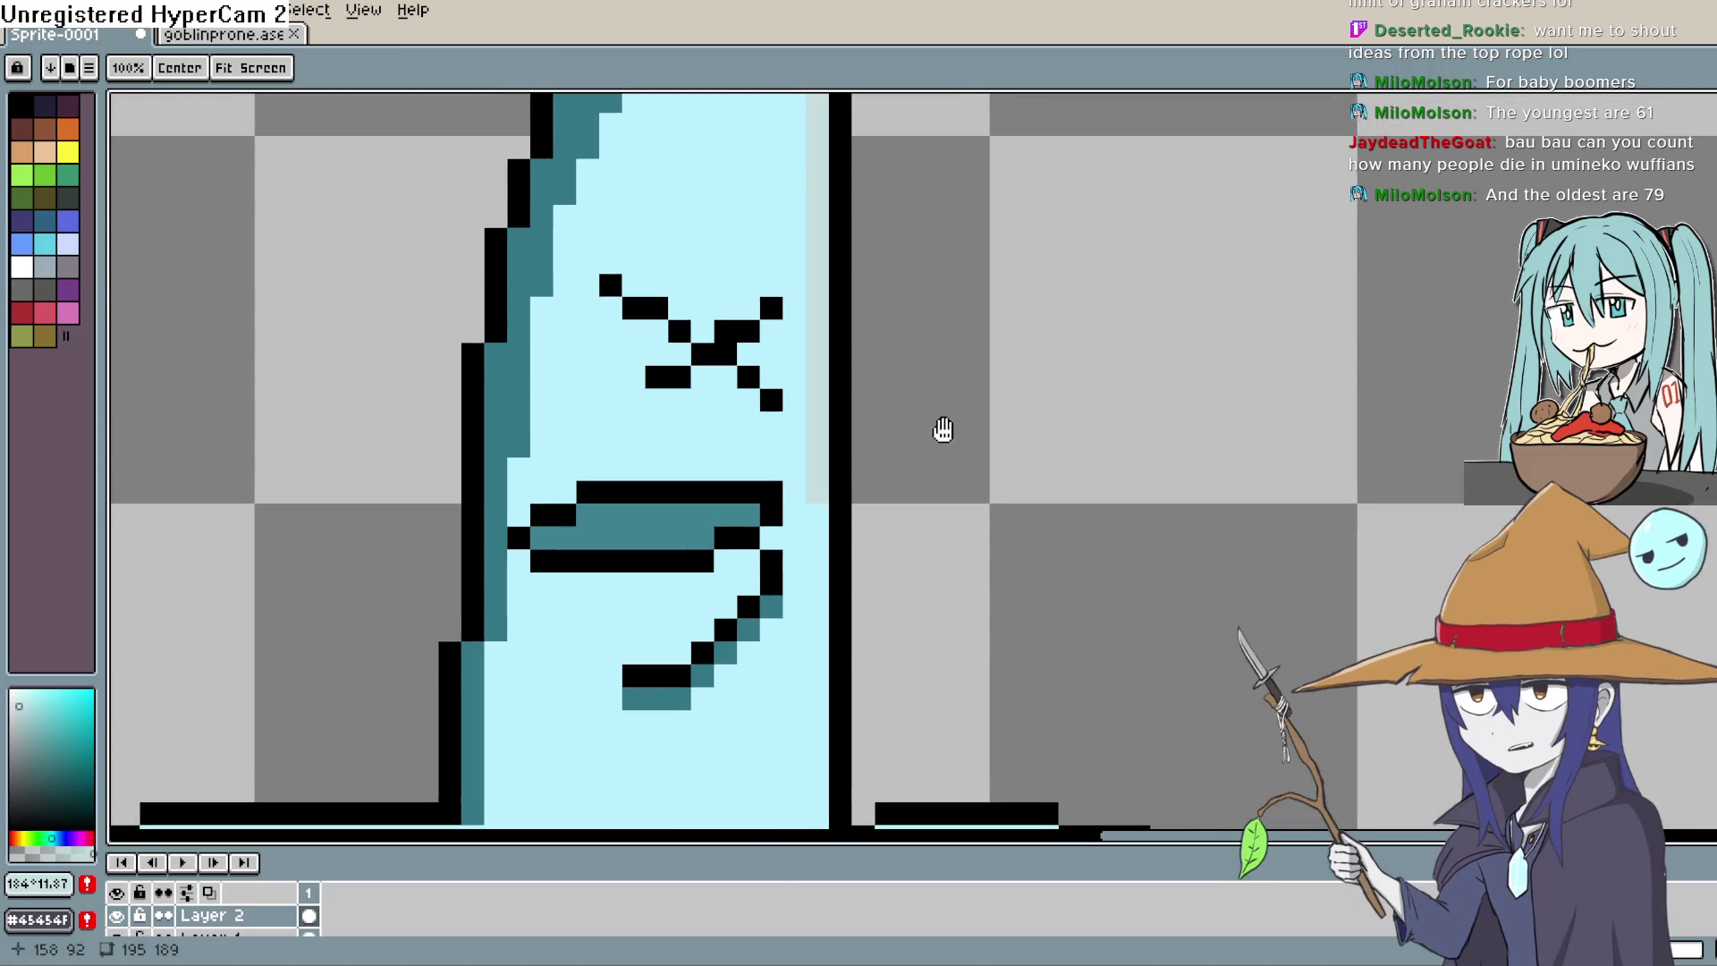
scroll(935, 409, "down", 1)
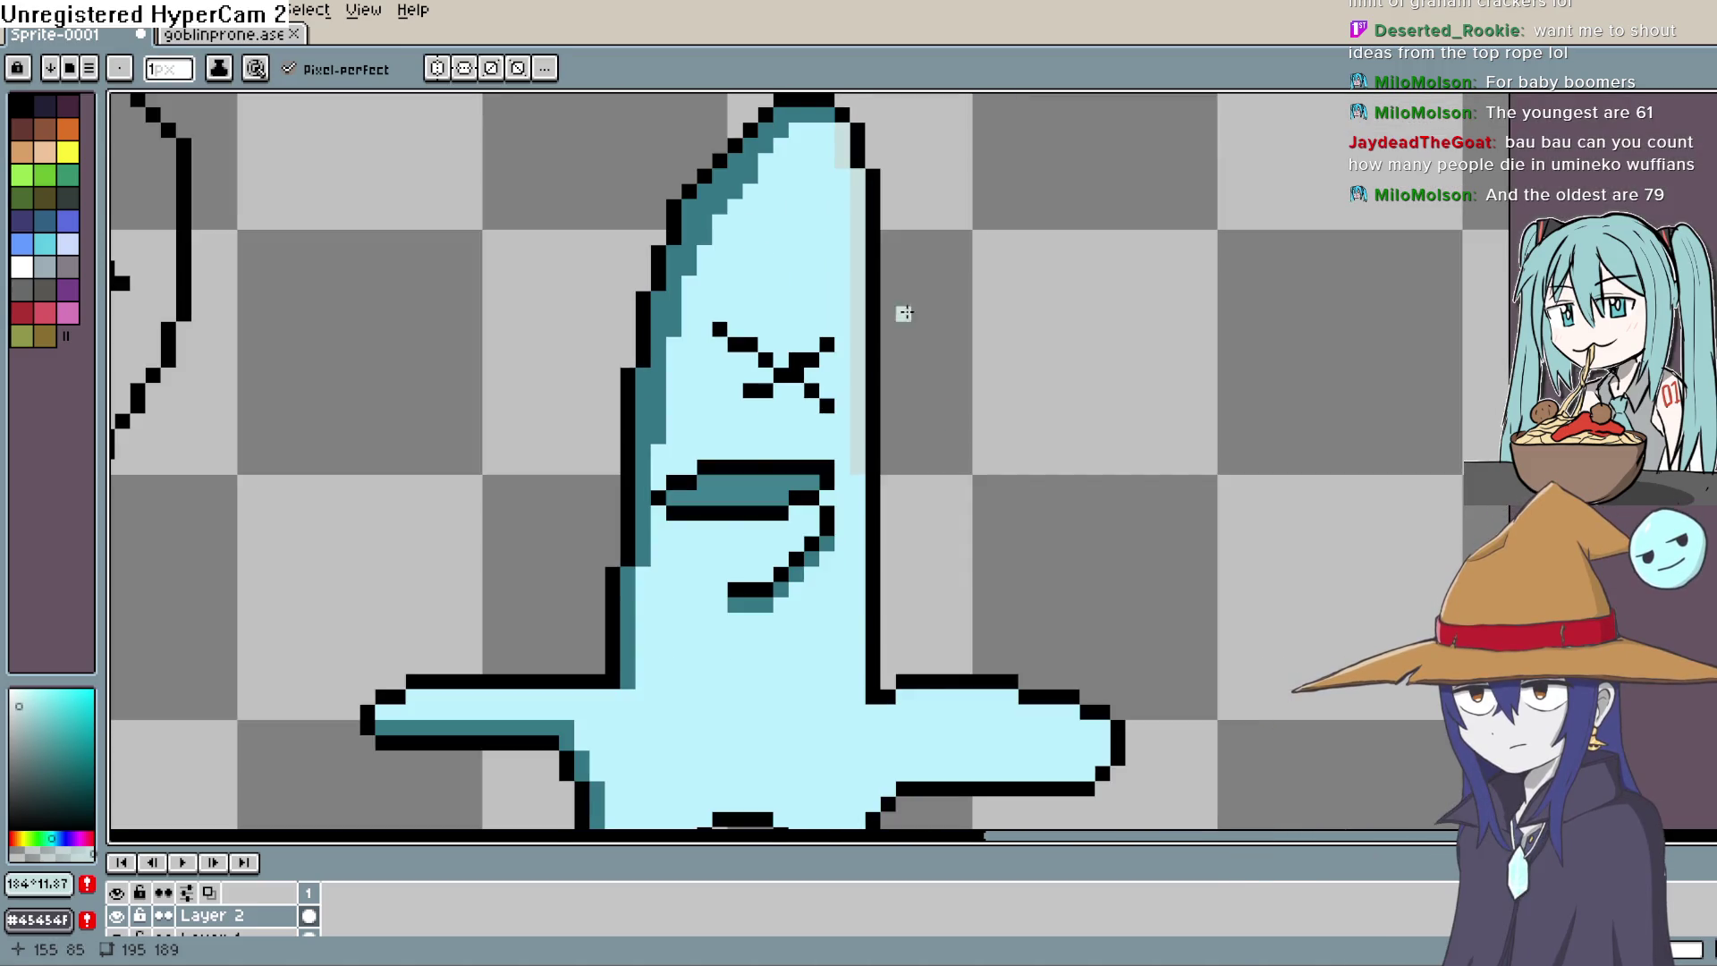
key("space")
left_click_drag(850, 478, 847, 422)
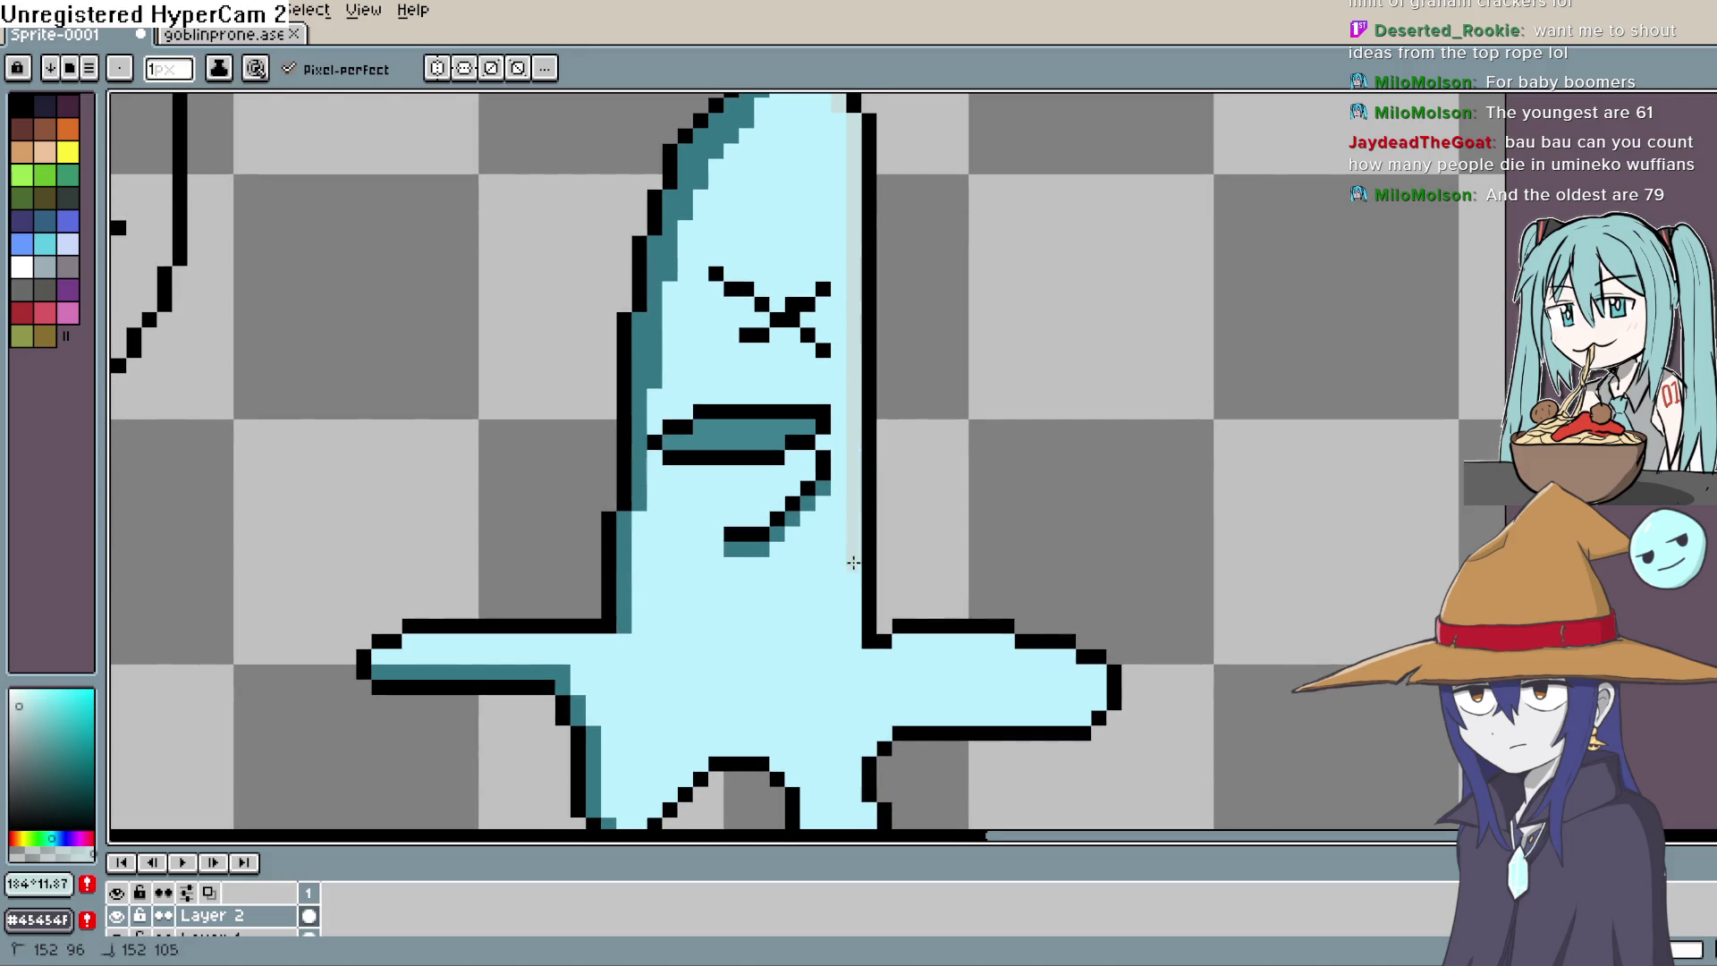
key("space")
left_click_drag(855, 612, 846, 514)
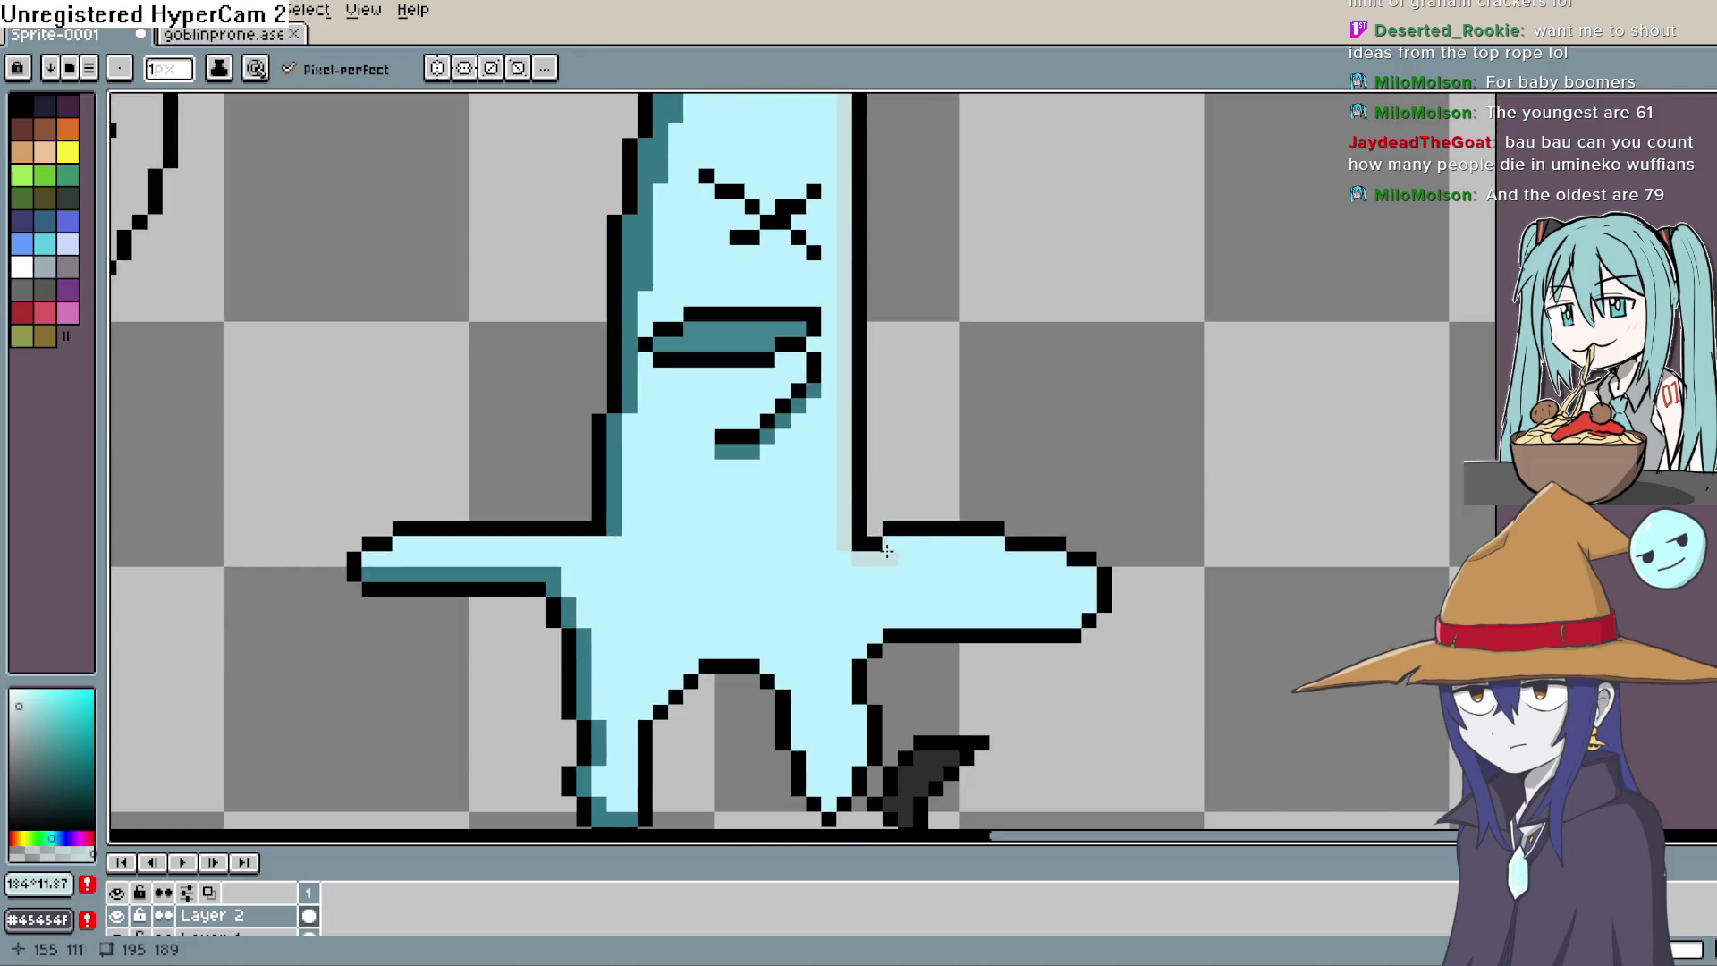
key("space")
Step: Continue the pale highlight along the top of the ghost's right arm
left_click_drag(1089, 528, 1050, 466)
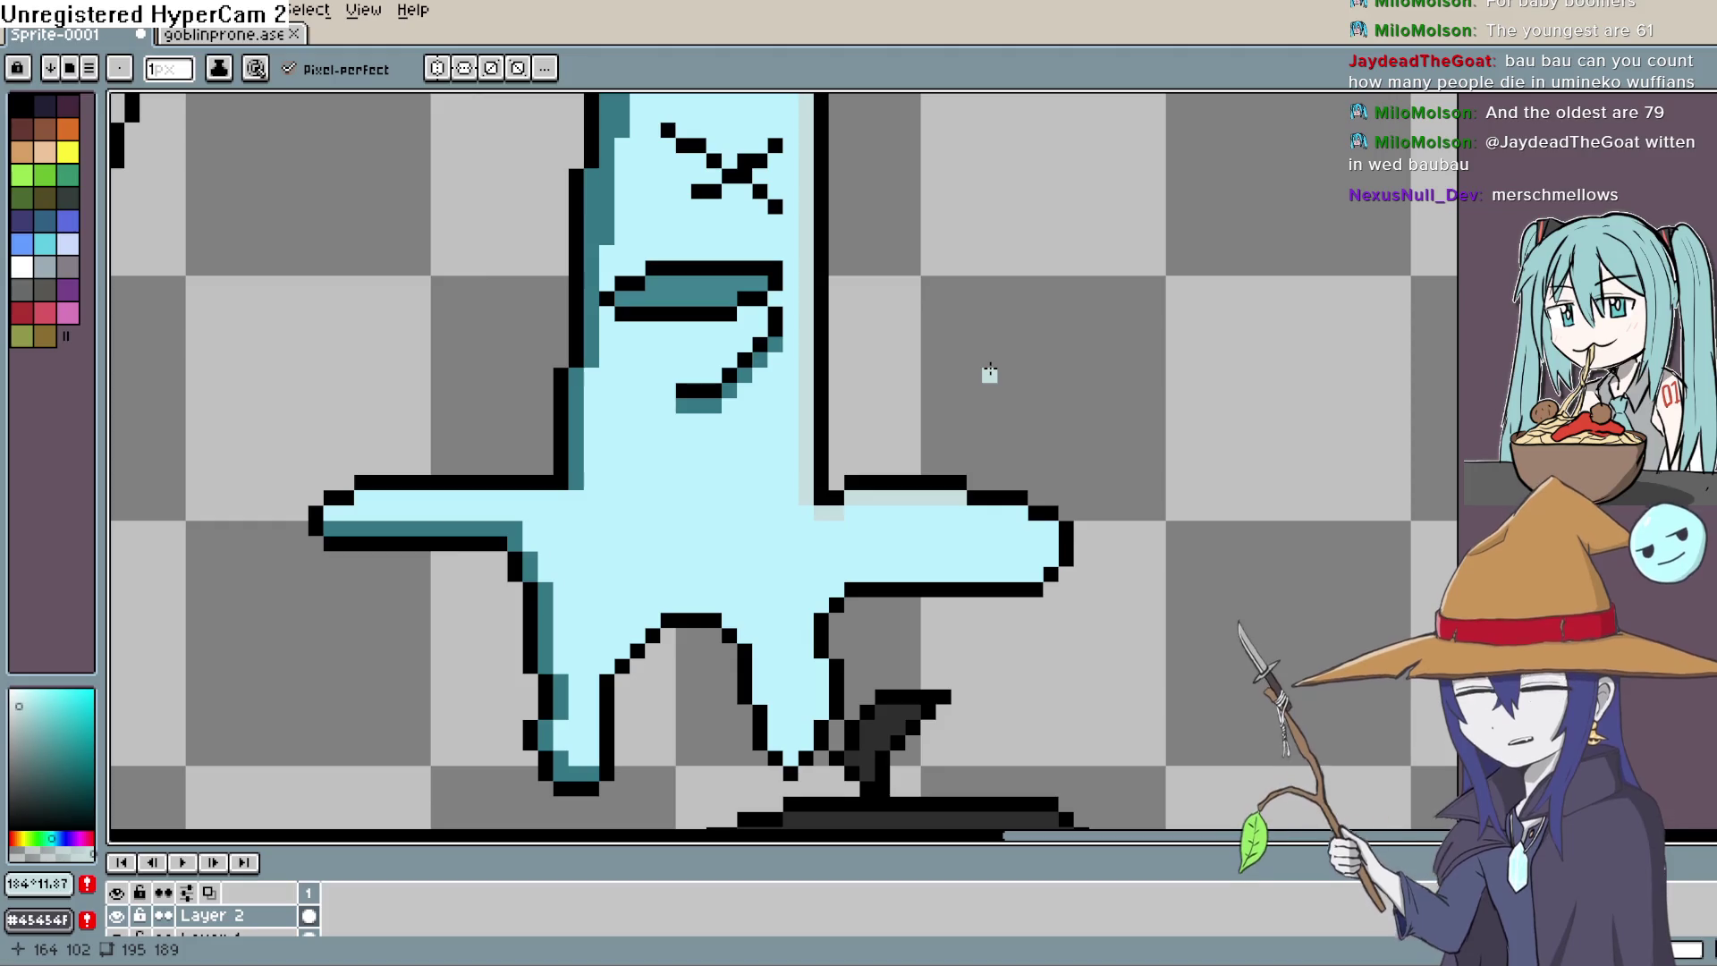
scroll(1077, 433, "right", 2)
scroll(984, 438, "down", 3)
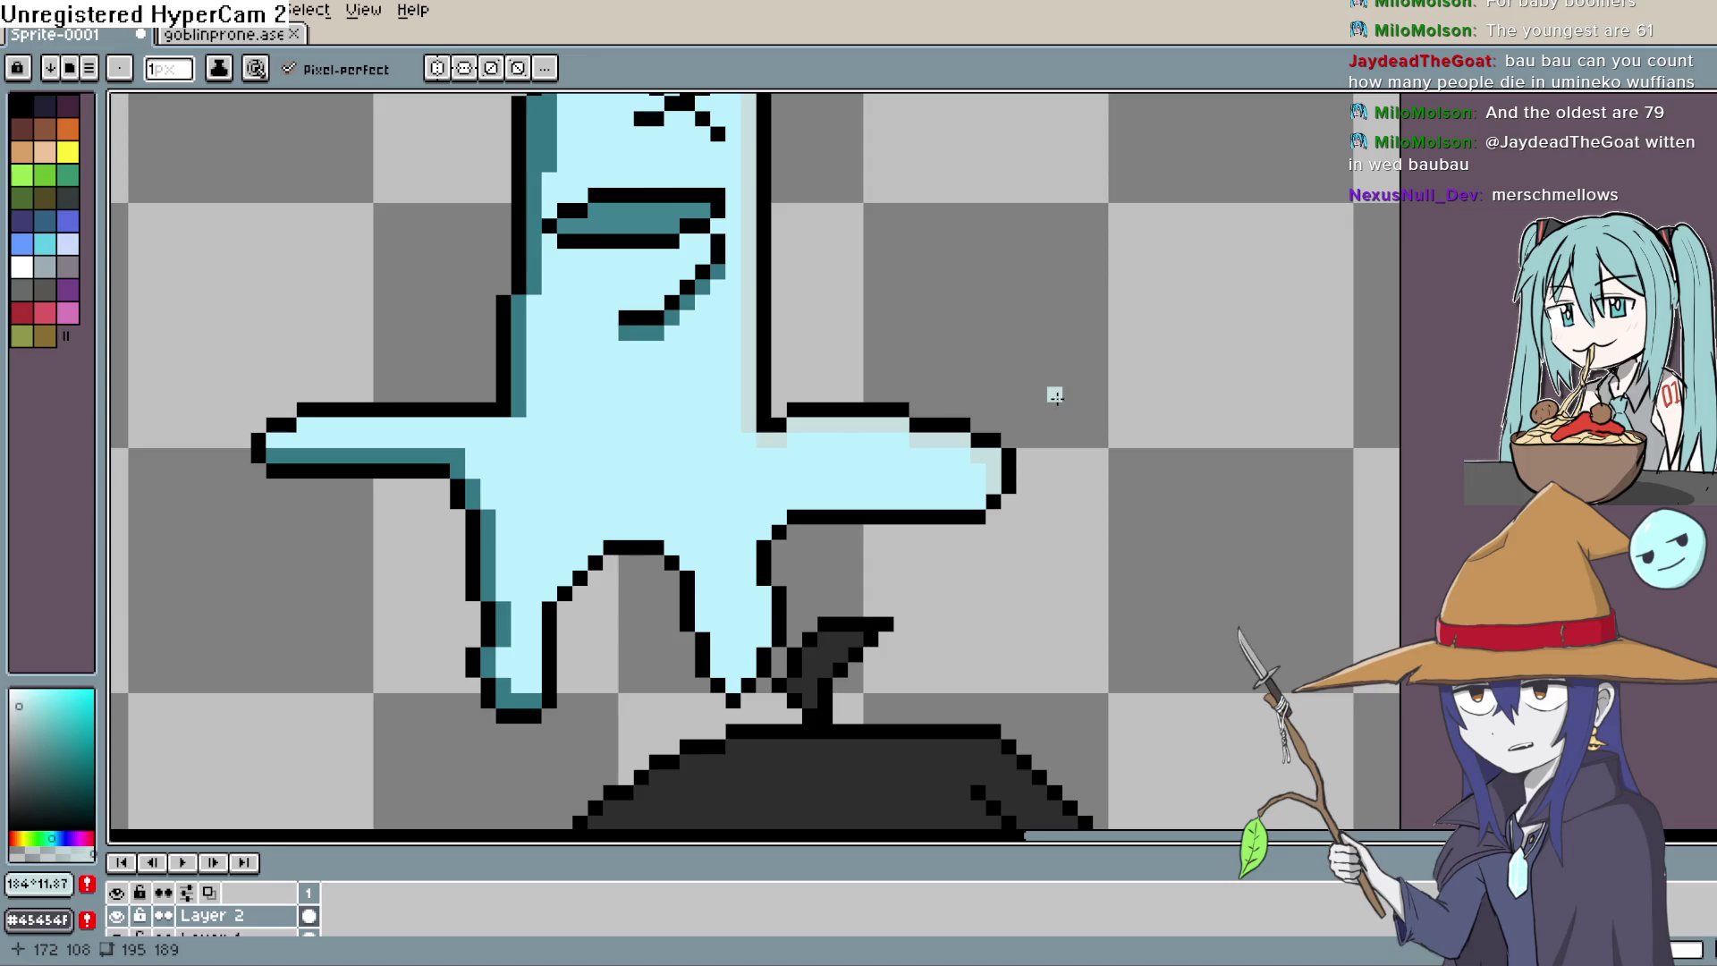
key("space")
Step: Undo the last highlight stroke and sample the ghost's light blue body colour
left_click_drag(1012, 487, 1031, 444)
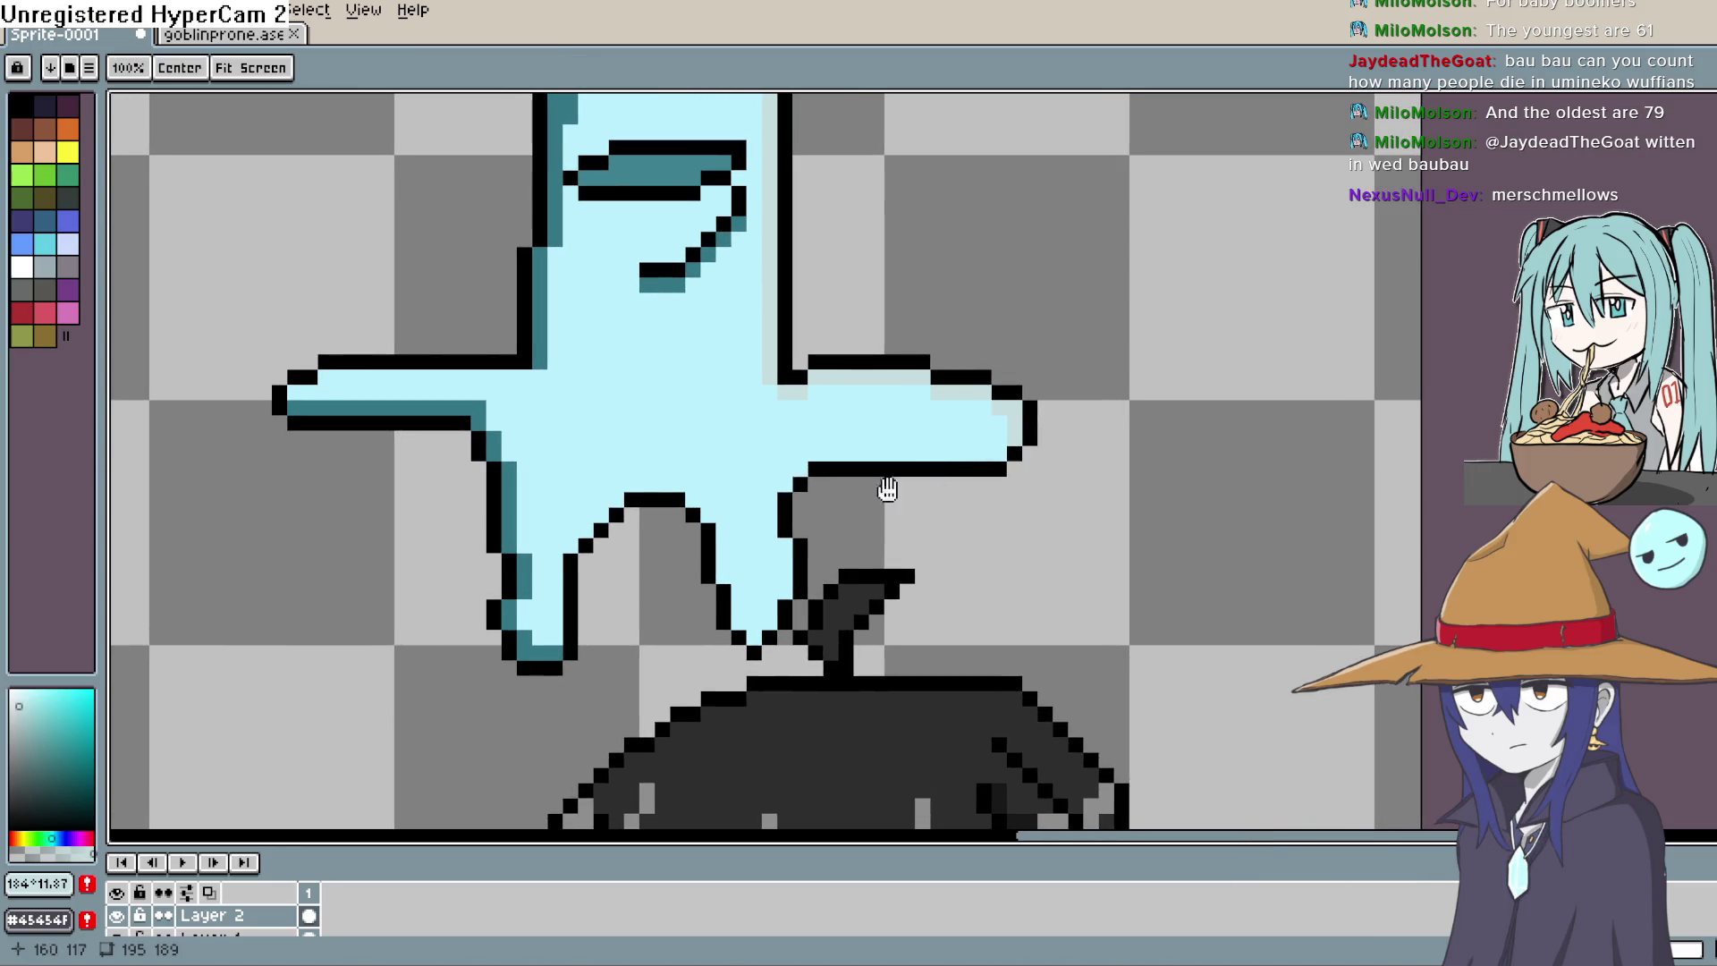
left_click_drag(887, 489, 903, 433)
key("ctrl+z")
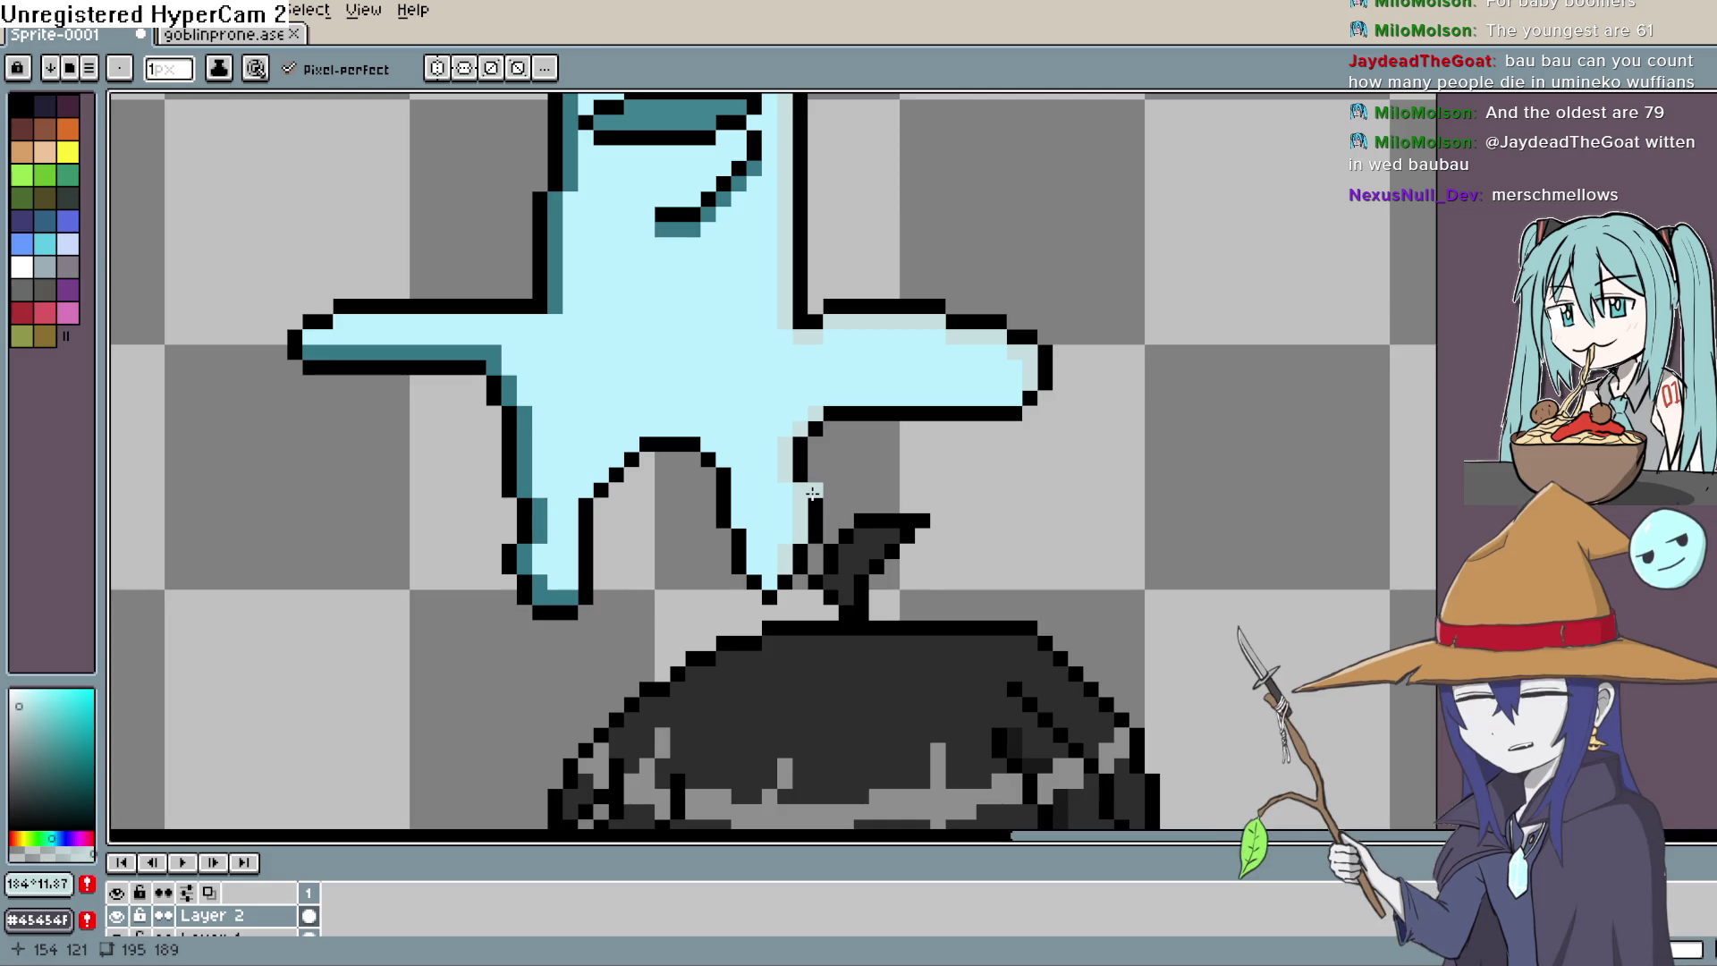
left_click_drag(812, 493, 818, 487)
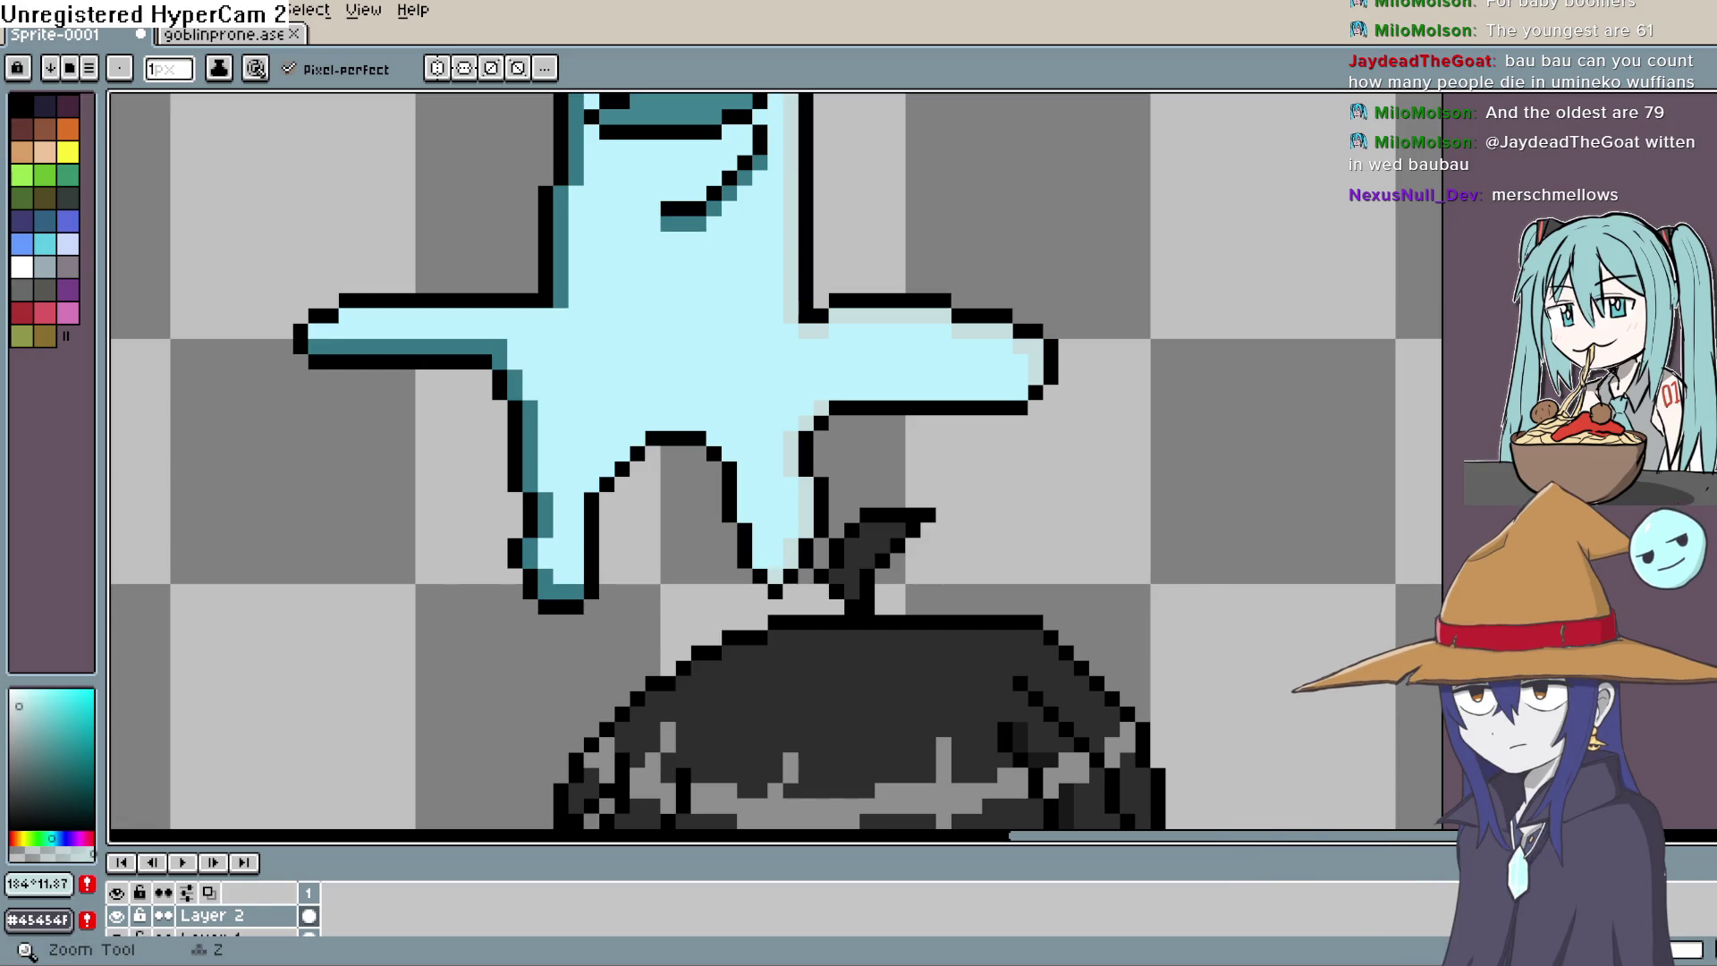
key("i")
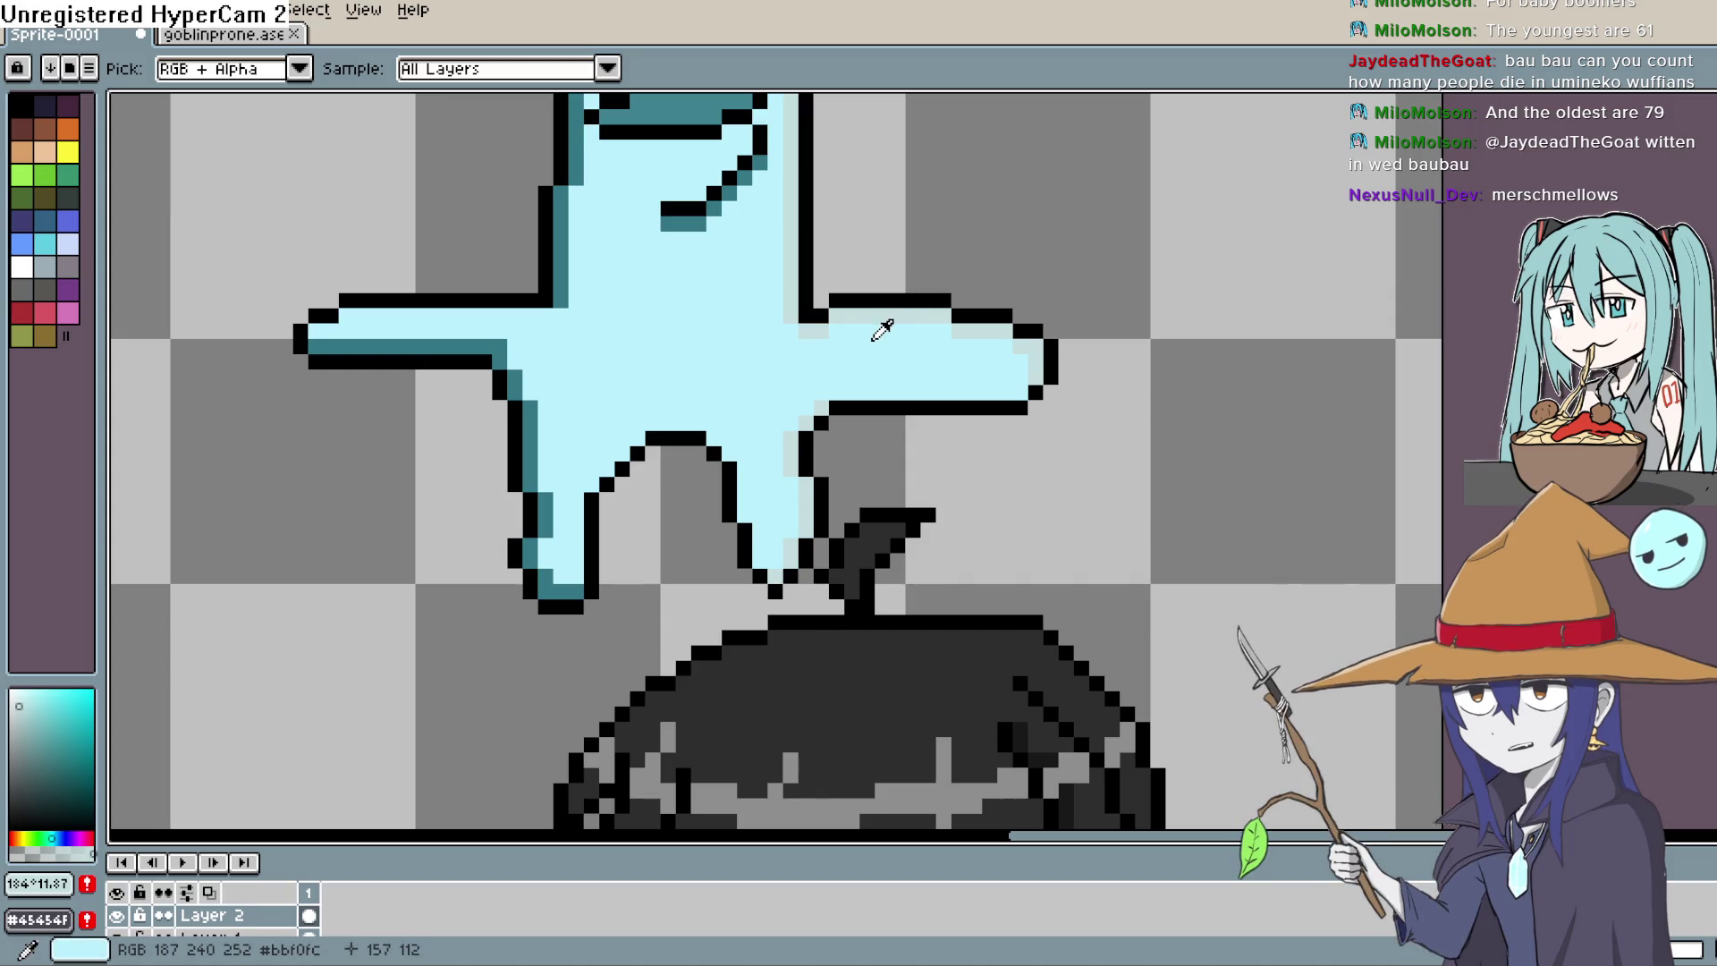
left_click(873, 339)
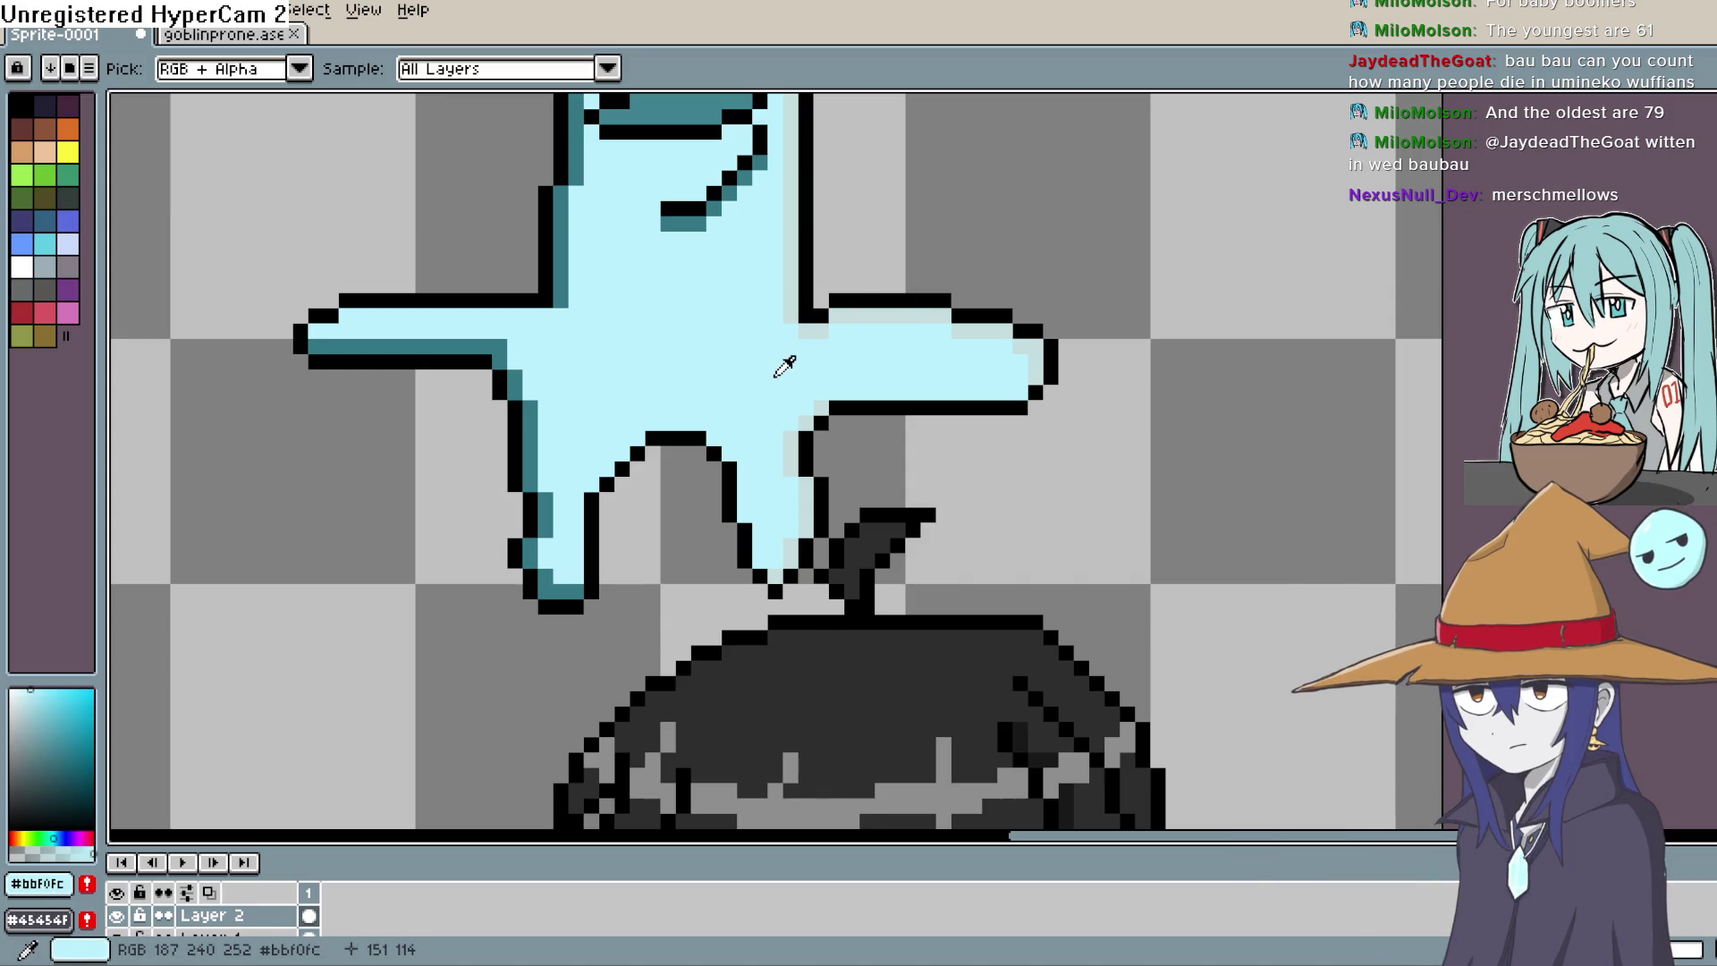
Step: Paint-bucket the right-edge highlight column and the pixels under the right arm lighter
key("h")
mouse_move(1059, 305)
left_mouse_down()
mouse_move(1092, 617)
mouse_move(1096, 529)
left_mouse_up()
key("i")
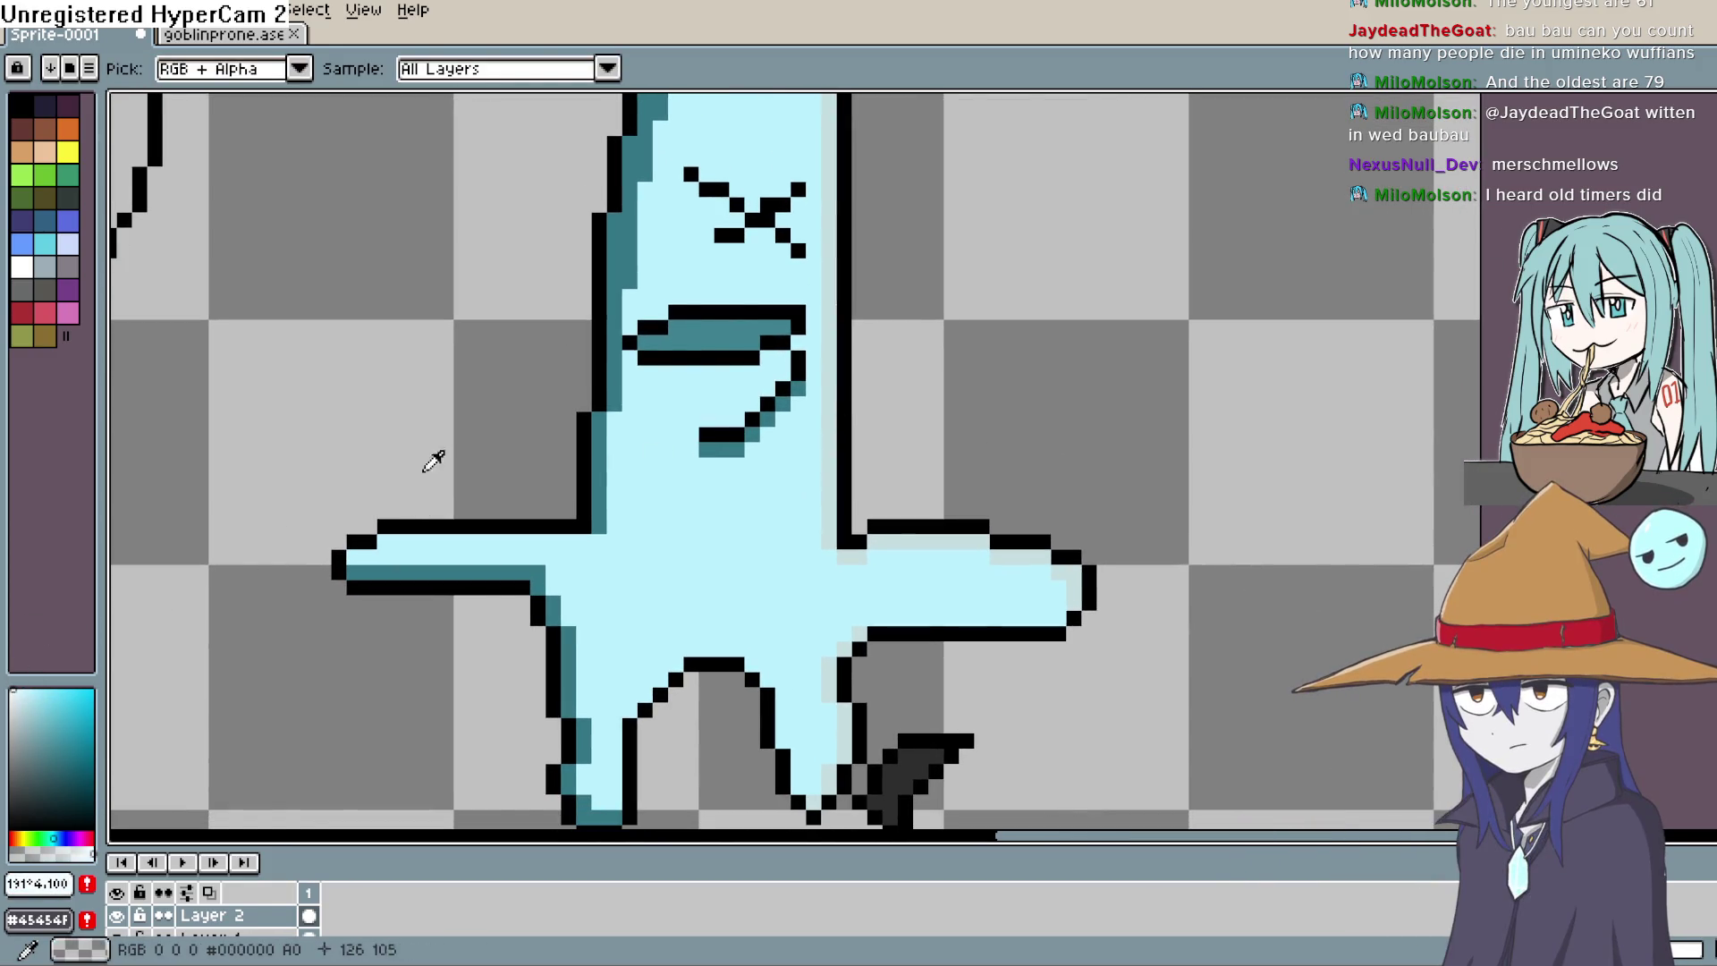
key("g")
left_click(836, 285)
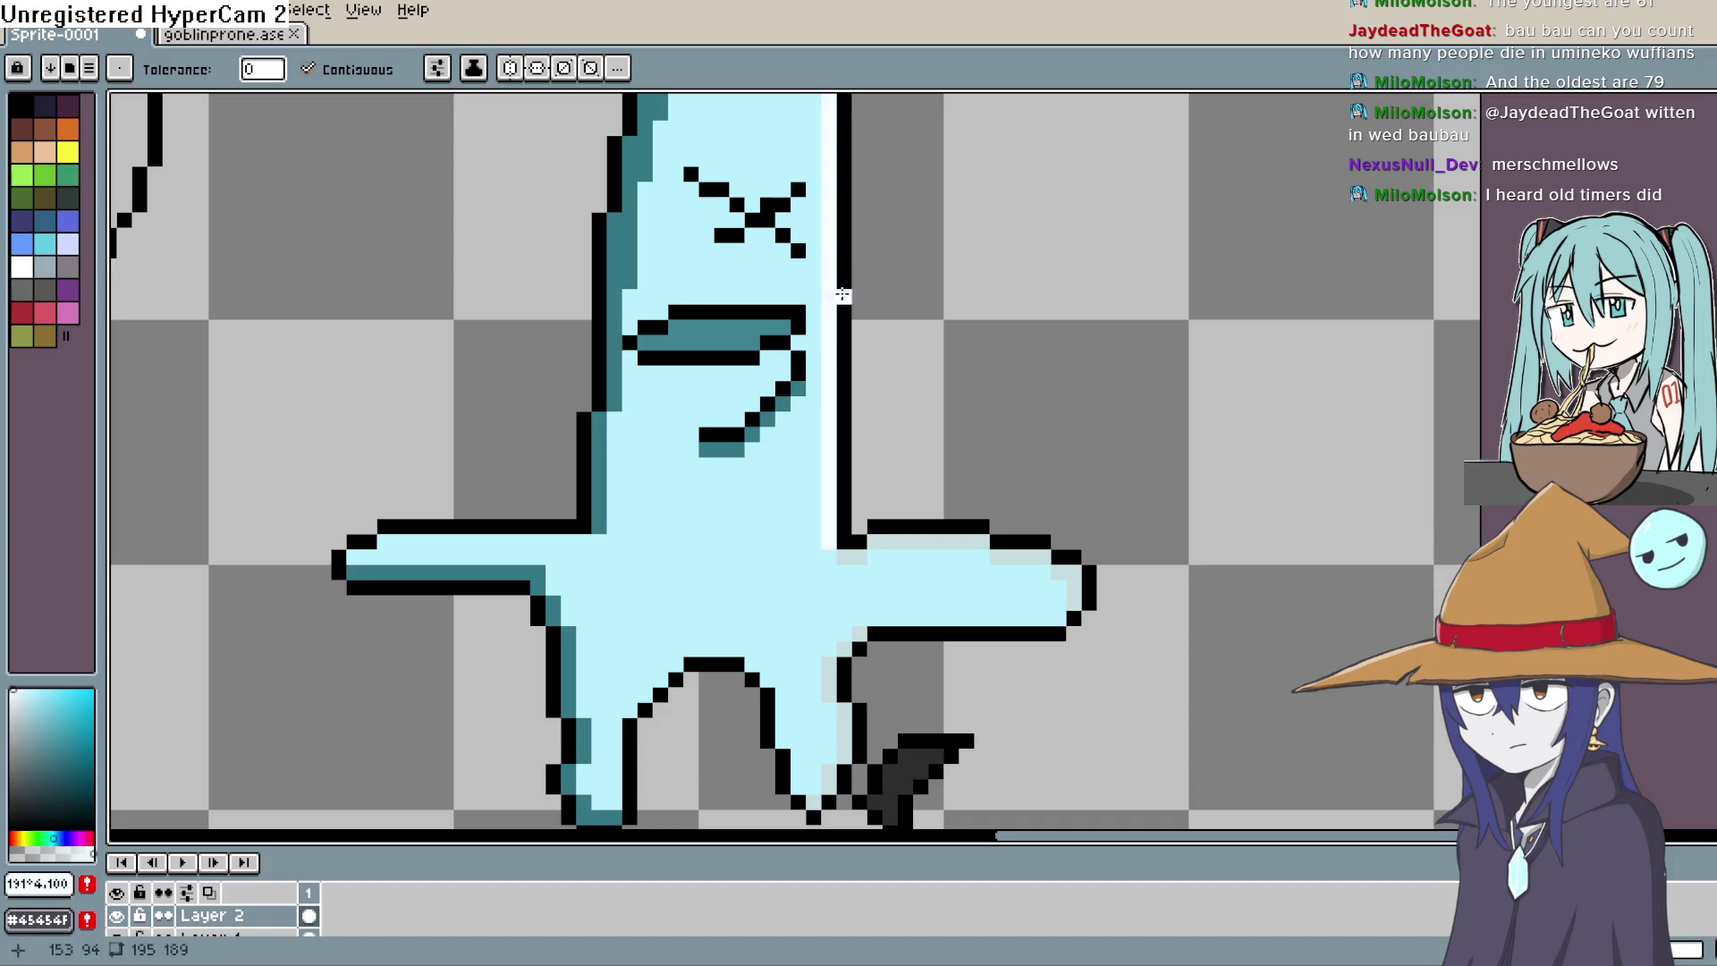
key("h")
left_click_drag(837, 284, 827, 499)
left_click_drag(915, 452, 920, 159)
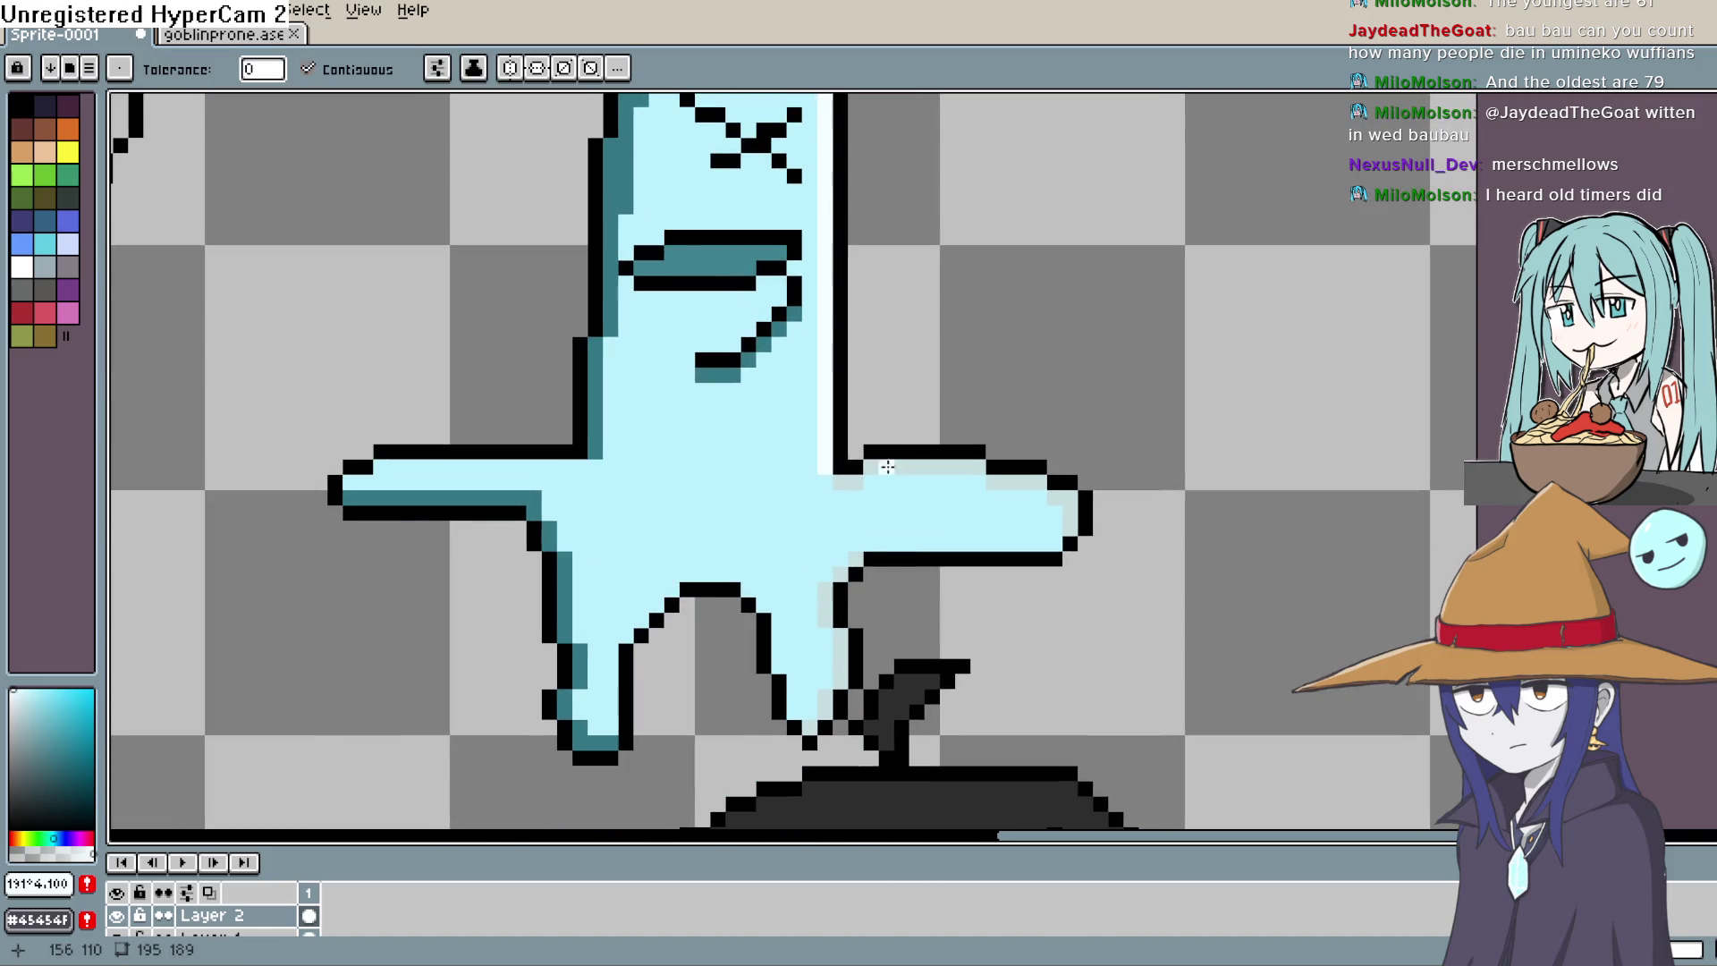
left_click(856, 481)
left_click(931, 465)
Step: Turn the right arm's top-edge pixels white and fill beside the right leg pale cyan
left_click_drag(1035, 477, 1040, 429)
left_click(1040, 428)
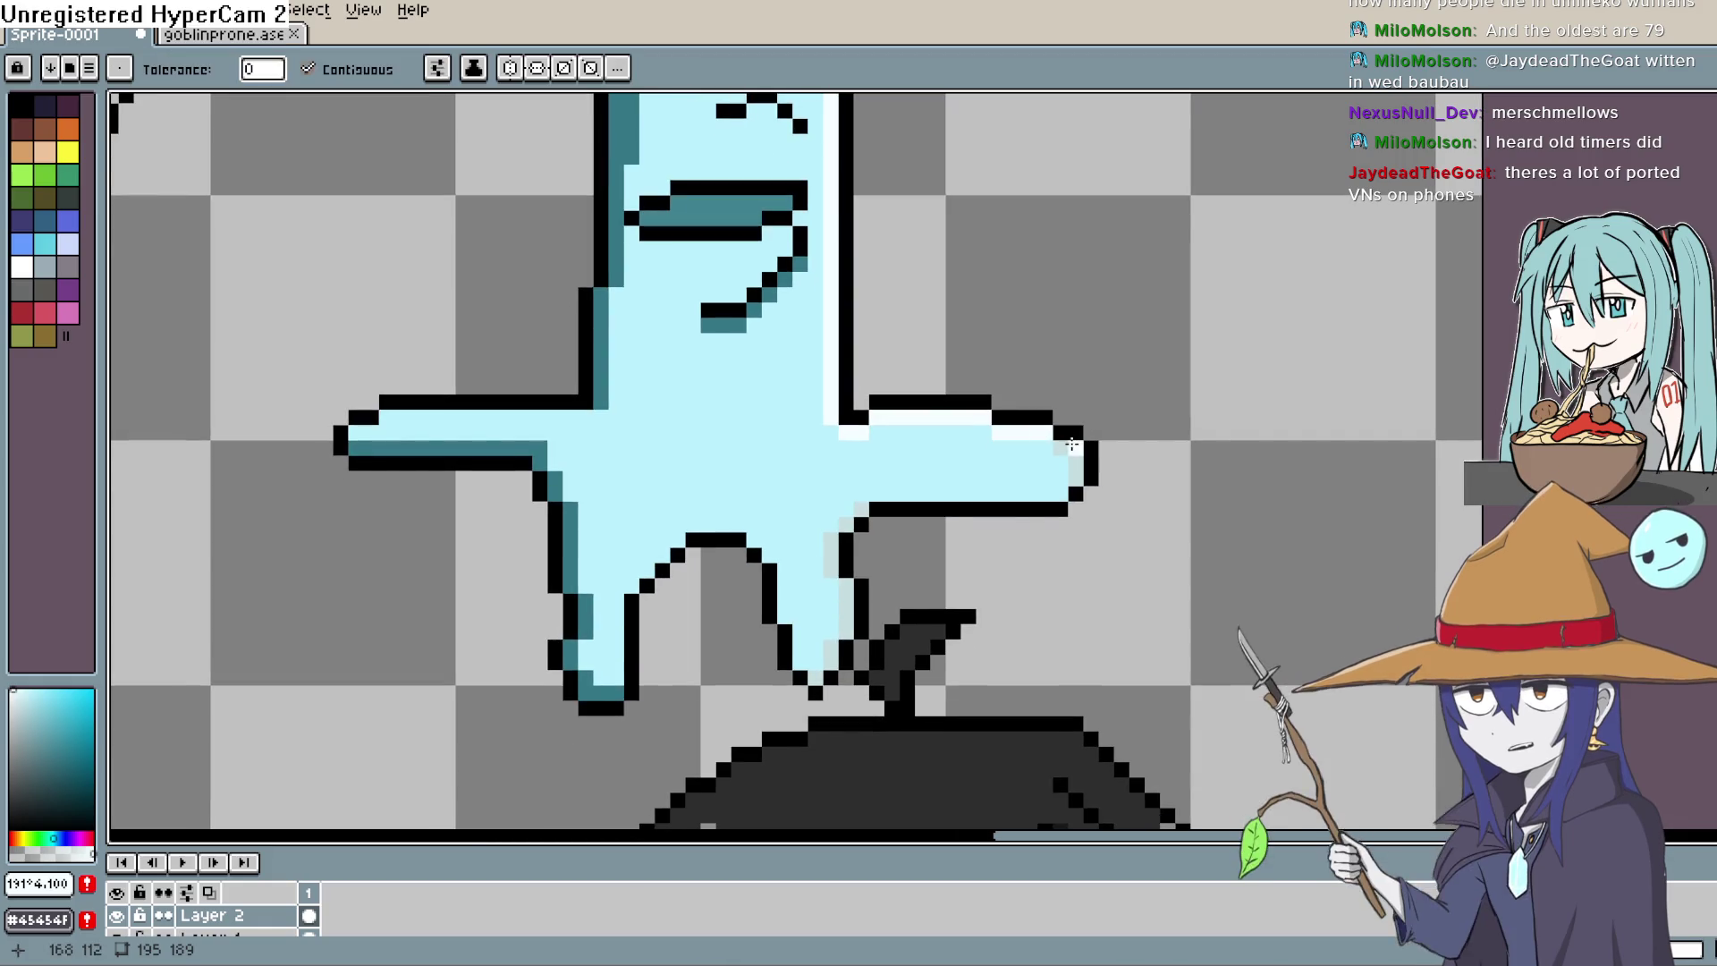
left_click_drag(864, 572, 881, 512)
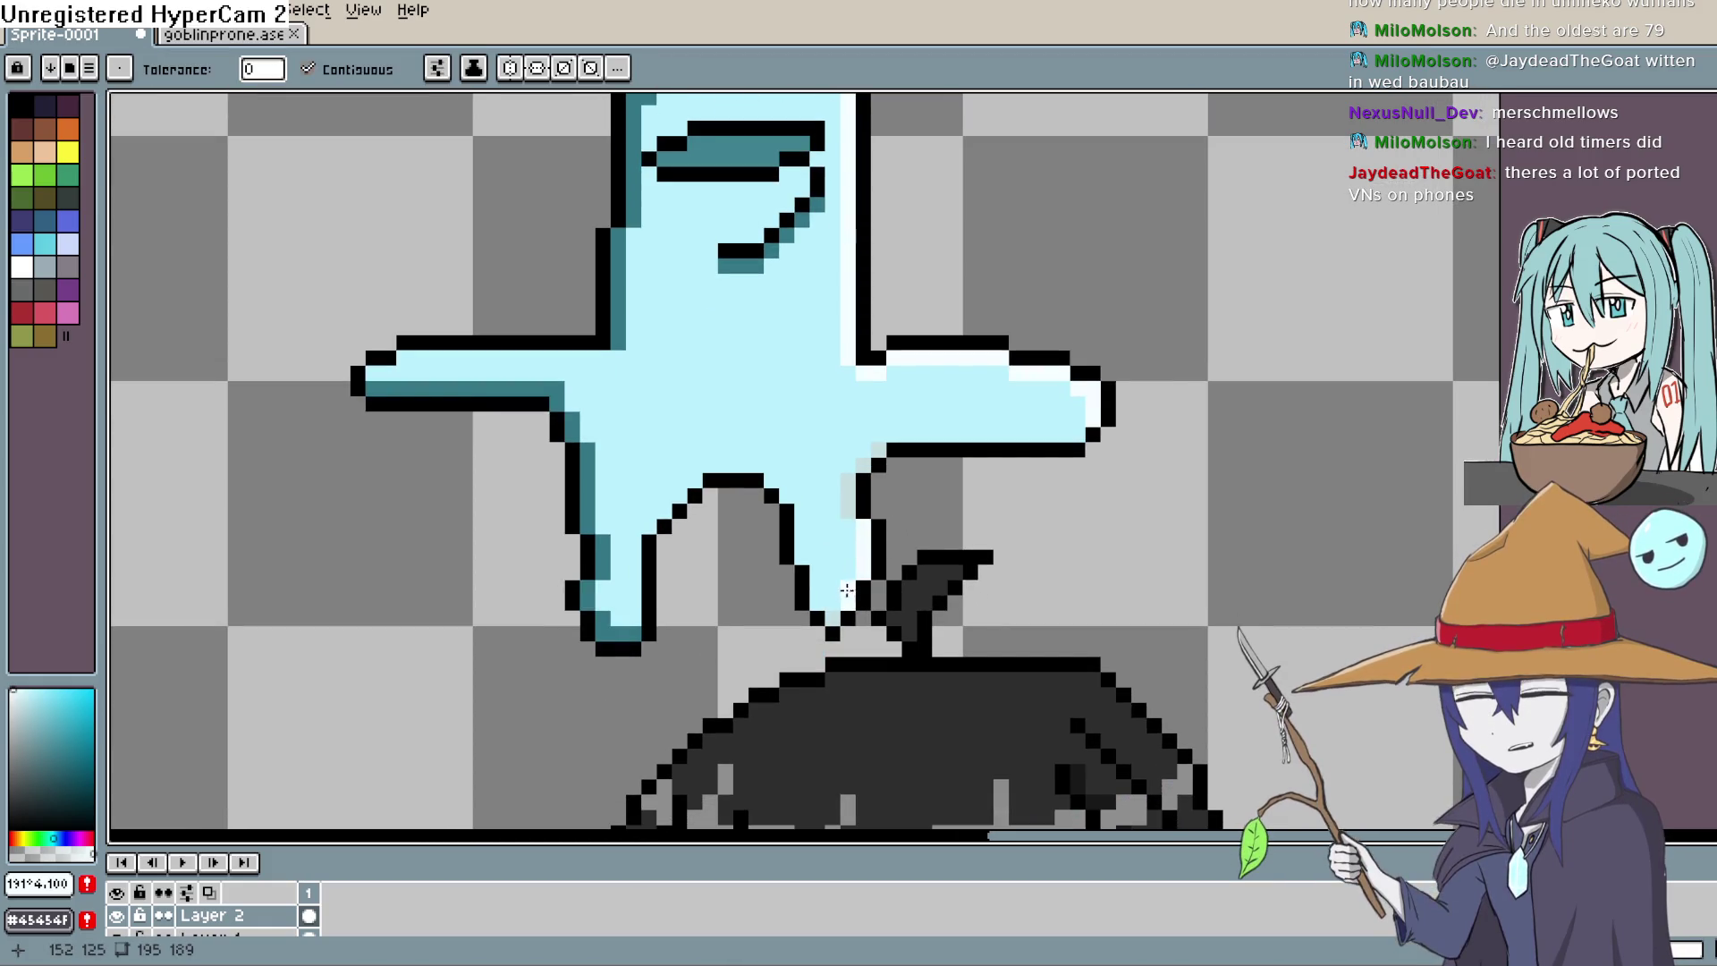
left_click(846, 574)
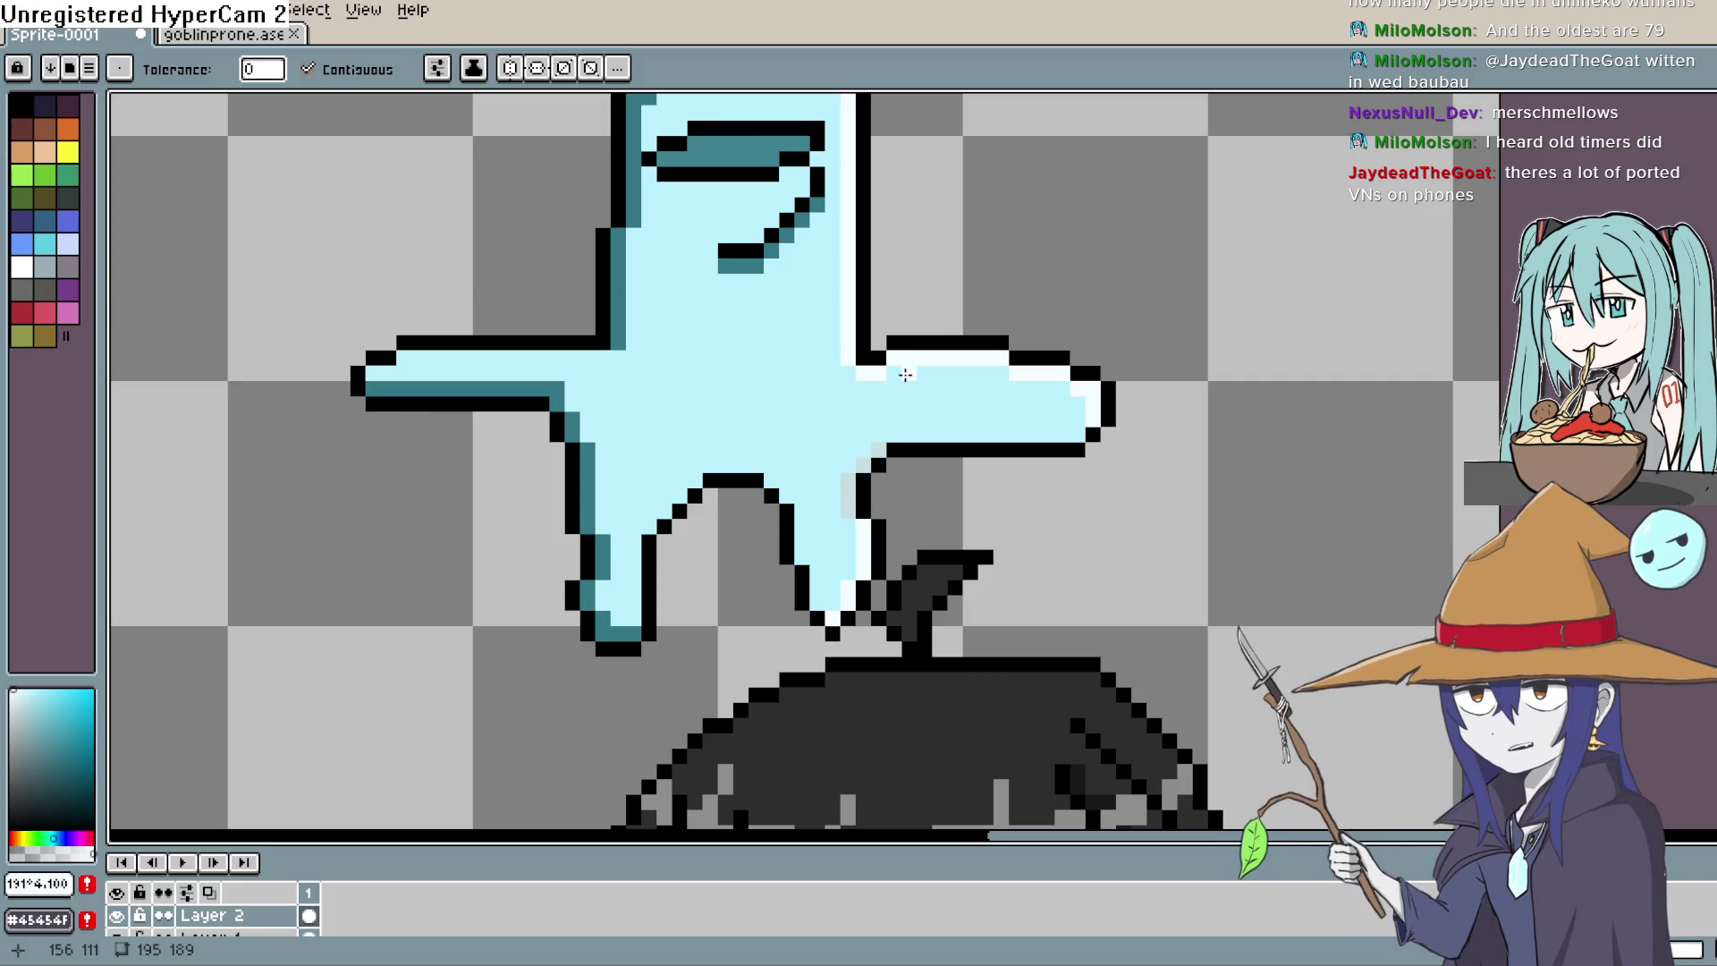
left_click(846, 495)
scroll(1028, 452, "down", 5)
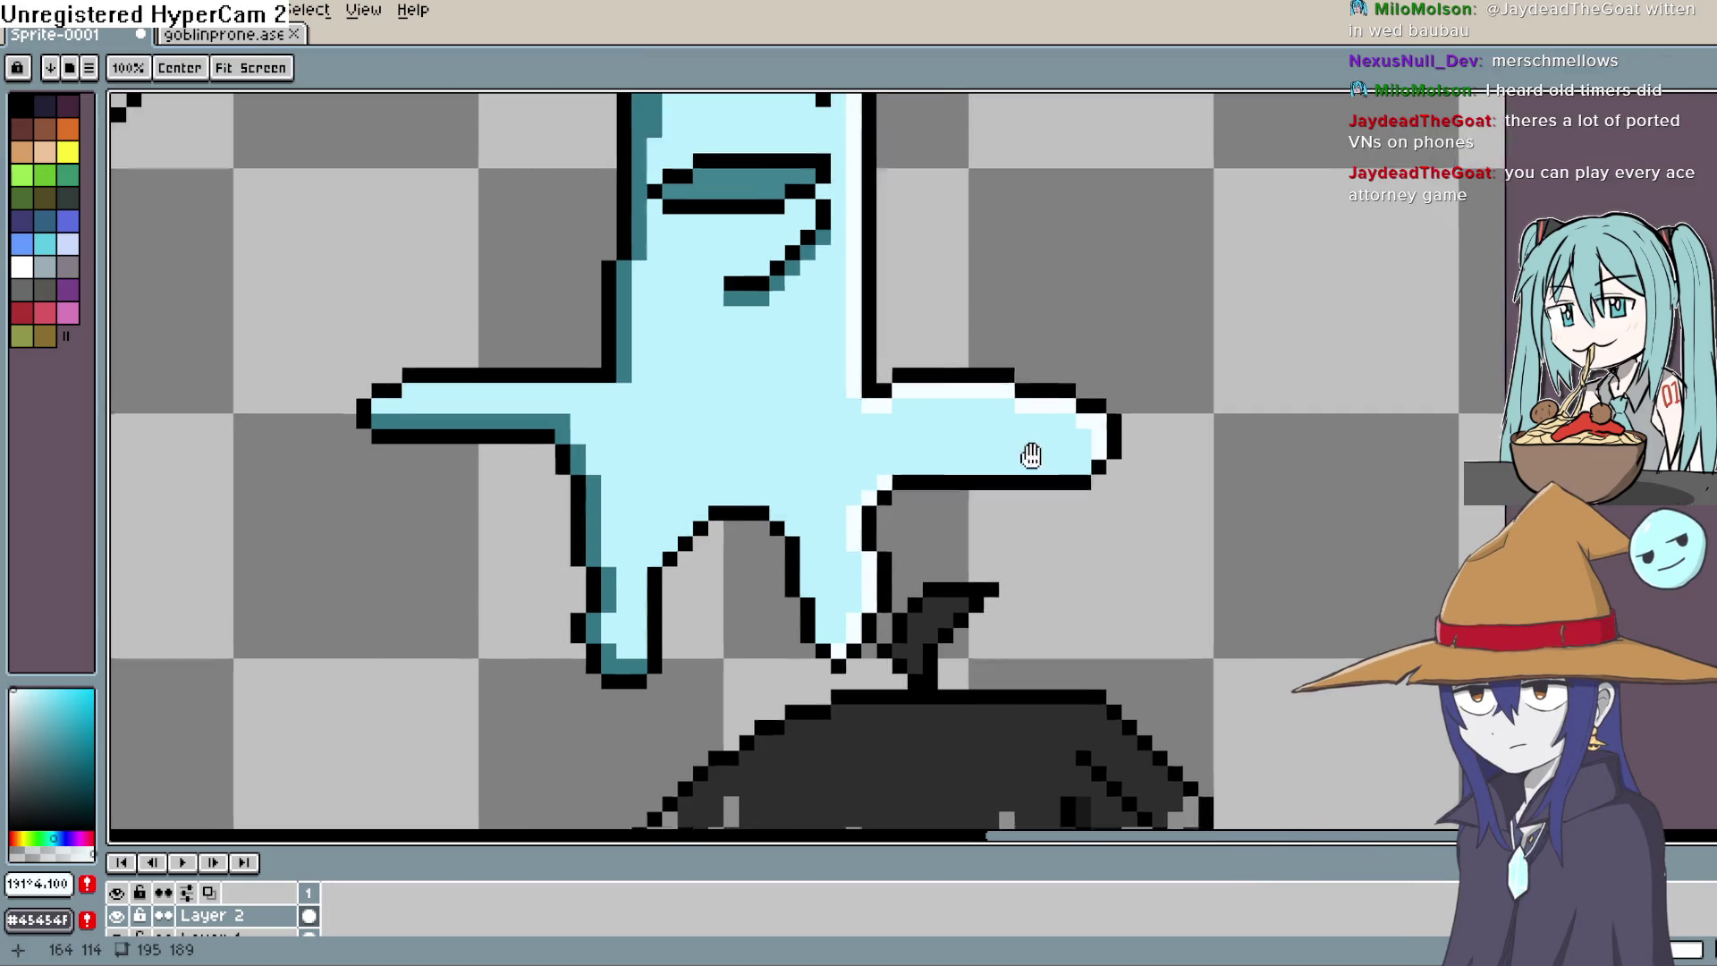
Step: Recentre the view on the ghost and clear a trial rectangular selection beside it
key("space")
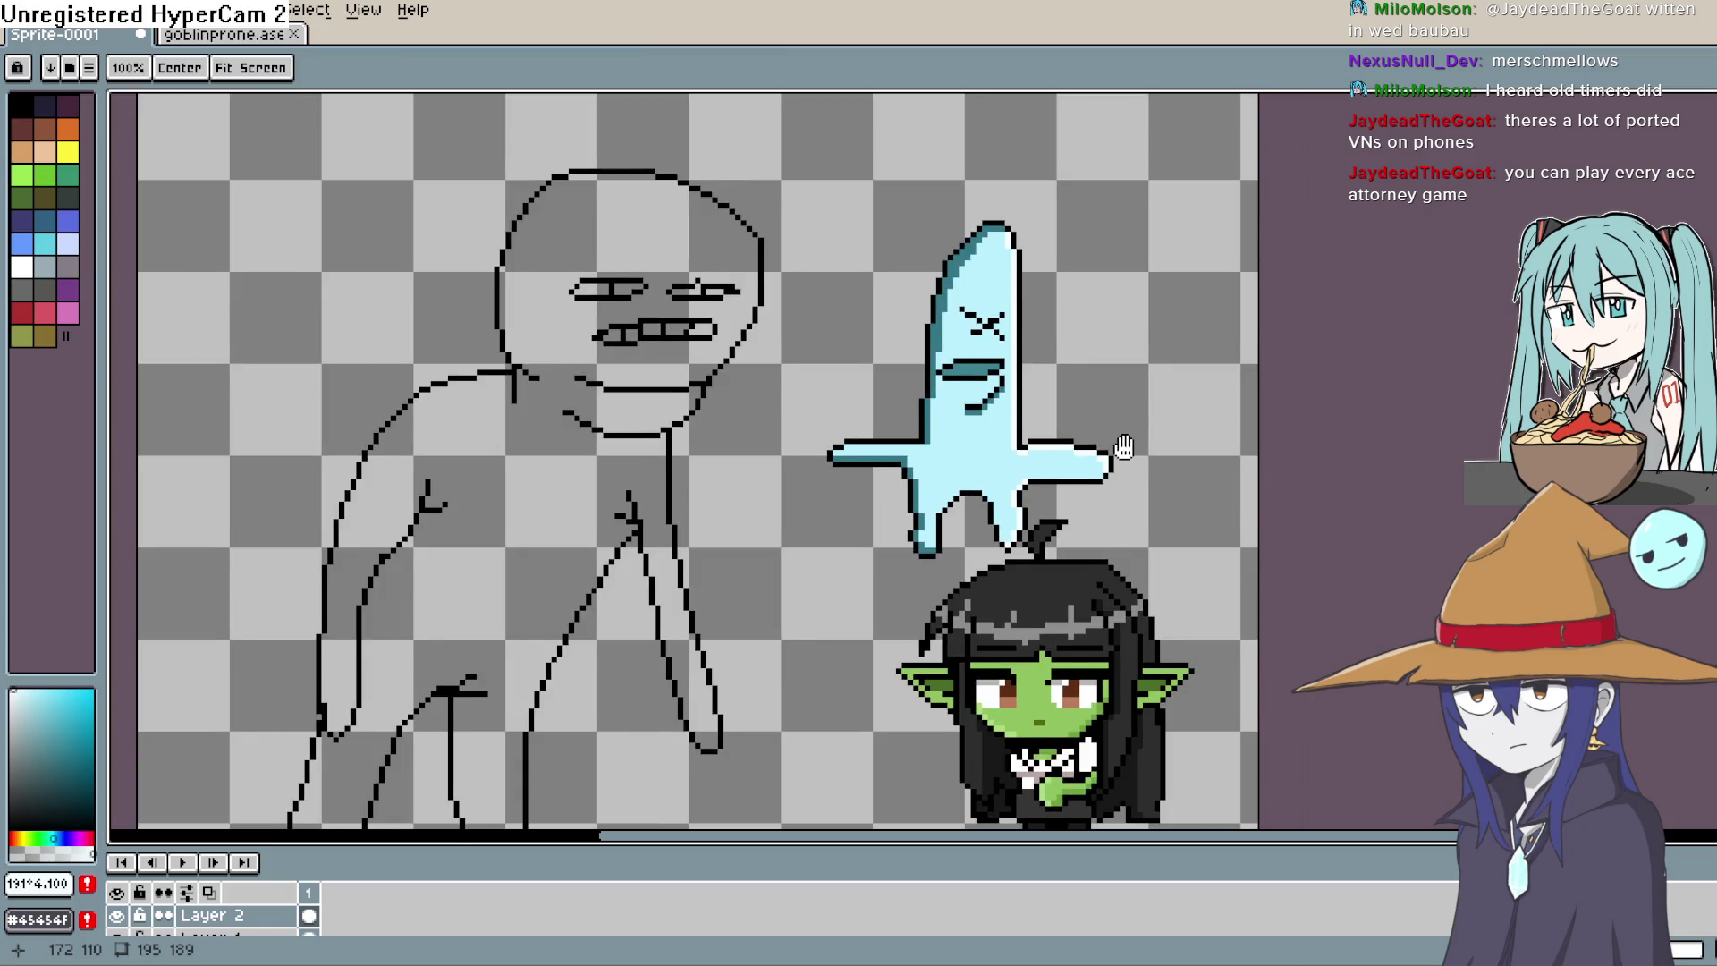
mouse_move(1130, 441)
left_mouse_down()
mouse_move(1104, 422)
mouse_move(1102, 455)
mouse_move(1058, 395)
mouse_move(1052, 428)
left_mouse_up()
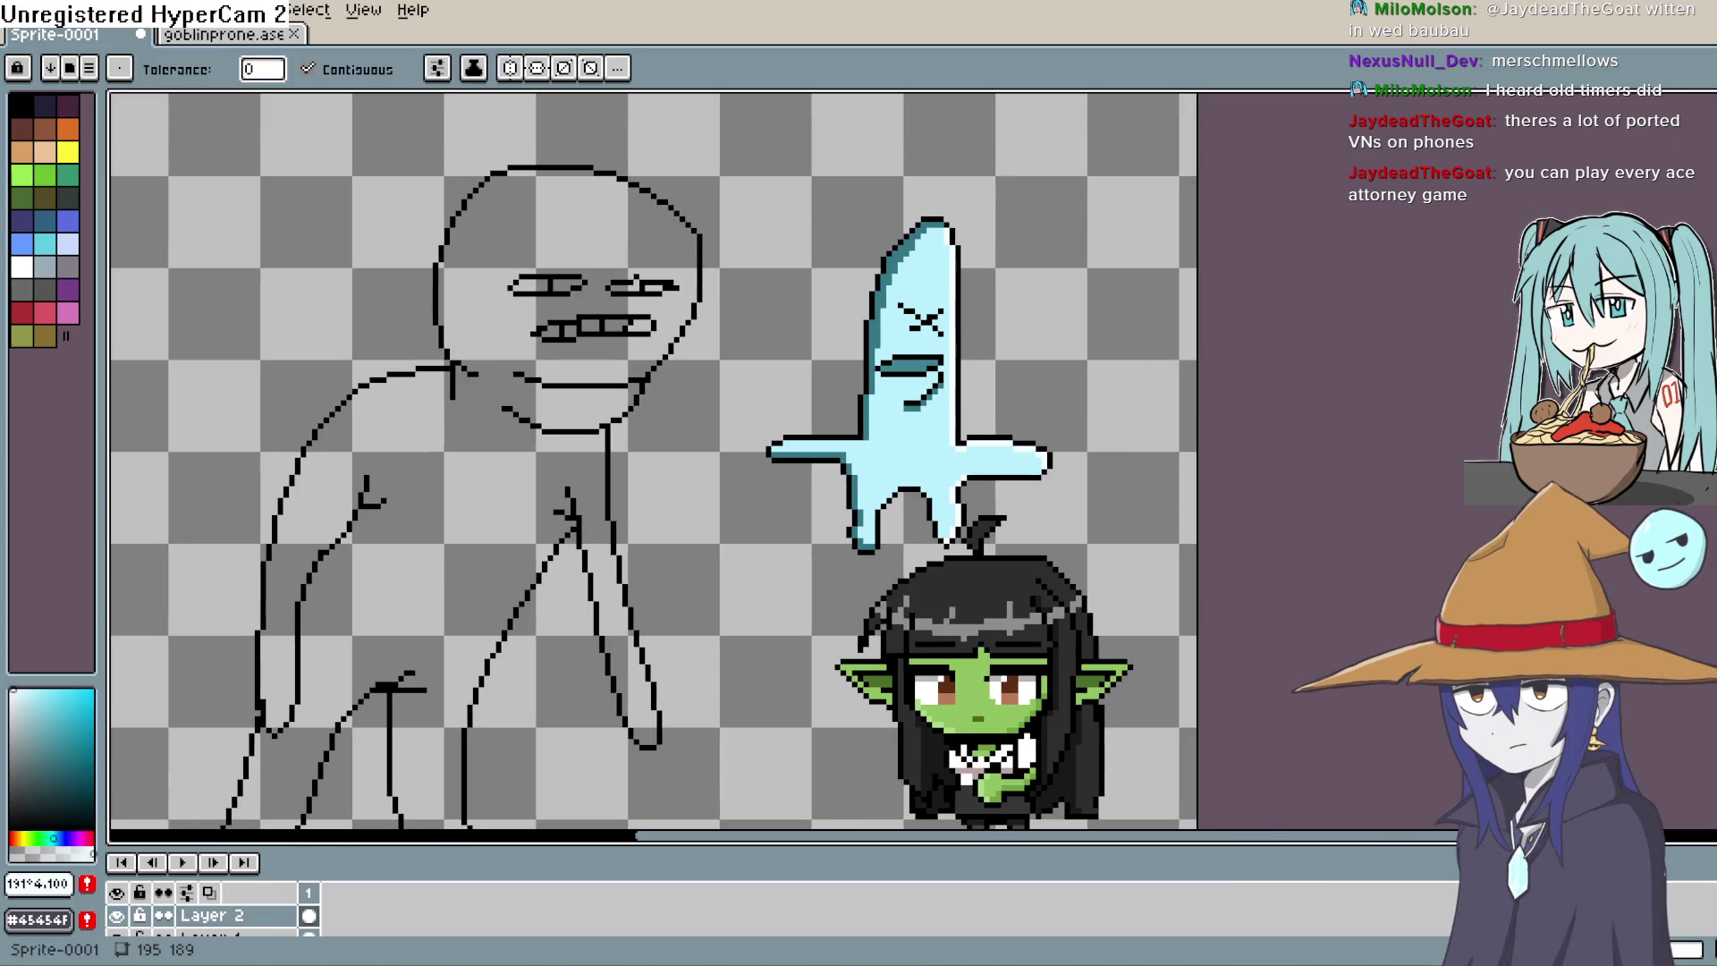
key("m")
scroll(1238, 272, "down", 2)
mouse_move(1115, 141)
left_mouse_down()
mouse_move(1047, 346)
mouse_move(1053, 288)
left_mouse_up()
key("ctrl+d")
Step: Lasso the ghost, cut it out, and start a new 66×78 sprite
key("l")
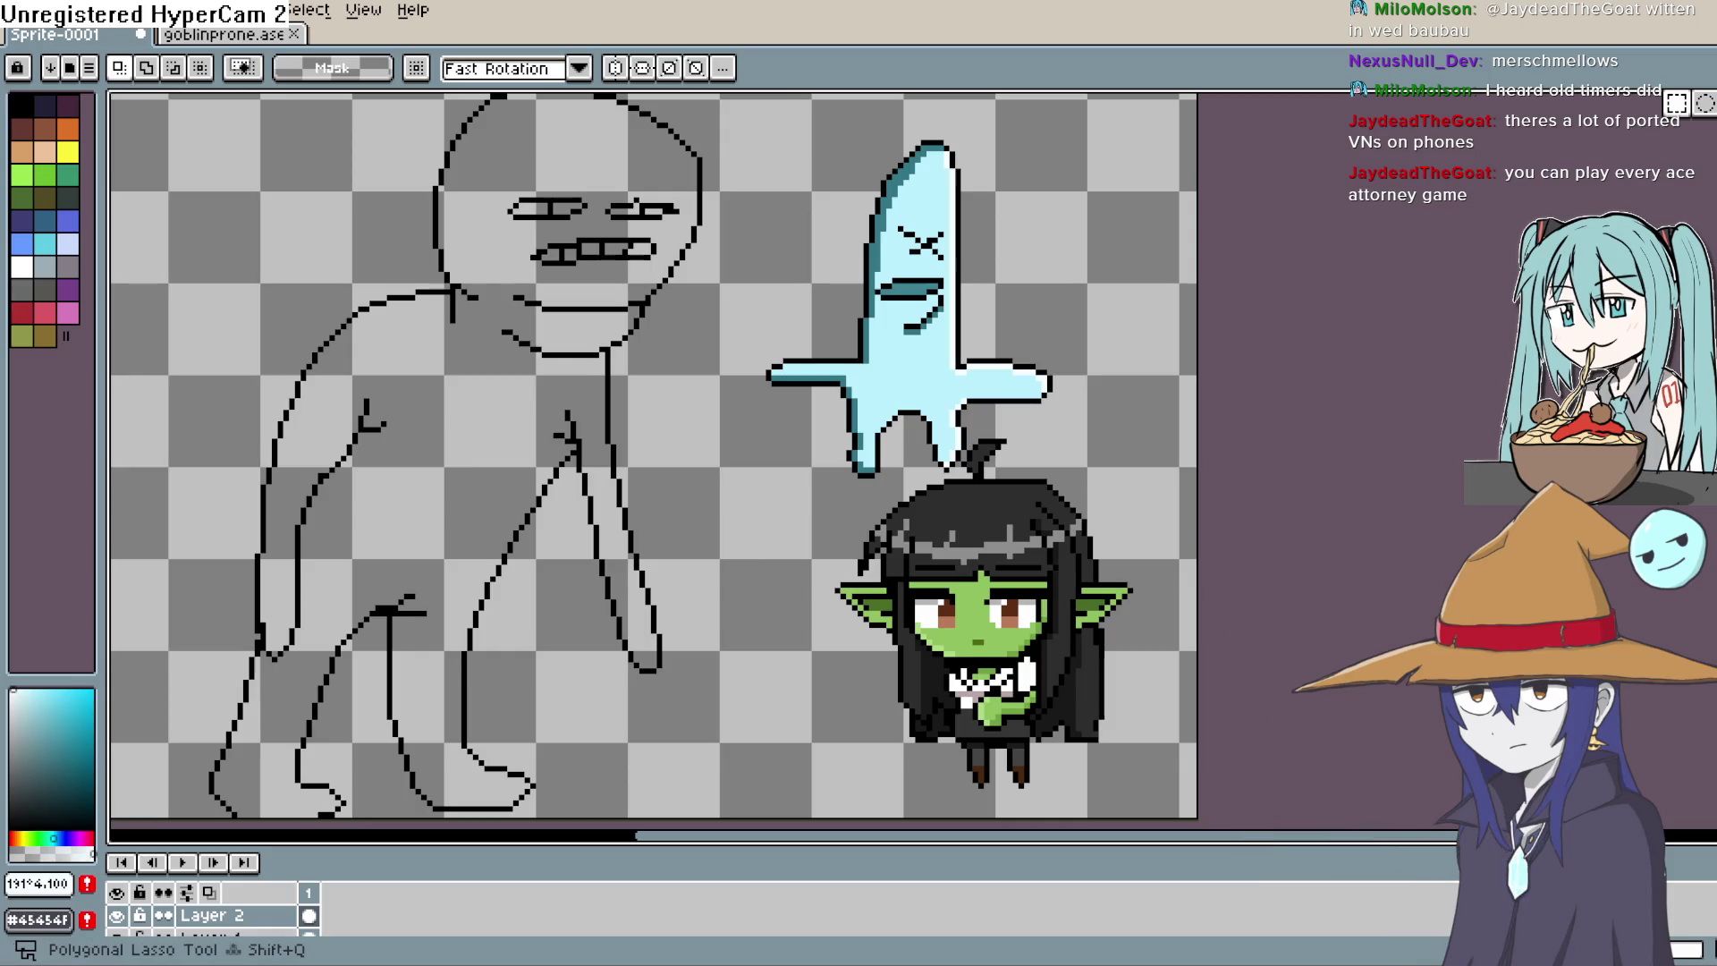
mouse_move(1061, 136)
left_mouse_down()
mouse_move(1096, 288)
mouse_move(964, 454)
left_mouse_up()
mouse_move(861, 490)
left_mouse_down()
mouse_move(747, 309)
mouse_move(984, 99)
mouse_move(1093, 152)
left_mouse_up()
key("ctrl+x")
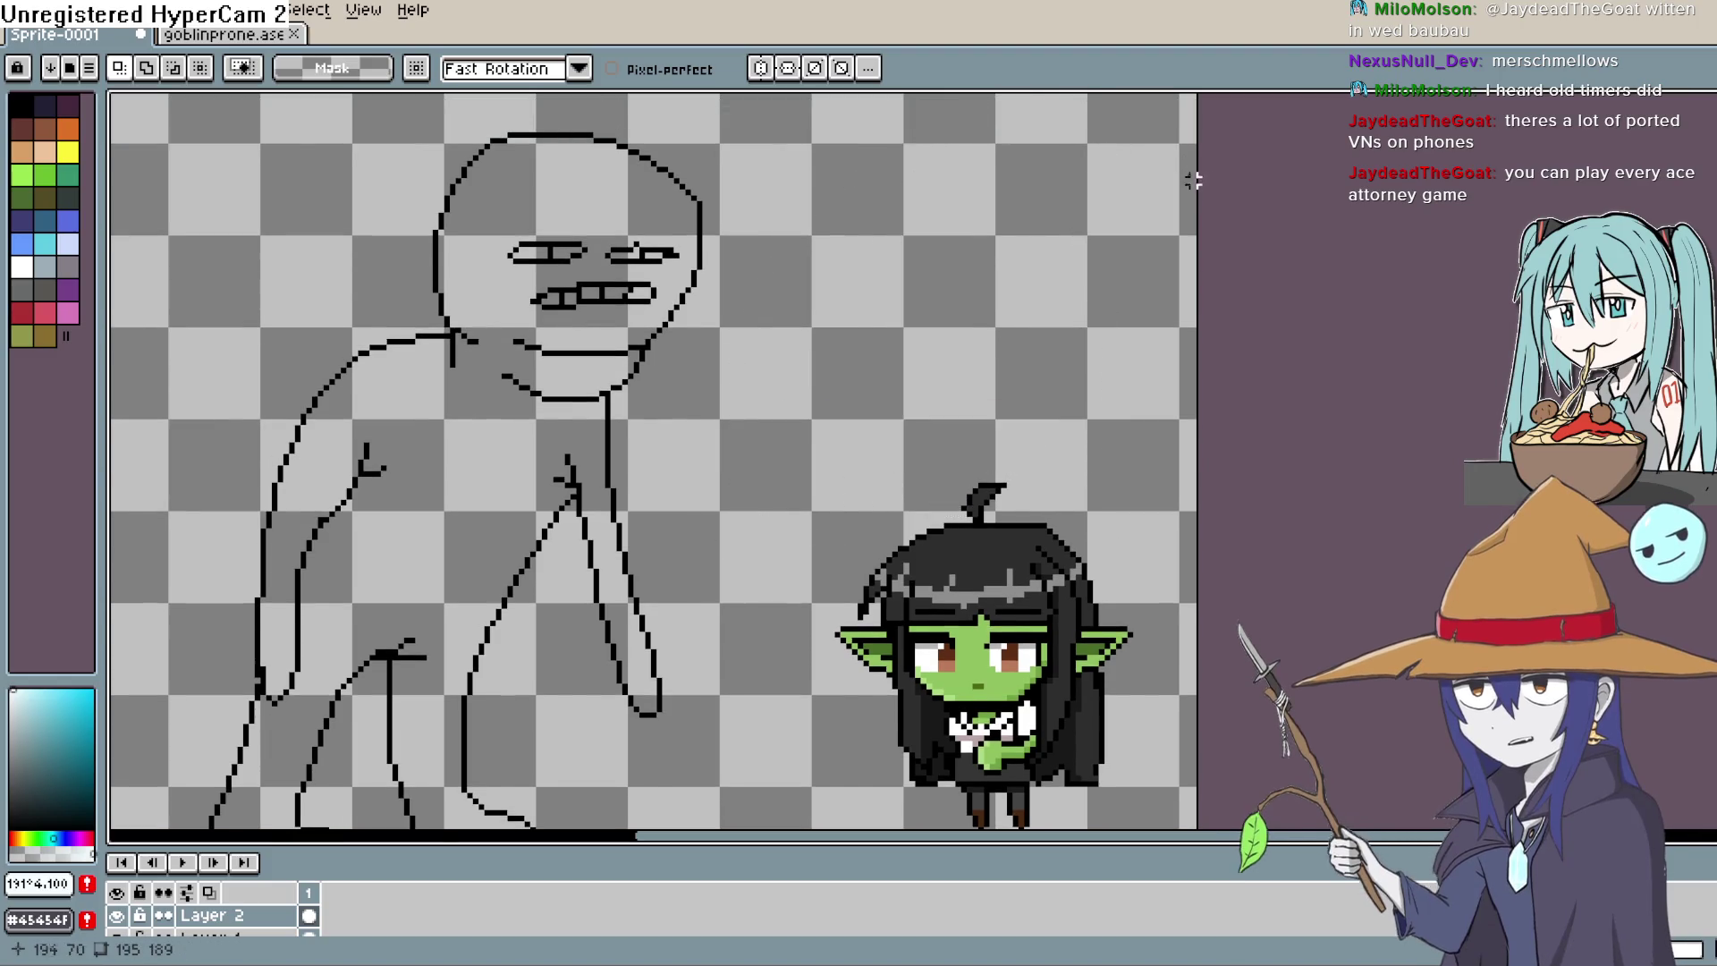
left_click(18, 10)
left_click(35, 36)
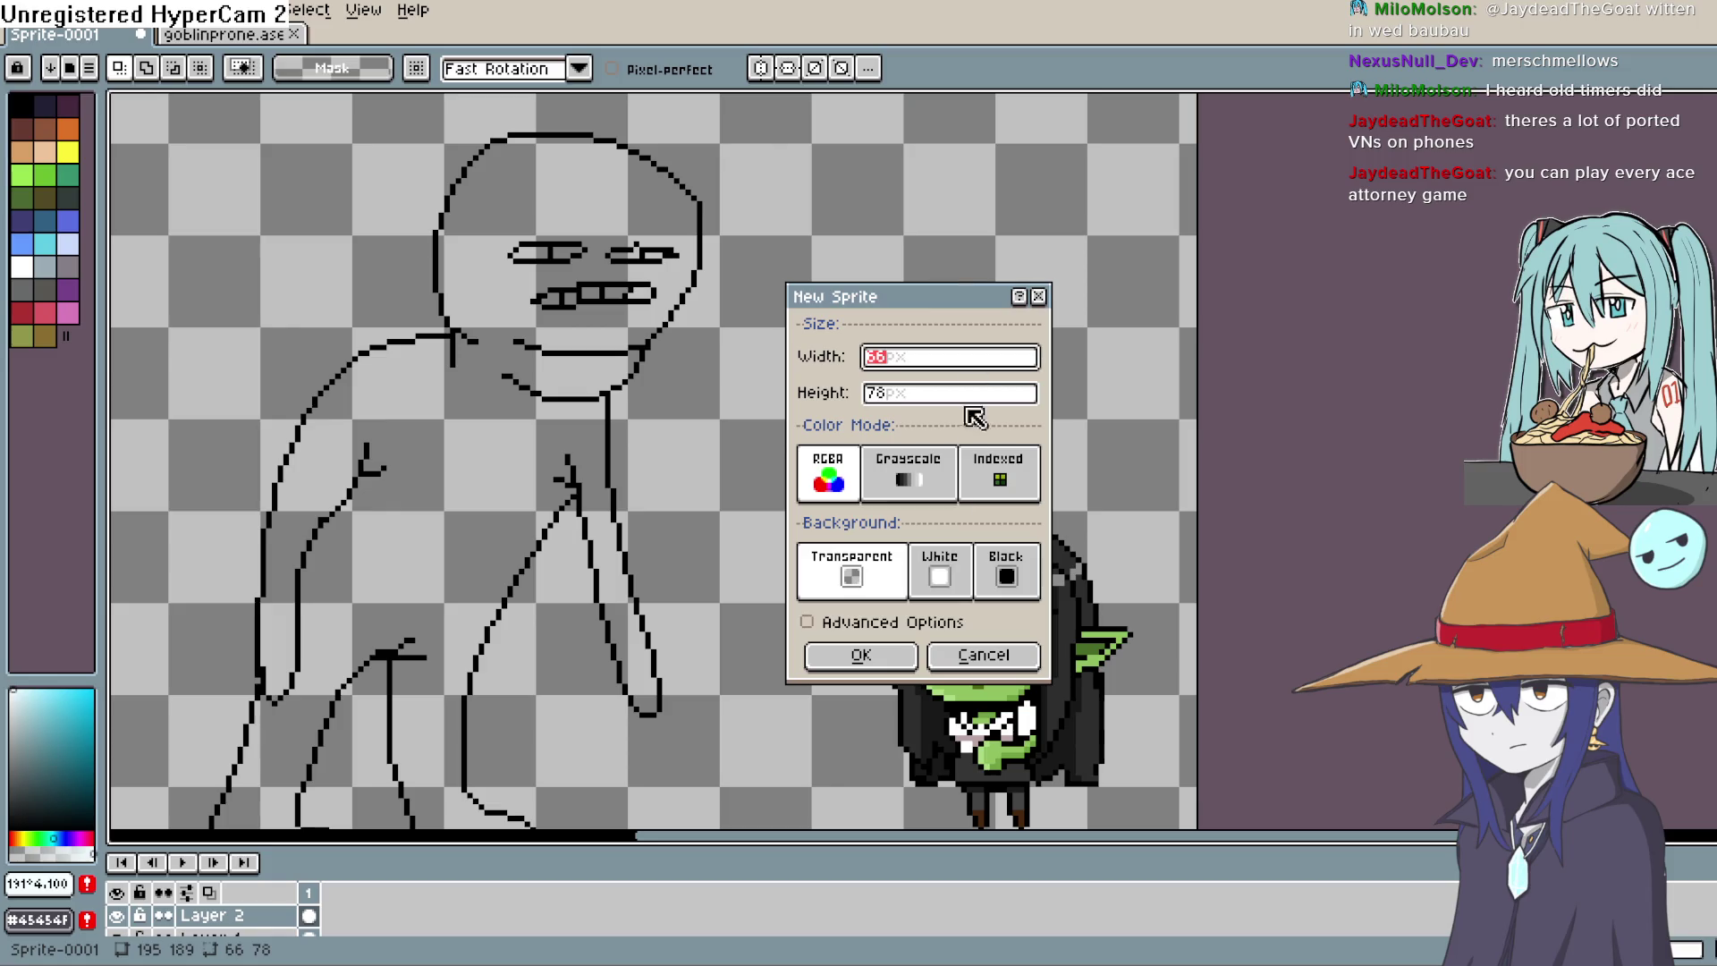
Step: Create the 66×78 sprite and paste the ghost in, undoing an accidental extra layer
left_click(862, 655)
key("ctrl+v")
left_click(1056, 499)
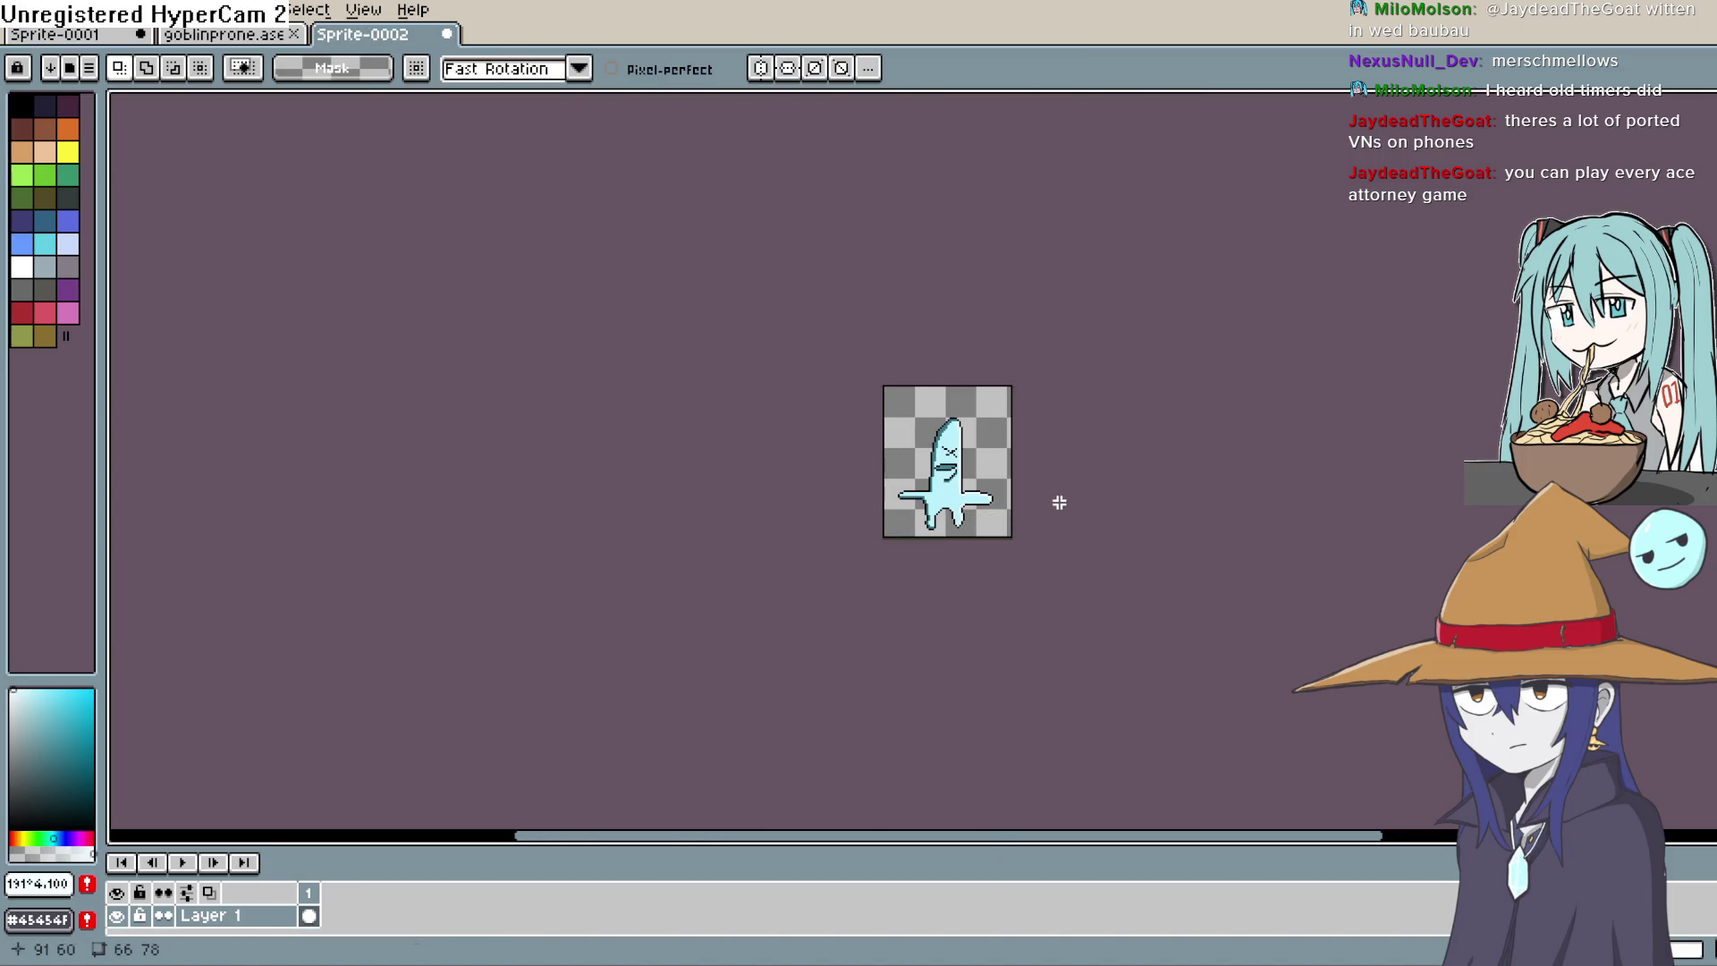
key("shift+n")
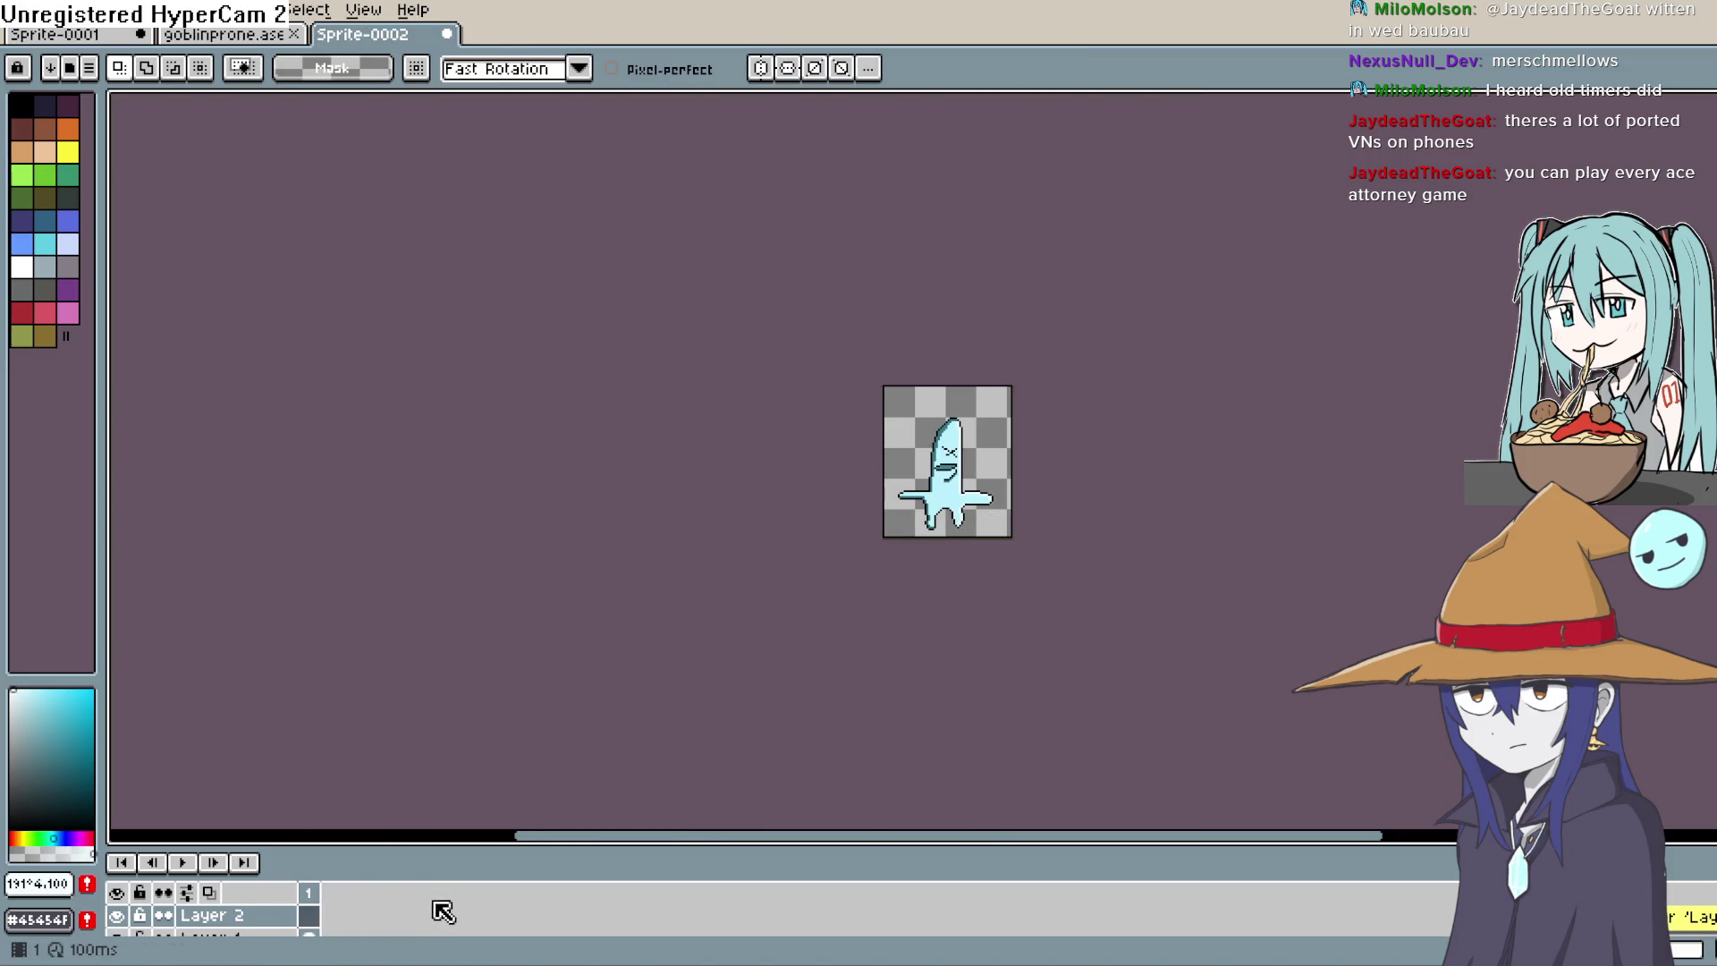
key("ctrl+z")
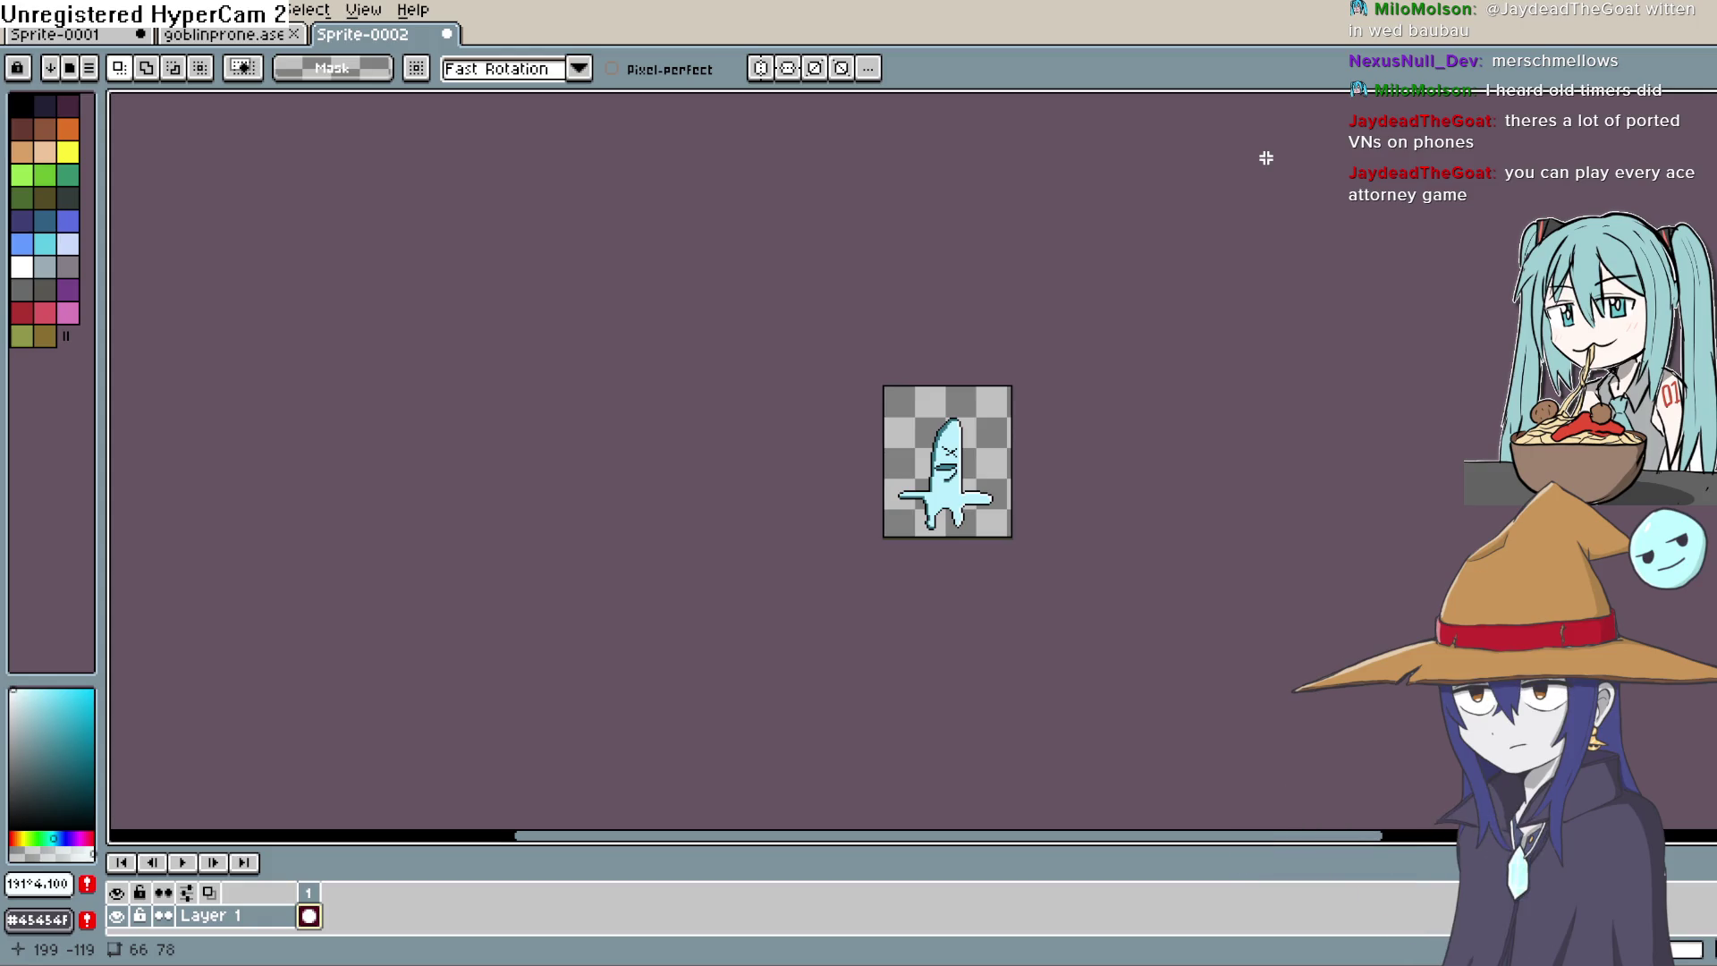
scroll(1265, 158, "down", 1)
Step: Select the lower-right leg, move it up, and commit the change
scroll(1266, 157, "up", 5)
key("space")
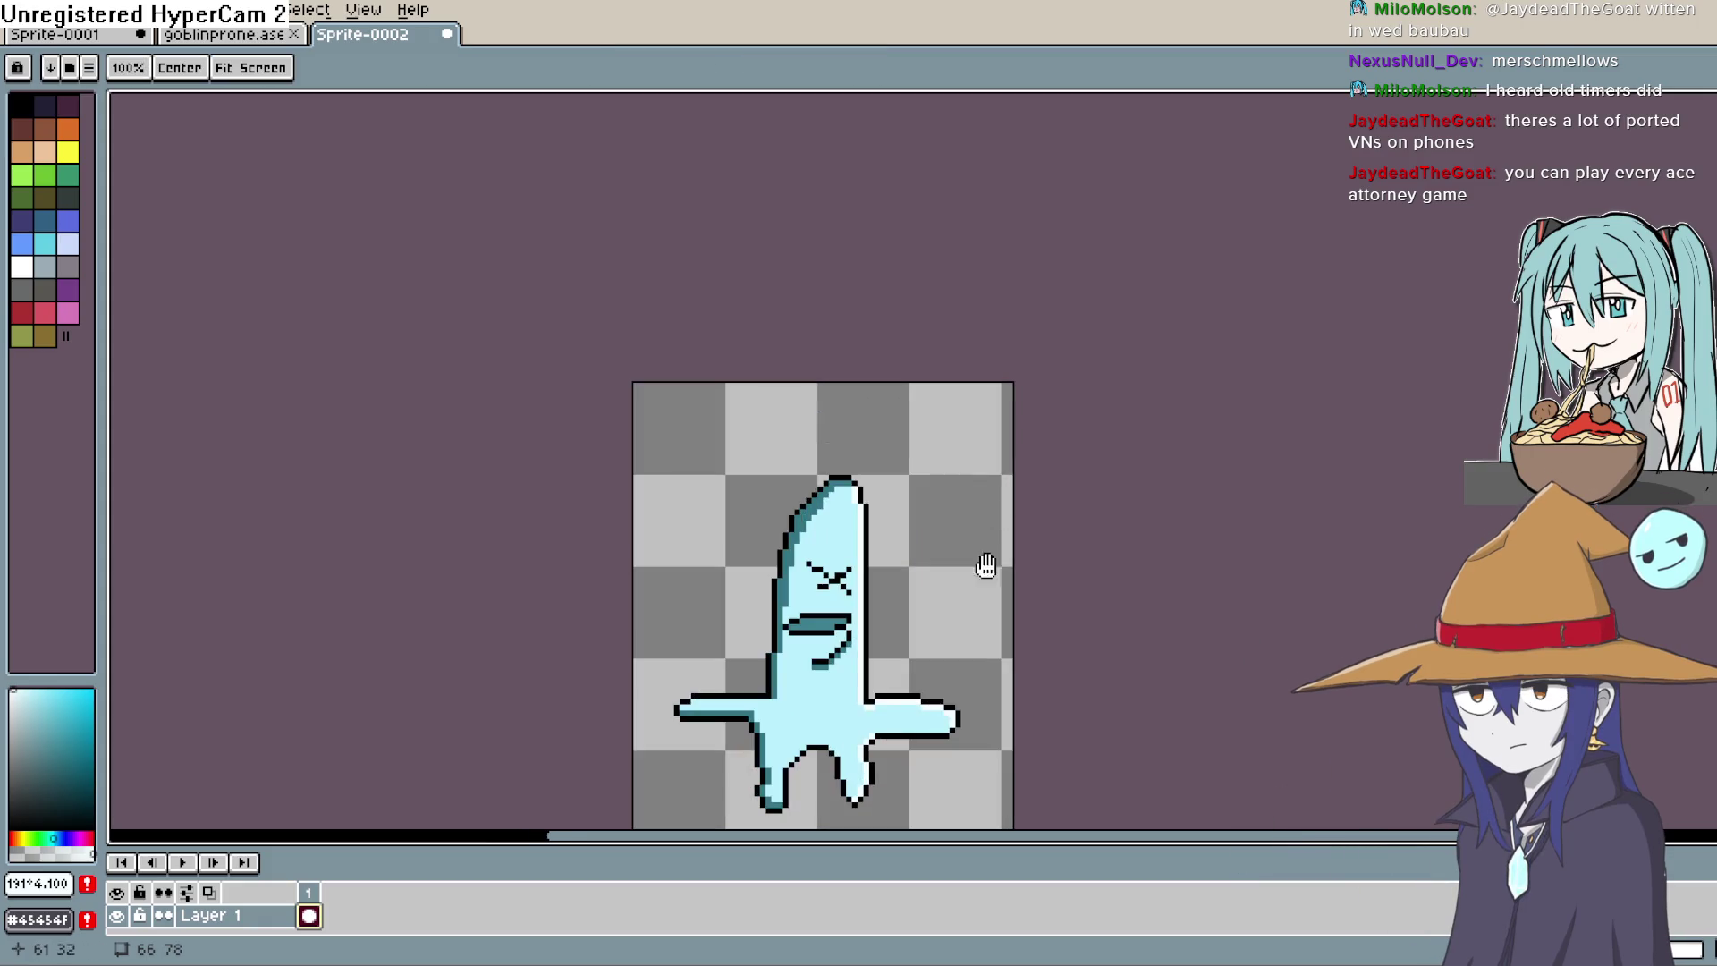
mouse_move(985, 566)
left_mouse_down()
mouse_move(947, 362)
mouse_move(952, 291)
left_mouse_up()
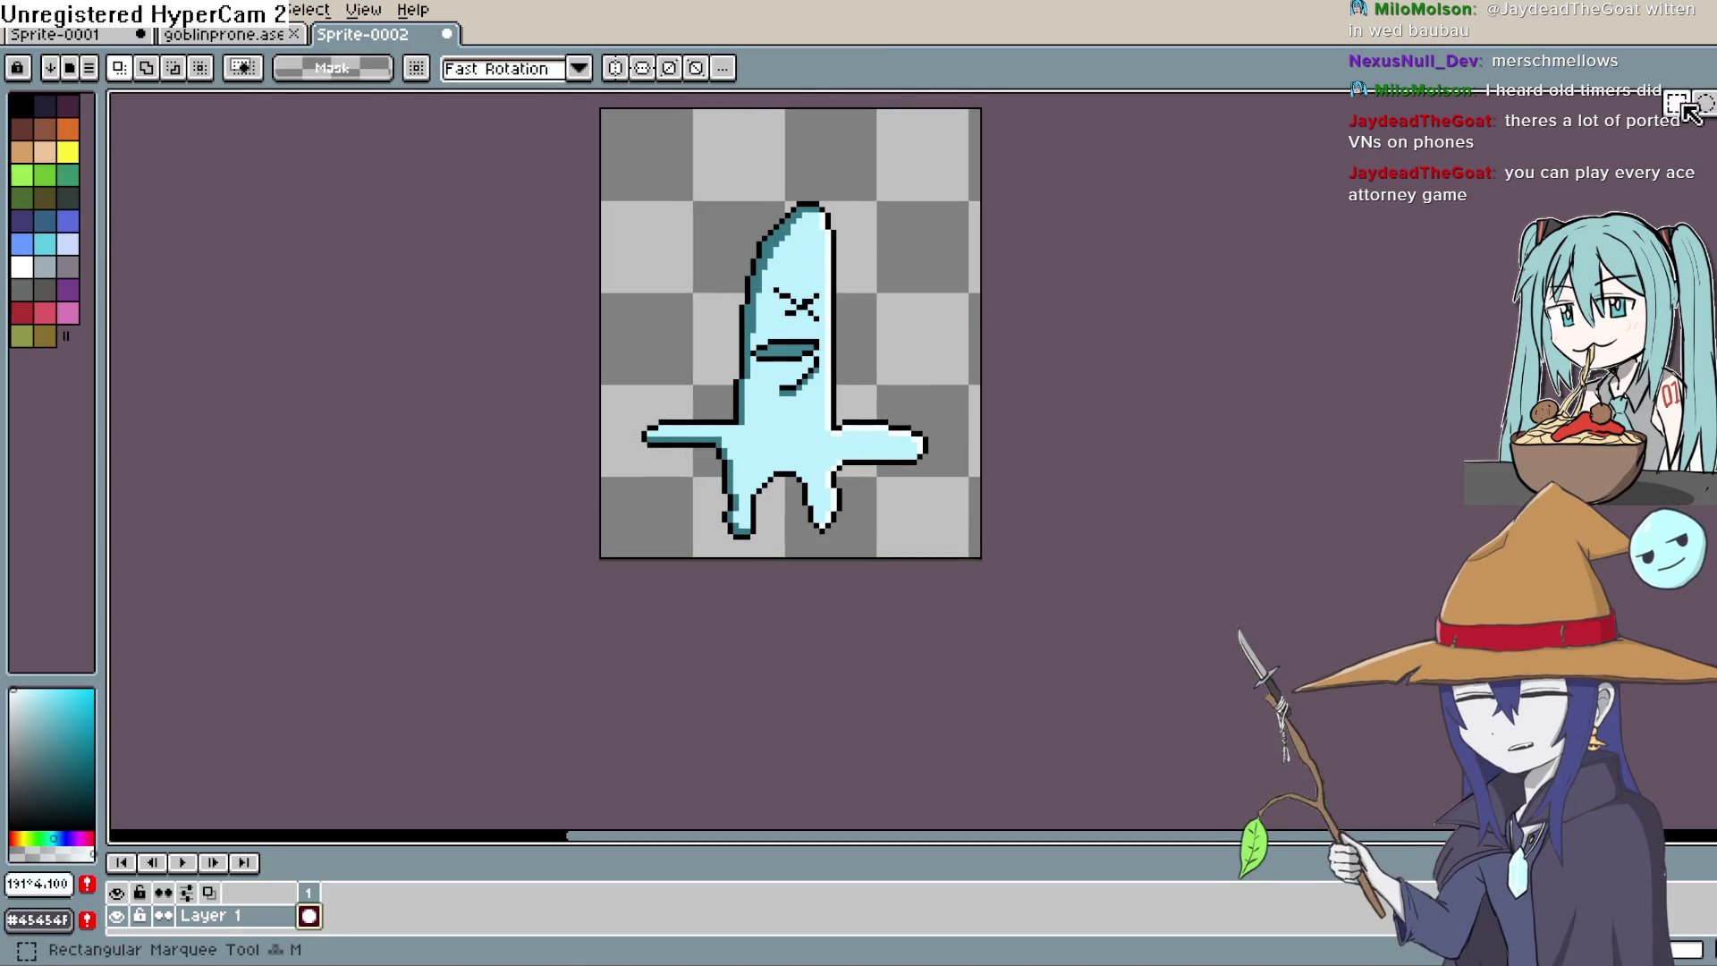
left_click(1678, 189)
scroll(884, 407, "up", 1)
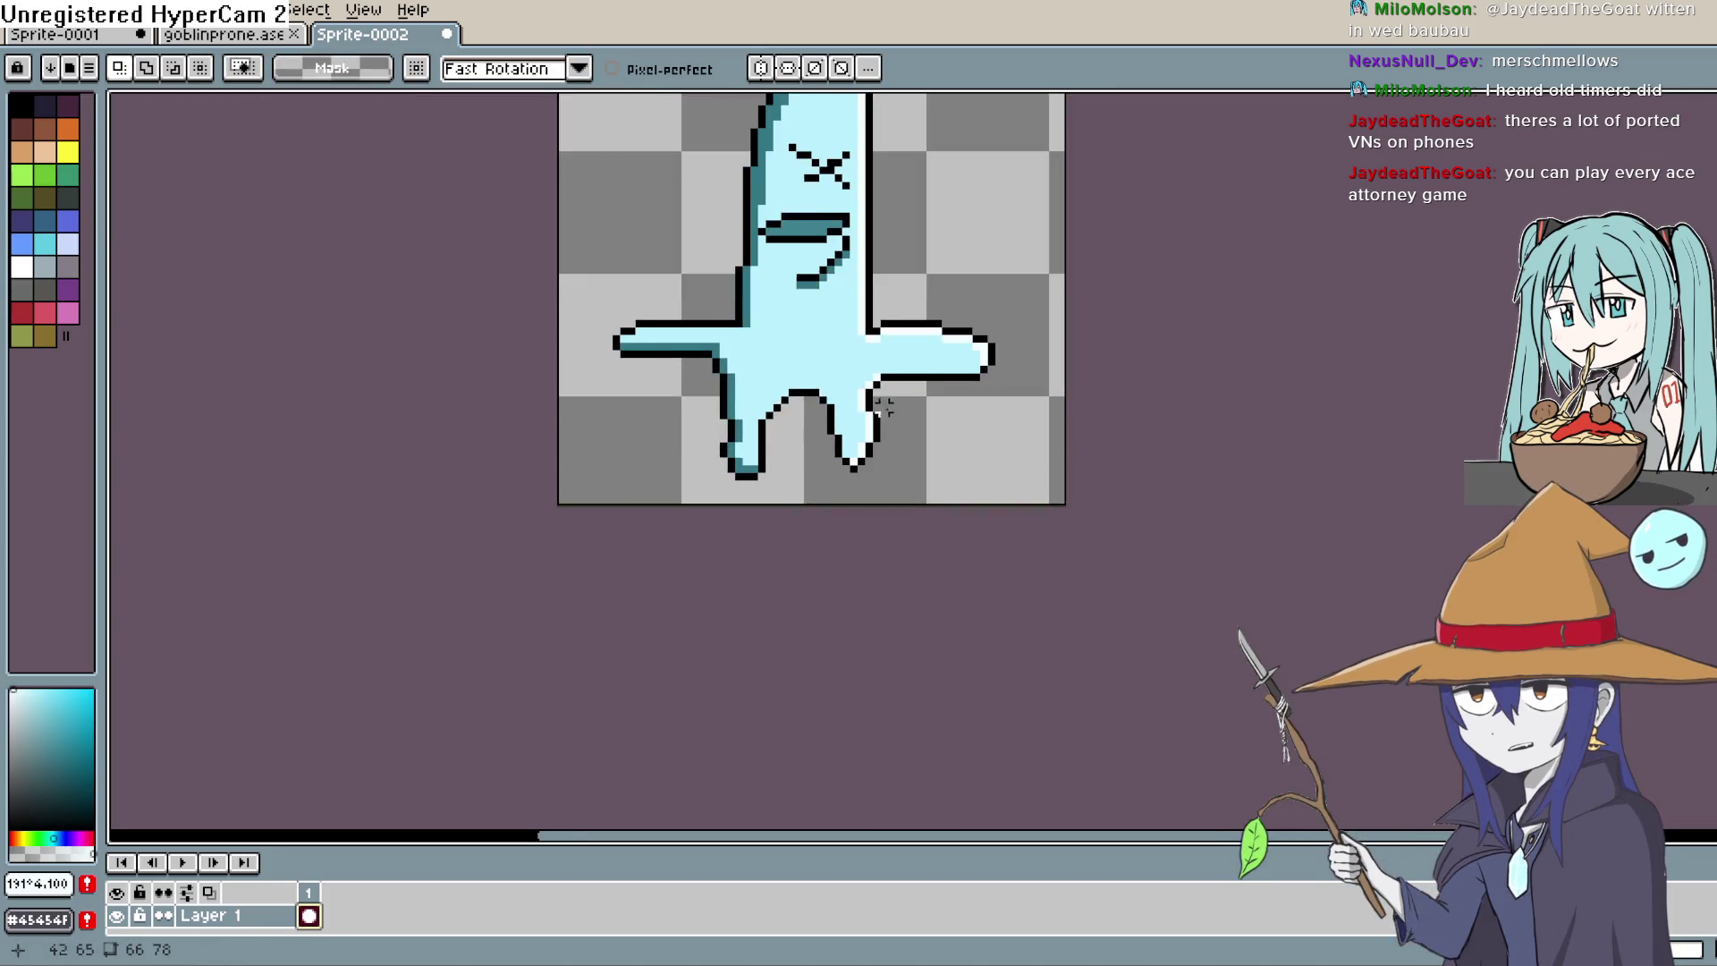
scroll(883, 407, "up", 1)
key("m")
left_click_drag(921, 506, 773, 385)
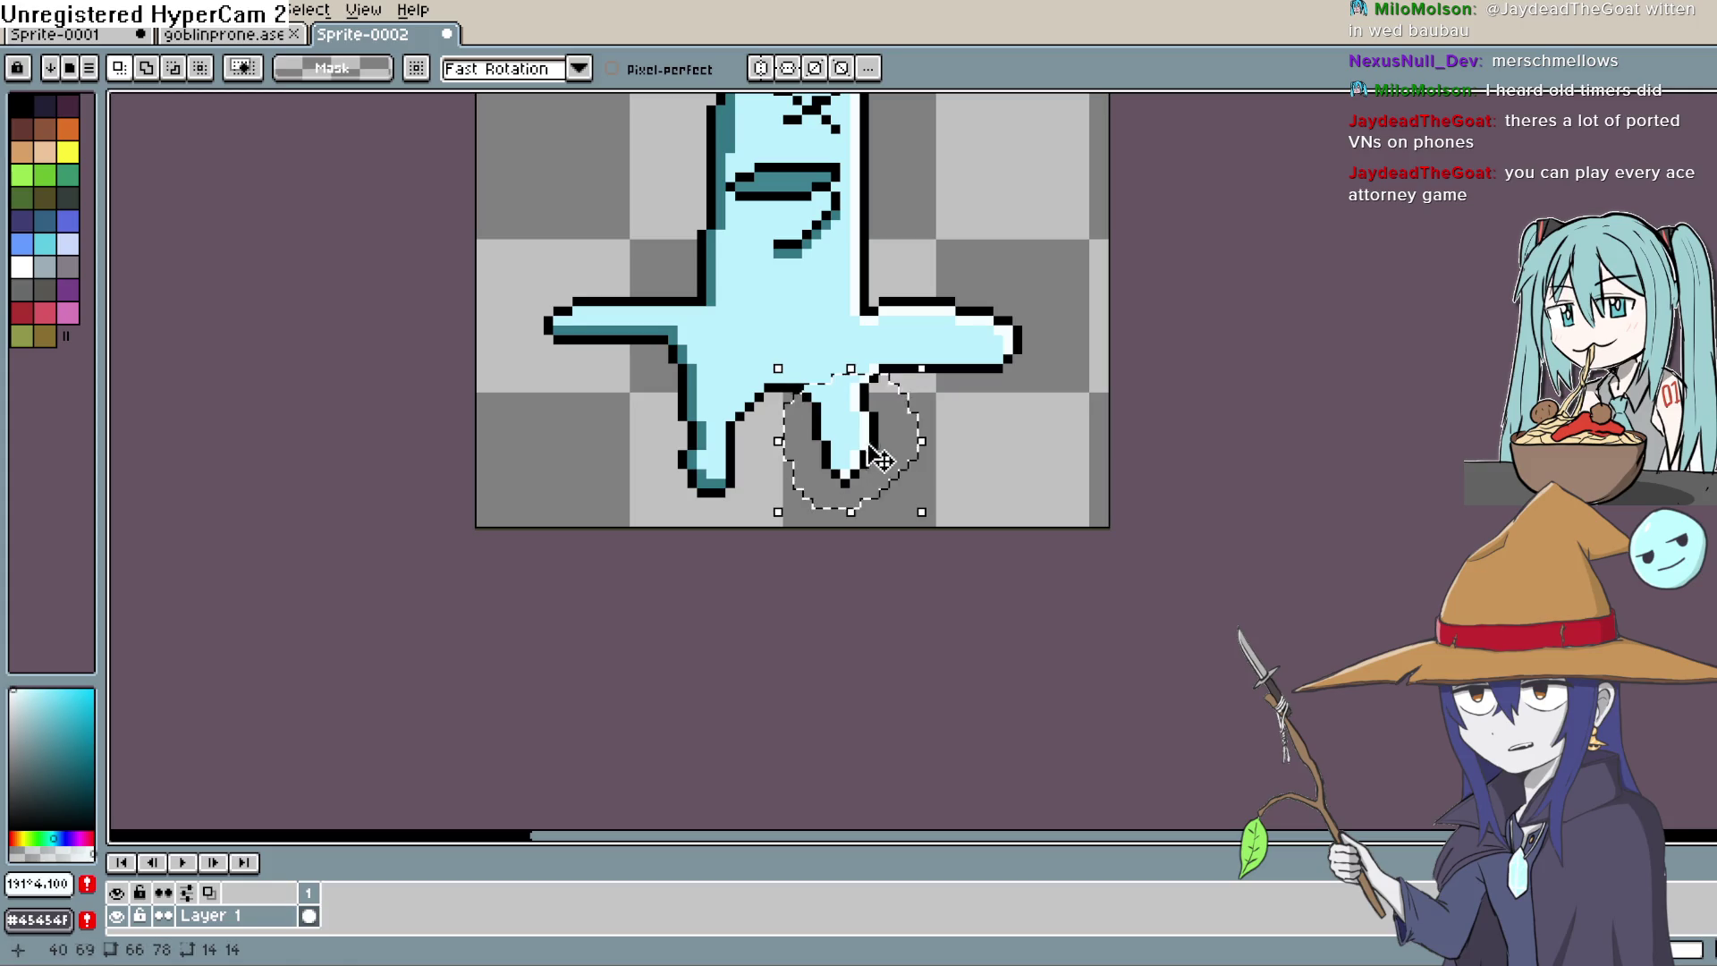
left_click_drag(863, 485, 872, 440)
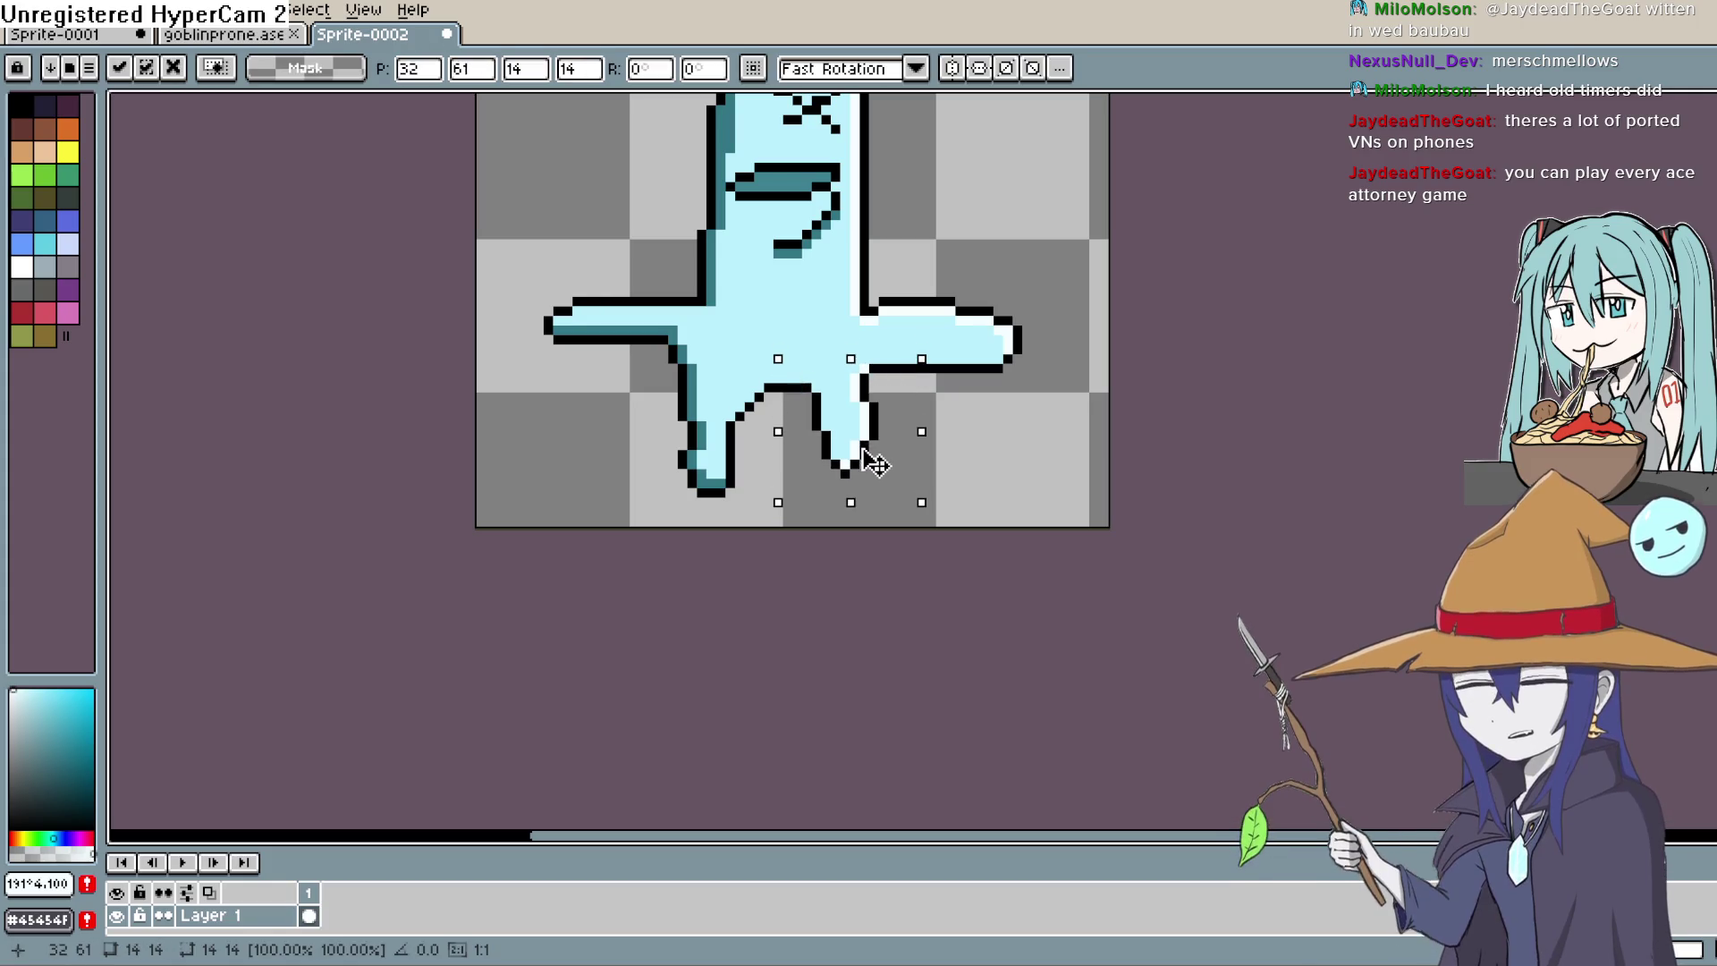
key("Return")
key("ctrl+d")
Step: Redraw the left leg's top outline, lasso-adjust the lower-left leg, and reshape its tip
key("b")
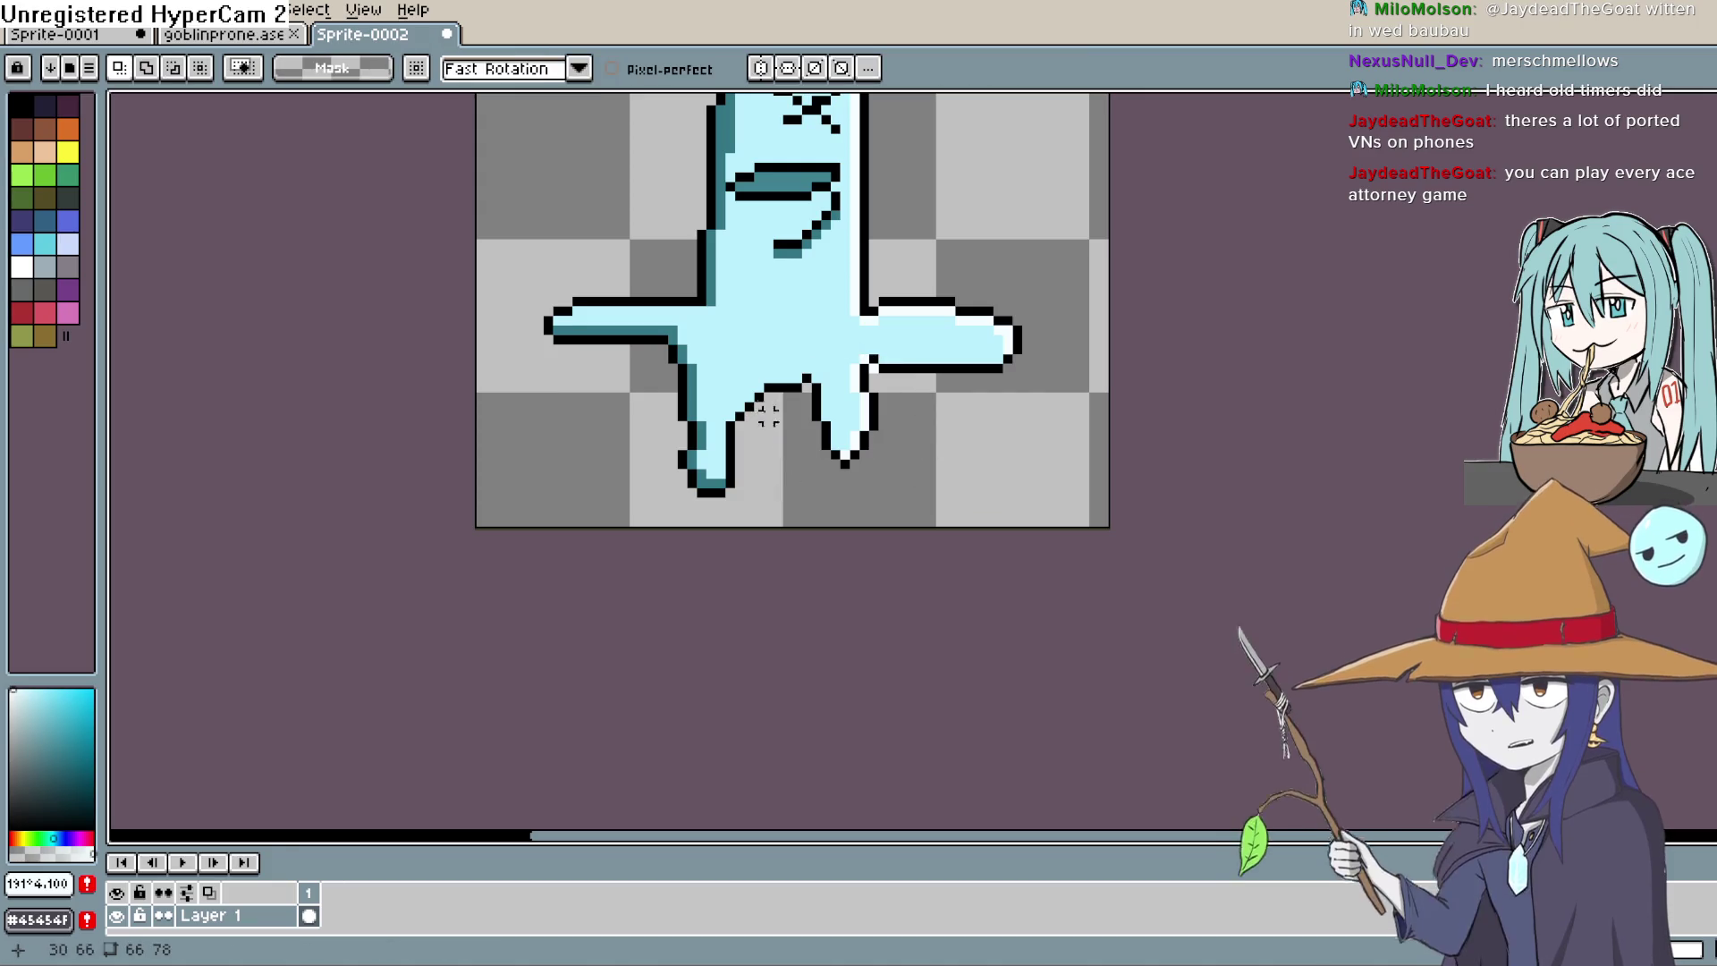
left_click_drag(765, 390, 689, 386)
key("q")
mouse_move(774, 475)
left_mouse_down()
mouse_move(729, 519)
mouse_move(727, 555)
left_mouse_up()
key("Return")
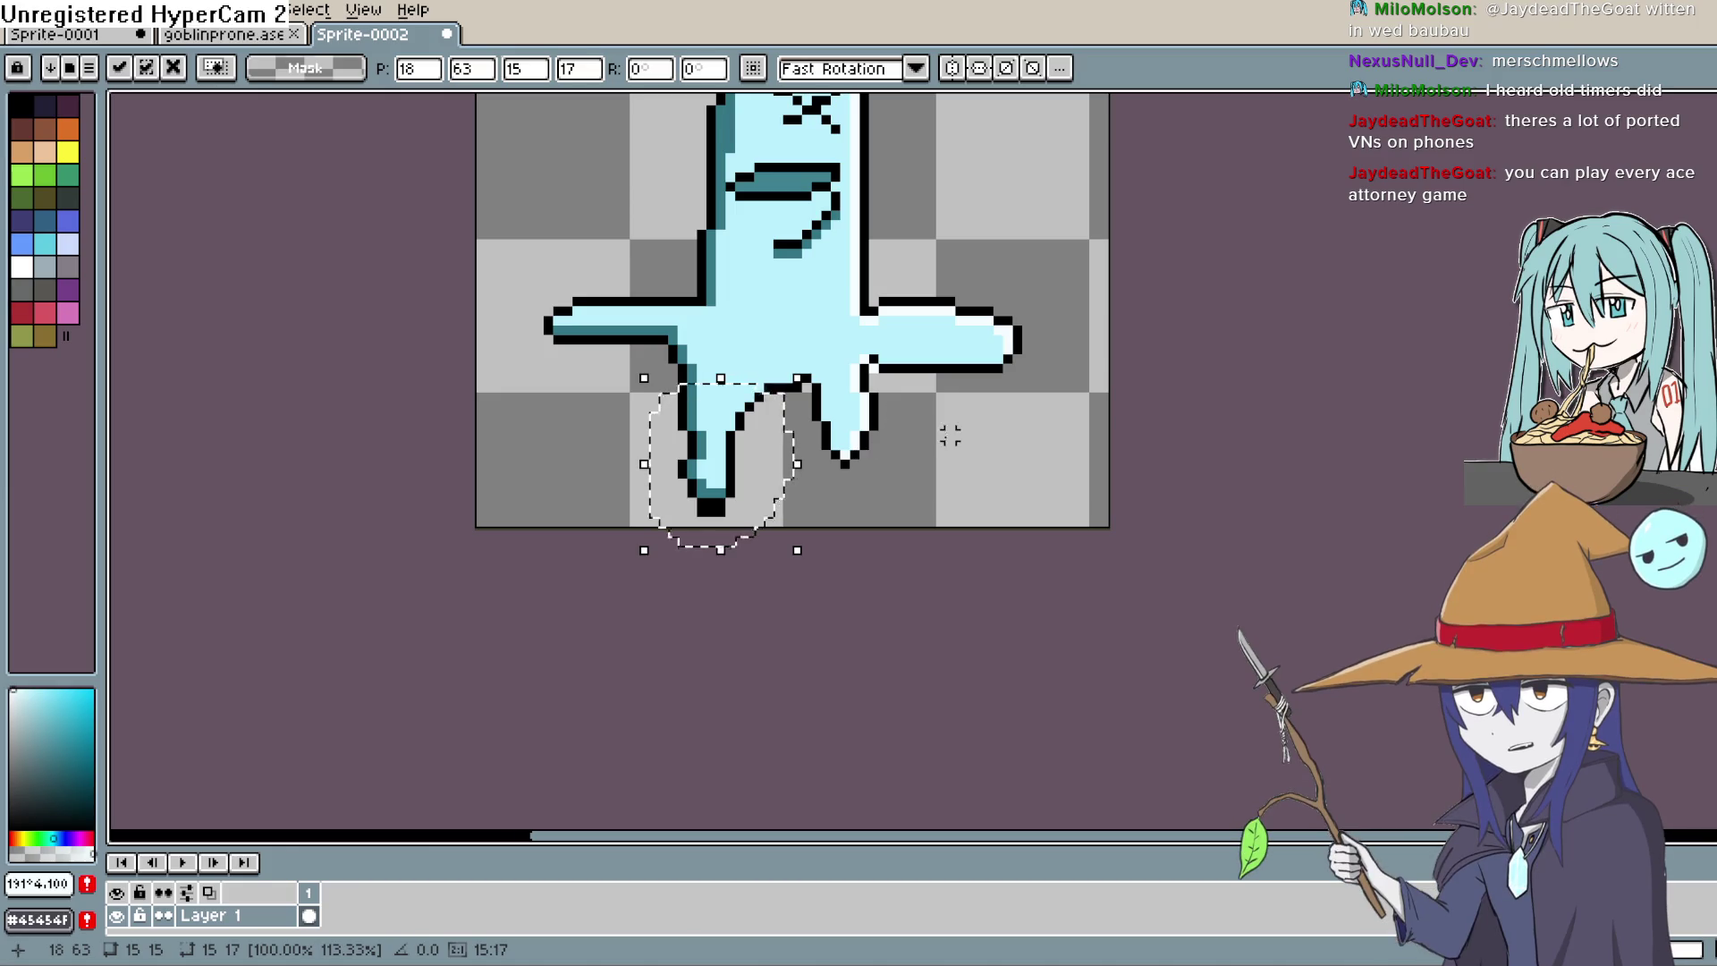
key("ctrl+d")
key("b")
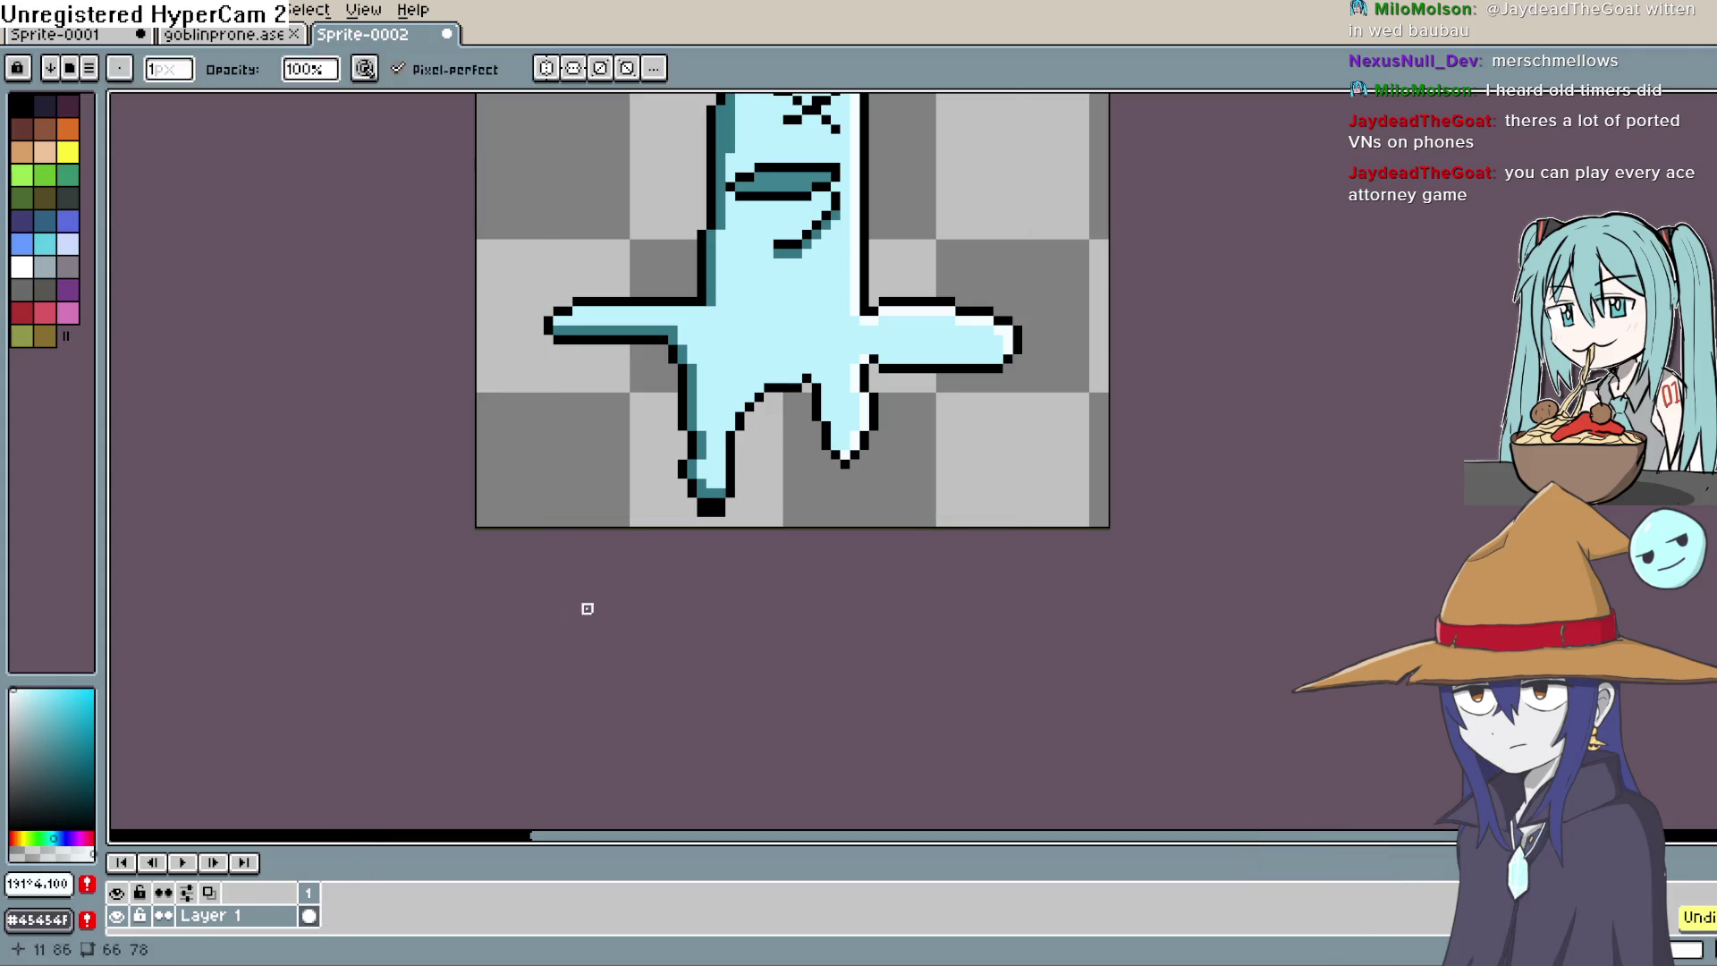
left_click_drag(787, 398, 785, 404)
Step: Lasso the lower-right leg again for further adjustment
key("Up")
key("Up")
left_click_drag(890, 429, 893, 436)
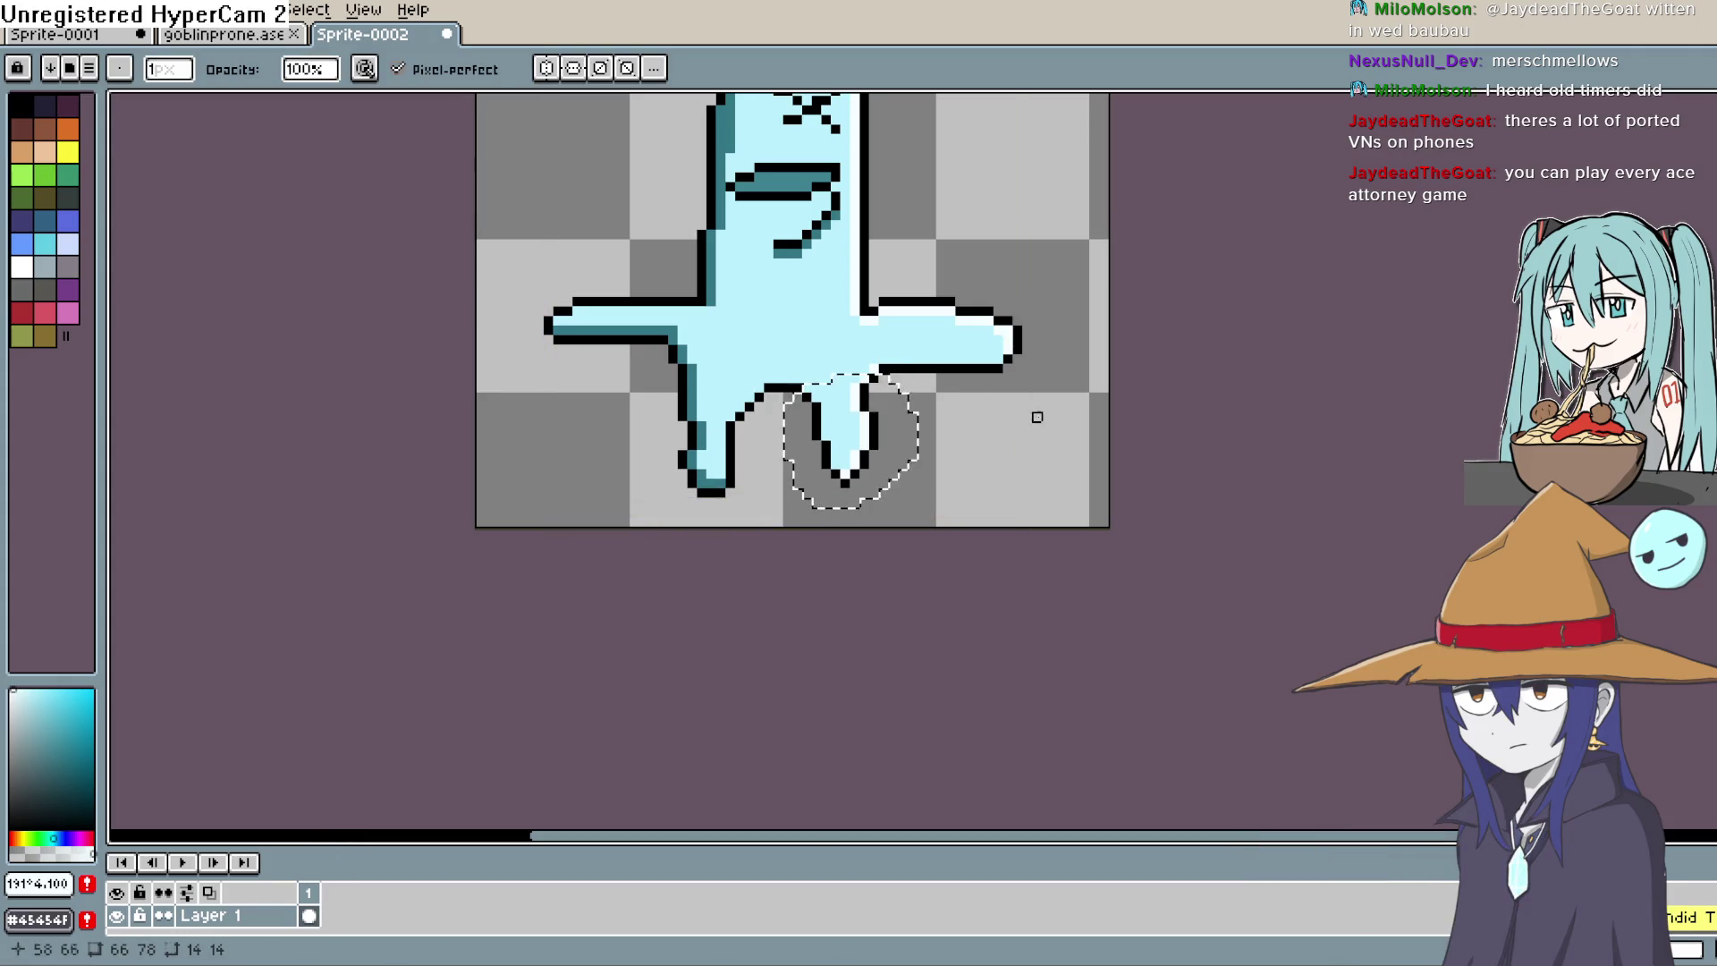
key("m")
left_click_drag(996, 430, 980, 493)
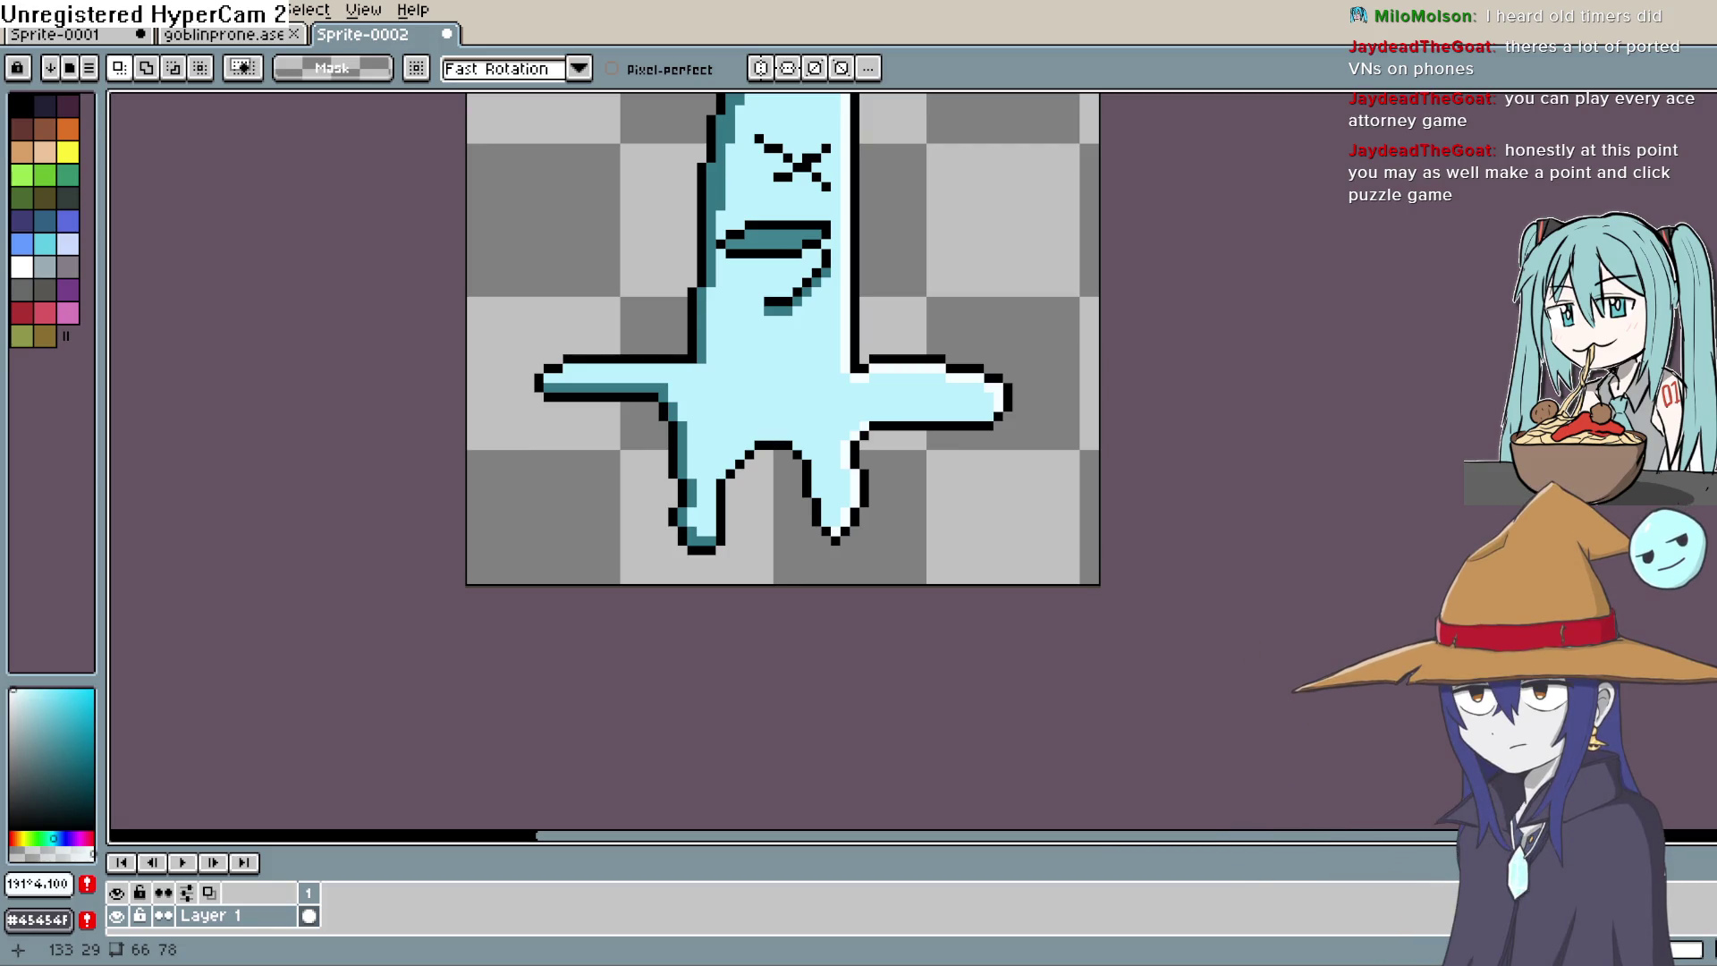
Step: Add frame 2 with the right leg squashed to 75% height and the left leg stretched
mouse_move(866, 460)
left_mouse_down()
mouse_move(851, 410)
mouse_move(854, 510)
mouse_move(872, 380)
left_mouse_up()
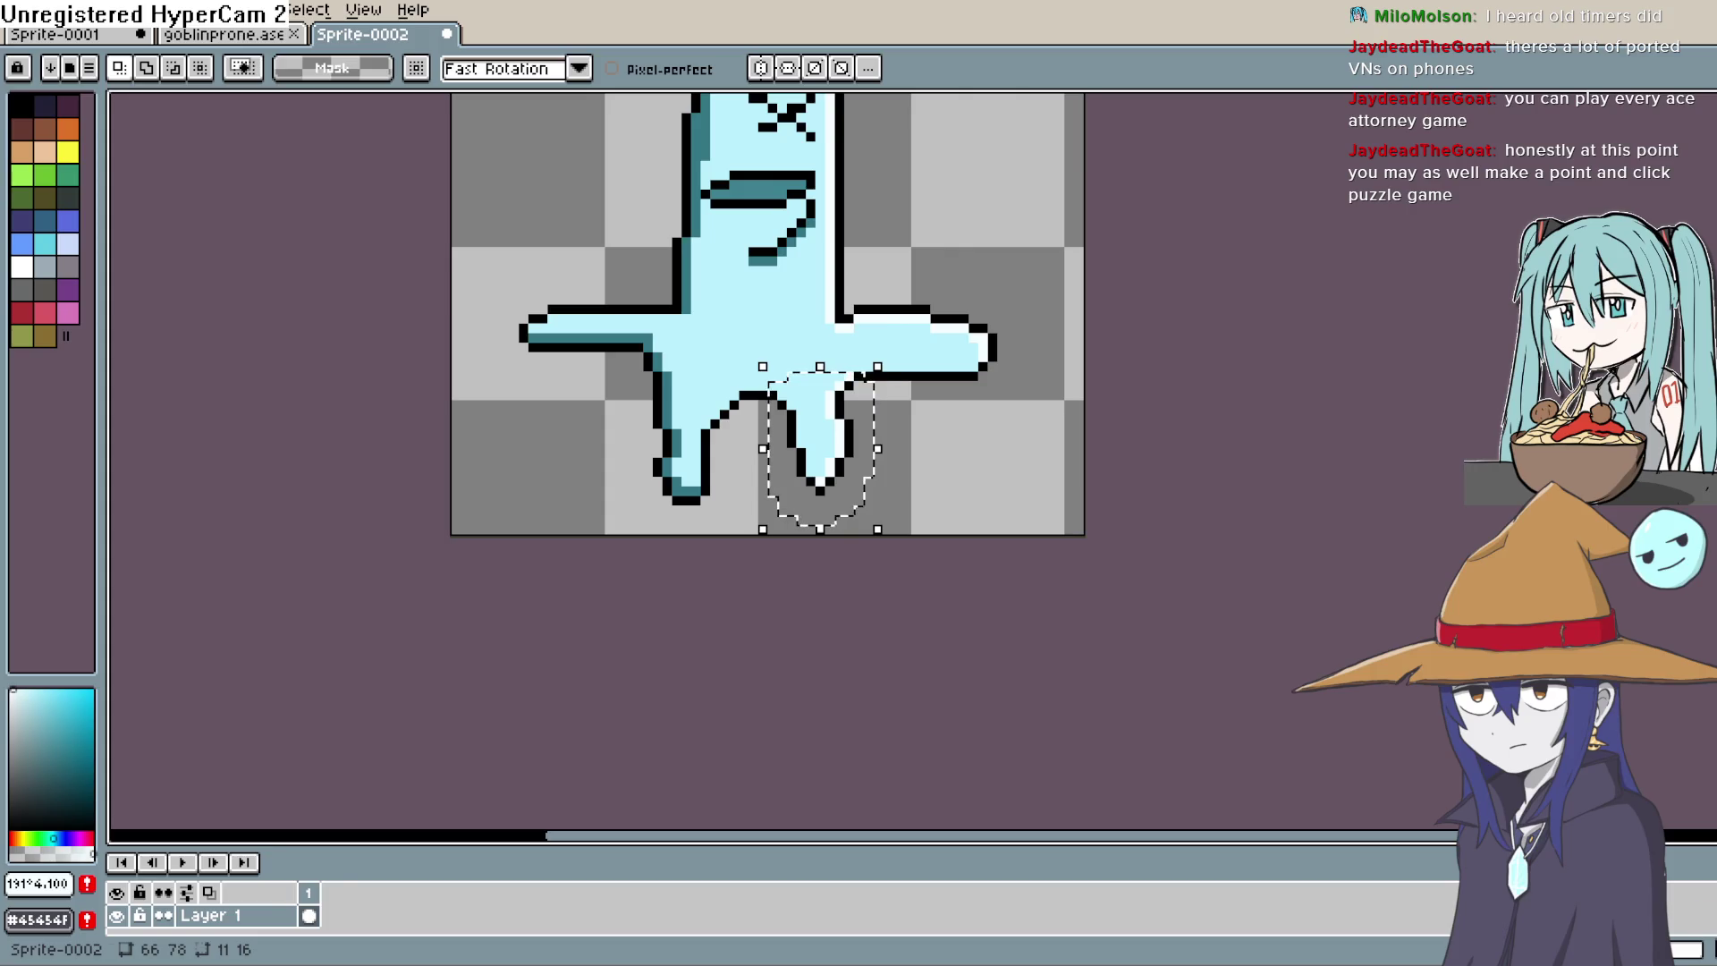
key("alt+n")
left_click_drag(823, 528, 839, 498)
key("Return")
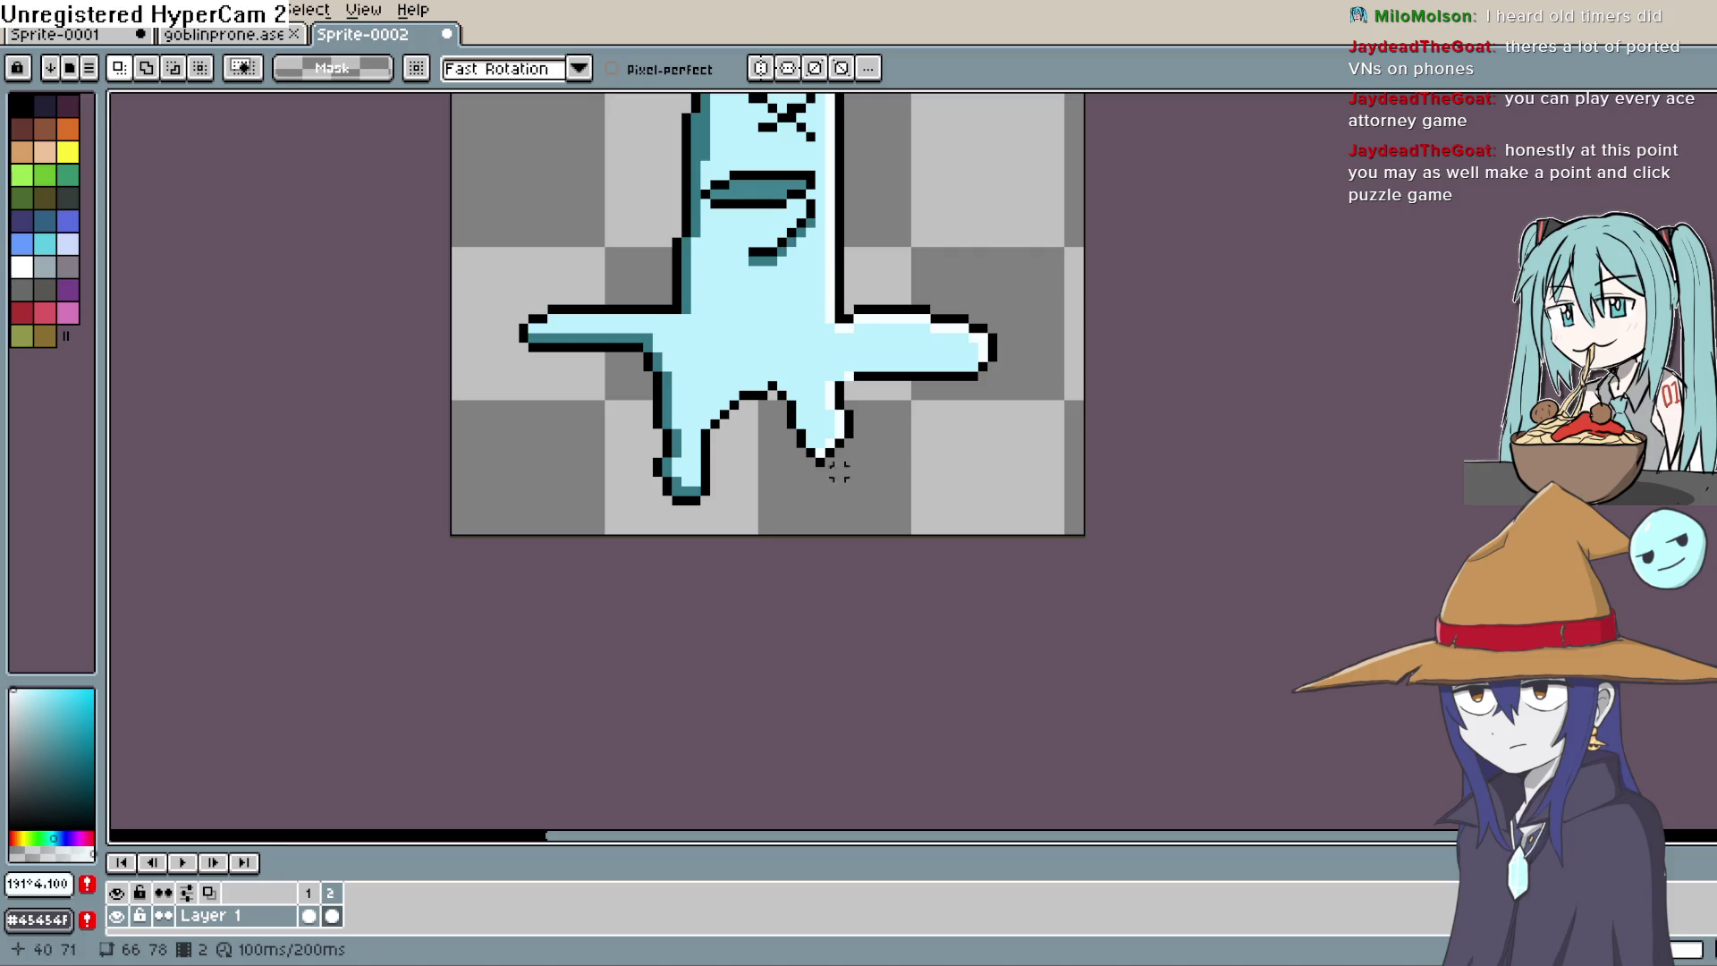
mouse_move(746, 394)
left_mouse_down()
mouse_move(644, 487)
mouse_move(742, 454)
left_mouse_up()
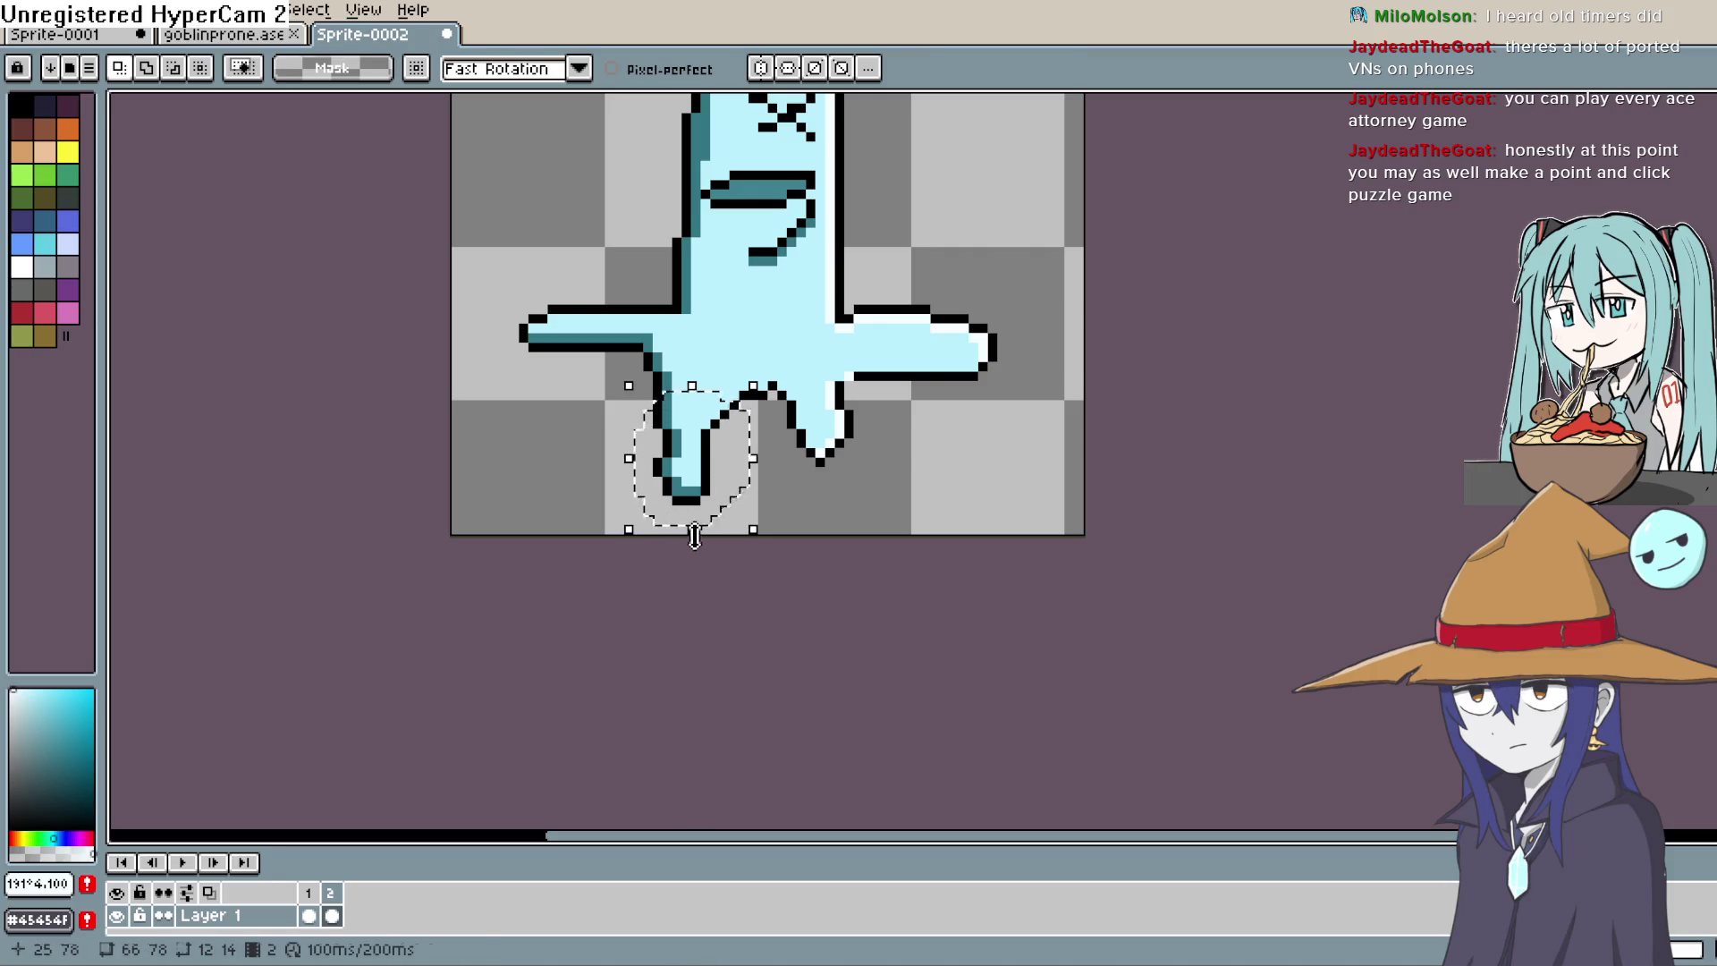
left_click_drag(694, 537, 701, 567)
left_click(930, 465)
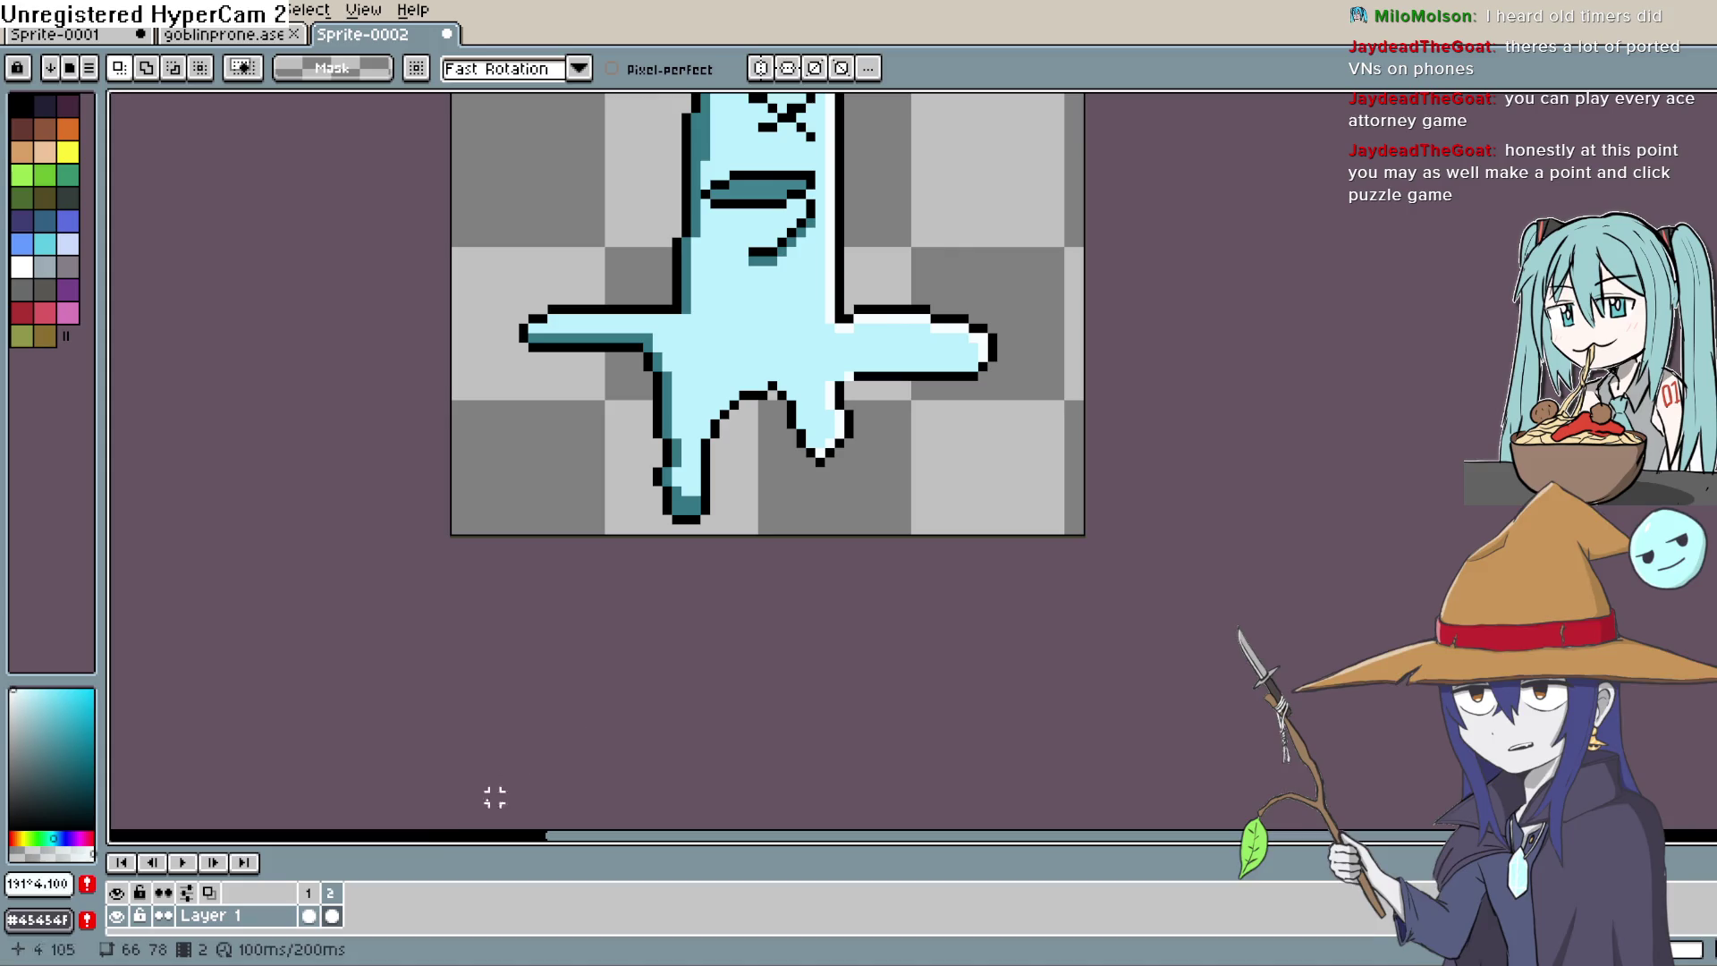
Step: Flip between frames 1 and 2 to compare, and inspect the cel and frame context menus
key("Left")
key("Right")
key("Left")
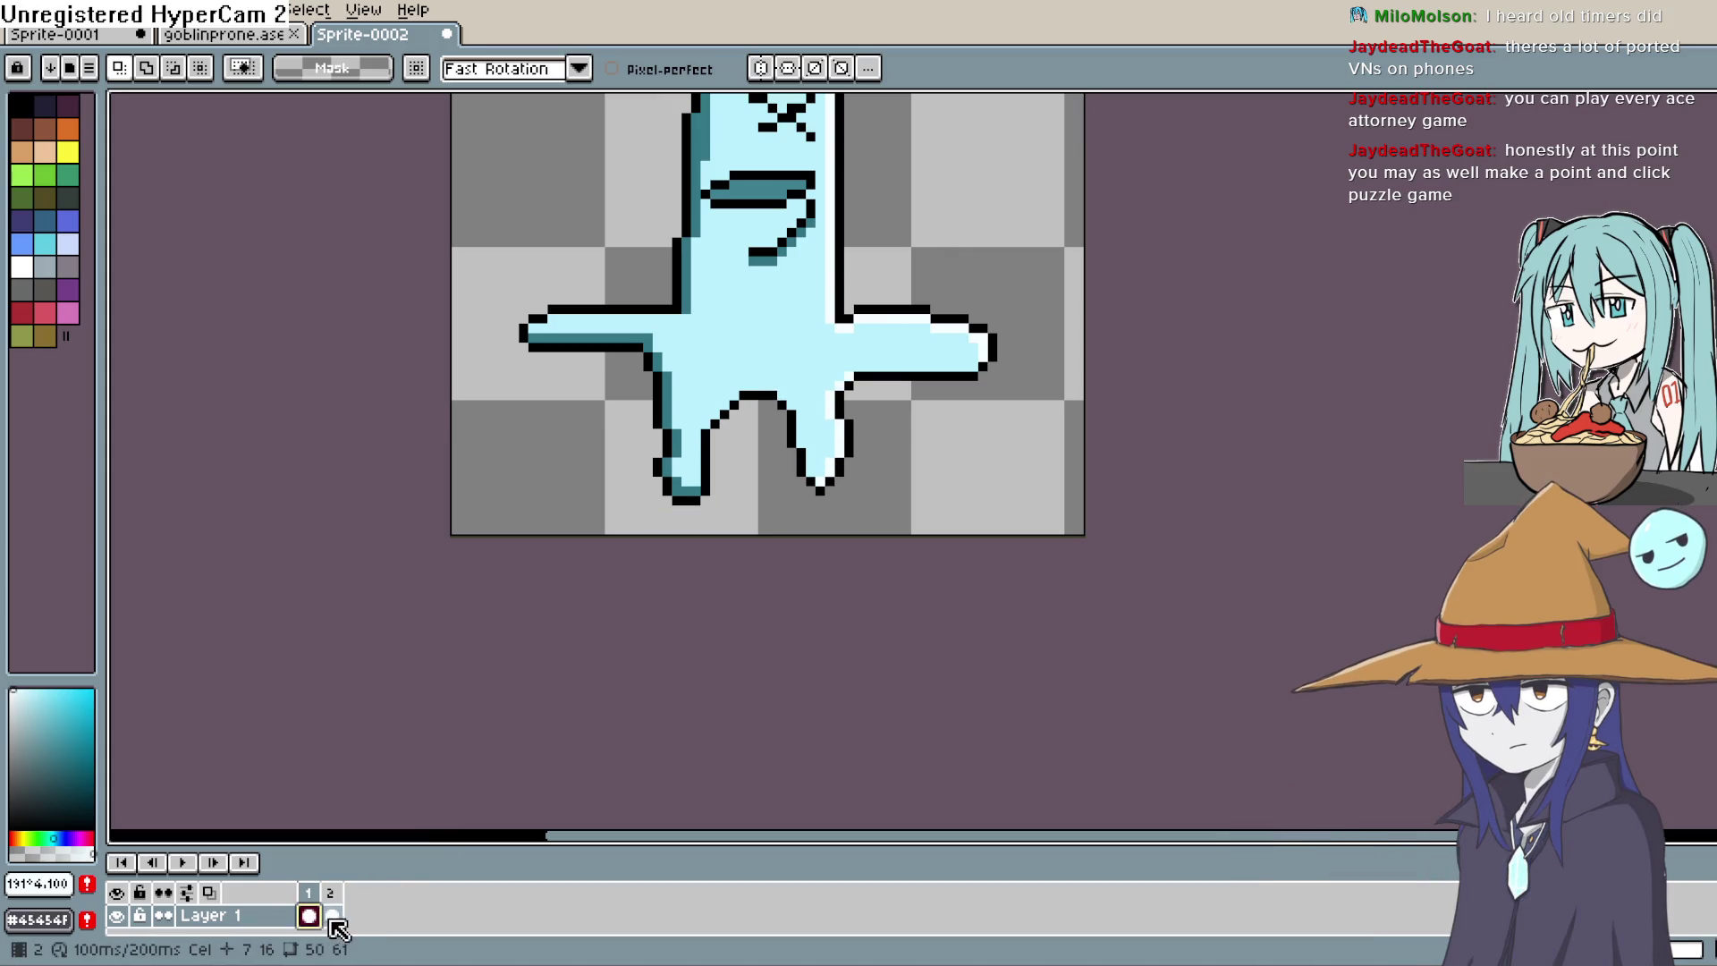
left_click(331, 917)
left_click(310, 913)
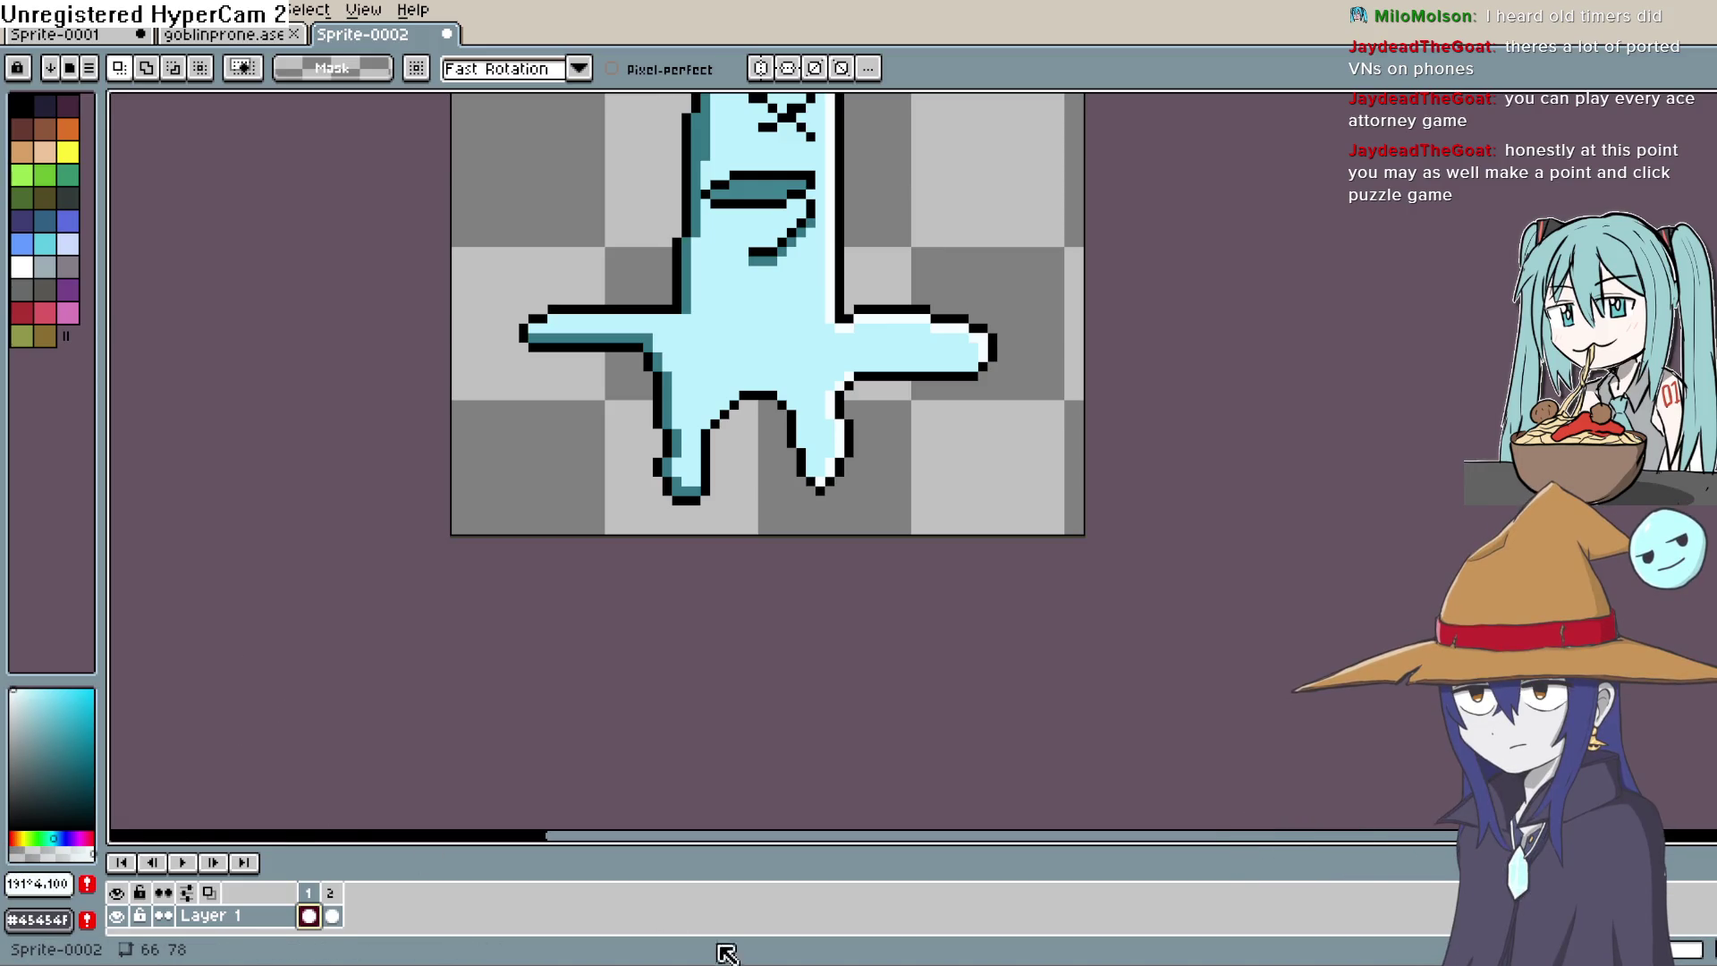
right_click(309, 921)
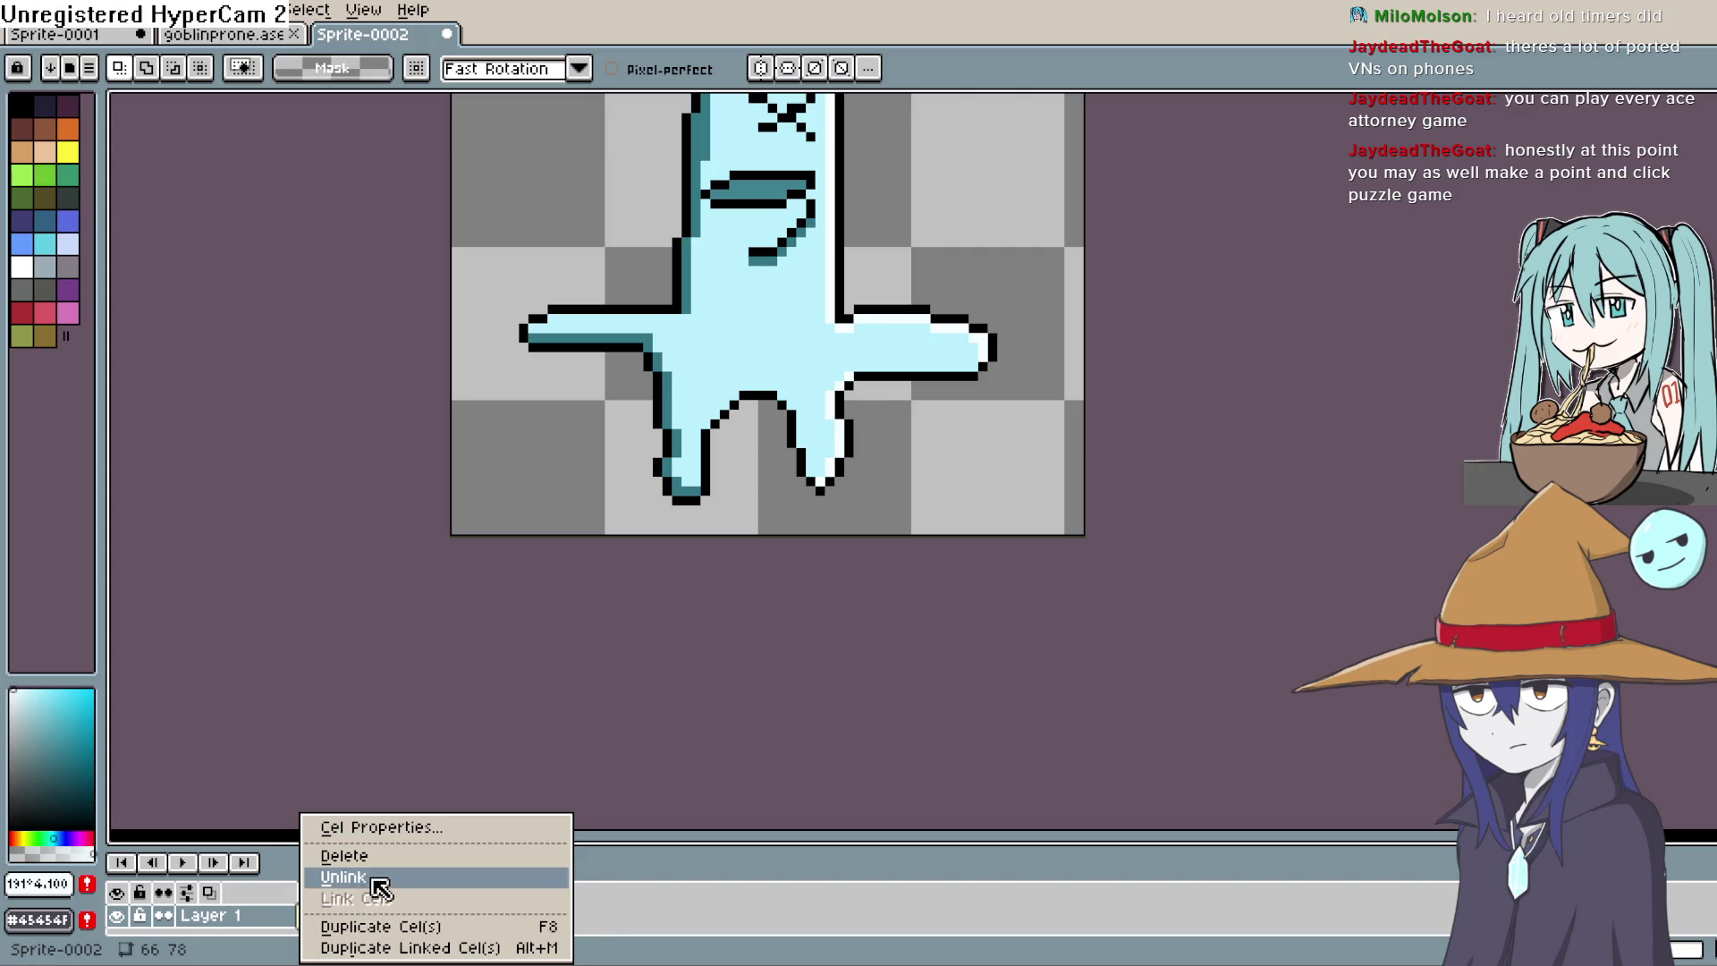
left_click(311, 919)
right_click(311, 919)
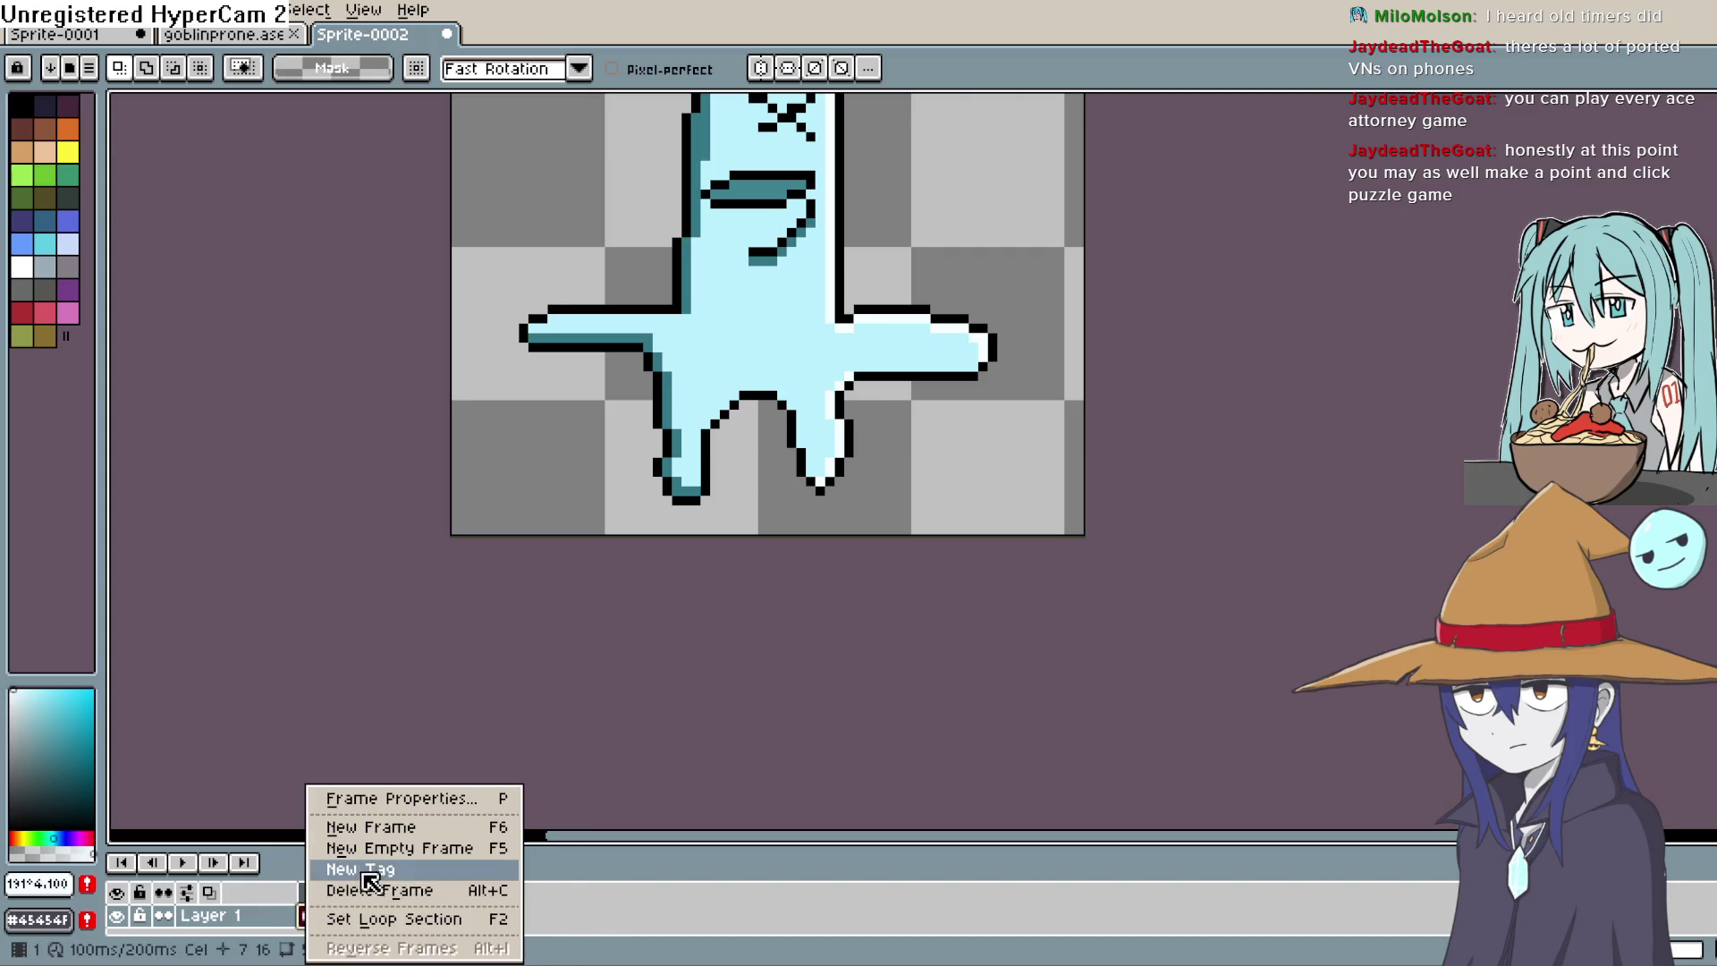
left_click(268, 933)
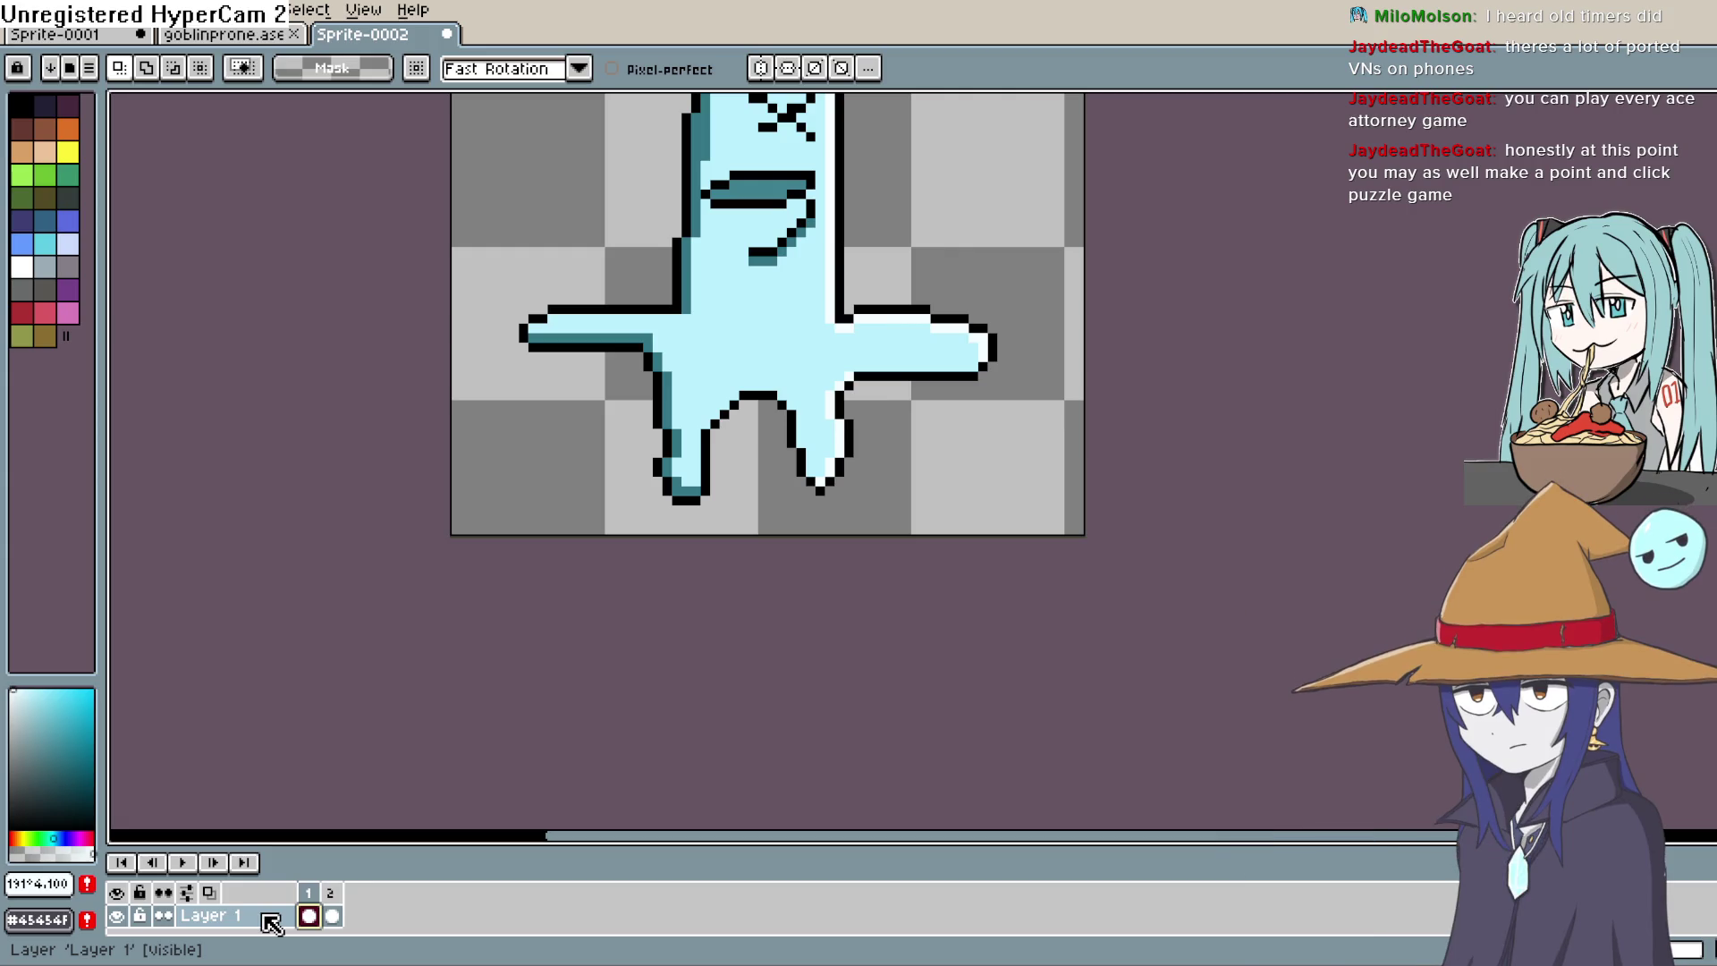
Step: Recheck the cel and frame menus, then cancel a stray New Sprite dialog
right_click(313, 924)
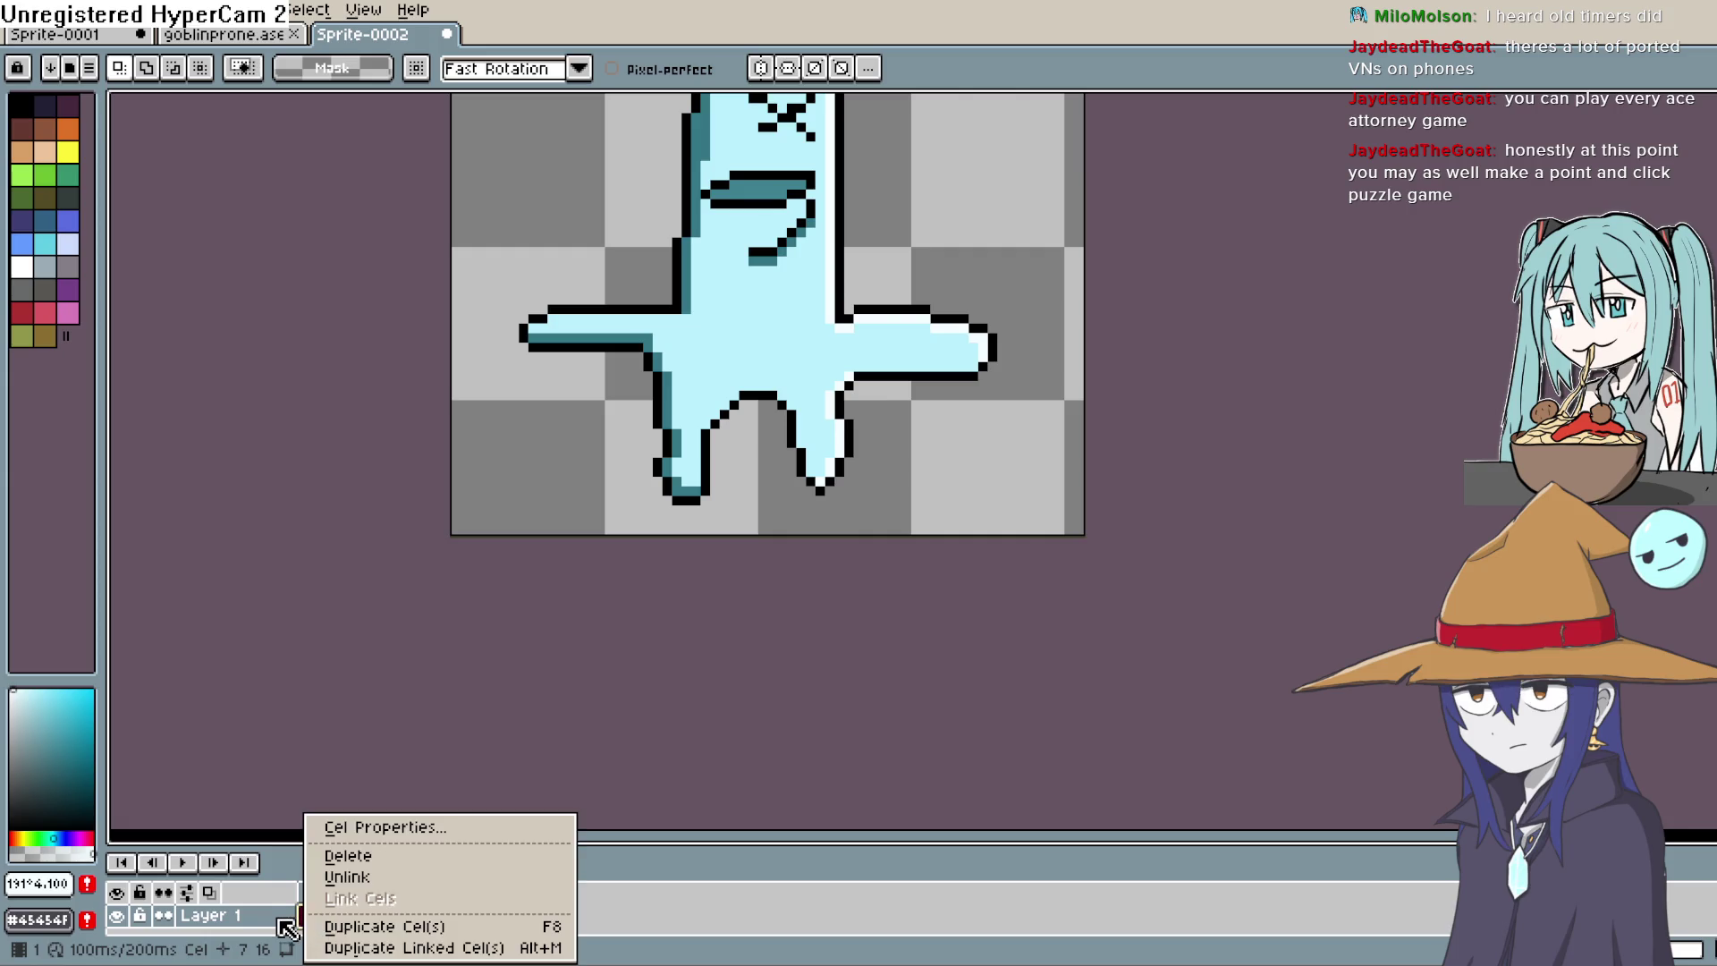
left_click(287, 928)
right_click(313, 899)
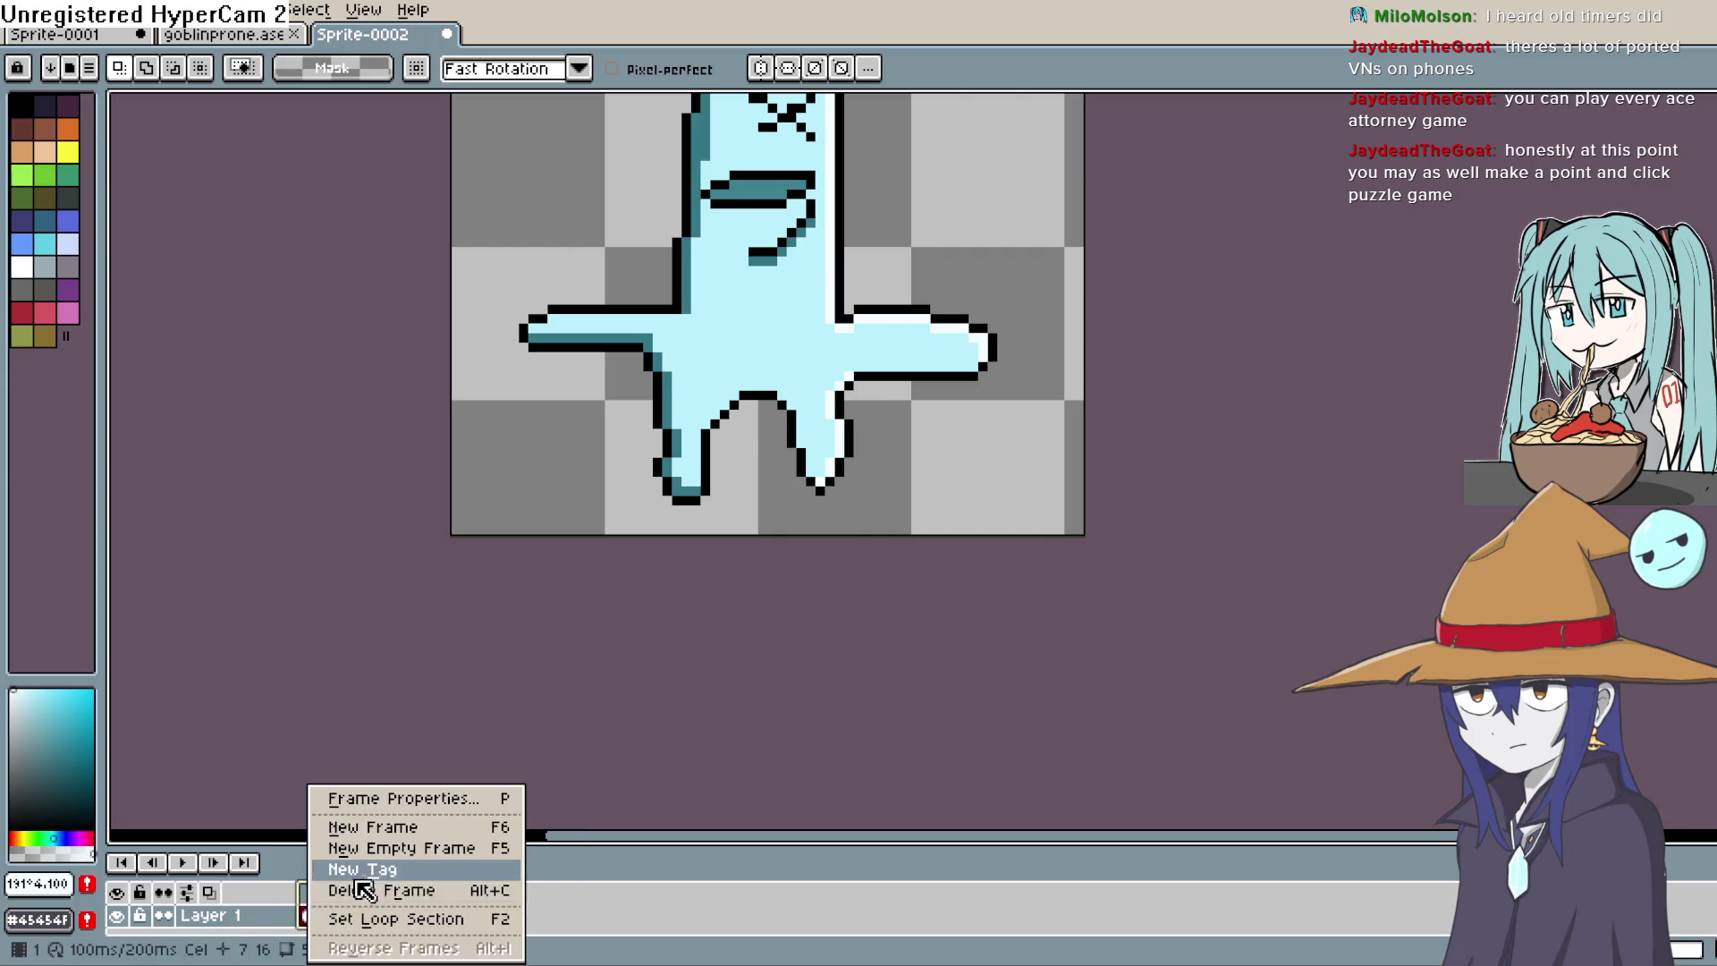
left_click(260, 919)
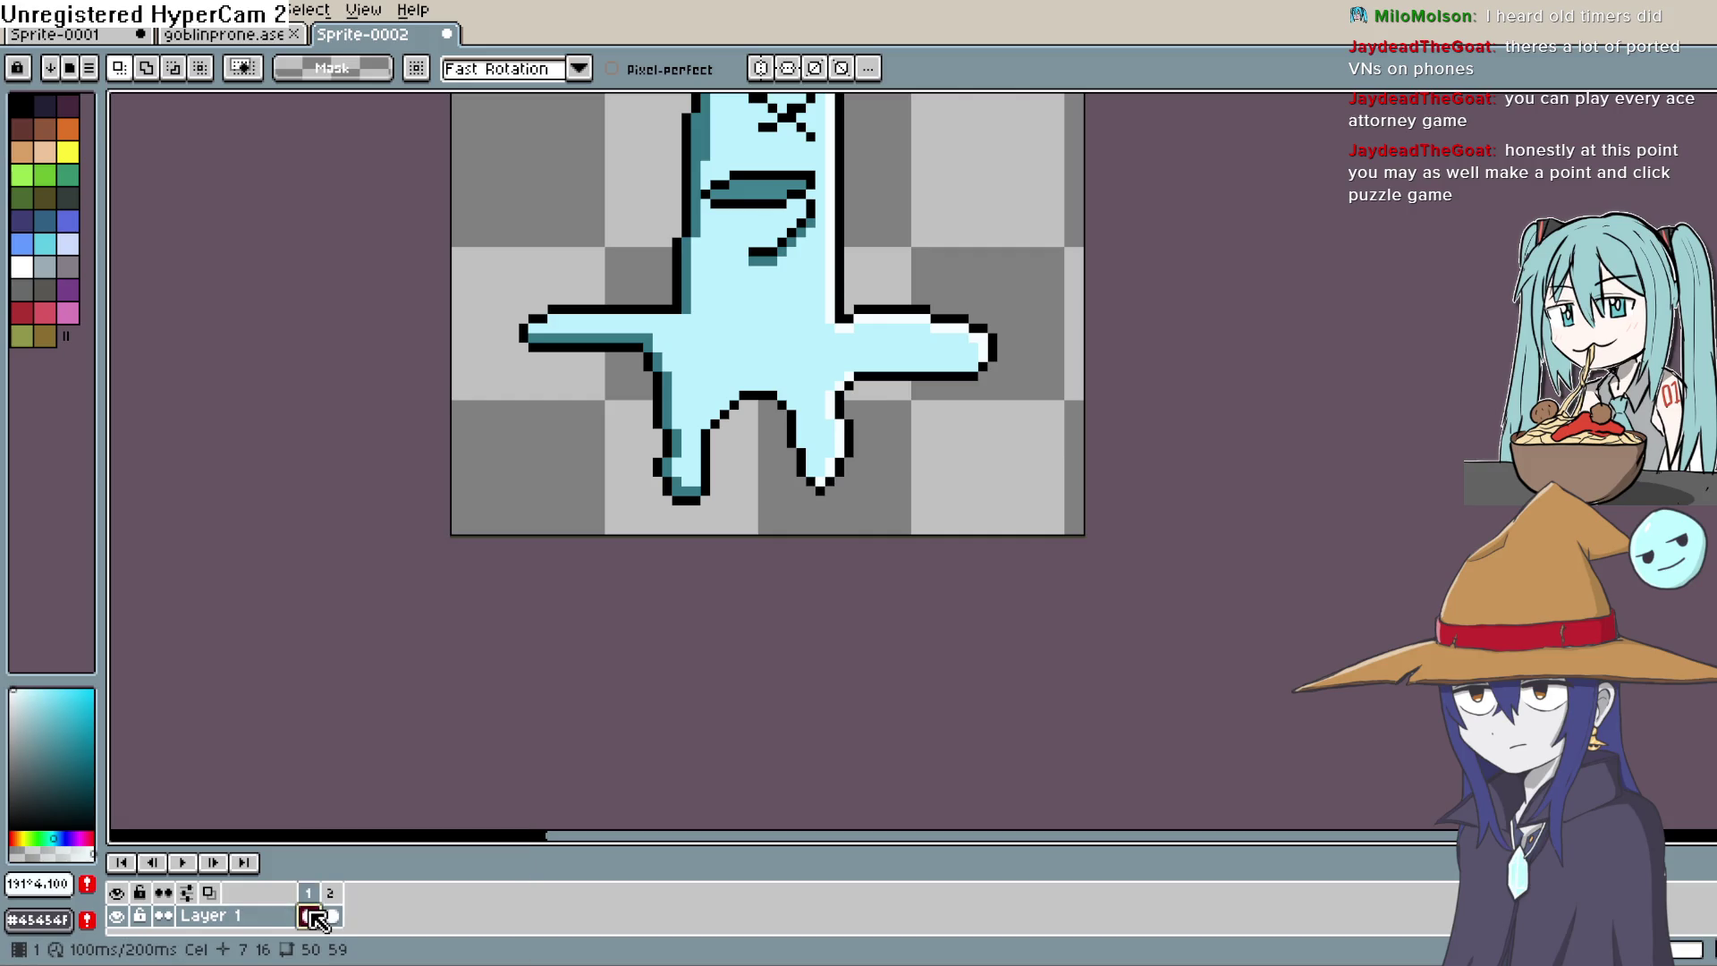
left_click(343, 920)
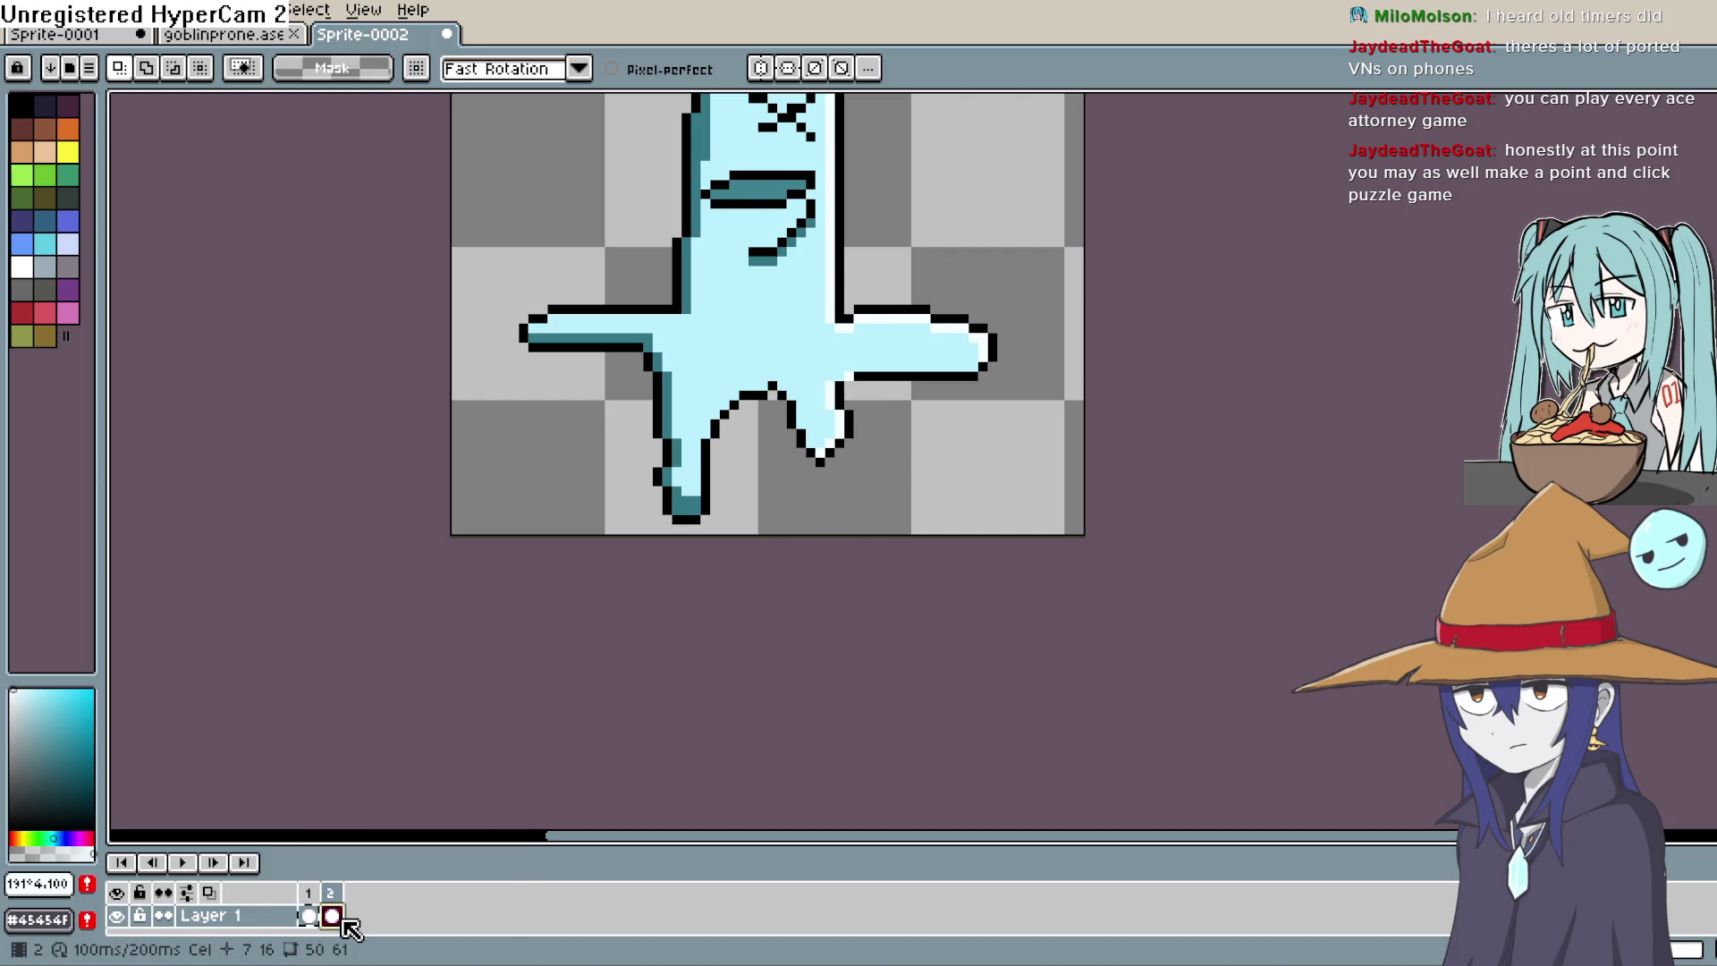
key("ctrl+n")
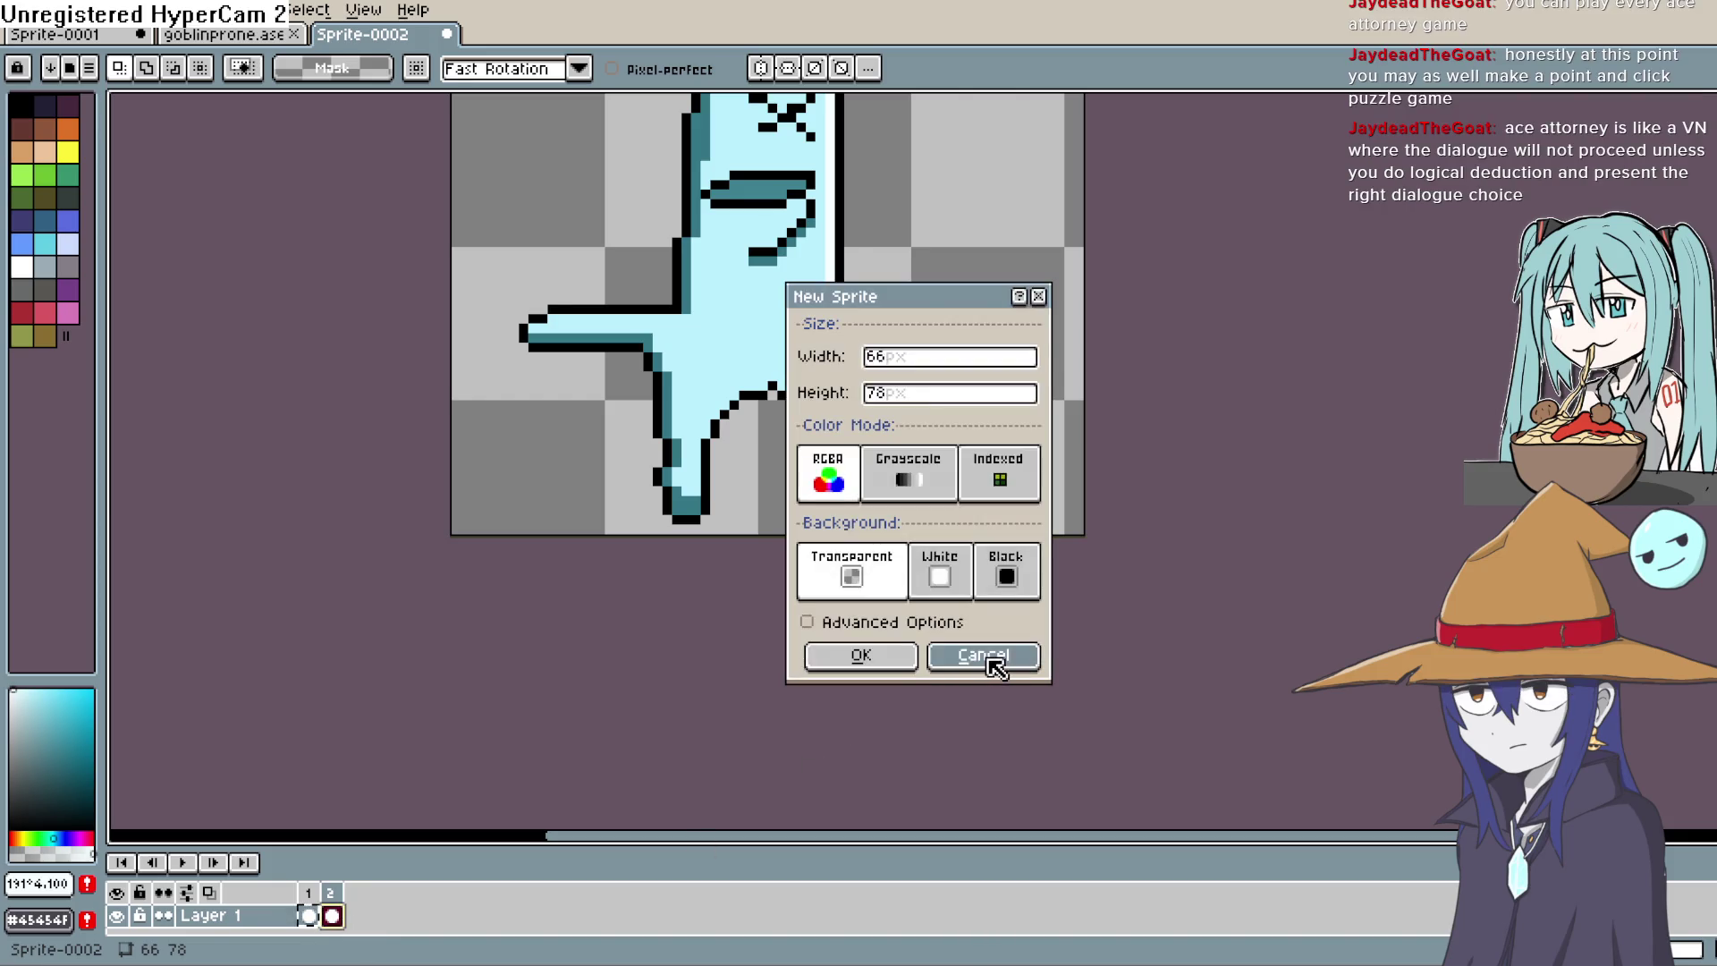
left_click(986, 656)
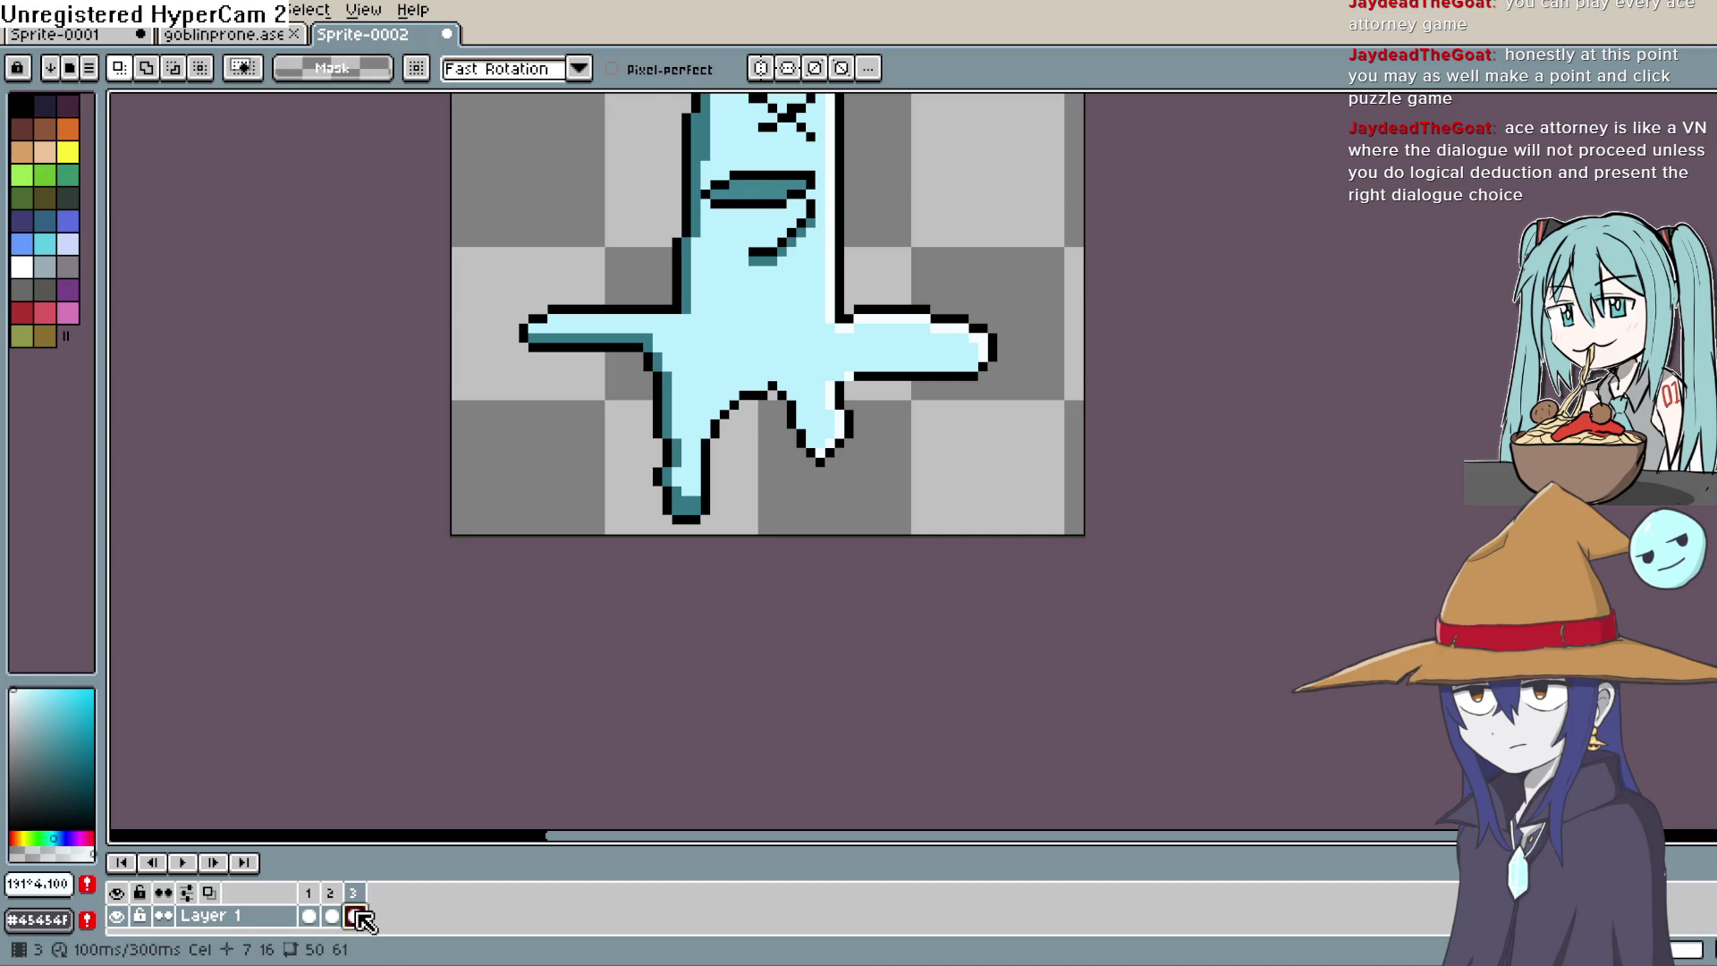
Step: Clear frame 3, paste frame 1's ghost into it in place, and return to Construct 3
key("Delete")
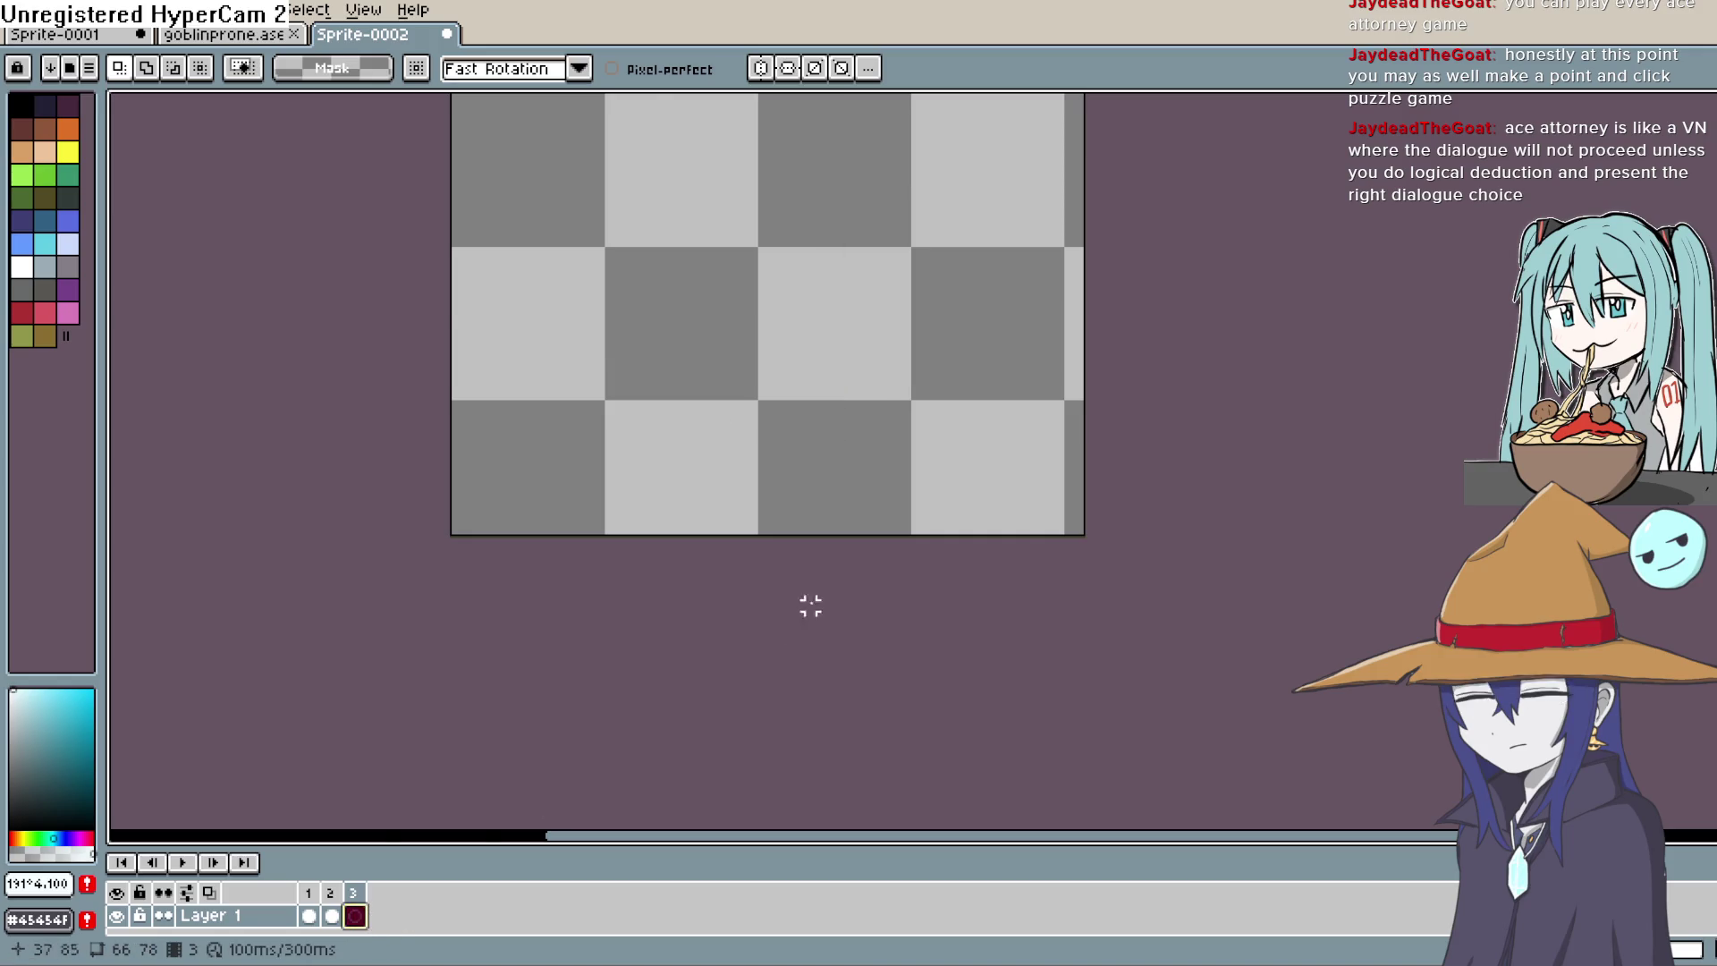
left_click(309, 916)
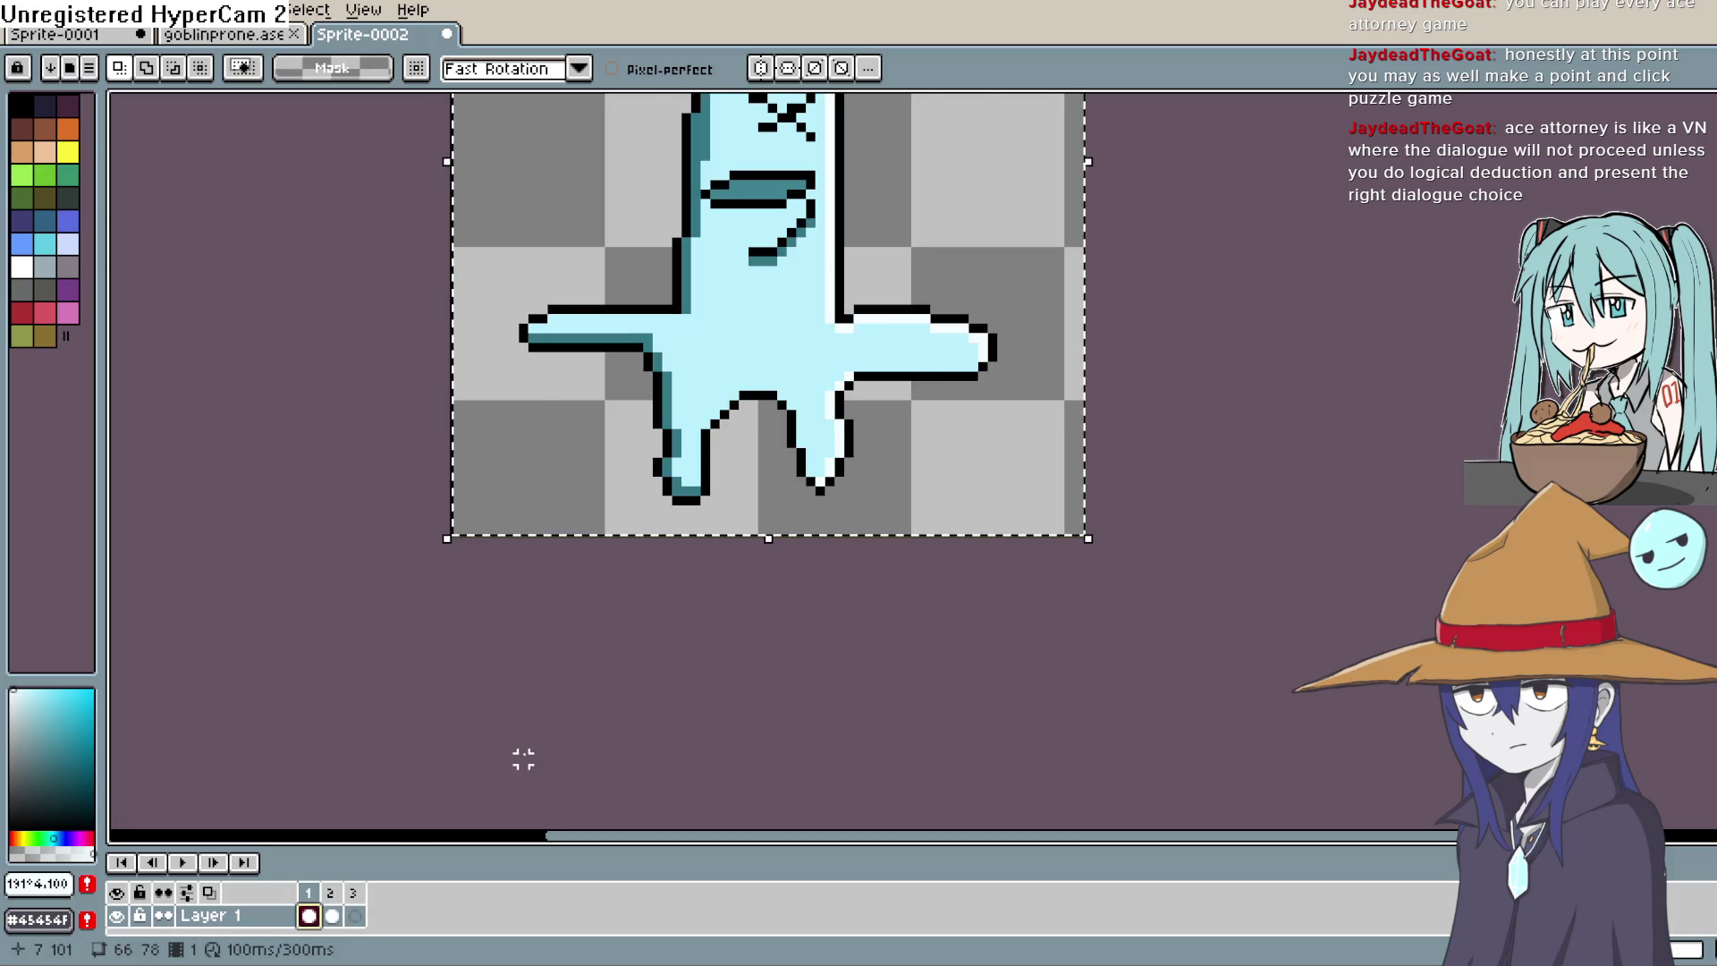
left_click(355, 916)
key("ctrl+v")
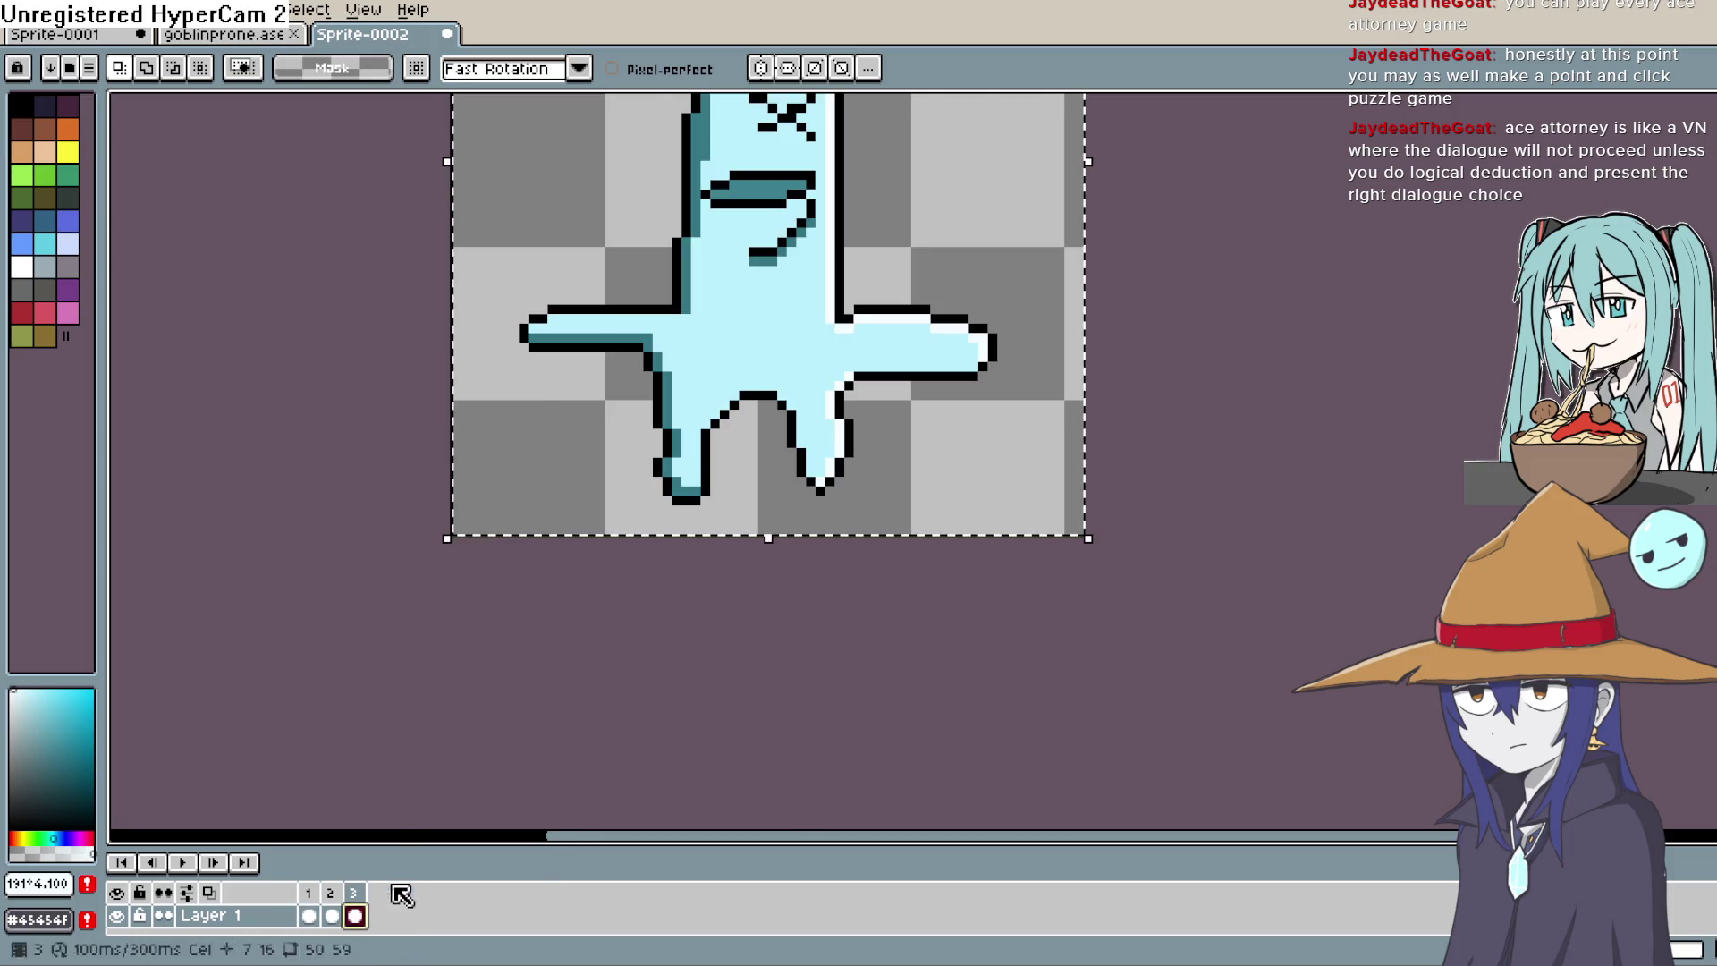
left_click(591, 721)
left_click_drag(1270, 510, 1245, 657)
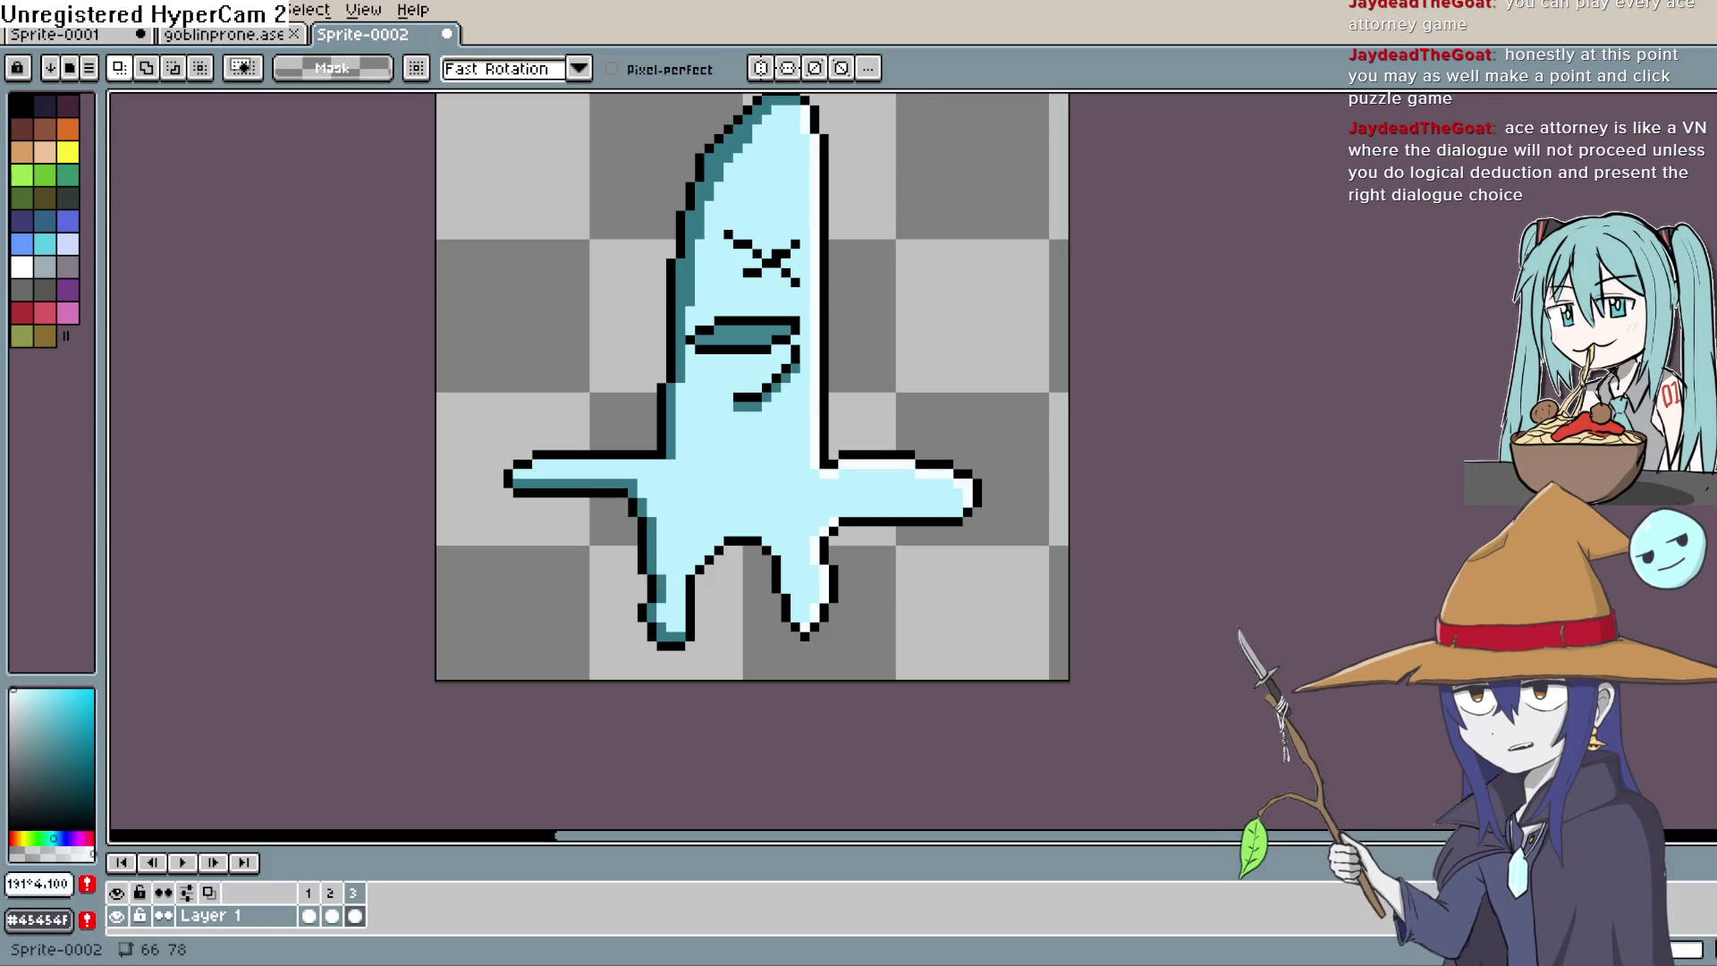
key("alt+Tab")
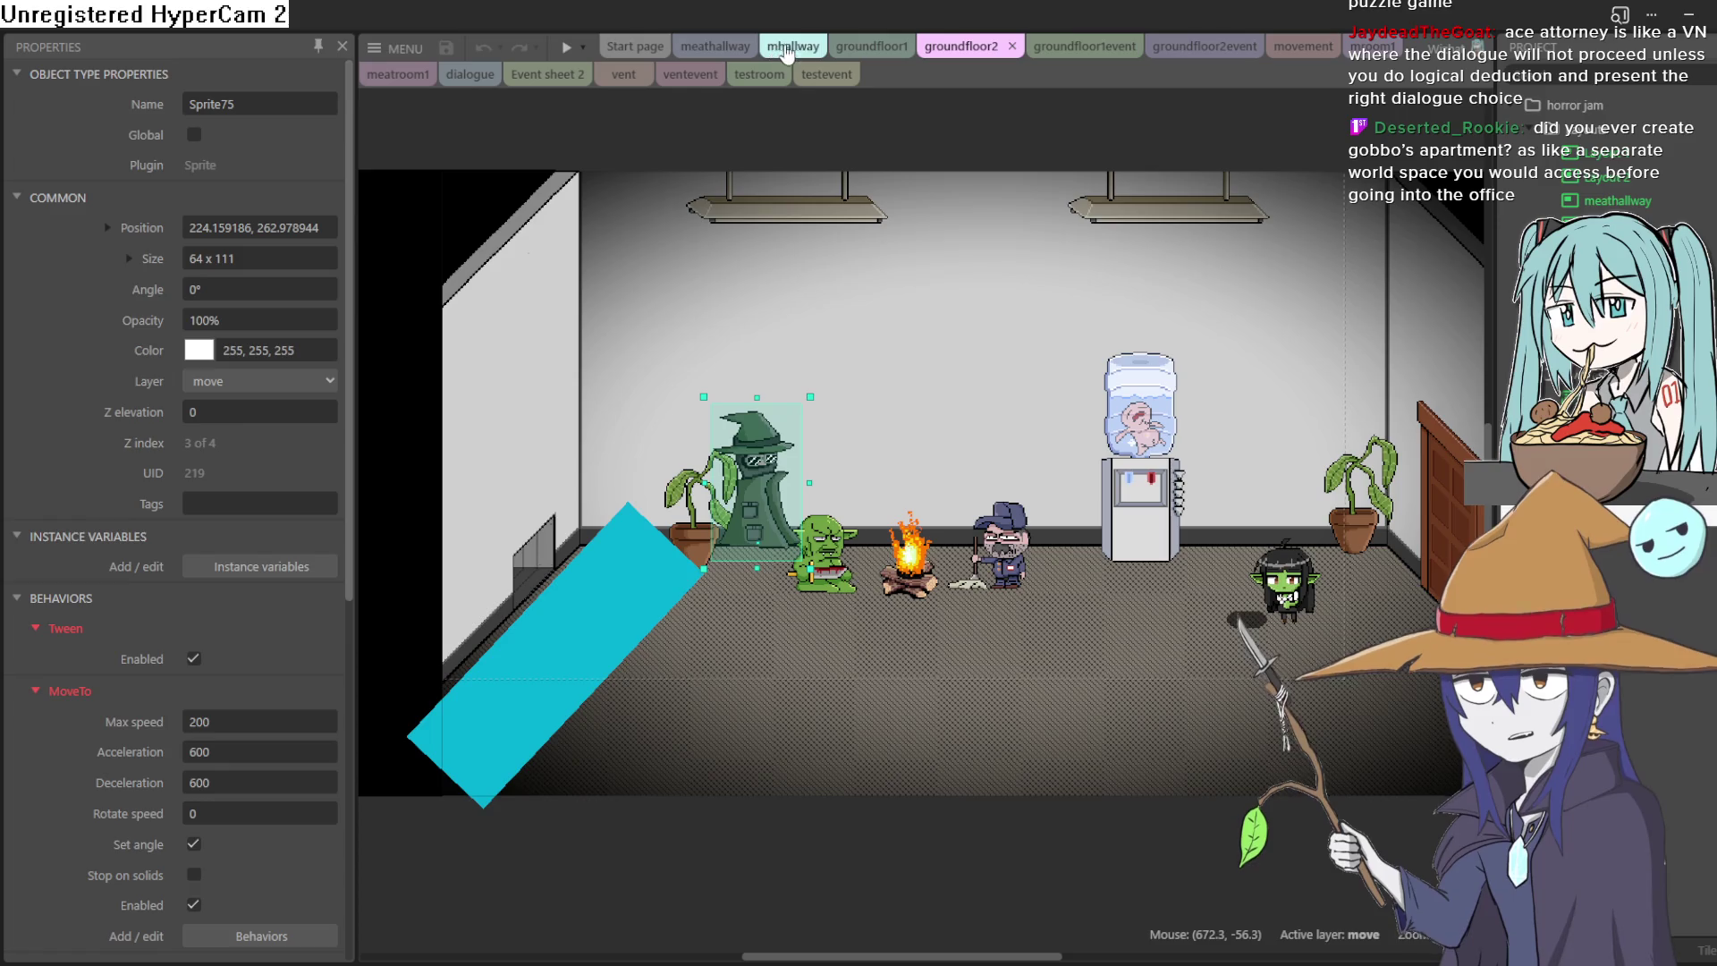
left_click(569, 46)
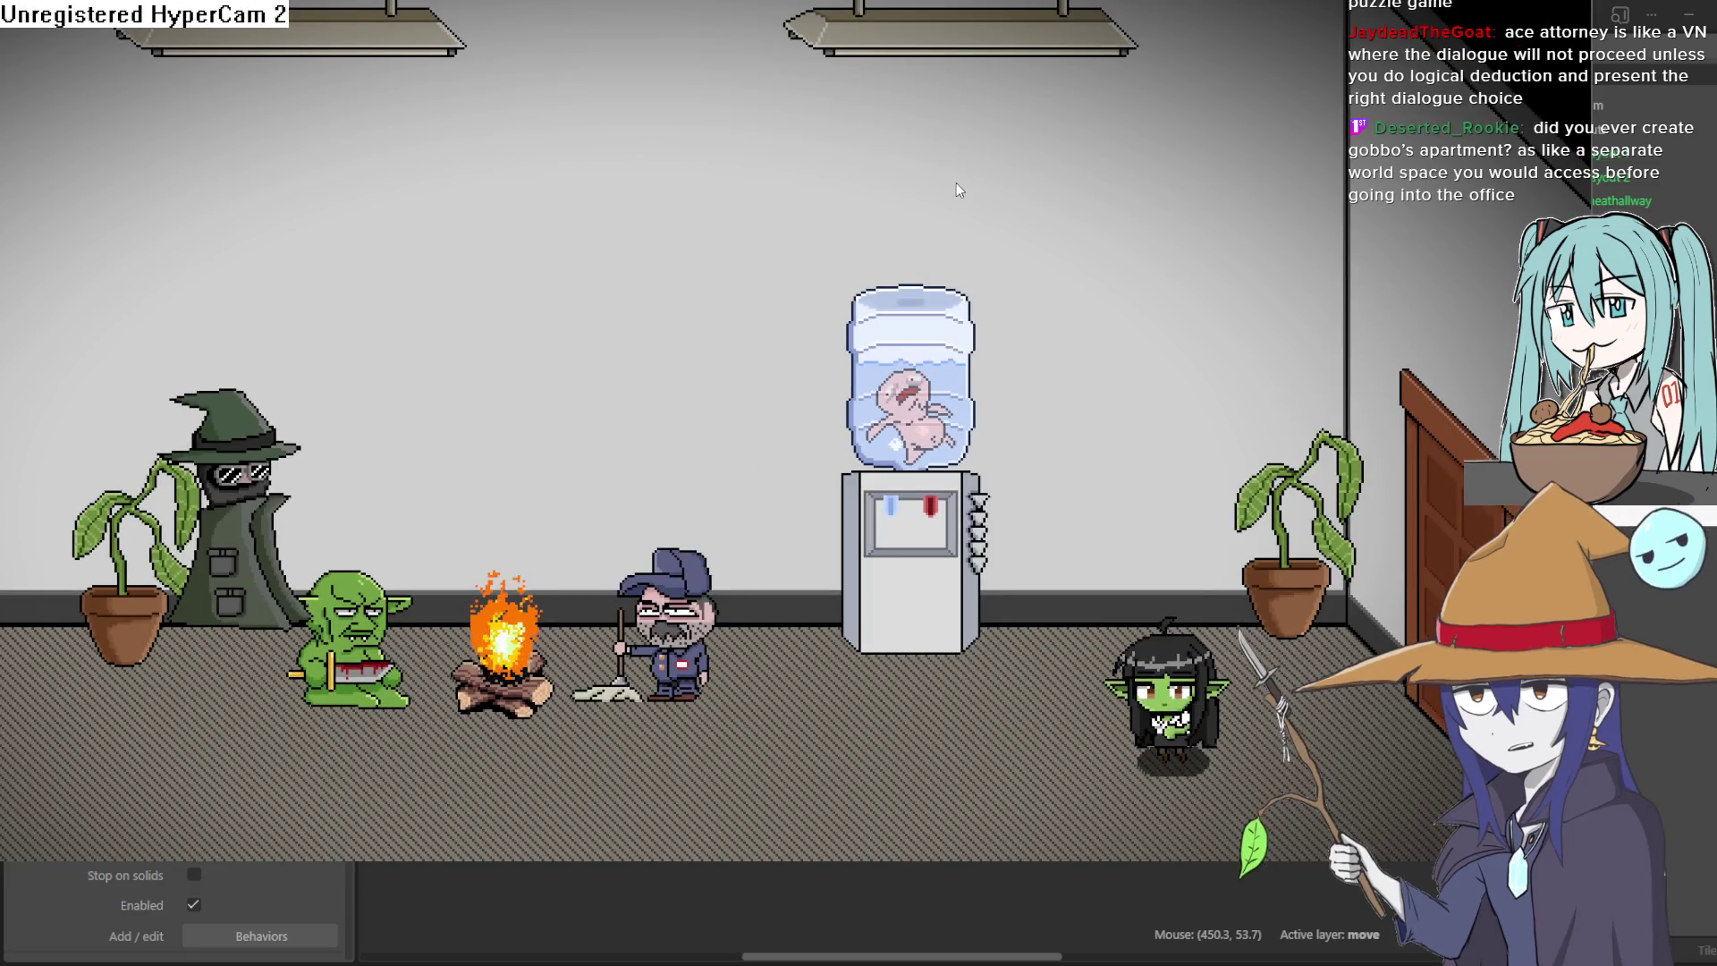
key("Left")
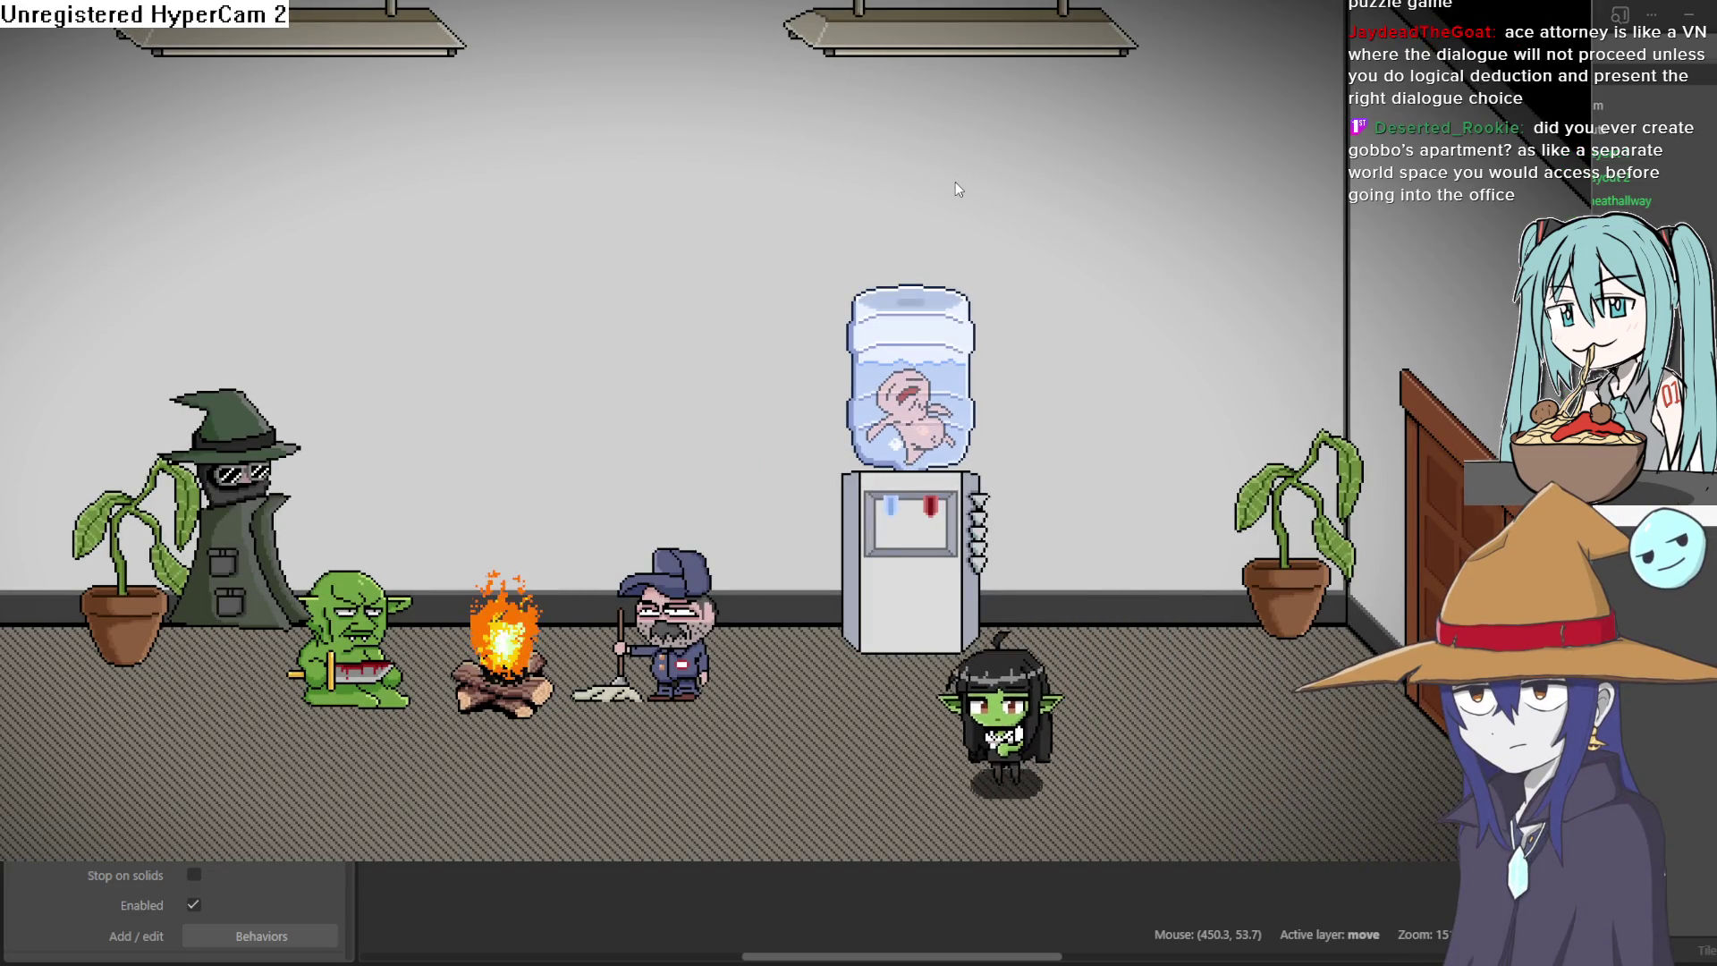
key("Left")
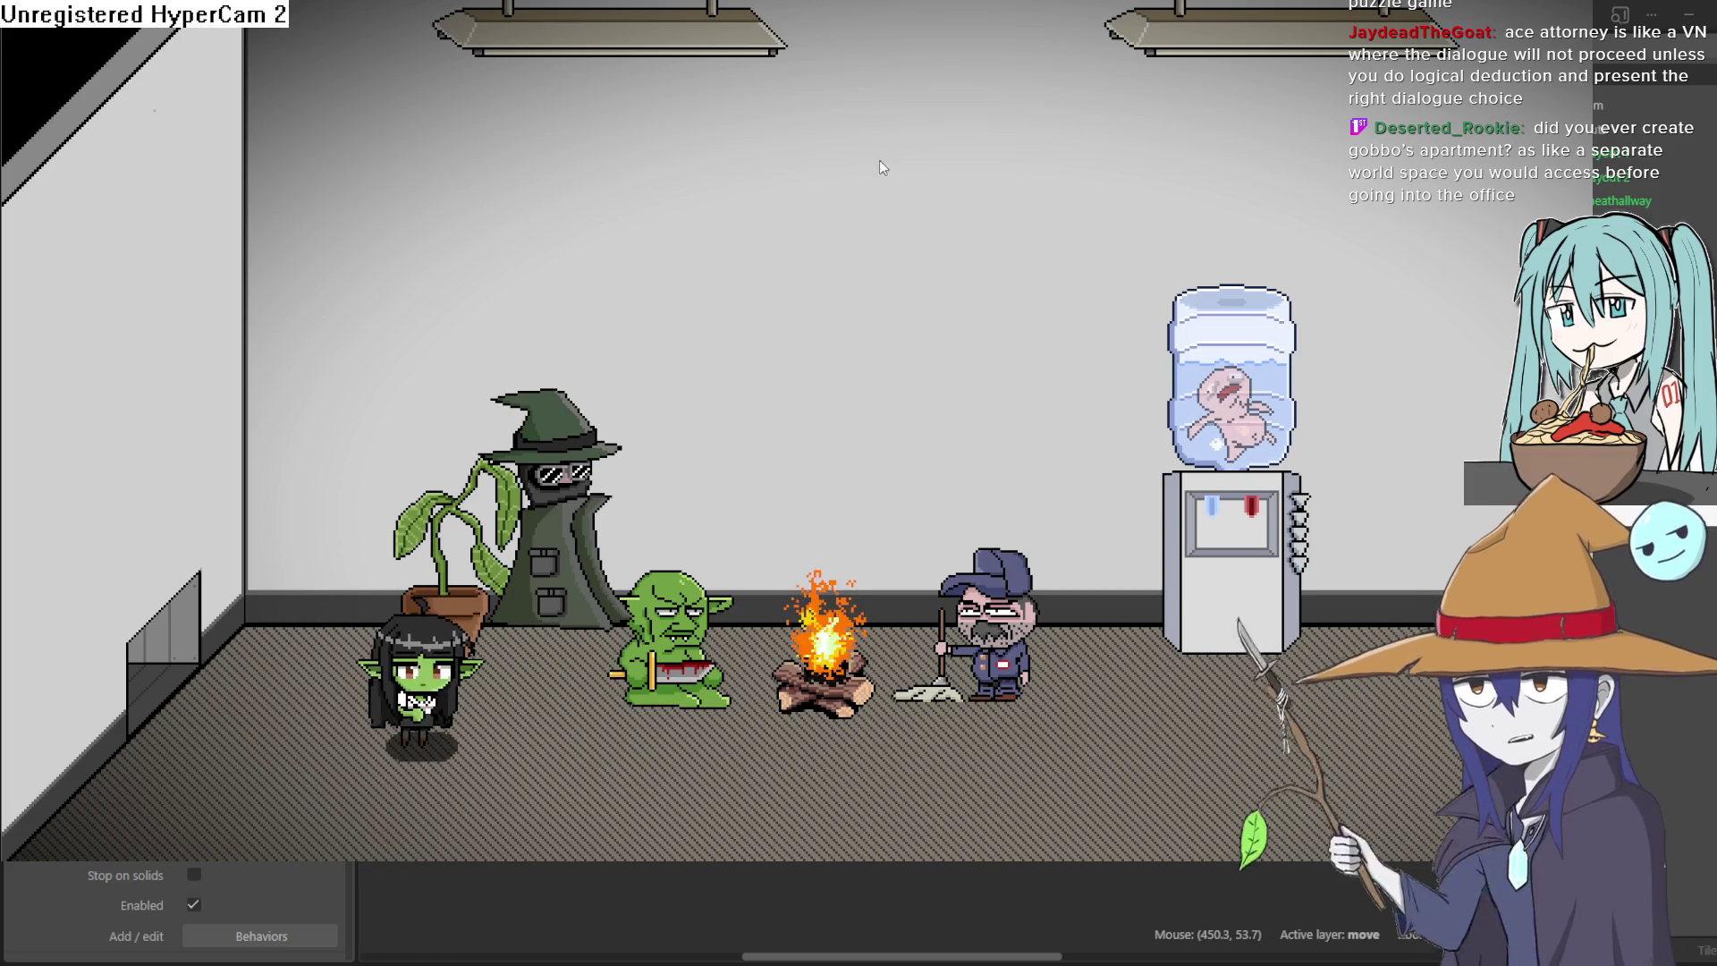
key("Down")
key("Left")
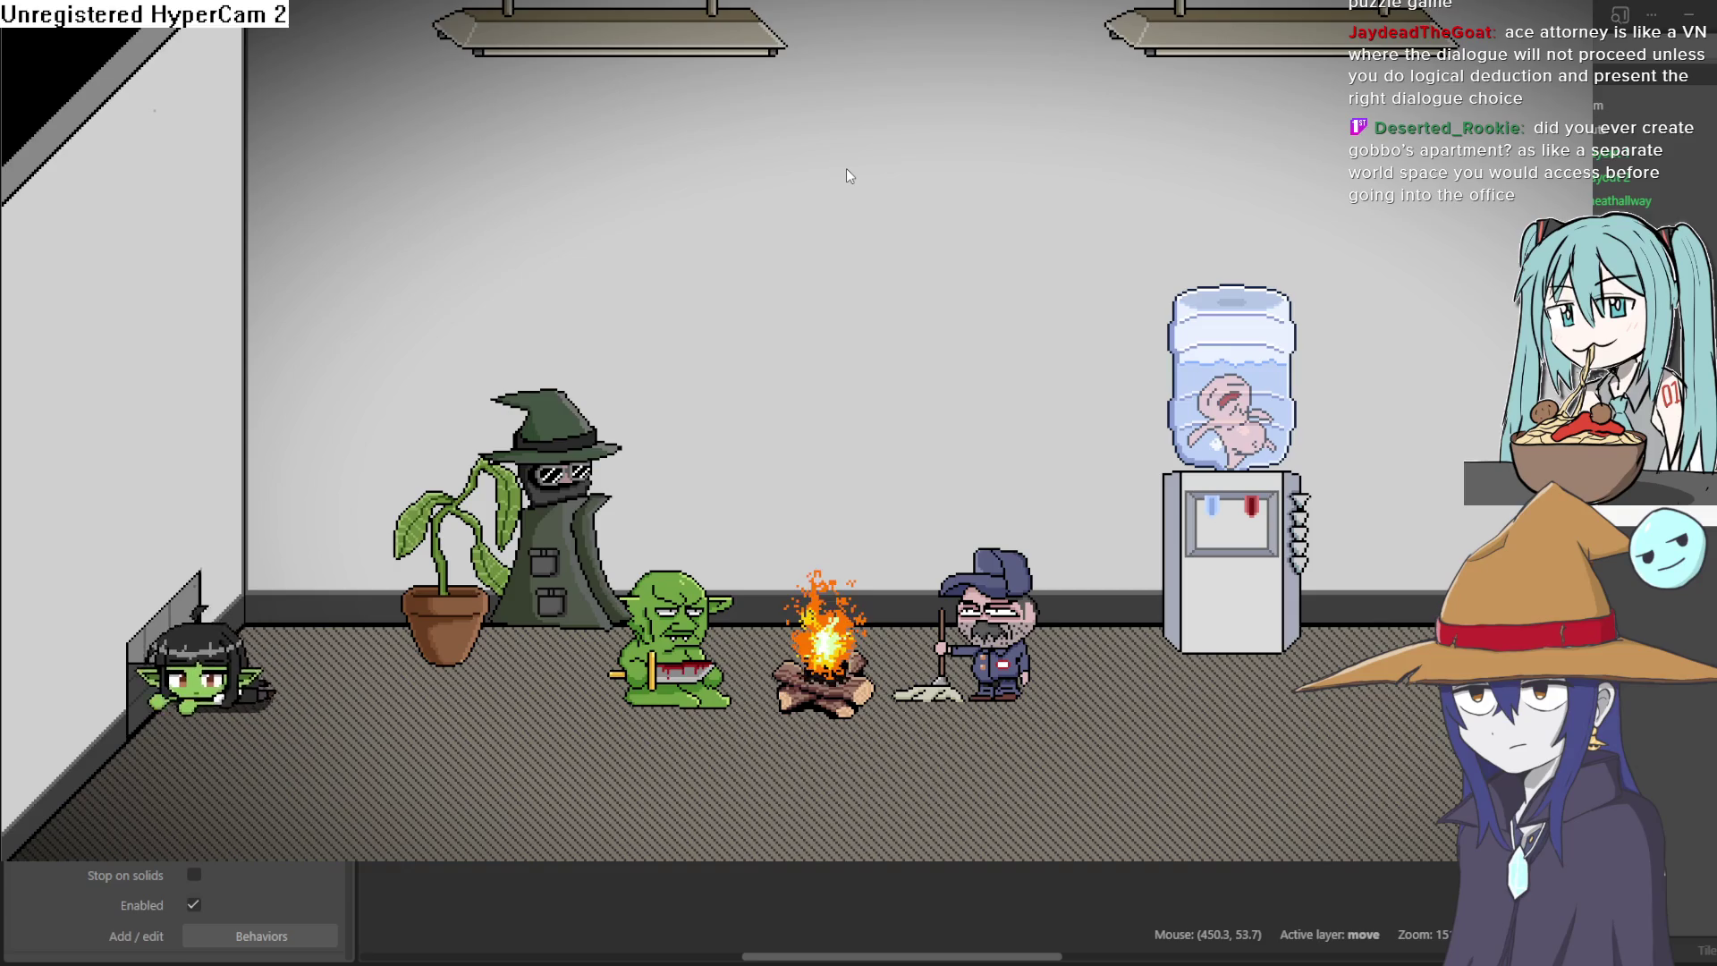
key("Right")
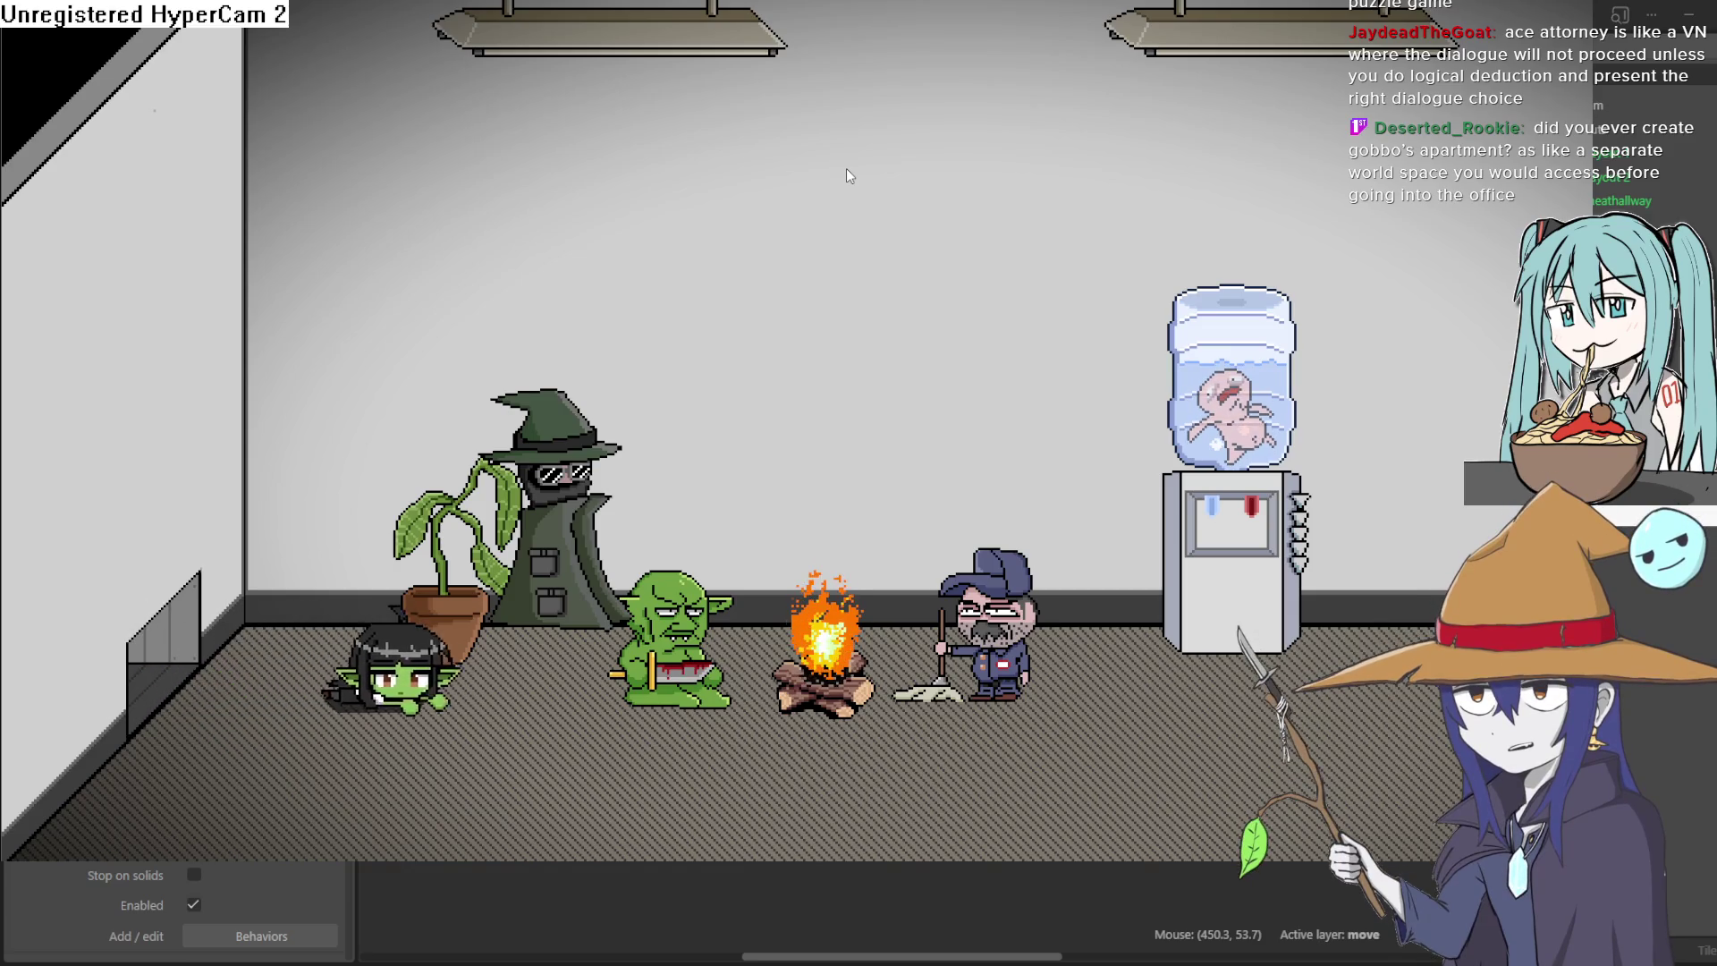
key("Down")
key("Right")
key("Up")
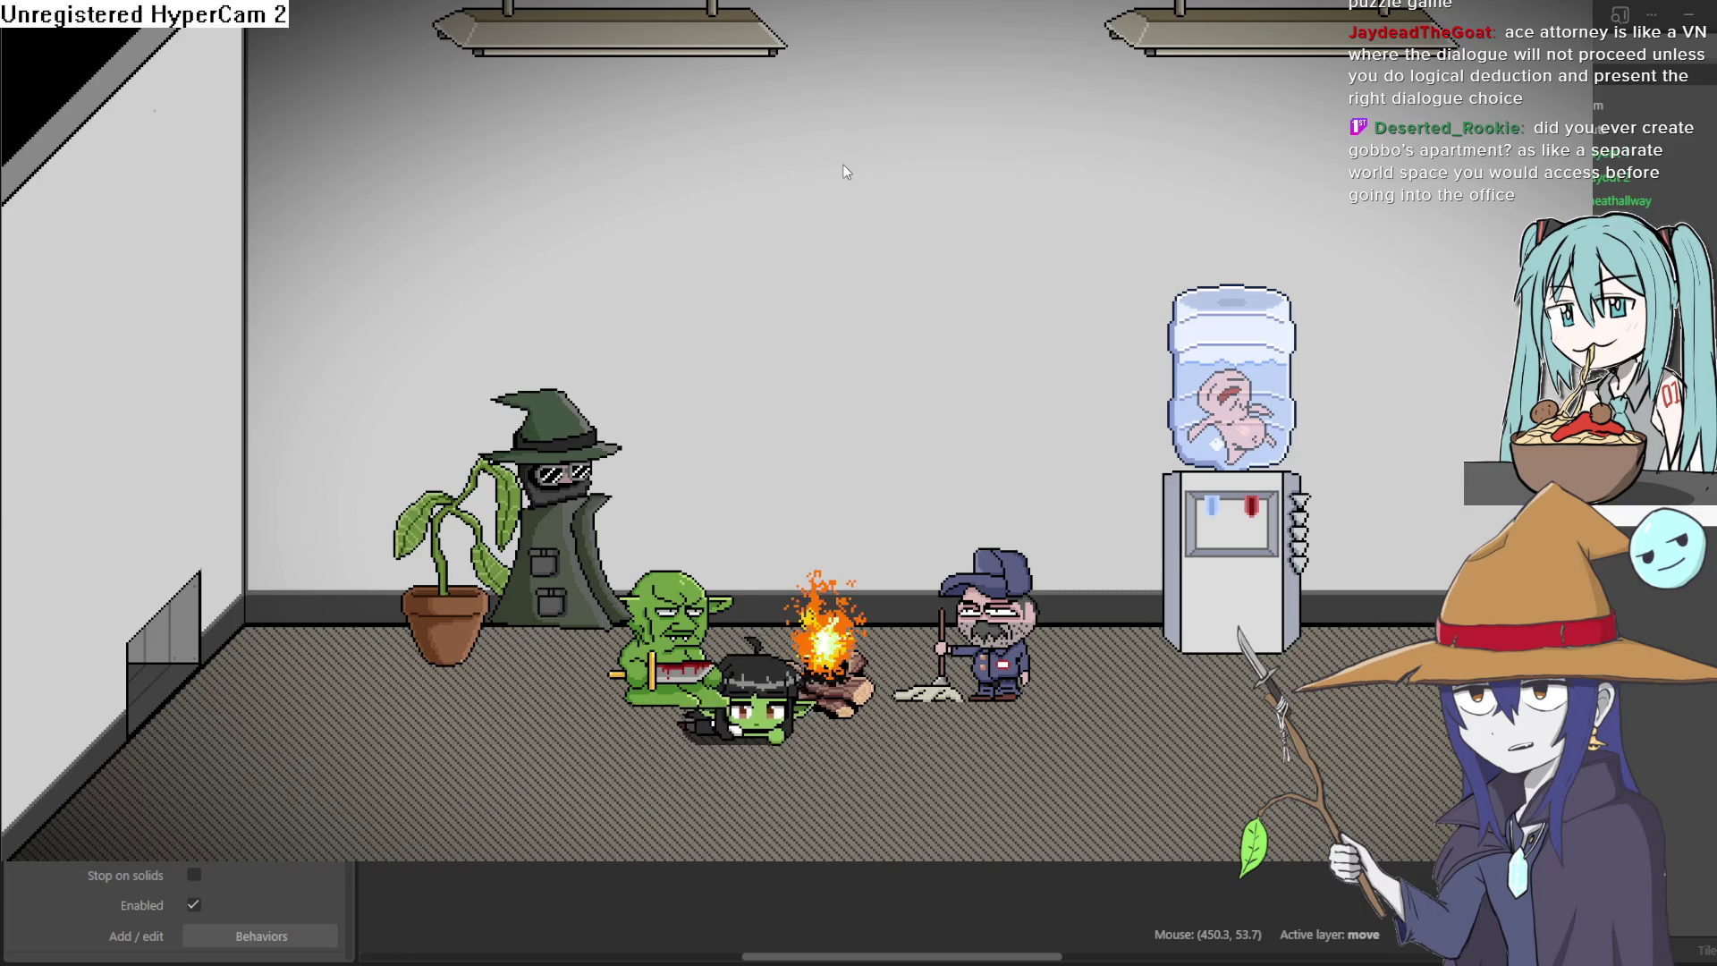
key("Right")
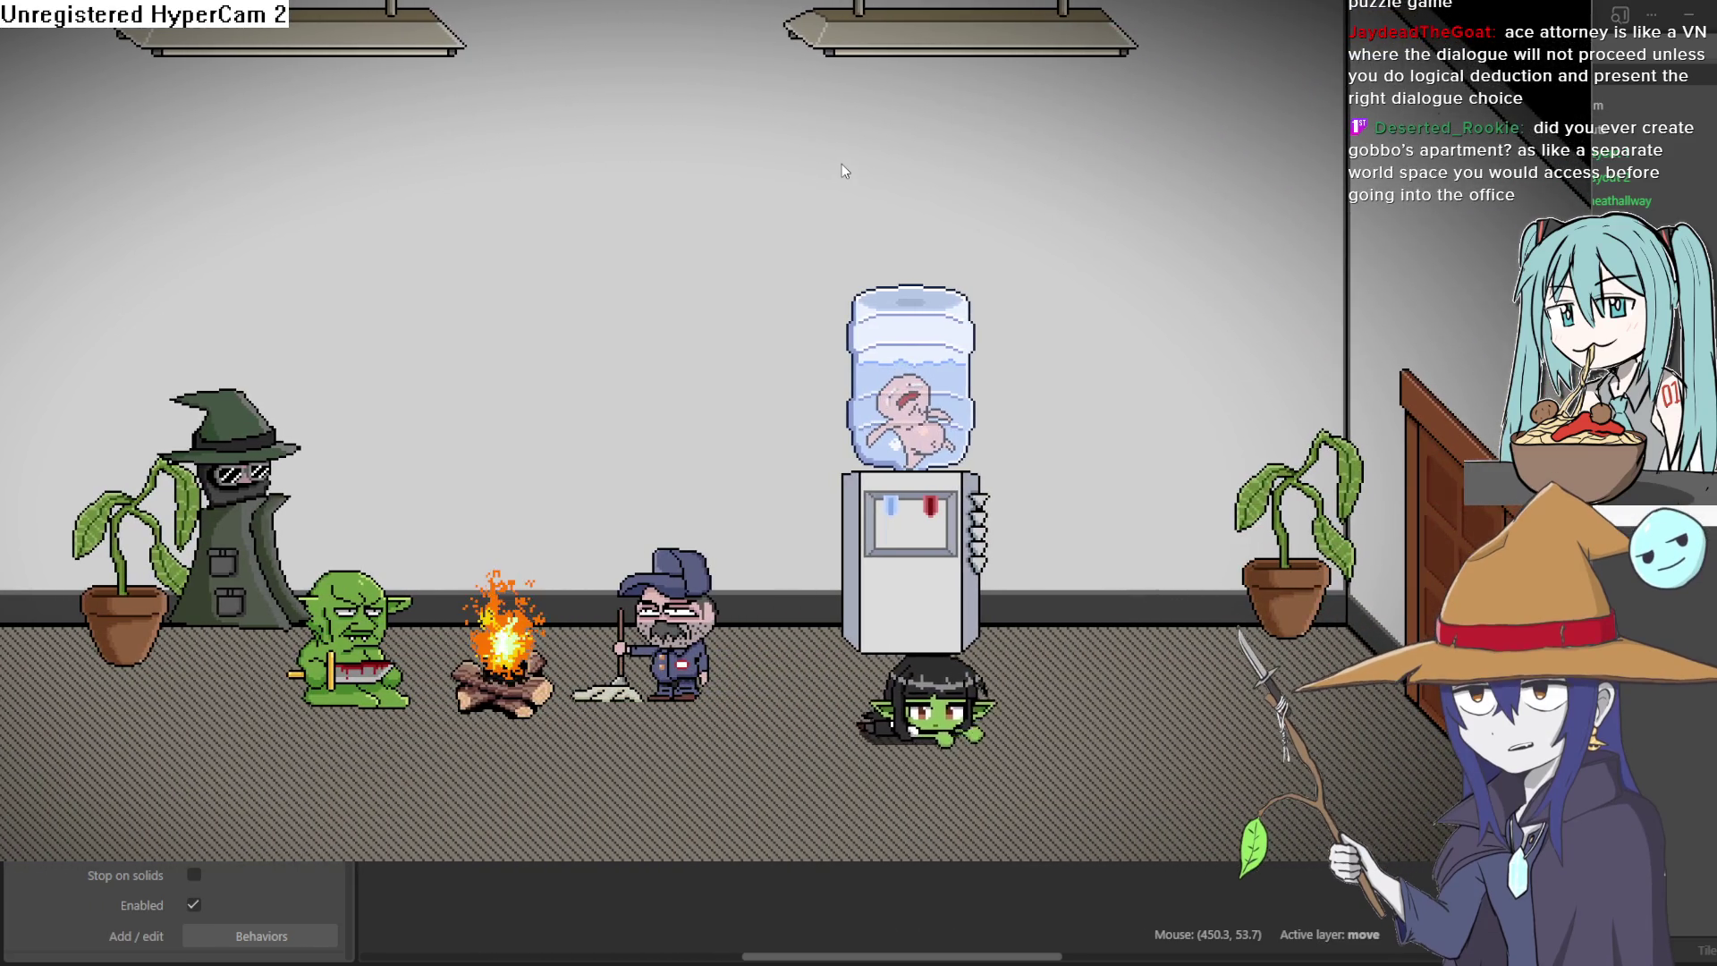
key("Right")
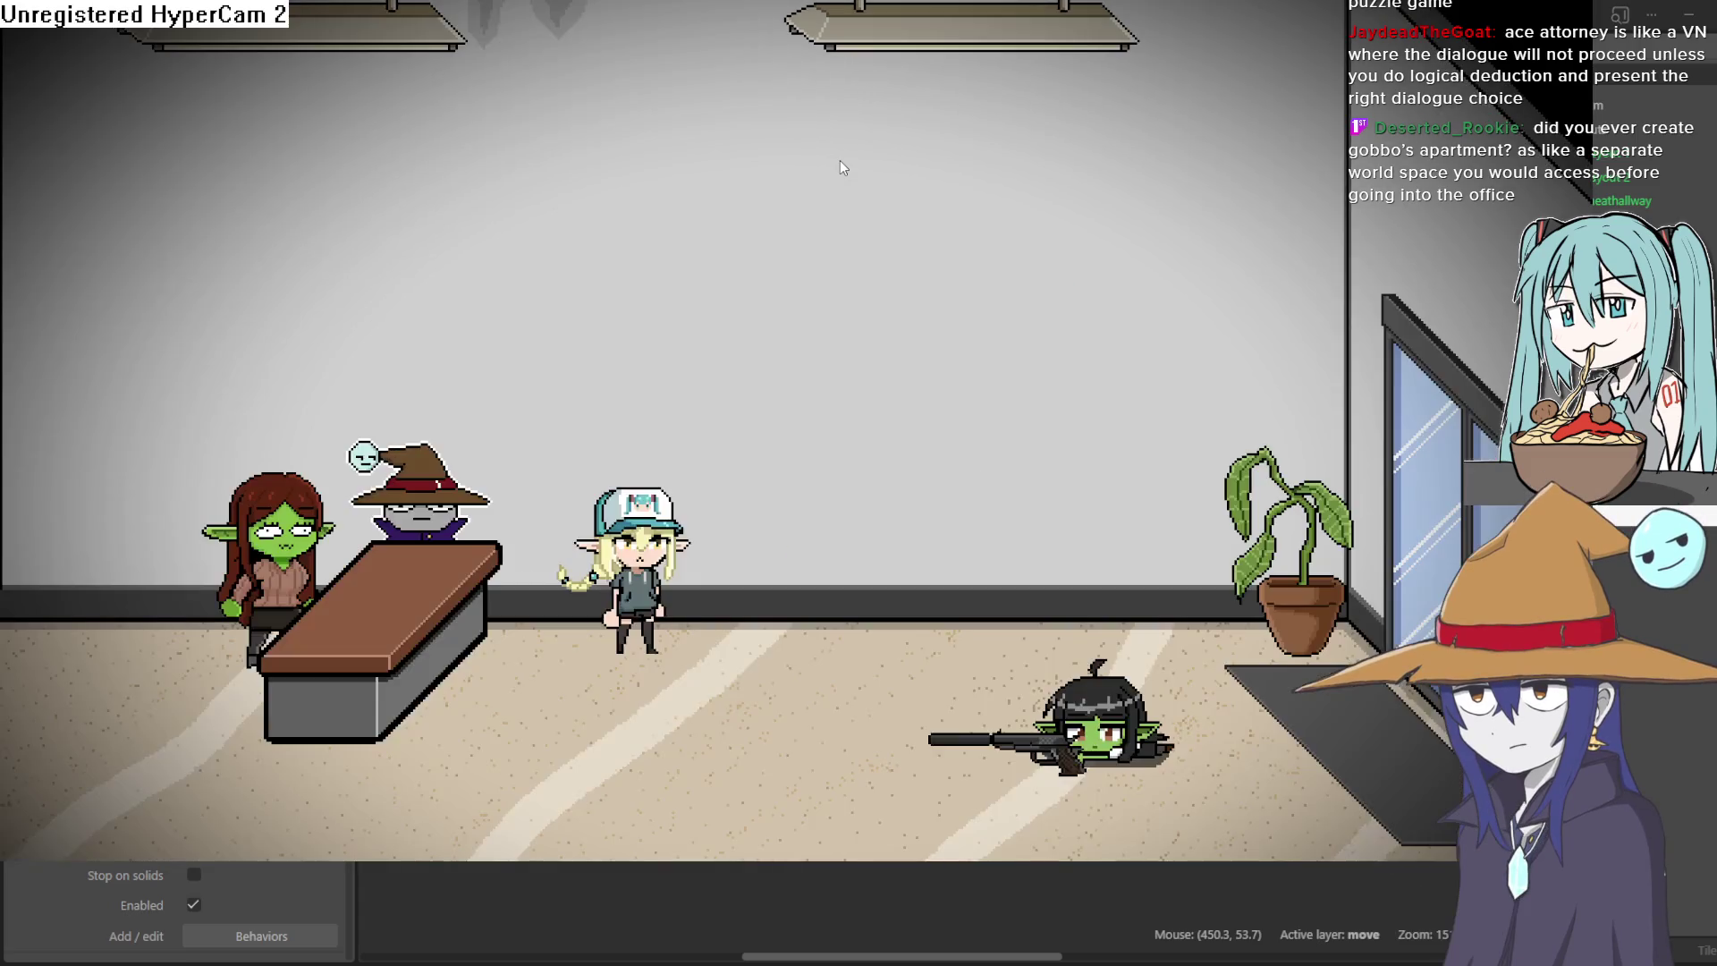
key("Left")
key("Left")
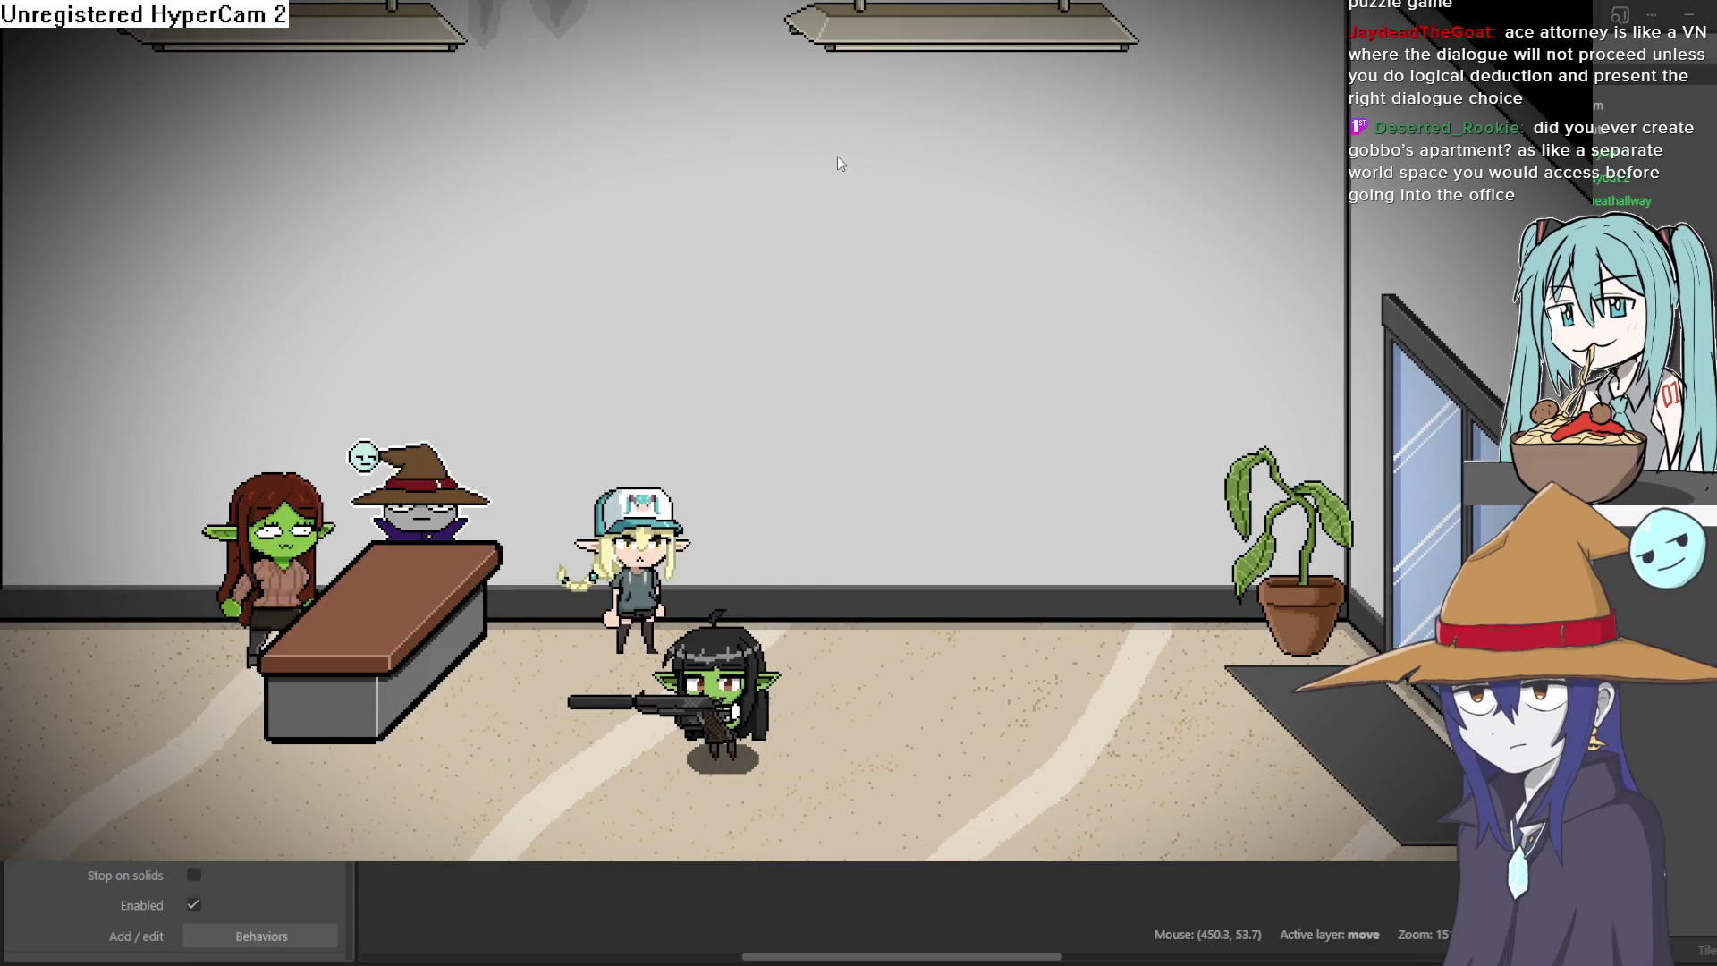
key("Left")
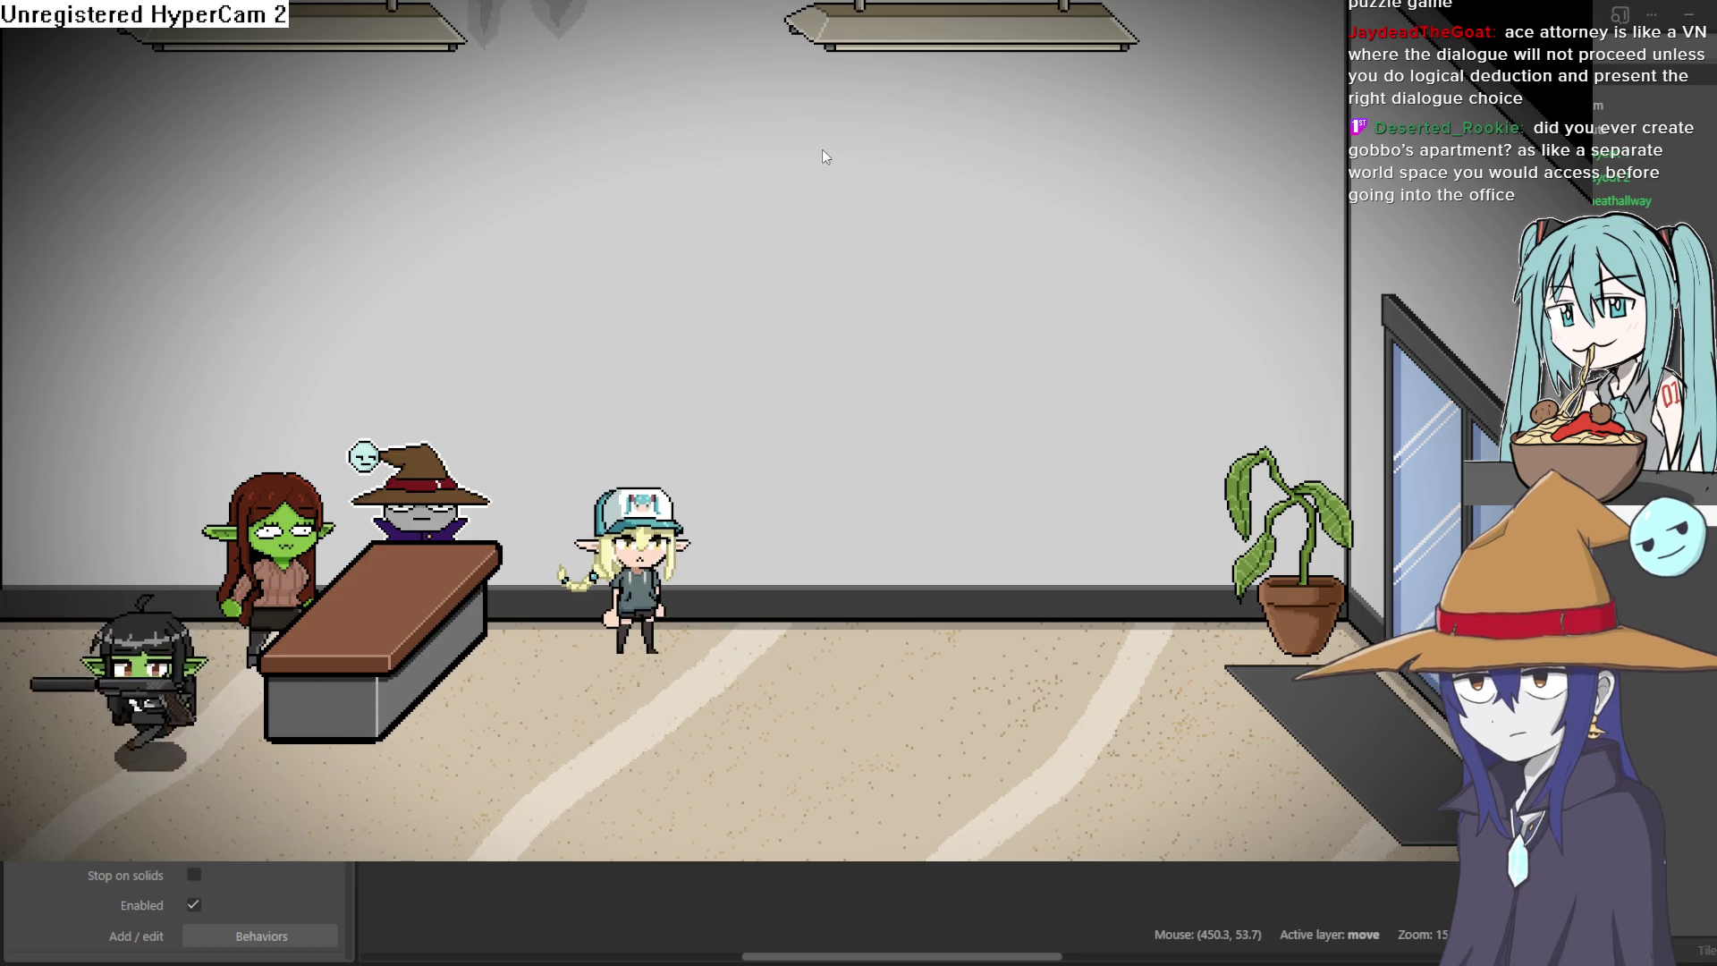
key("Left")
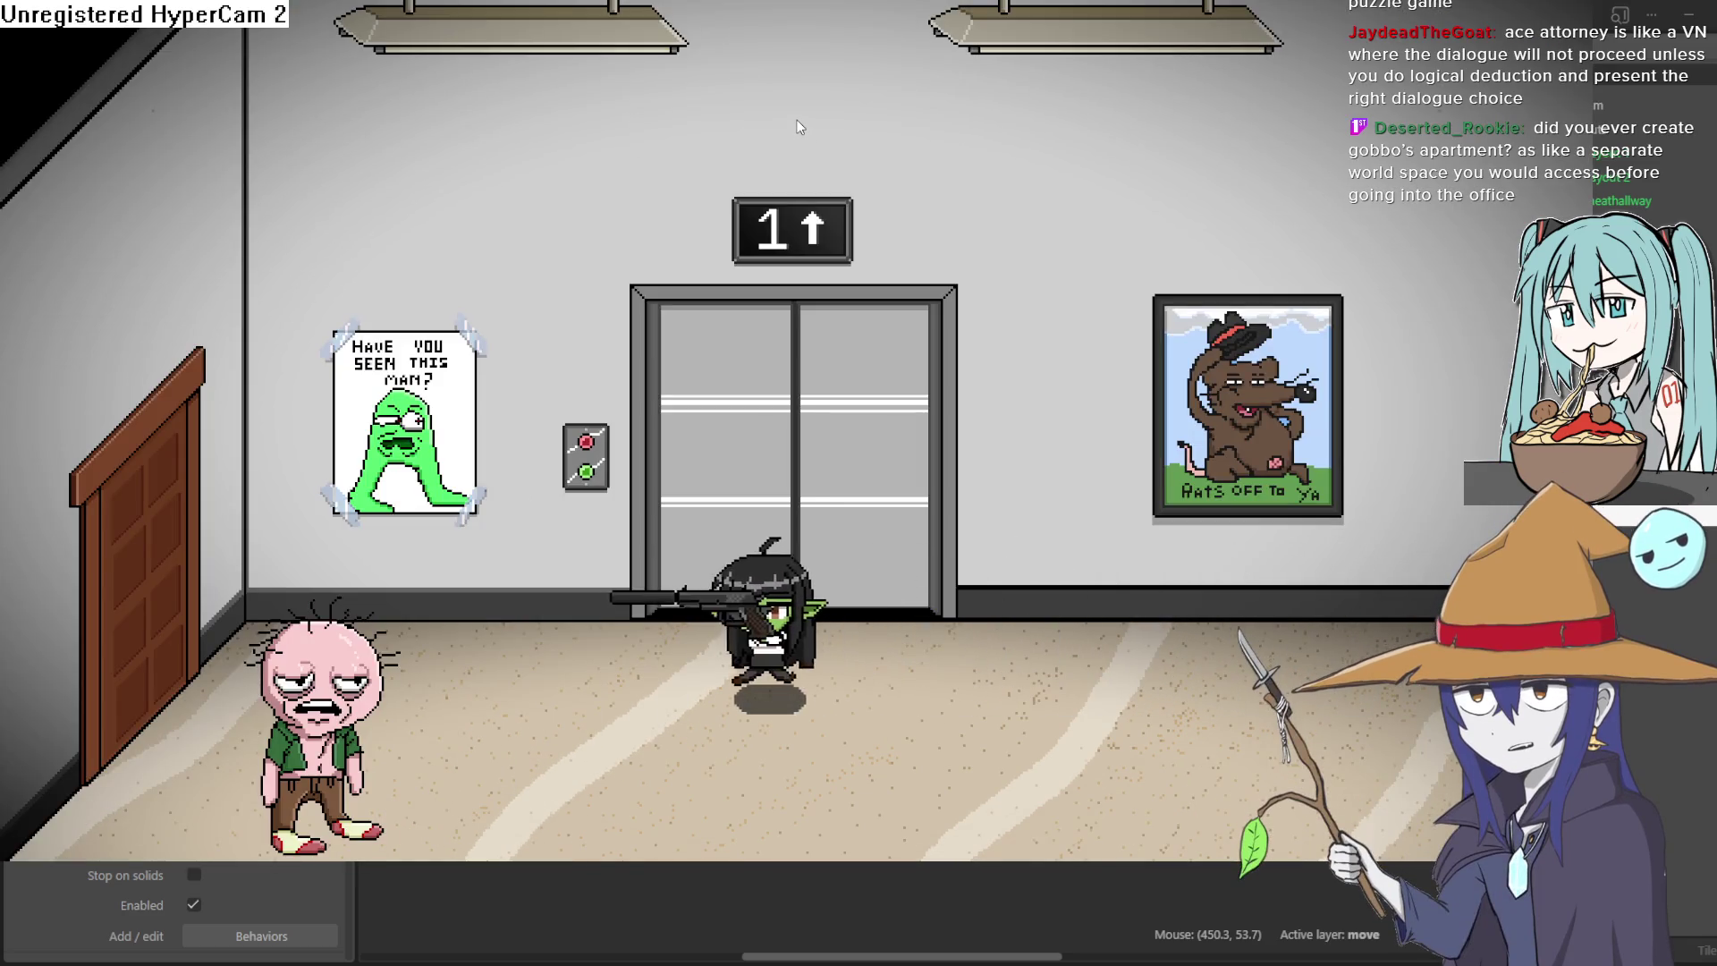
key("Right")
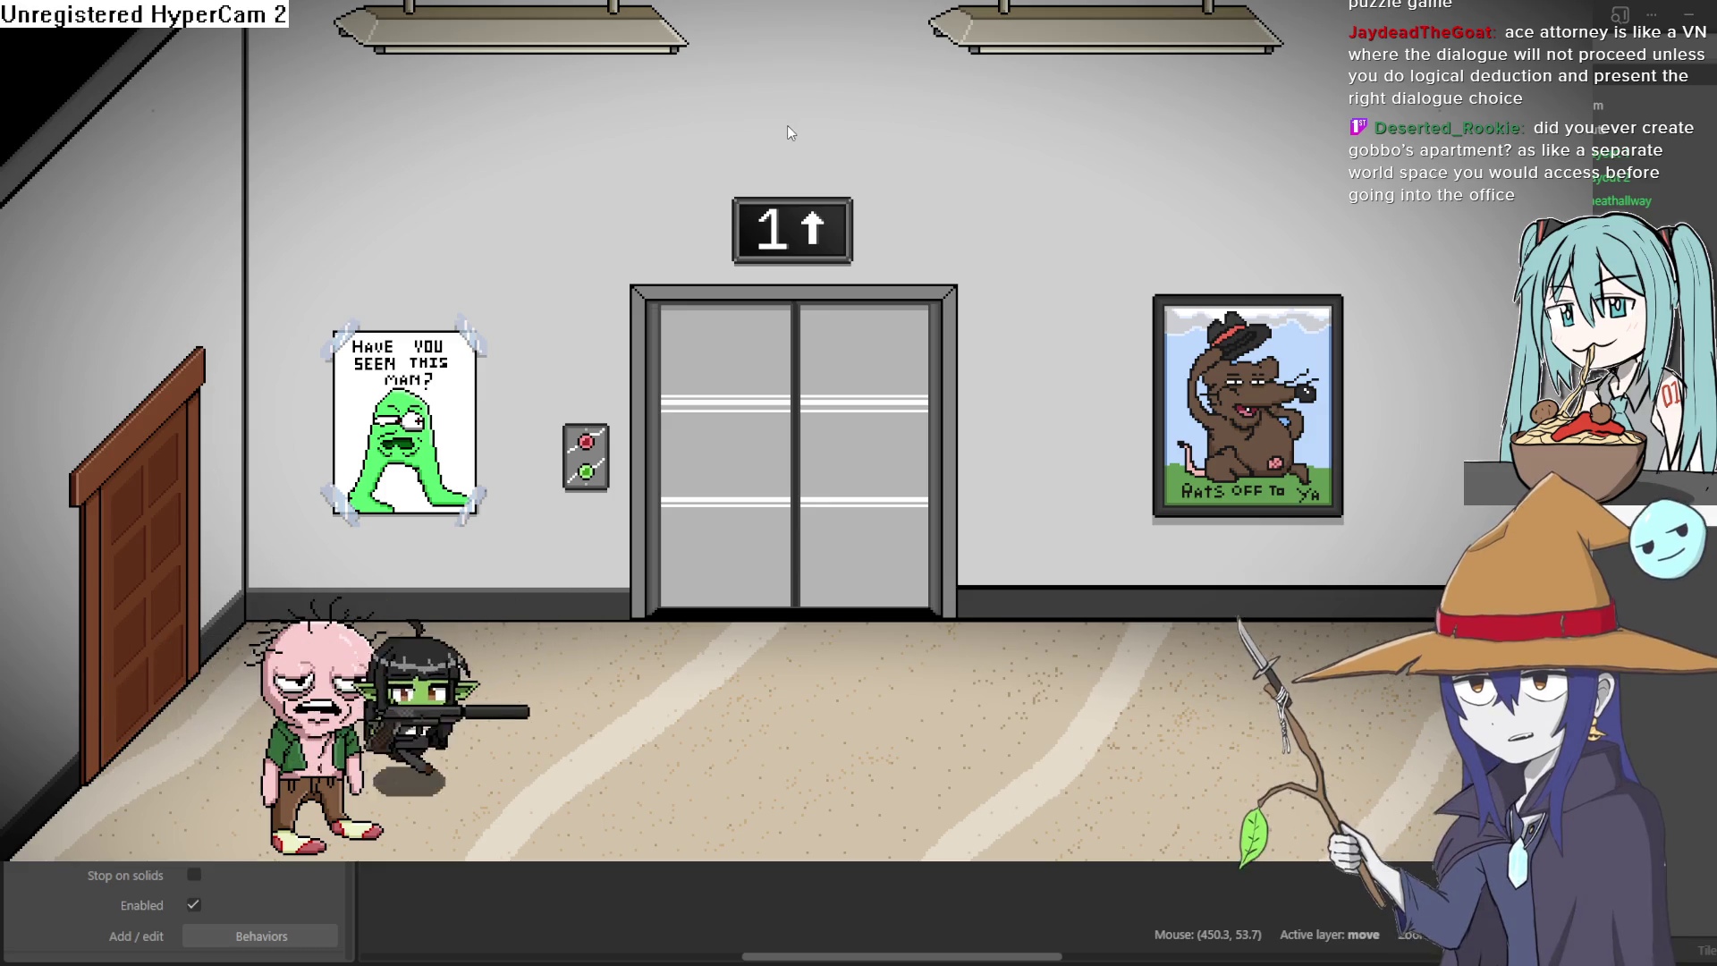
key("Right")
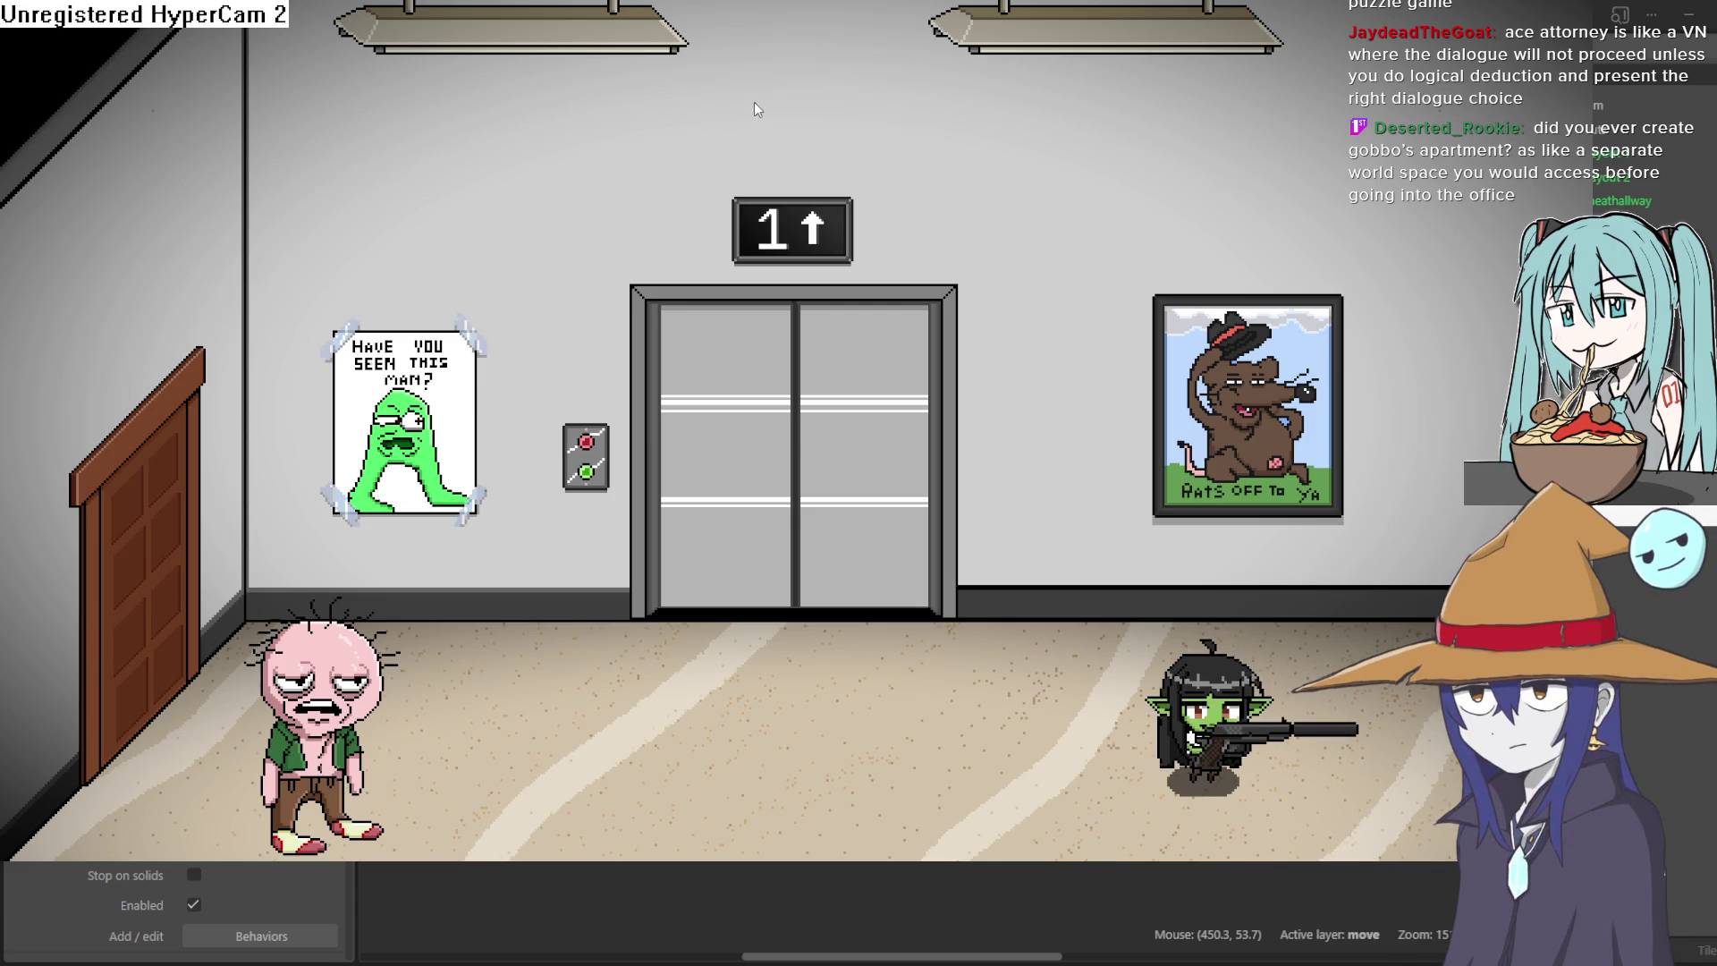
key("Right")
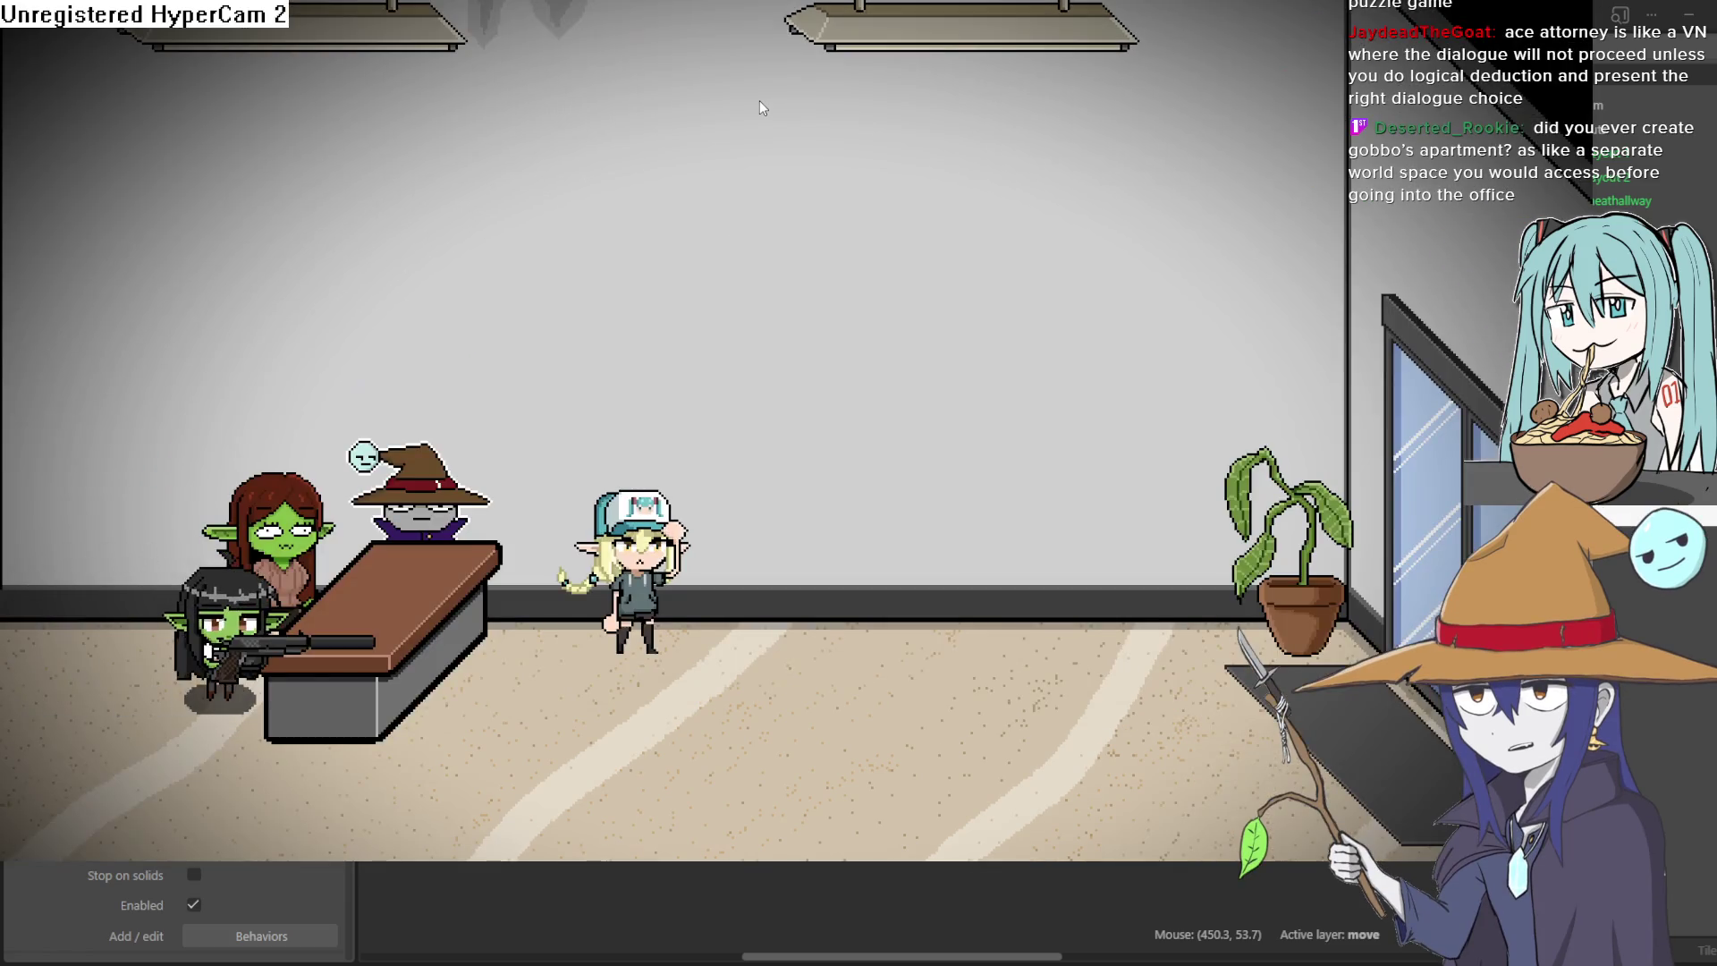
key("Right")
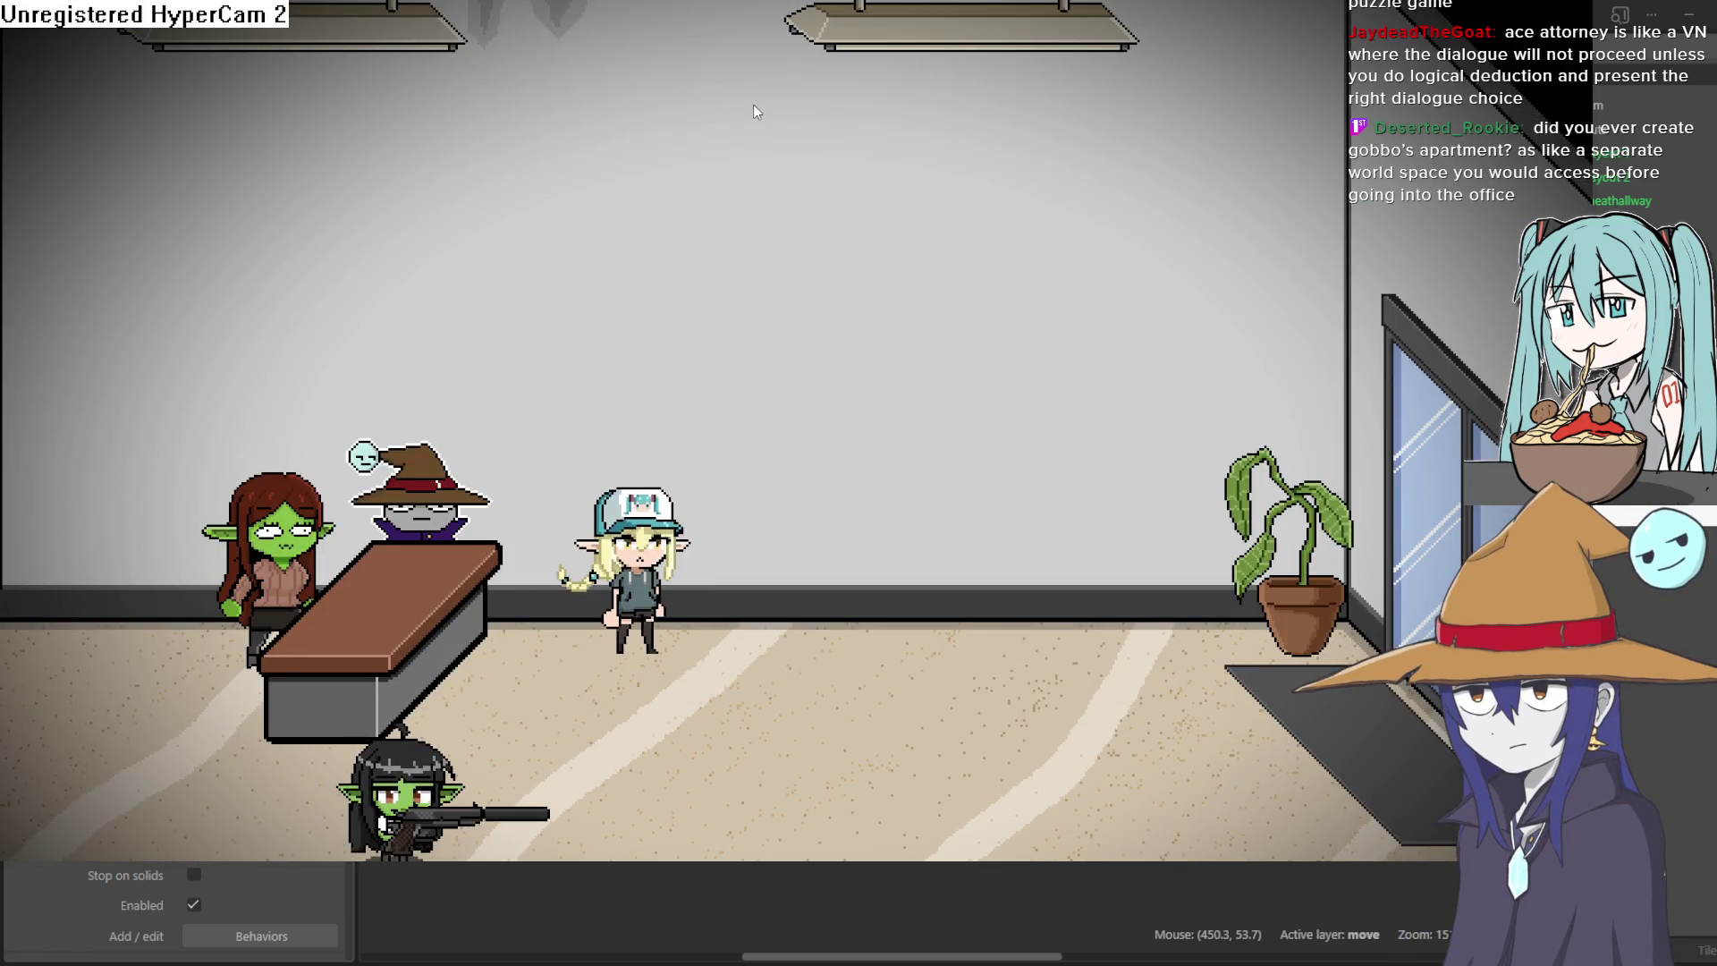
key("Left")
key("Left")
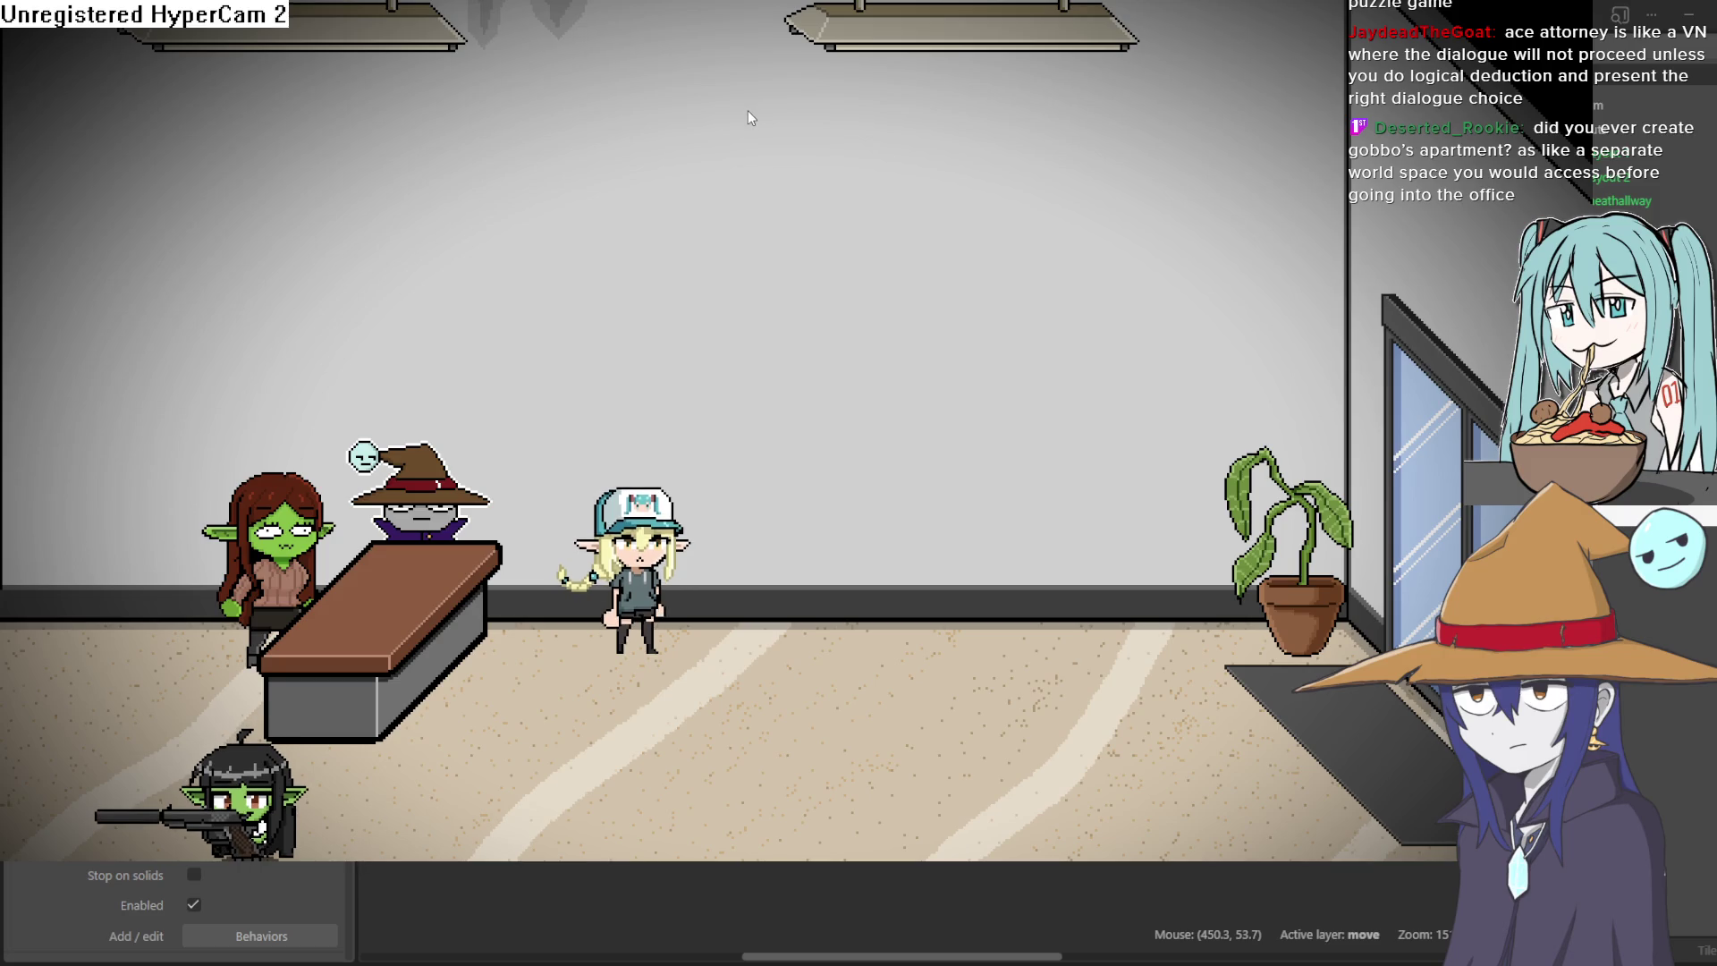
key("Up")
key("Right")
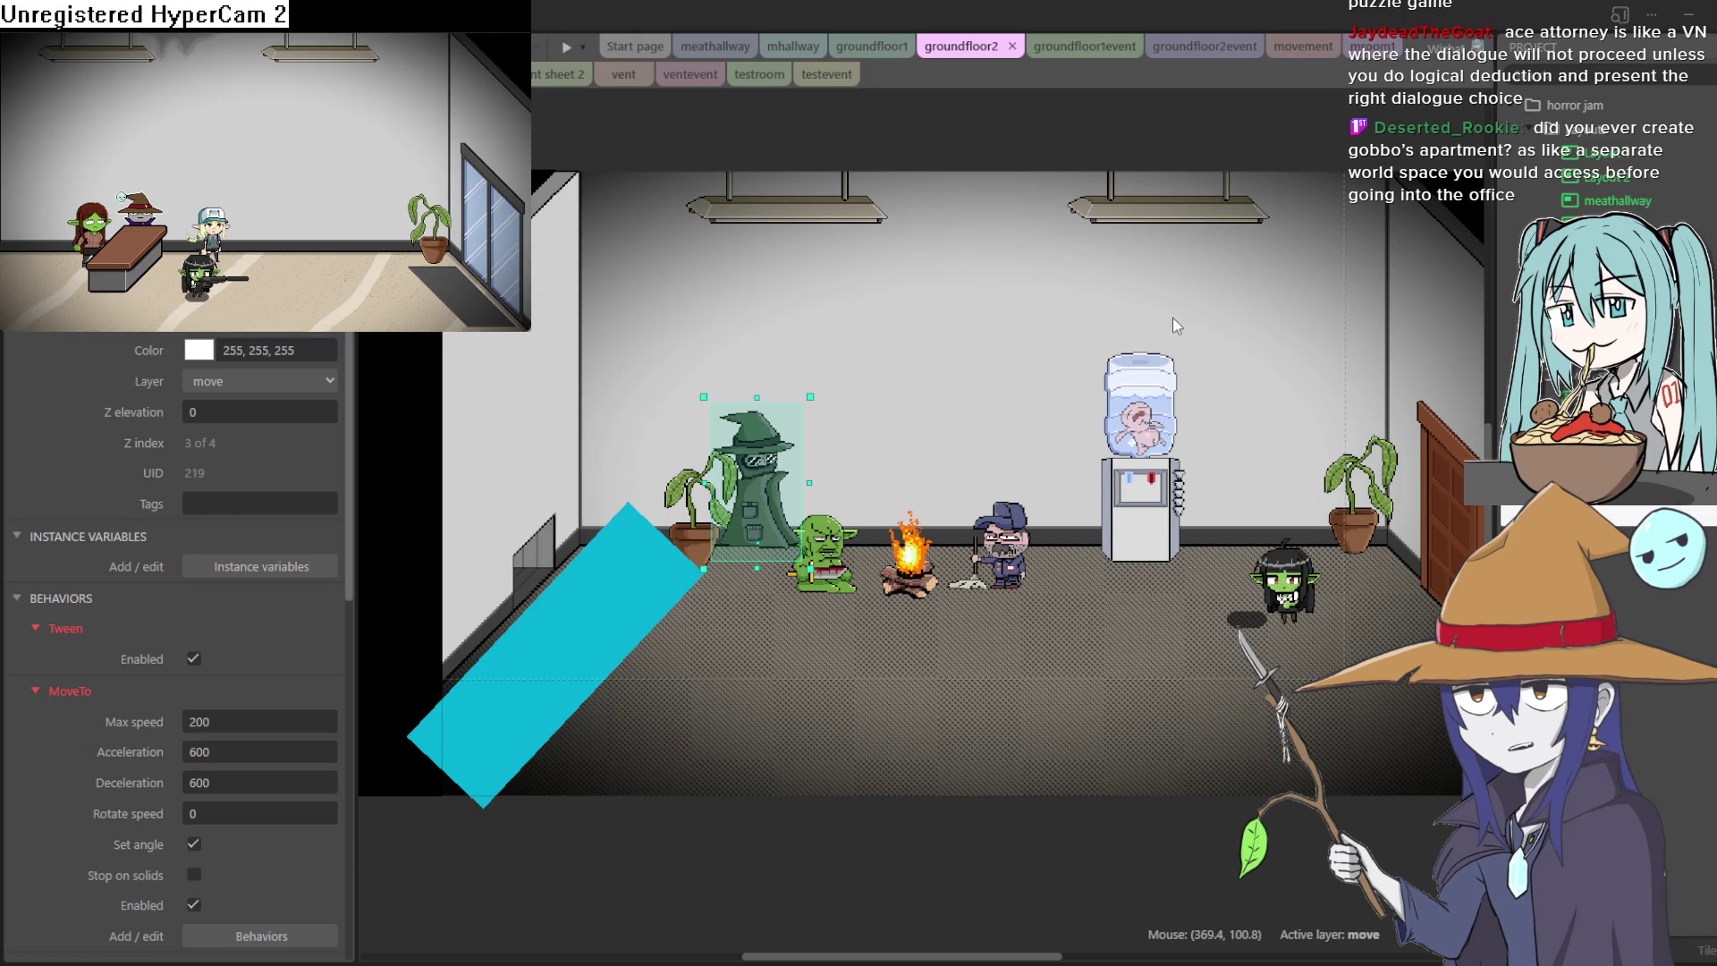
key("alt+F4")
key("alt+Tab")
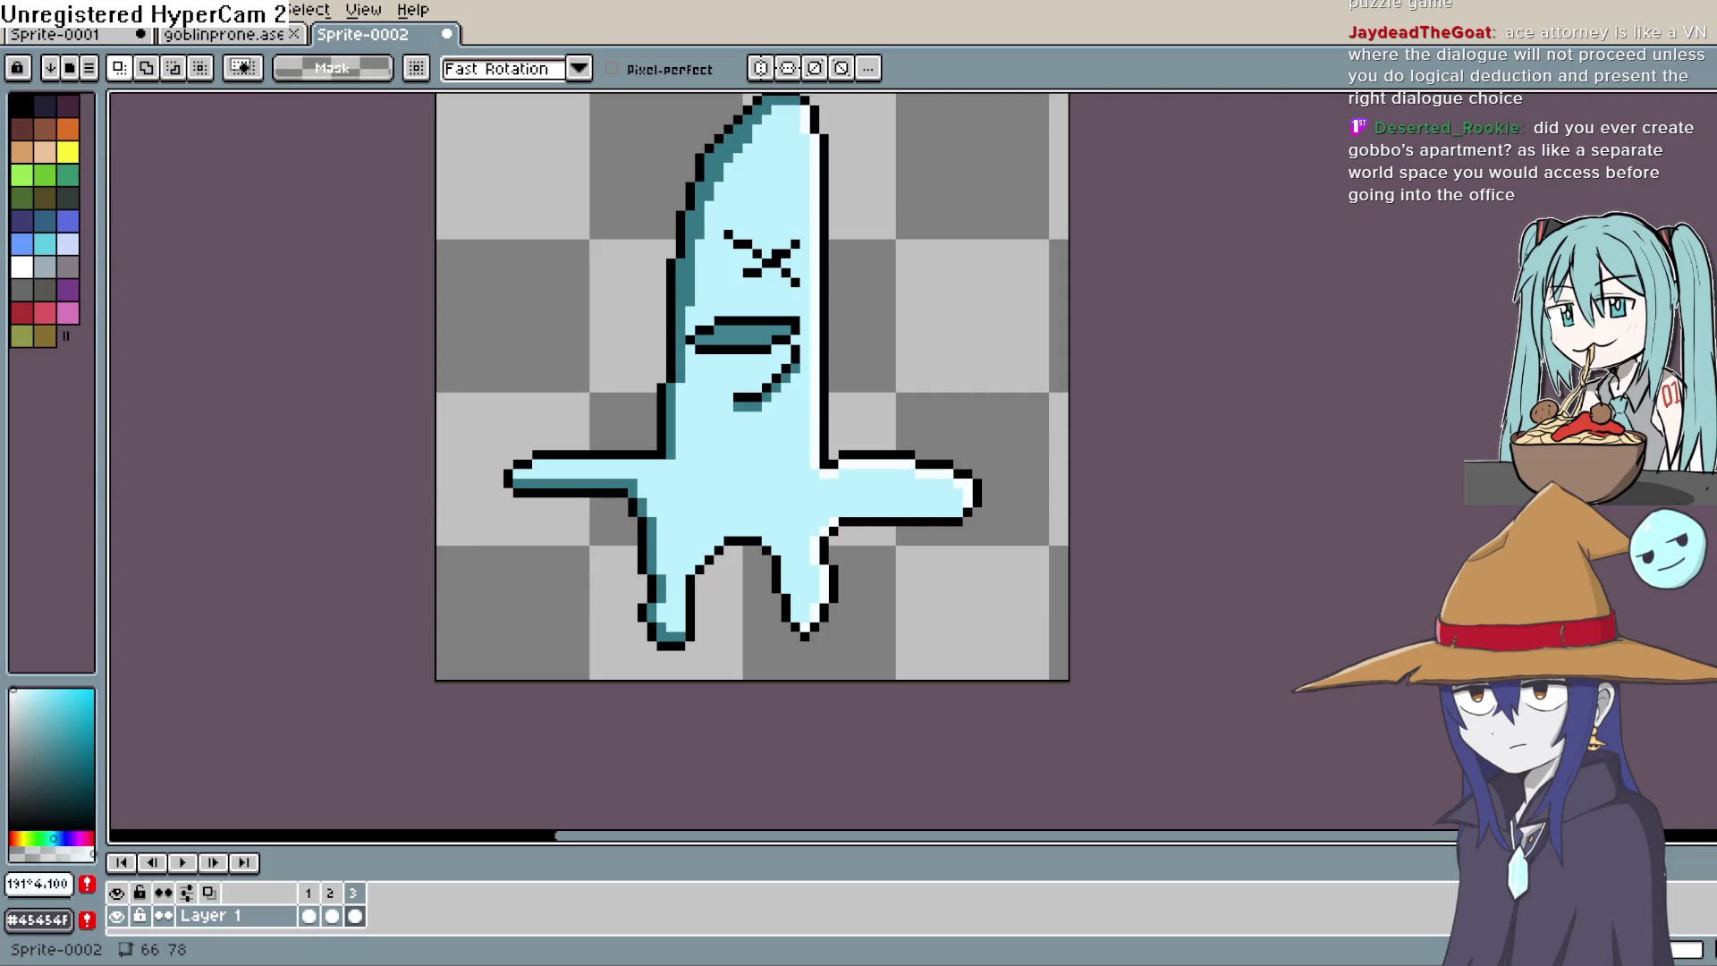
Step: In frame 3, undo the stray loops under both legs and adjust each leg's selection
double_click(354, 916)
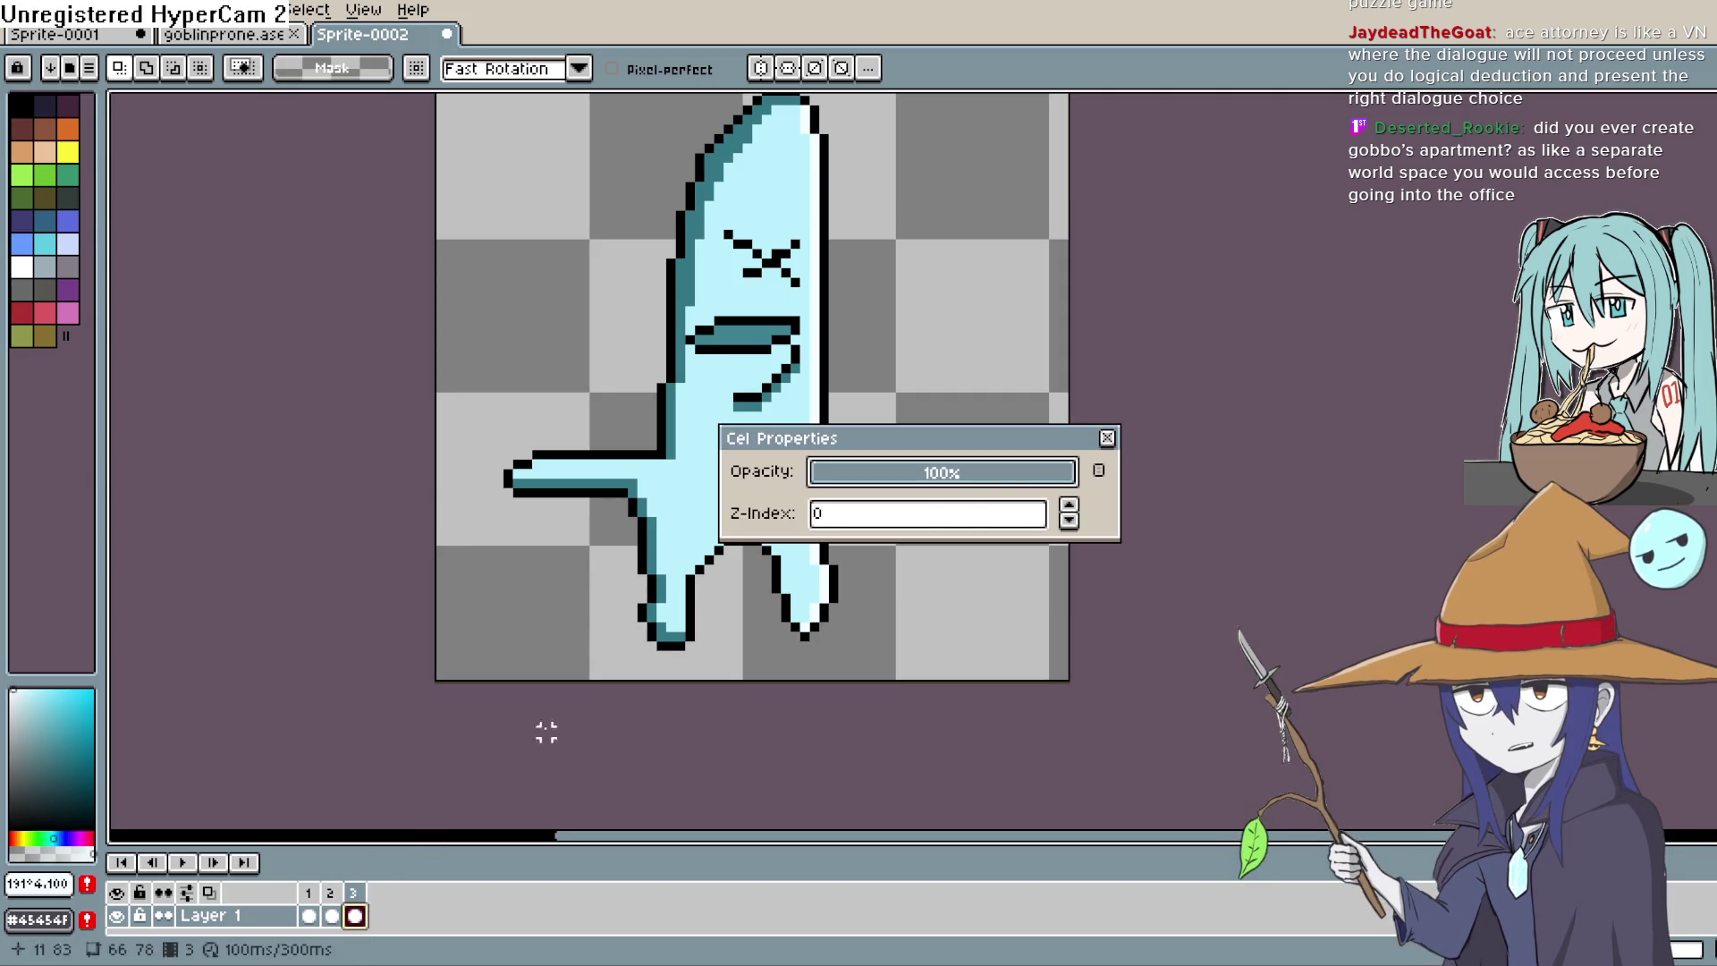
left_click(1108, 437)
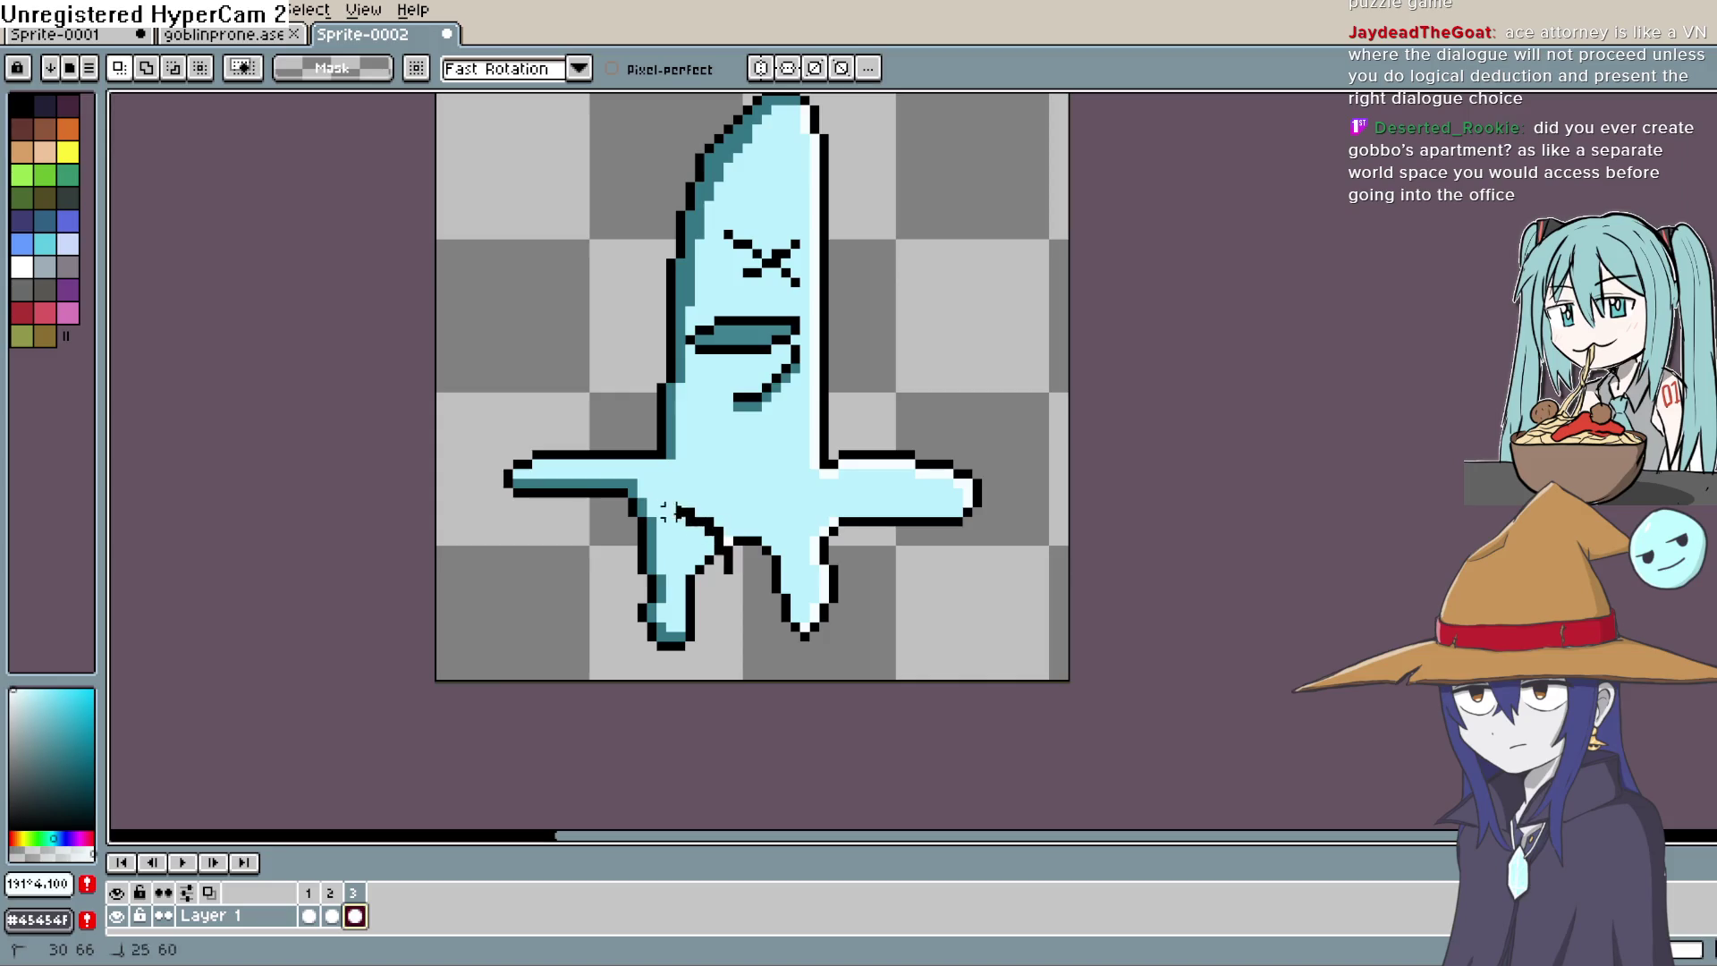
key("ctrl+z")
left_click_drag(687, 664, 684, 645)
key("ctrl+d")
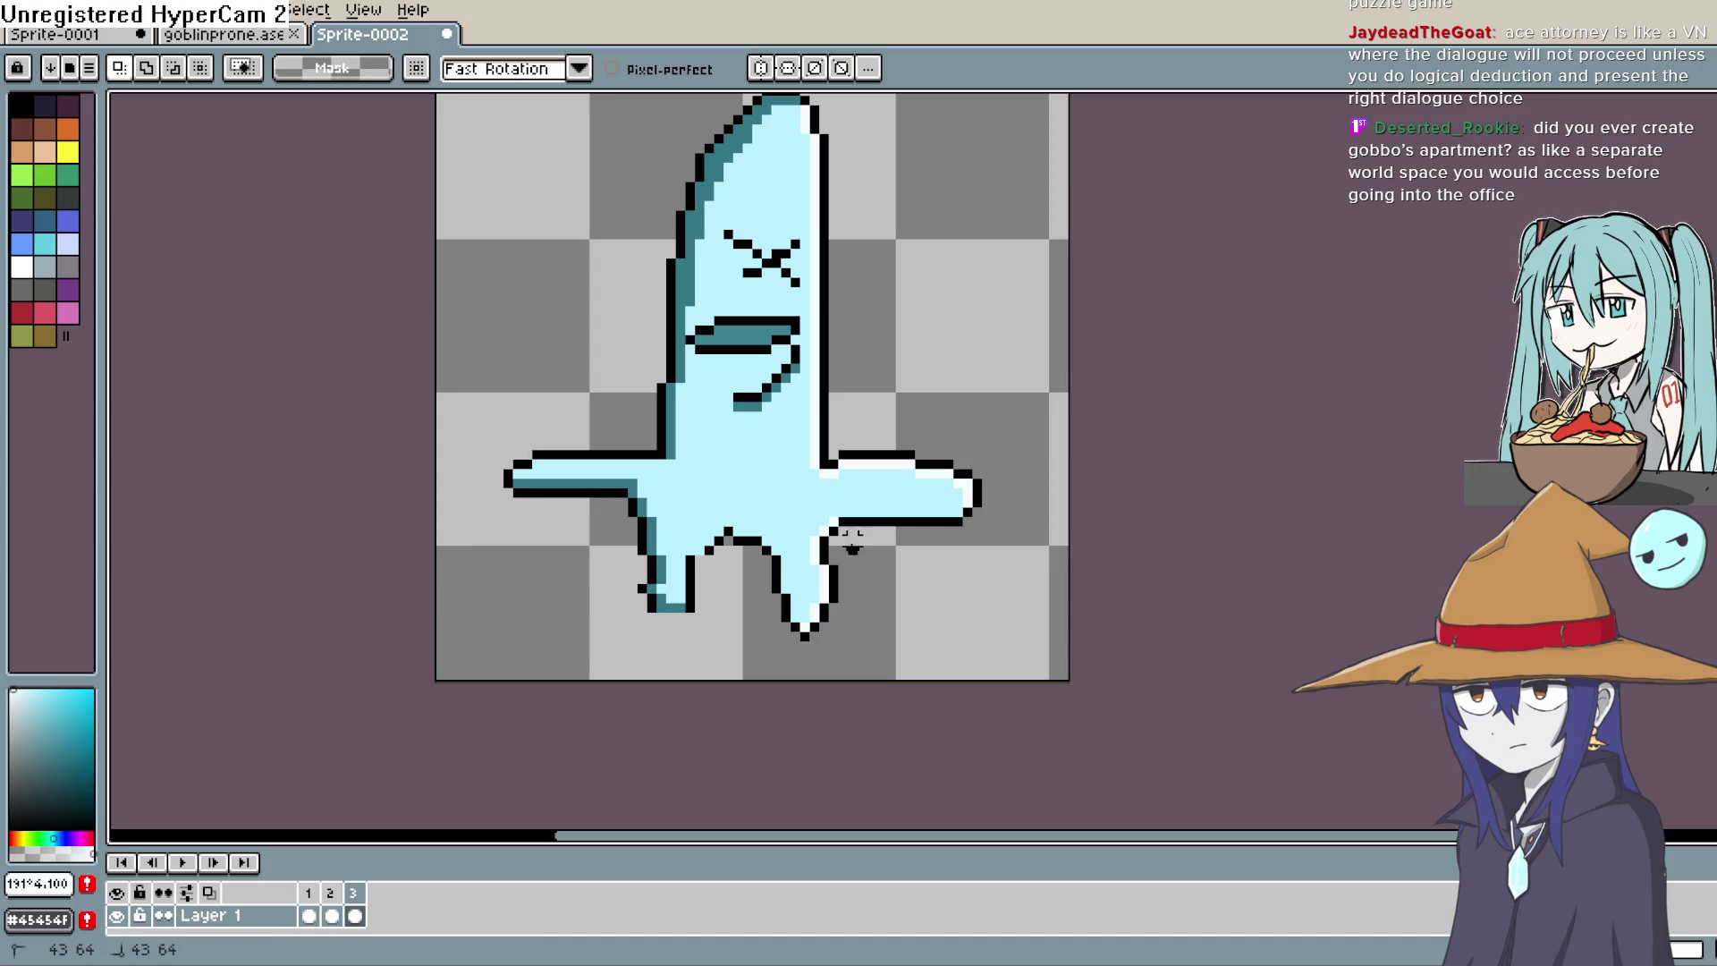
key("ctrl+z")
left_click_drag(748, 512, 872, 685)
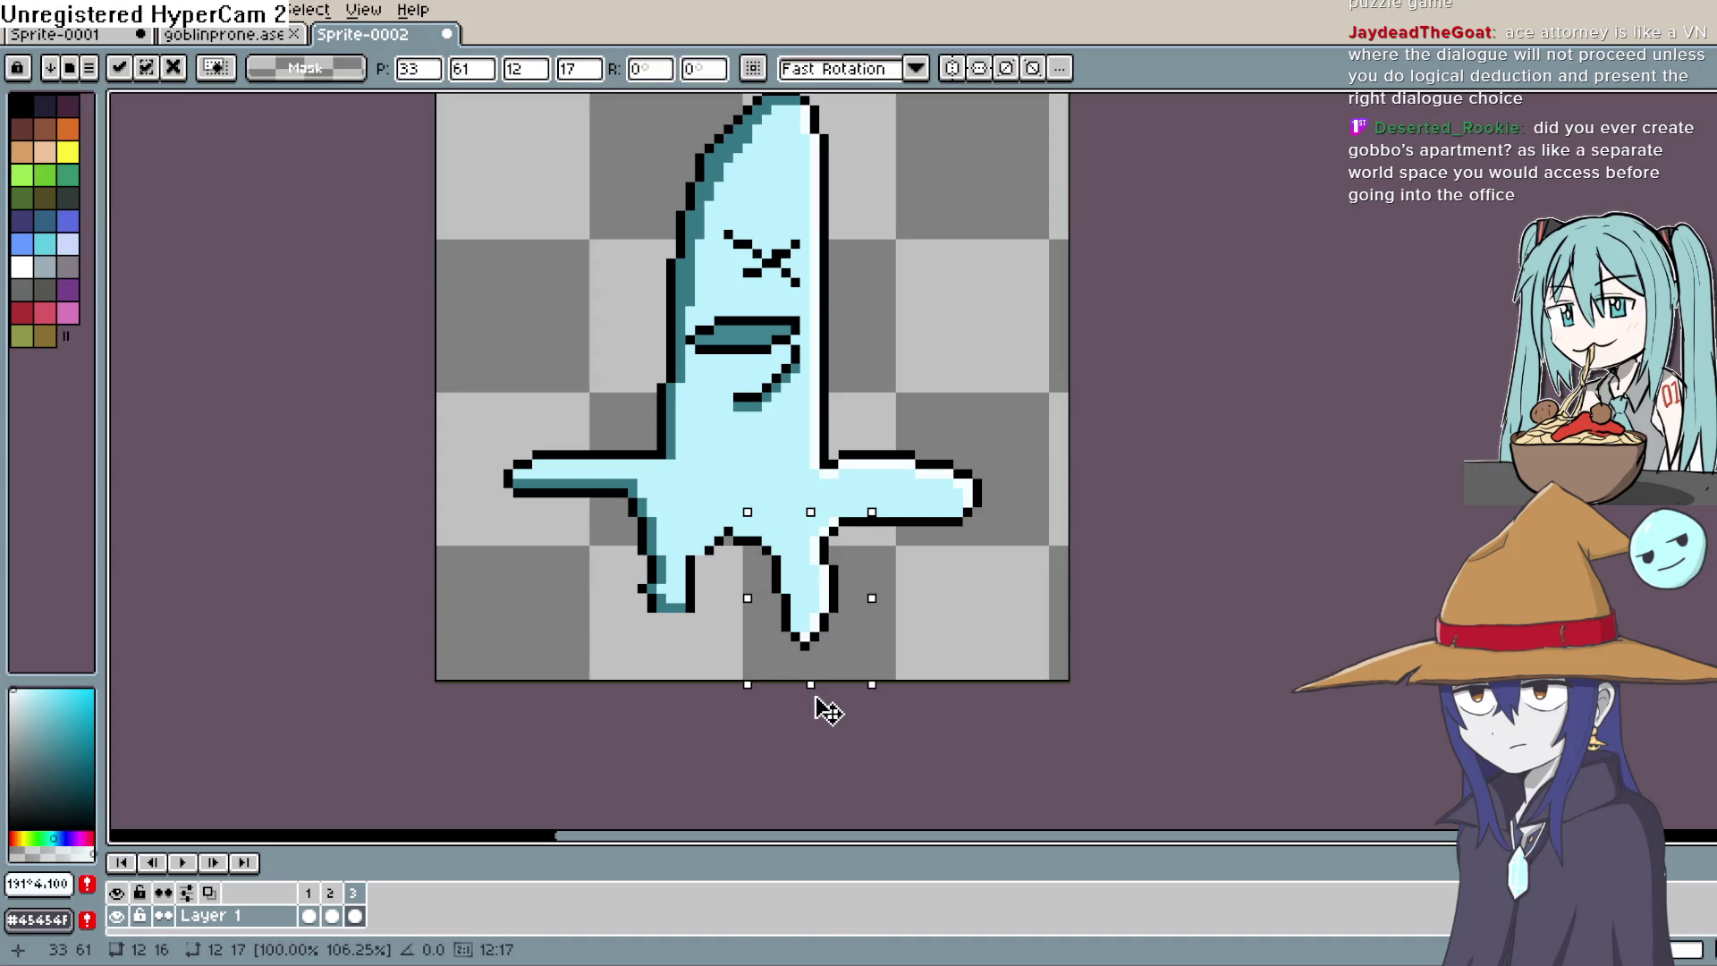
key("ctrl+d")
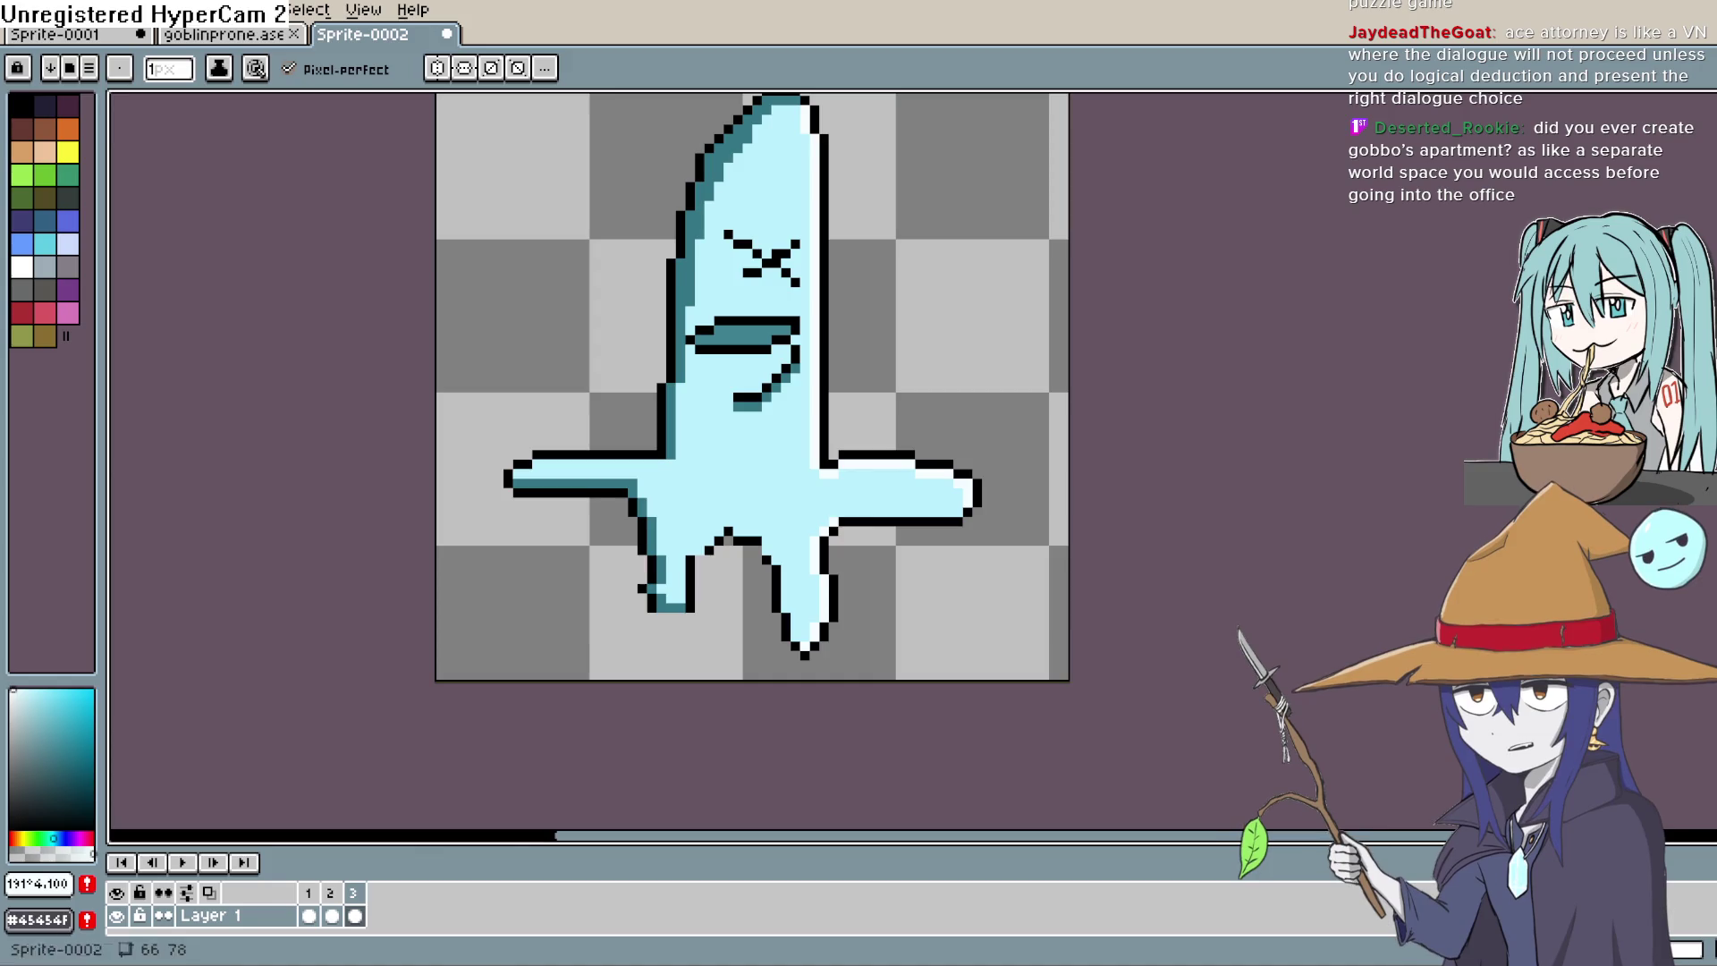
Step: Touch up the left leg's outline pixel in black and play the walk cycle
left_click(718, 542, "alt")
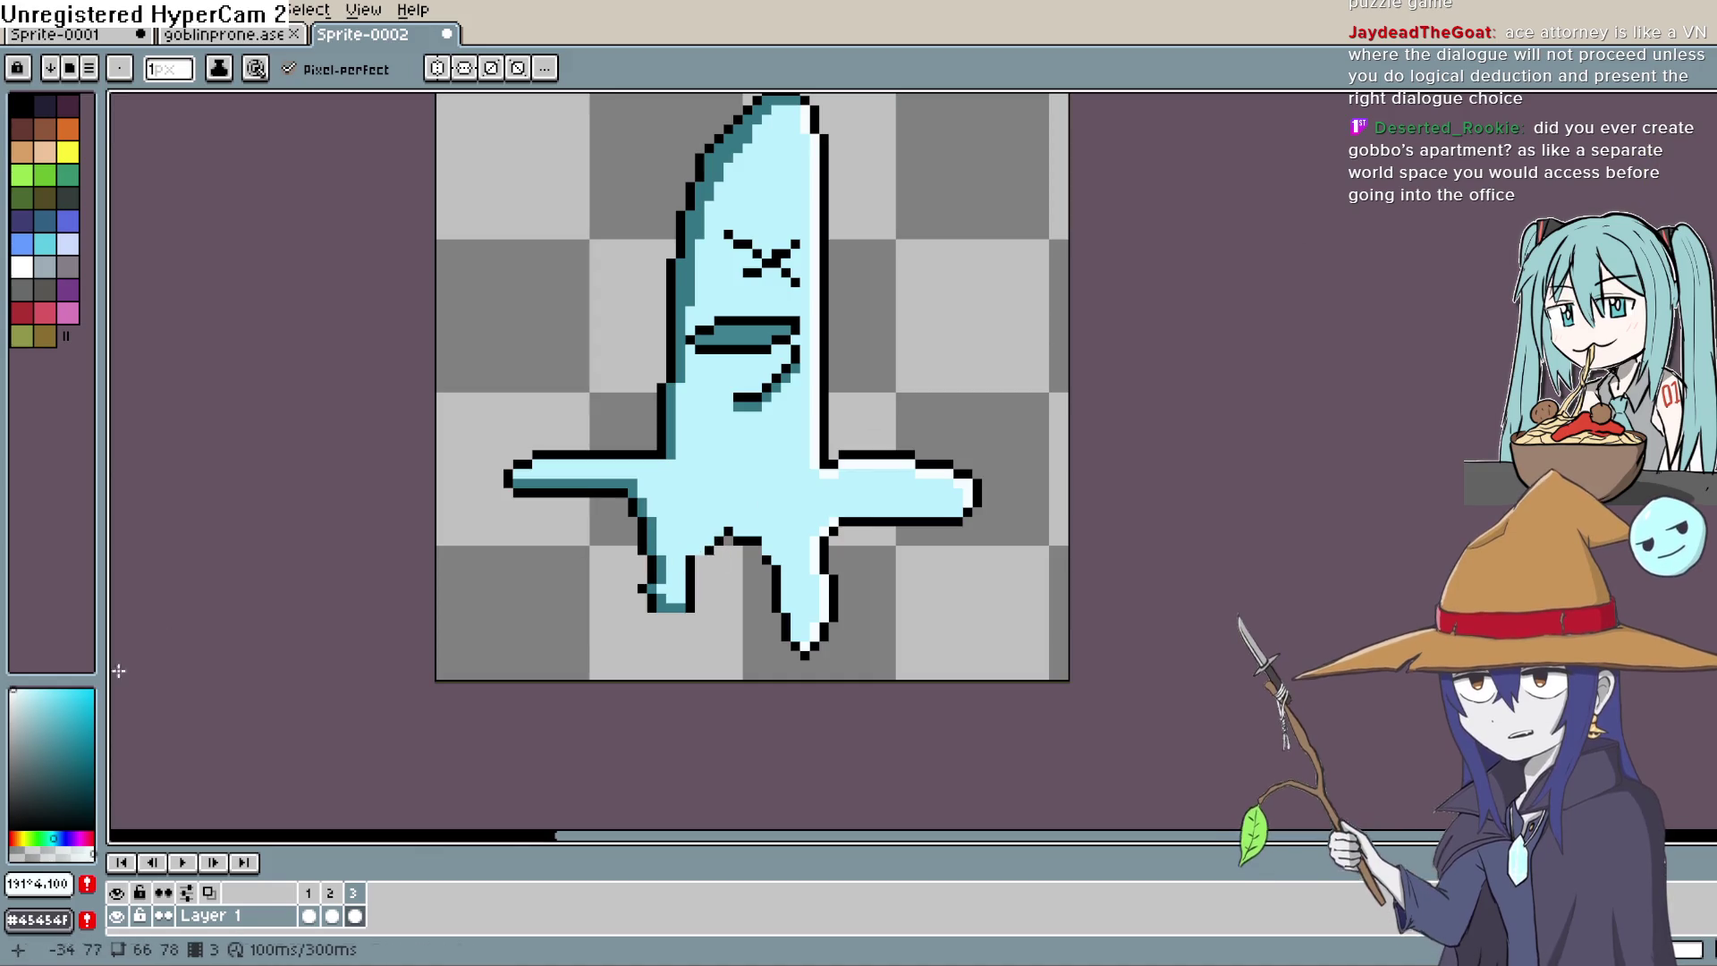
left_click(678, 616)
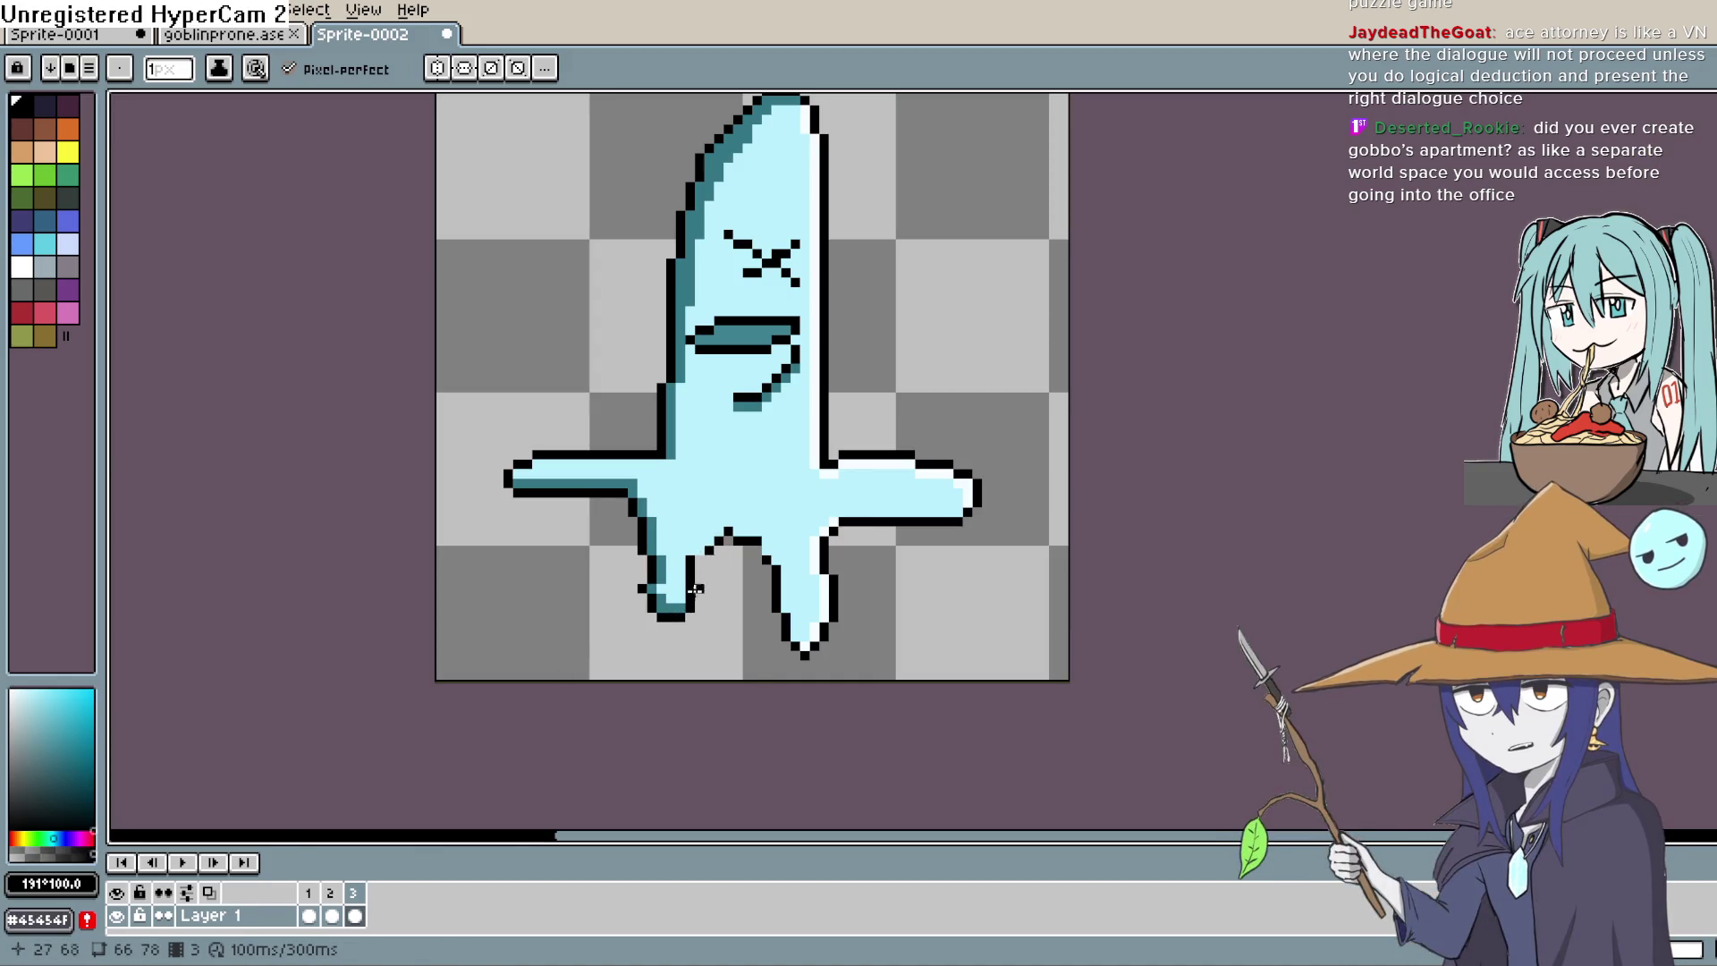
left_click(183, 862)
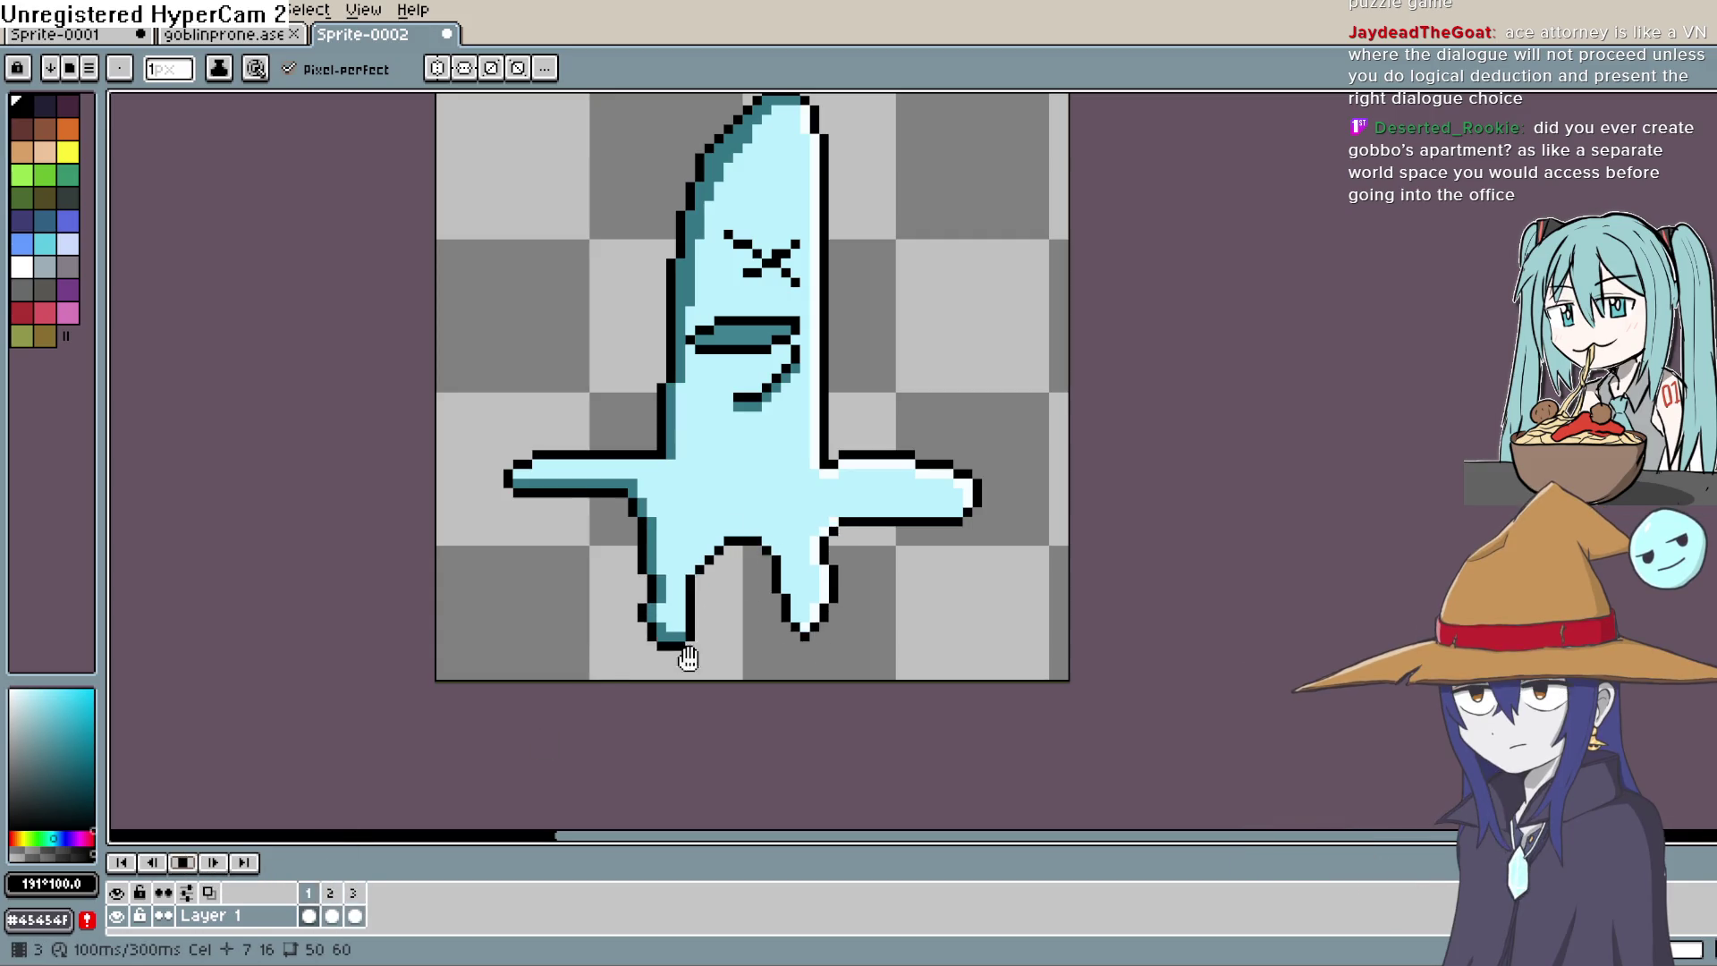
left_click_drag(985, 464, 973, 498)
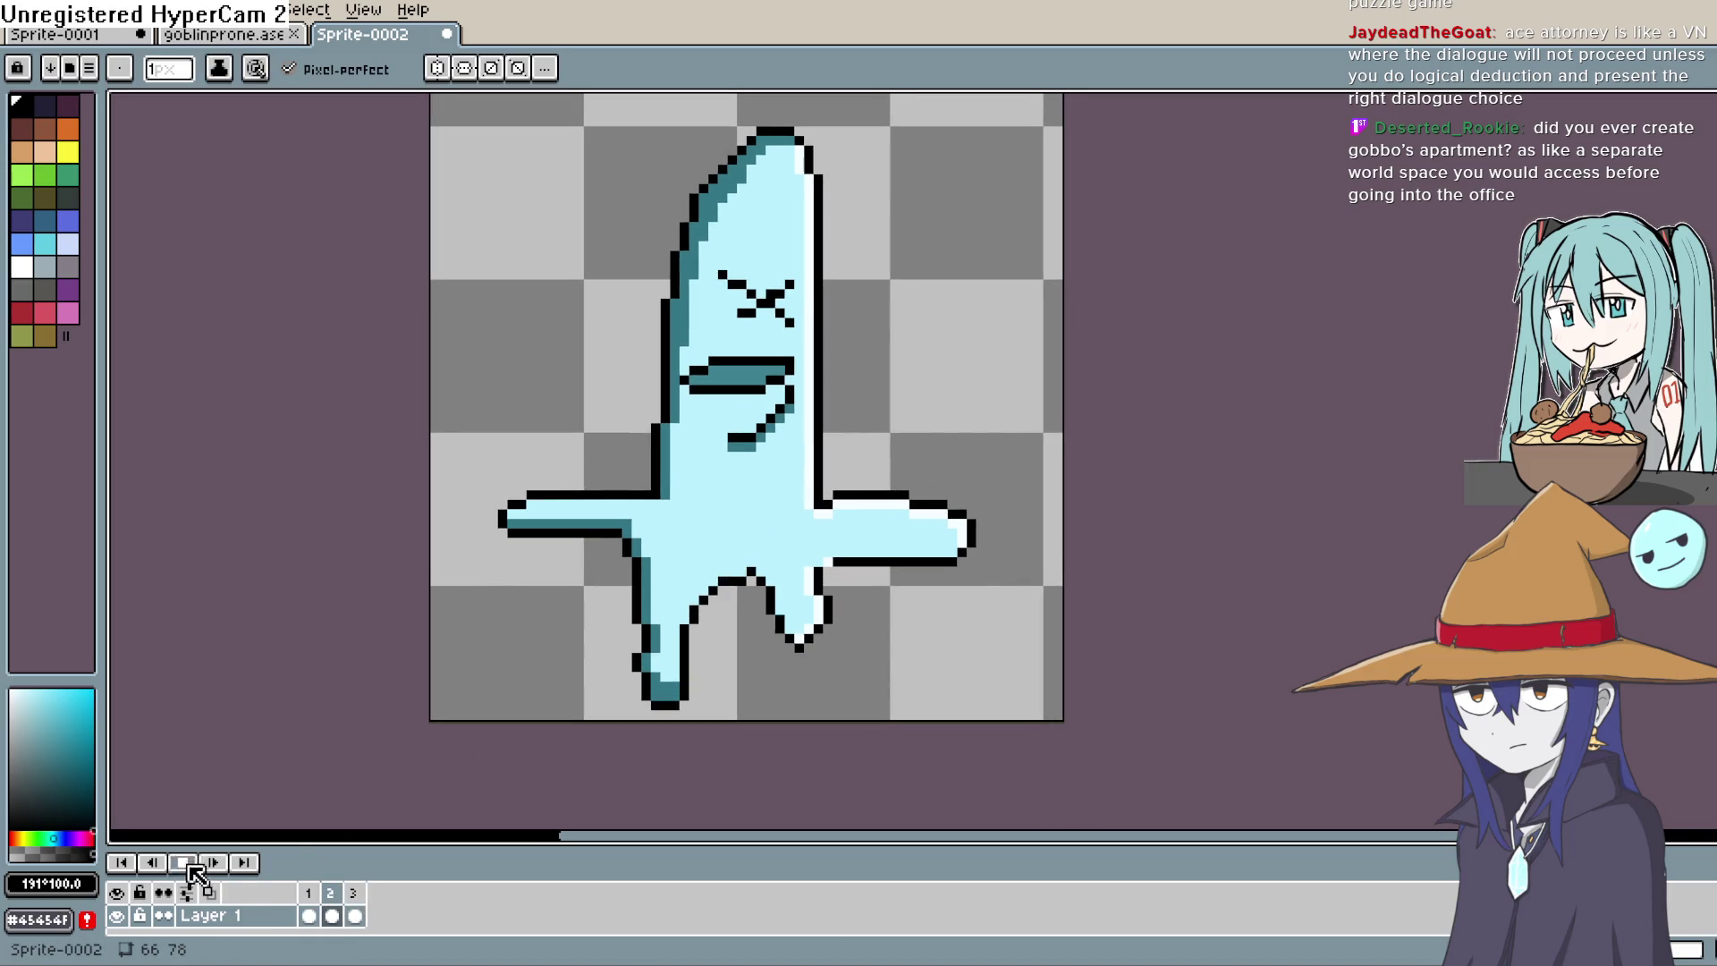
left_click_drag(839, 572, 818, 556)
key("i")
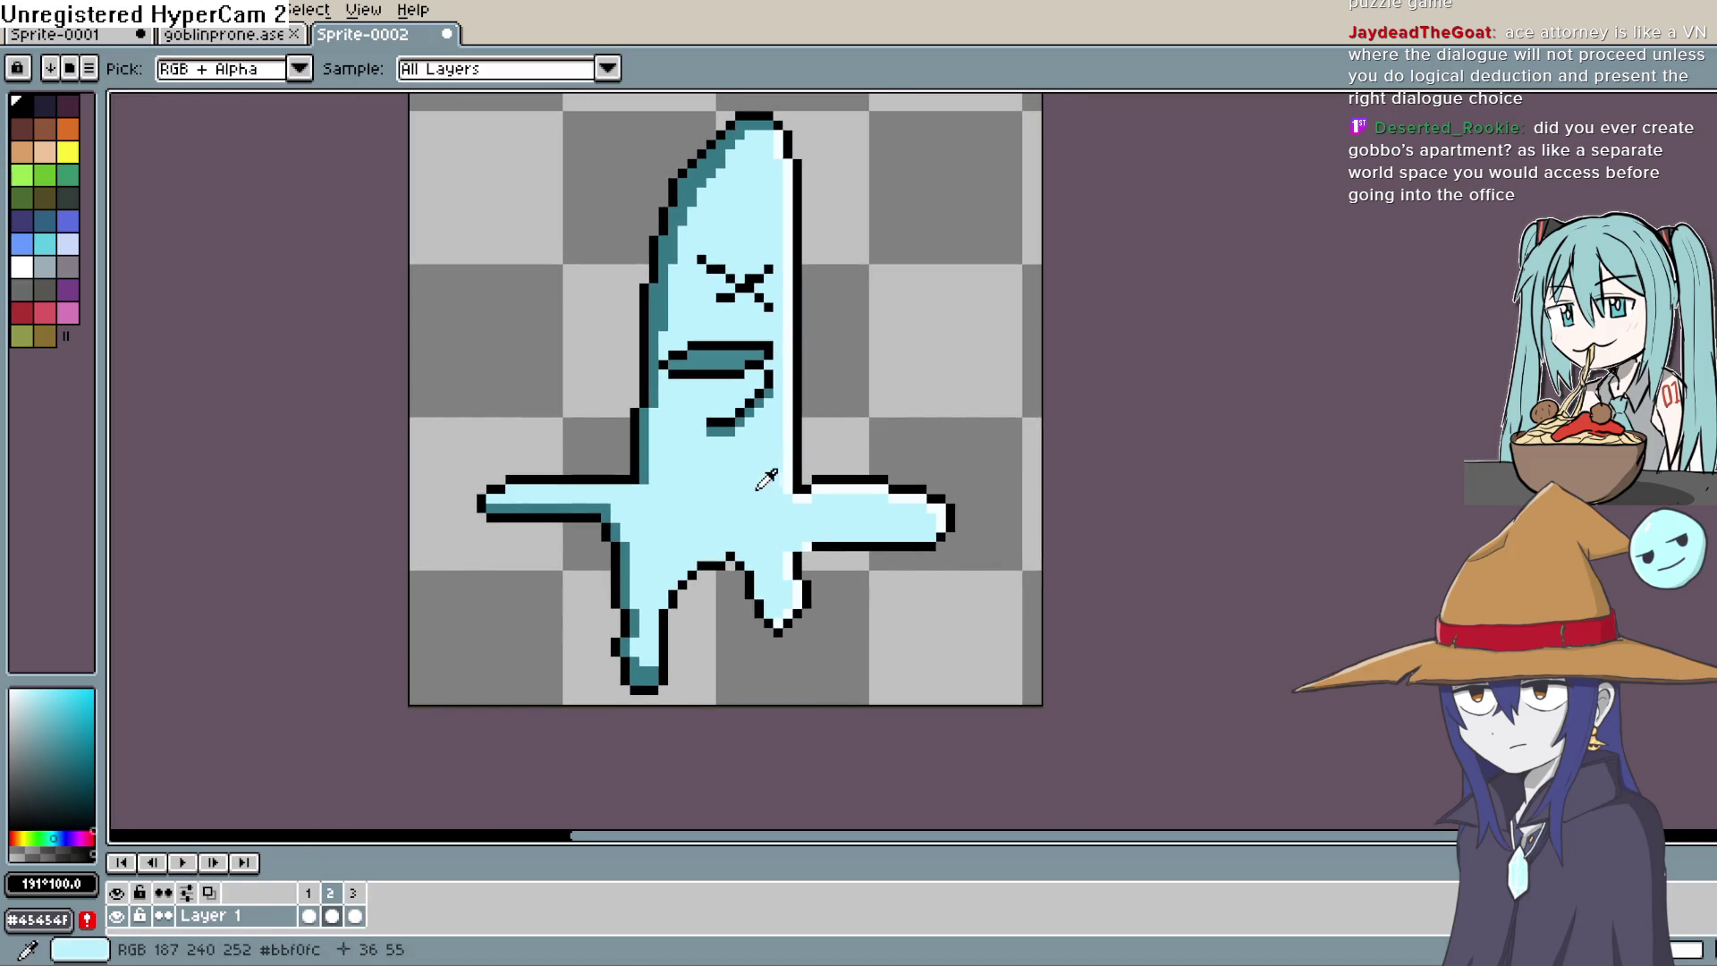
key("b")
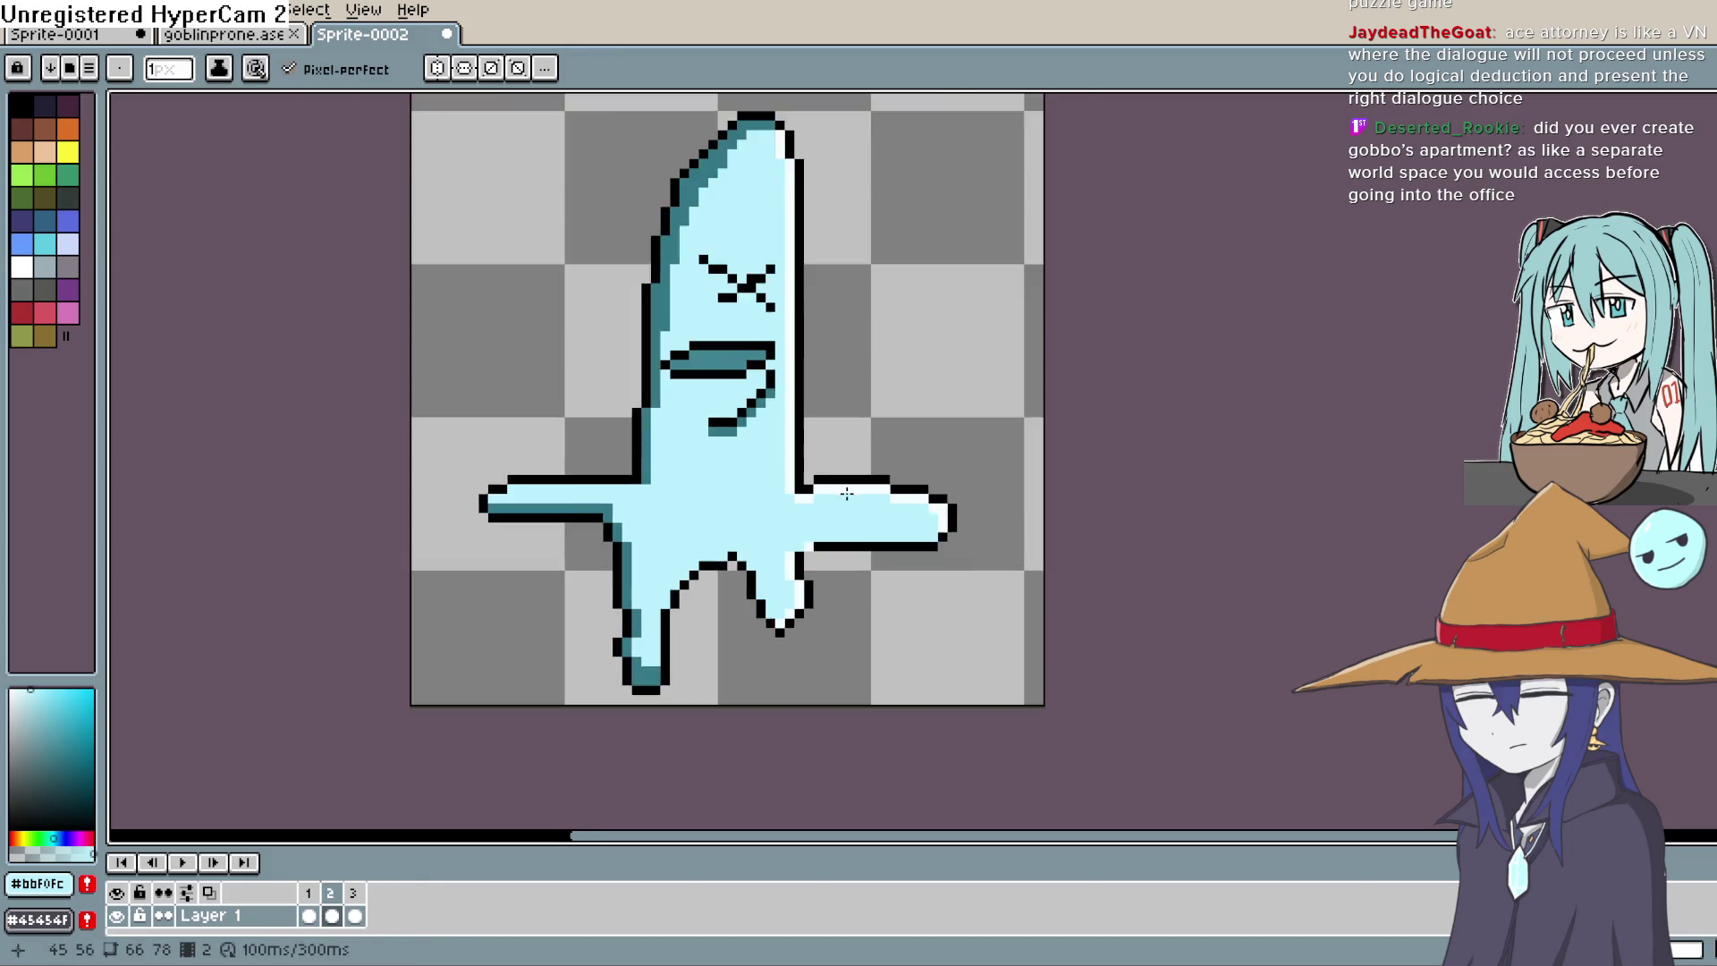
Step: Replay the three-frame walk animation and centre the whole ghost in view
scroll(697, 565, "up", 2)
scroll(696, 566, "up", 1)
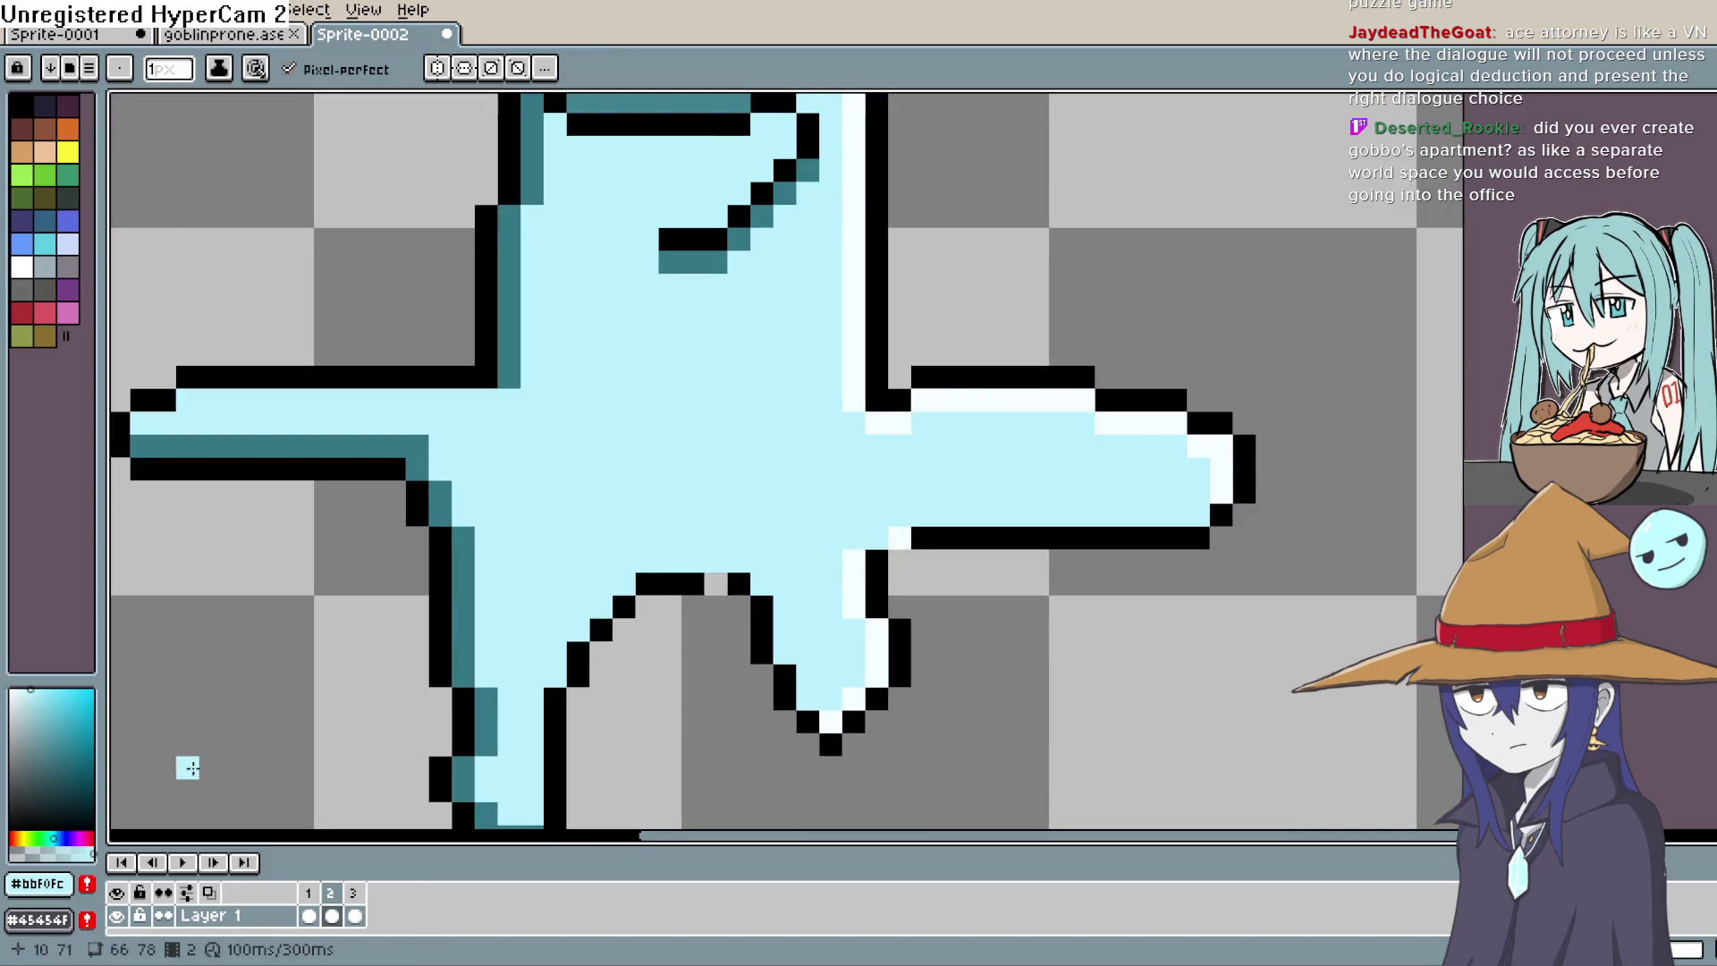
mouse_move(862, 517)
left_mouse_down()
mouse_move(809, 480)
mouse_move(807, 528)
left_mouse_up()
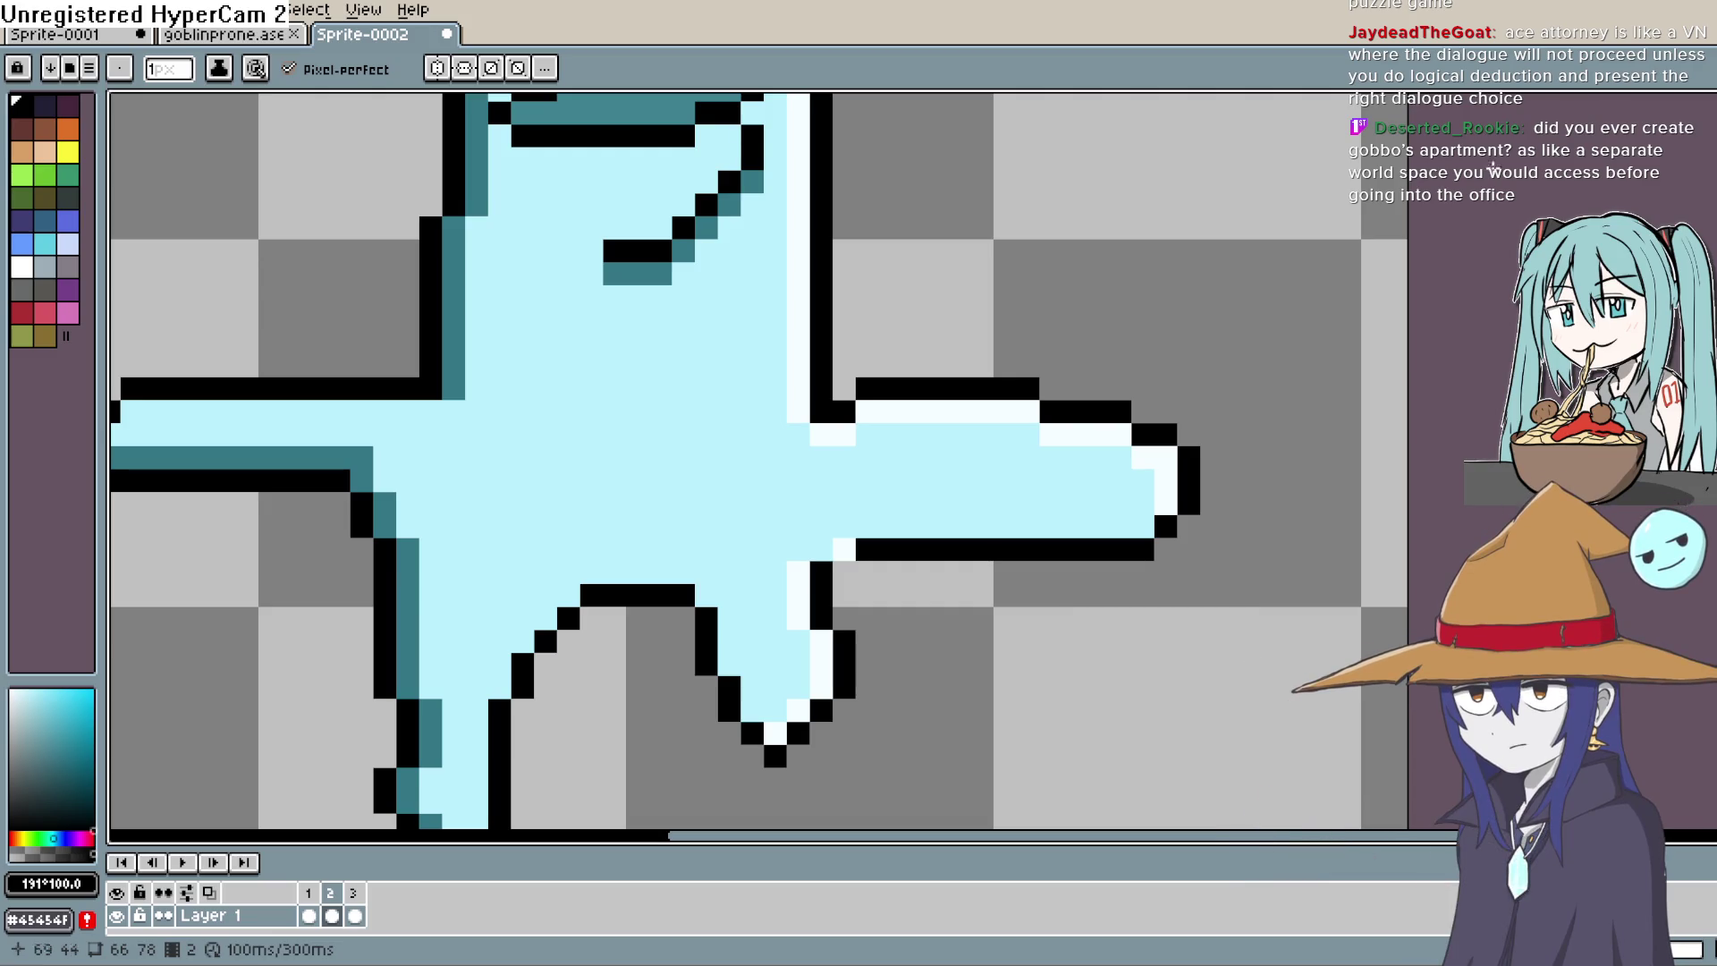
scroll(966, 317, "down", 4)
scroll(1017, 347, "up", 4)
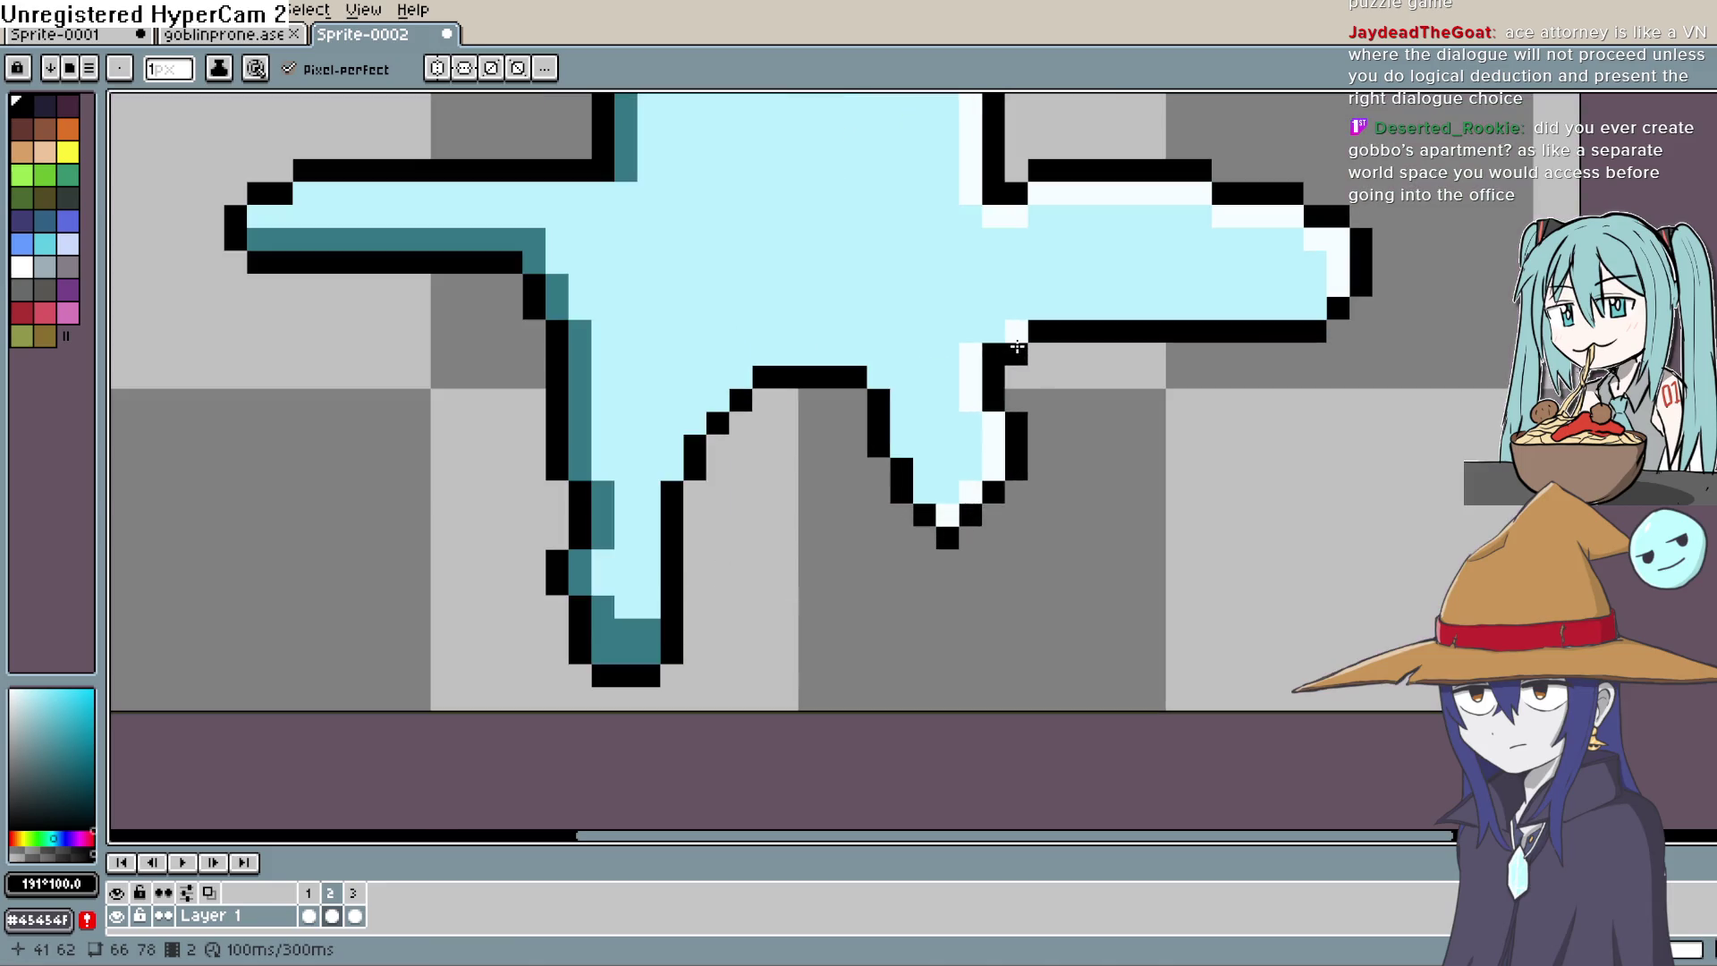
scroll(1016, 364, "up", 2)
scroll(931, 486, "down", 2)
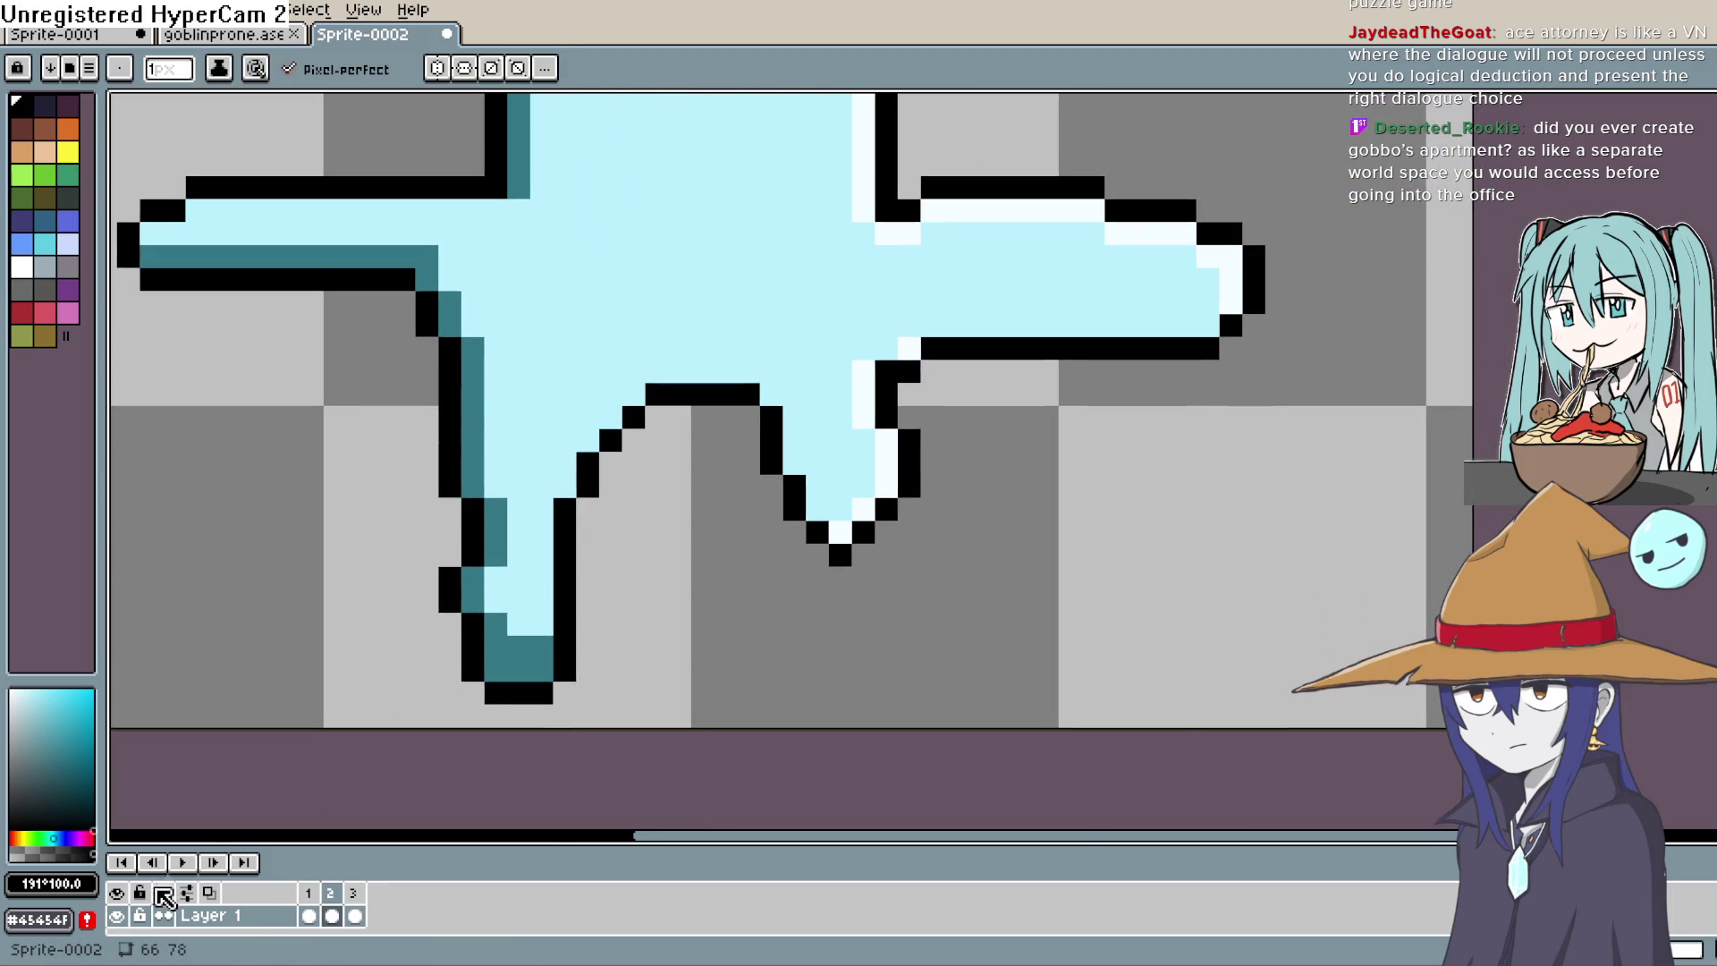
left_click(182, 863)
scroll(897, 625, "up", 2)
scroll(906, 533, "down", 2)
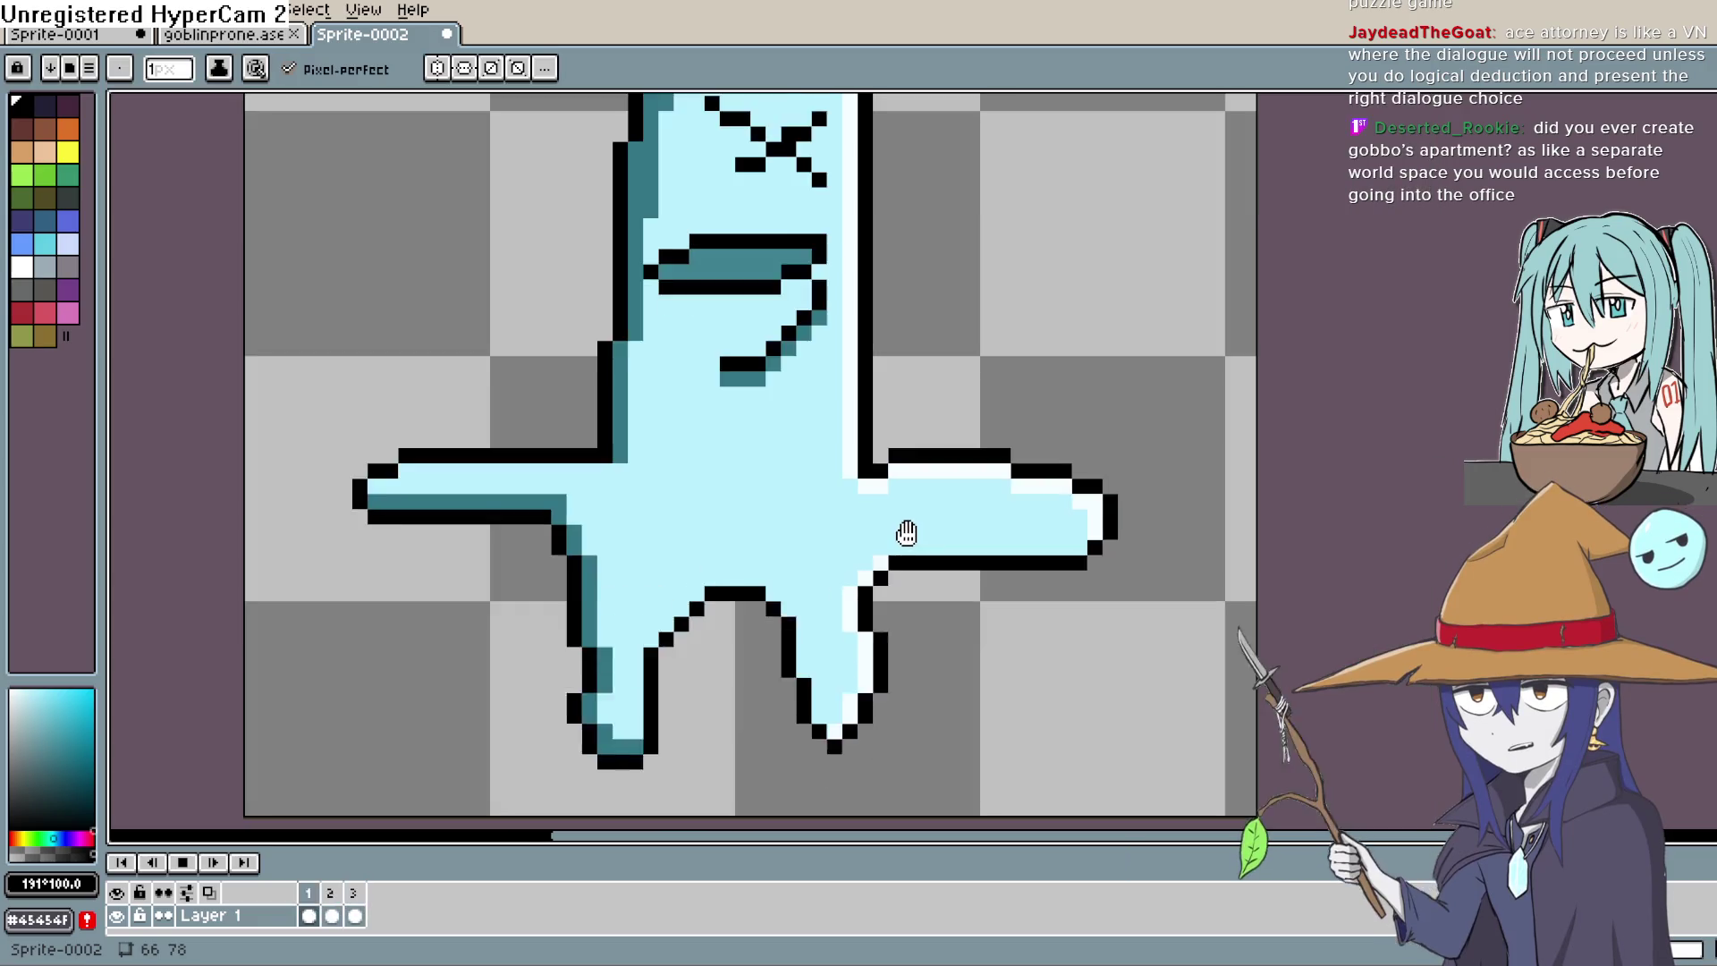
scroll(906, 533, "down", 1)
mouse_move(904, 545)
left_mouse_down()
mouse_move(605, 567)
mouse_move(602, 602)
mouse_move(616, 581)
left_mouse_up()
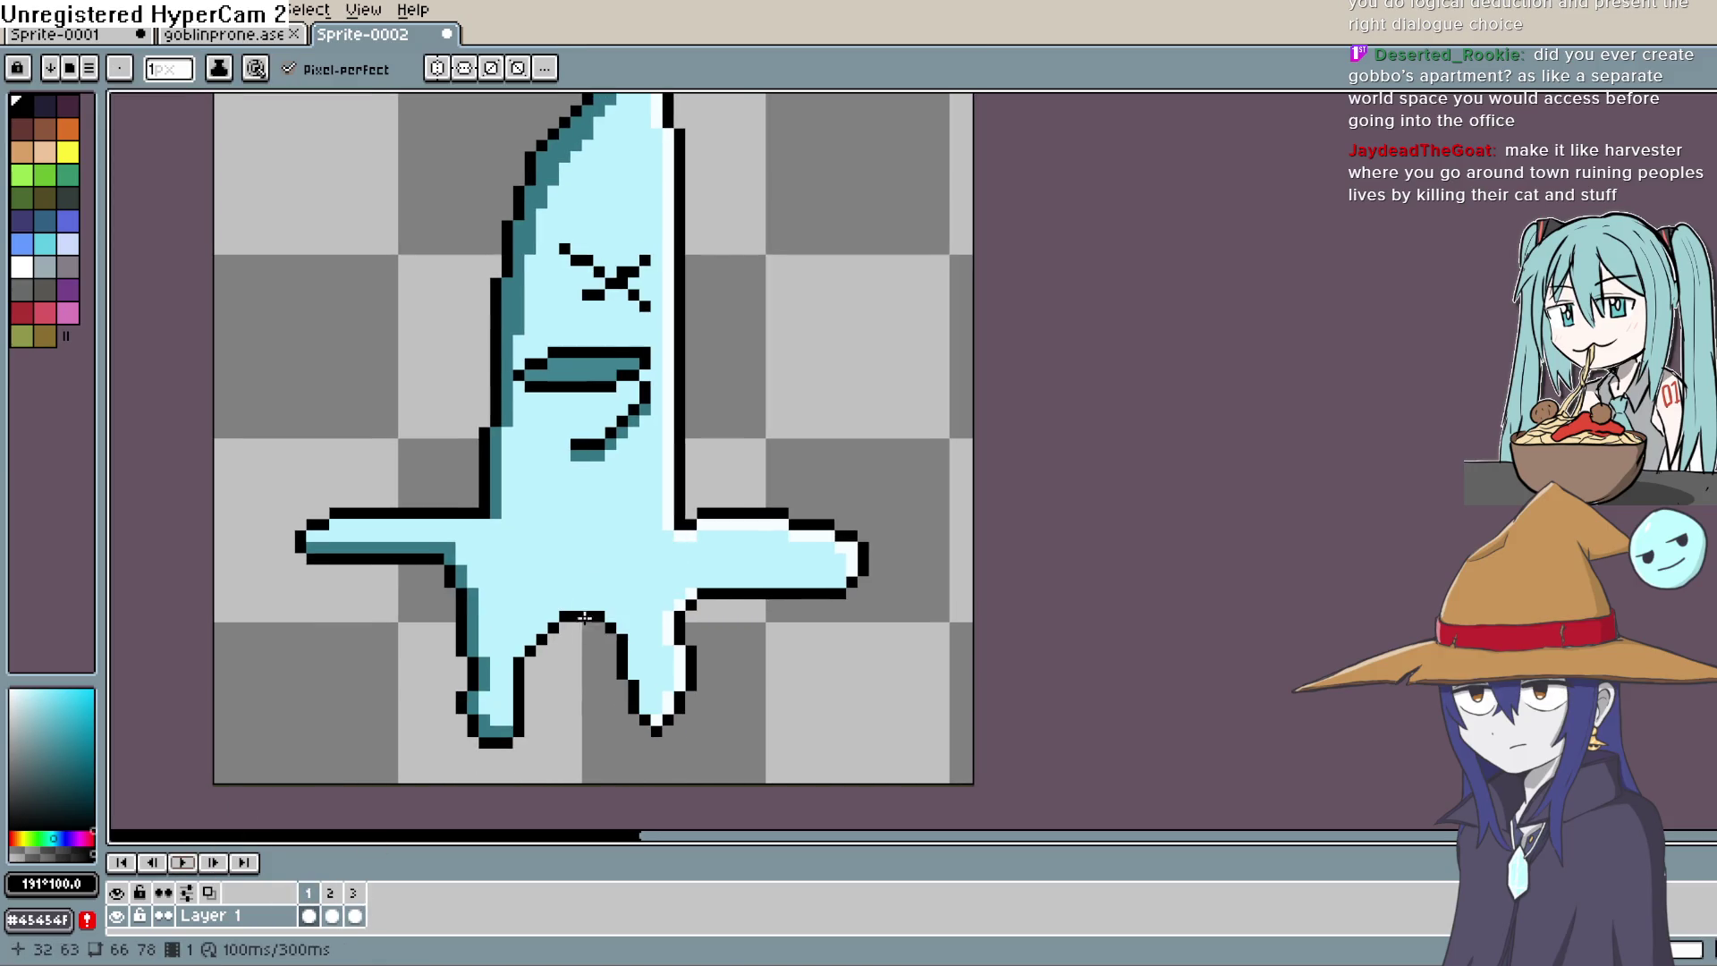
left_click(333, 917)
left_click(354, 897)
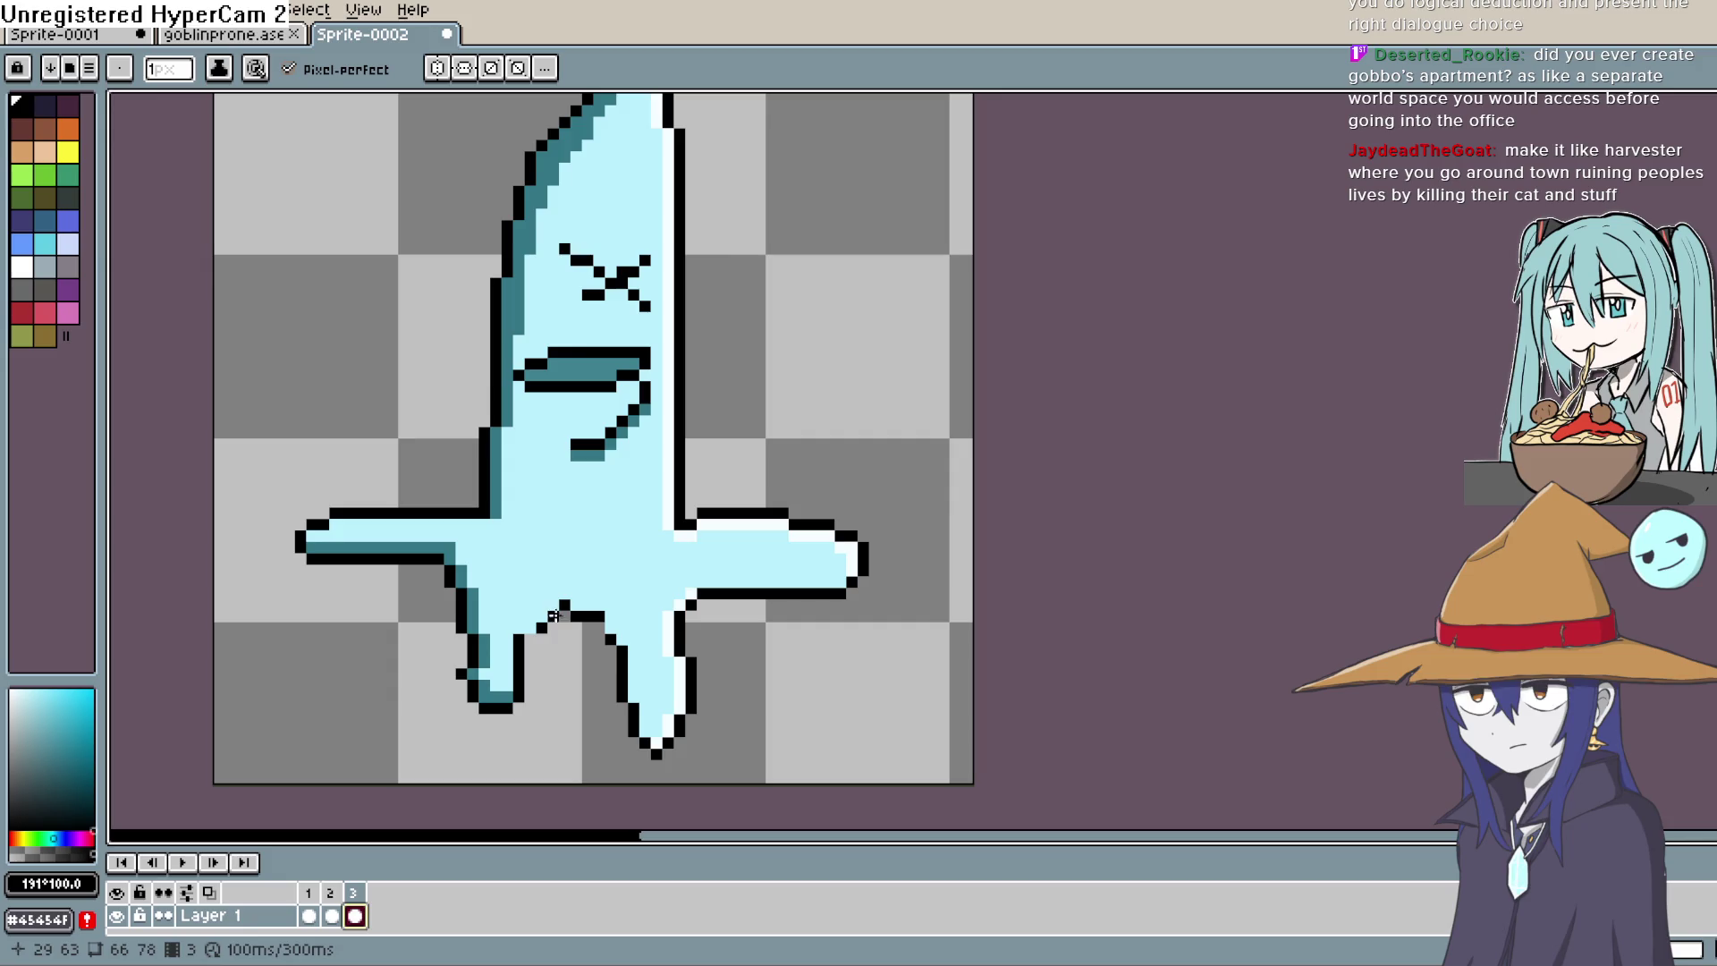
key("i")
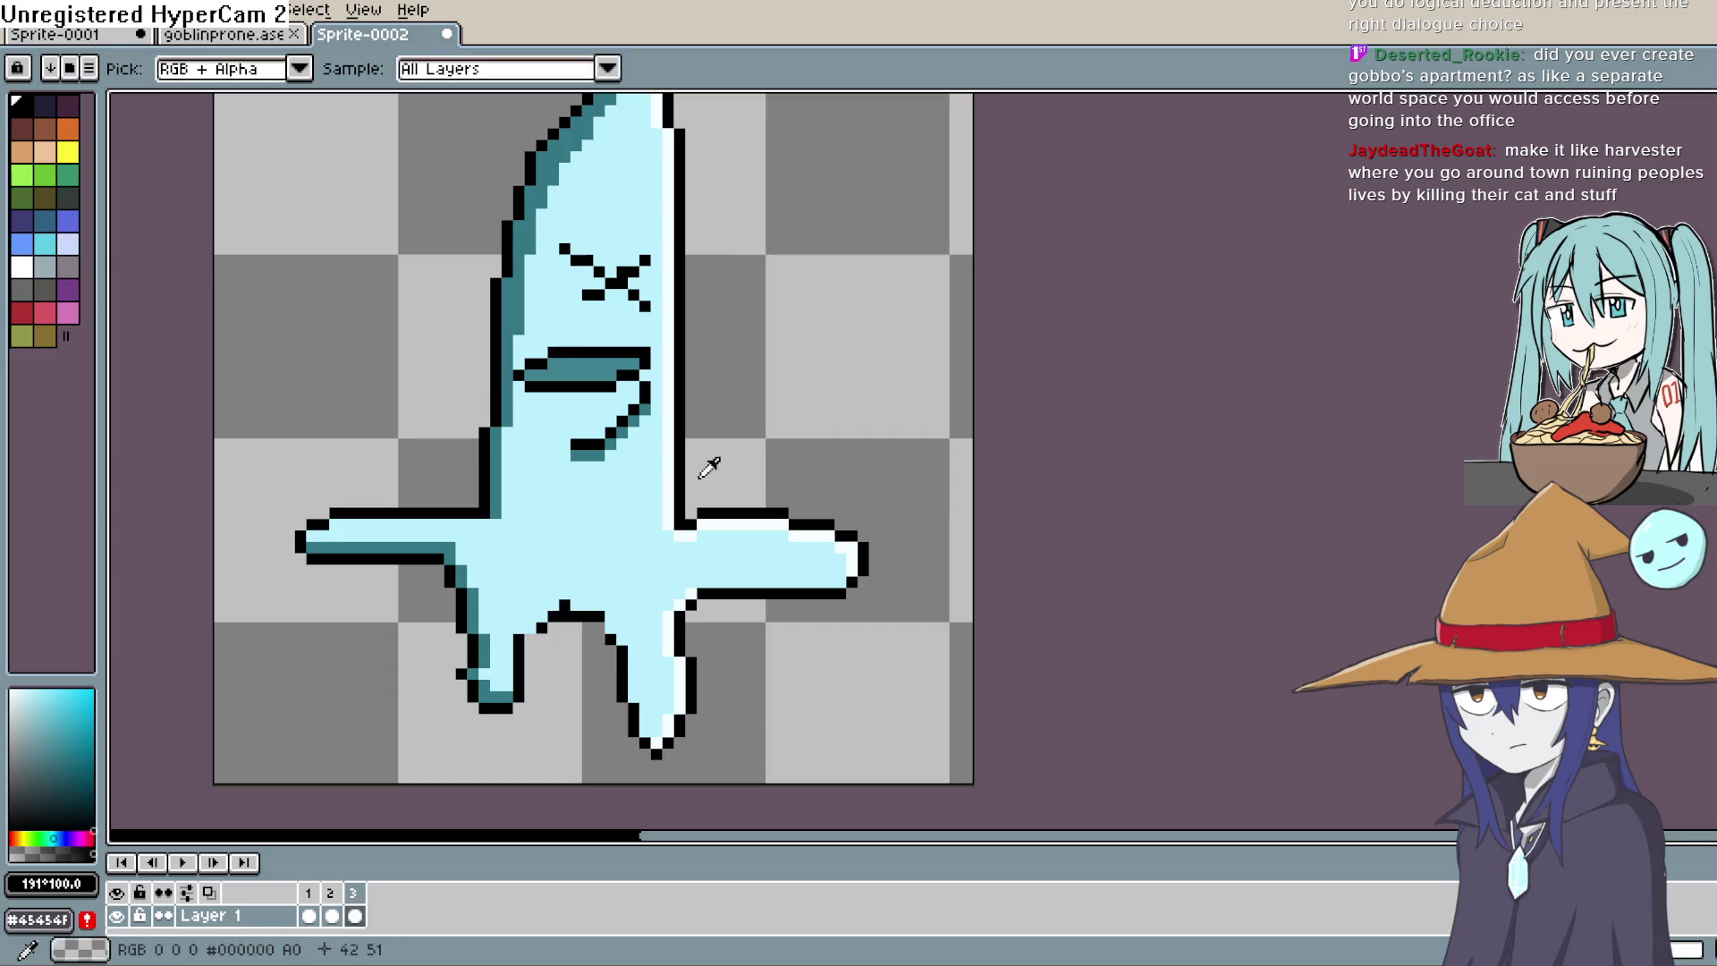
key("b")
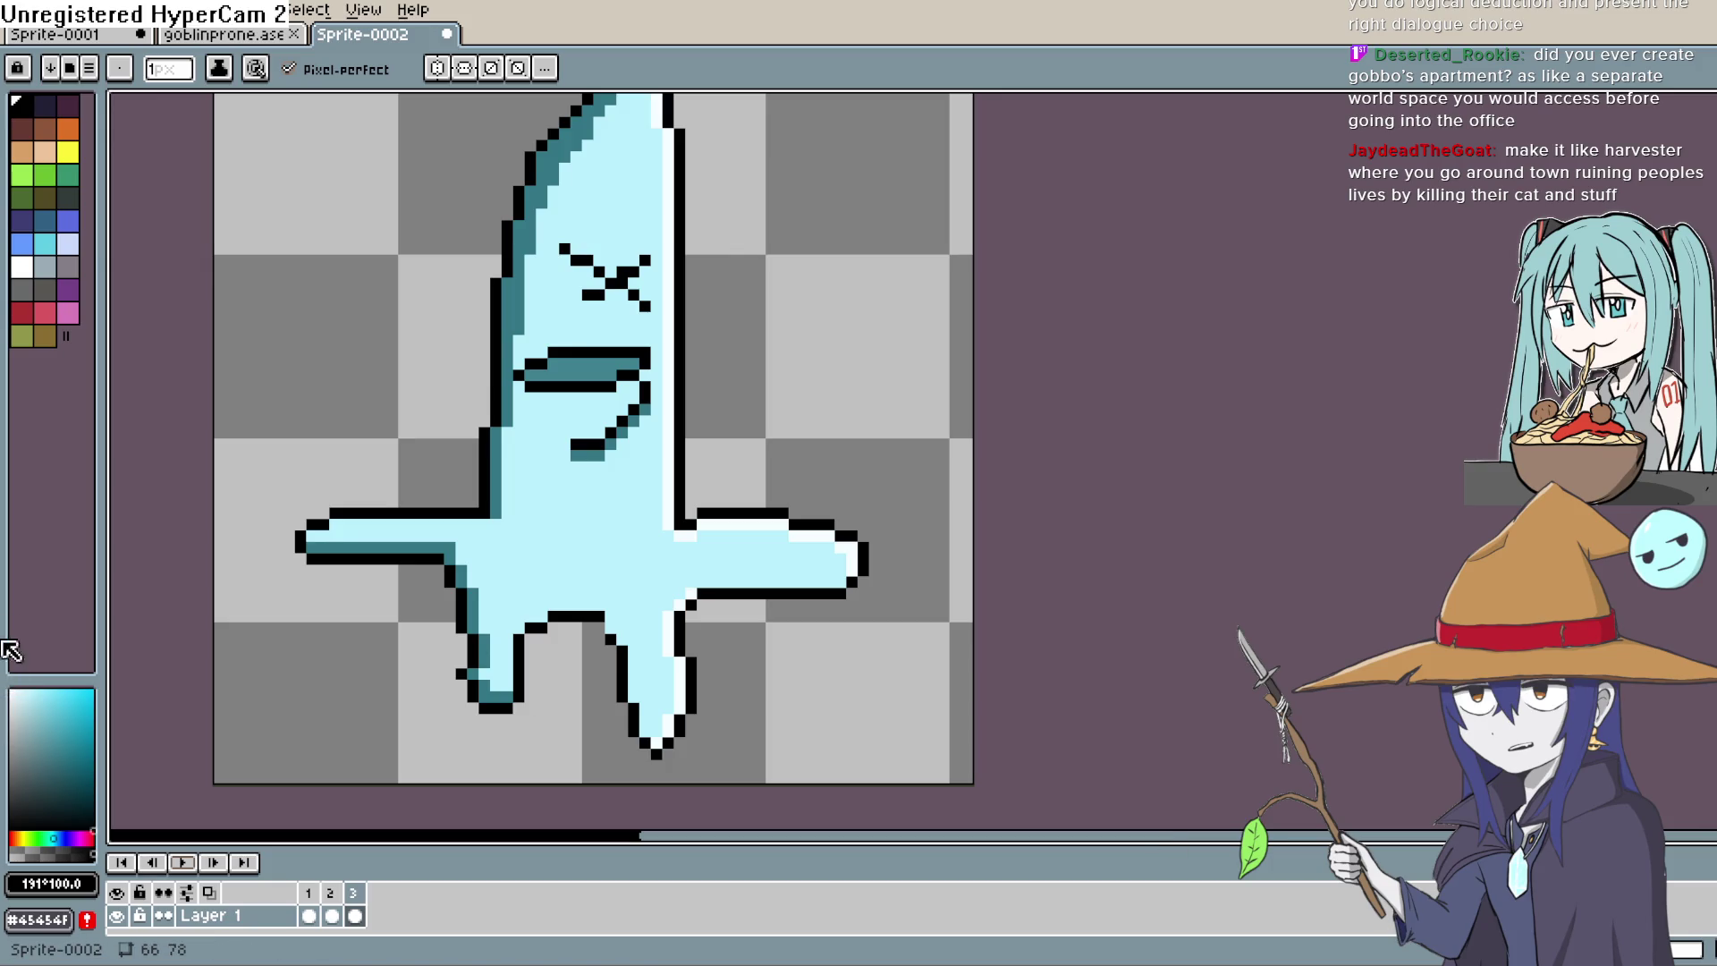
key("alt+Tab")
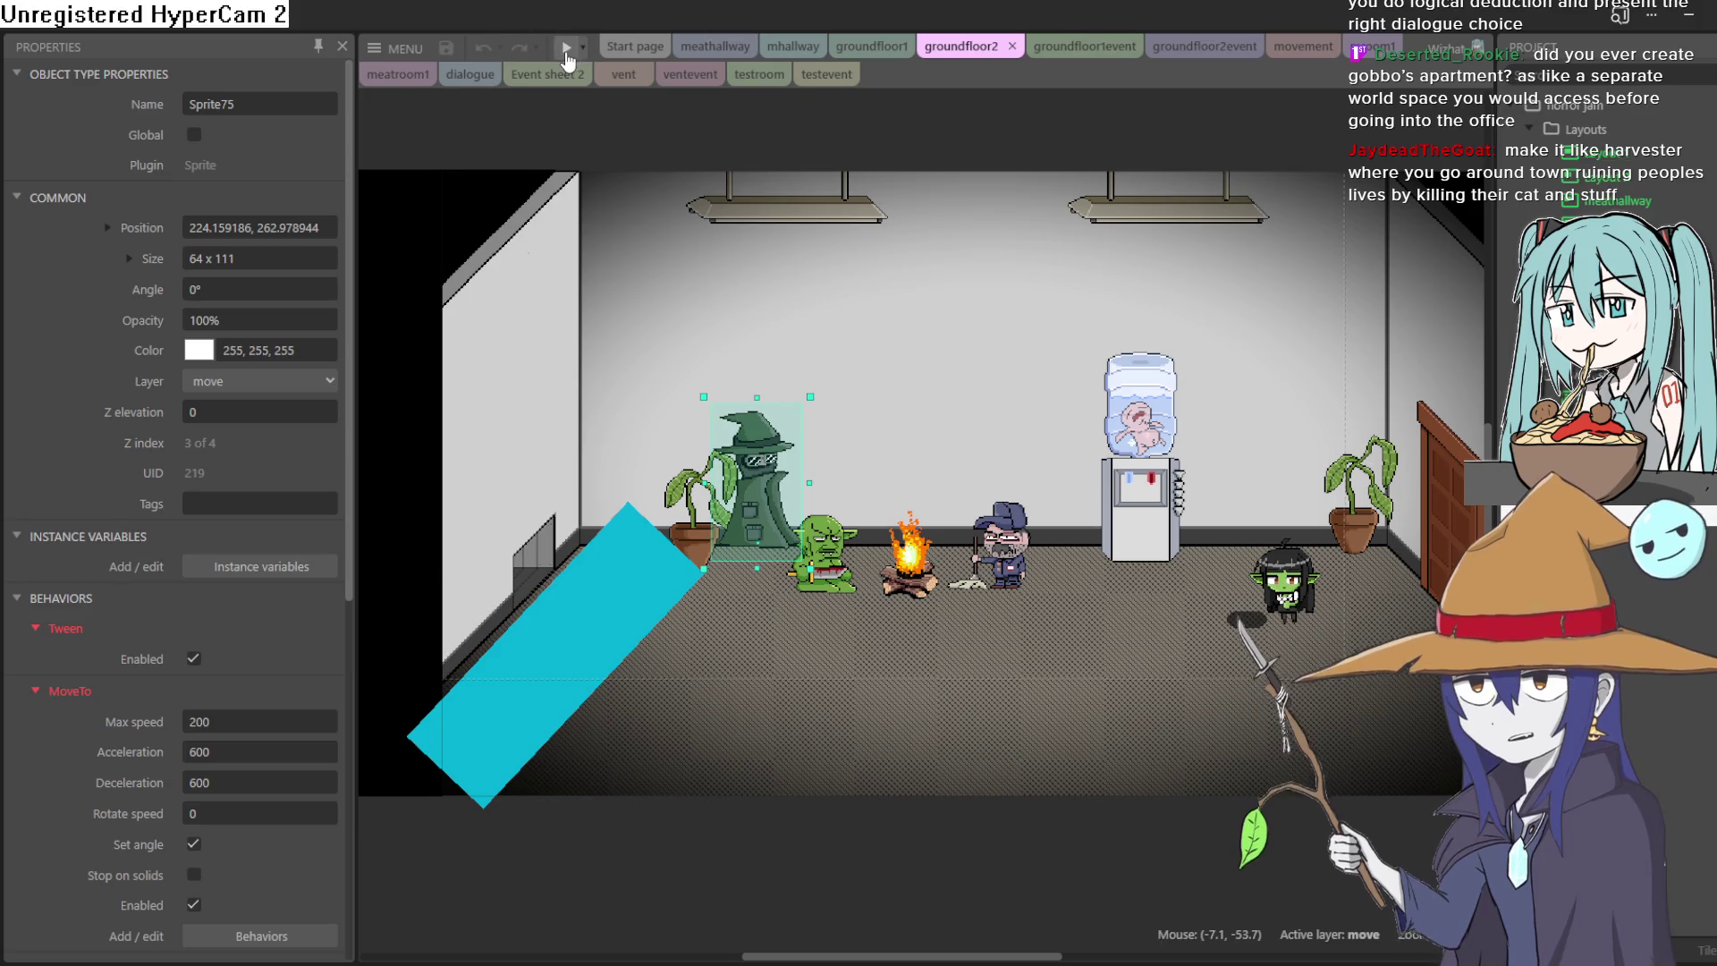
Step: Start the office-scene preview and walk the goblin girl around the office furniture
left_click(569, 50)
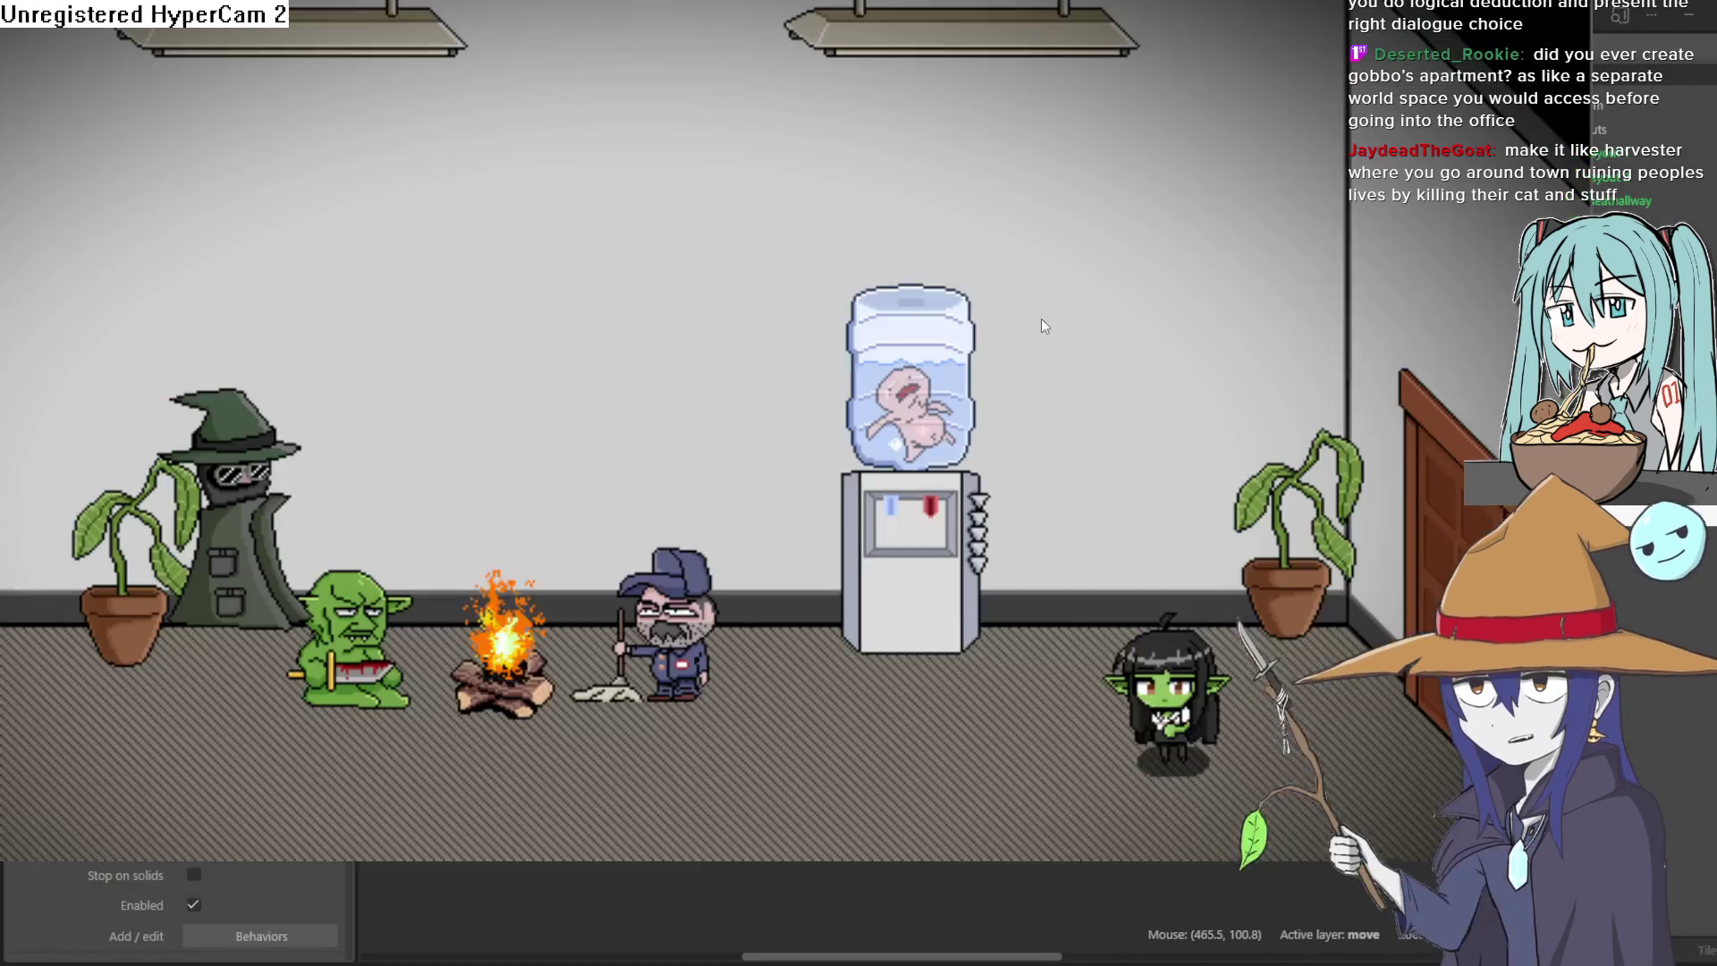
key("Left")
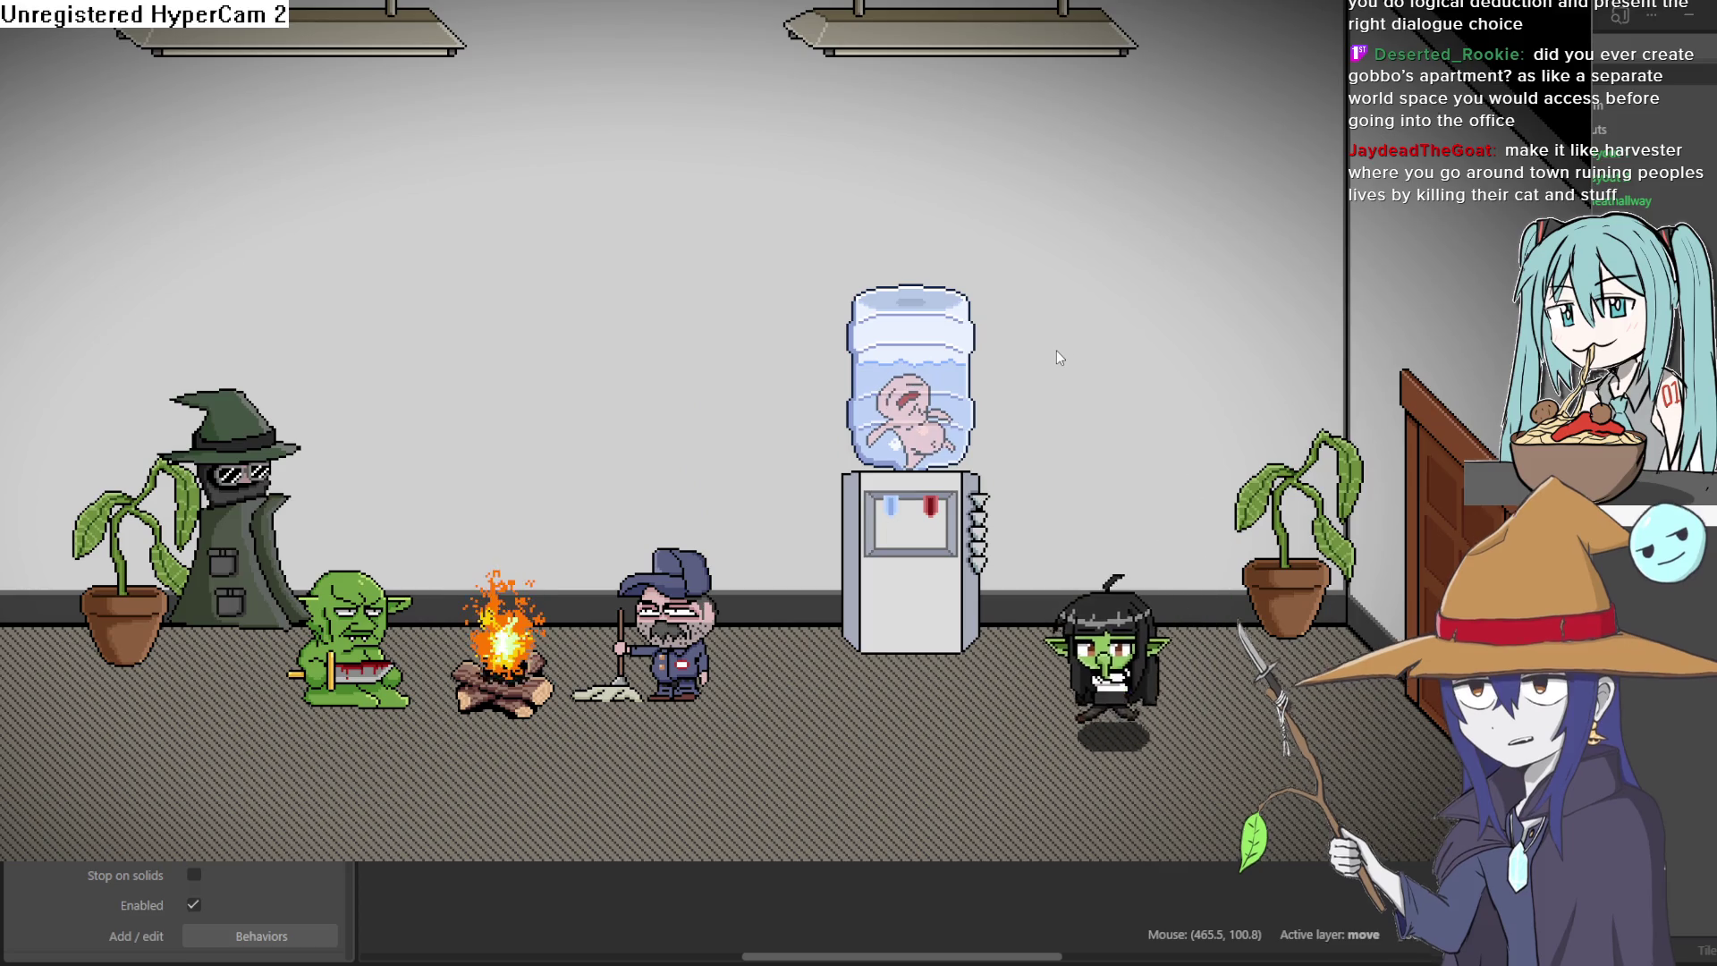
key("Down")
key("Left")
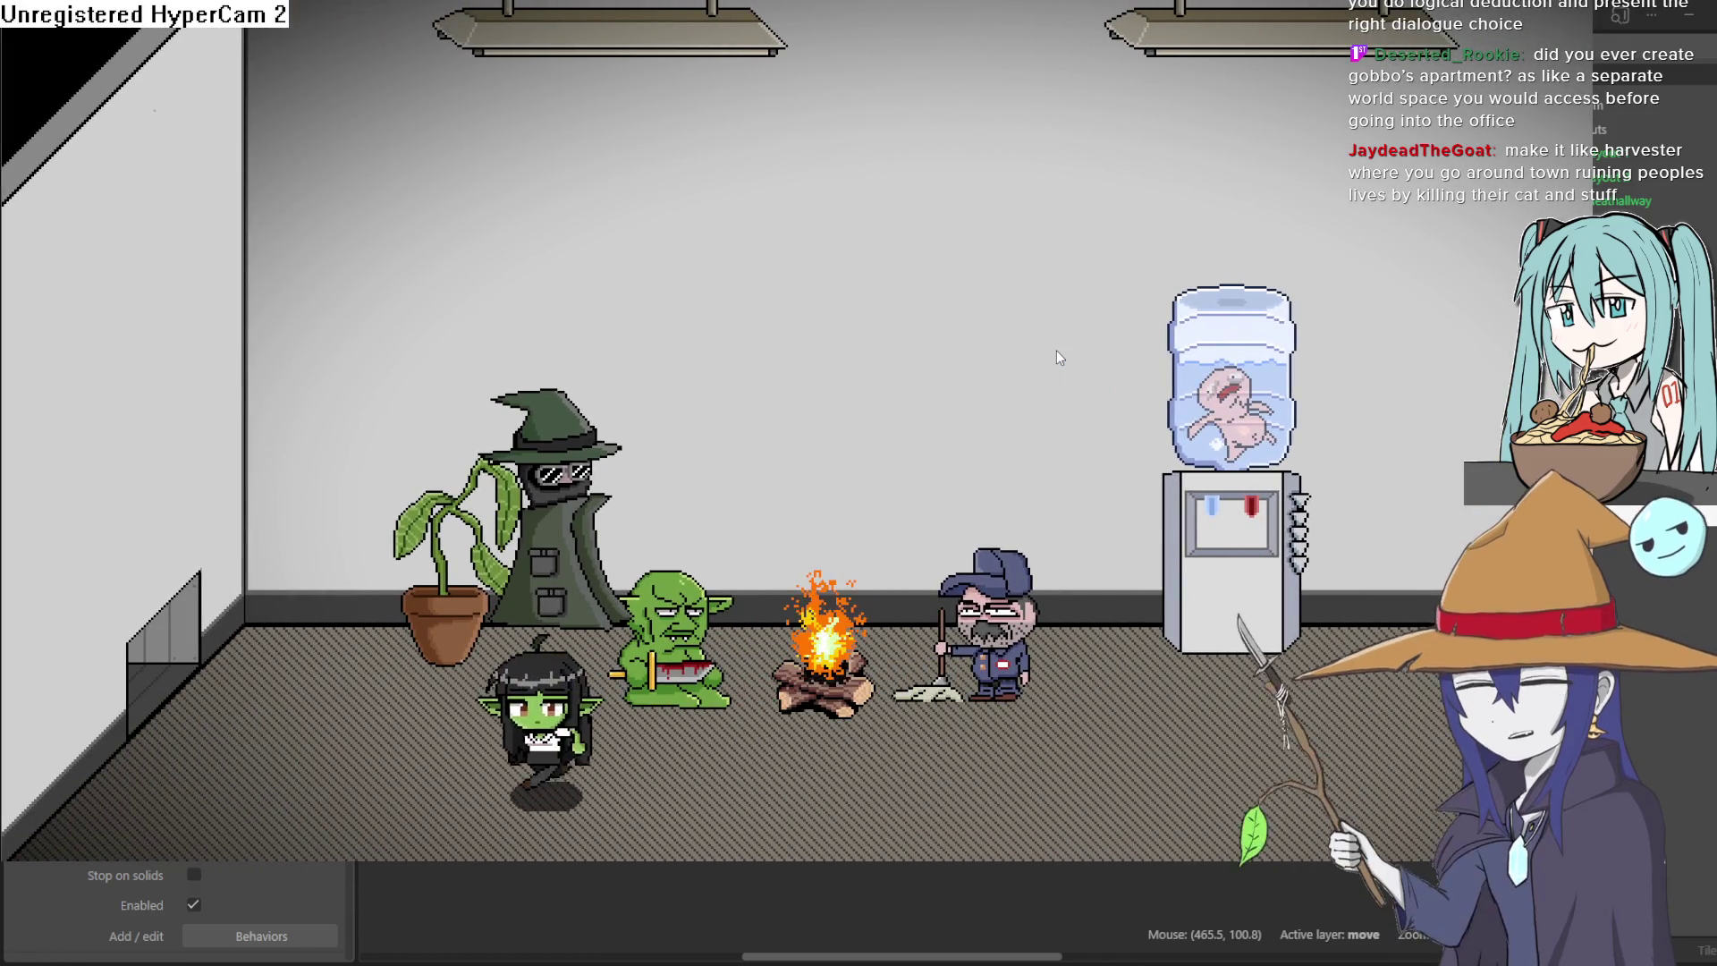
key("Right")
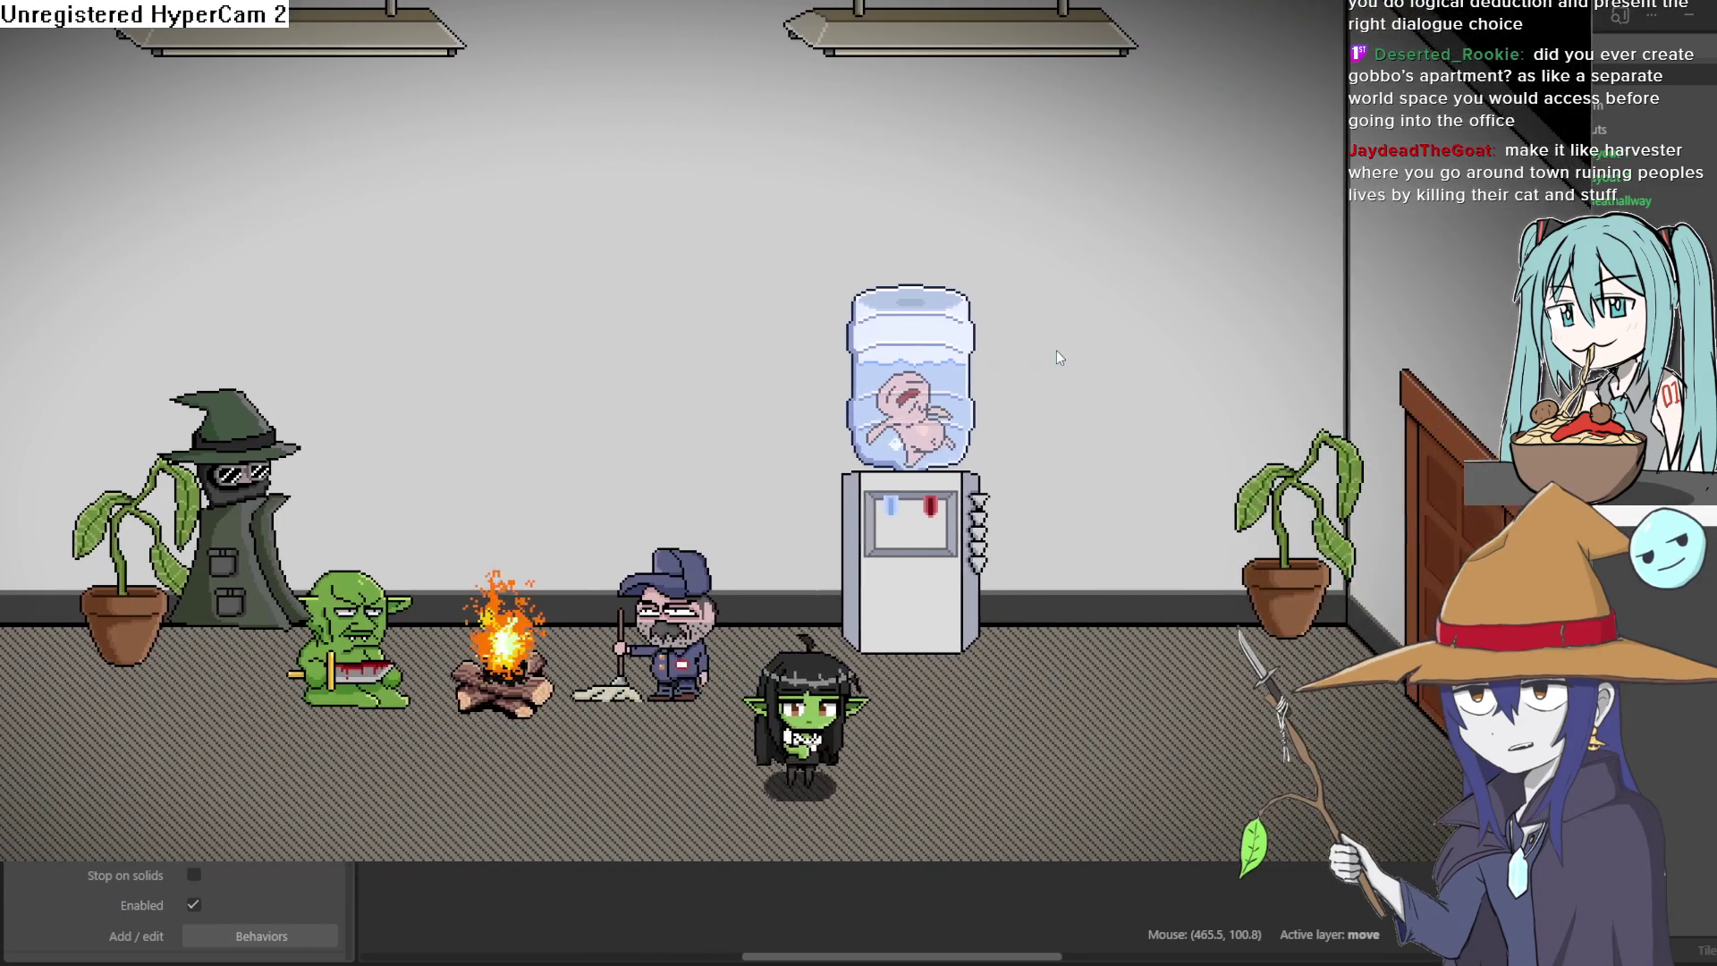
key("Up")
key("Right")
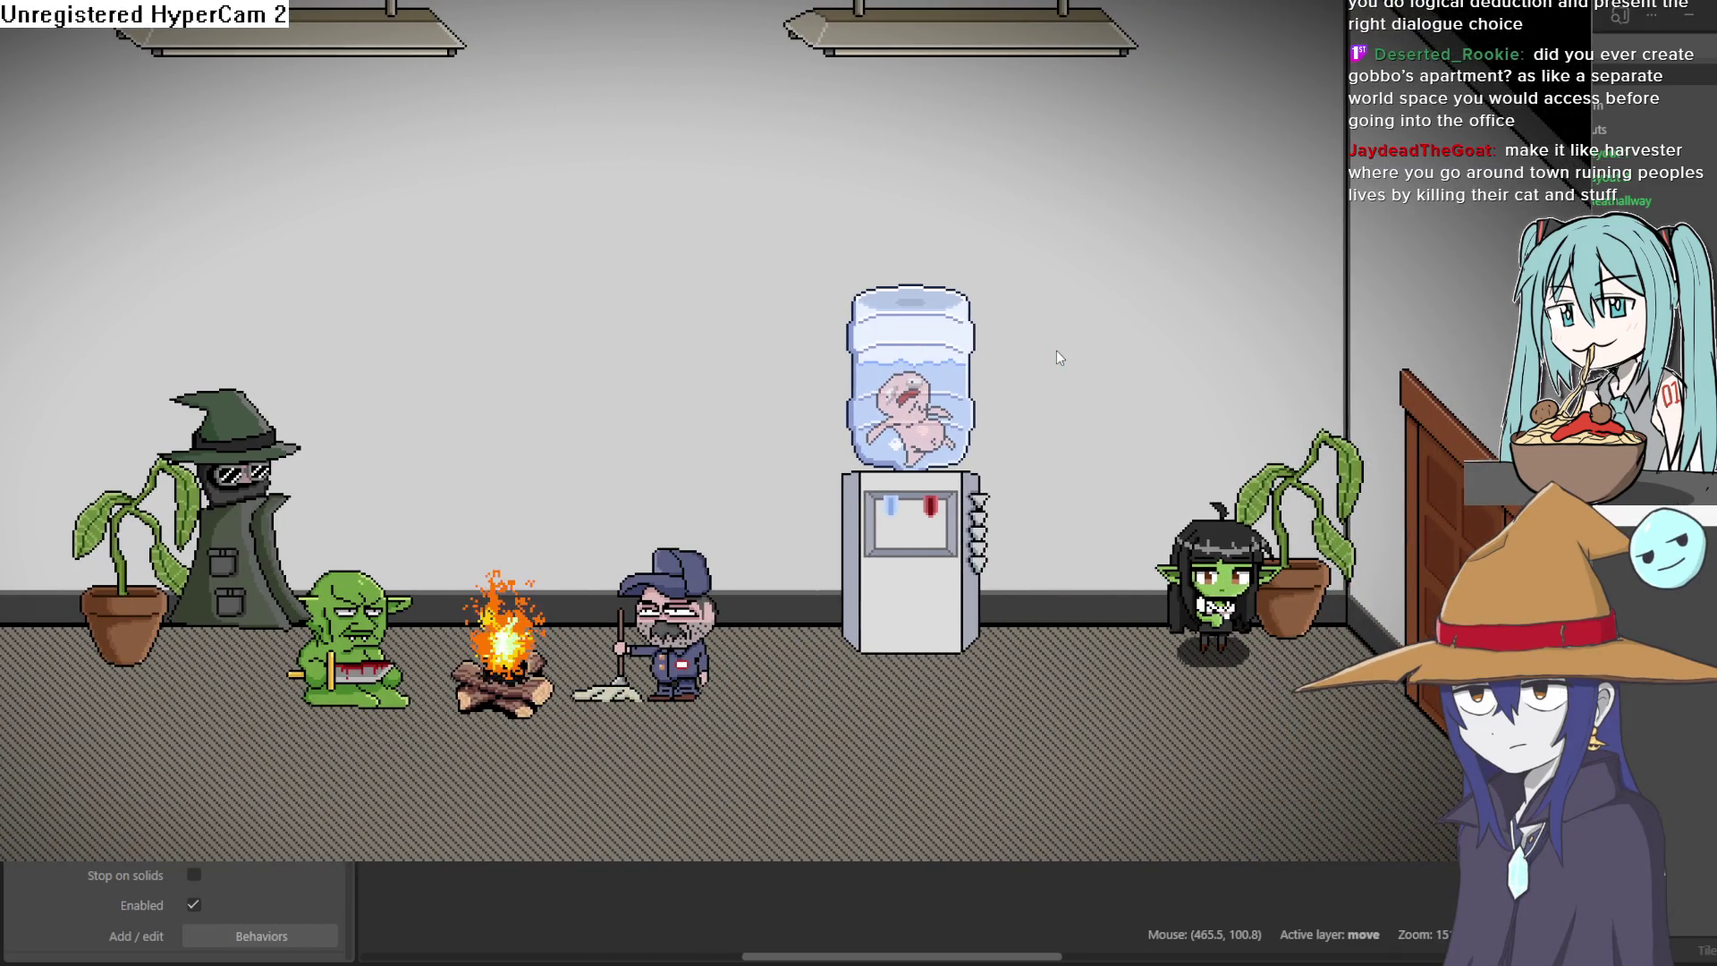
key("Left")
key("Down")
key("Up")
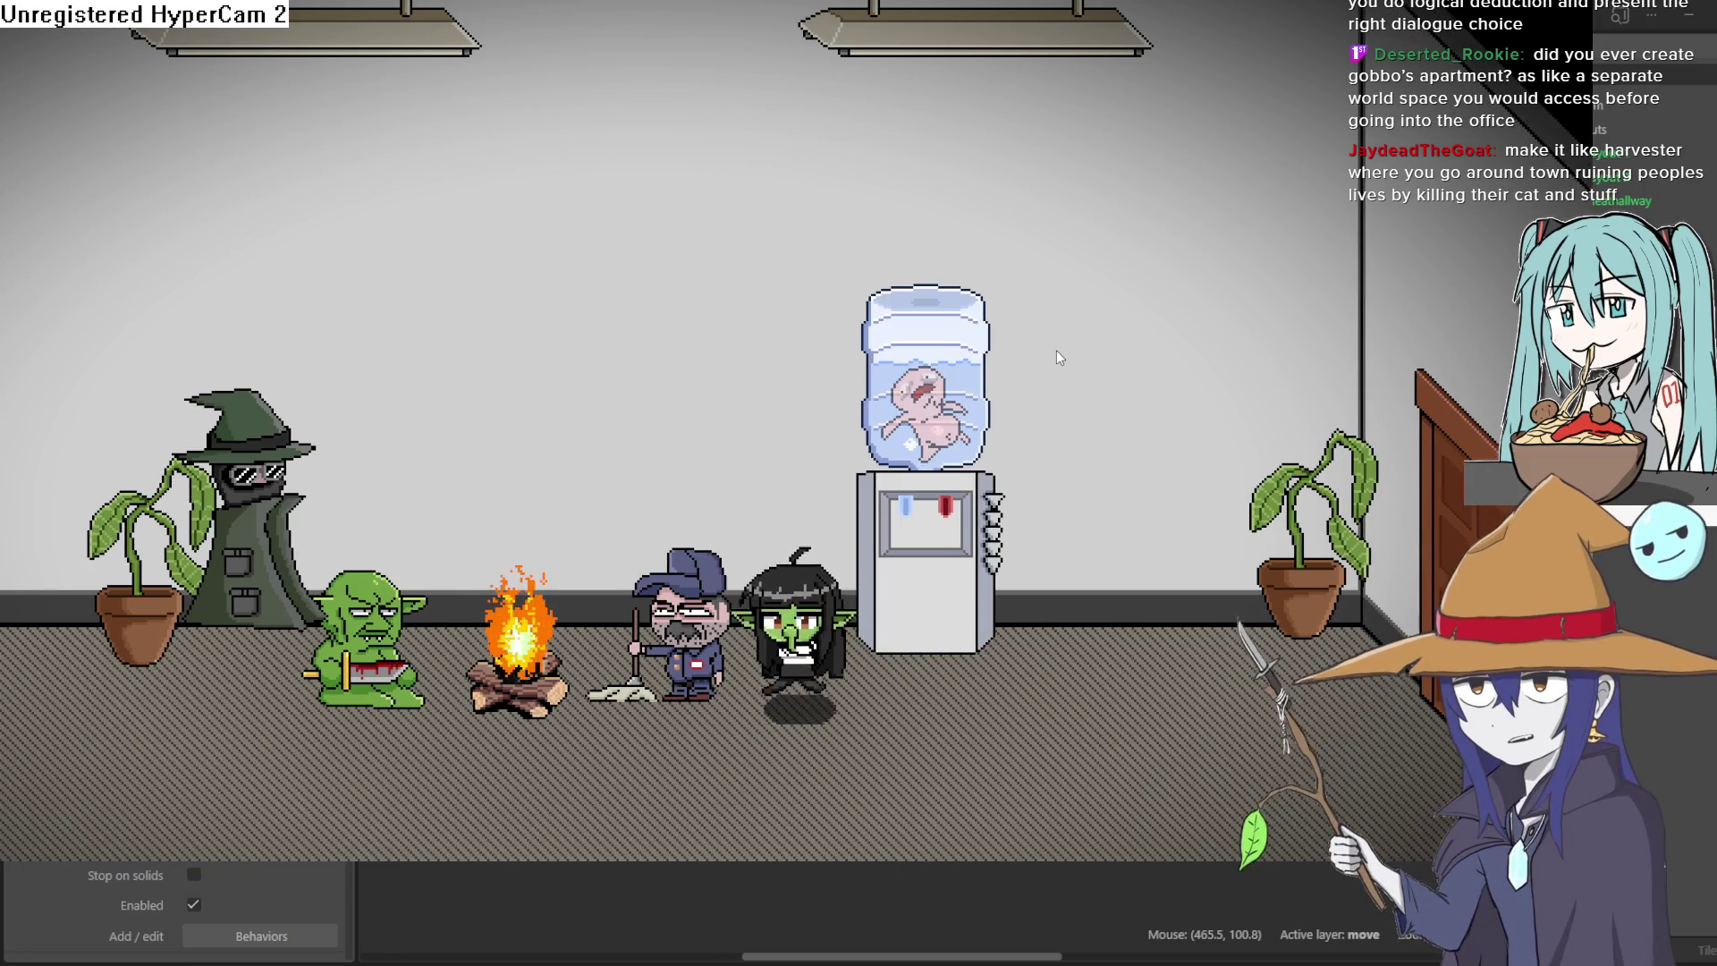
key("Down")
key("Left")
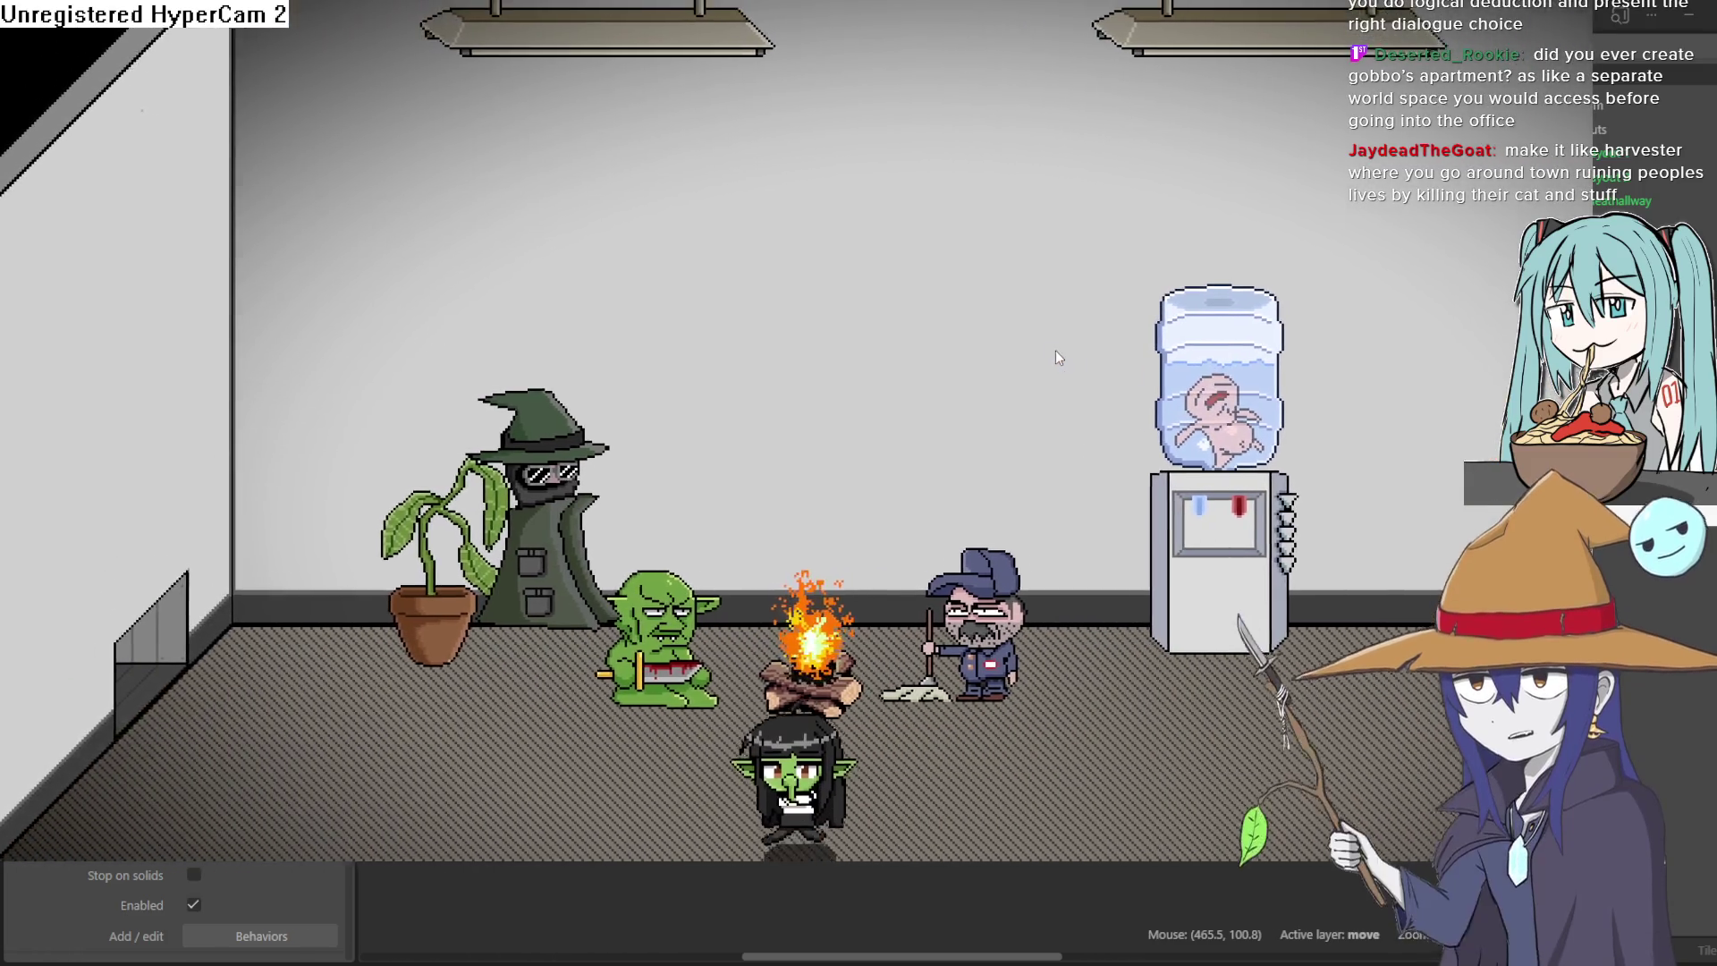
key("Up")
key("Right")
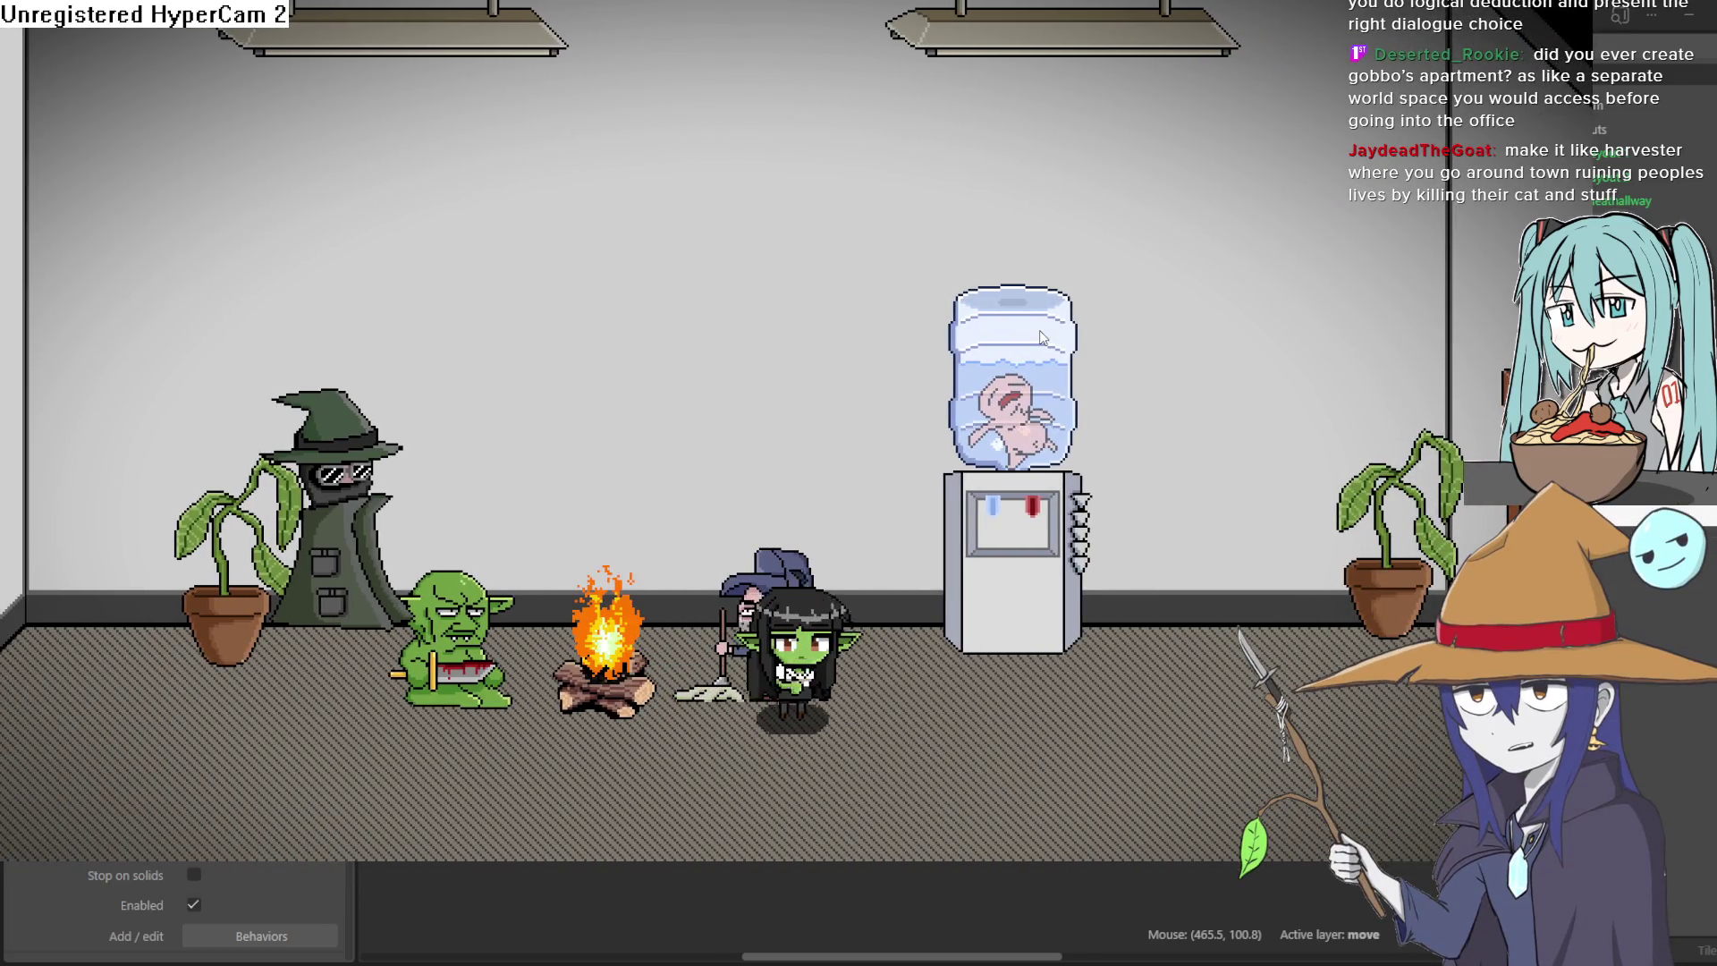
key("Right")
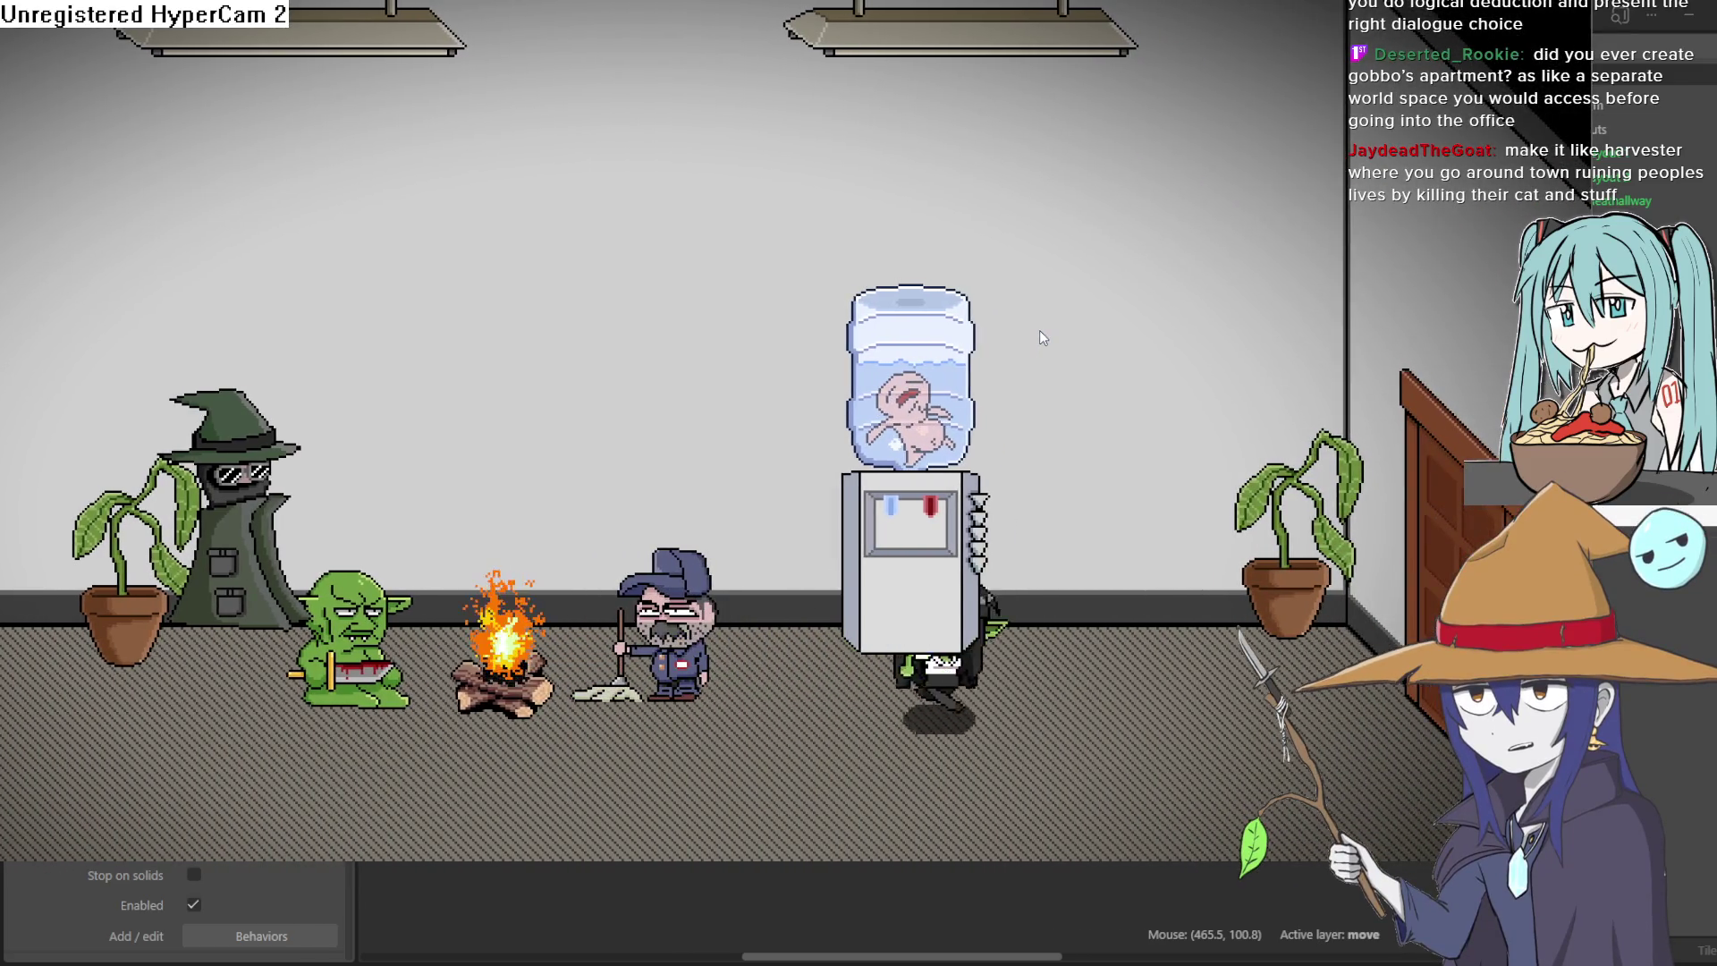
key("Down")
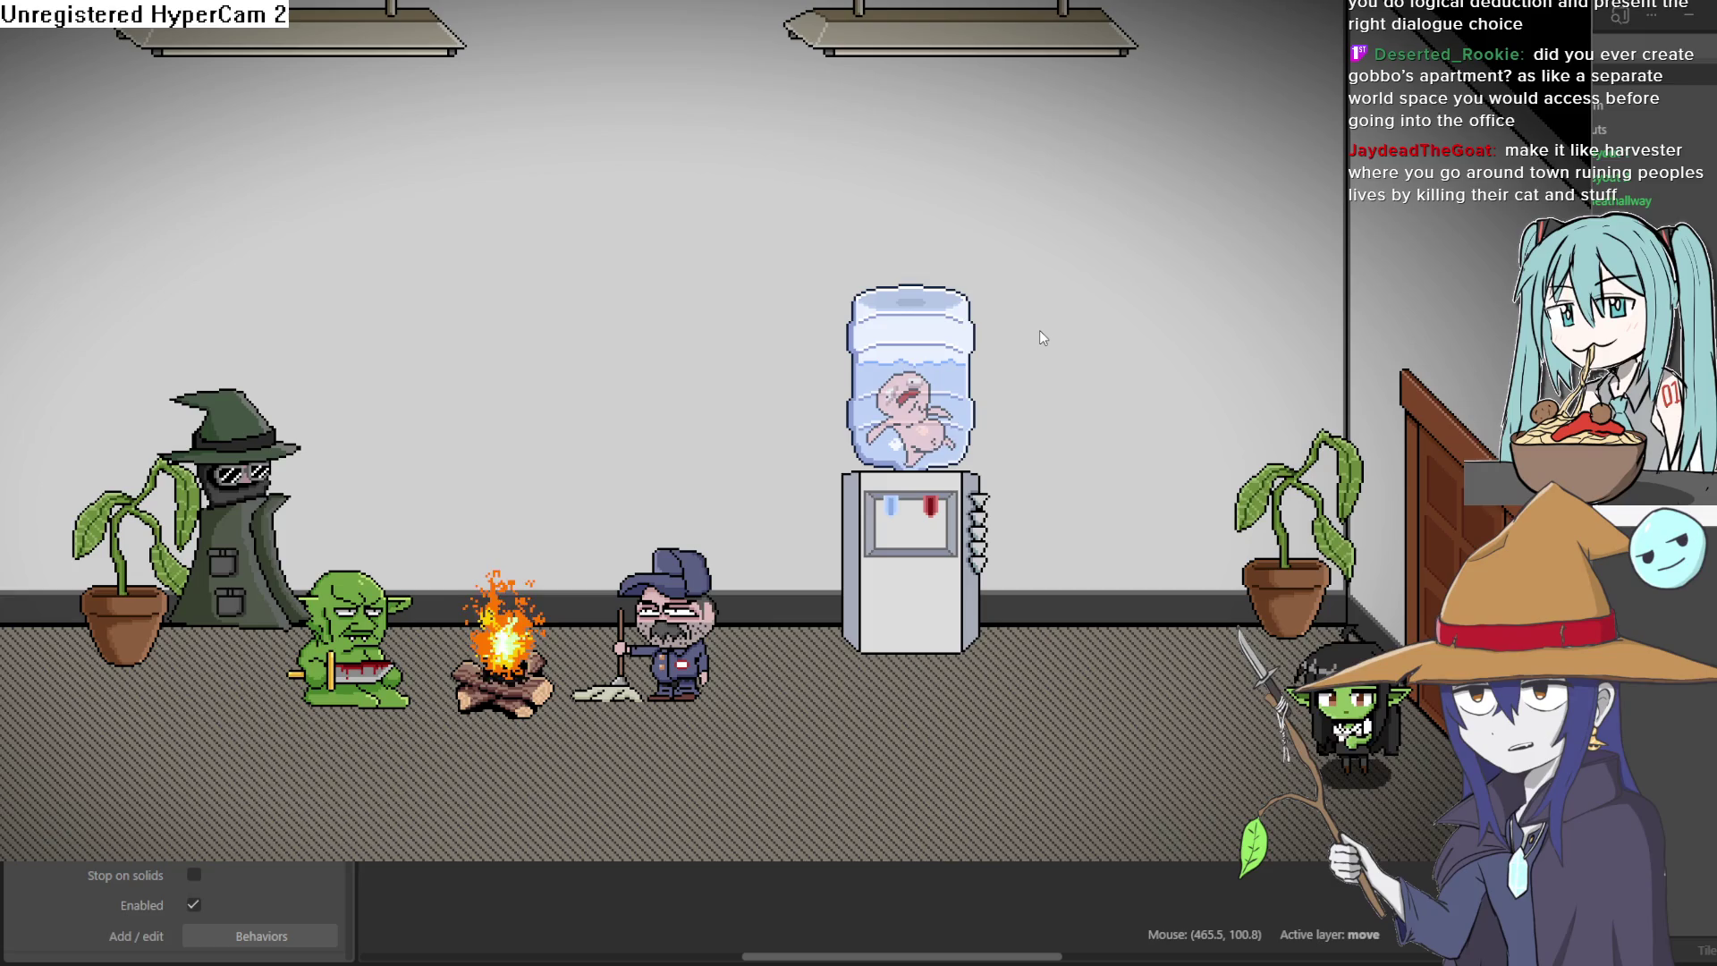
Step: Walk her left out of the office, through the dark hallway past the white ghost
key("Left")
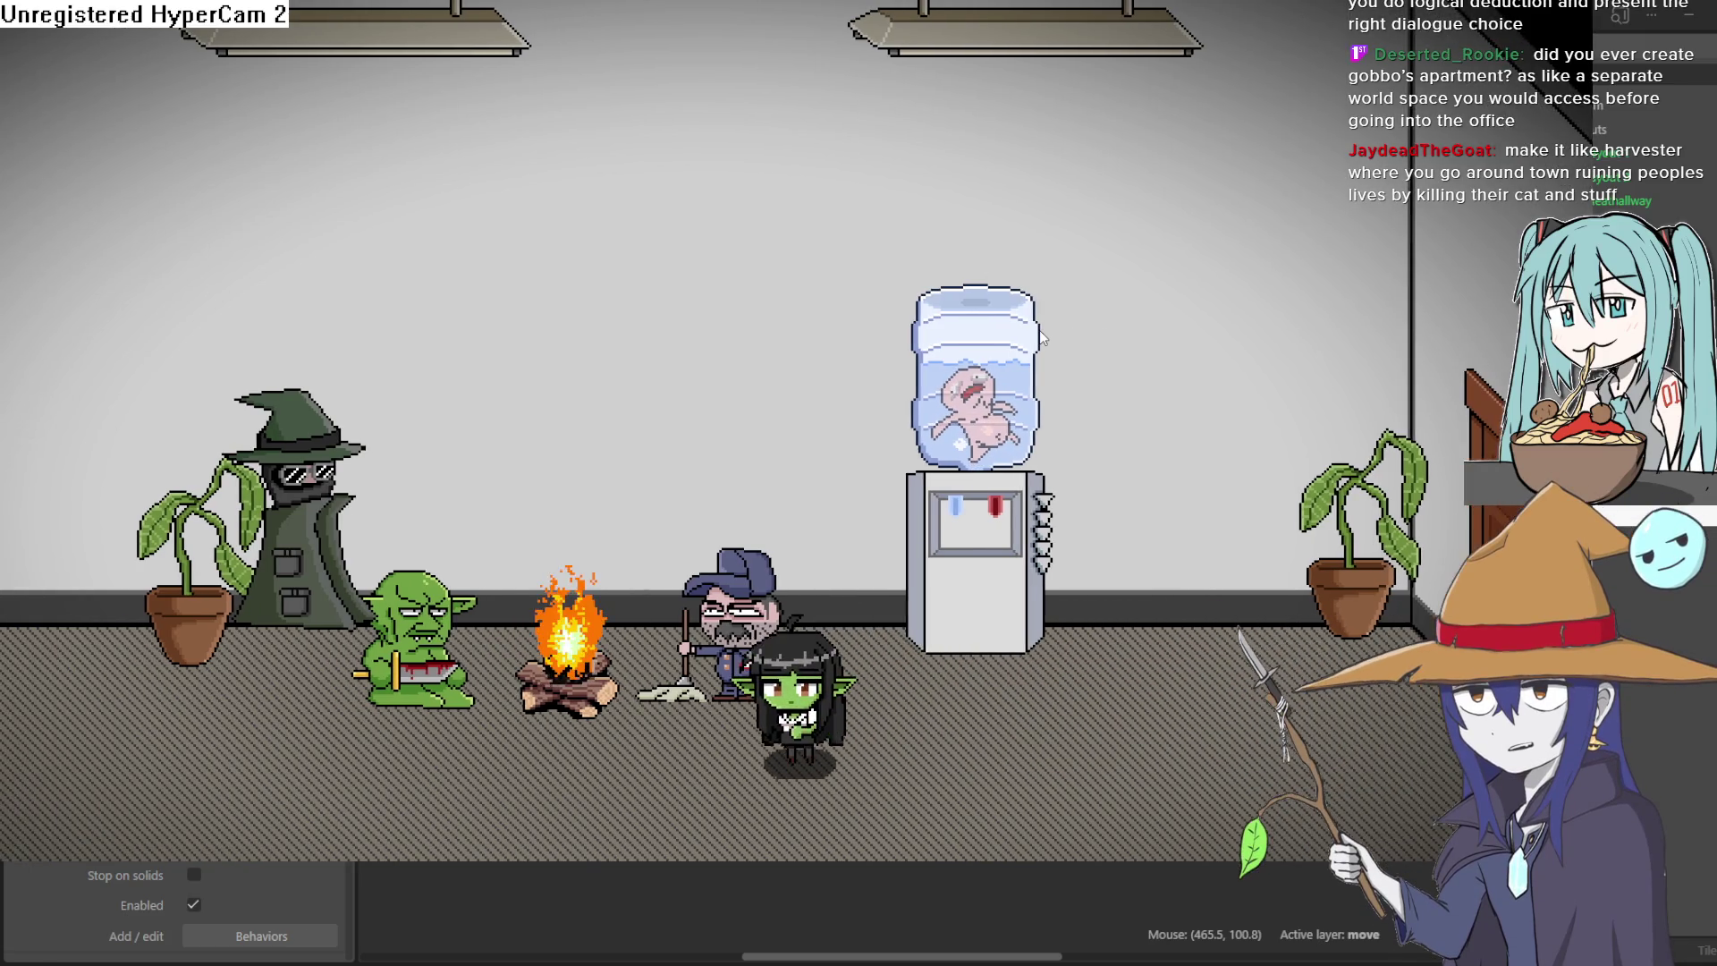
key("Left")
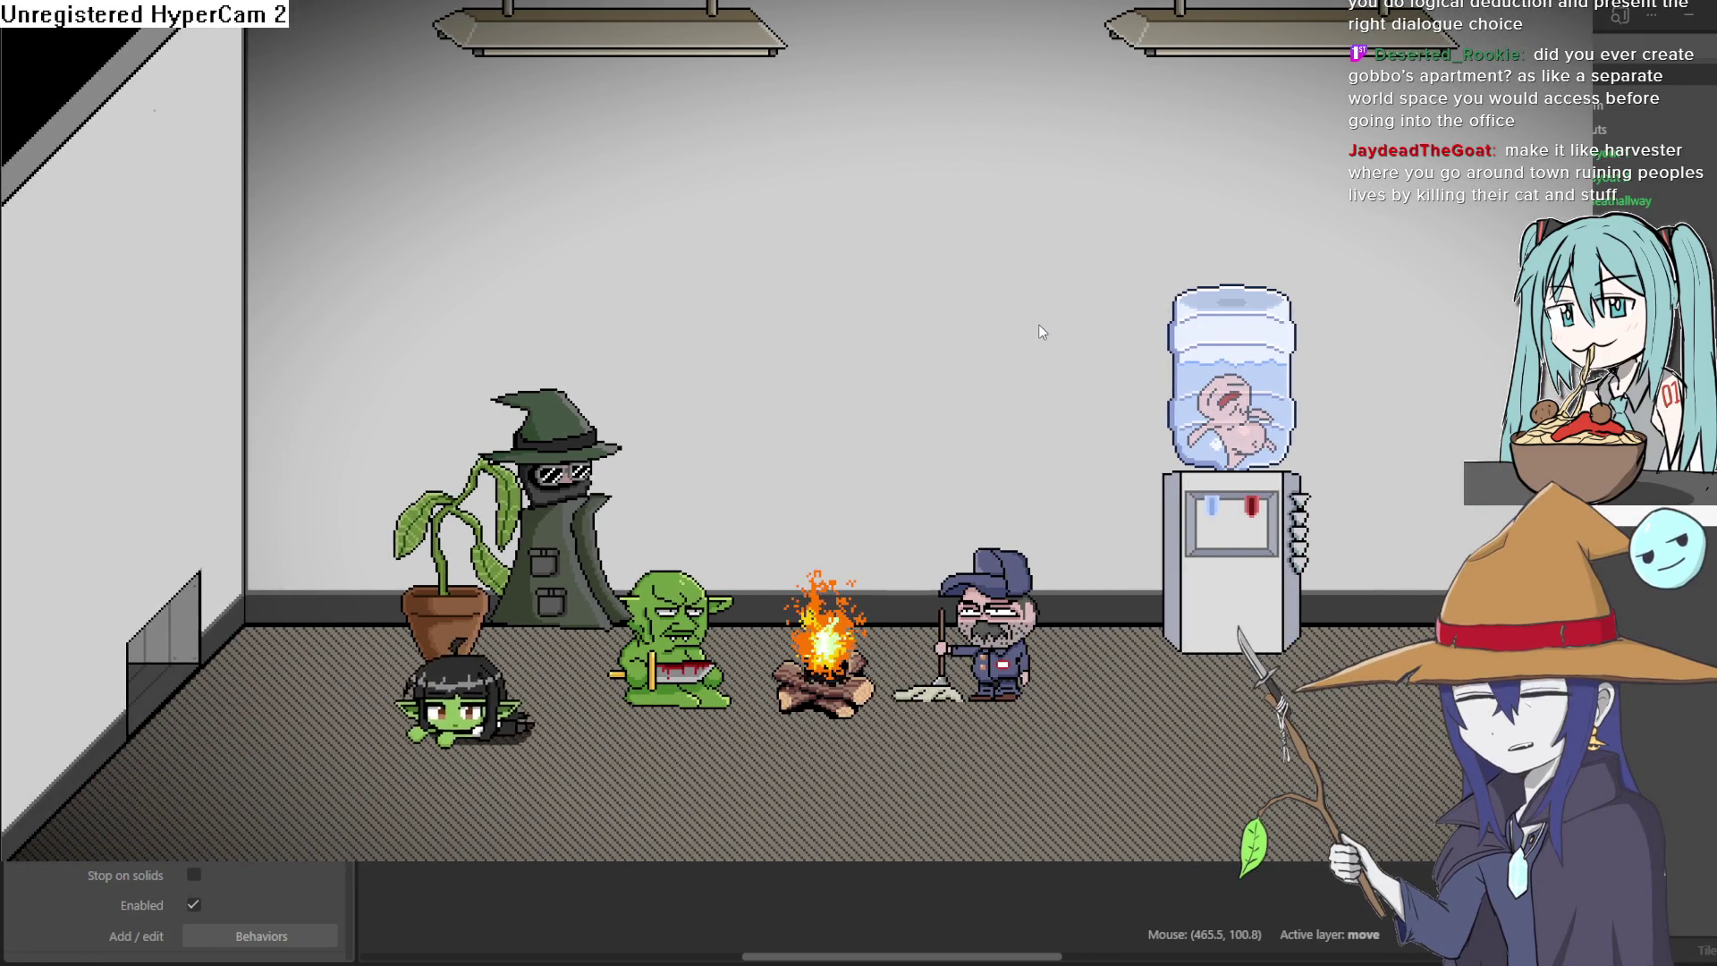
key("Left")
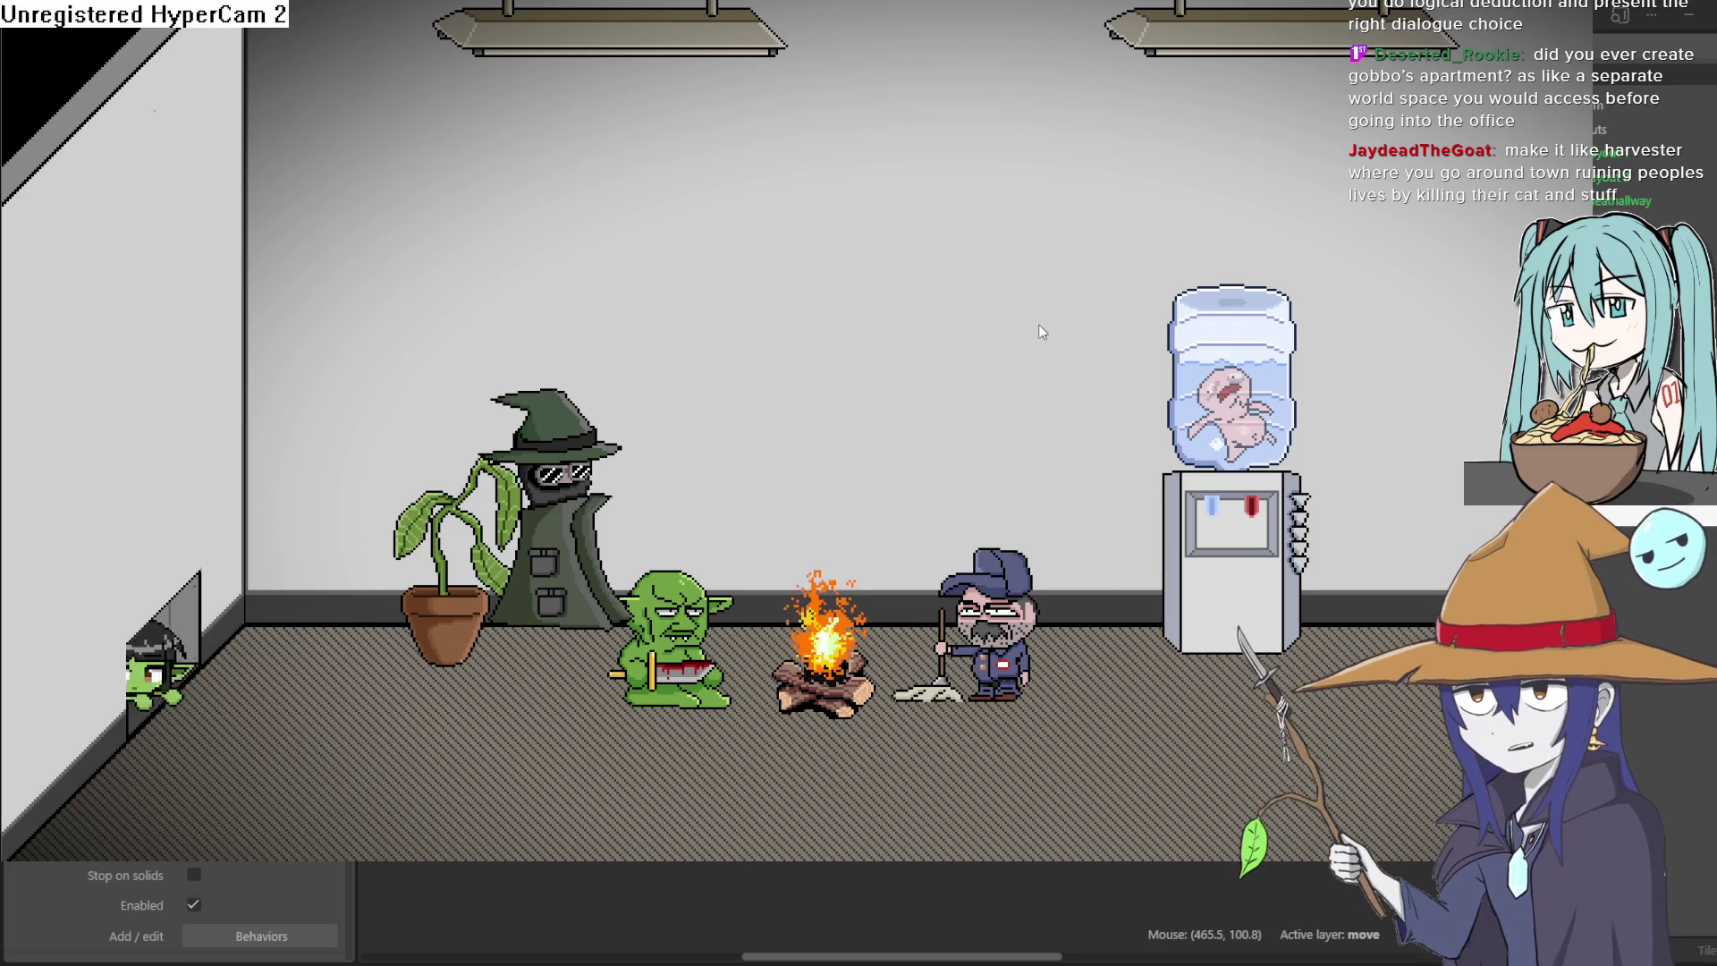
key("Left")
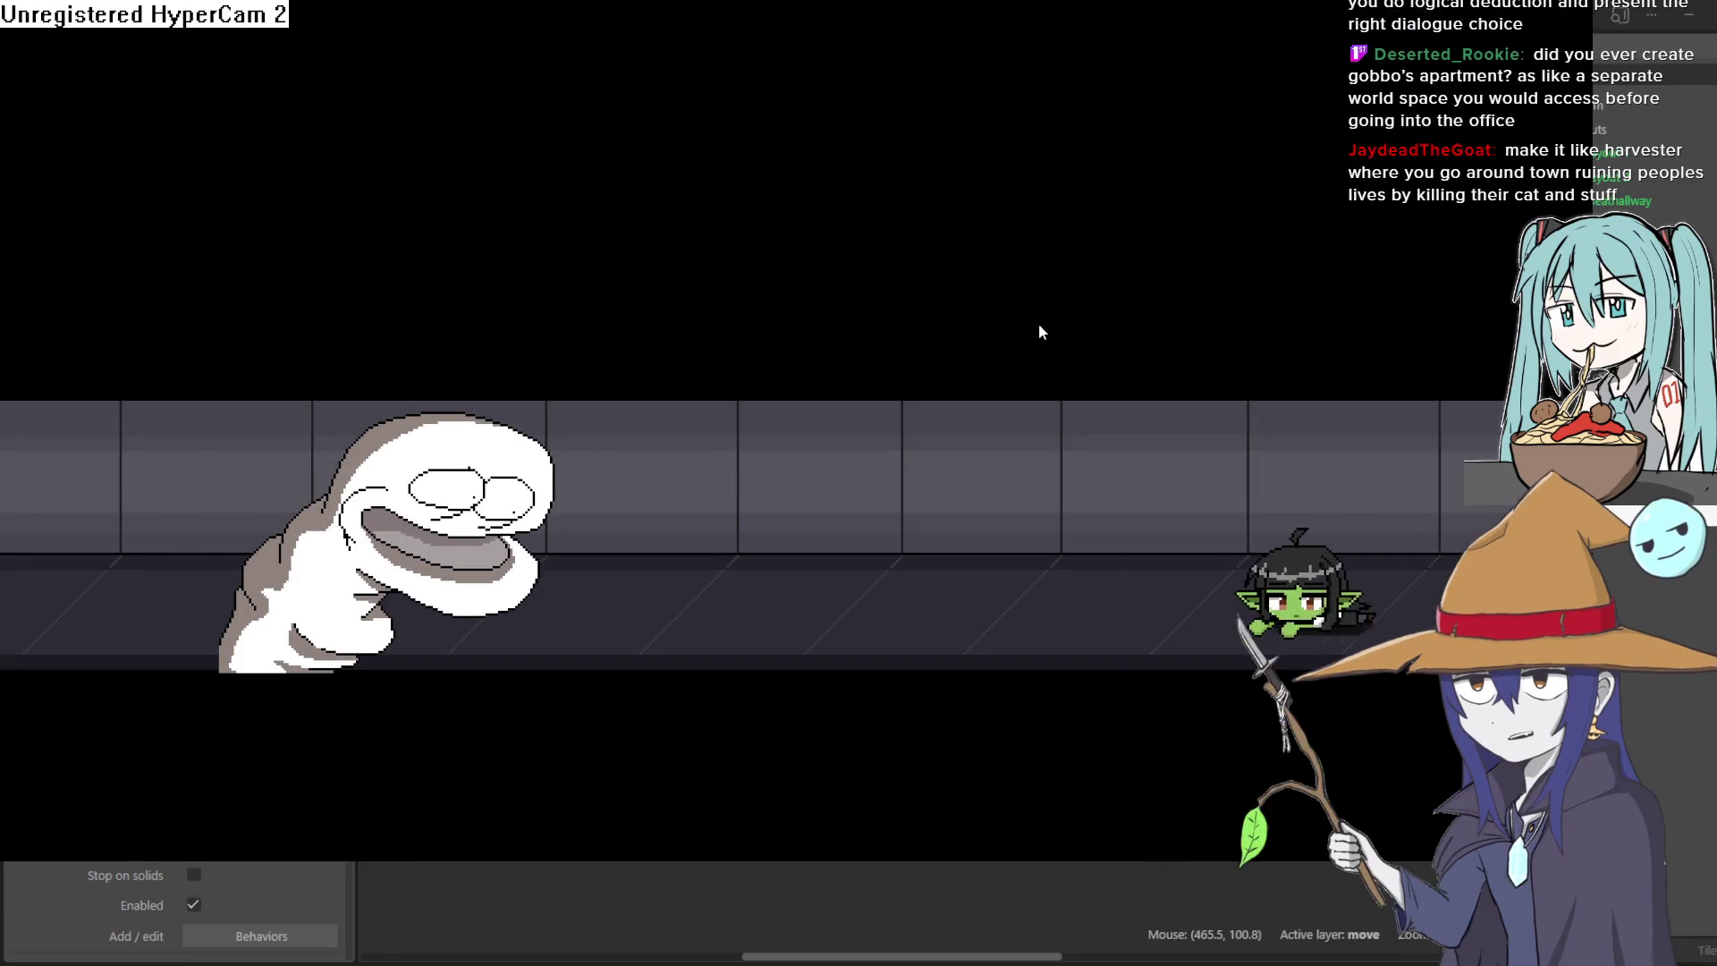
key("Left")
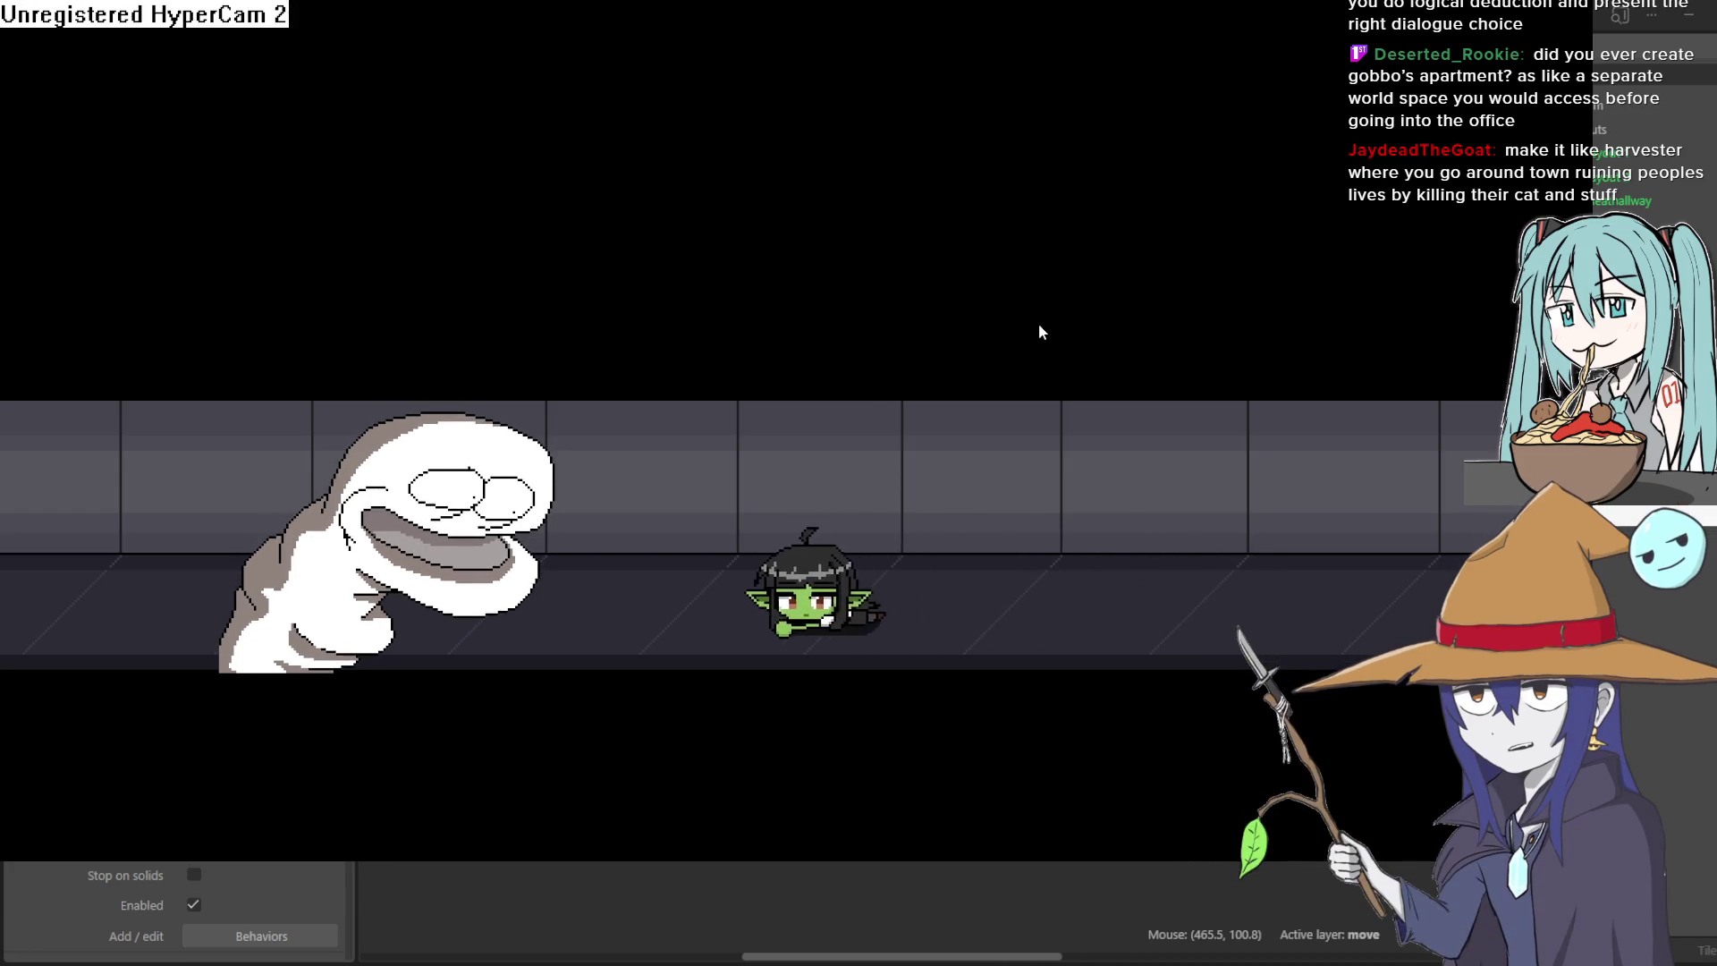
key("Left")
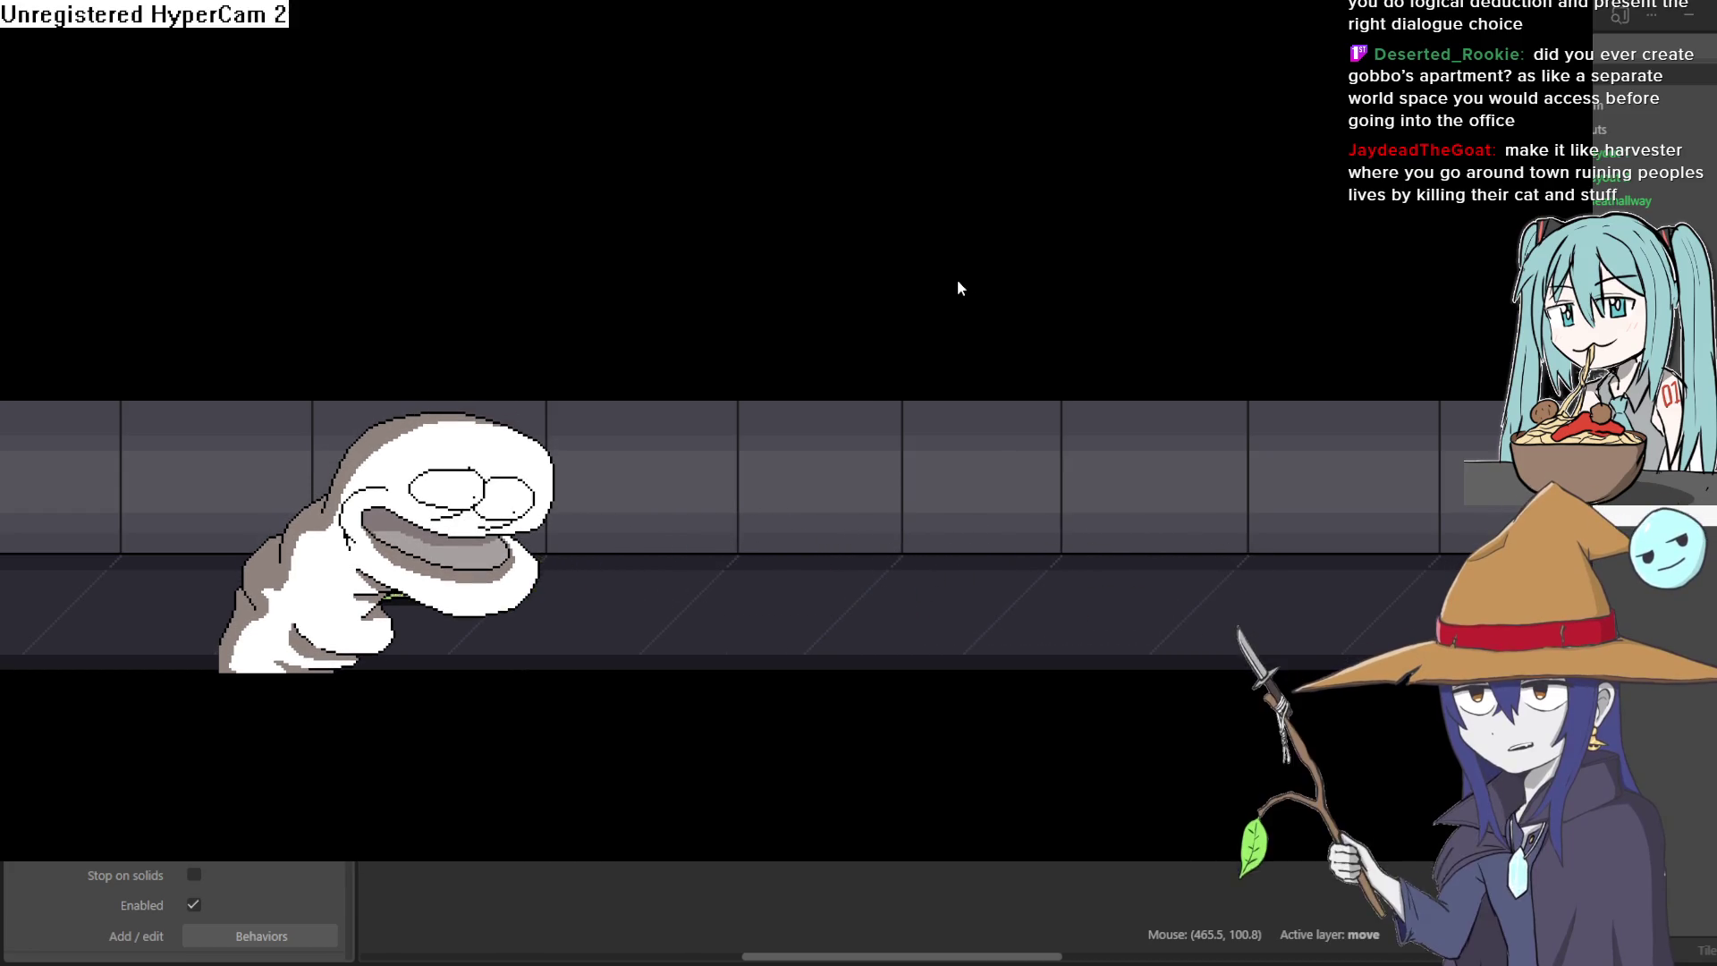
key("Left")
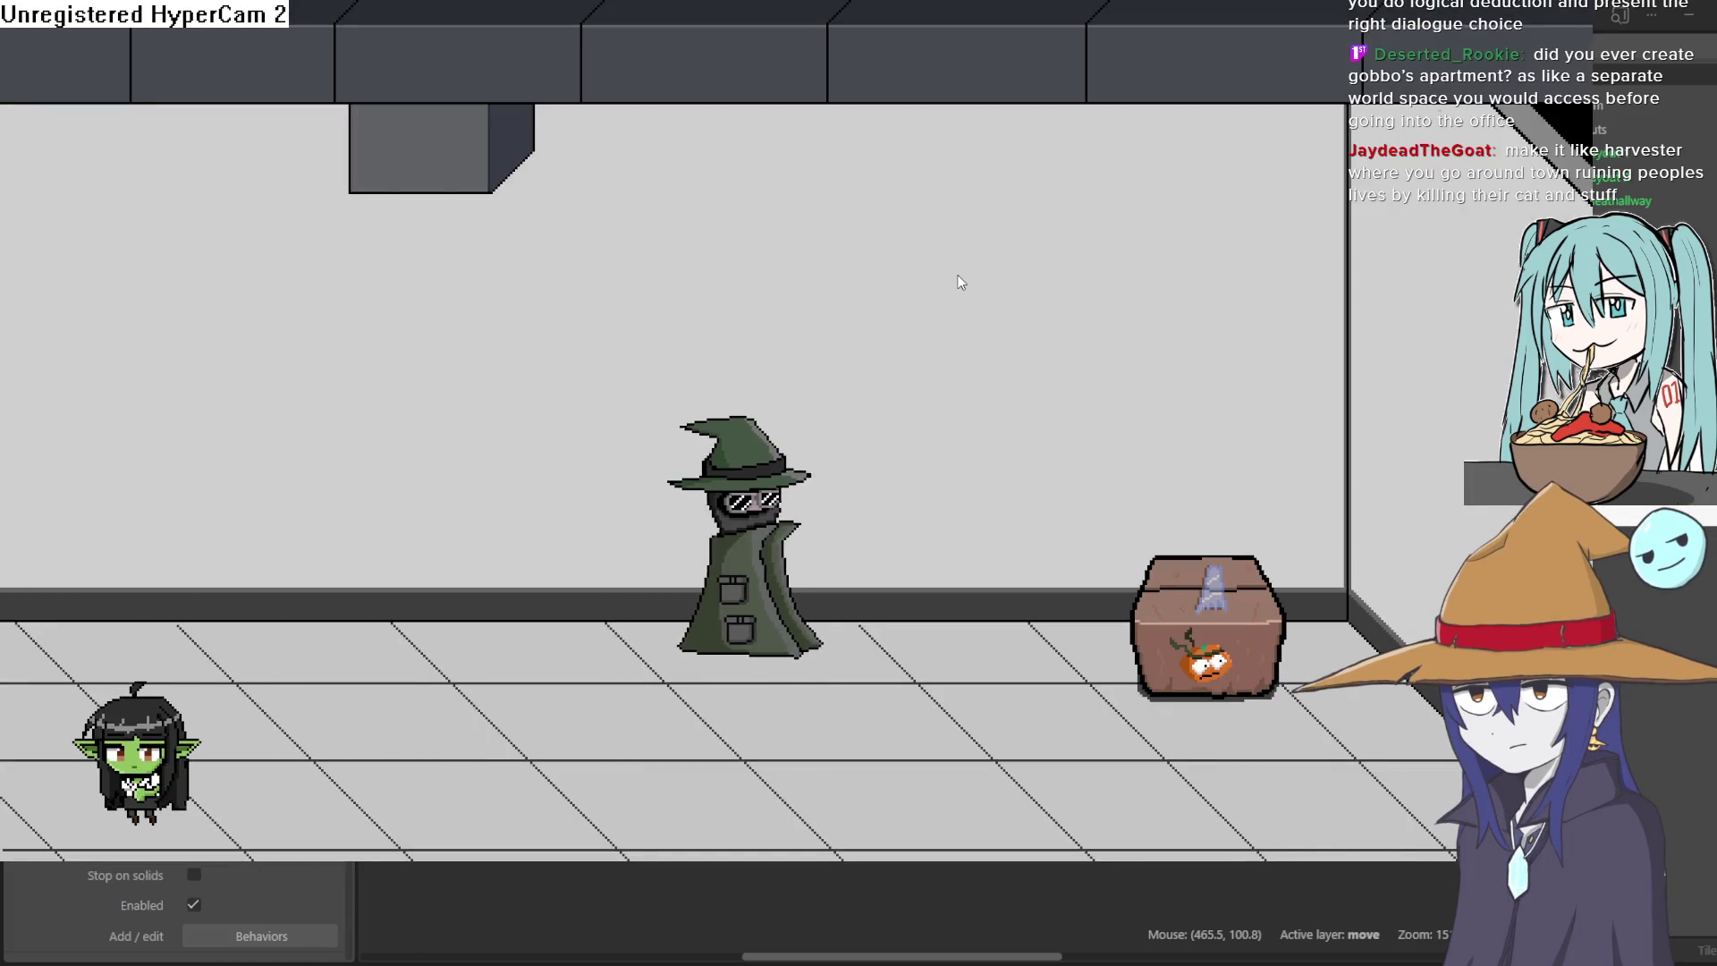
Step: Walk her right across the bright room past the crate, then leave fullscreen preview
key("Right")
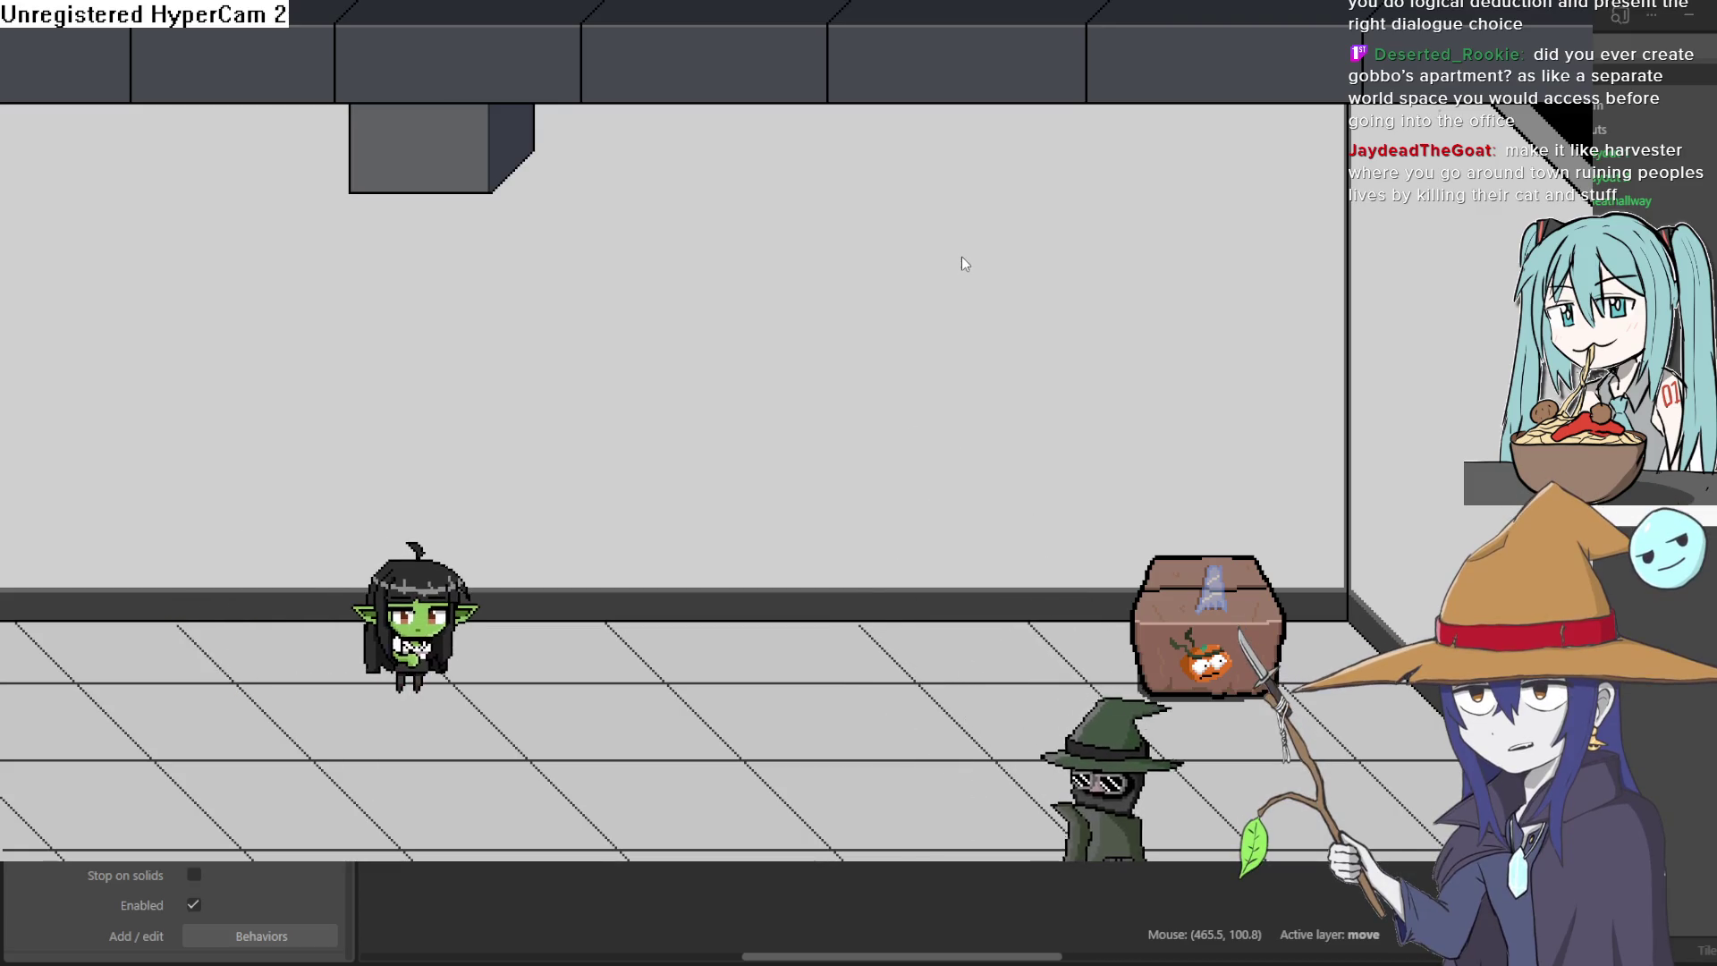
key("Down")
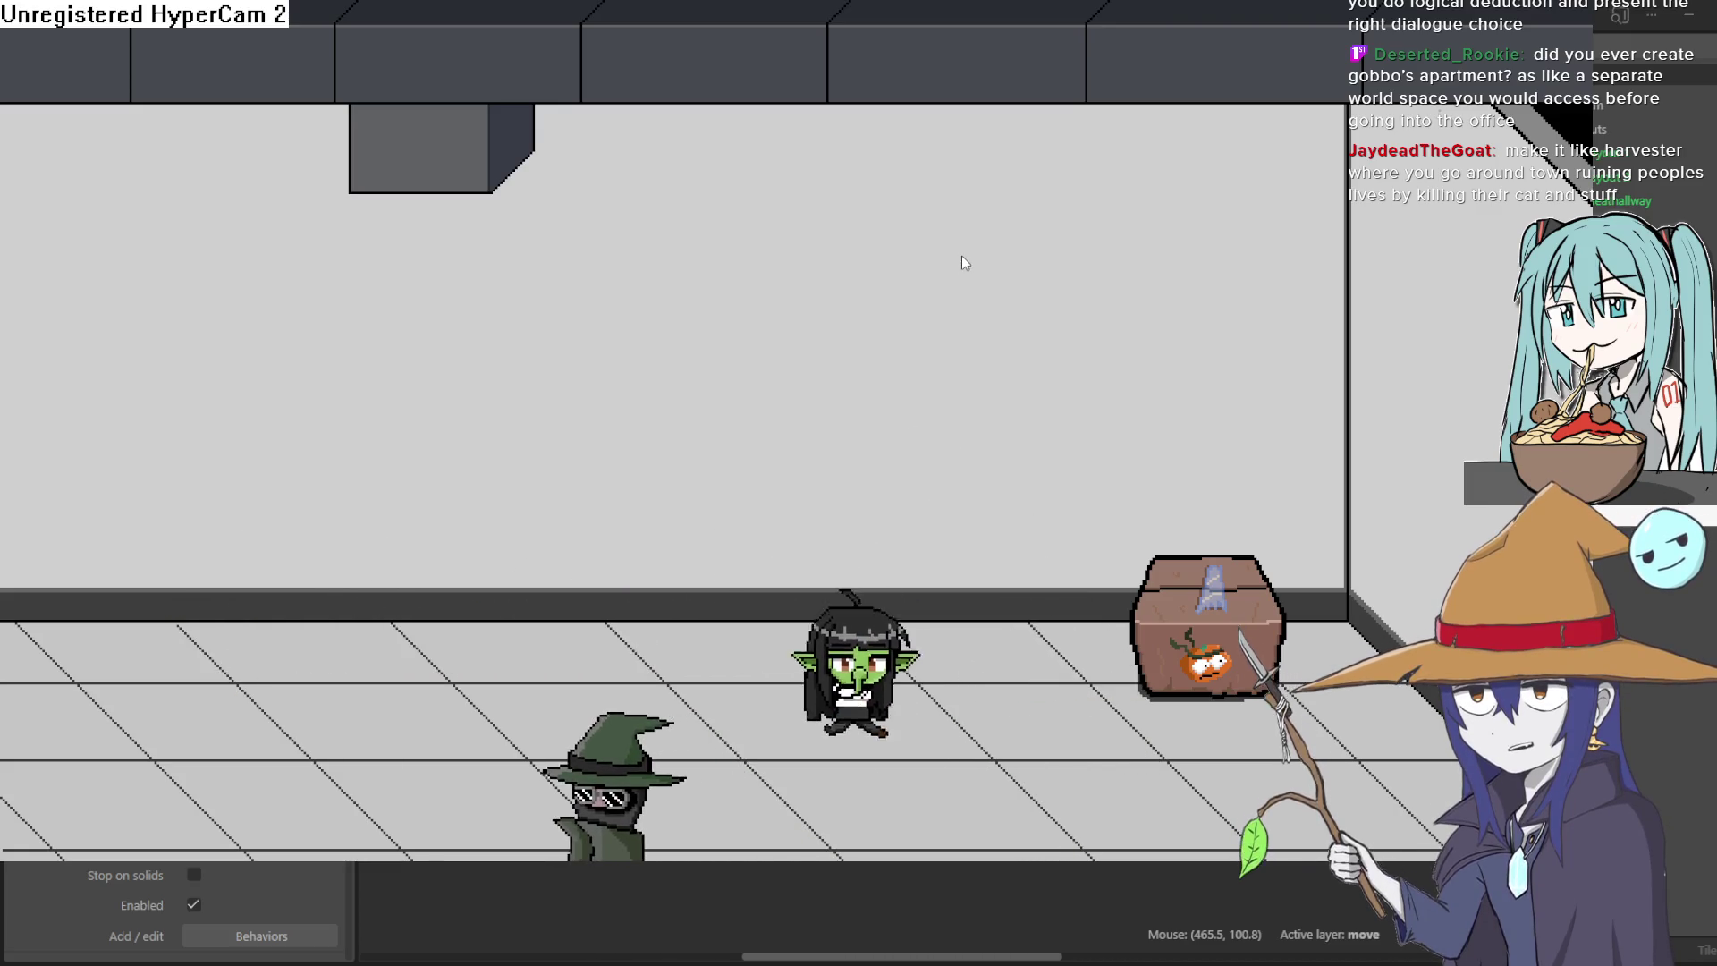
key("Right")
key("Up")
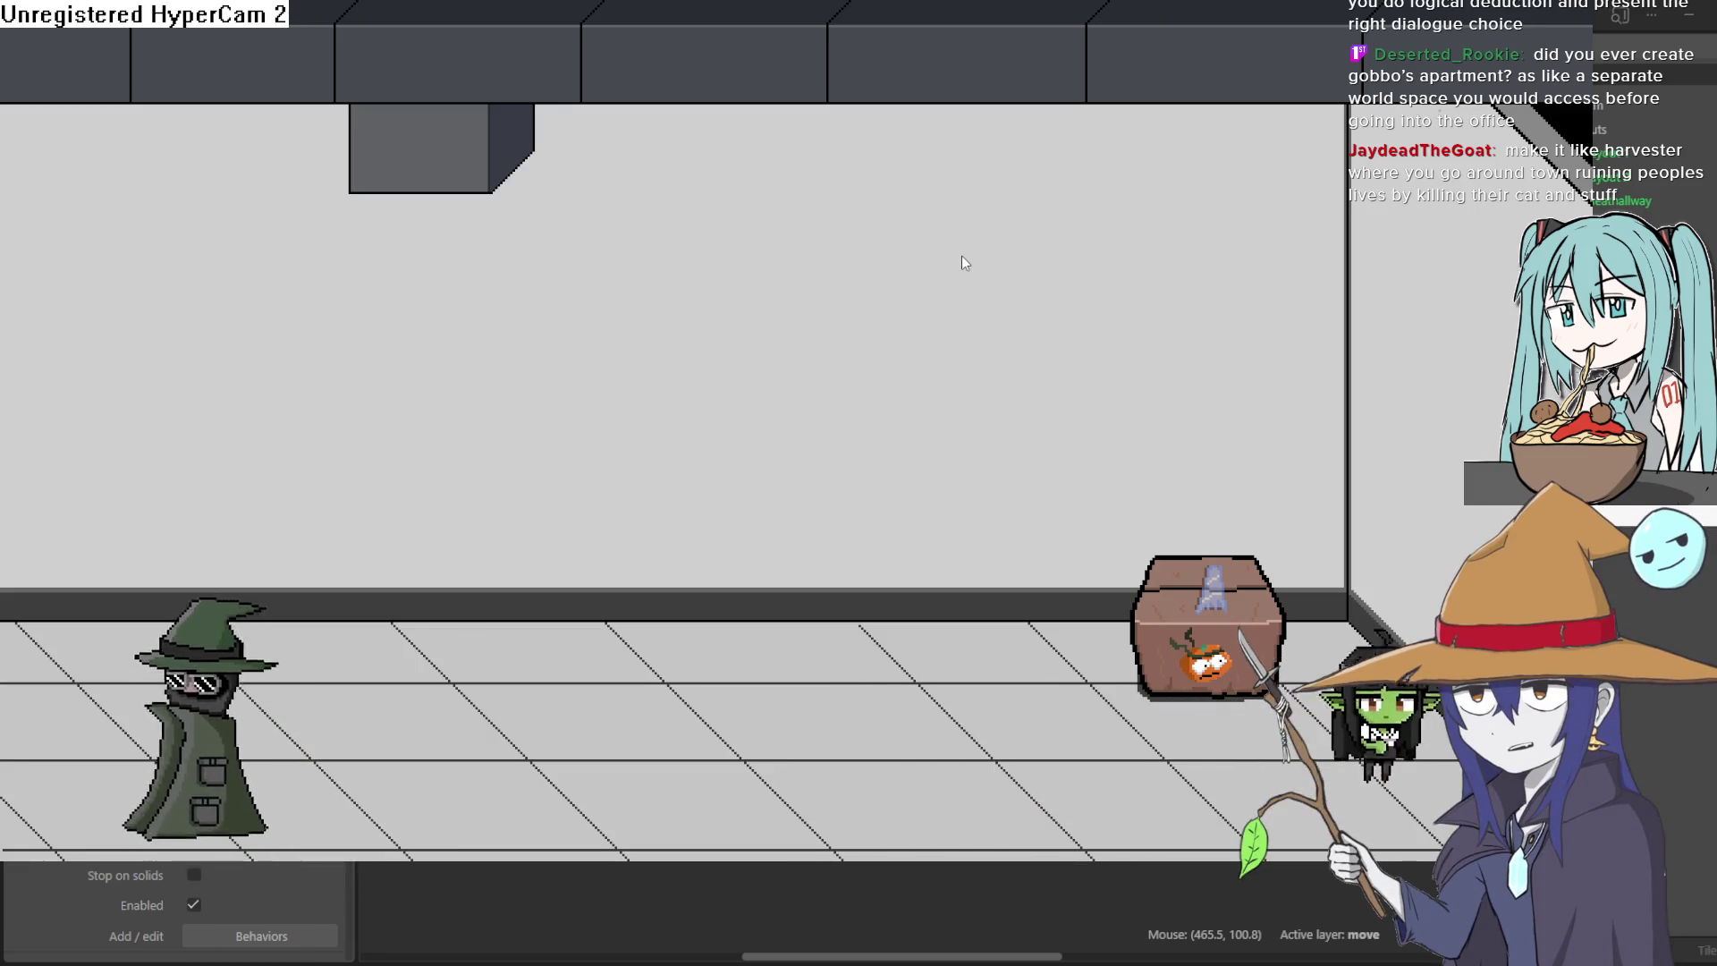
key("Escape")
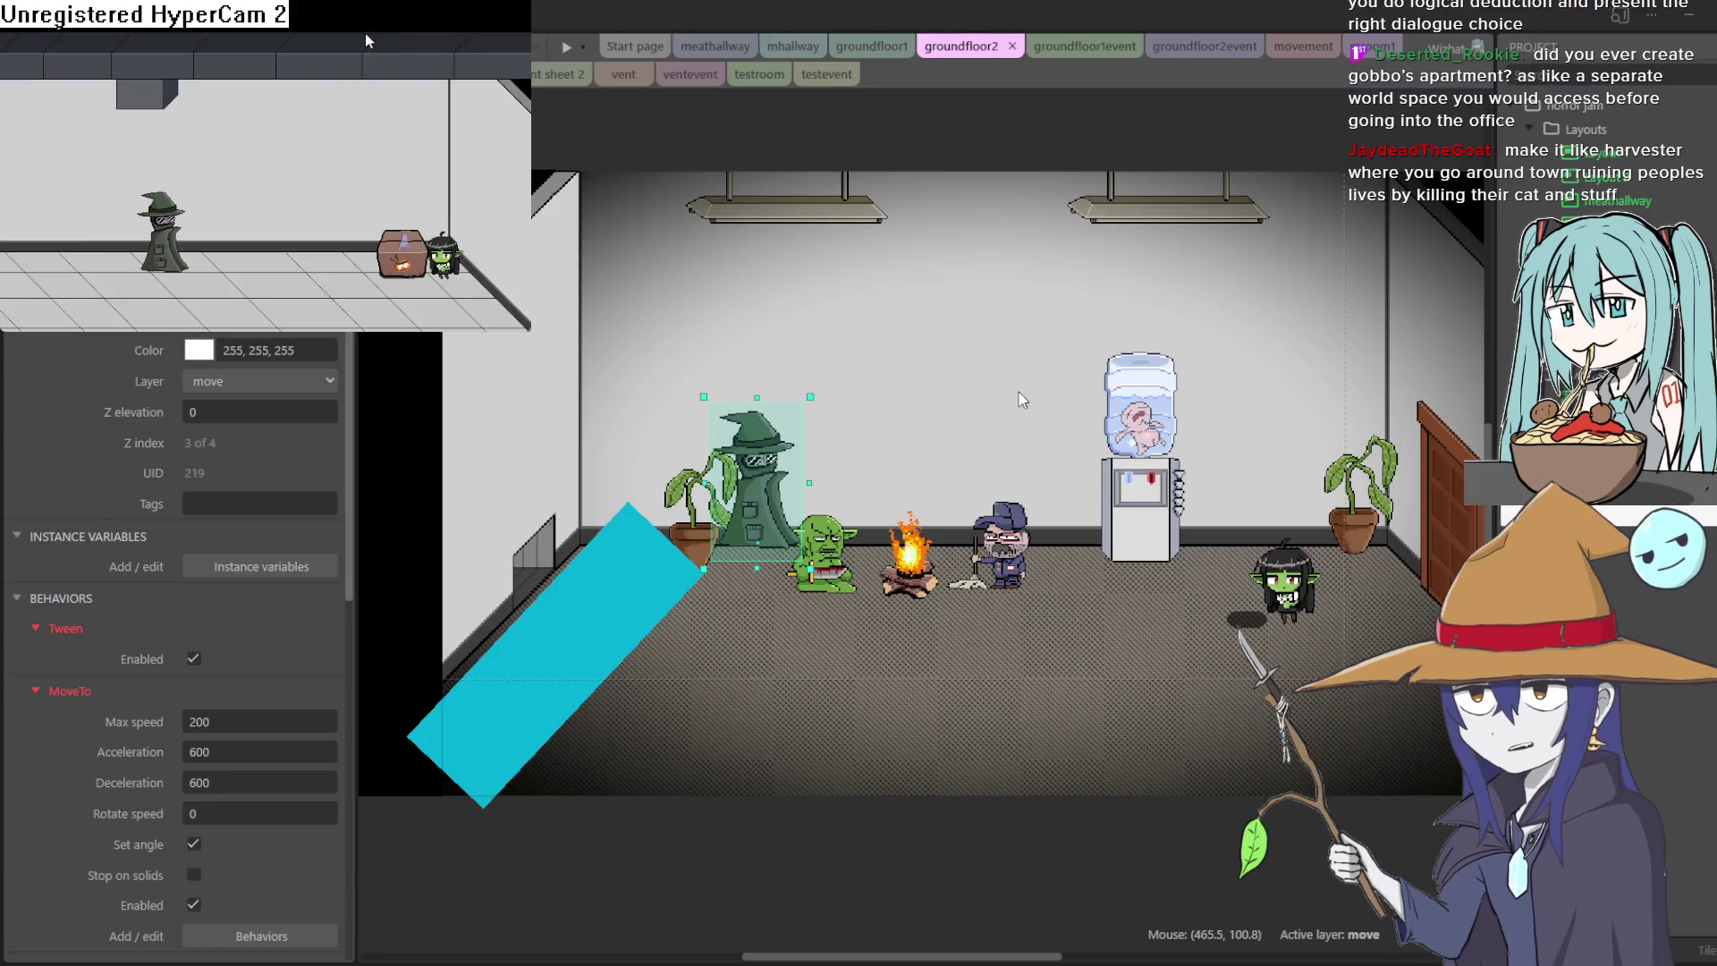
Step: Close the game preview window and pan around the groundfloor2 break-room layout
left_click(1166, 341)
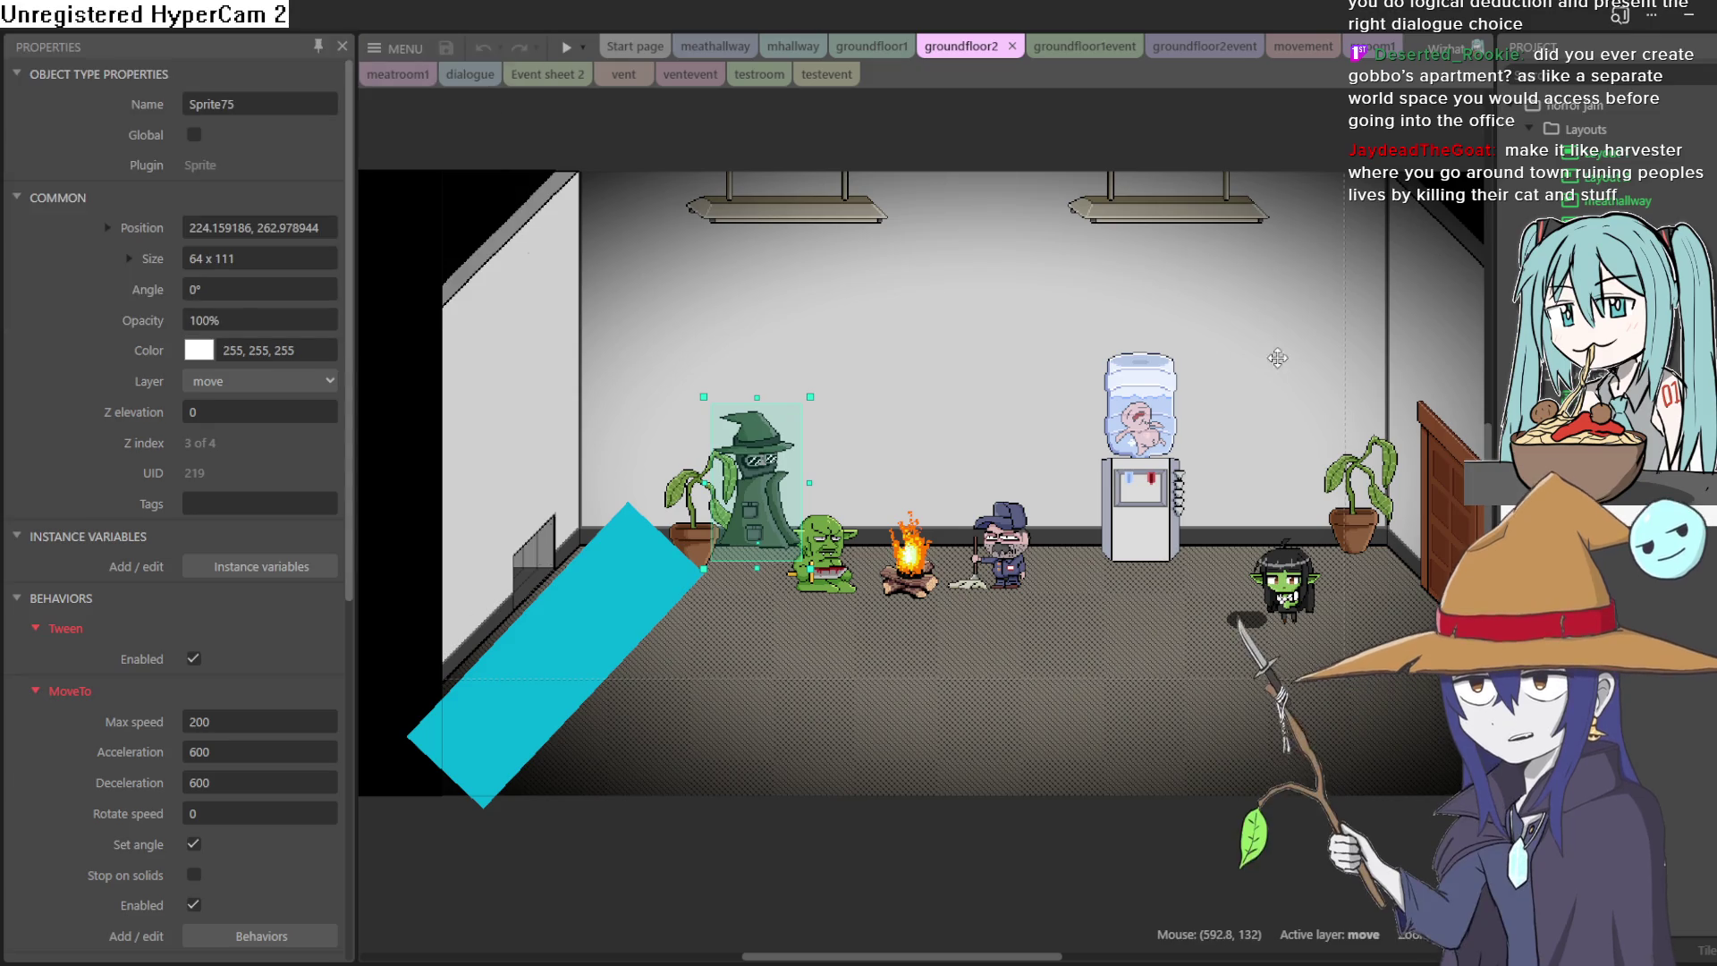
left_click_drag(1166, 341, 1079, 391)
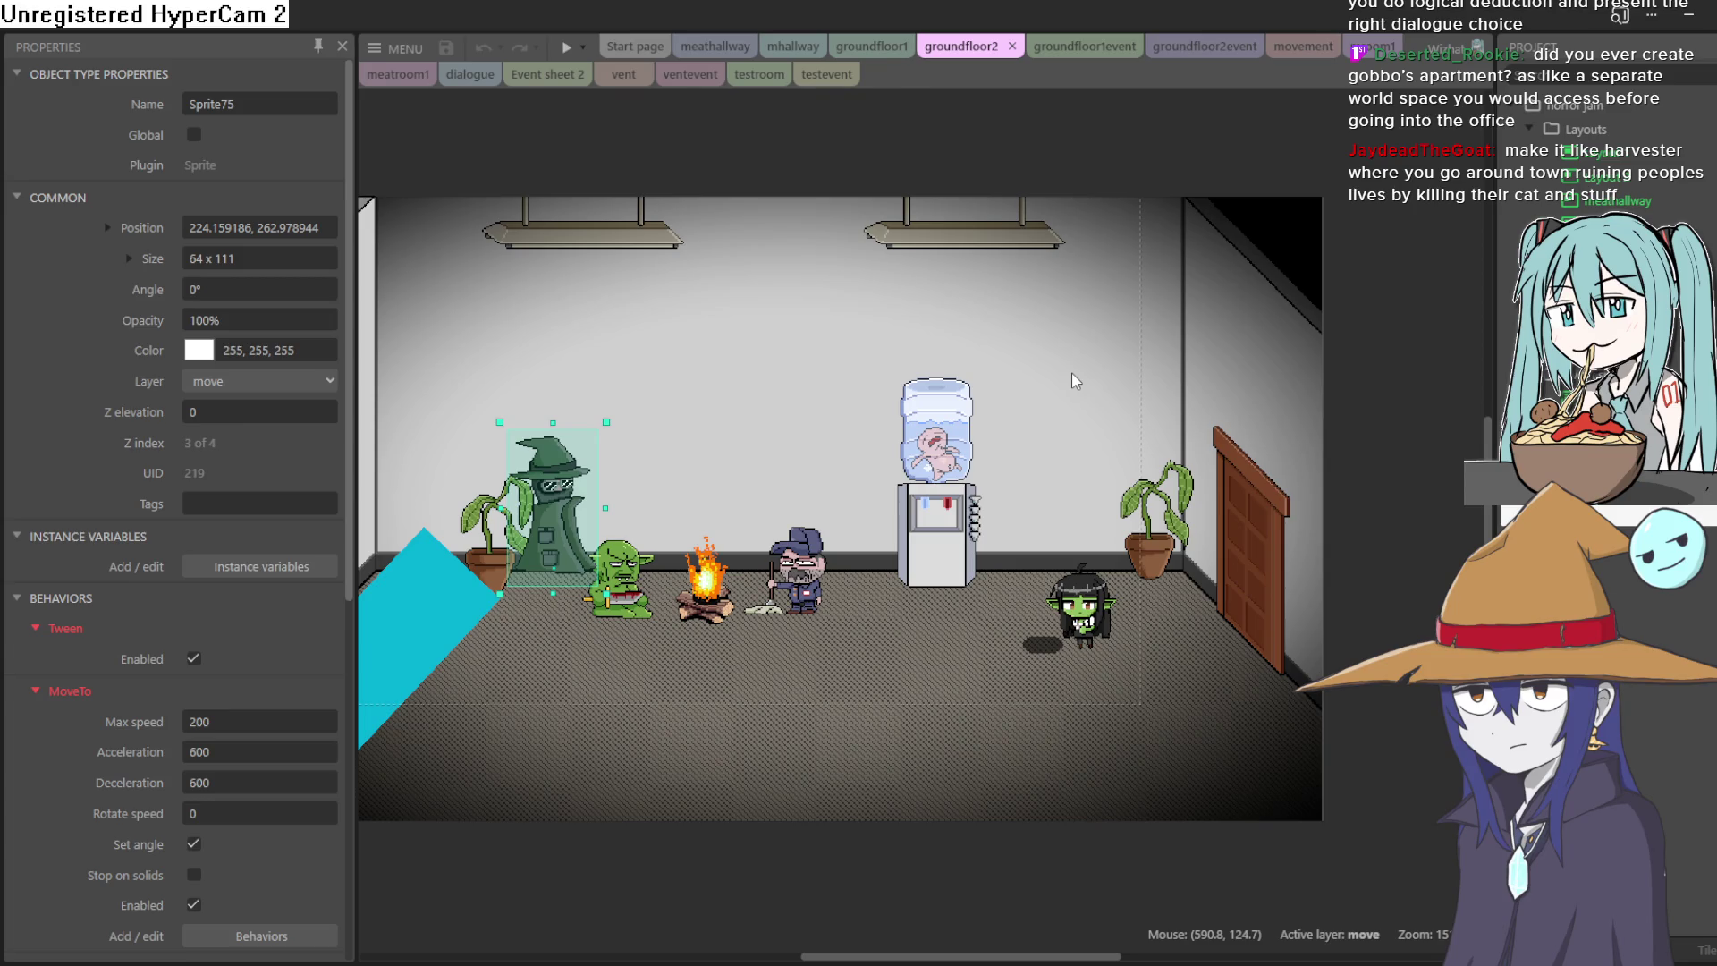
mouse_move(1071, 373)
left_mouse_down()
mouse_move(1031, 375)
mouse_move(1199, 383)
left_mouse_up()
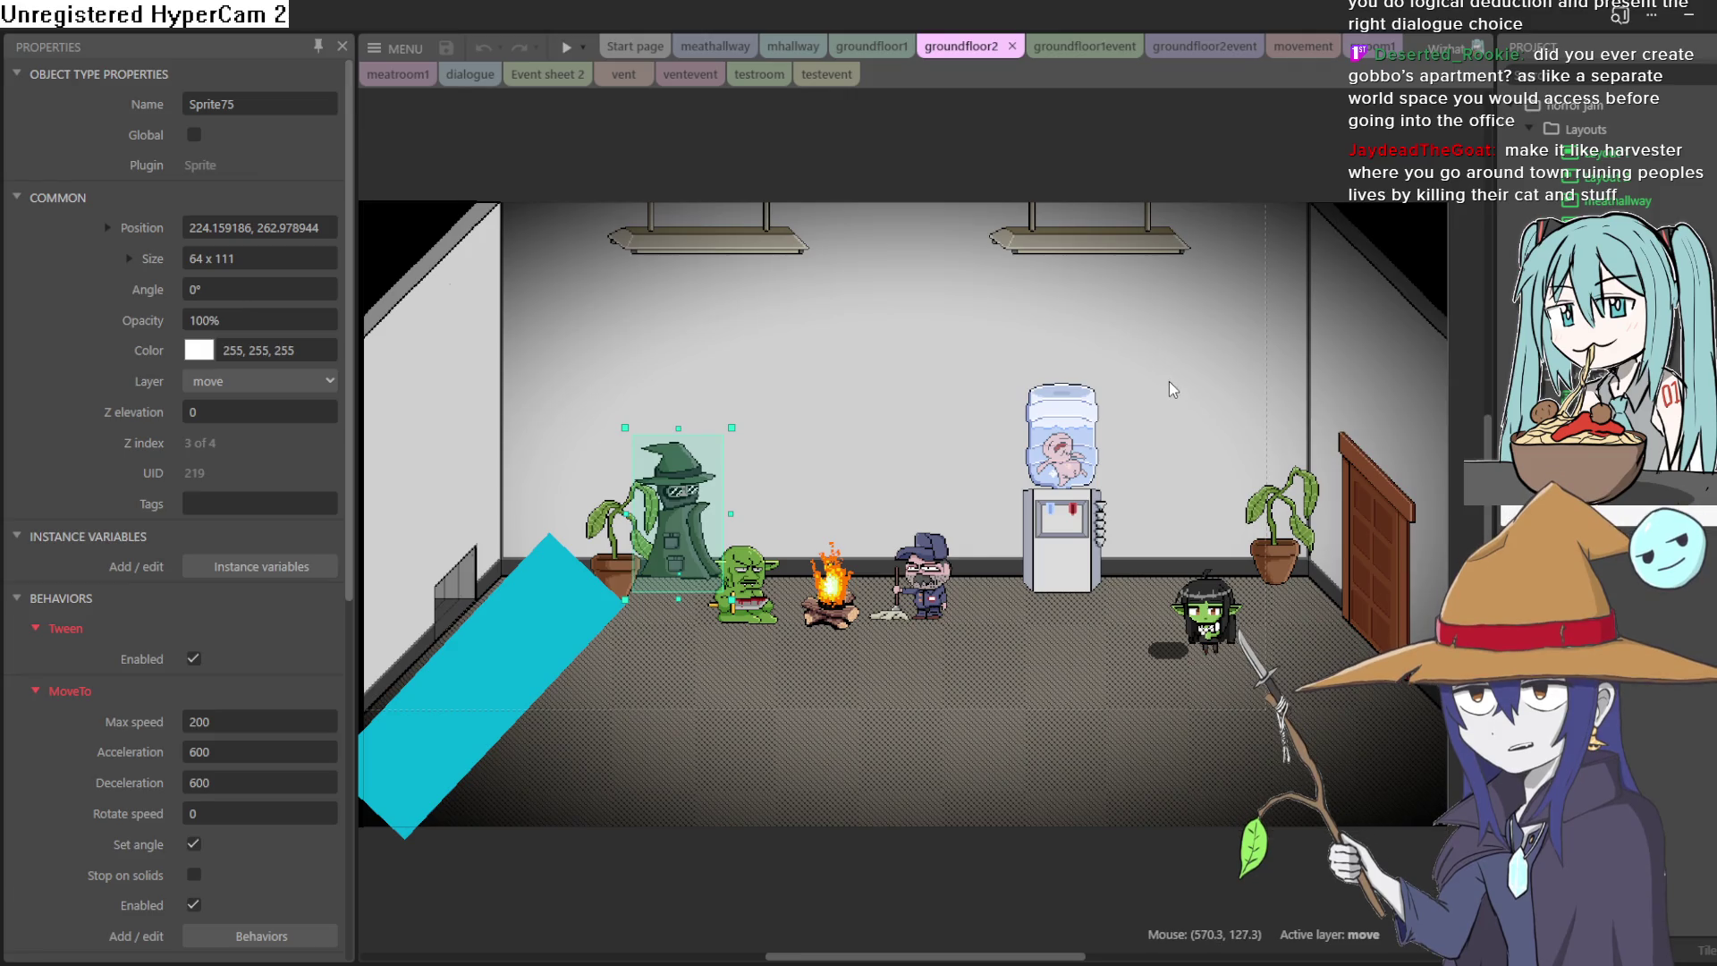
mouse_move(1174, 382)
left_mouse_down()
mouse_move(1333, 333)
mouse_move(1220, 291)
mouse_move(1212, 261)
left_mouse_up()
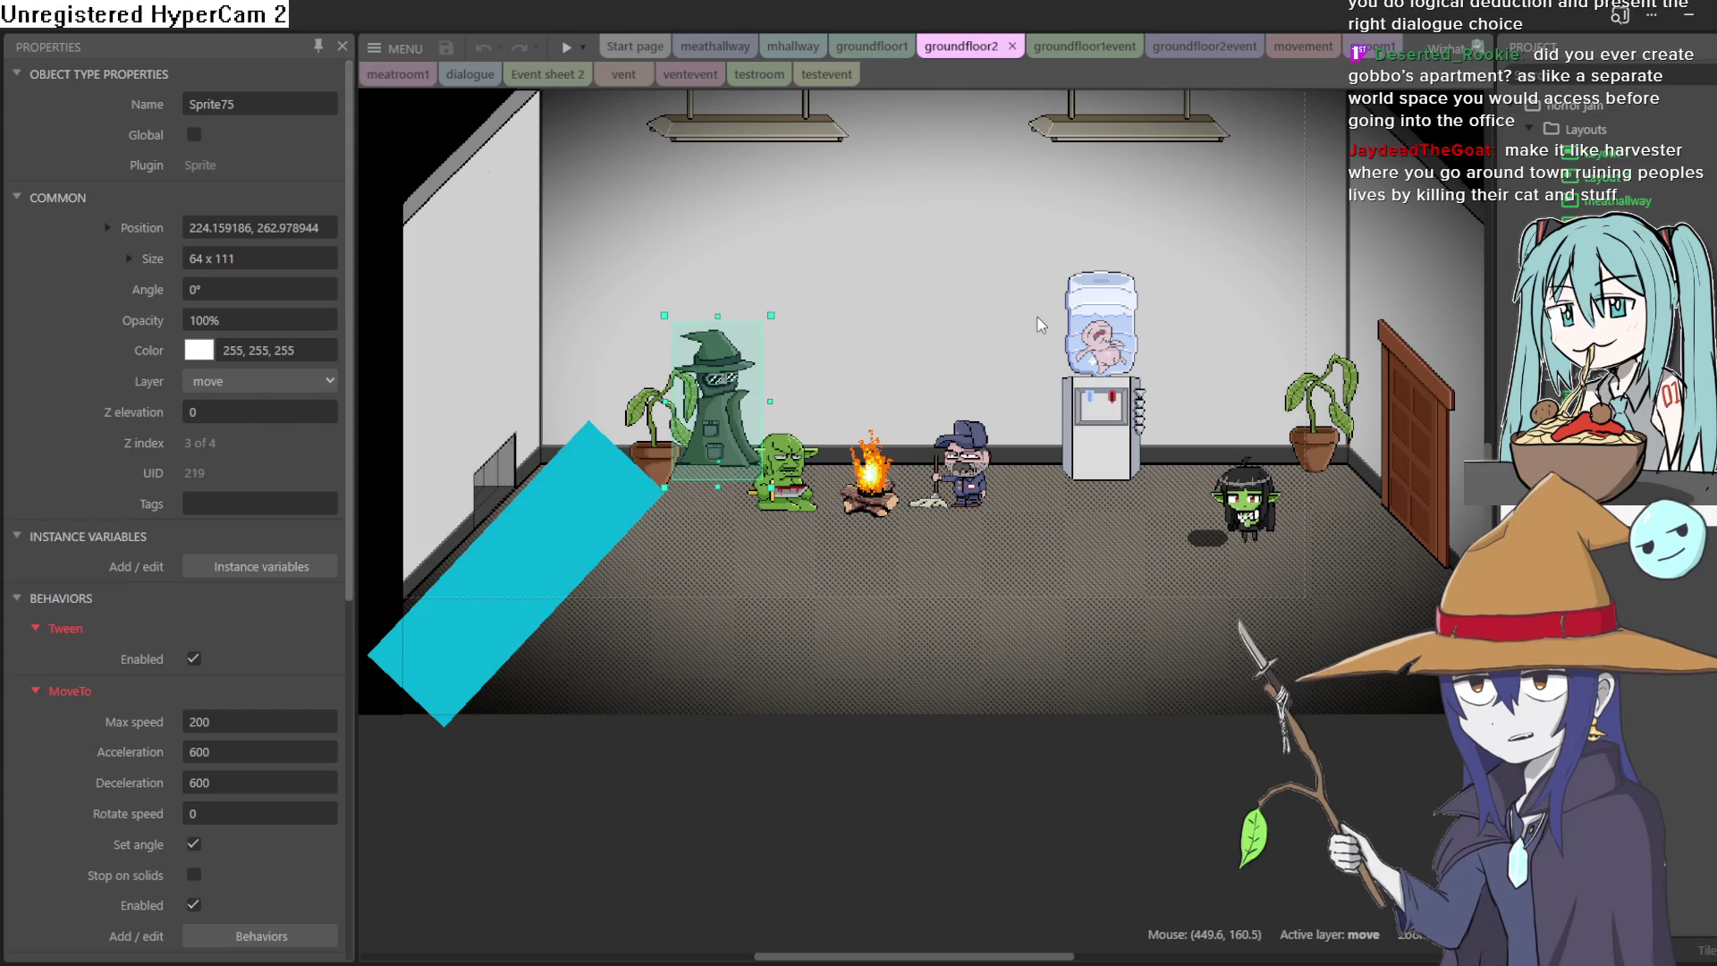
mouse_move(1008, 336)
left_mouse_down()
mouse_move(919, 414)
mouse_move(959, 443)
left_mouse_up()
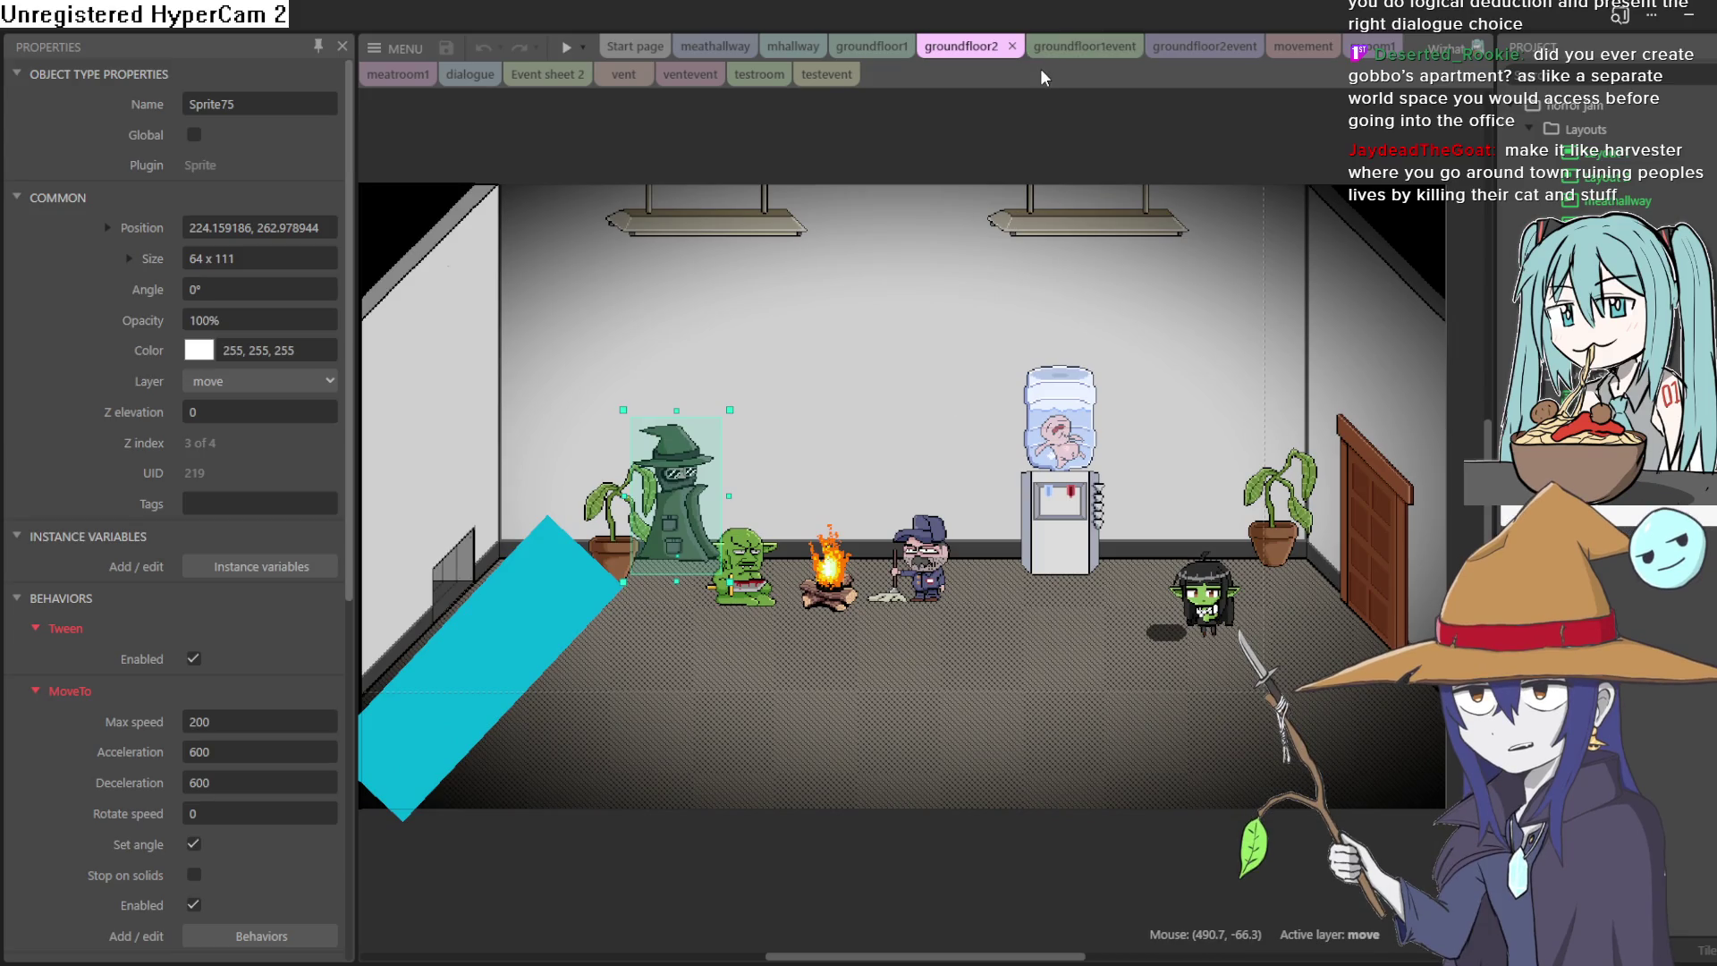
mouse_move(1006, 224)
left_mouse_down()
mouse_move(1043, 199)
mouse_move(1037, 220)
mouse_move(1203, 242)
mouse_move(1118, 235)
left_mouse_up()
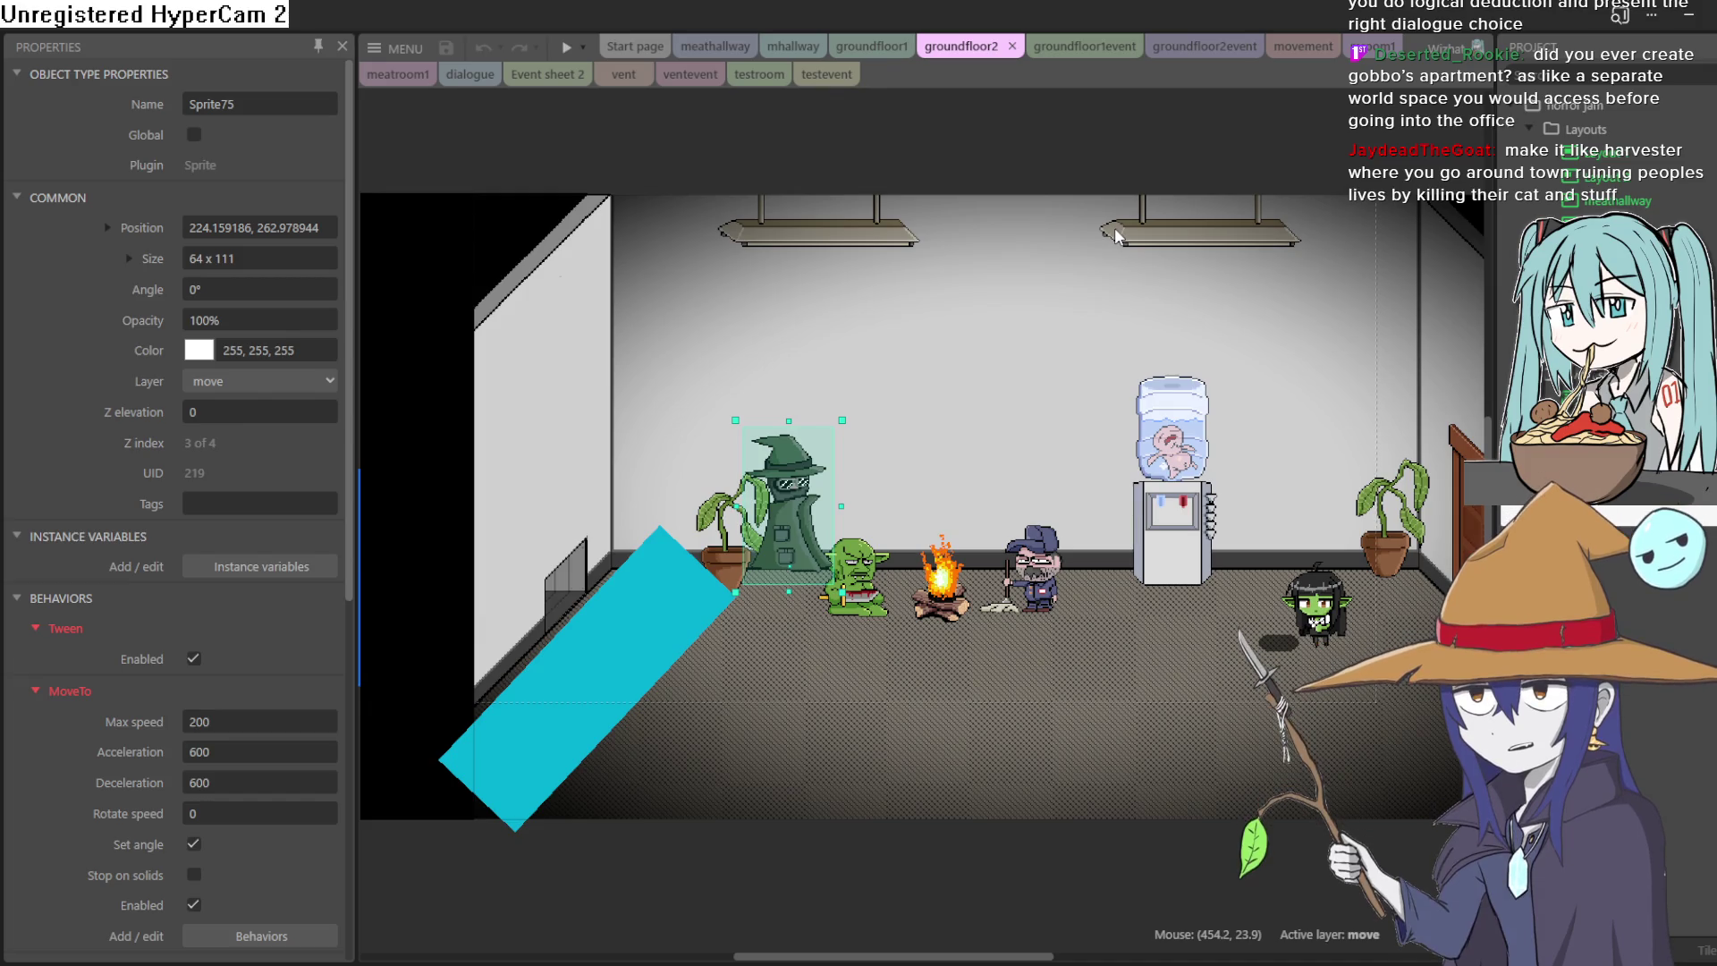
mouse_move(1150, 213)
left_mouse_down()
mouse_move(1066, 177)
mouse_move(1079, 227)
left_mouse_up()
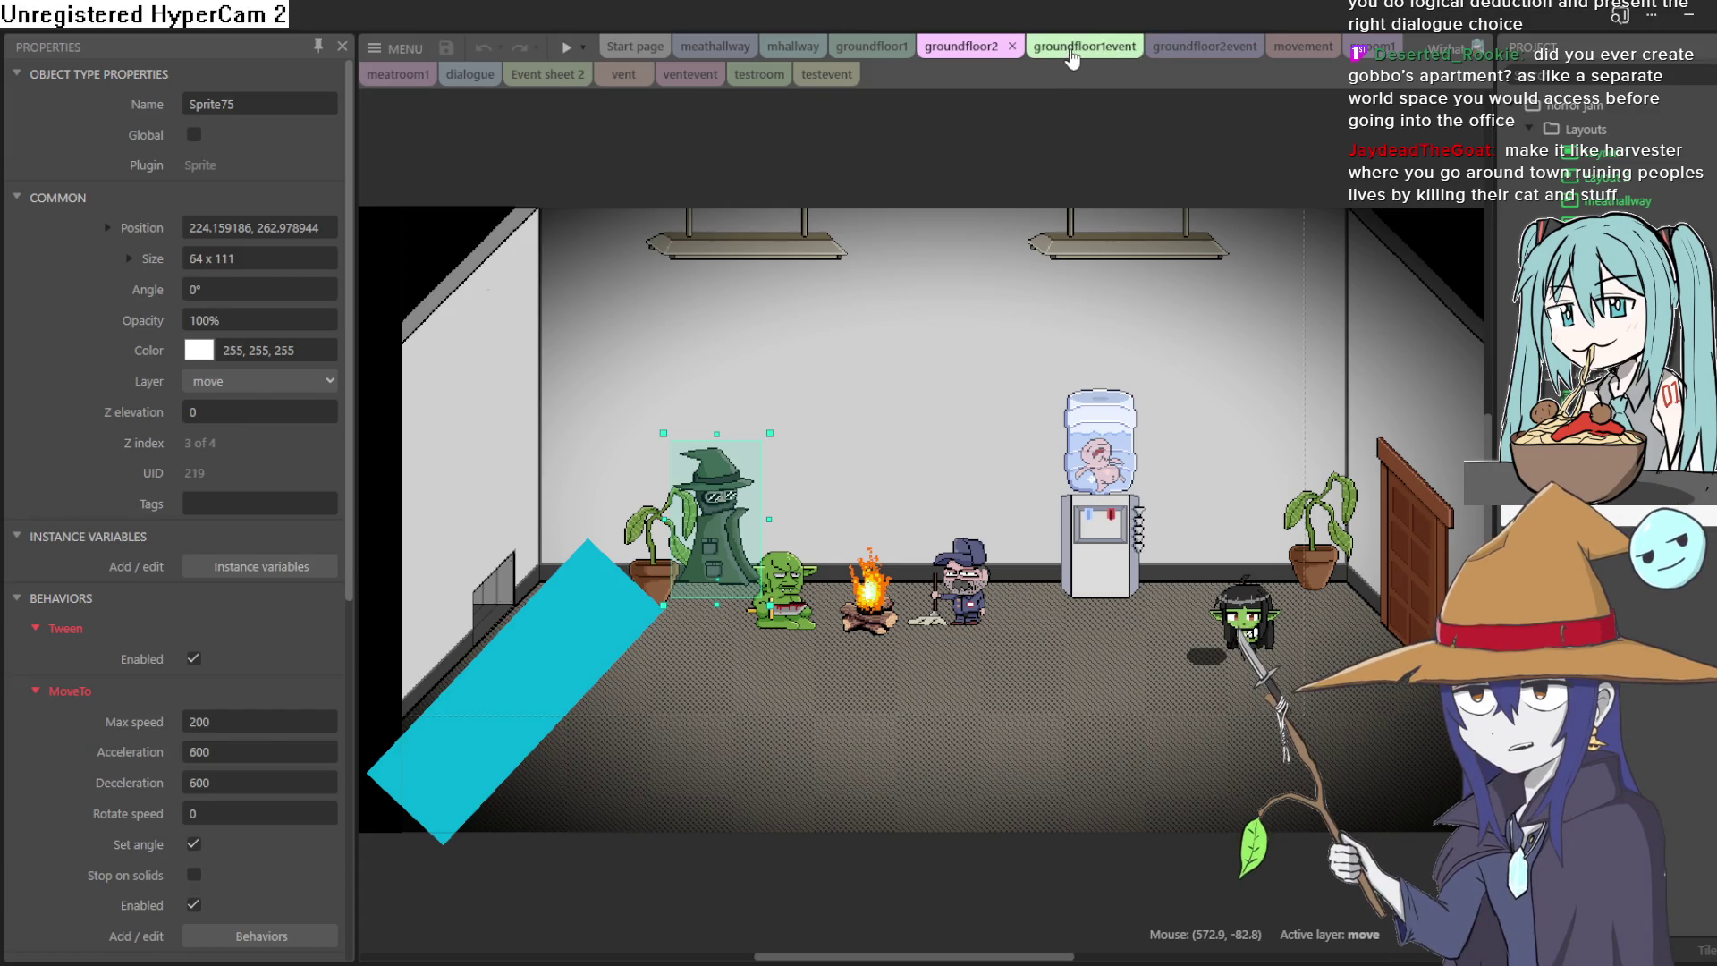
left_click(1072, 56)
left_click(956, 50)
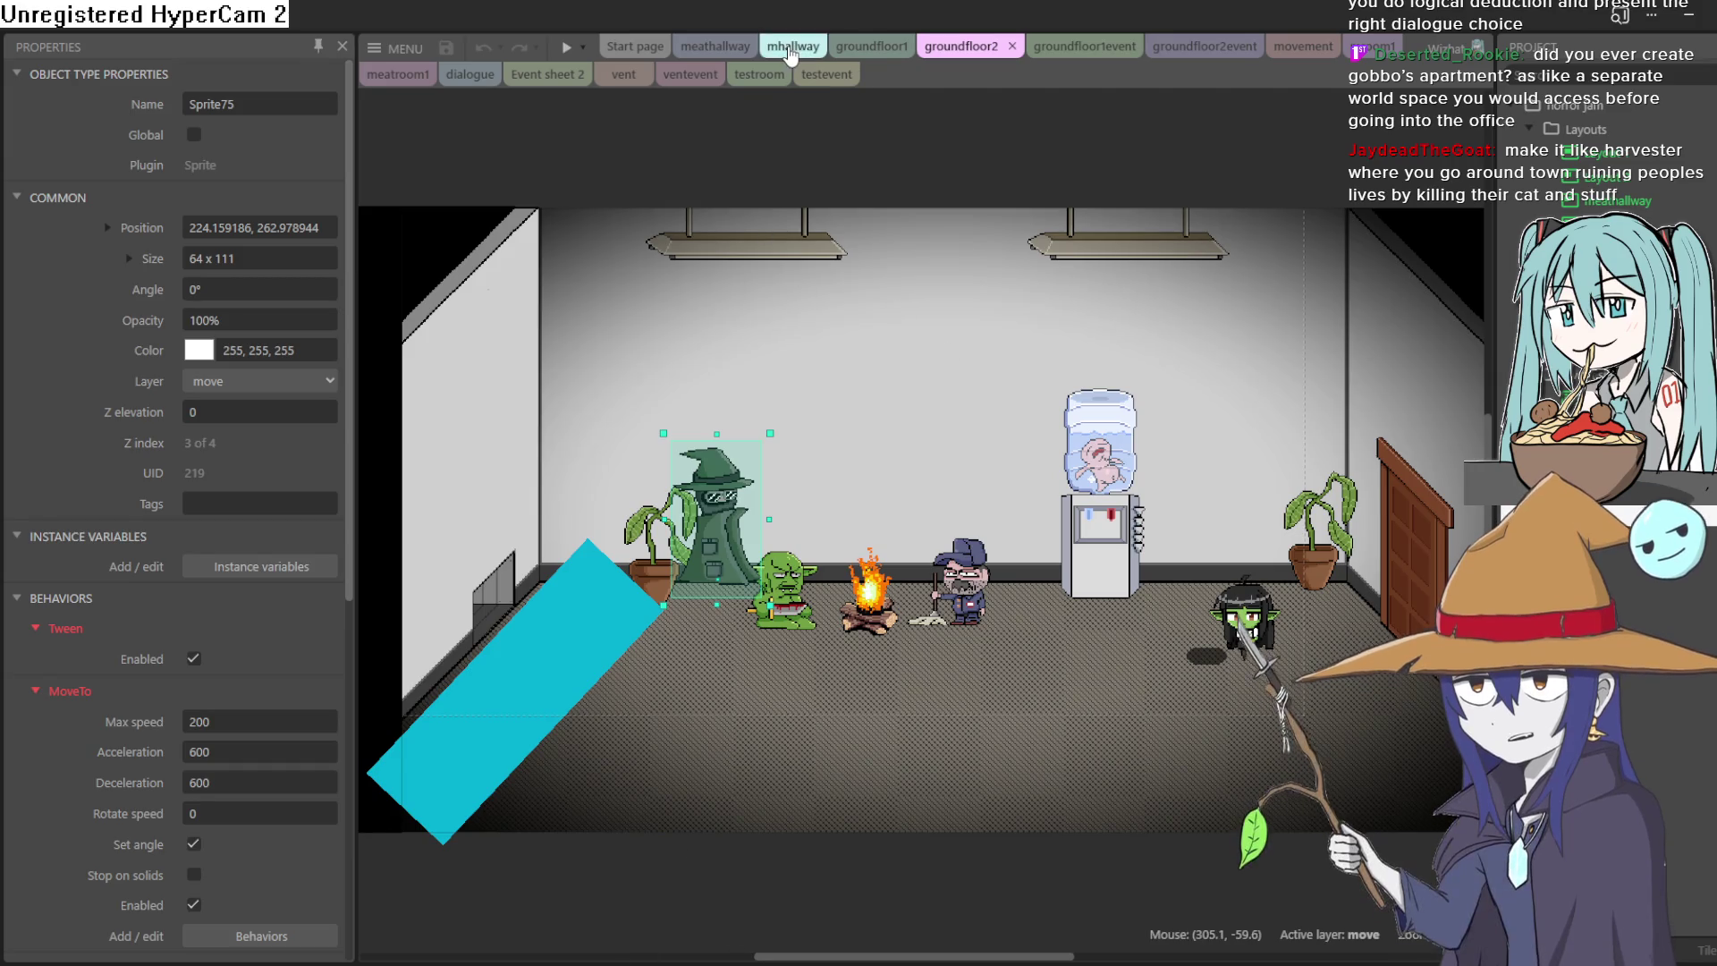
left_click(927, 384)
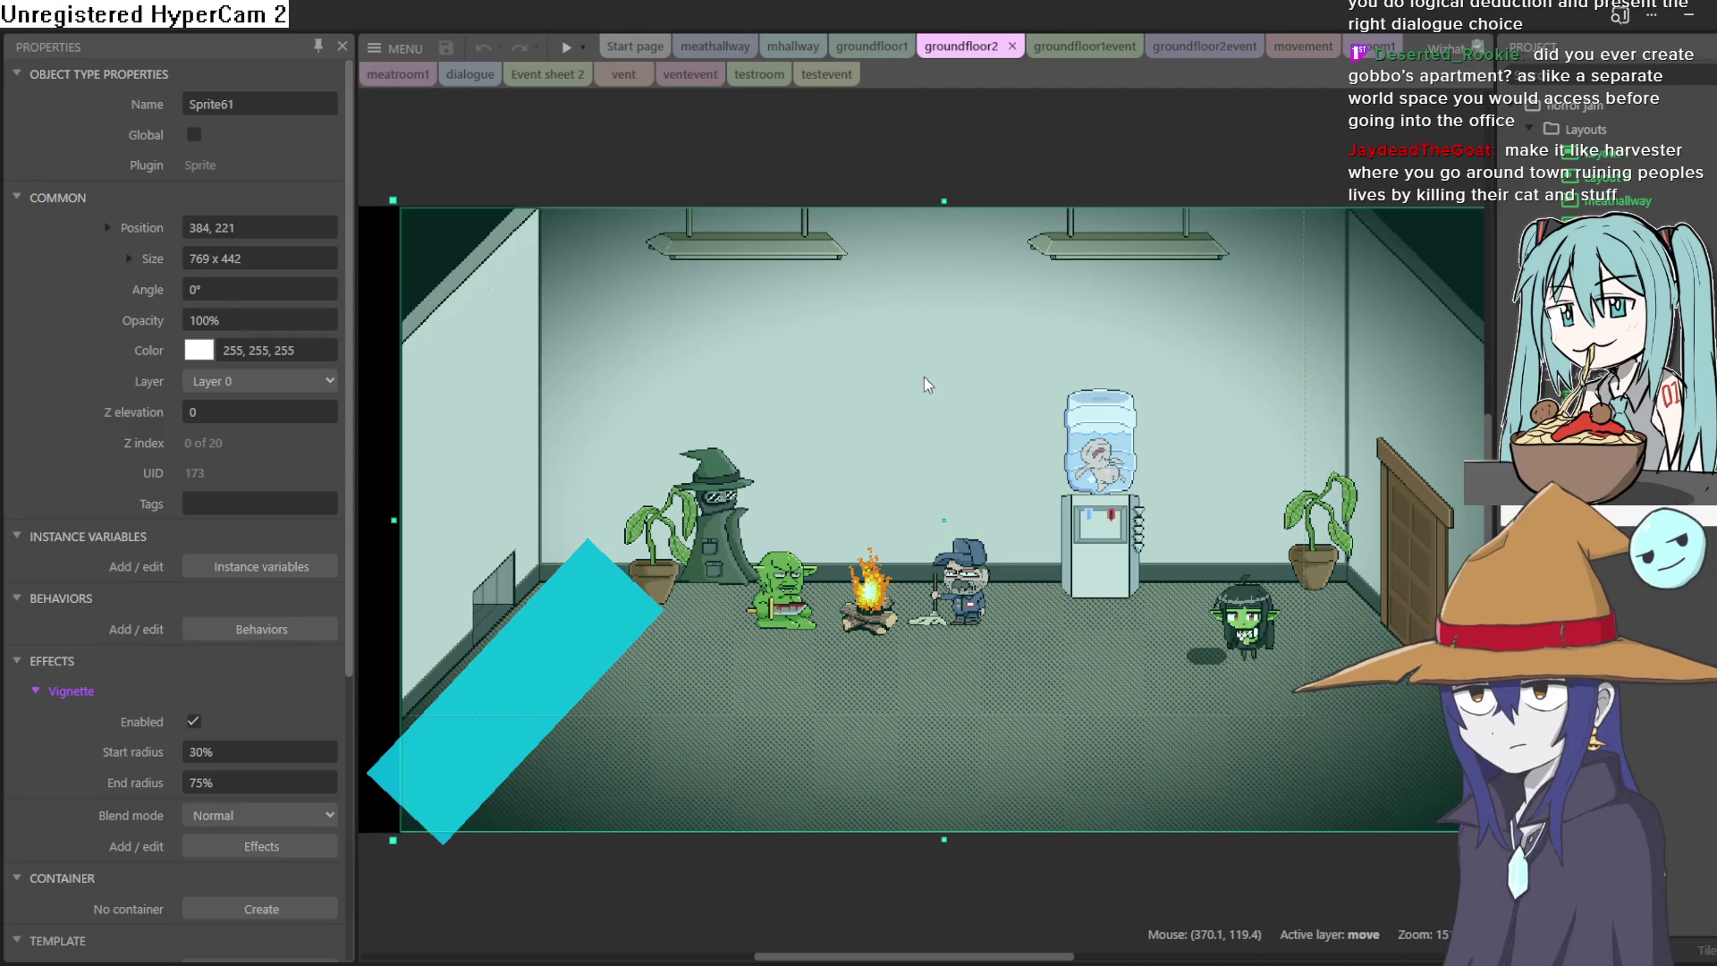
double_click(923, 376)
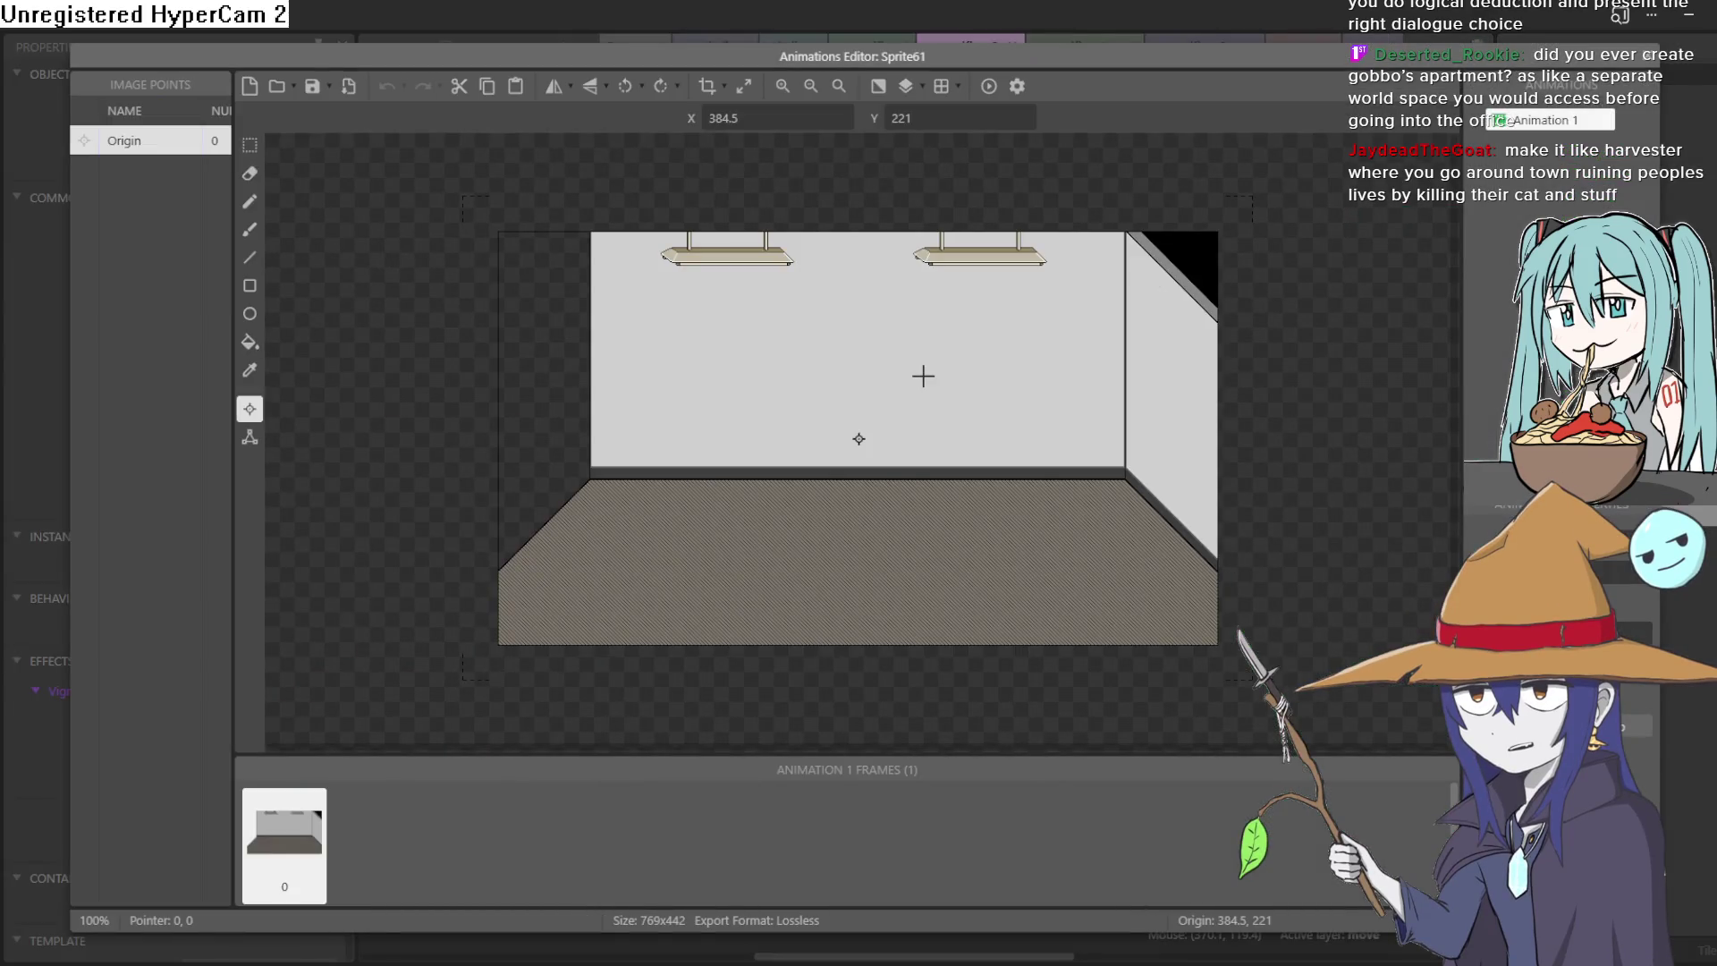
key("Escape")
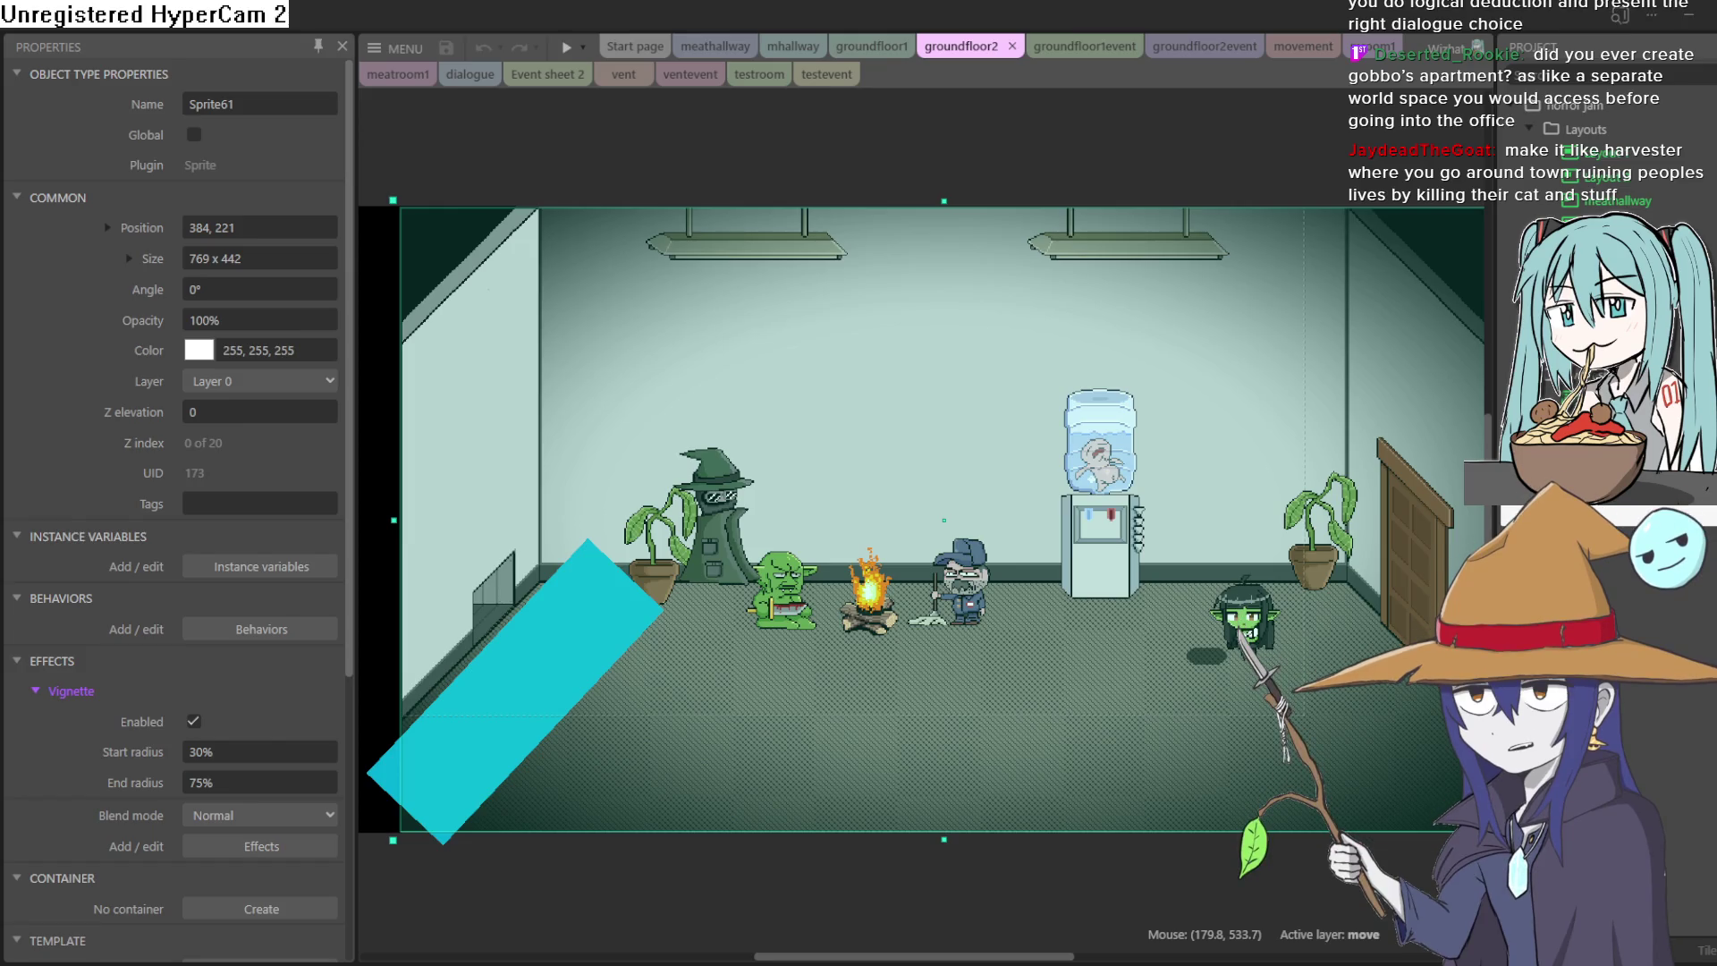
key("alt+Tab")
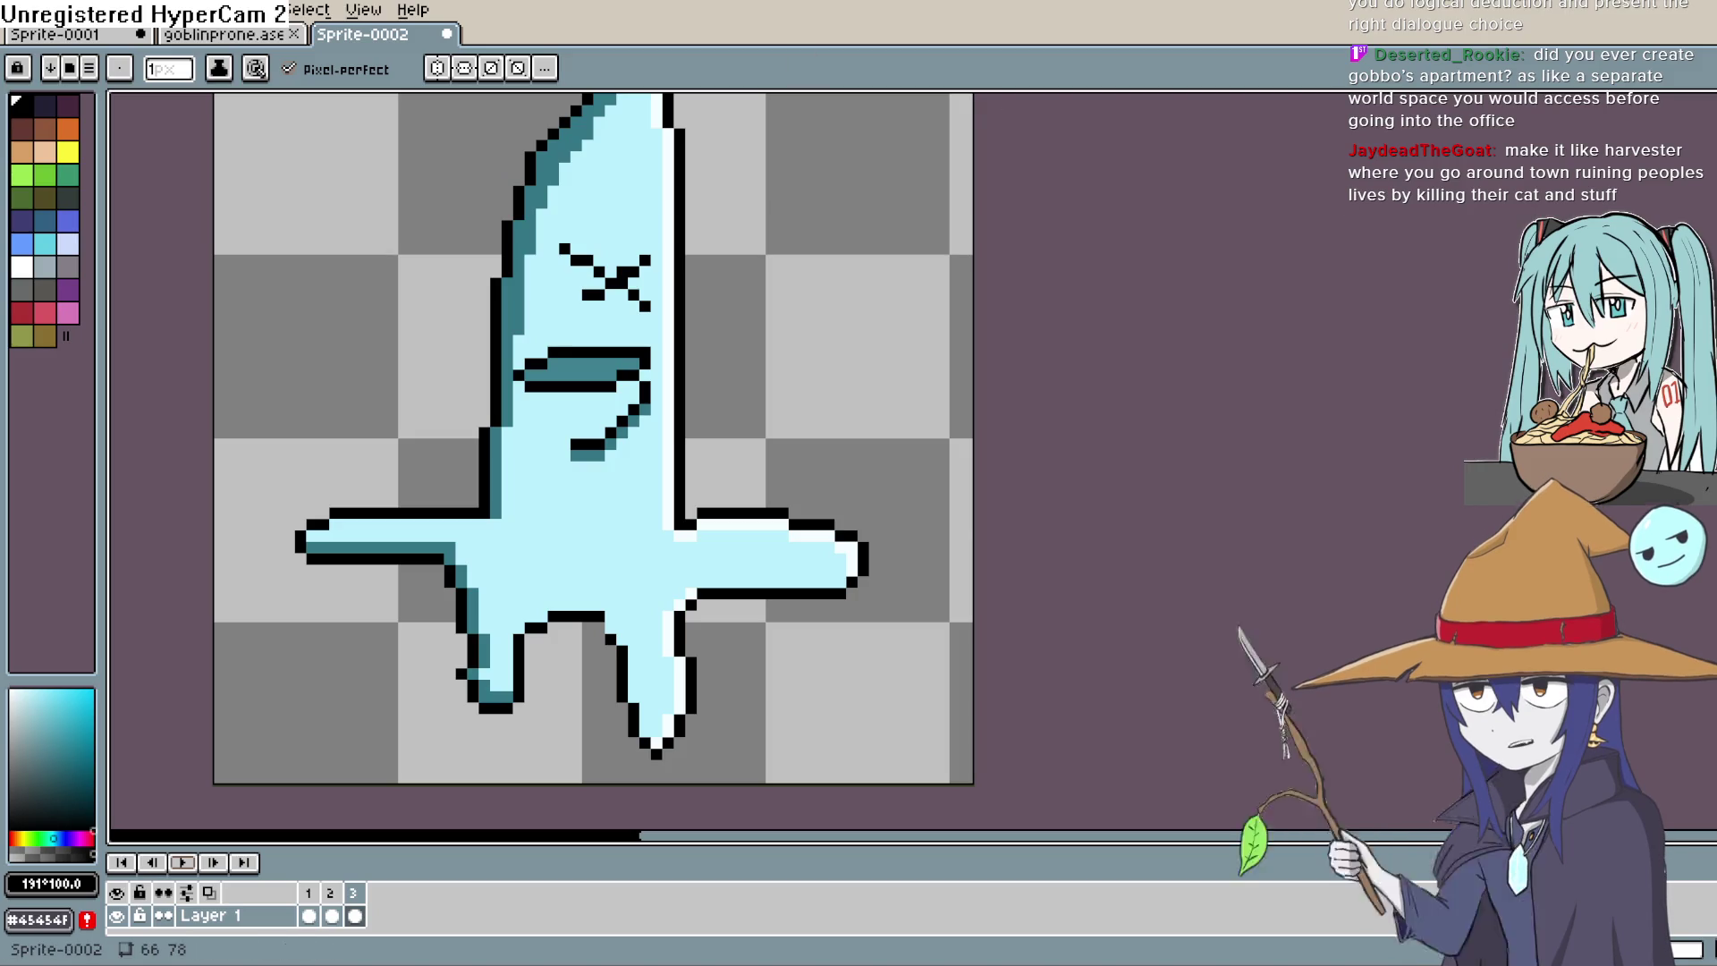
Step: Open Aseprite's File menu from the ghost sprite
left_click(20, 10)
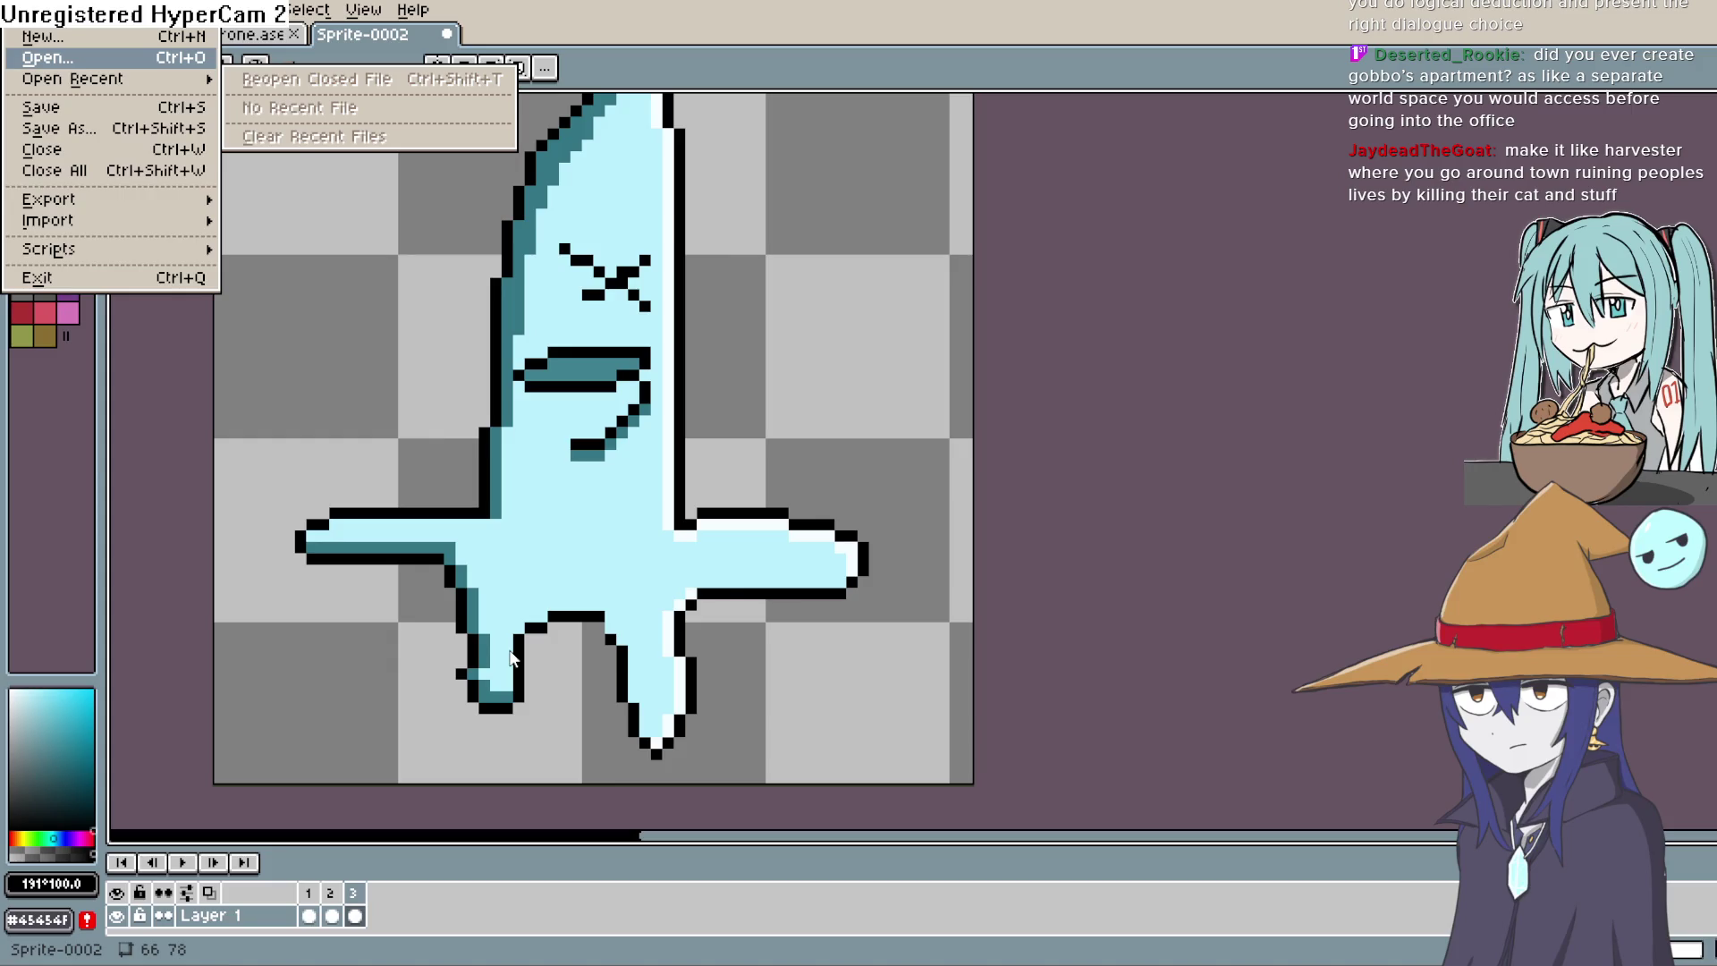
Step: Drop room2.png into Aseprite, answer the load prompt, and switch to its tab
left_click_drag(514, 659, 513, 646)
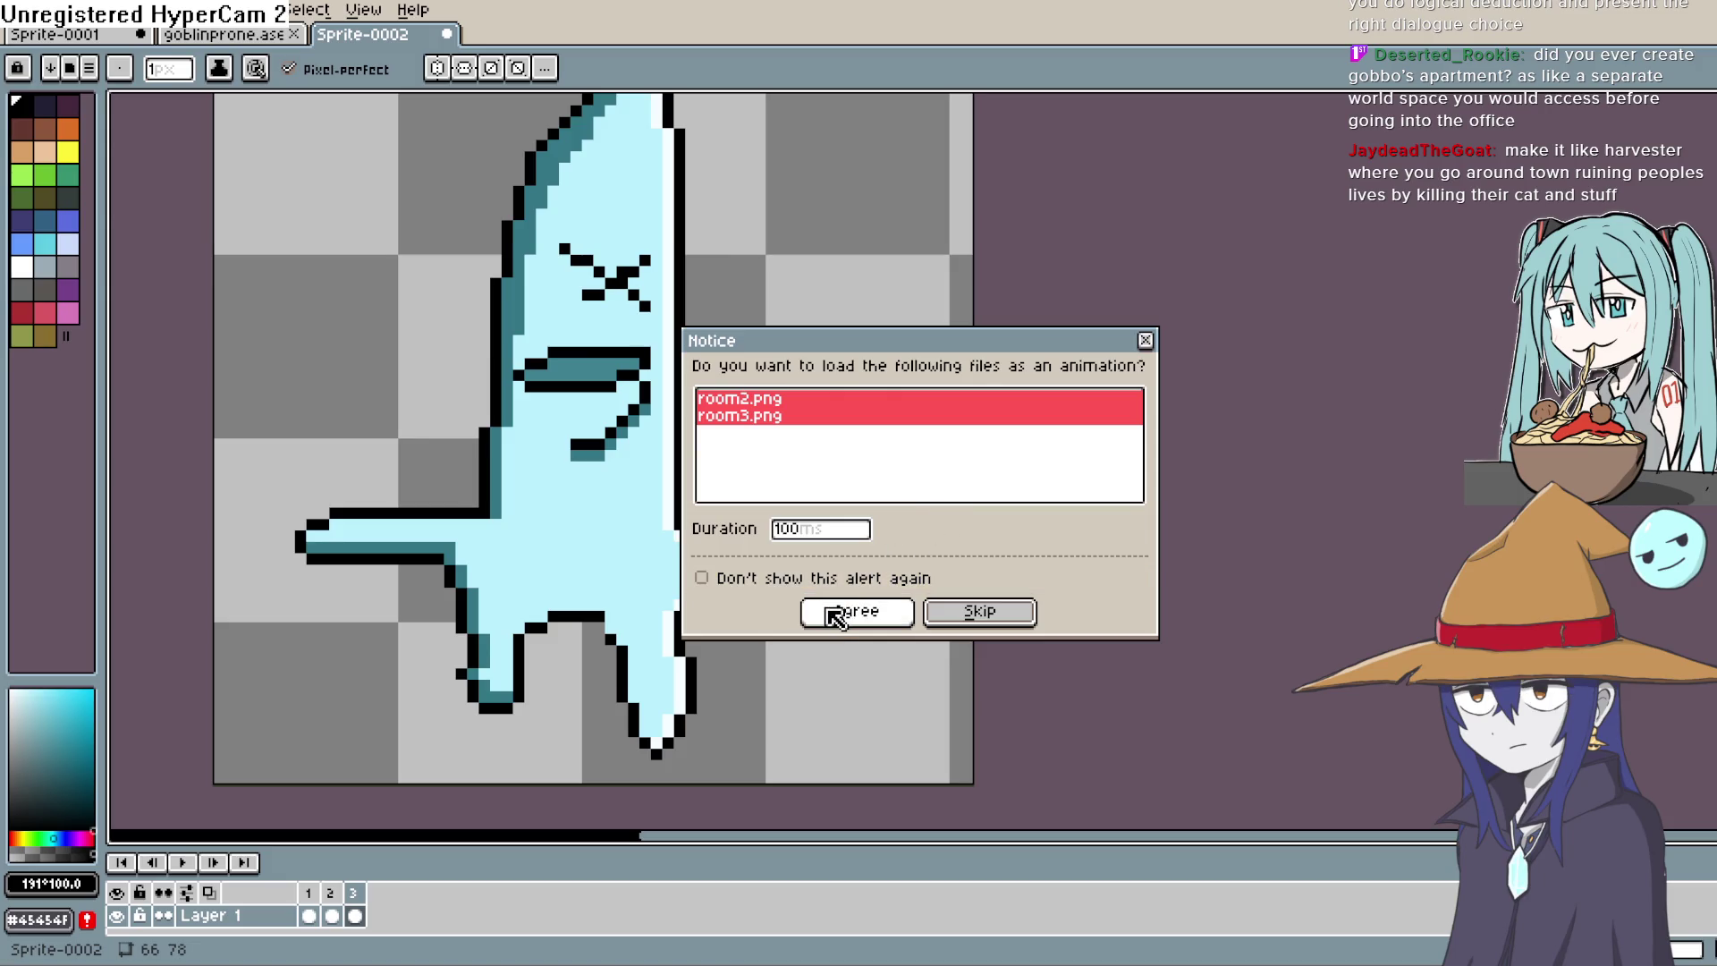
left_click(904, 614)
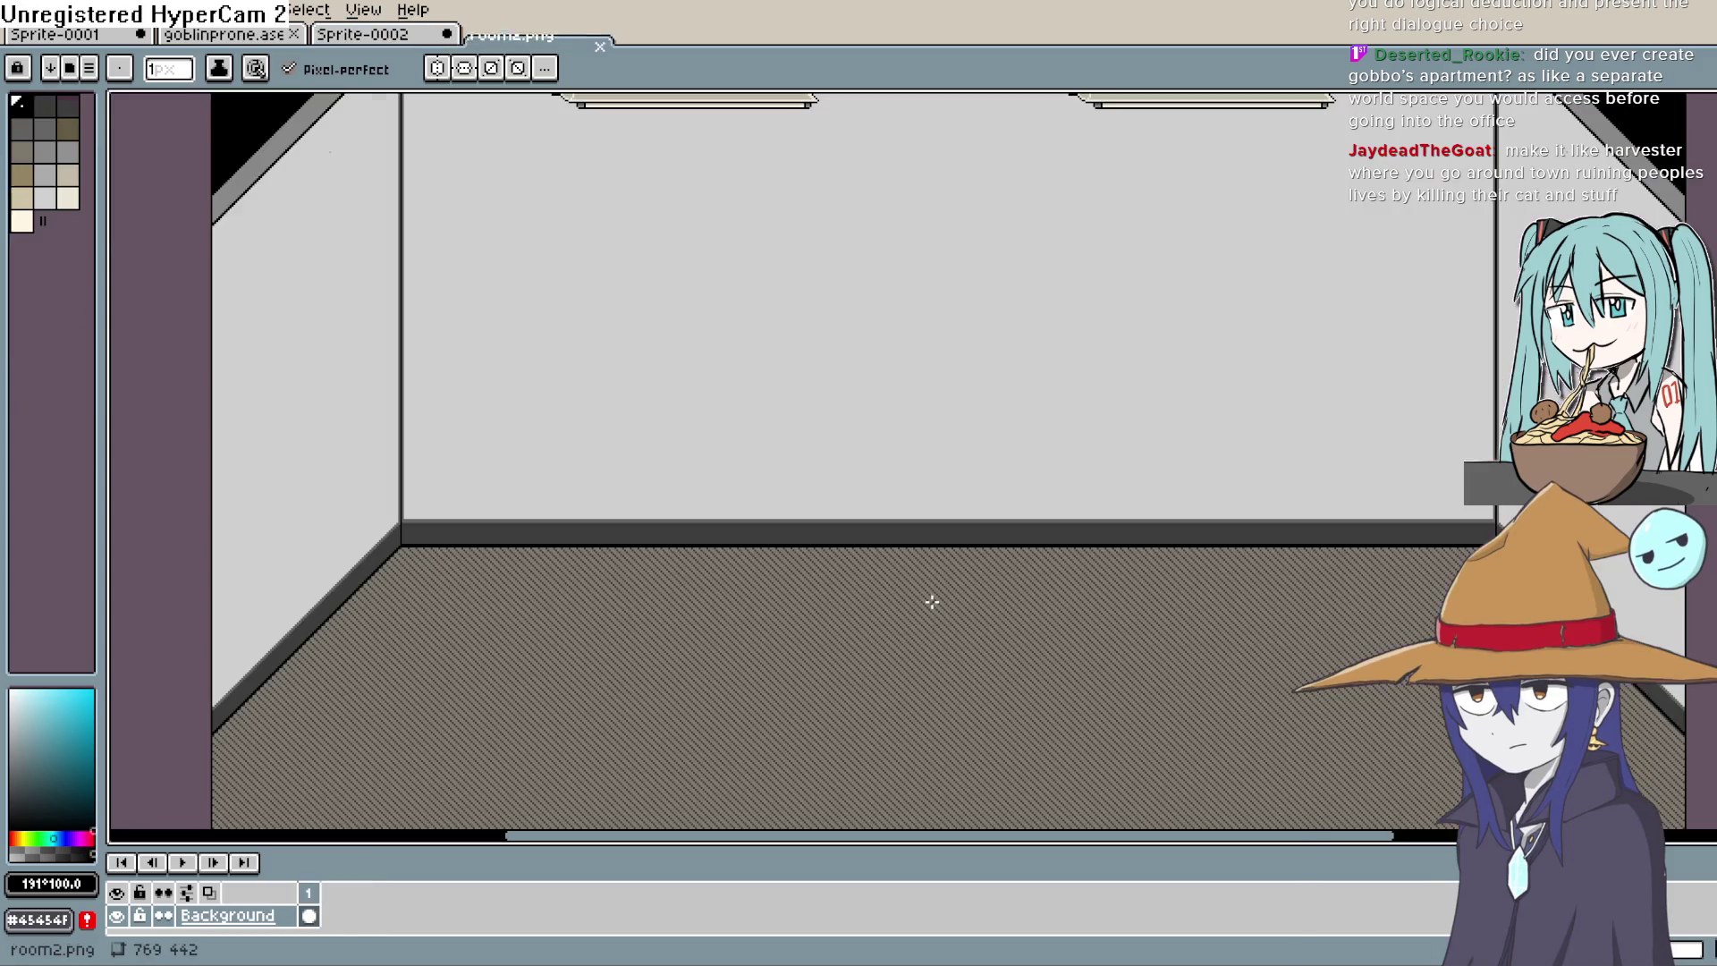
left_click(420, 38)
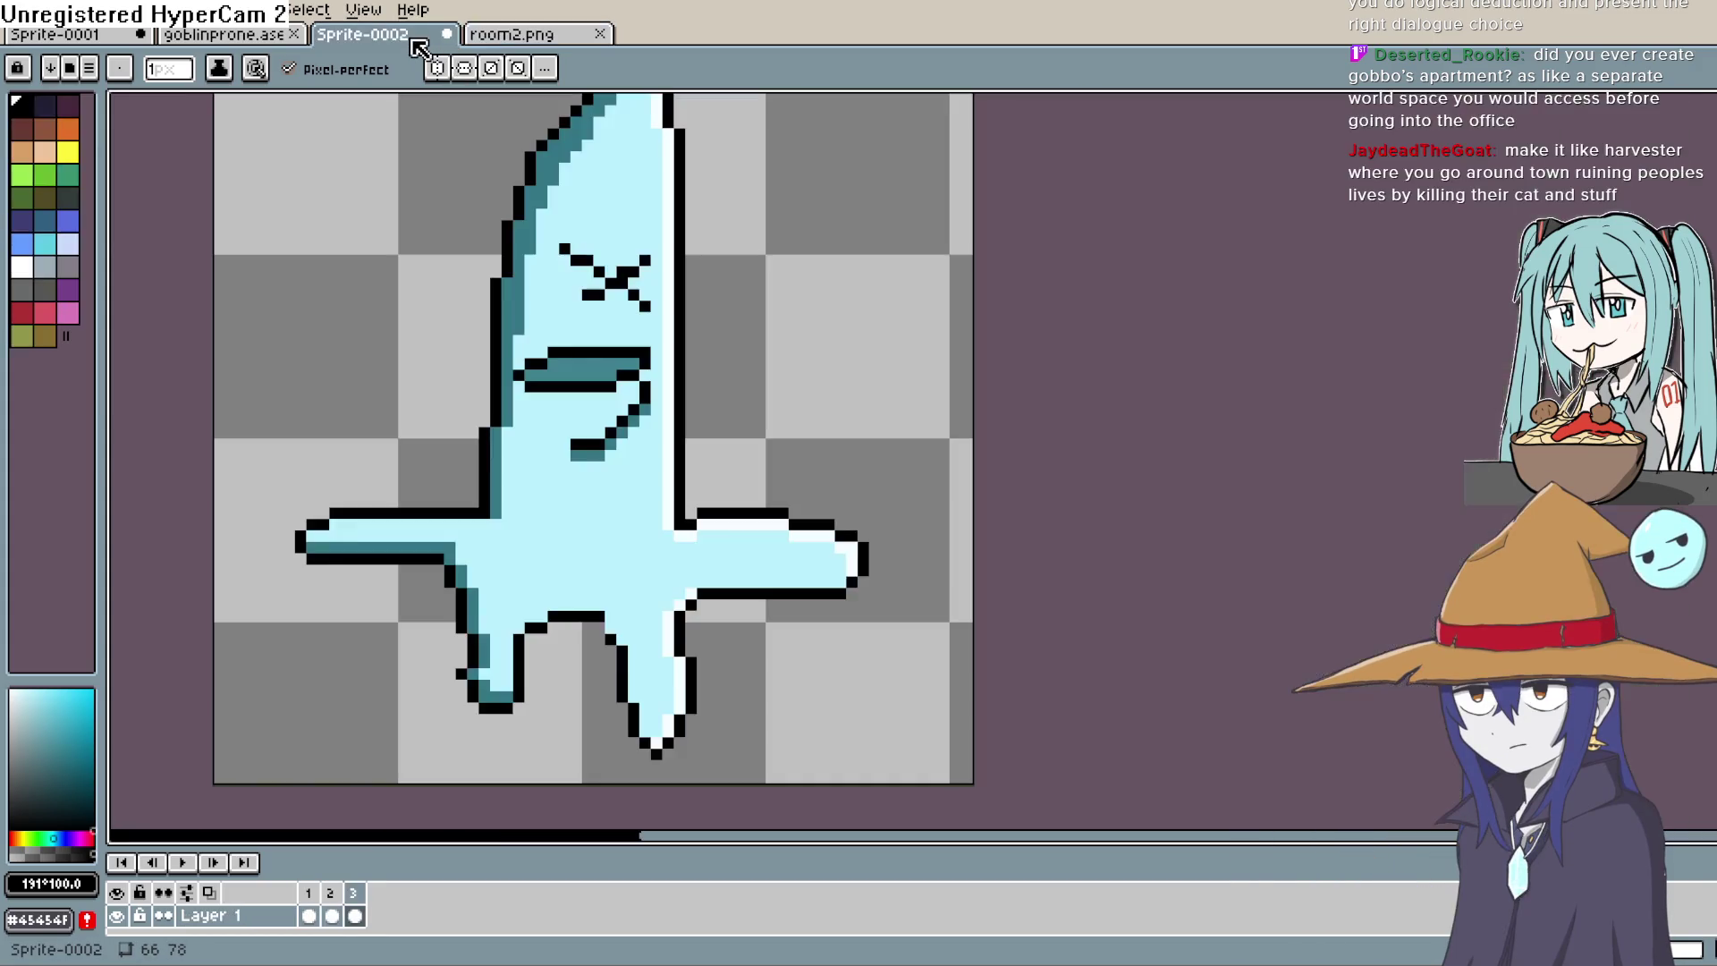
left_click(483, 38)
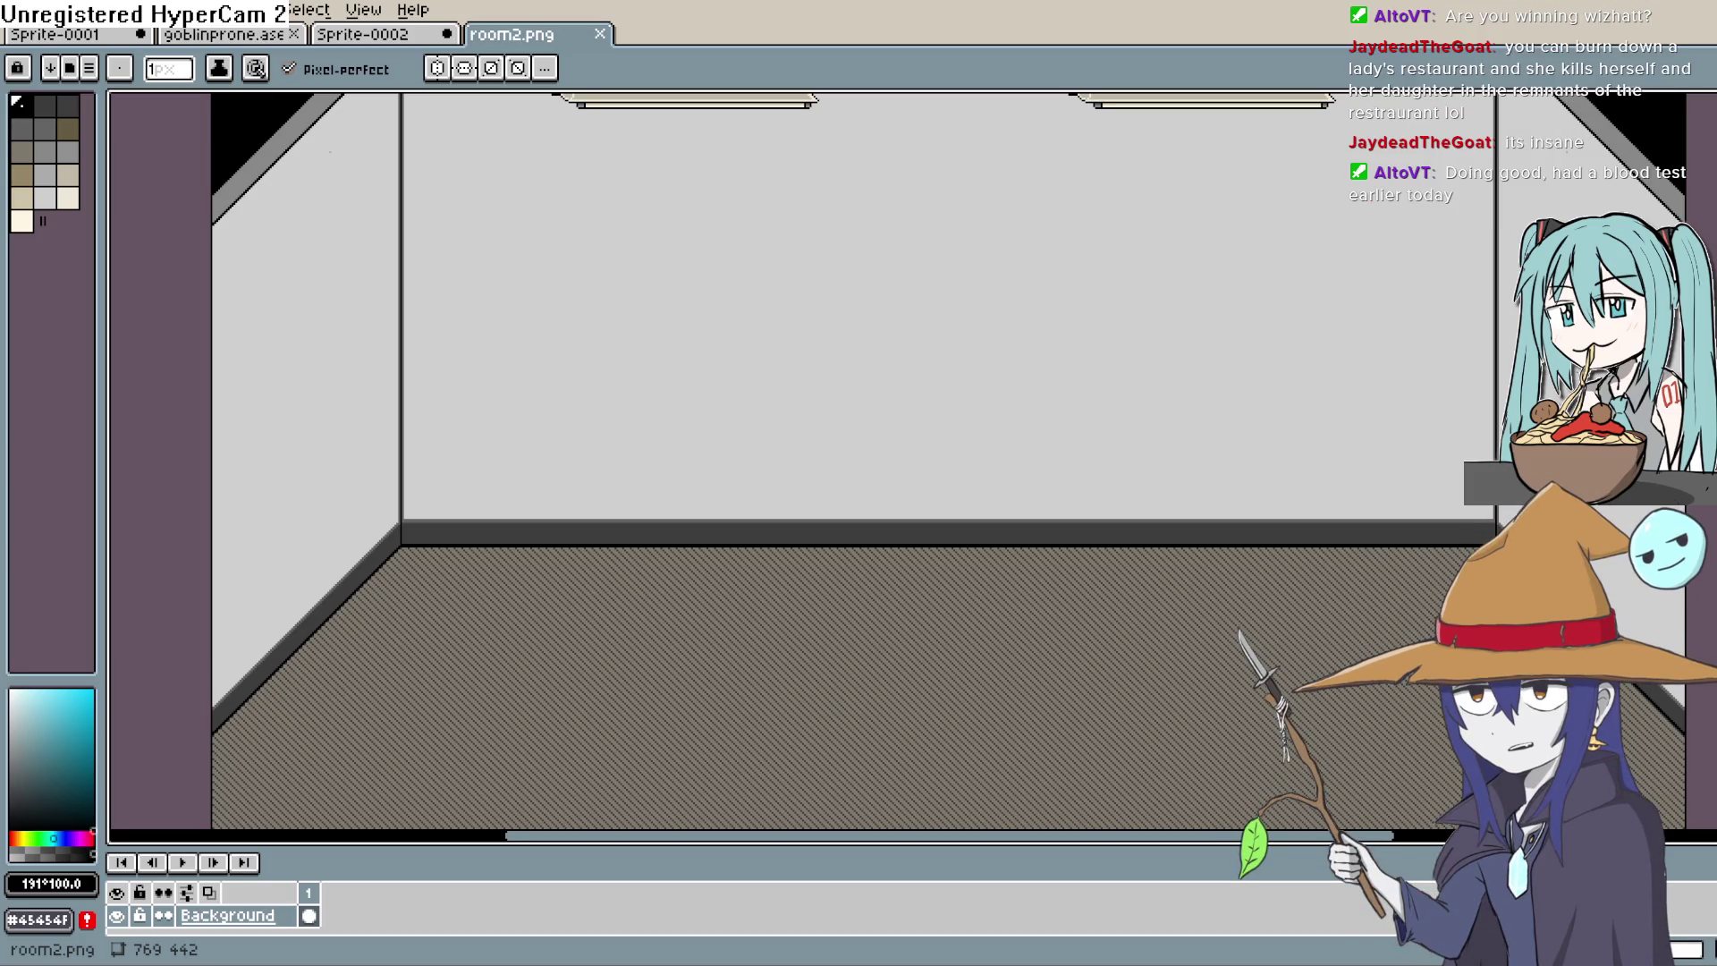
scroll(1211, 307, "up", 2)
Step: Select the ceiling strip and clear both ceiling lights inside it
key("m")
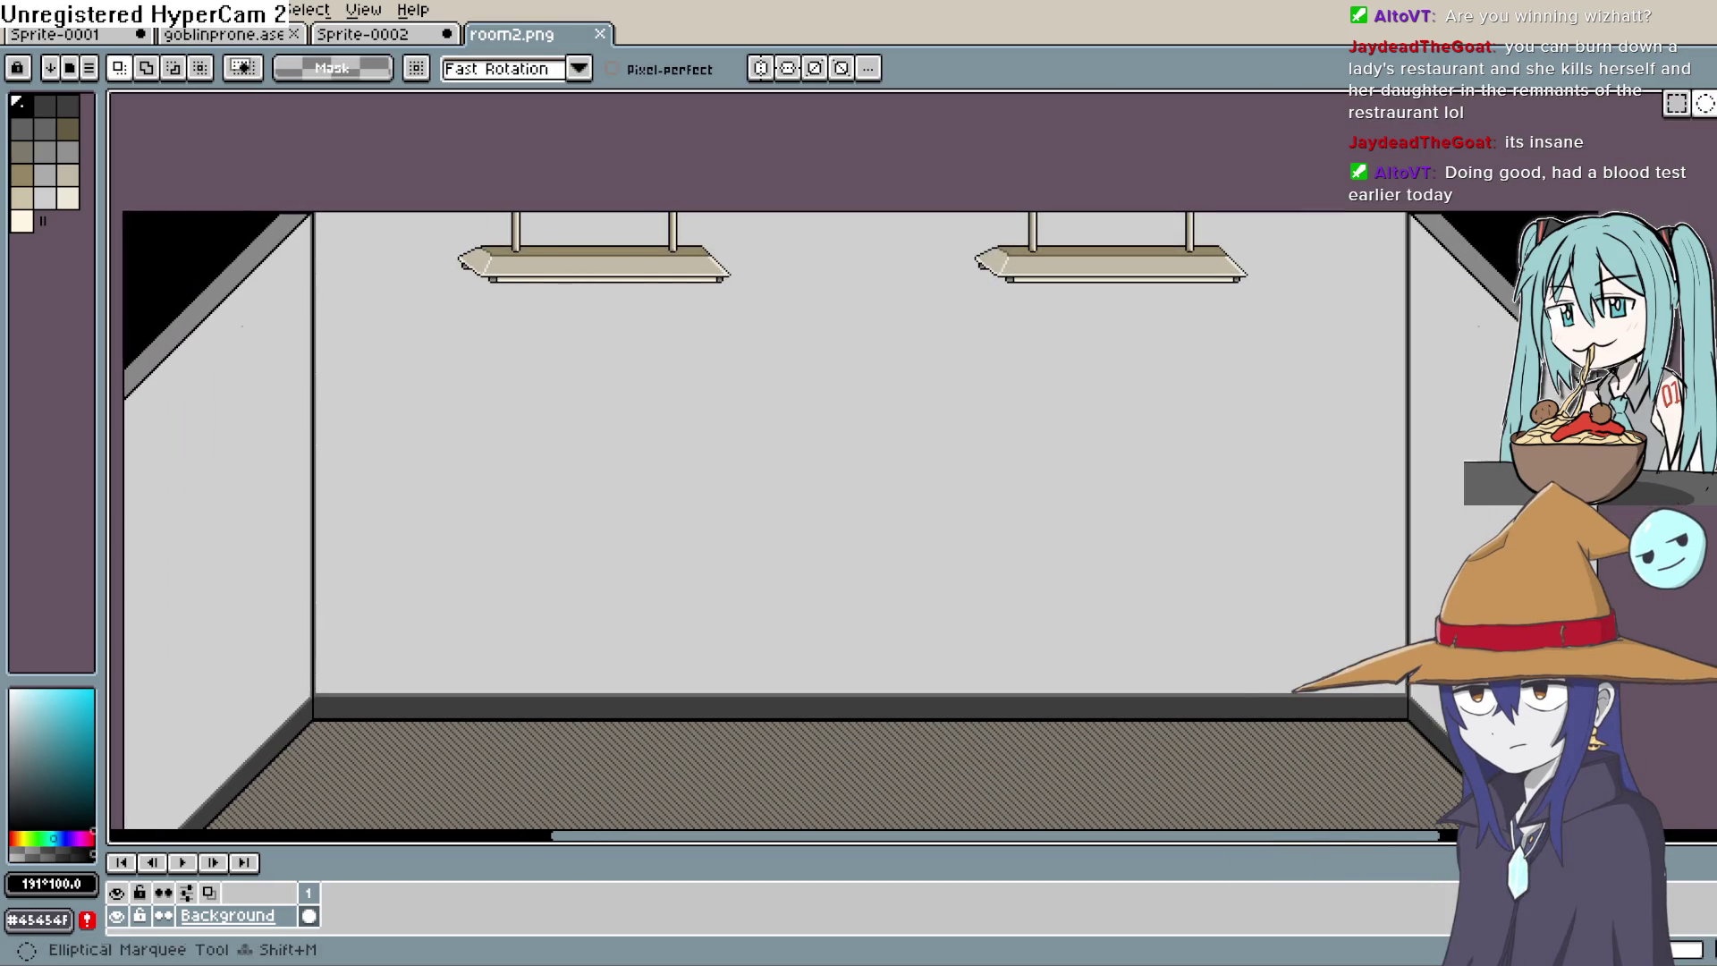
mouse_move(1275, 213)
left_mouse_down()
mouse_move(1080, 363)
mouse_move(472, 372)
mouse_move(430, 323)
left_mouse_up()
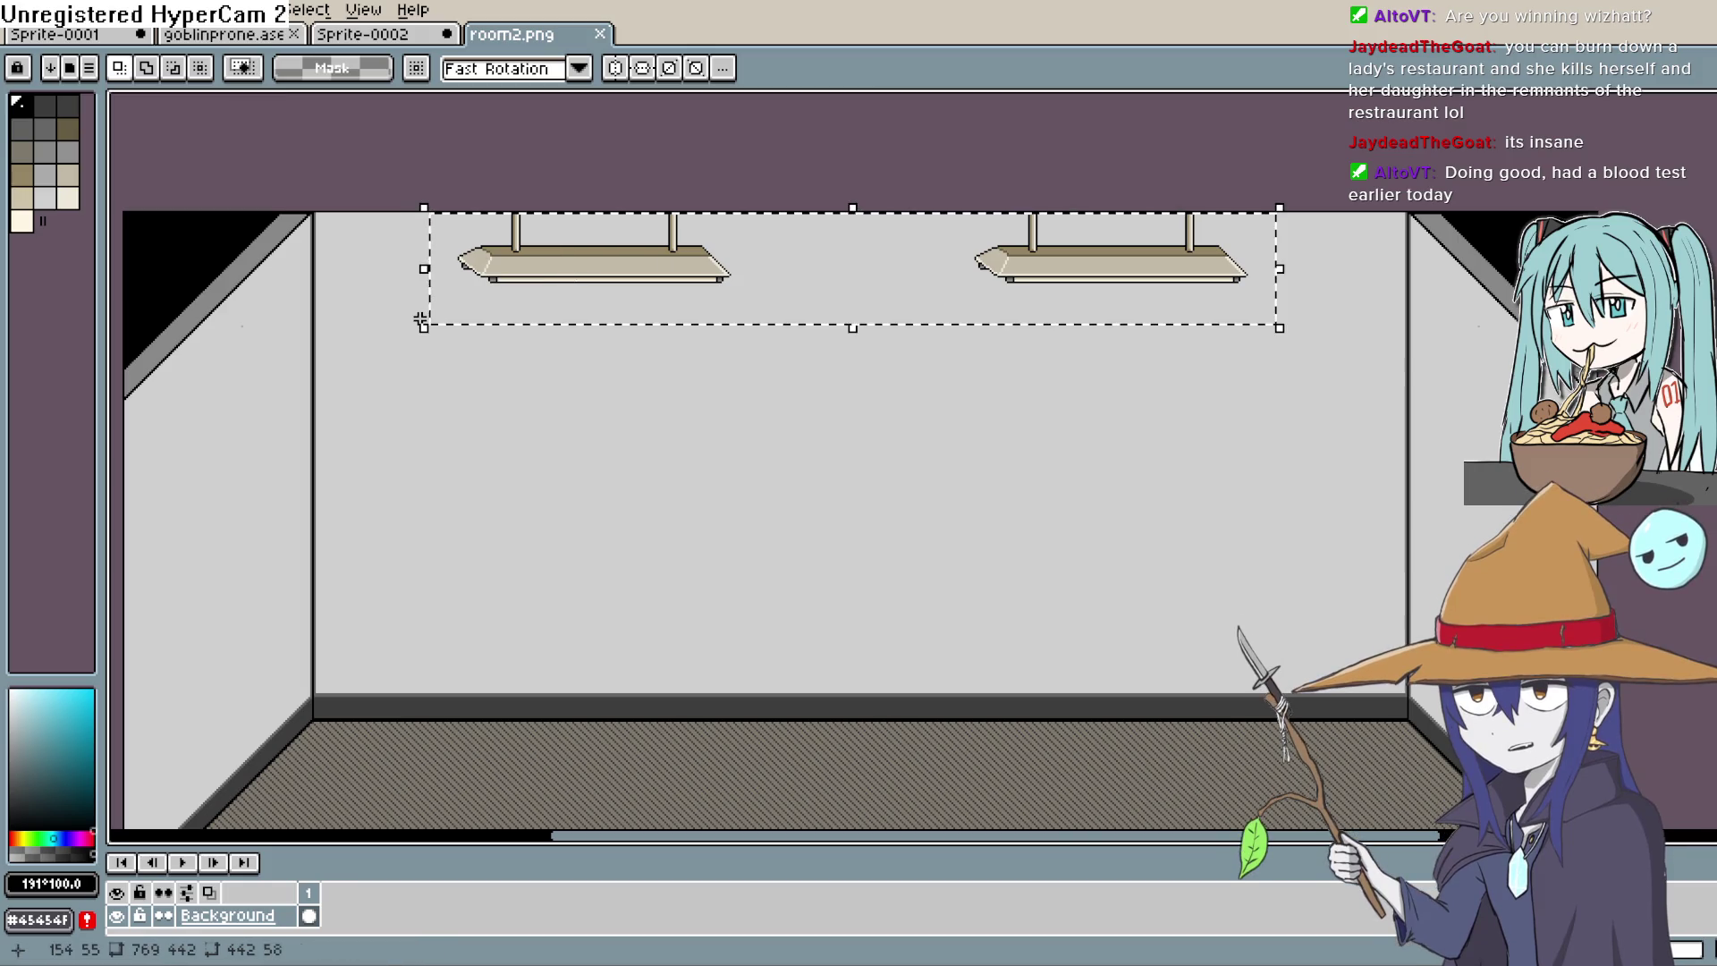
key("f")
Step: Fill the dark ceiling panel with the wall's light grey #cfcfcf
key("i")
left_click(1345, 372)
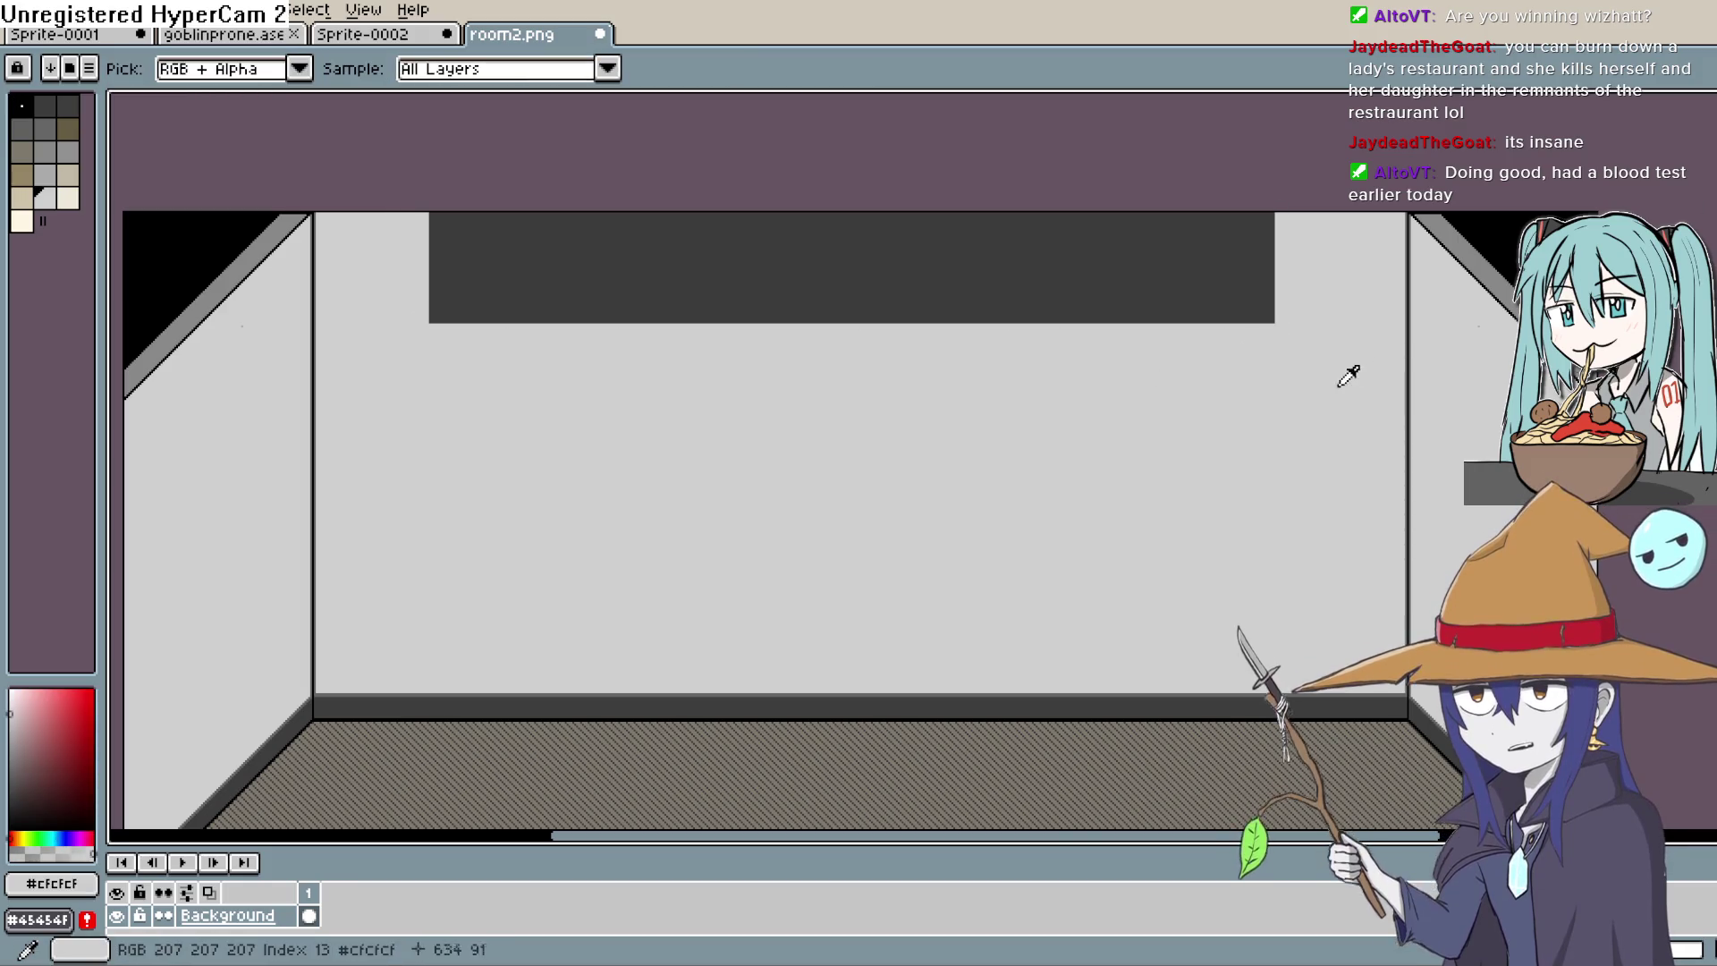
key("g")
left_click(975, 238)
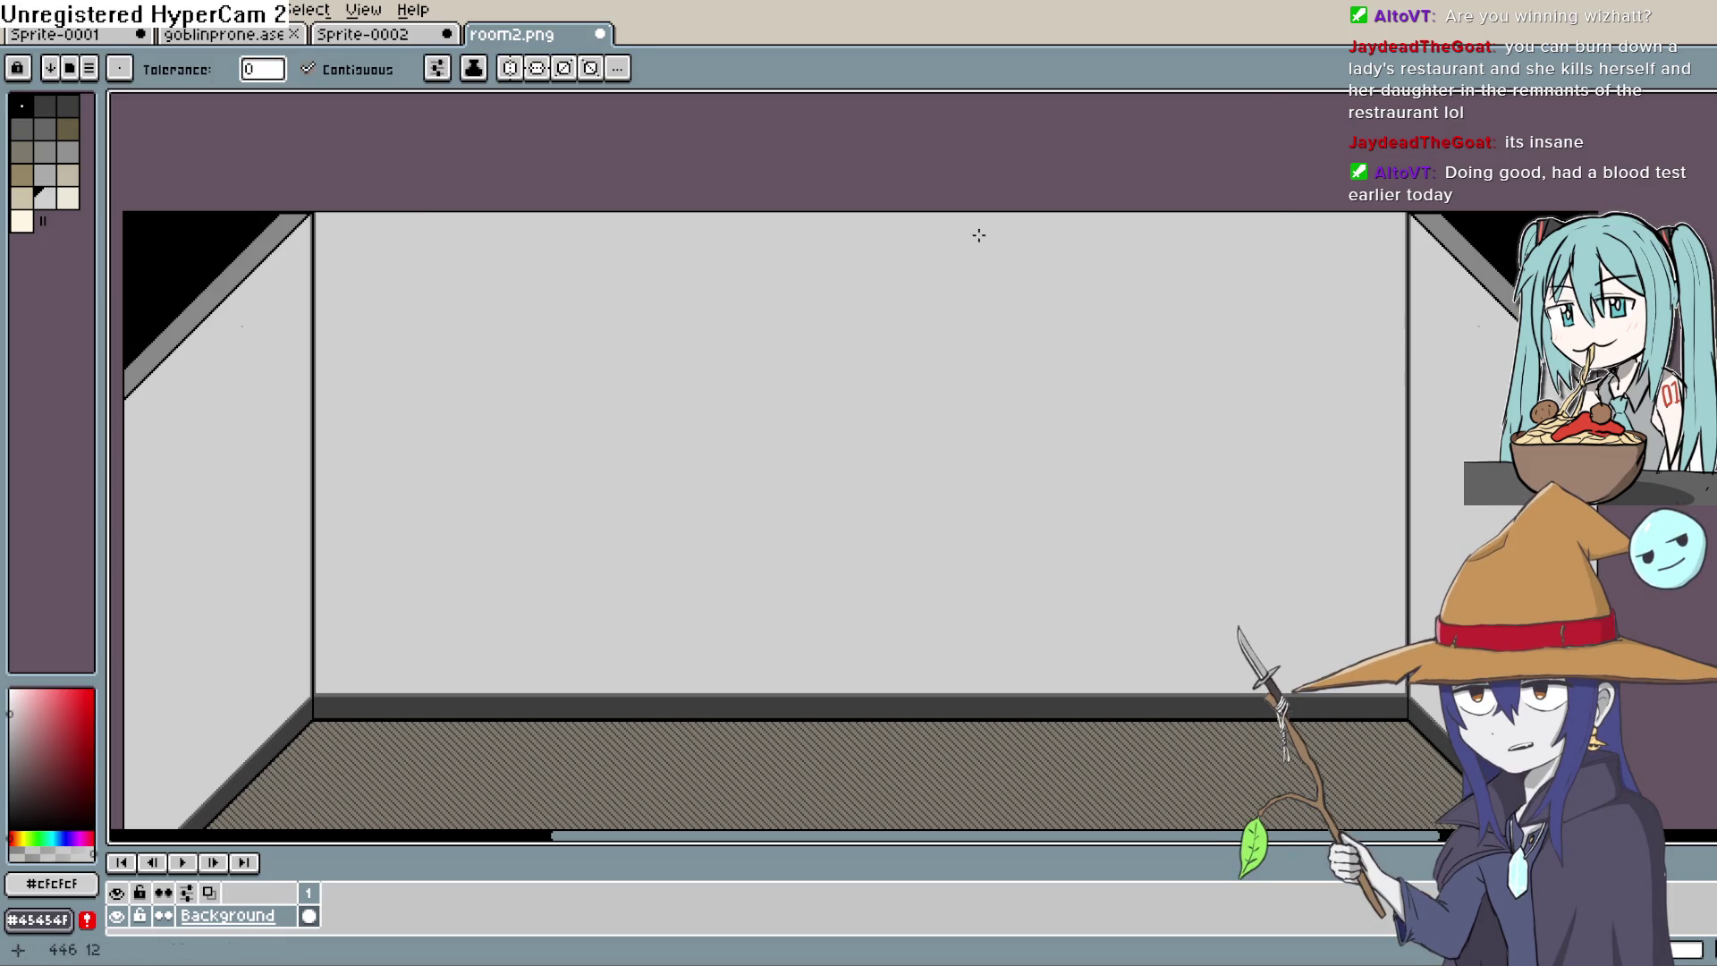
scroll(1078, 288, "down", 3)
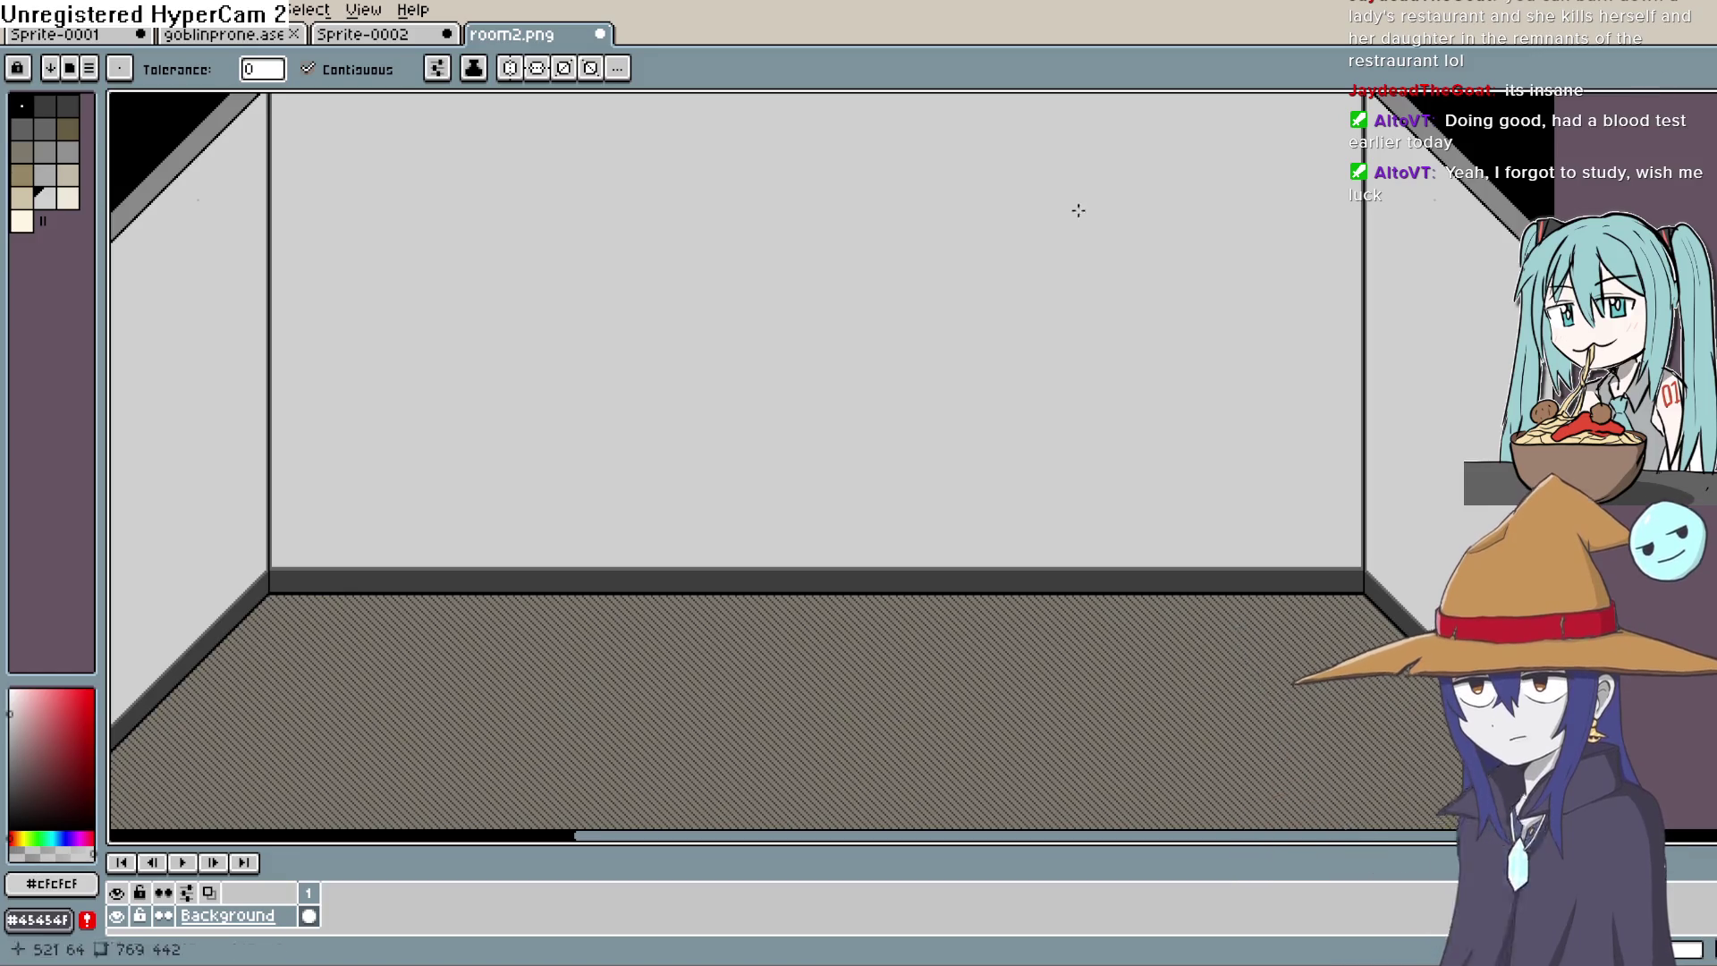
Step: Try selecting the floor's hatch stripes by colour, then undo and deselect
mouse_move(1077, 211)
left_mouse_down()
mouse_move(1020, 253)
mouse_move(1027, 329)
mouse_move(1111, 353)
mouse_move(1296, 280)
mouse_move(1377, 475)
mouse_move(1323, 357)
left_mouse_up()
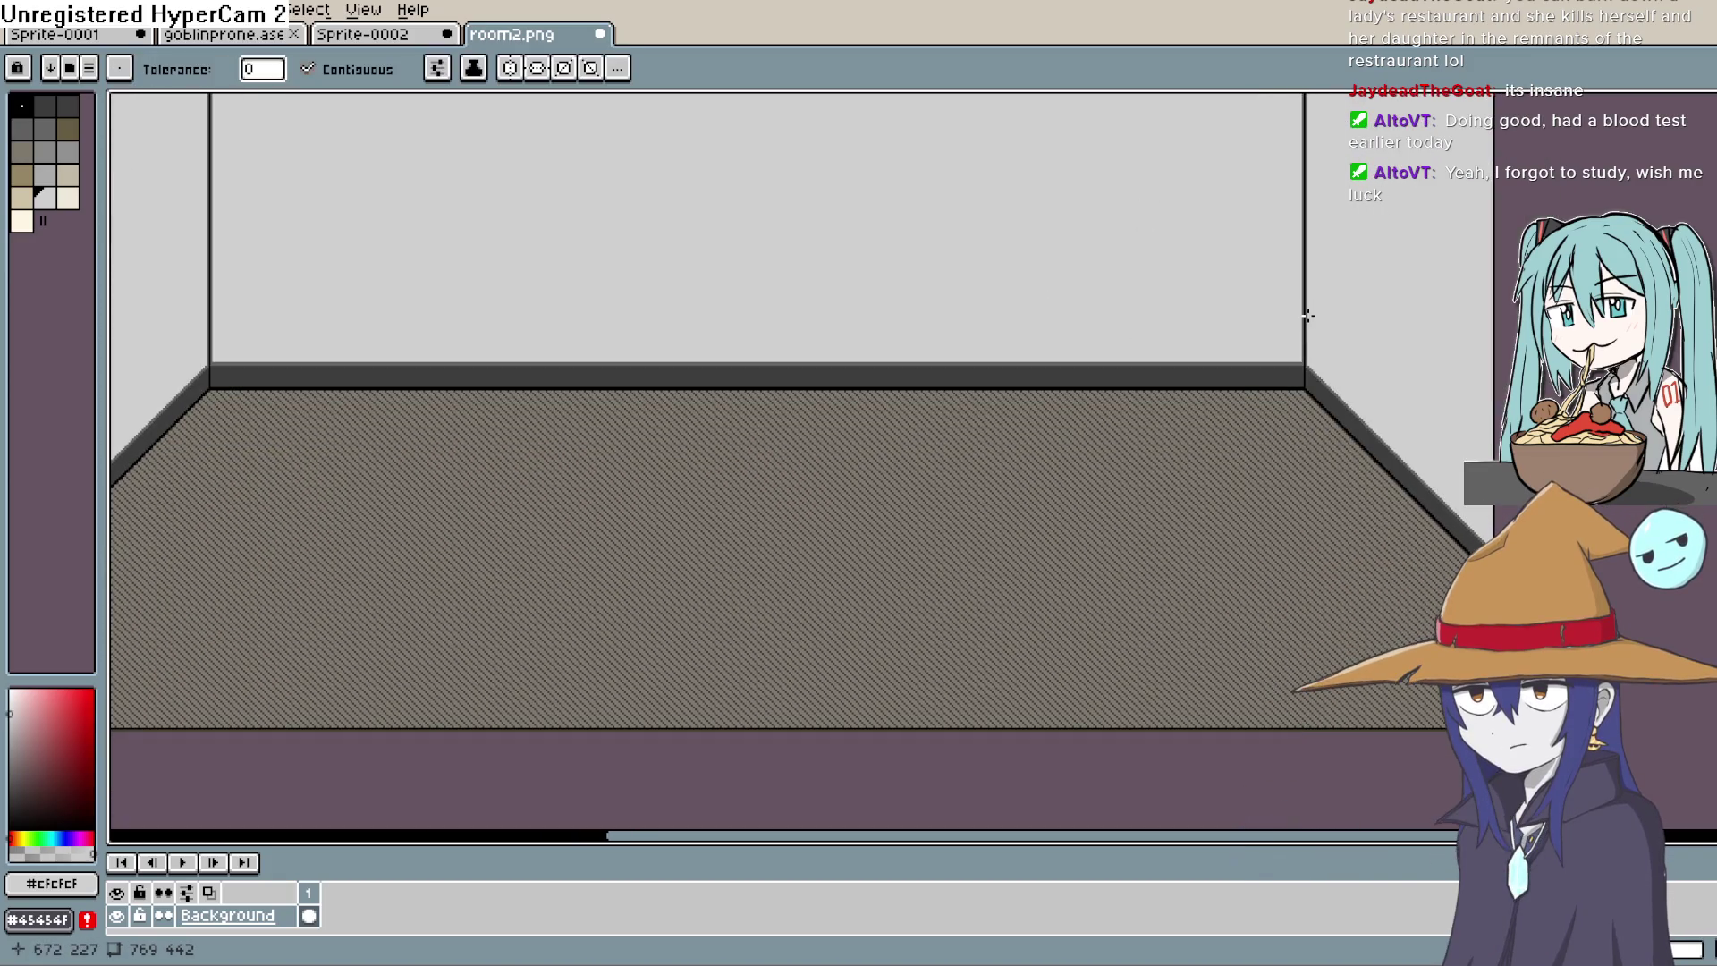
left_click_drag(759, 477, 759, 522)
mouse_move(869, 324)
left_mouse_down()
mouse_move(963, 486)
mouse_move(1019, 509)
left_mouse_up()
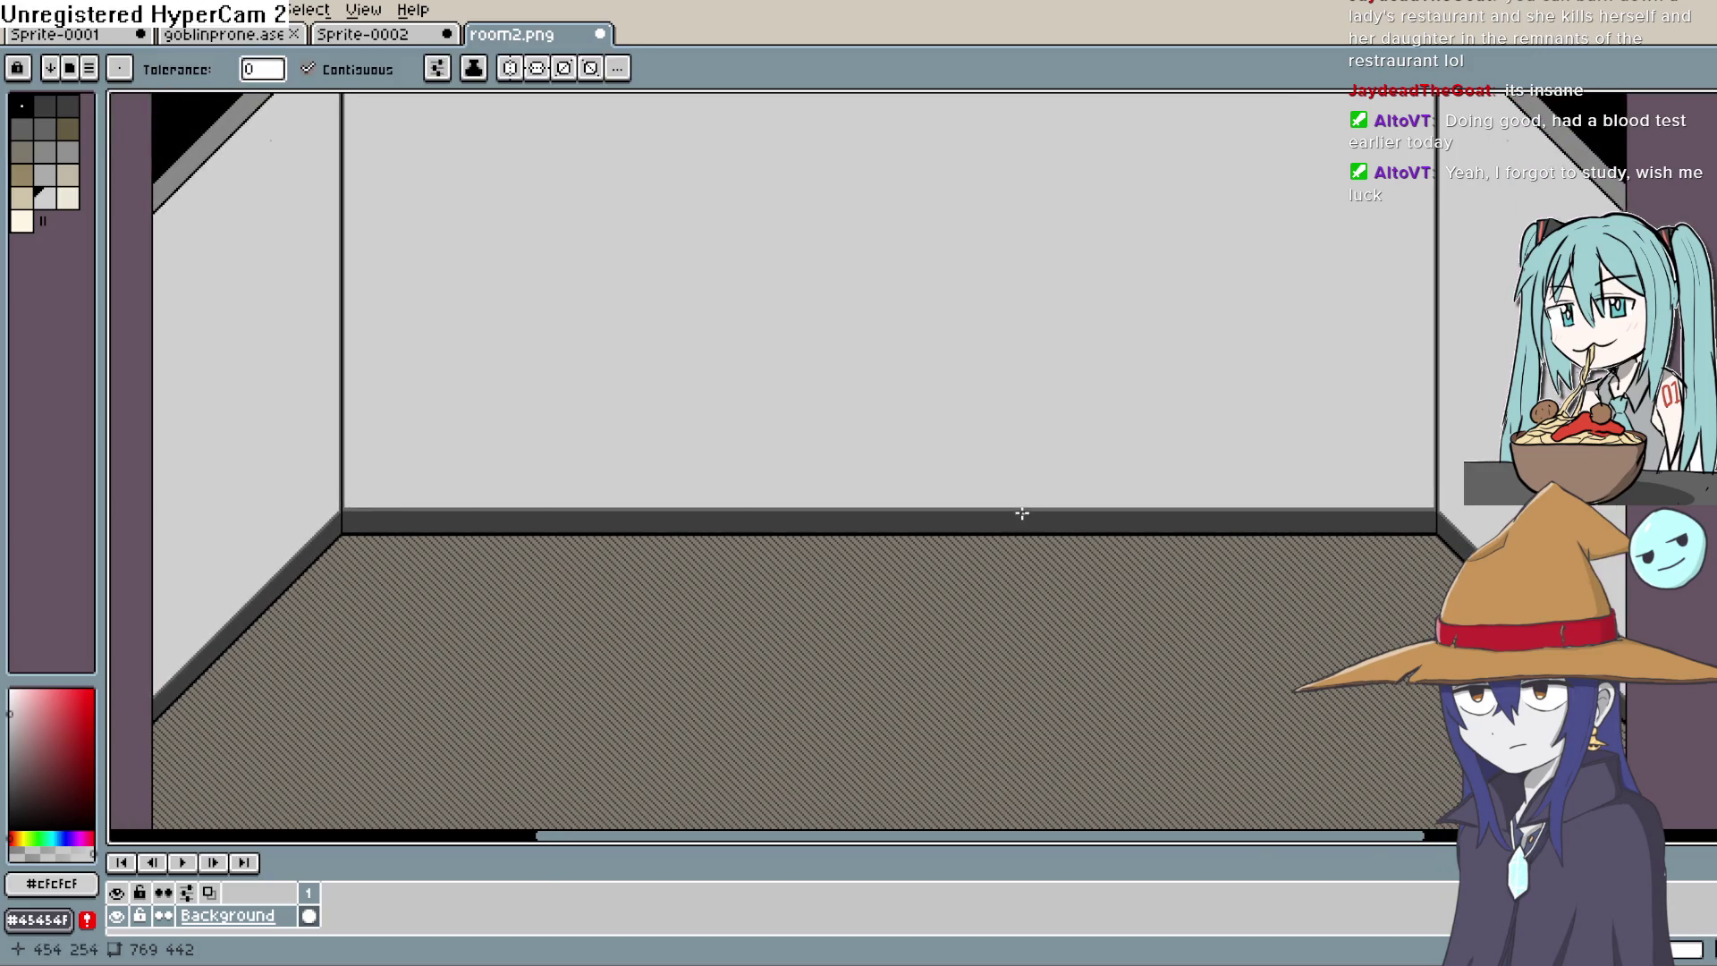
scroll(1011, 503, "down", 1)
left_click_drag(1212, 507, 1143, 467)
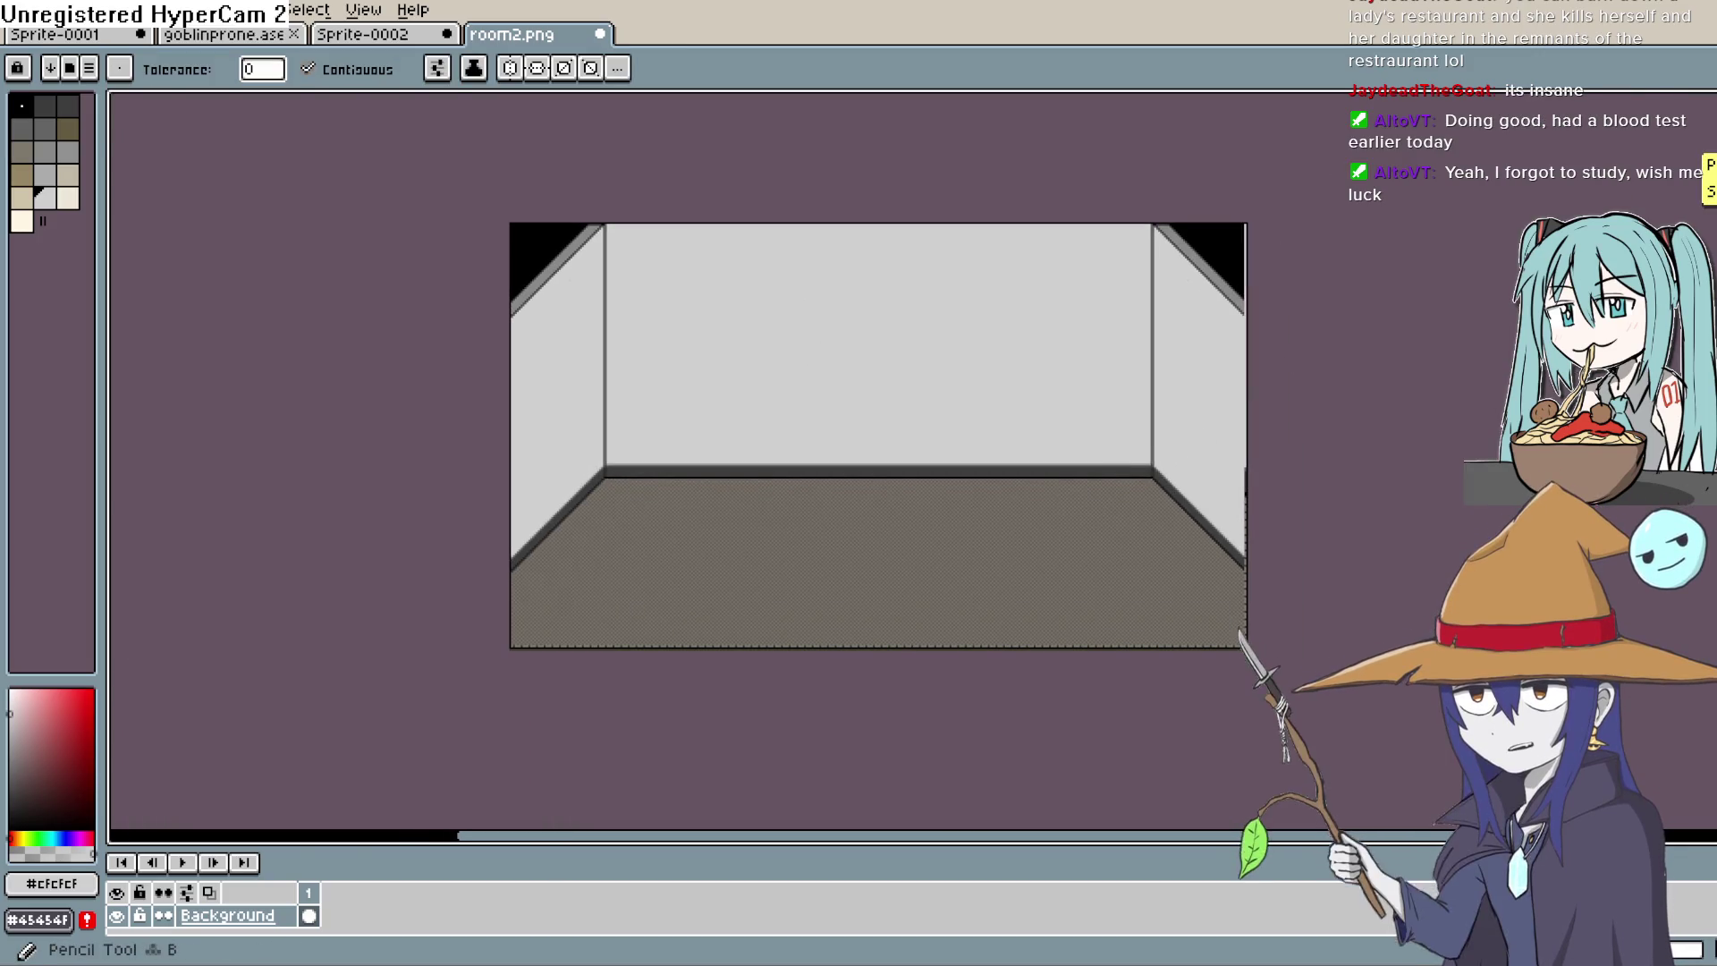
left_click(1677, 103)
key("w")
scroll(1161, 632, "up", 5)
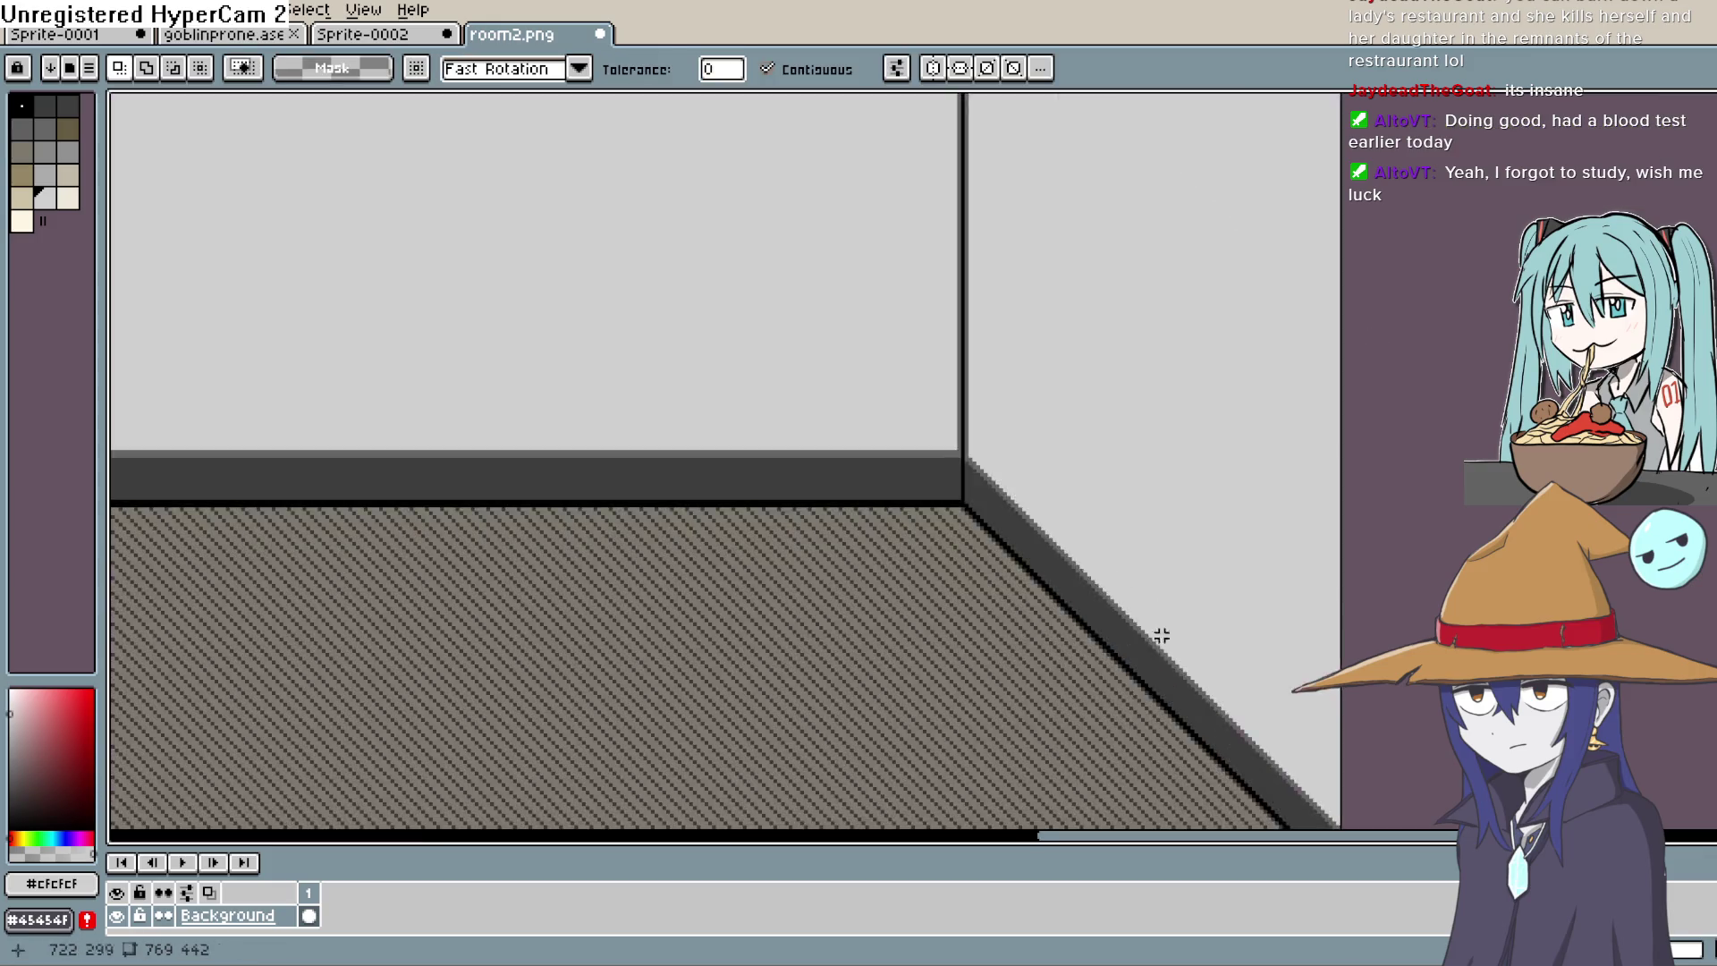
left_click(1195, 400)
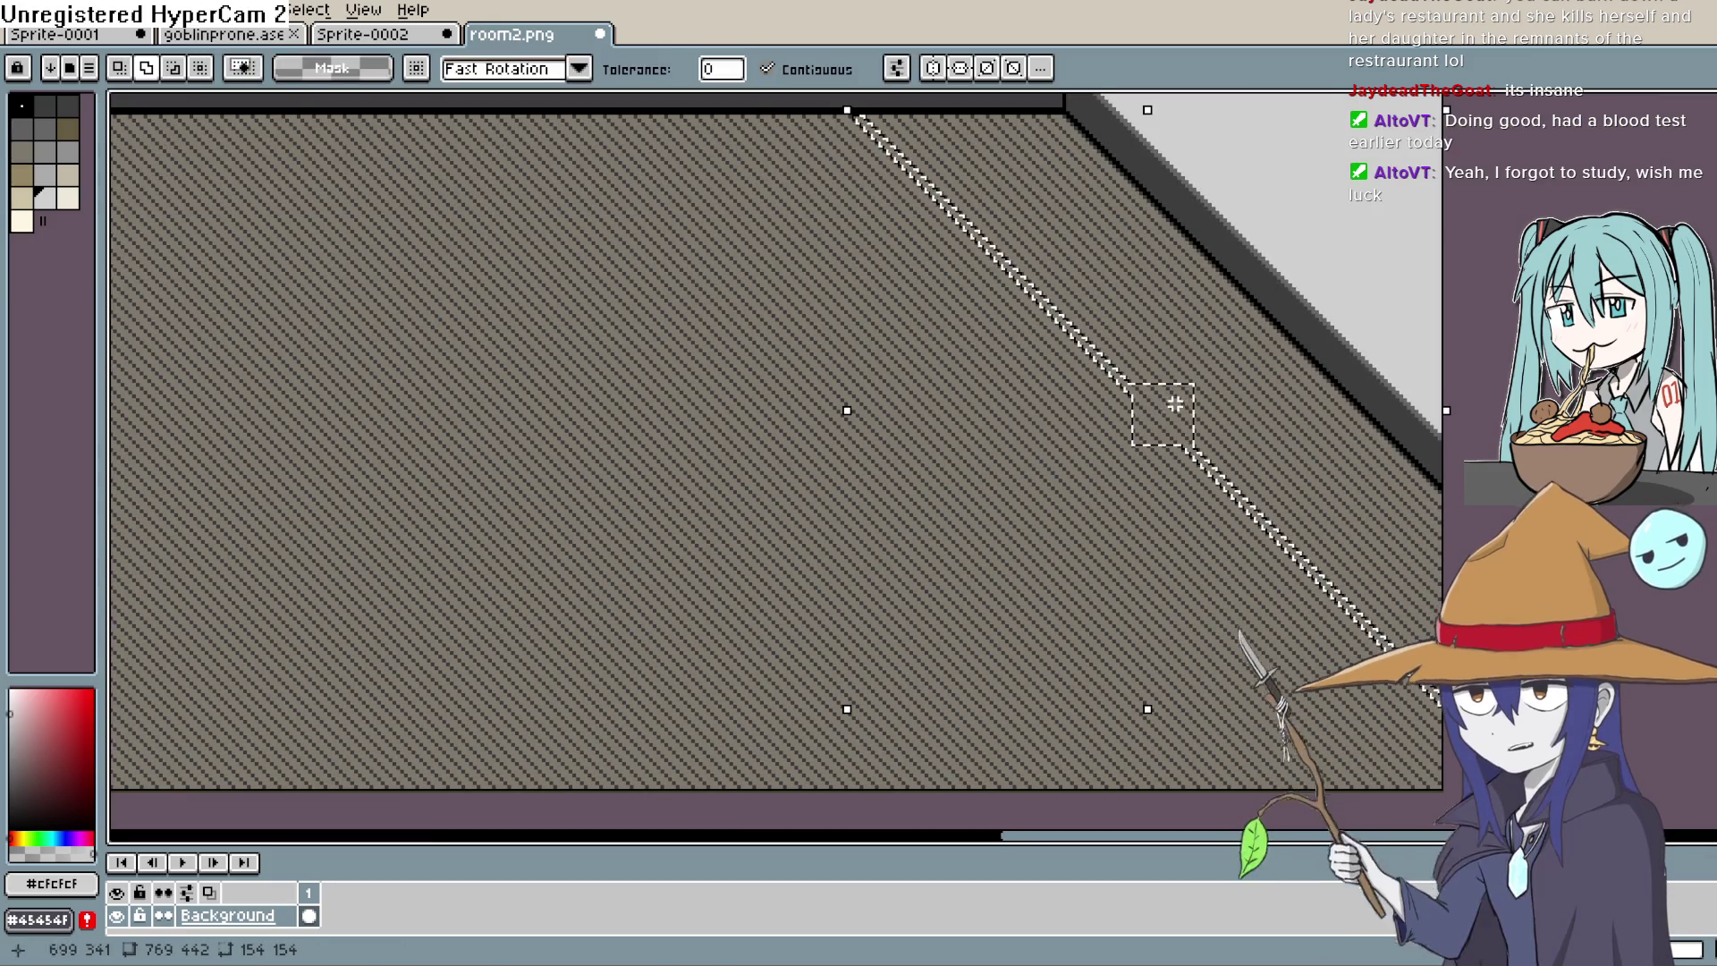
left_click(1255, 414)
scroll(1255, 413, "down", 2)
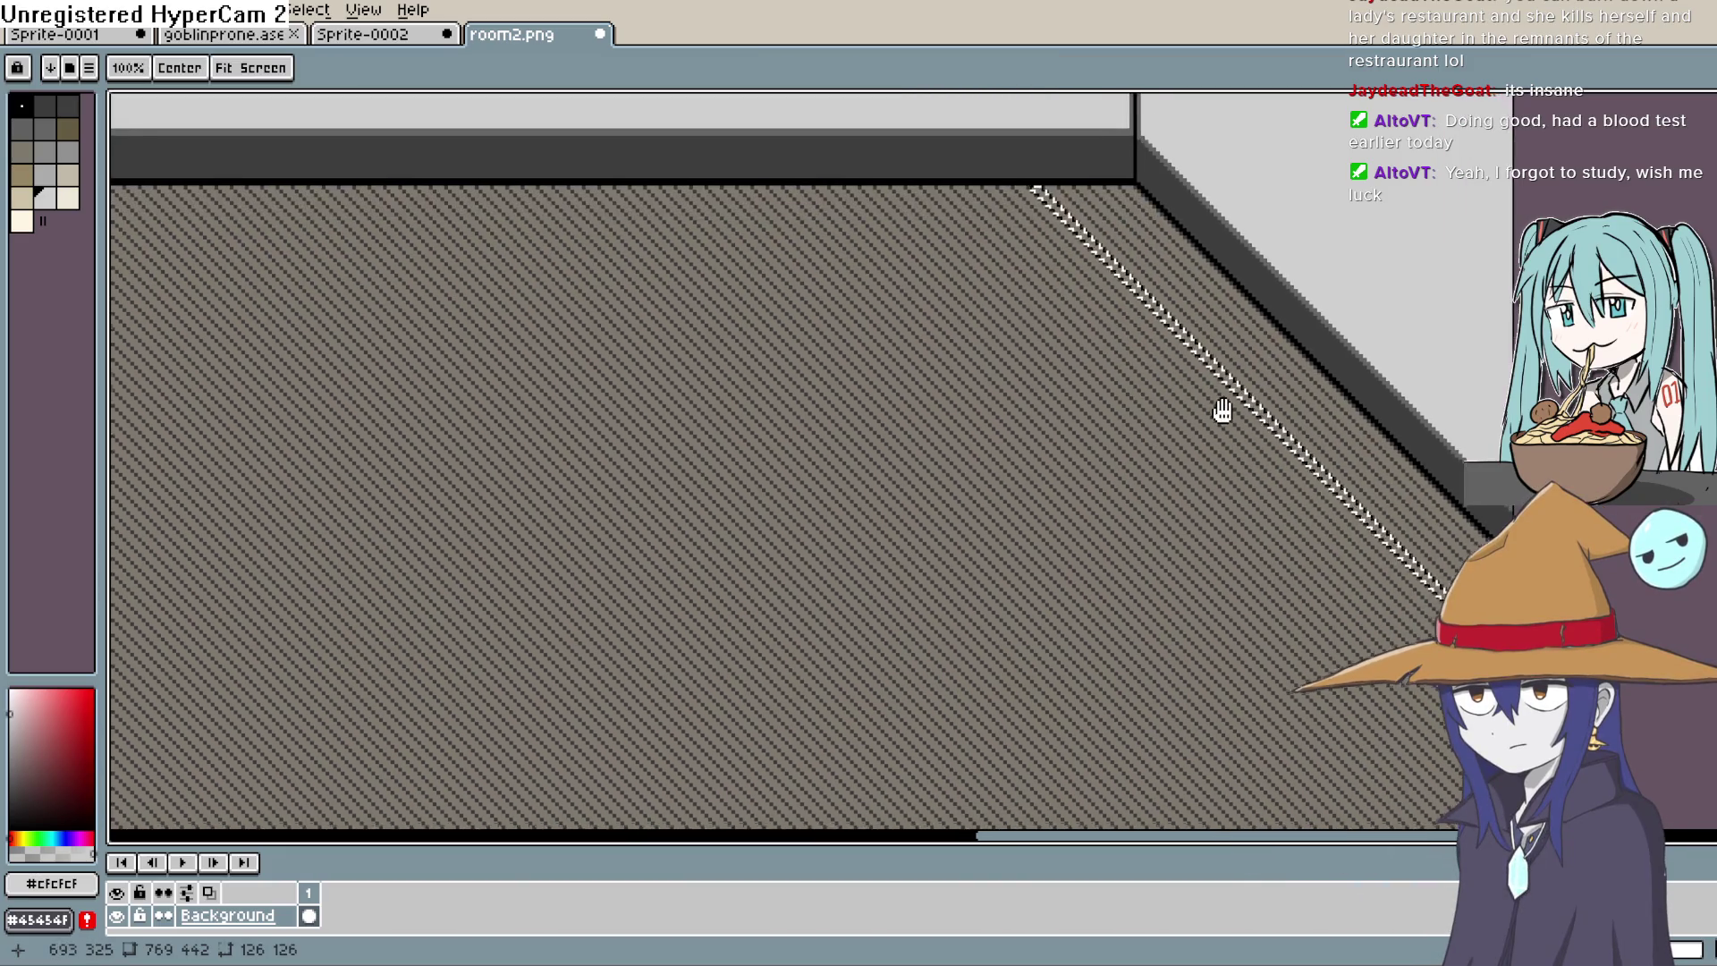
key("ctrl+z")
scroll(1213, 417, "up", 2)
key("ctrl+d")
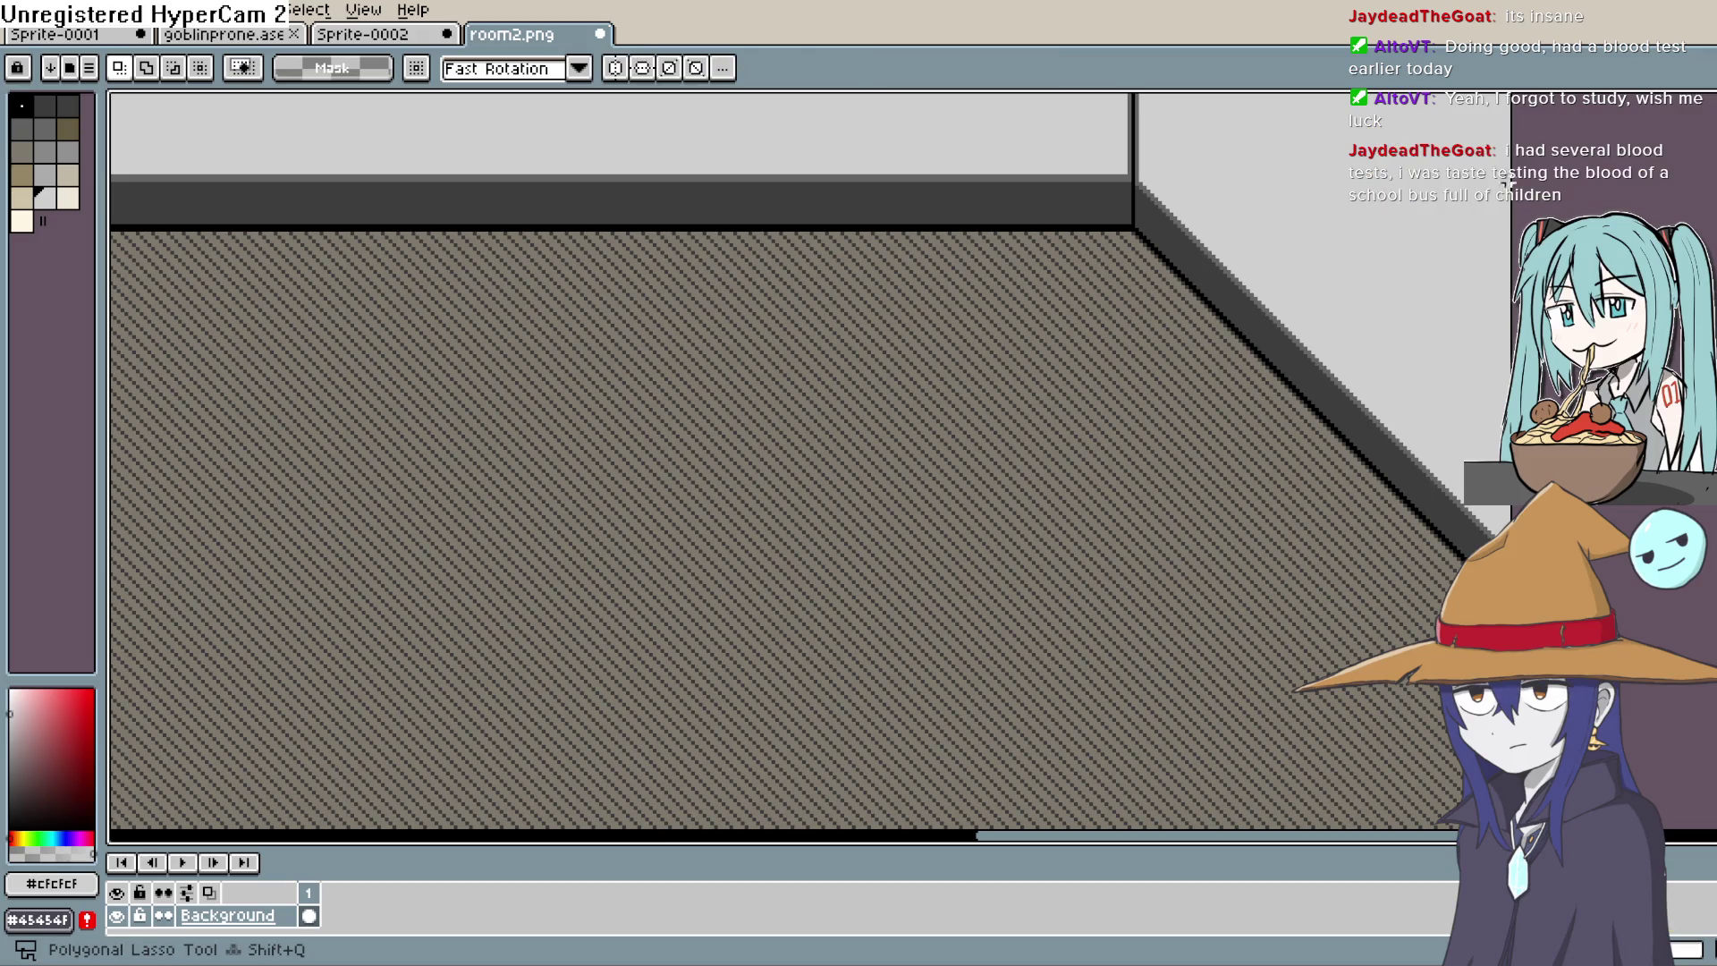
Step: Trace a polygonal selection along the floor's black border down to the image bottom
mouse_move(1087, 323)
left_mouse_down()
mouse_move(1143, 383)
mouse_move(1179, 372)
left_mouse_up()
key("m")
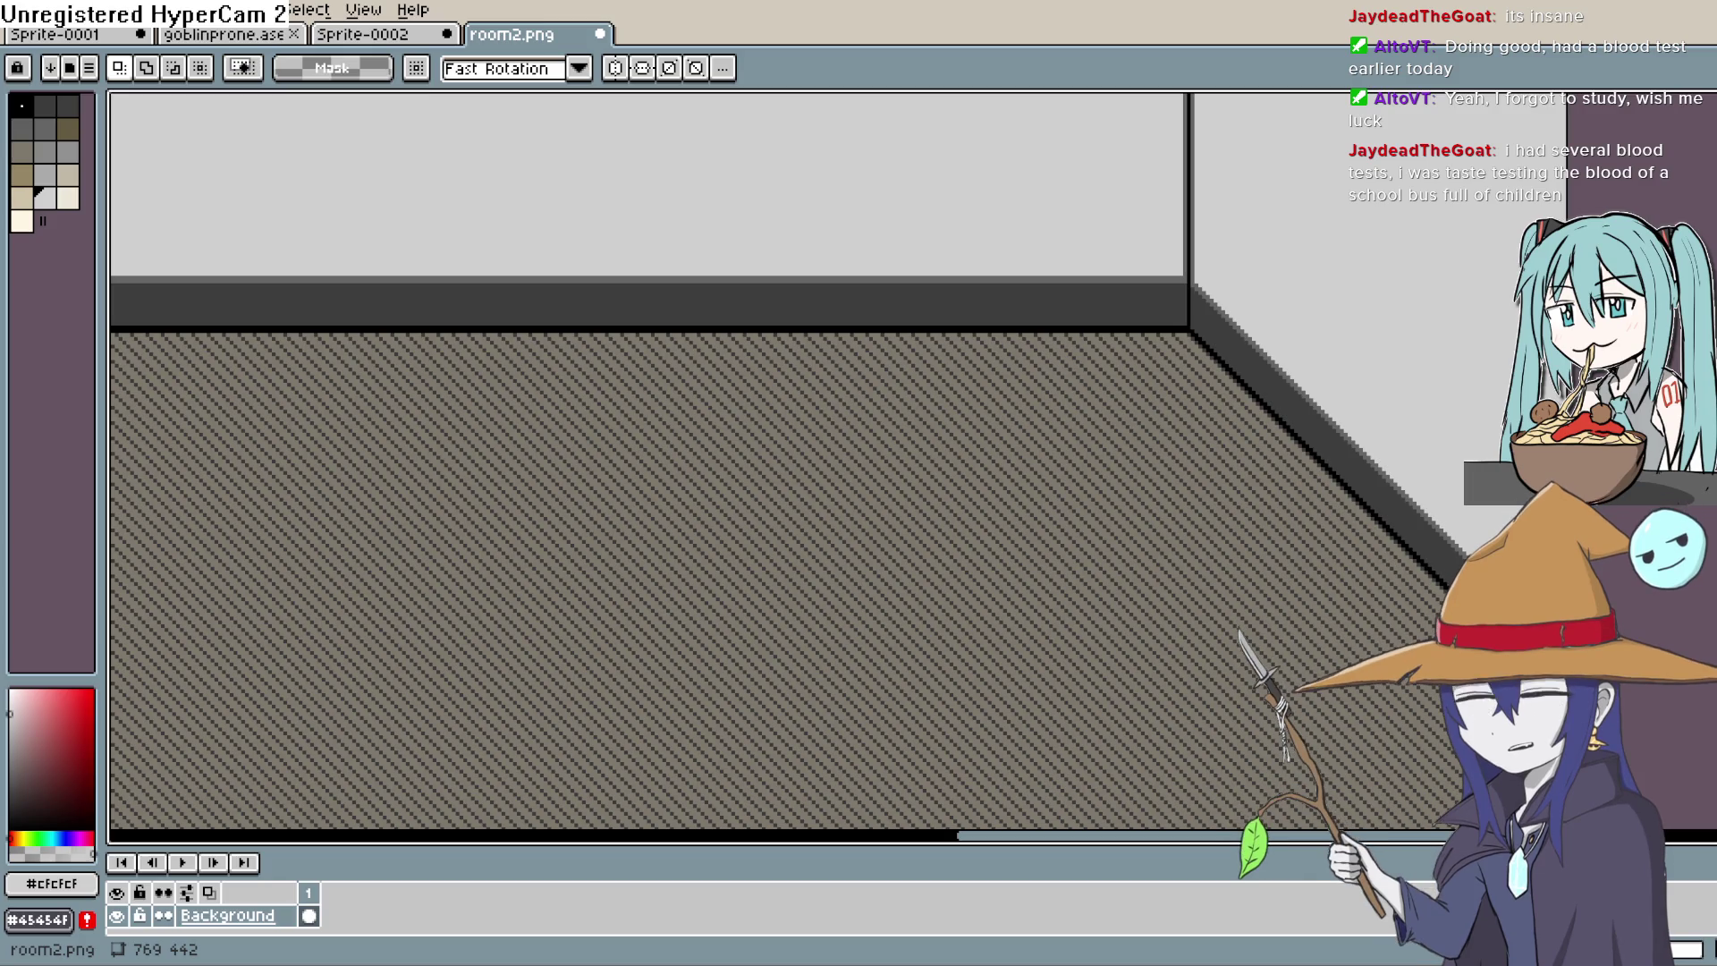
key("h")
mouse_move(1165, 348)
left_mouse_down()
mouse_move(1089, 325)
mouse_move(1090, 300)
mouse_move(1097, 411)
mouse_move(904, 601)
mouse_move(1085, 674)
mouse_move(1257, 659)
left_mouse_up()
left_click_drag(1442, 706, 1436, 637)
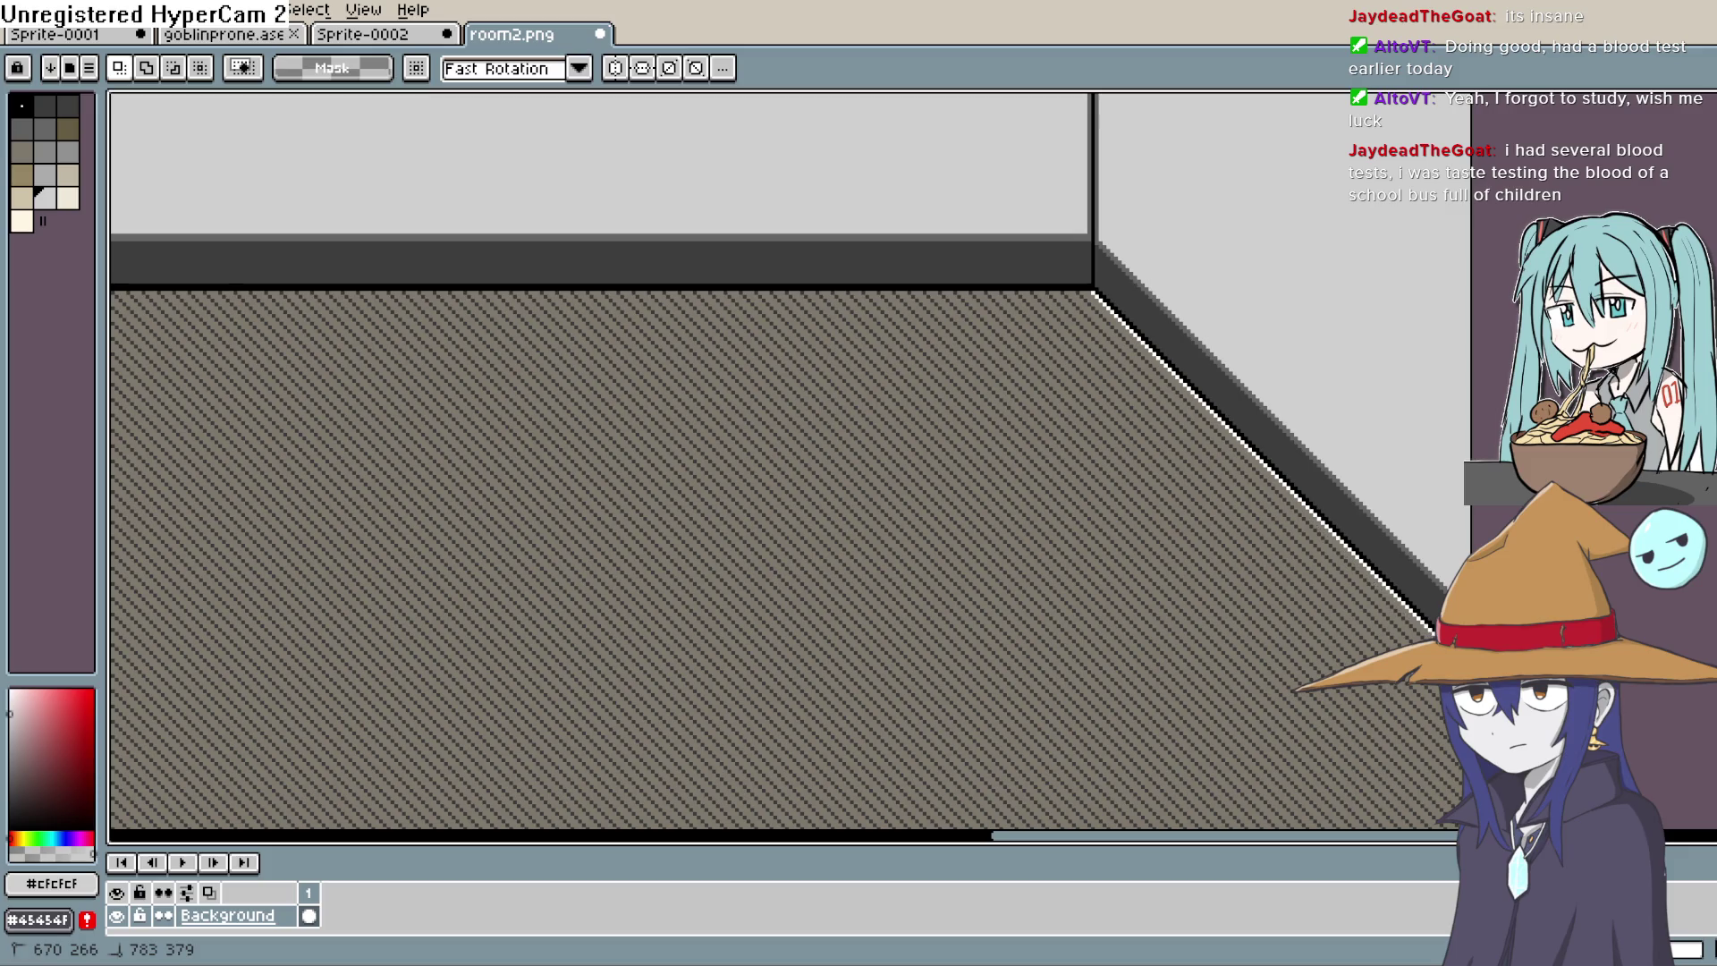
mouse_move(1437, 636)
left_mouse_down()
mouse_move(1178, 461)
mouse_move(933, 461)
mouse_move(1382, 461)
mouse_move(1350, 713)
mouse_move(146, 694)
mouse_move(170, 575)
mouse_move(769, 420)
mouse_move(913, 192)
mouse_move(1017, 106)
mouse_move(1062, 153)
mouse_move(1077, 817)
mouse_move(1092, 759)
mouse_move(1112, 778)
mouse_move(1150, 728)
mouse_move(1265, 671)
mouse_move(1355, 521)
left_mouse_up()
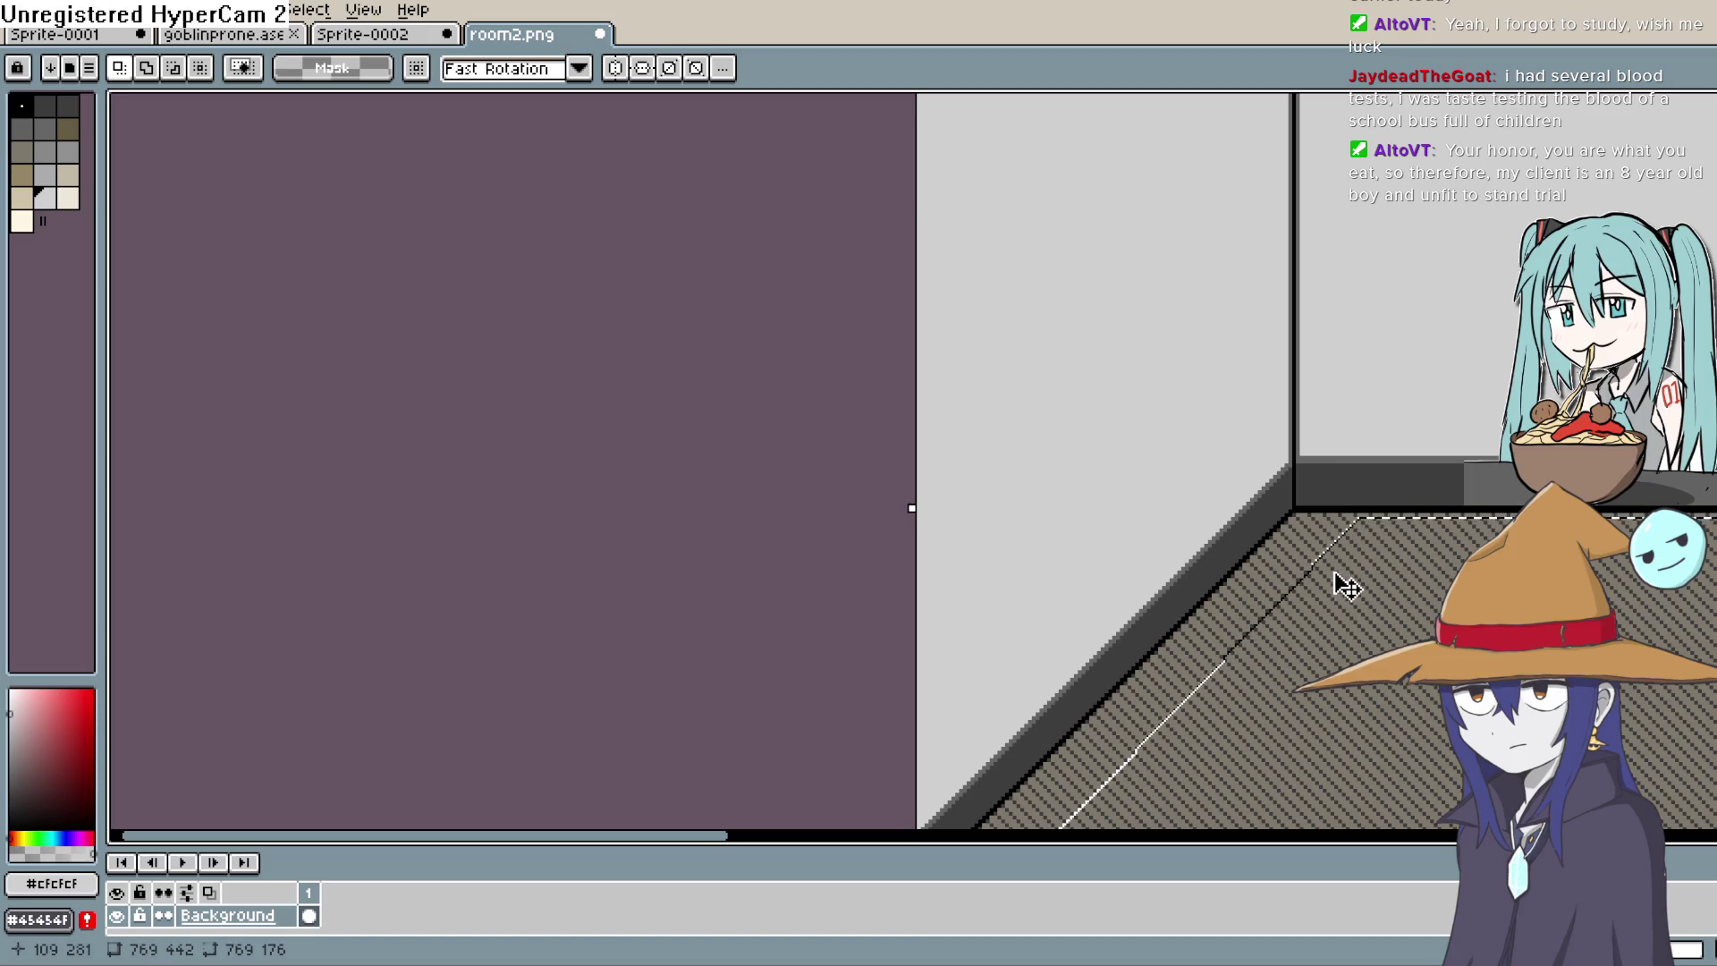
Step: Fill the selected floor with dark grey #45454f and zoom out to check the room
key("Delete")
left_click_drag(1501, 658, 1097, 510)
left_click_drag(1279, 537, 1146, 567)
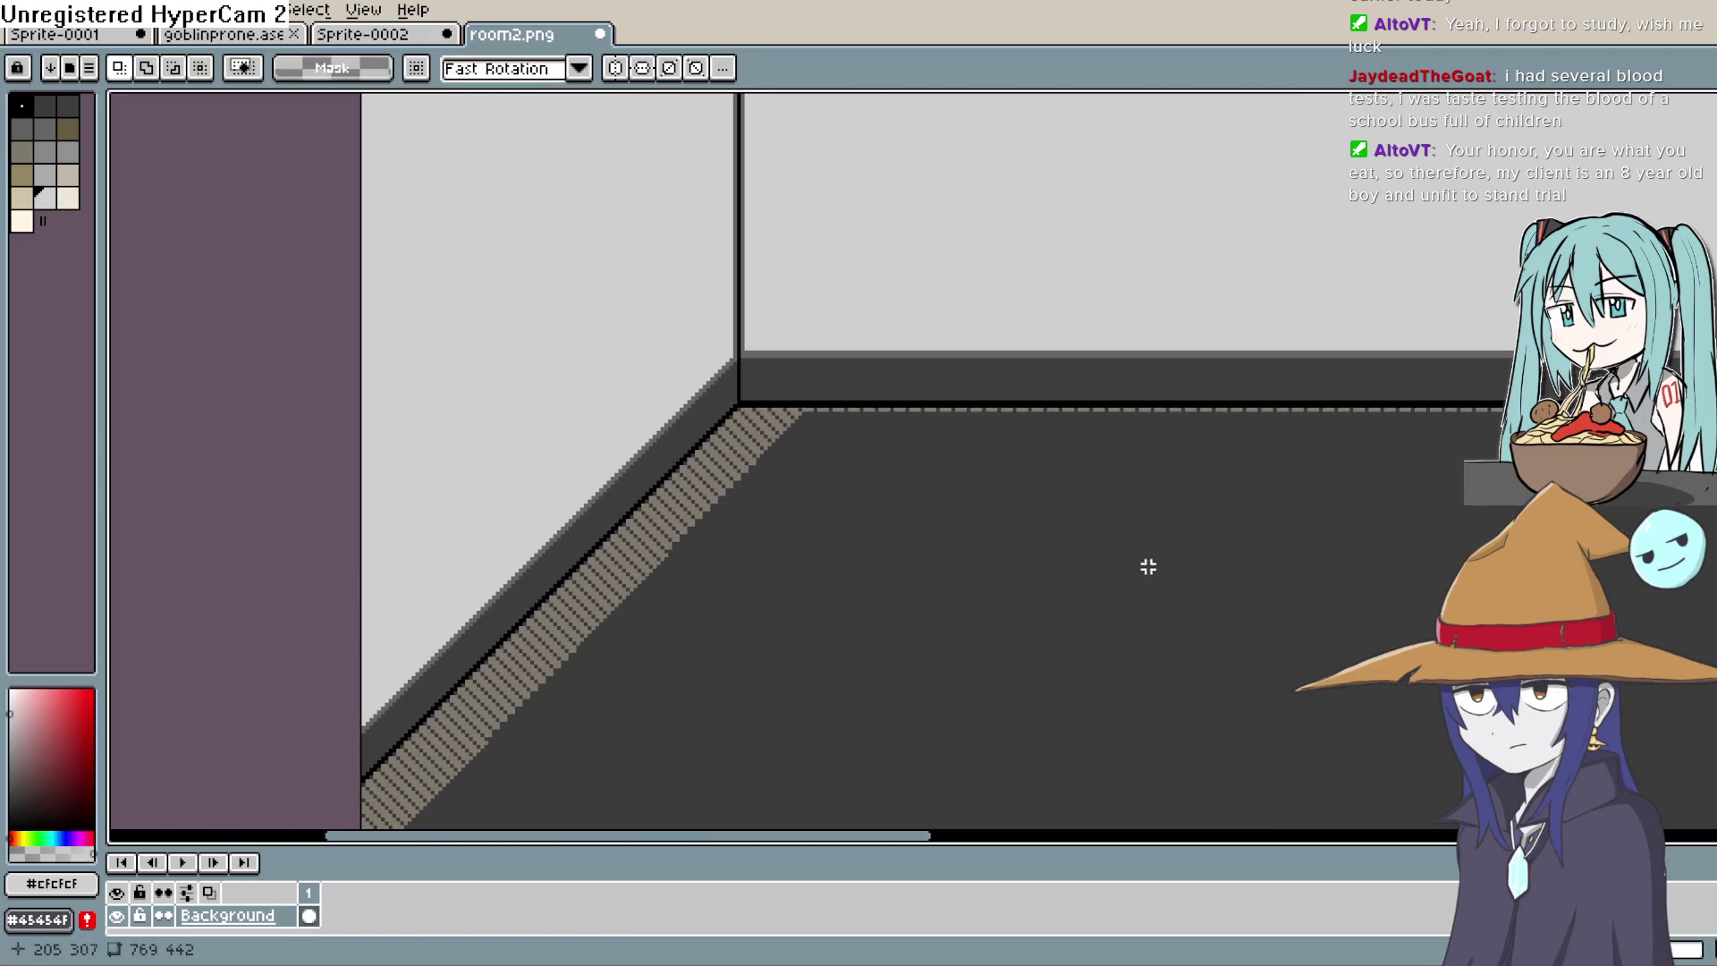
scroll(1243, 527, "down", 1)
left_click_drag(1296, 536, 939, 478)
left_click_drag(1341, 513, 1223, 544)
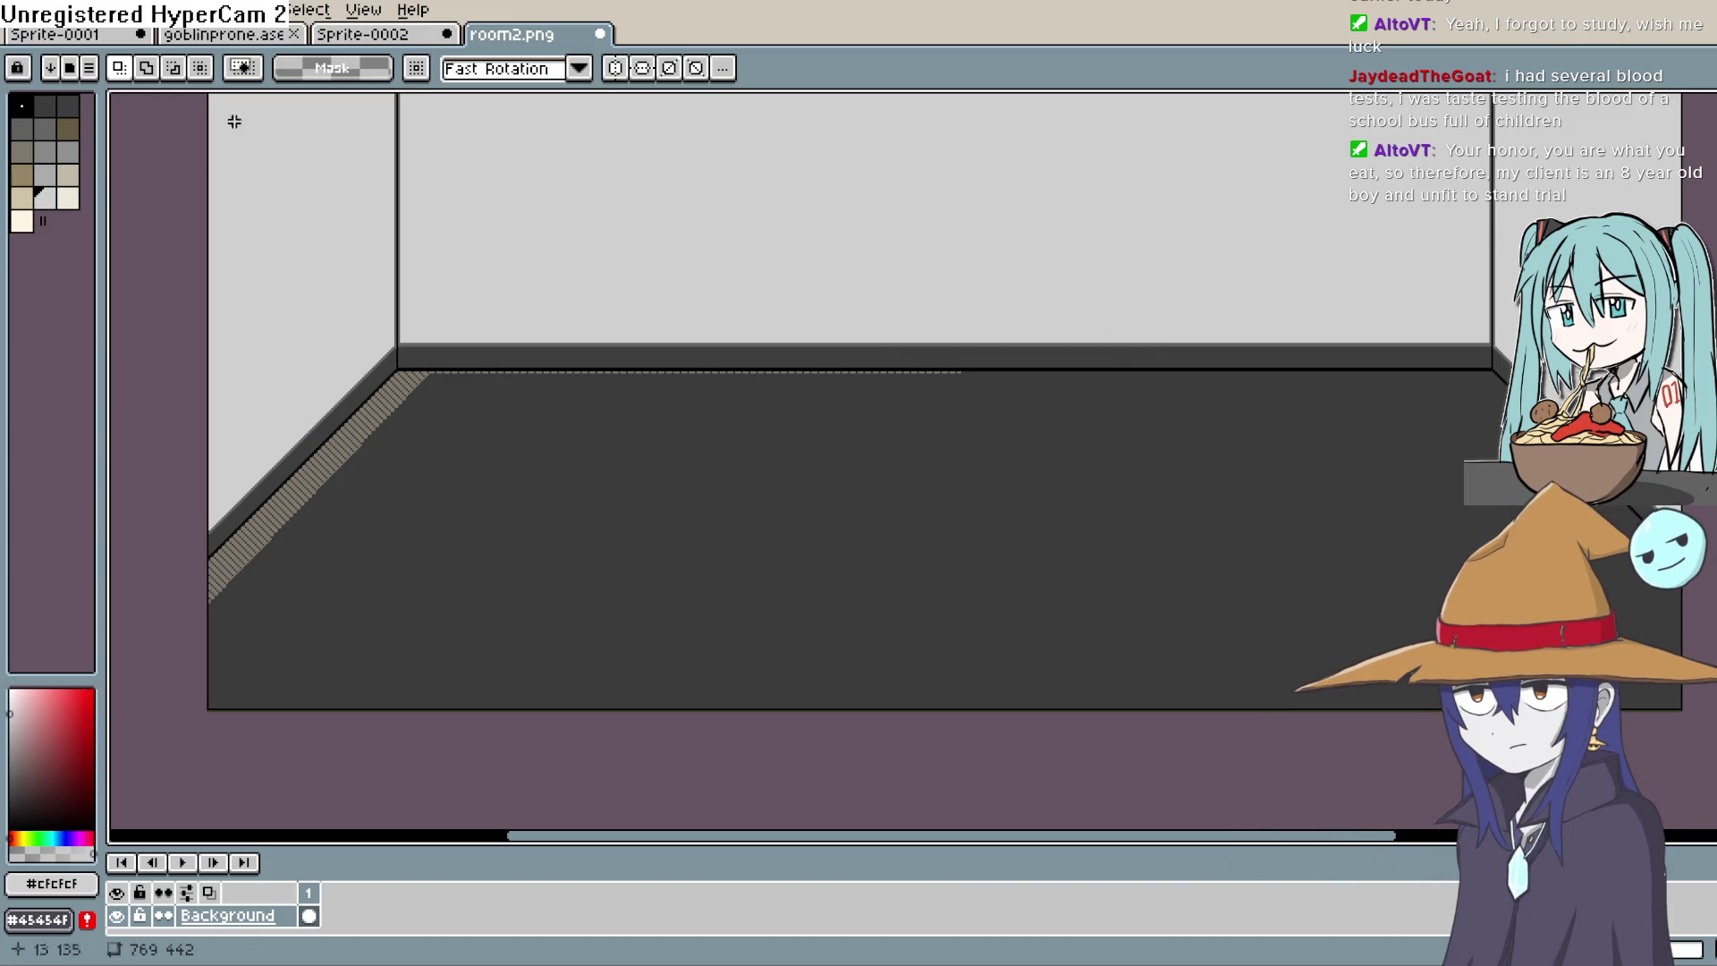
key("e")
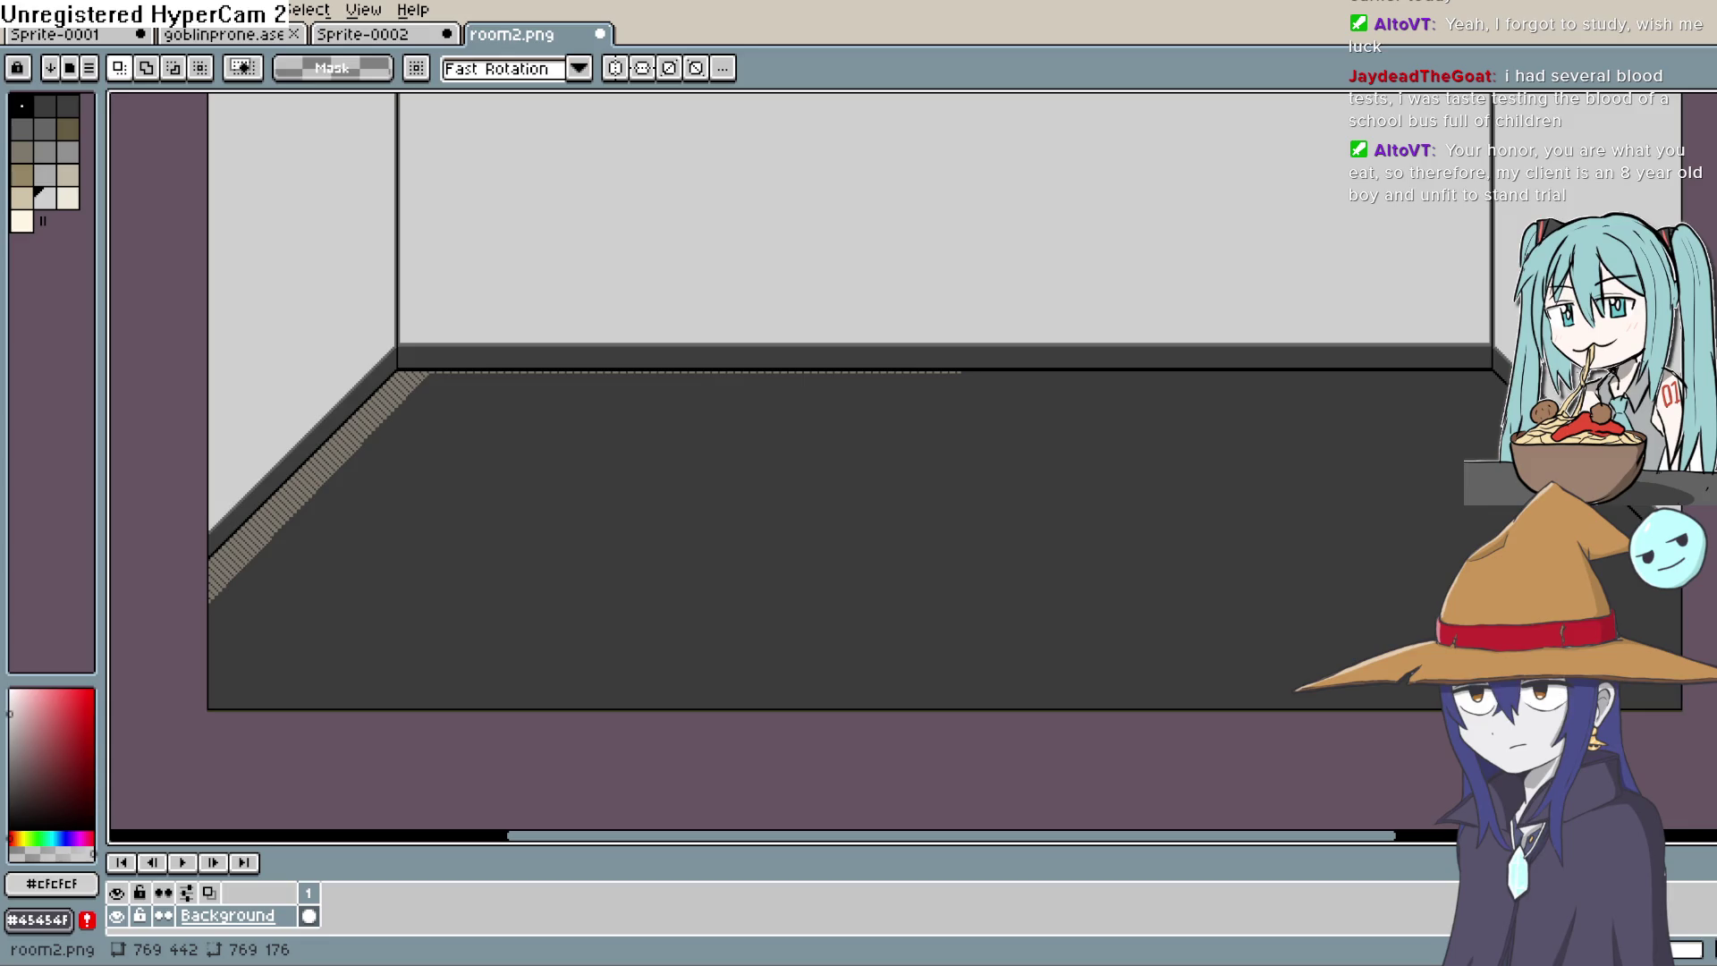
Step: Lasso the leftover hatched strip along the floor's left edge and fill it dark grey
left_click_drag(387, 595, 659, 491)
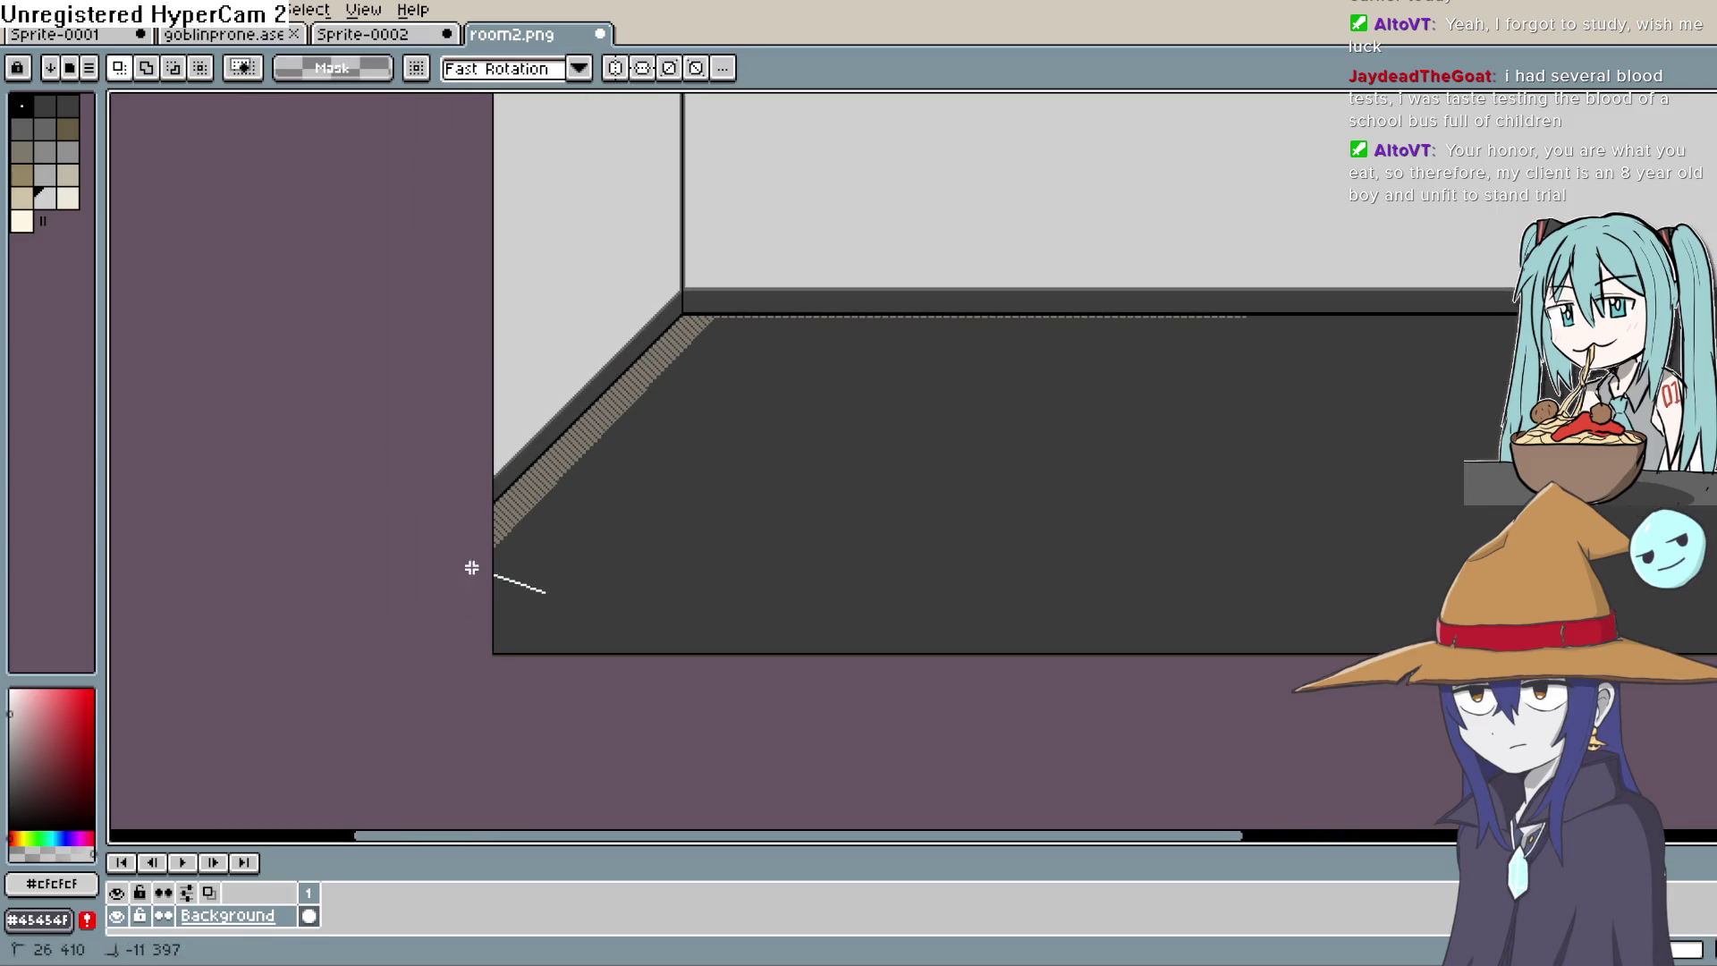
mouse_move(549, 570)
left_mouse_down()
mouse_move(479, 590)
mouse_move(473, 570)
left_mouse_up()
left_click(727, 314)
left_click(679, 315)
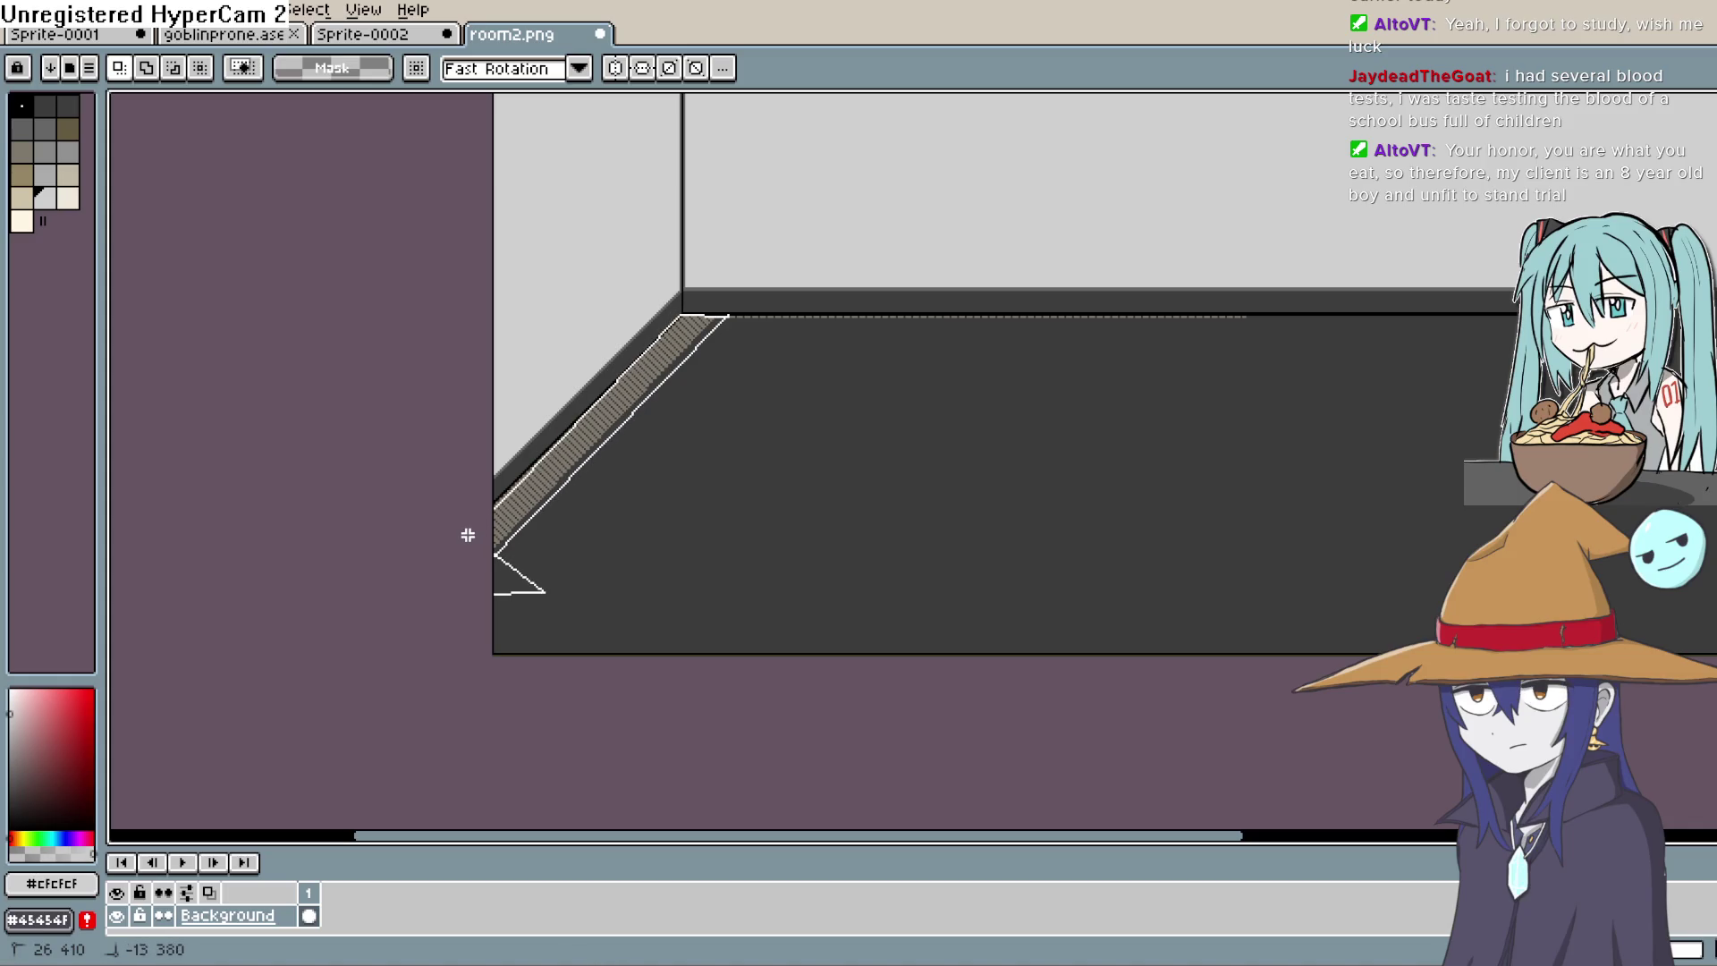
double_click(493, 647)
left_click_drag(581, 642, 568, 632)
key("Return")
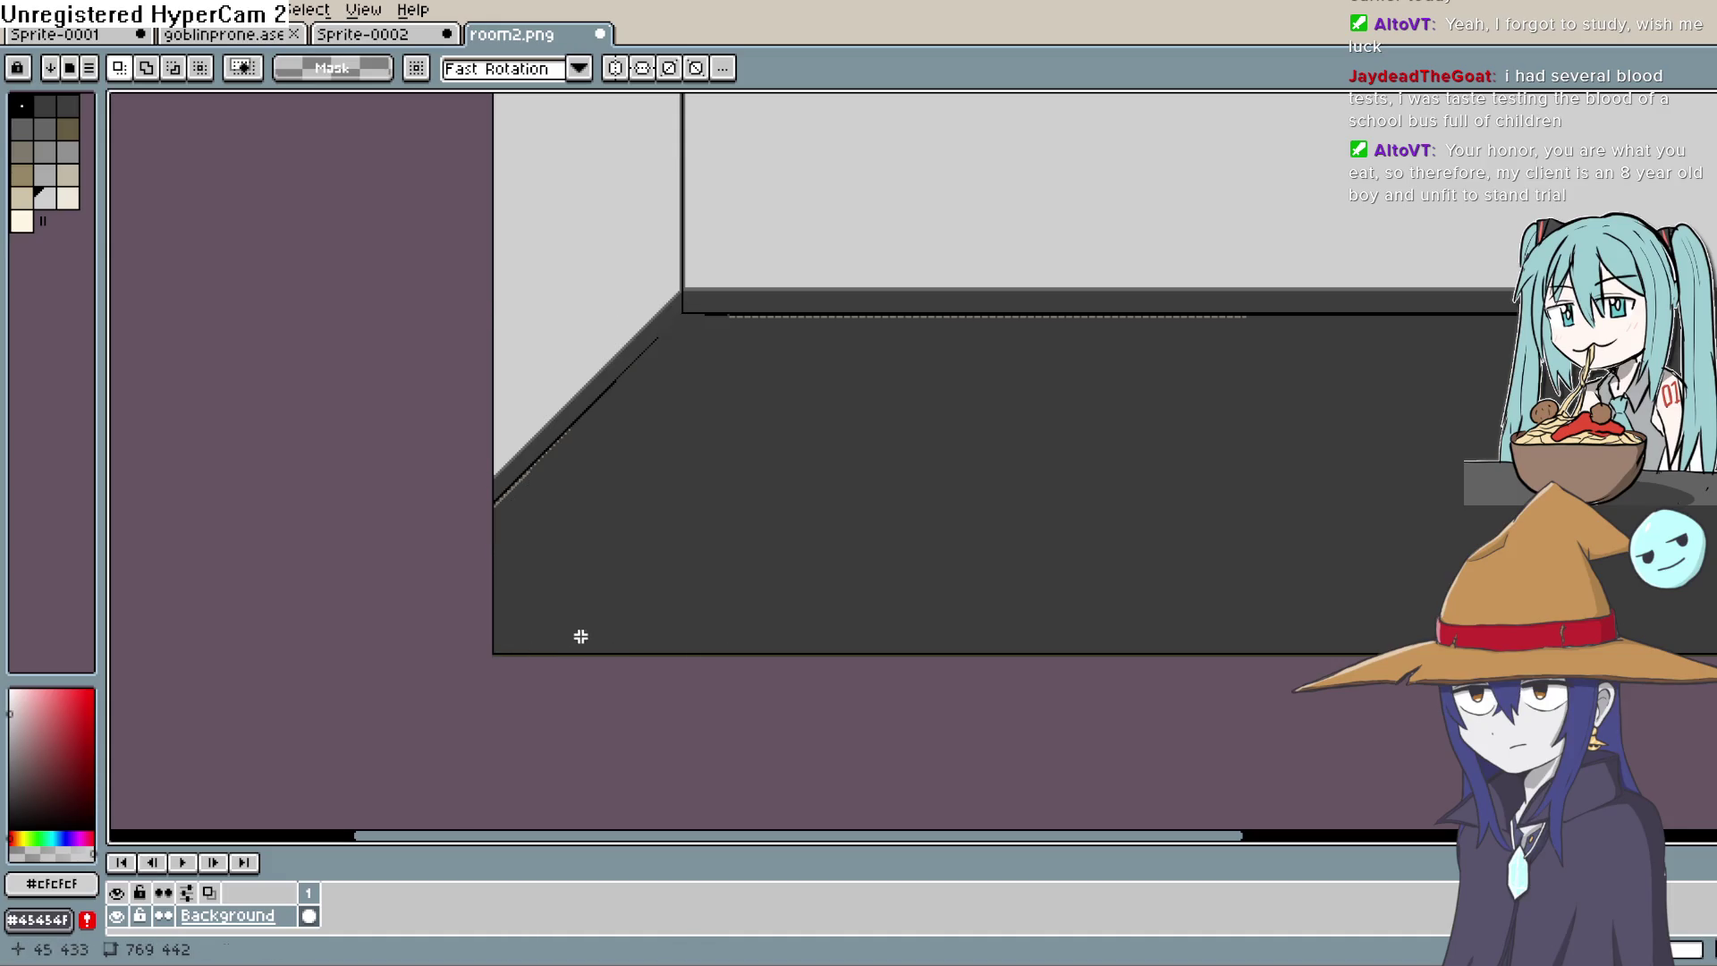
mouse_move(560, 518)
left_mouse_down()
mouse_move(652, 558)
mouse_move(686, 524)
left_mouse_up()
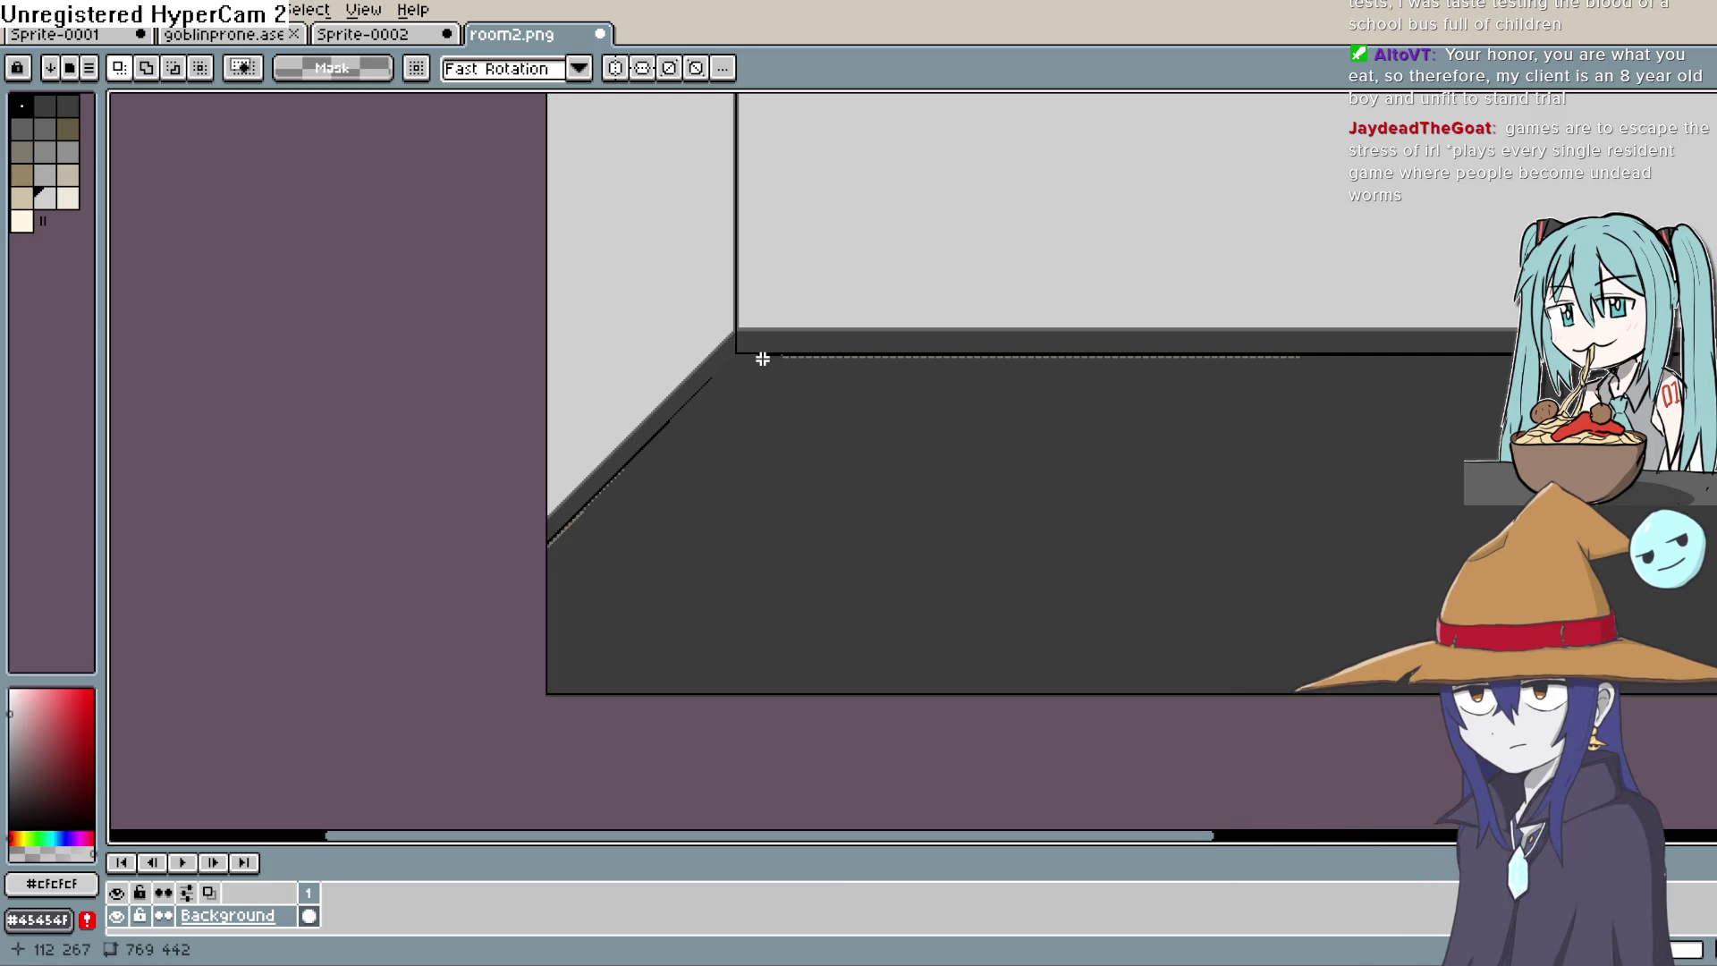
Step: Bring the floor's left edge into view and pick black from its outline
scroll(738, 449, "down", 2)
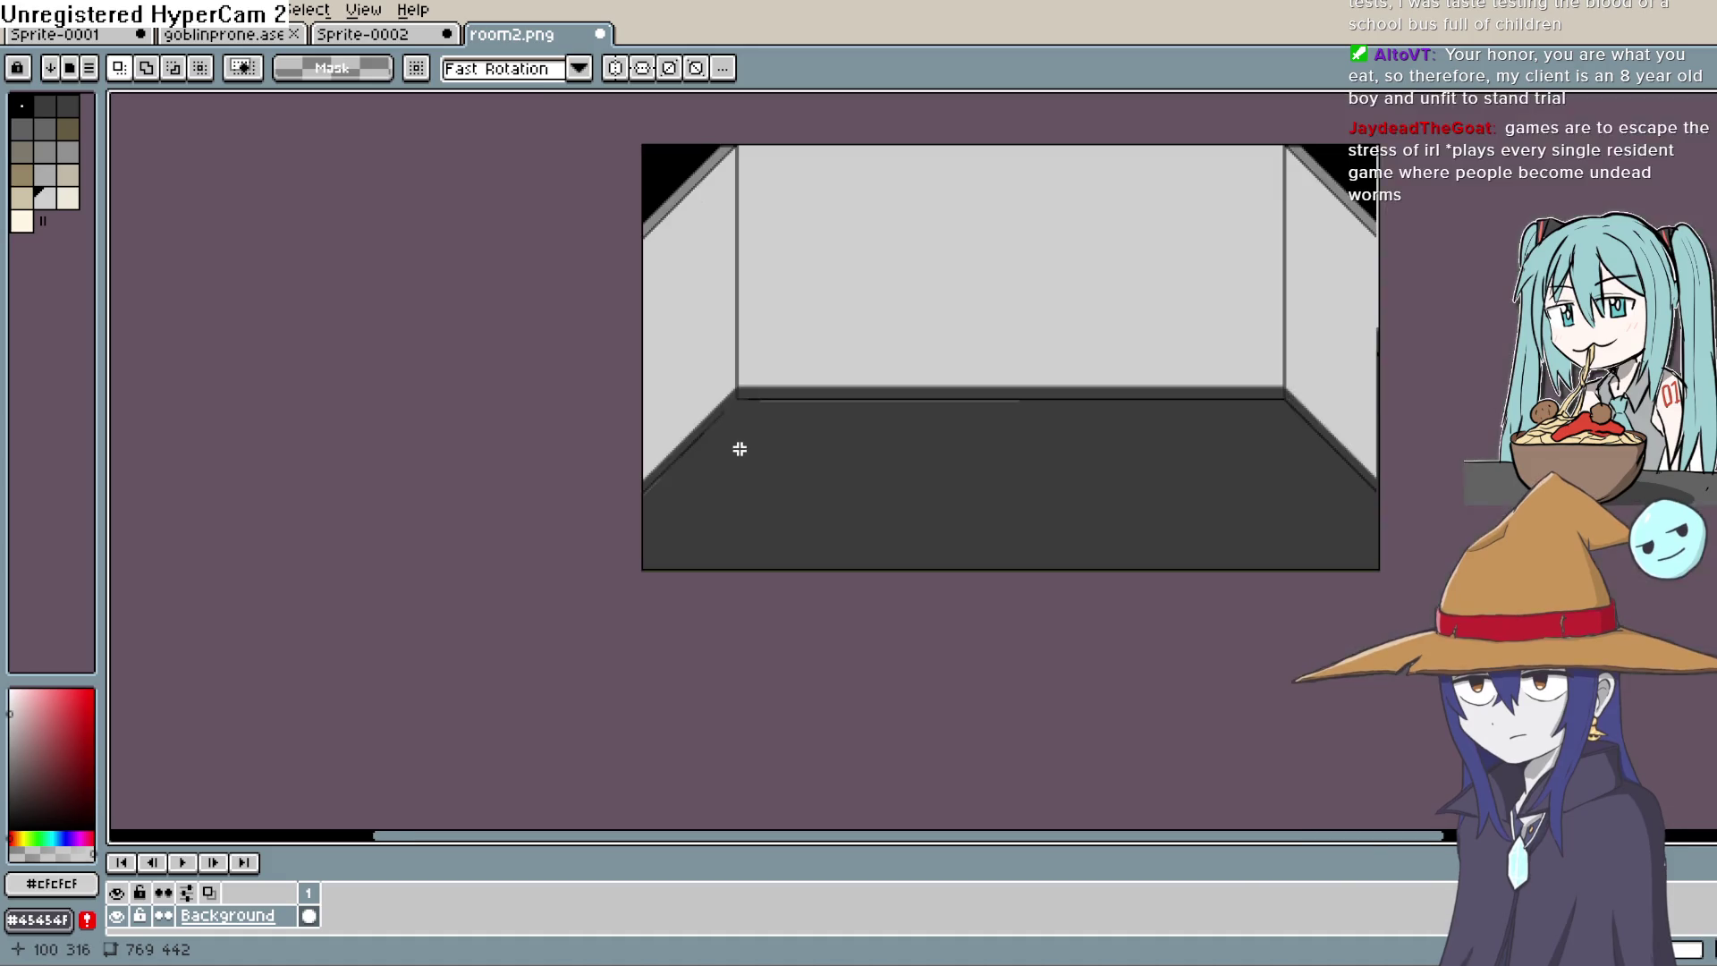
scroll(740, 448, "up", 4)
key("space")
mouse_move(775, 474)
left_mouse_down()
mouse_move(794, 483)
mouse_move(852, 433)
mouse_move(861, 453)
left_mouse_up()
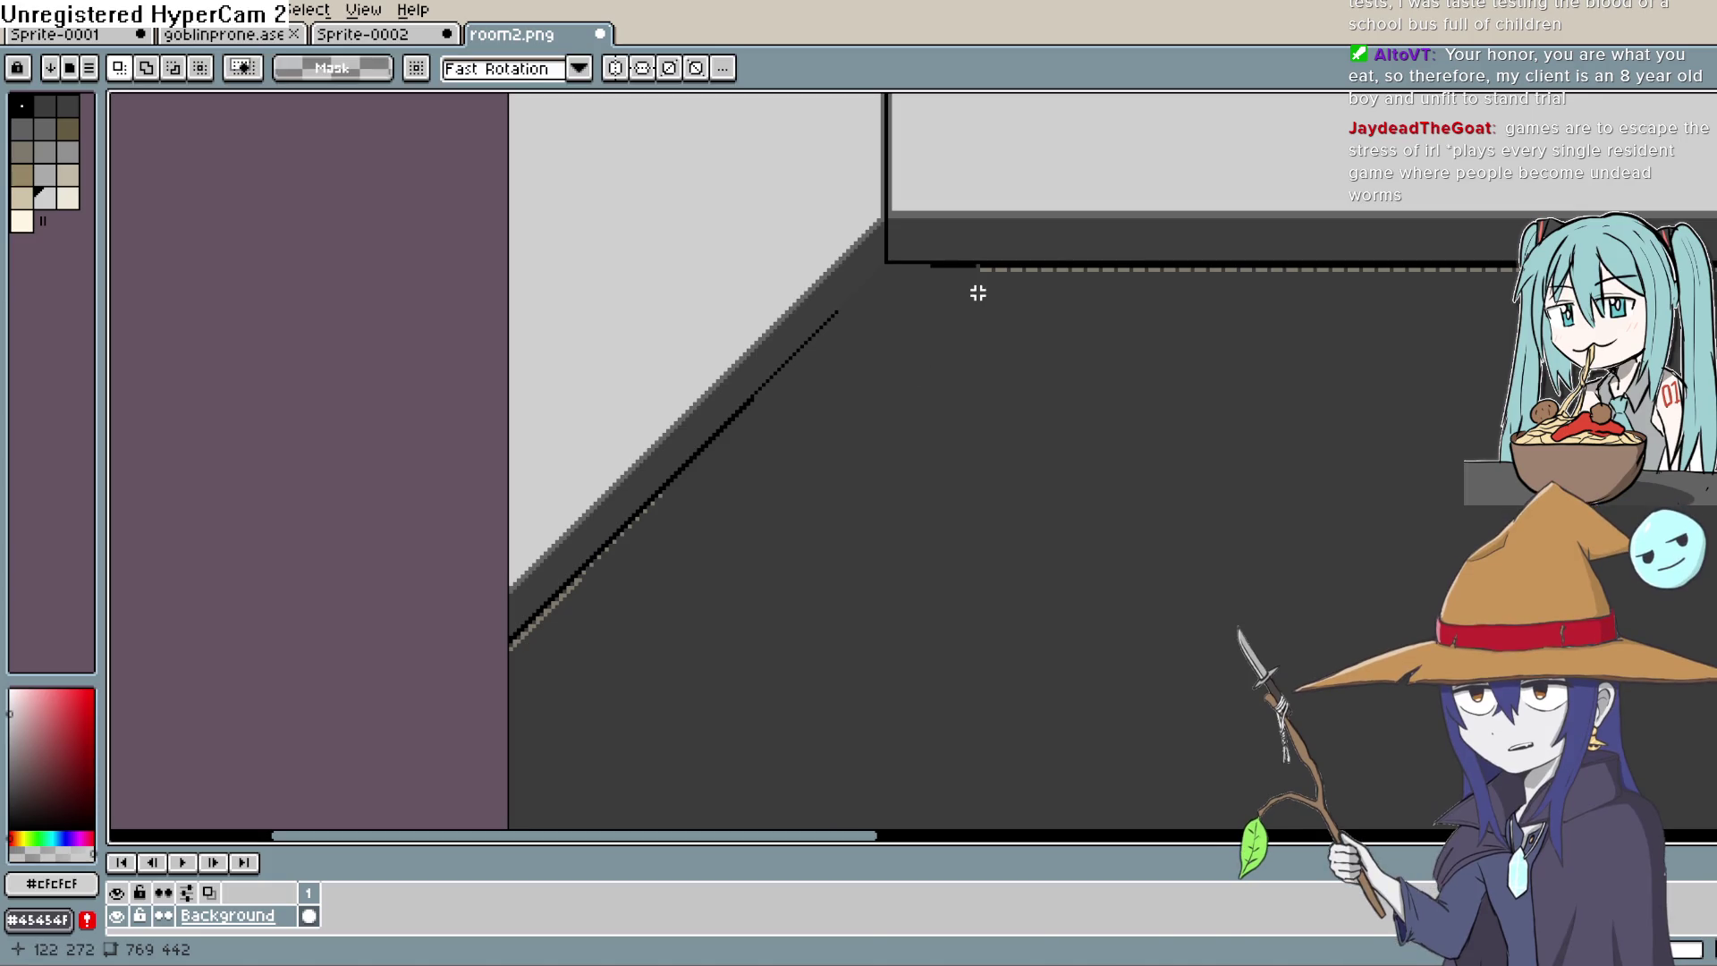
scroll(963, 307, "down", 2)
scroll(964, 307, "up", 3)
key("space")
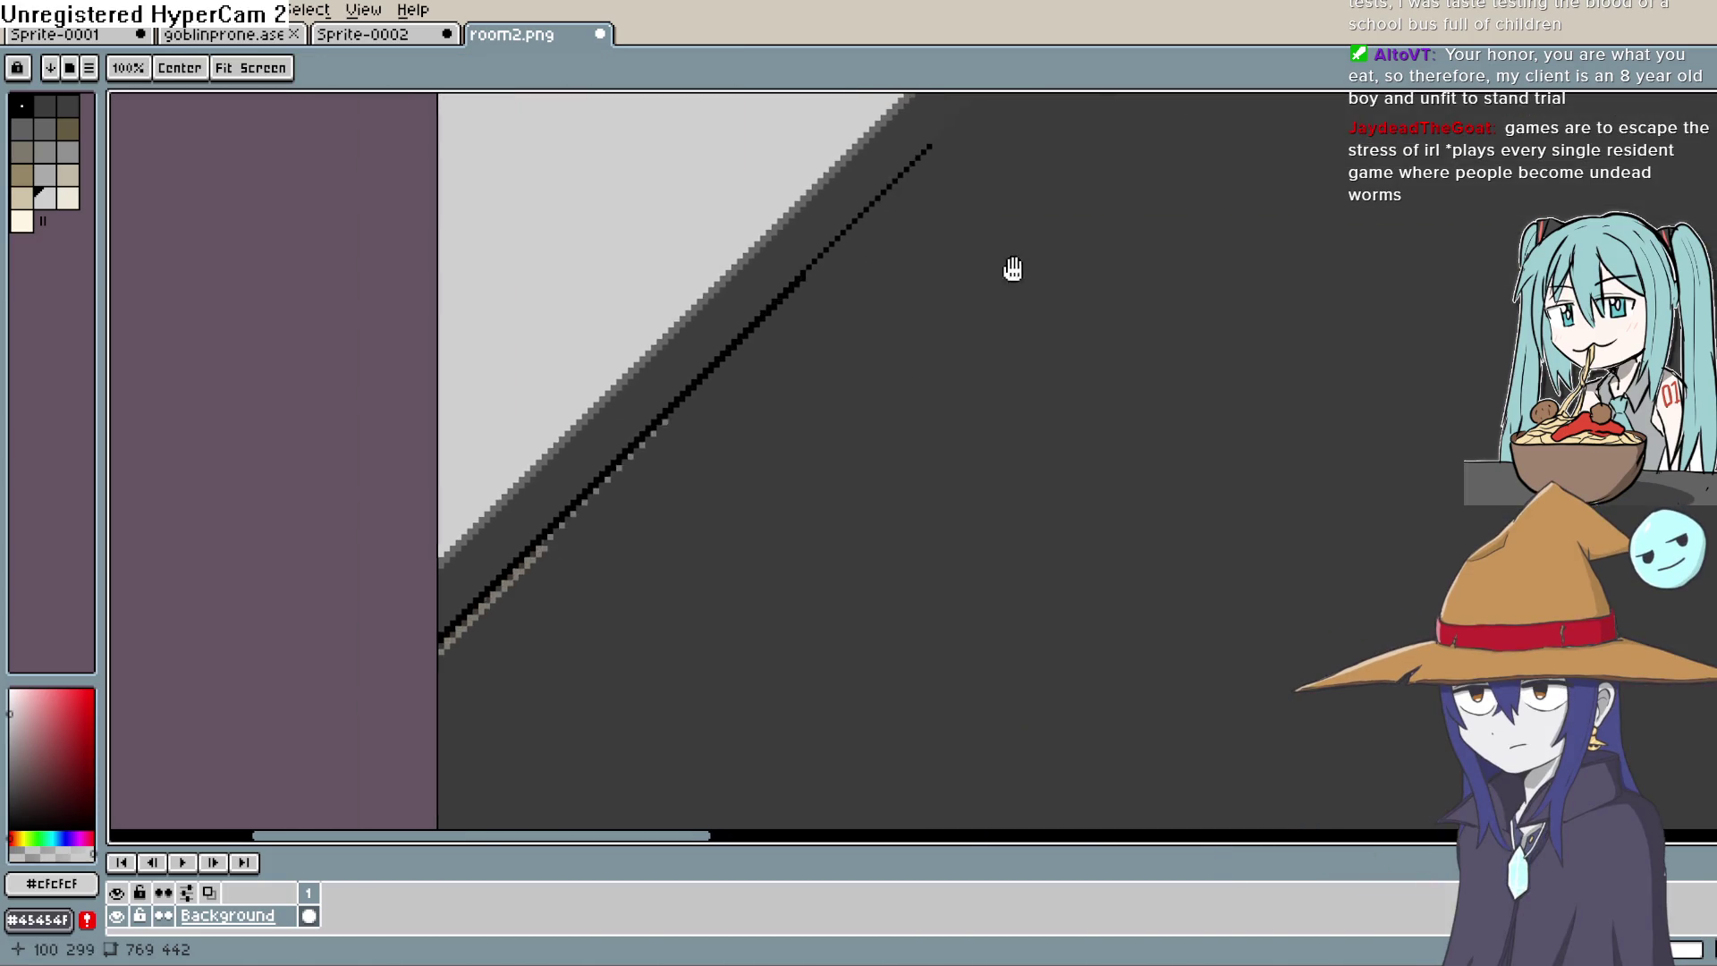
mouse_move(1011, 269)
left_mouse_down()
mouse_move(963, 443)
mouse_move(847, 497)
left_mouse_up()
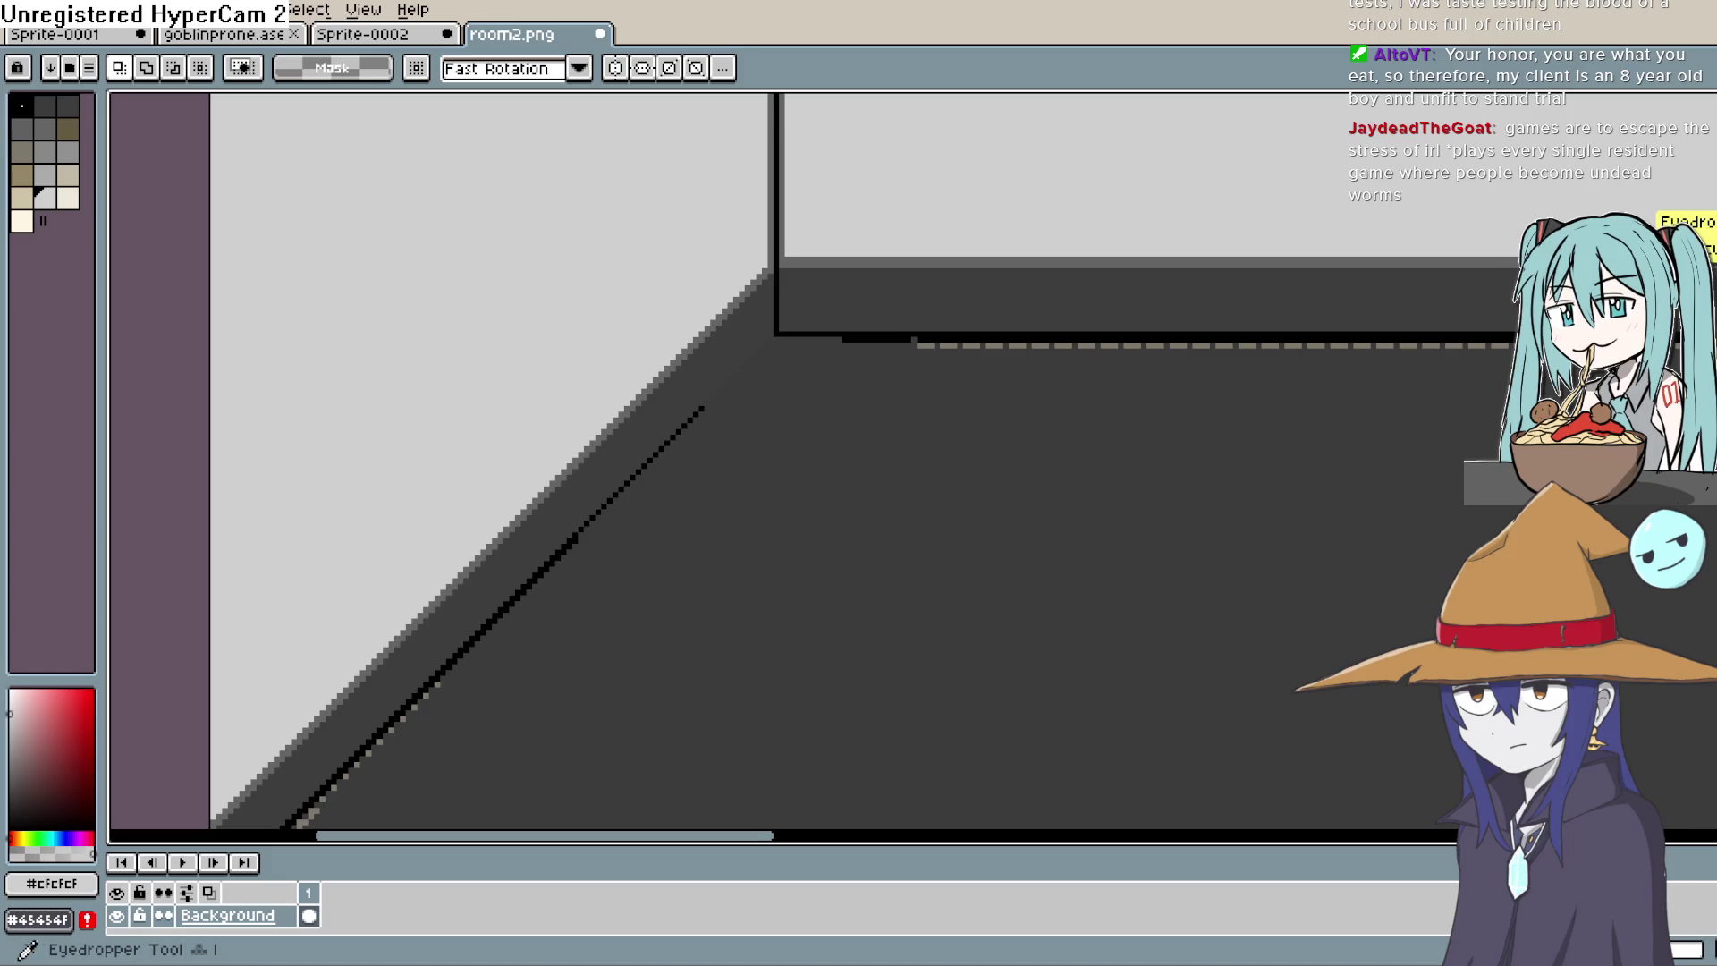
key("i")
left_click(889, 331)
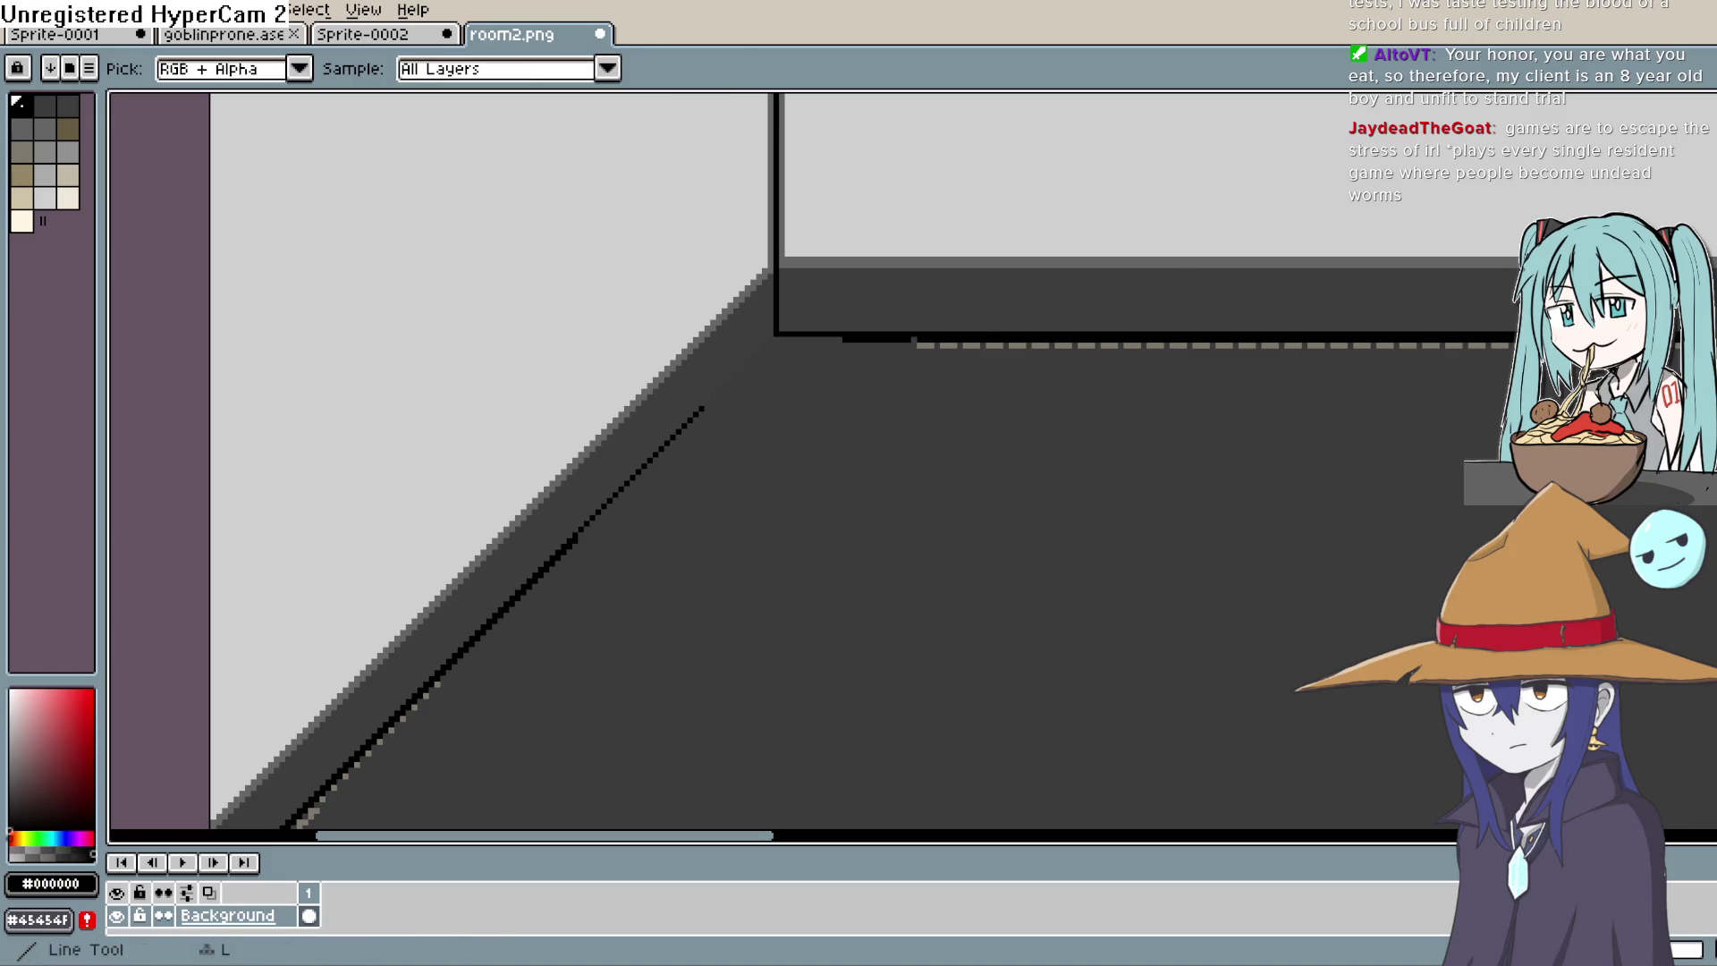
Step: Draw a black line along the floor's left edge up to the back wall corner
key("l")
left_click_drag(704, 406, 778, 327)
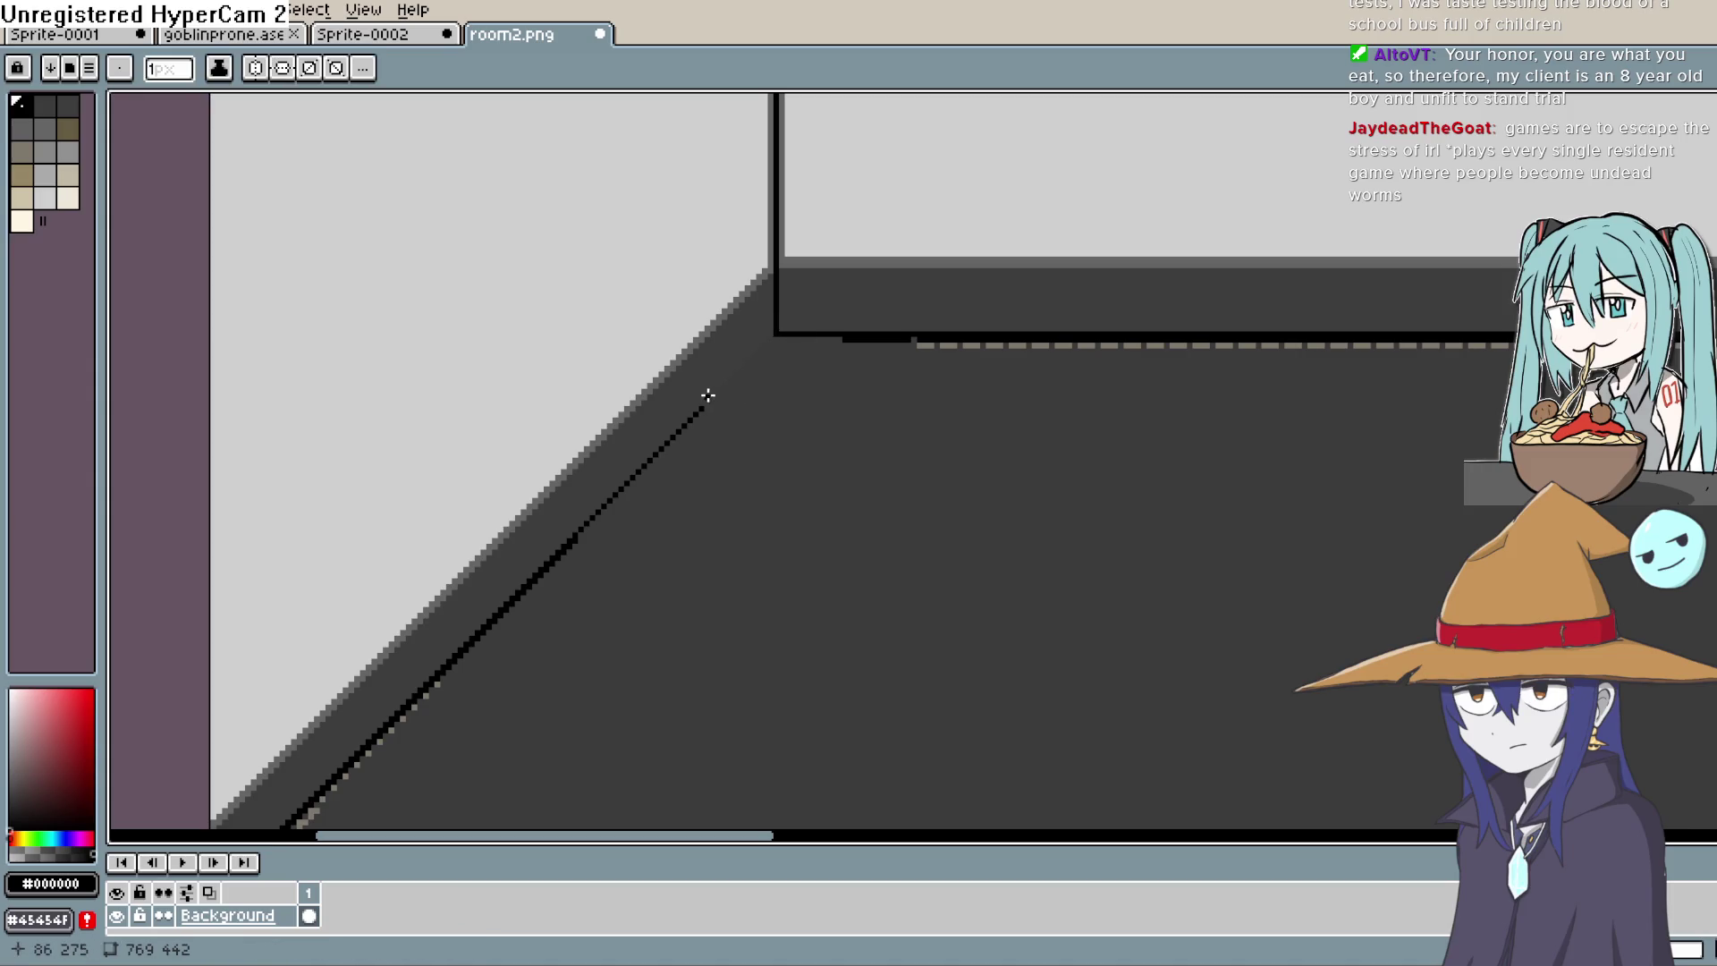
left_click_drag(706, 399, 773, 337)
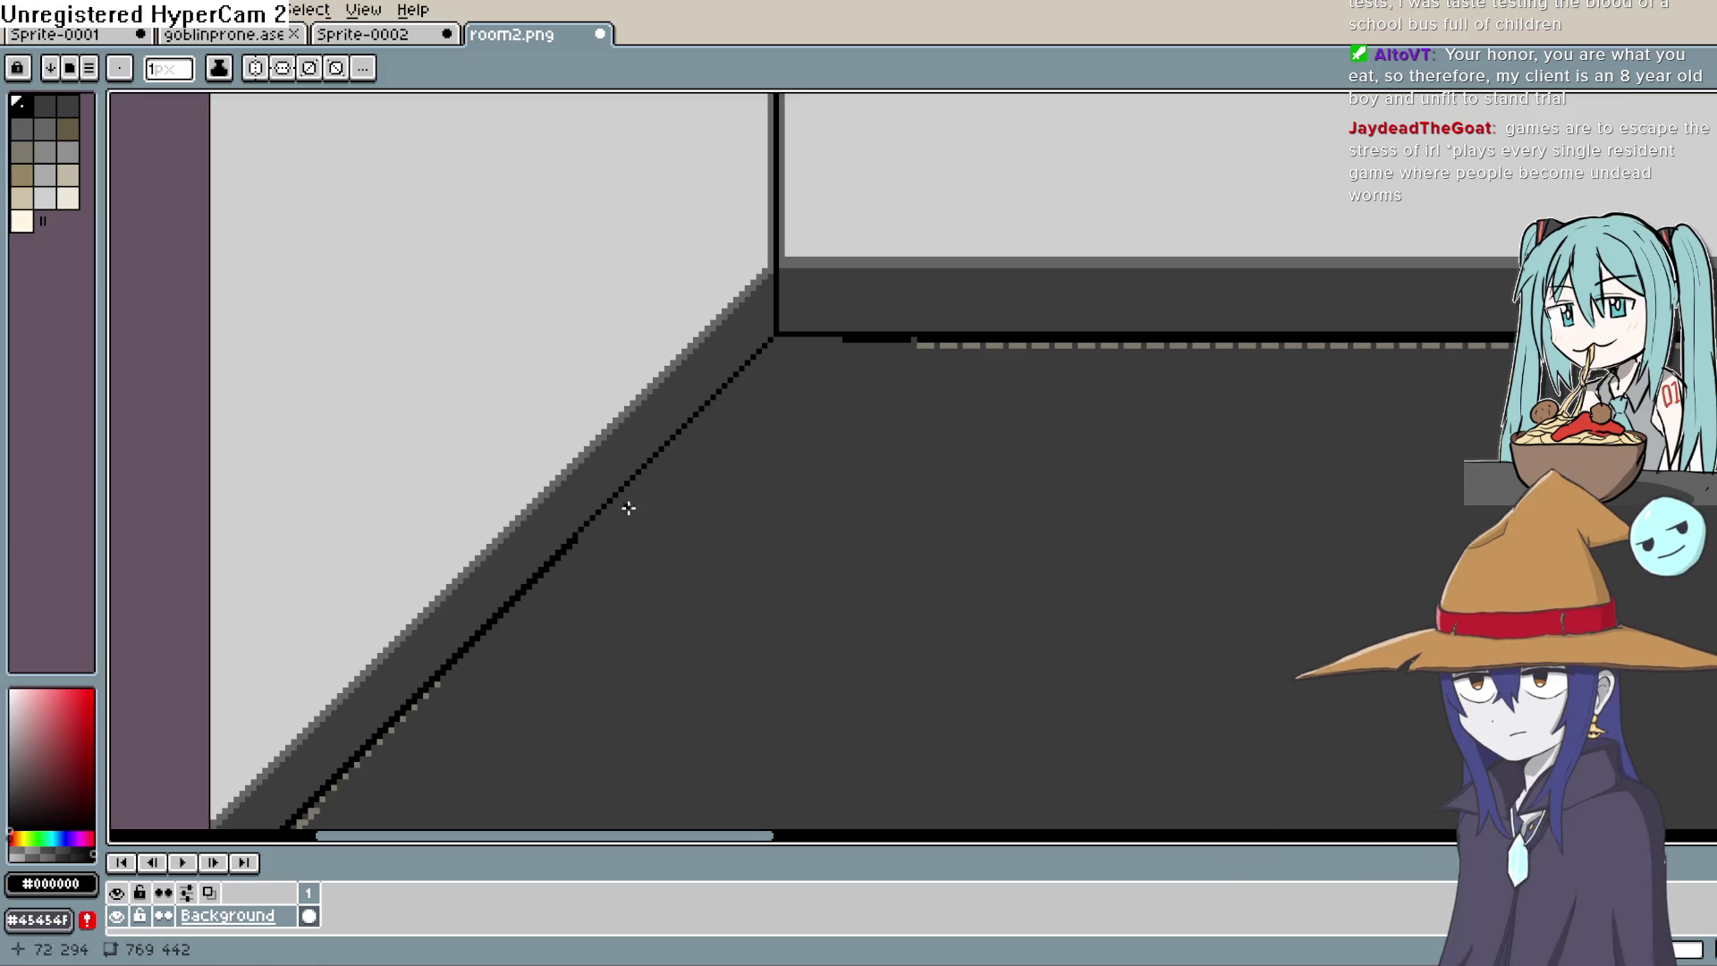
key("h")
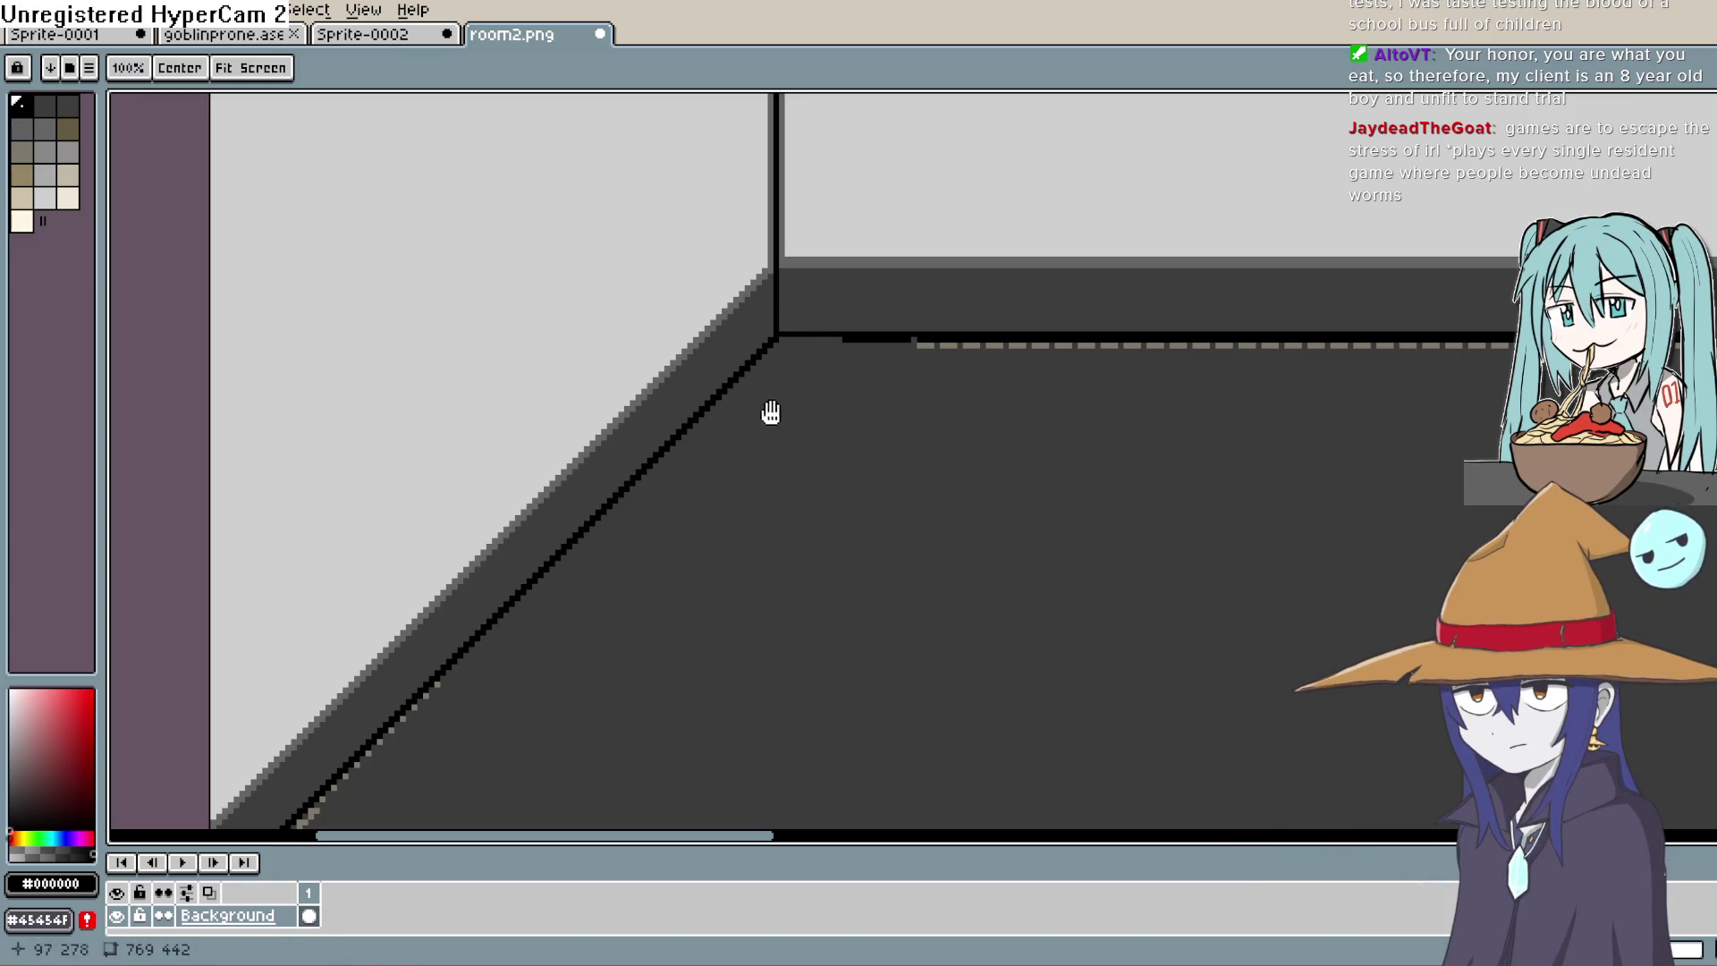
left_click_drag(771, 412, 877, 268)
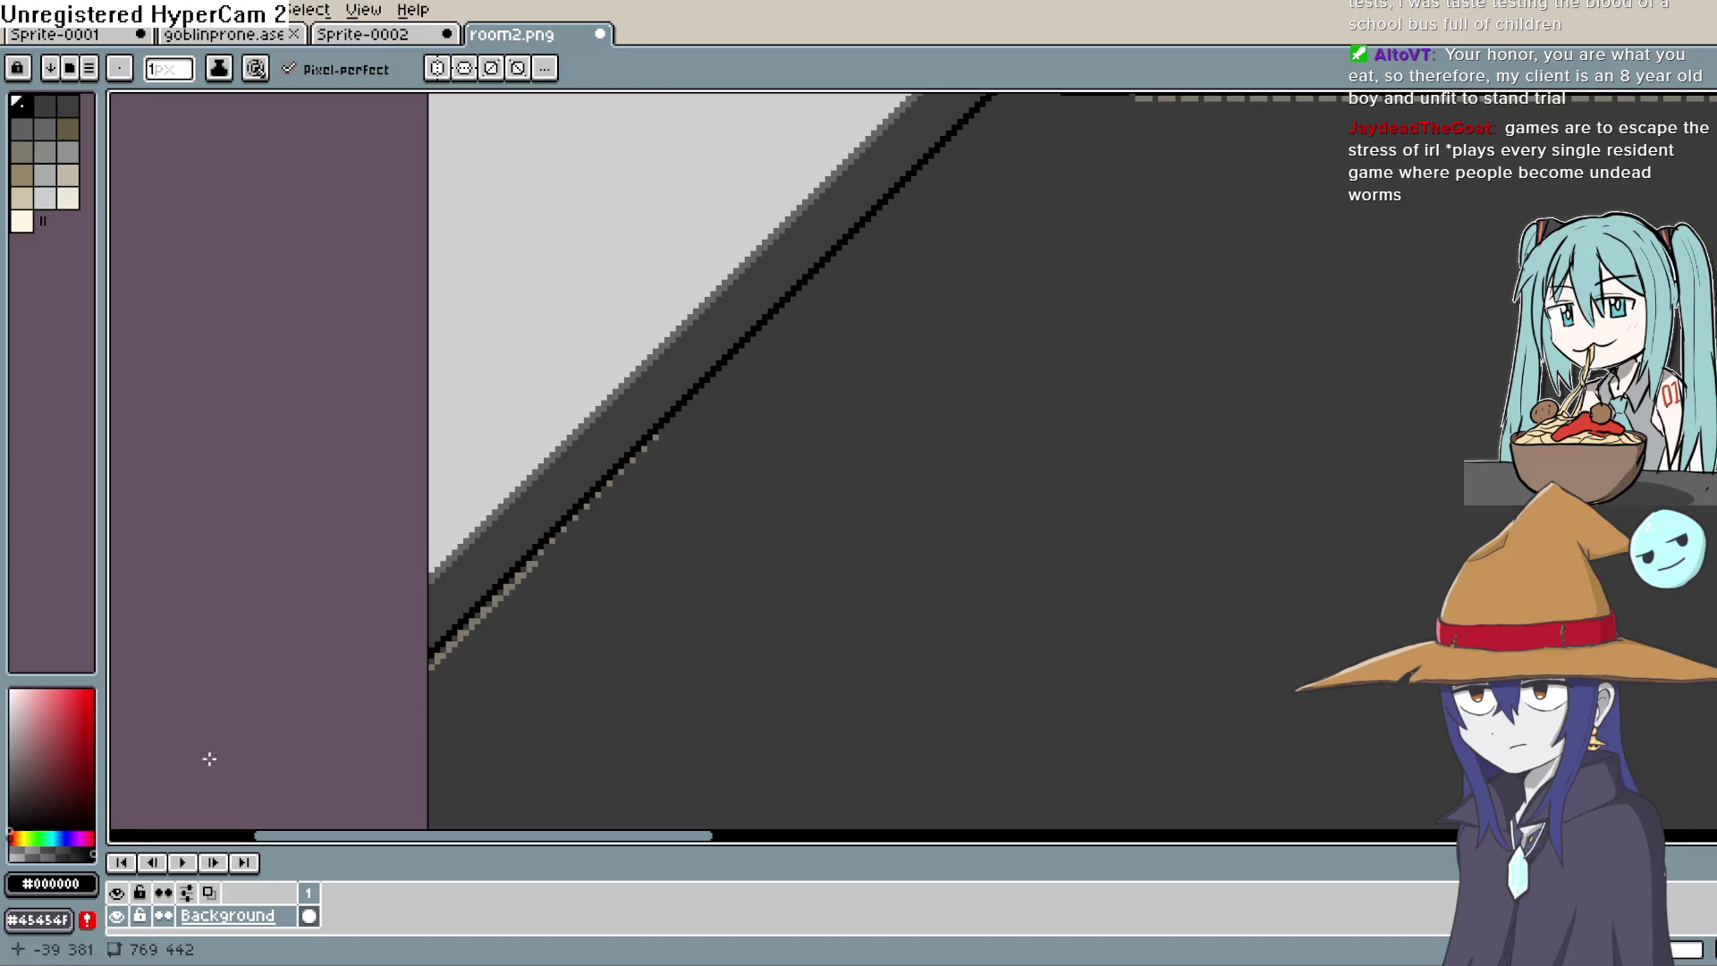
left_click(18, 854)
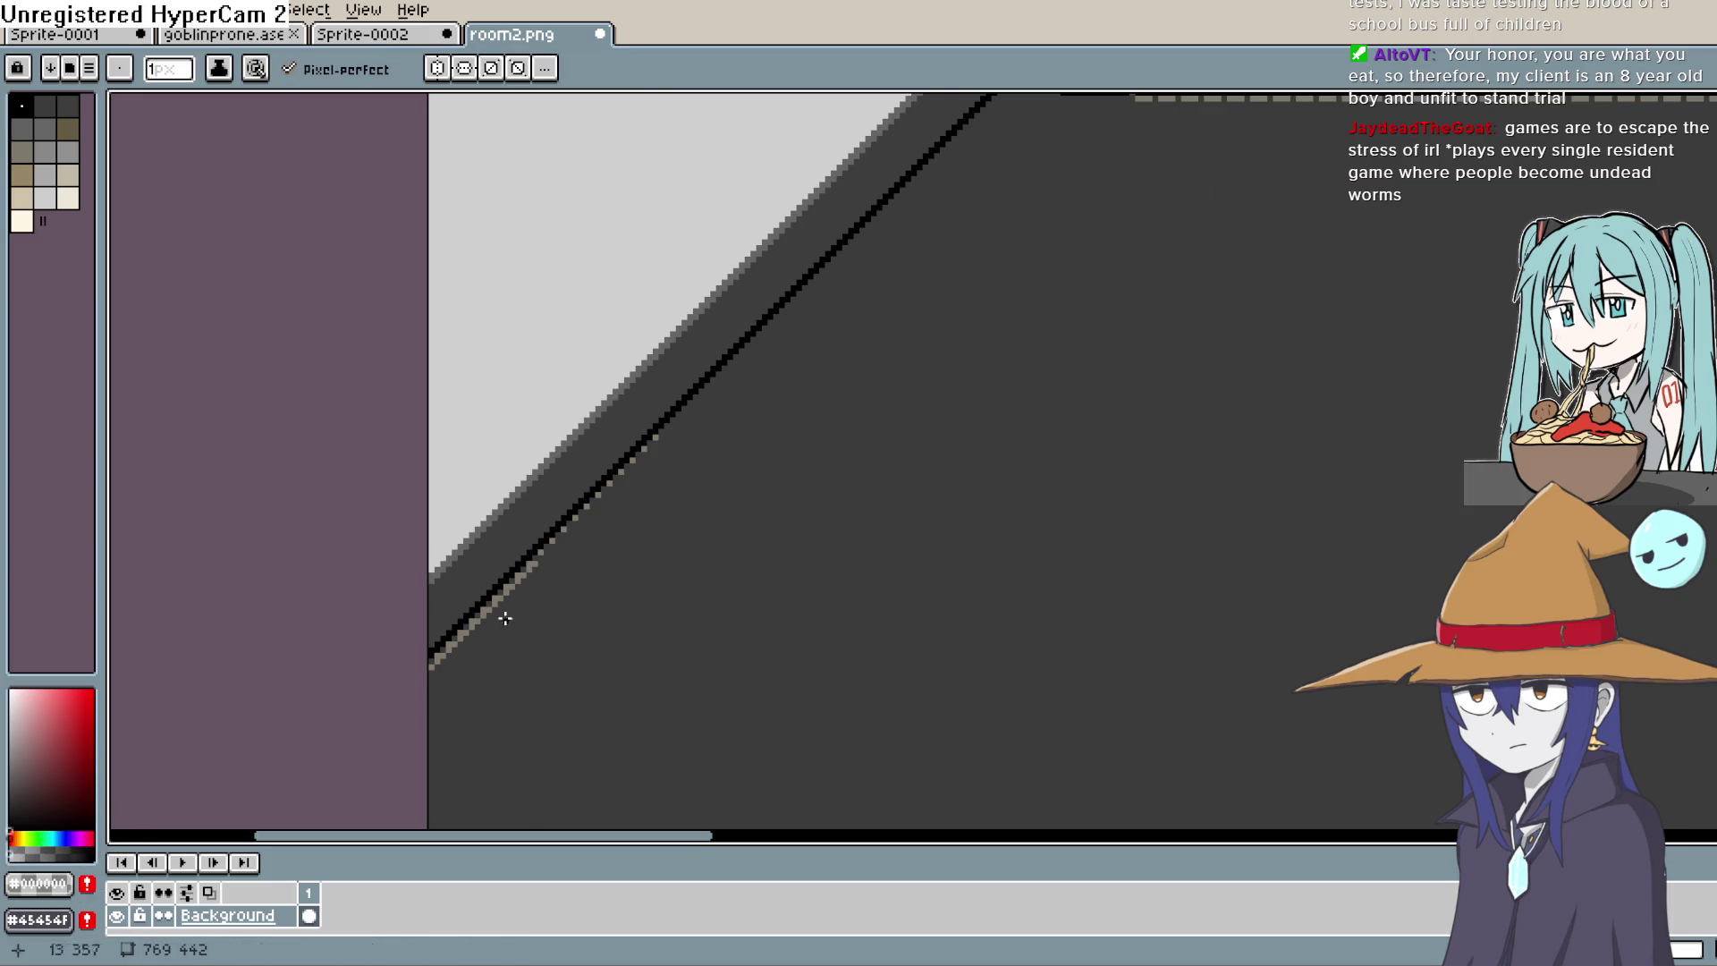
key("l")
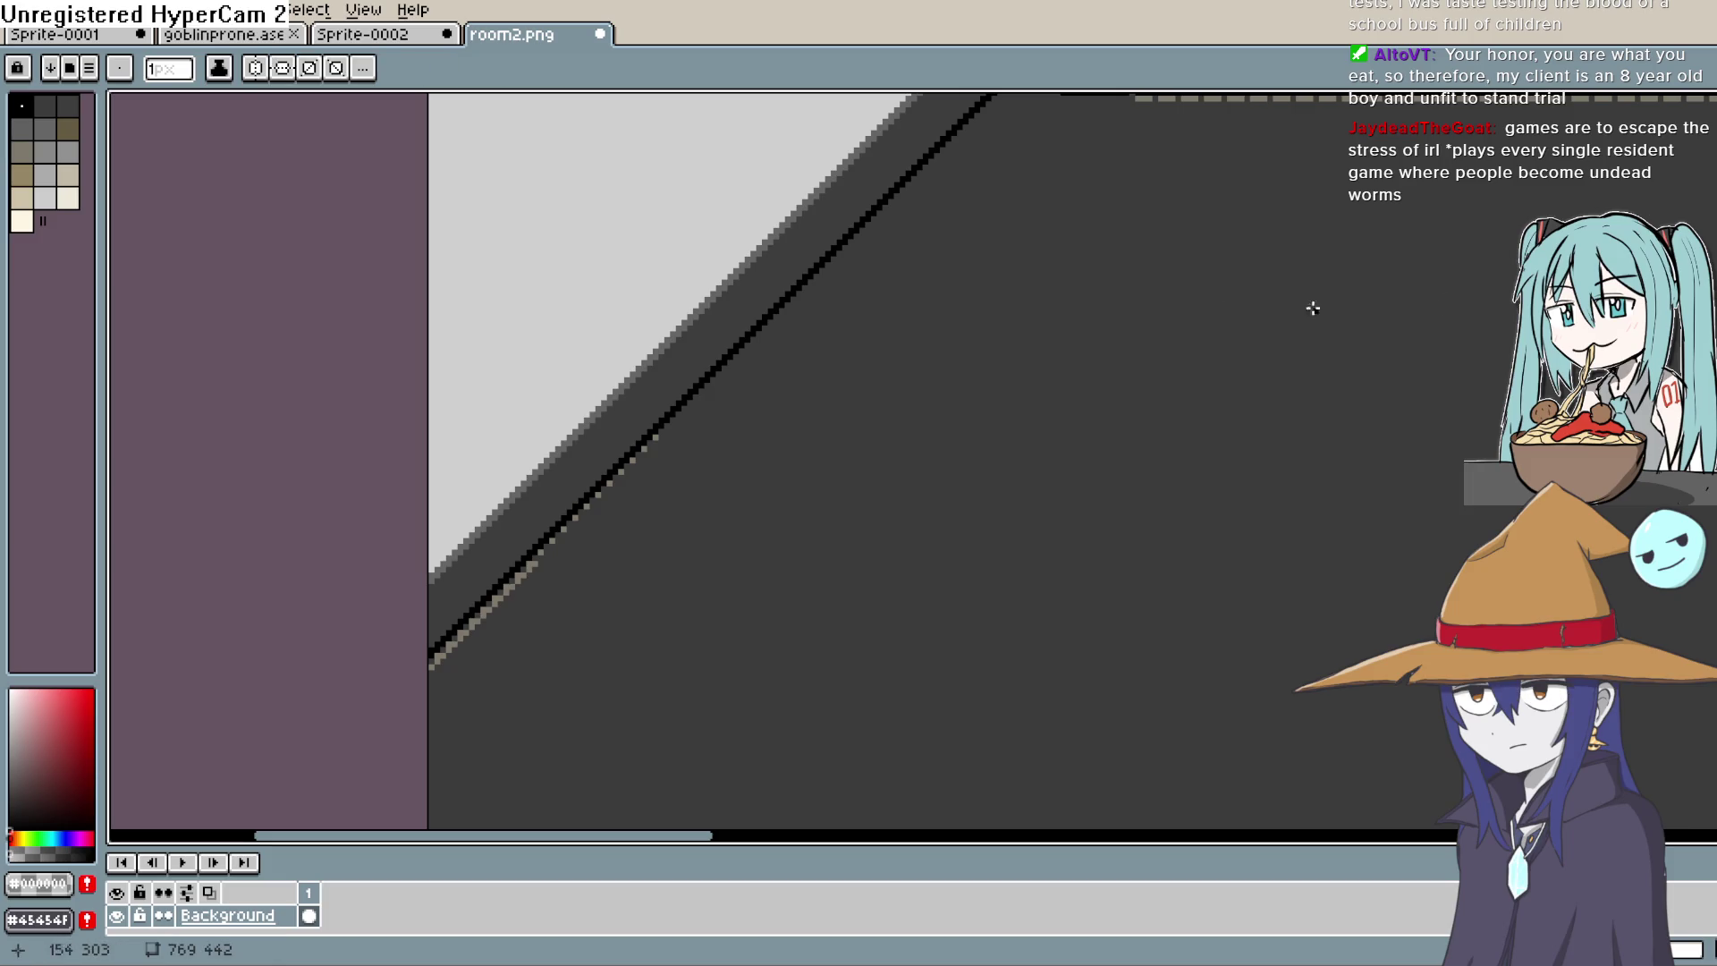
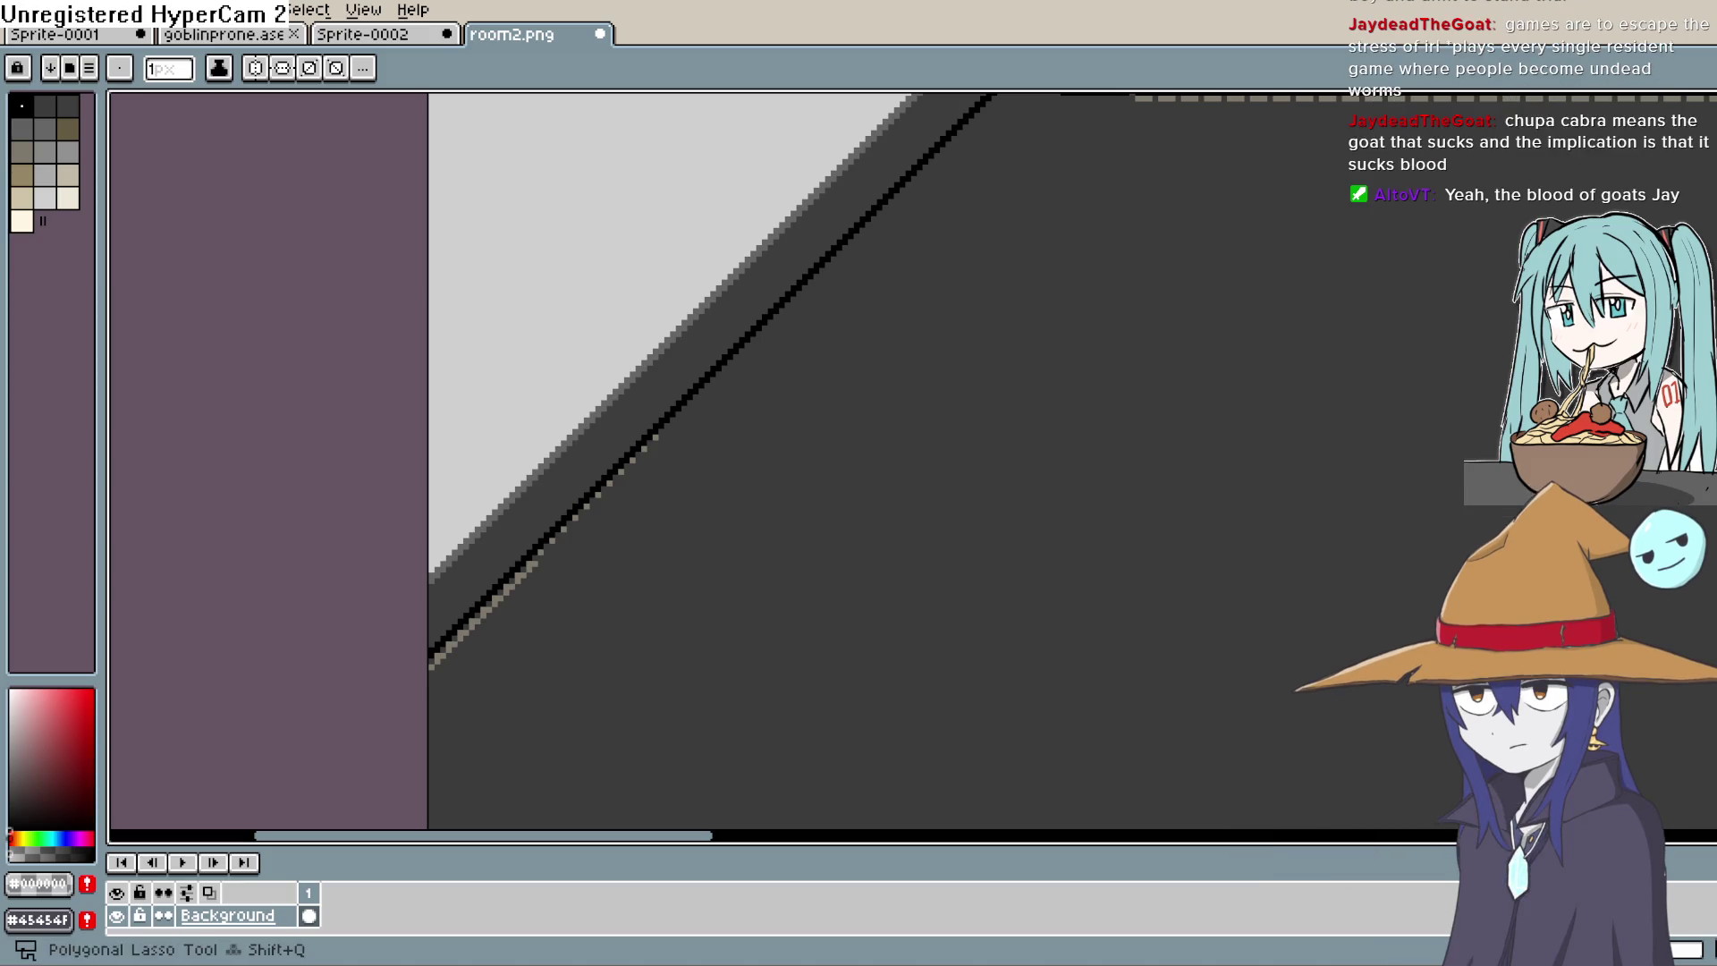
Step: Choose white from the grayscale strip as the Paint Bucket colour and bring up its colour editor
key("i")
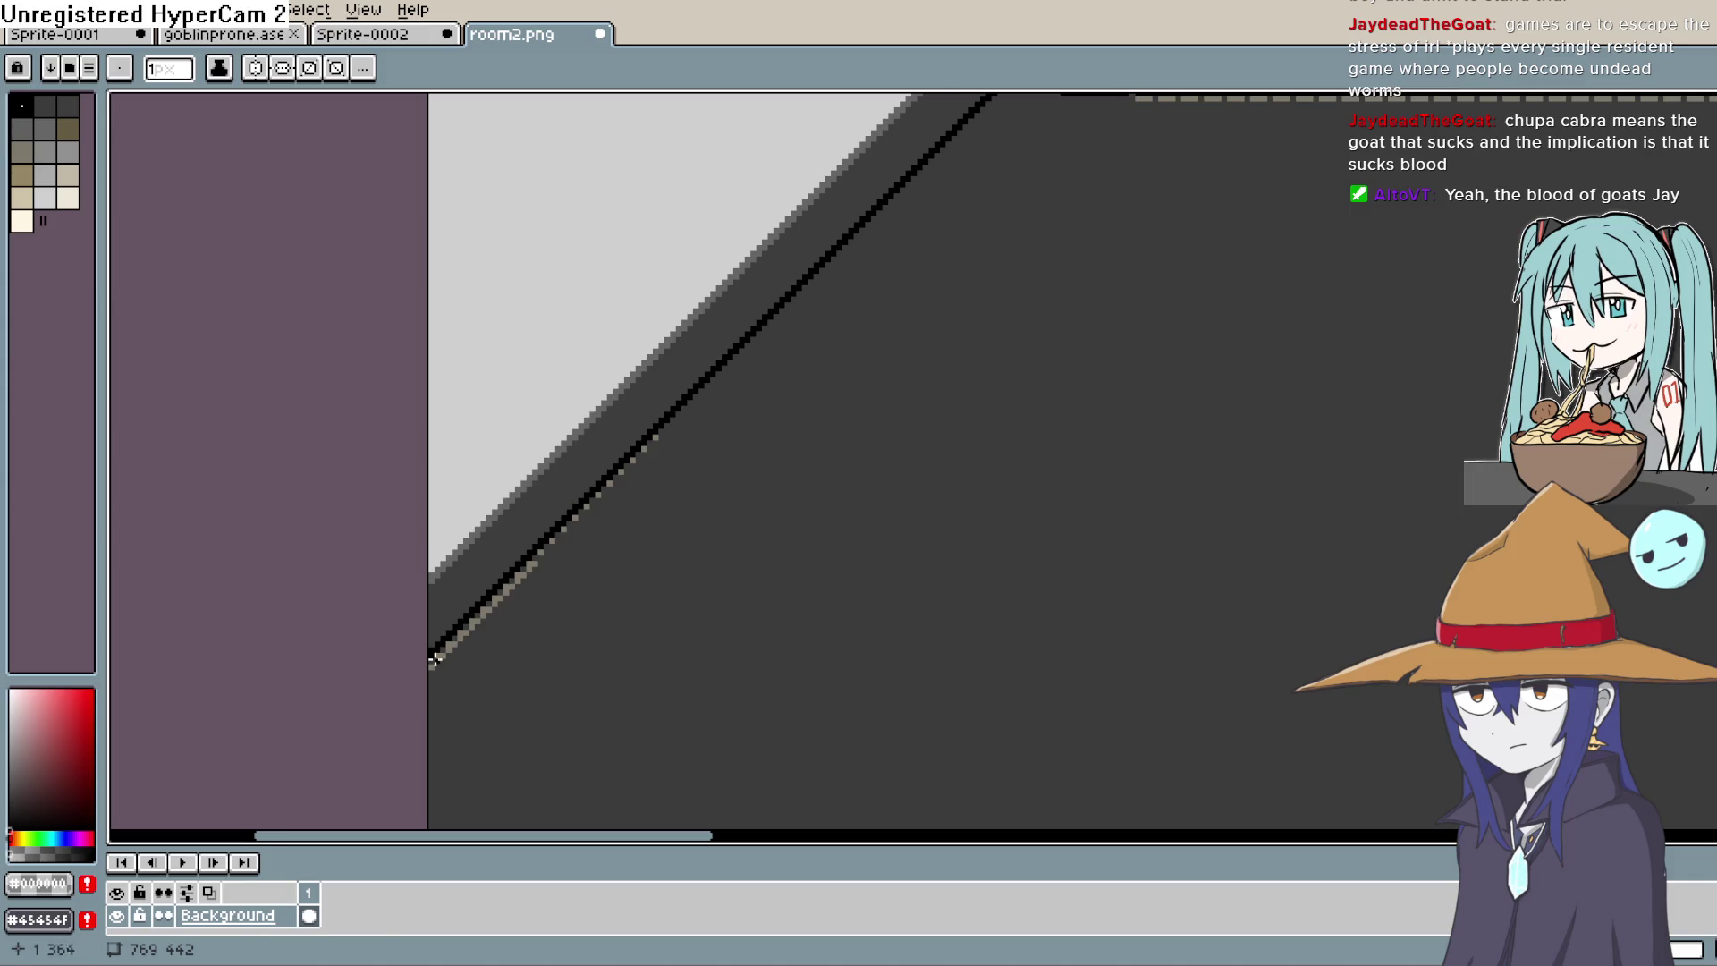
left_click_drag(434, 660, 984, 100)
key("g")
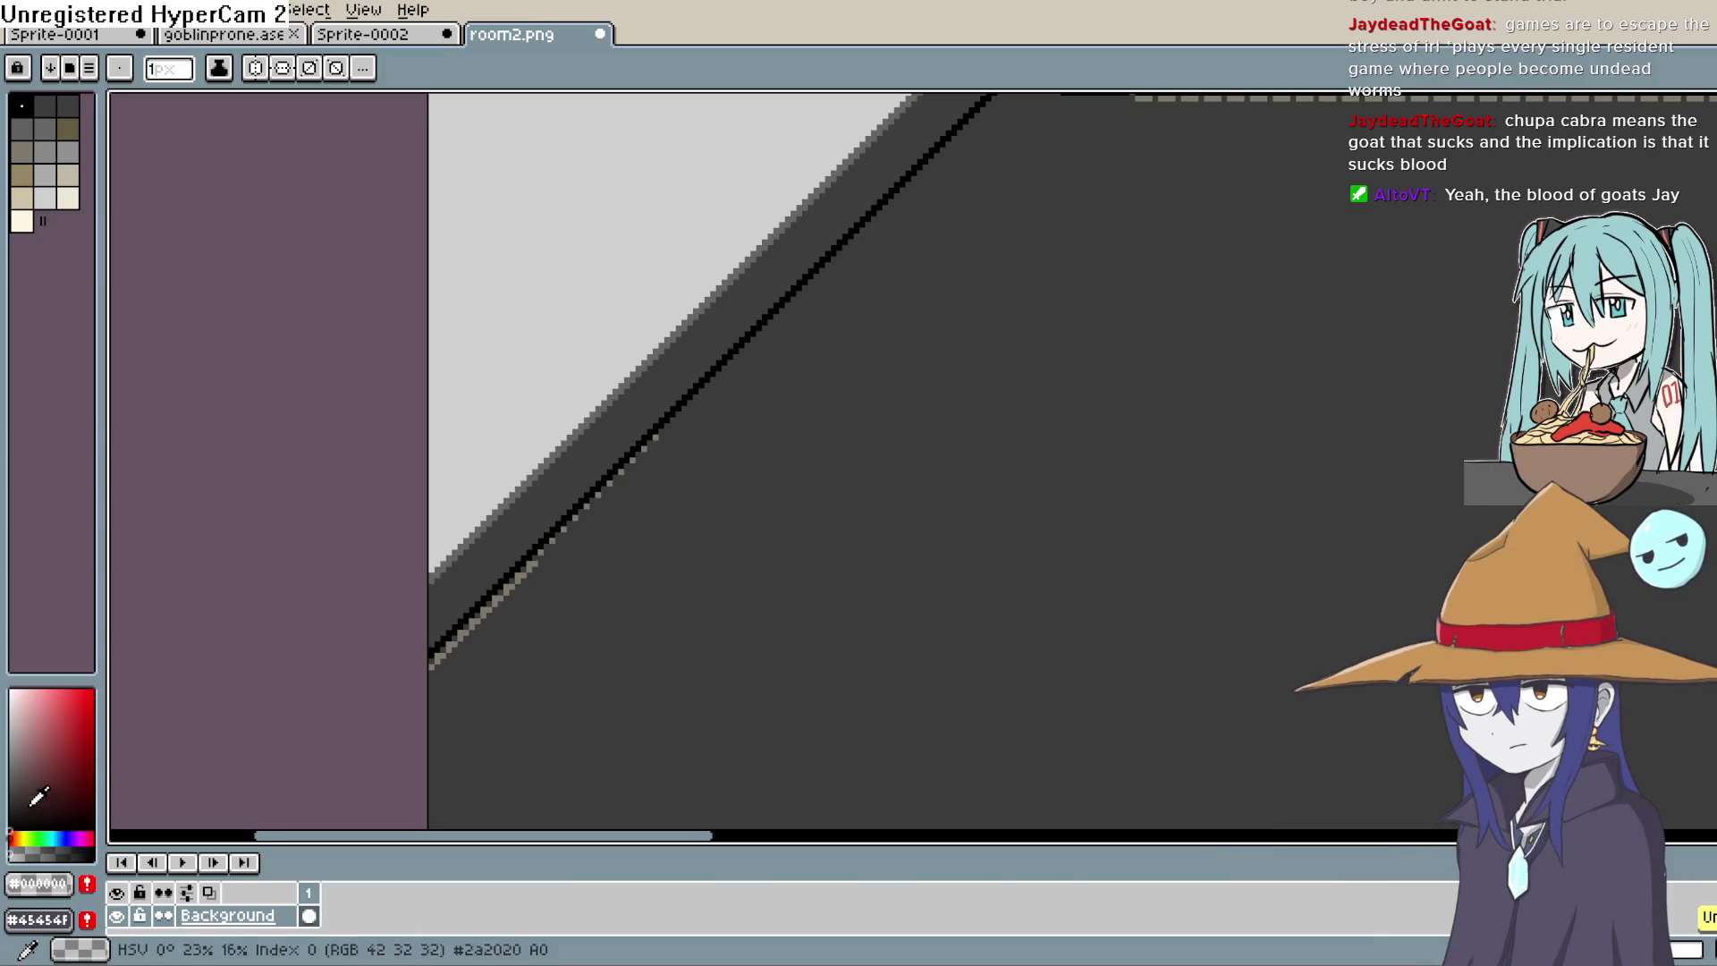
left_click(79, 852)
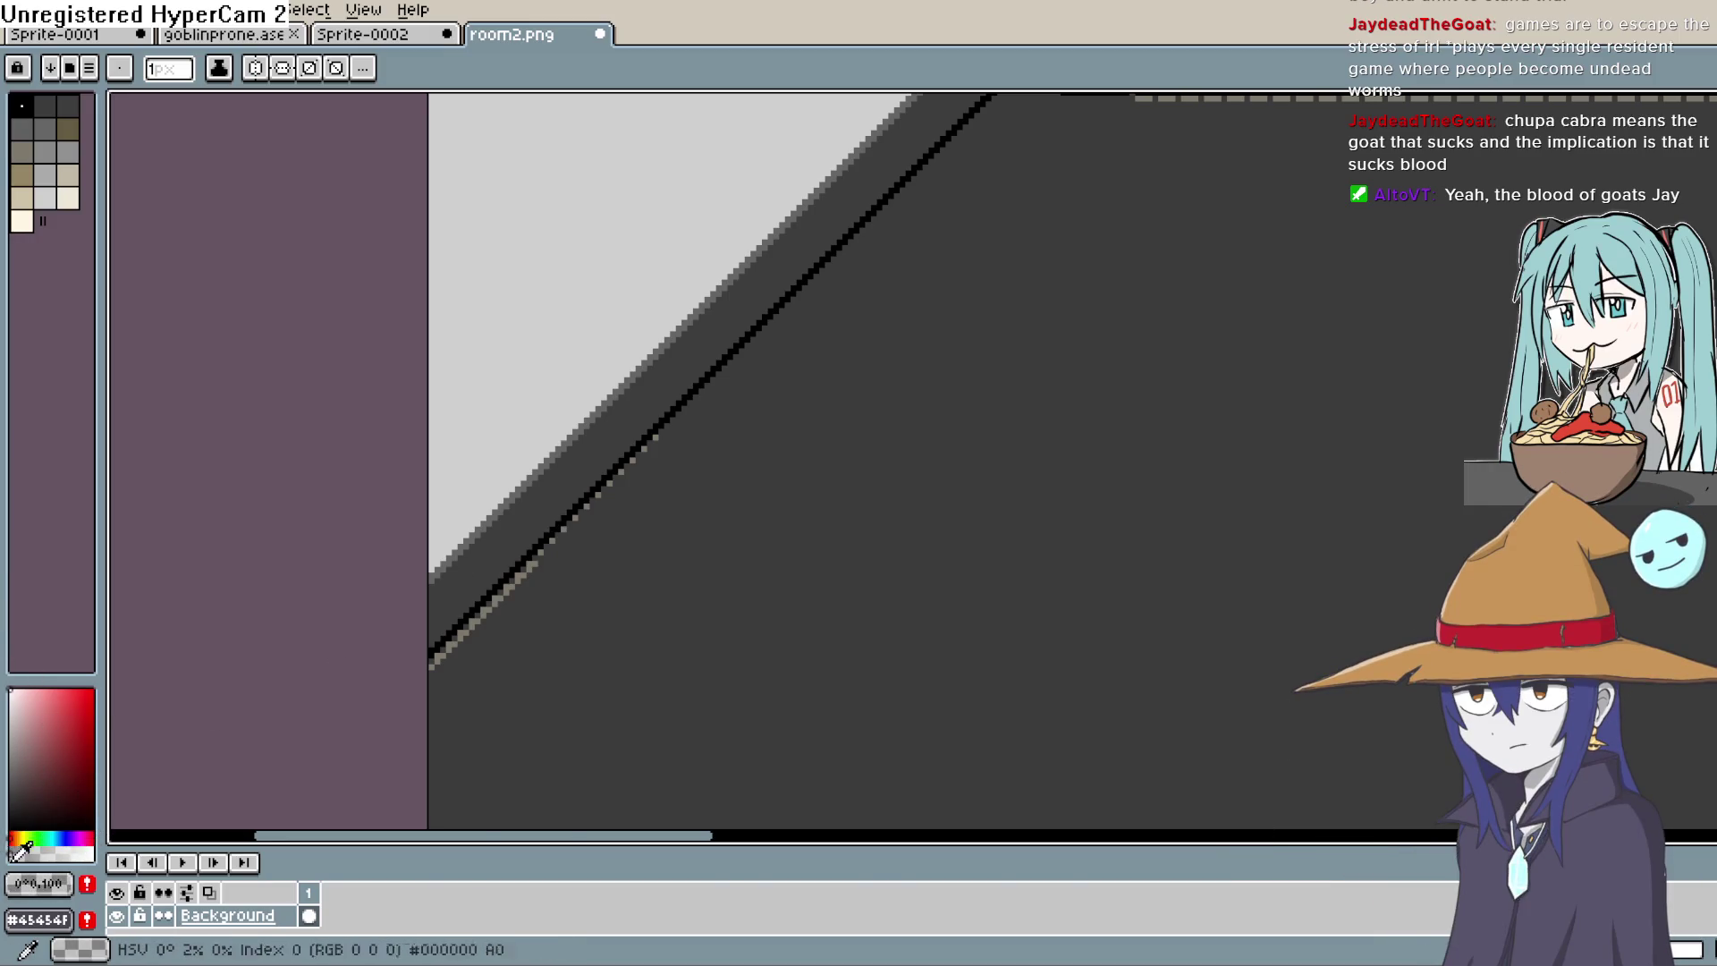
left_click(41, 883)
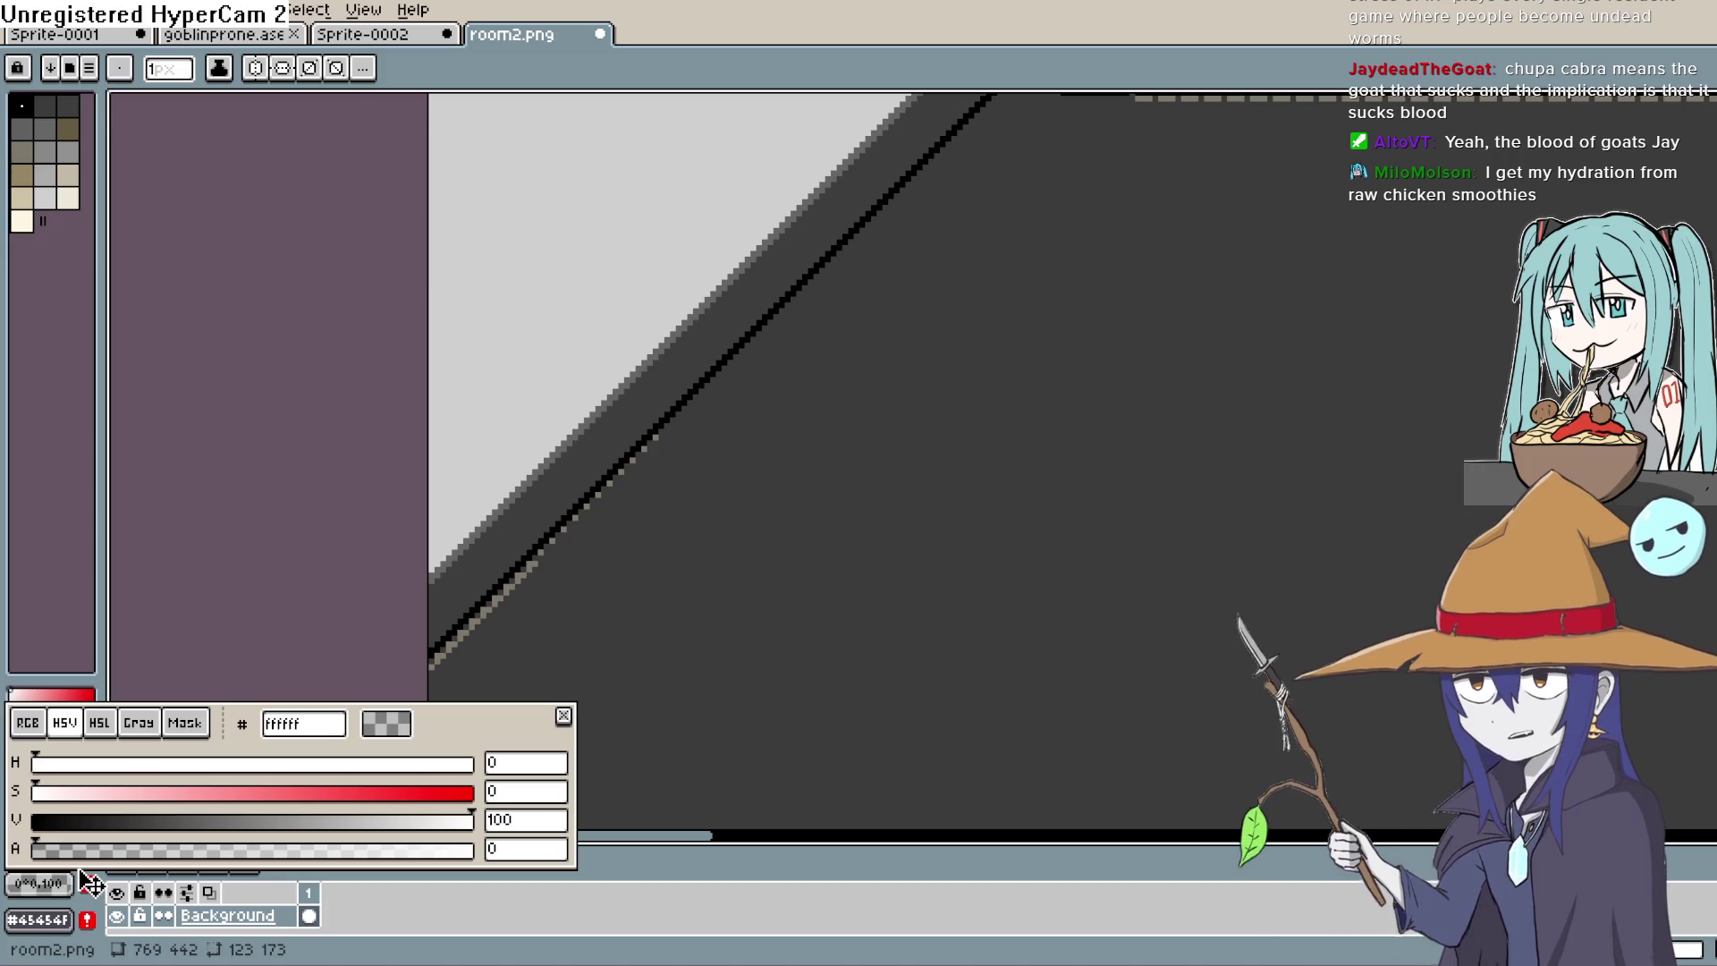
Step: Mark the diagonal edge's lower end with a few white pixels, then pick grey #45454f
left_click_drag(433, 660, 608, 479)
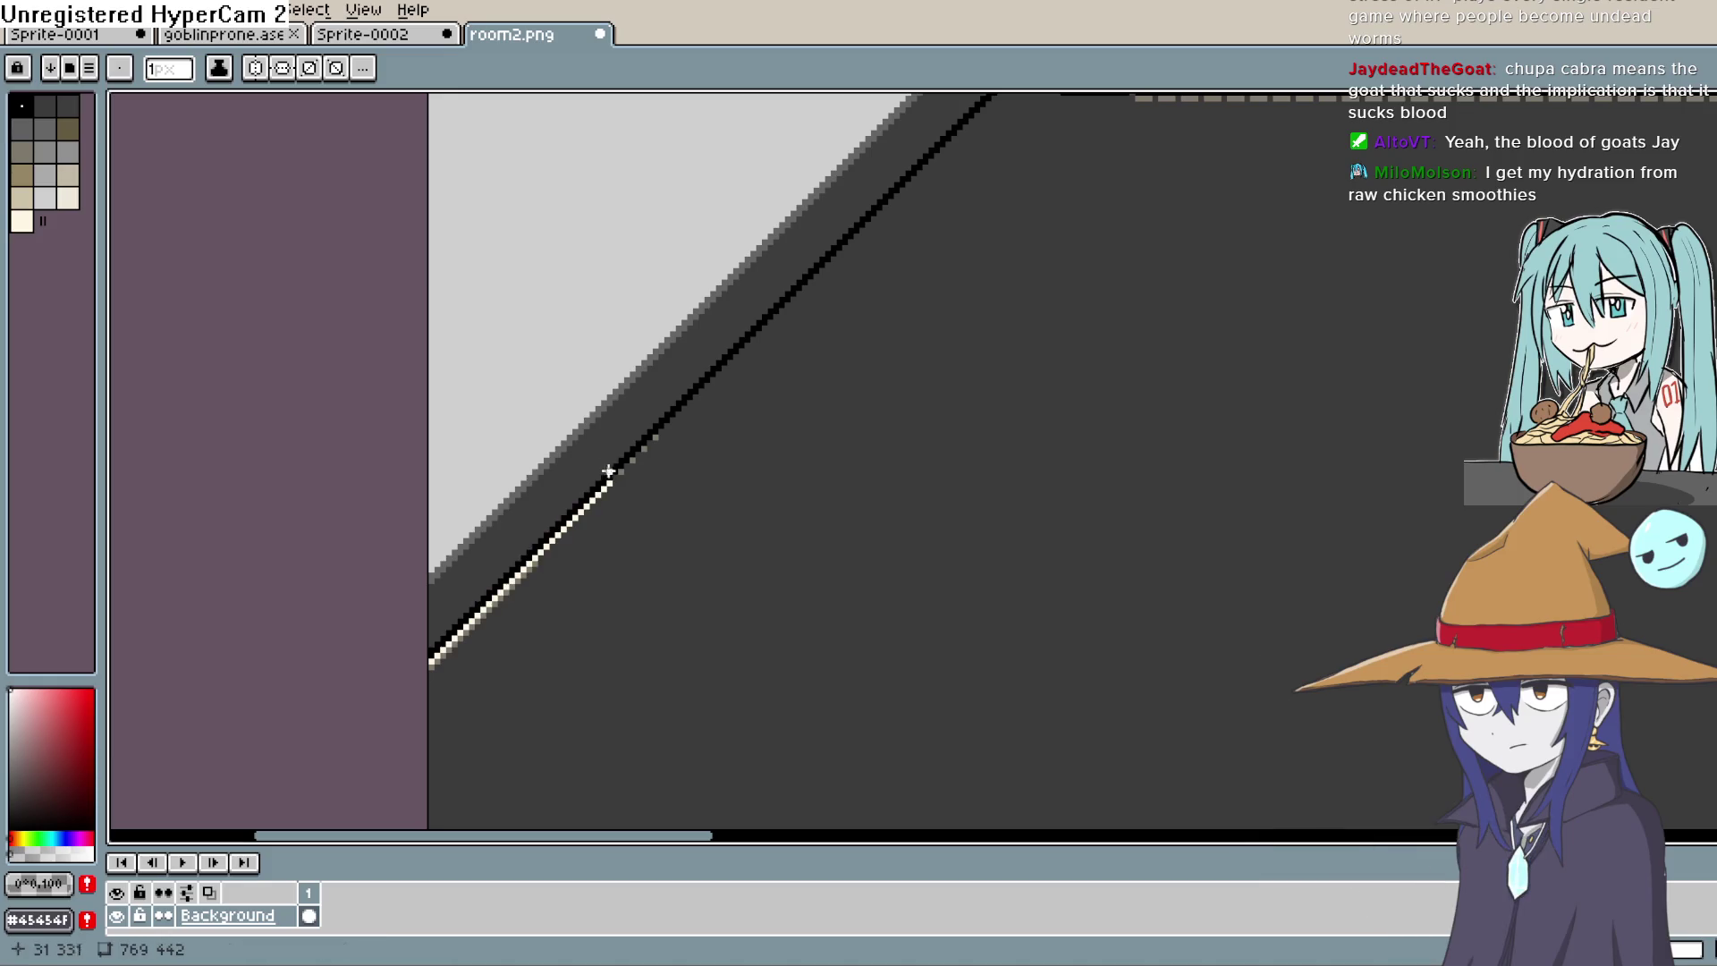
key("ctrl+z")
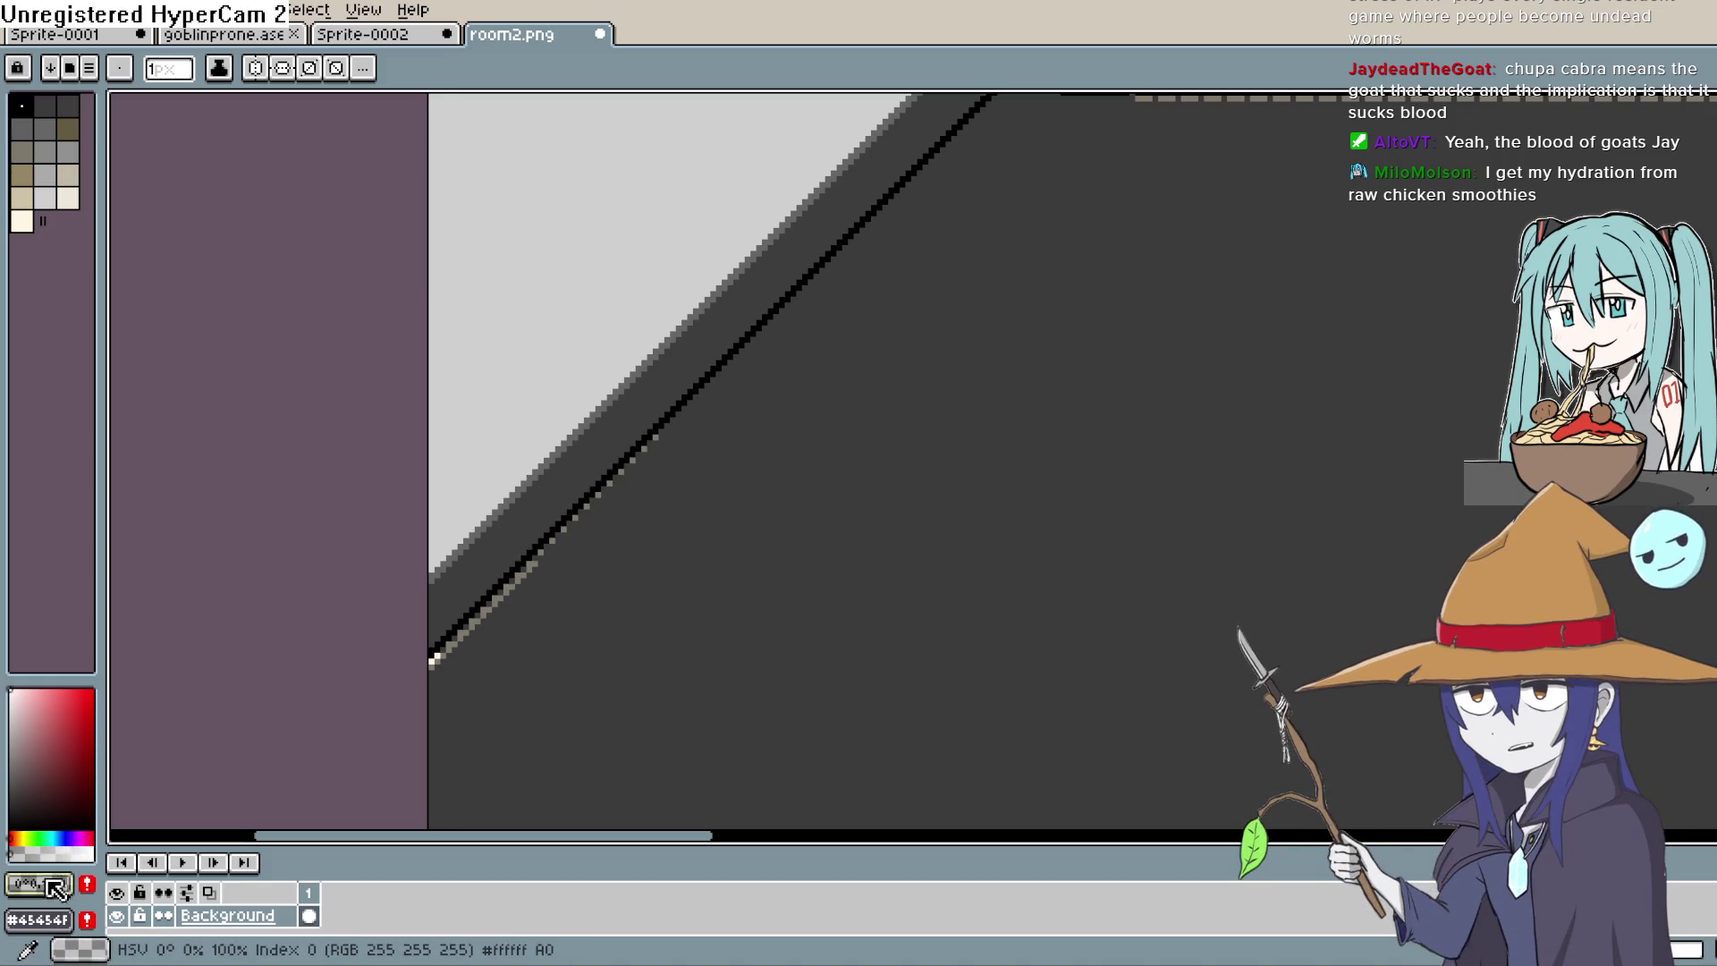
left_click(57, 921)
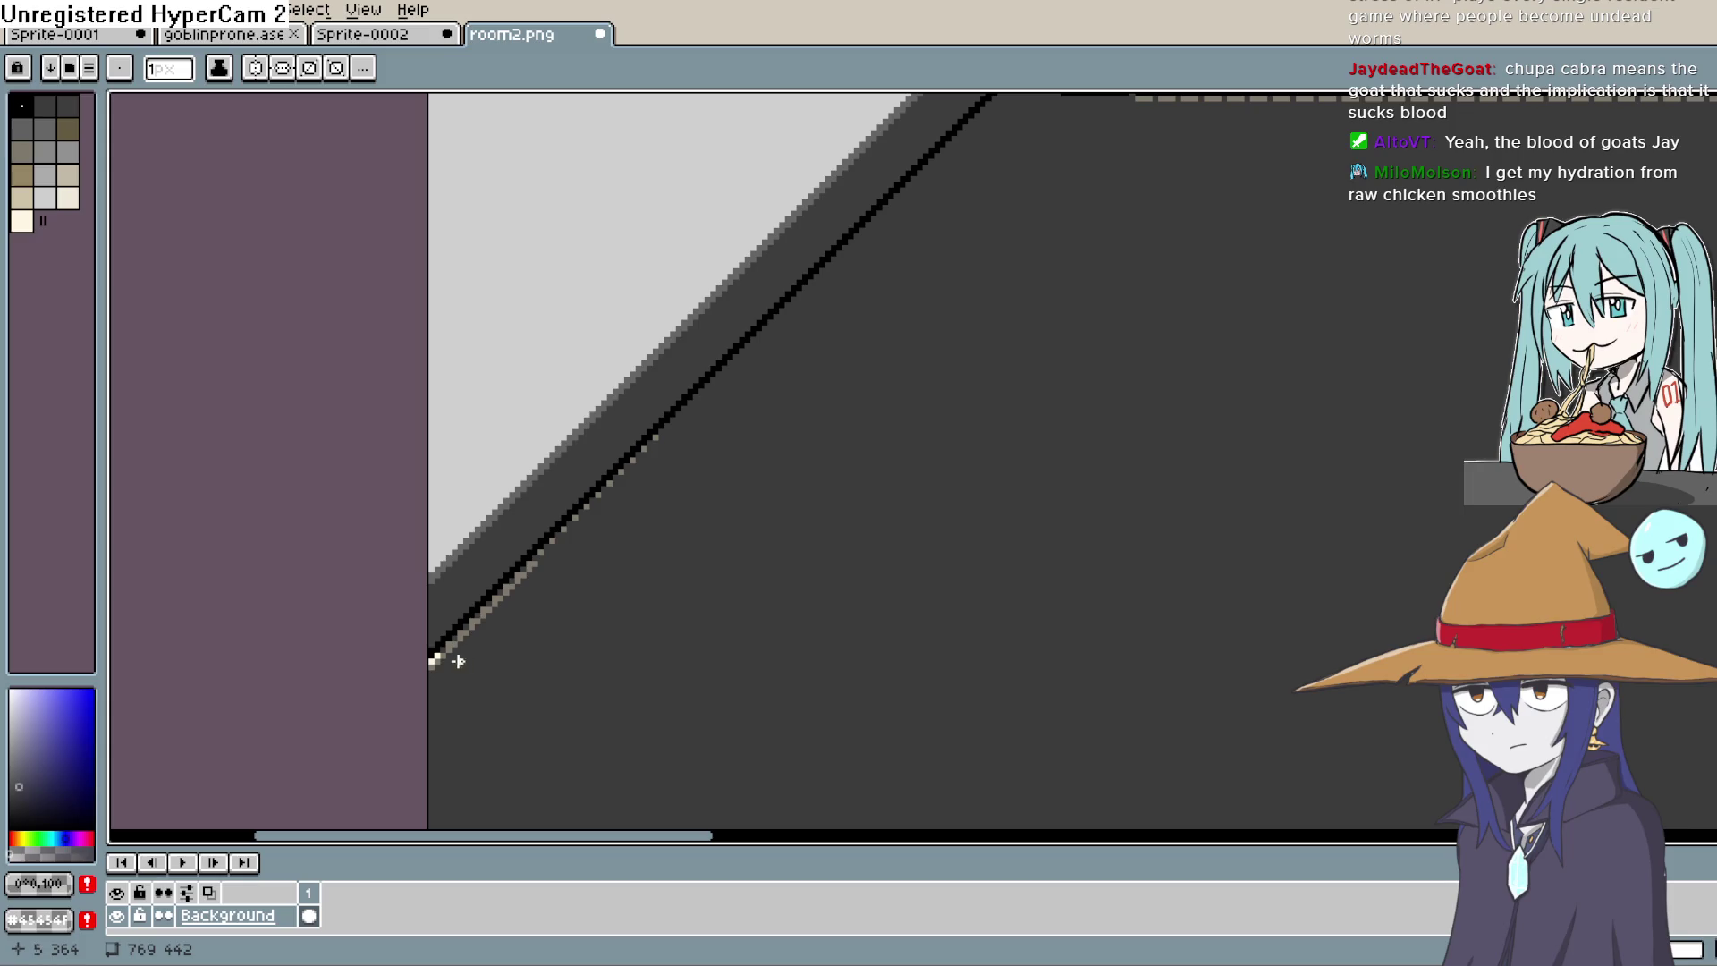
left_click_drag(432, 664, 714, 372)
key("ctrl+z")
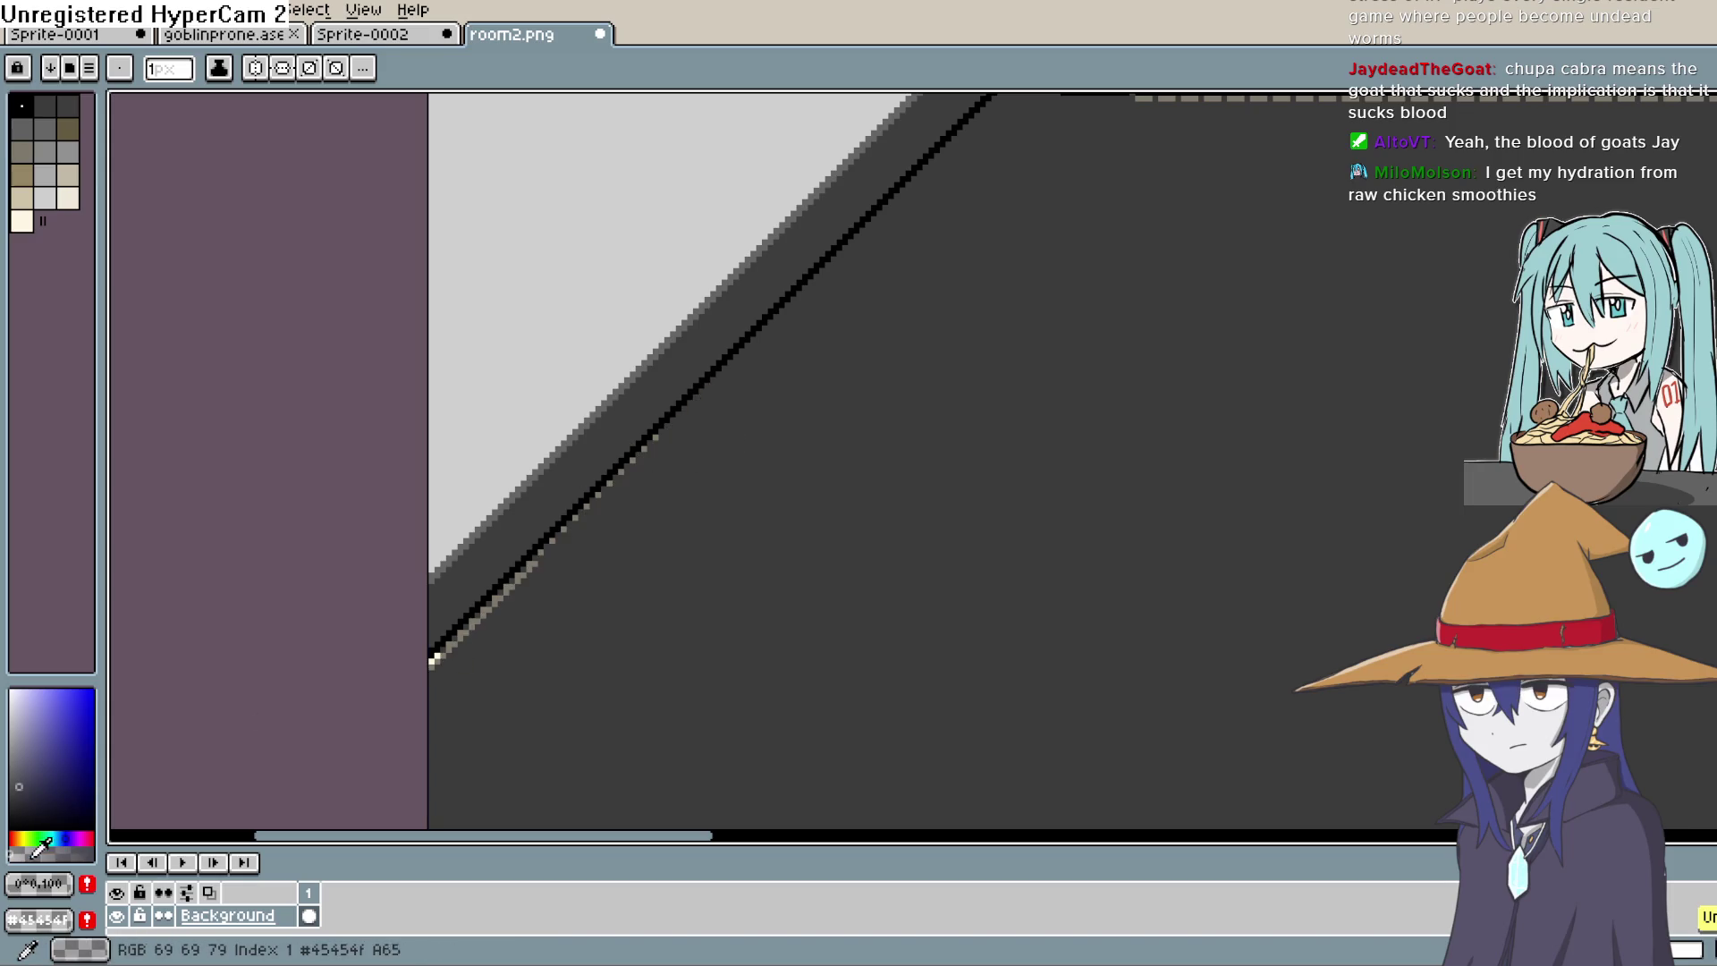
left_click(14, 849)
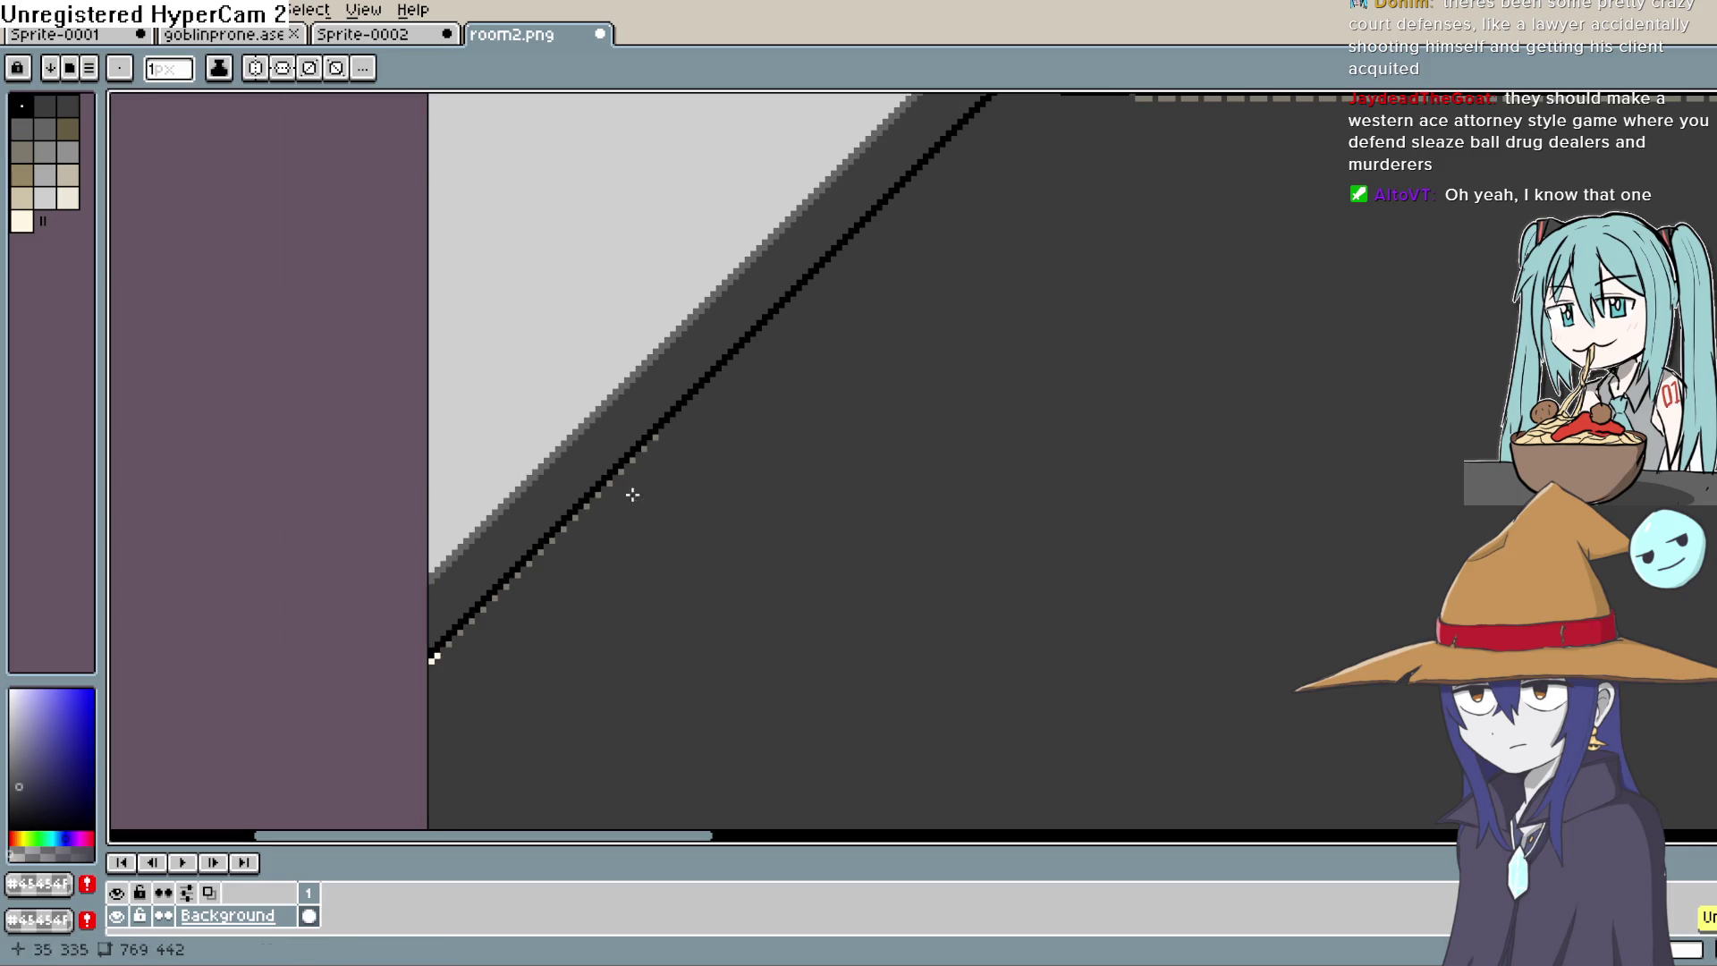
Step: Draw the left diagonal floor edge as a solid black line up to the back-wall corner
mouse_move(653, 429)
left_mouse_down()
mouse_move(652, 449)
mouse_move(668, 417)
left_mouse_up()
scroll(721, 552, "right", 6)
scroll(721, 552, "up", 5)
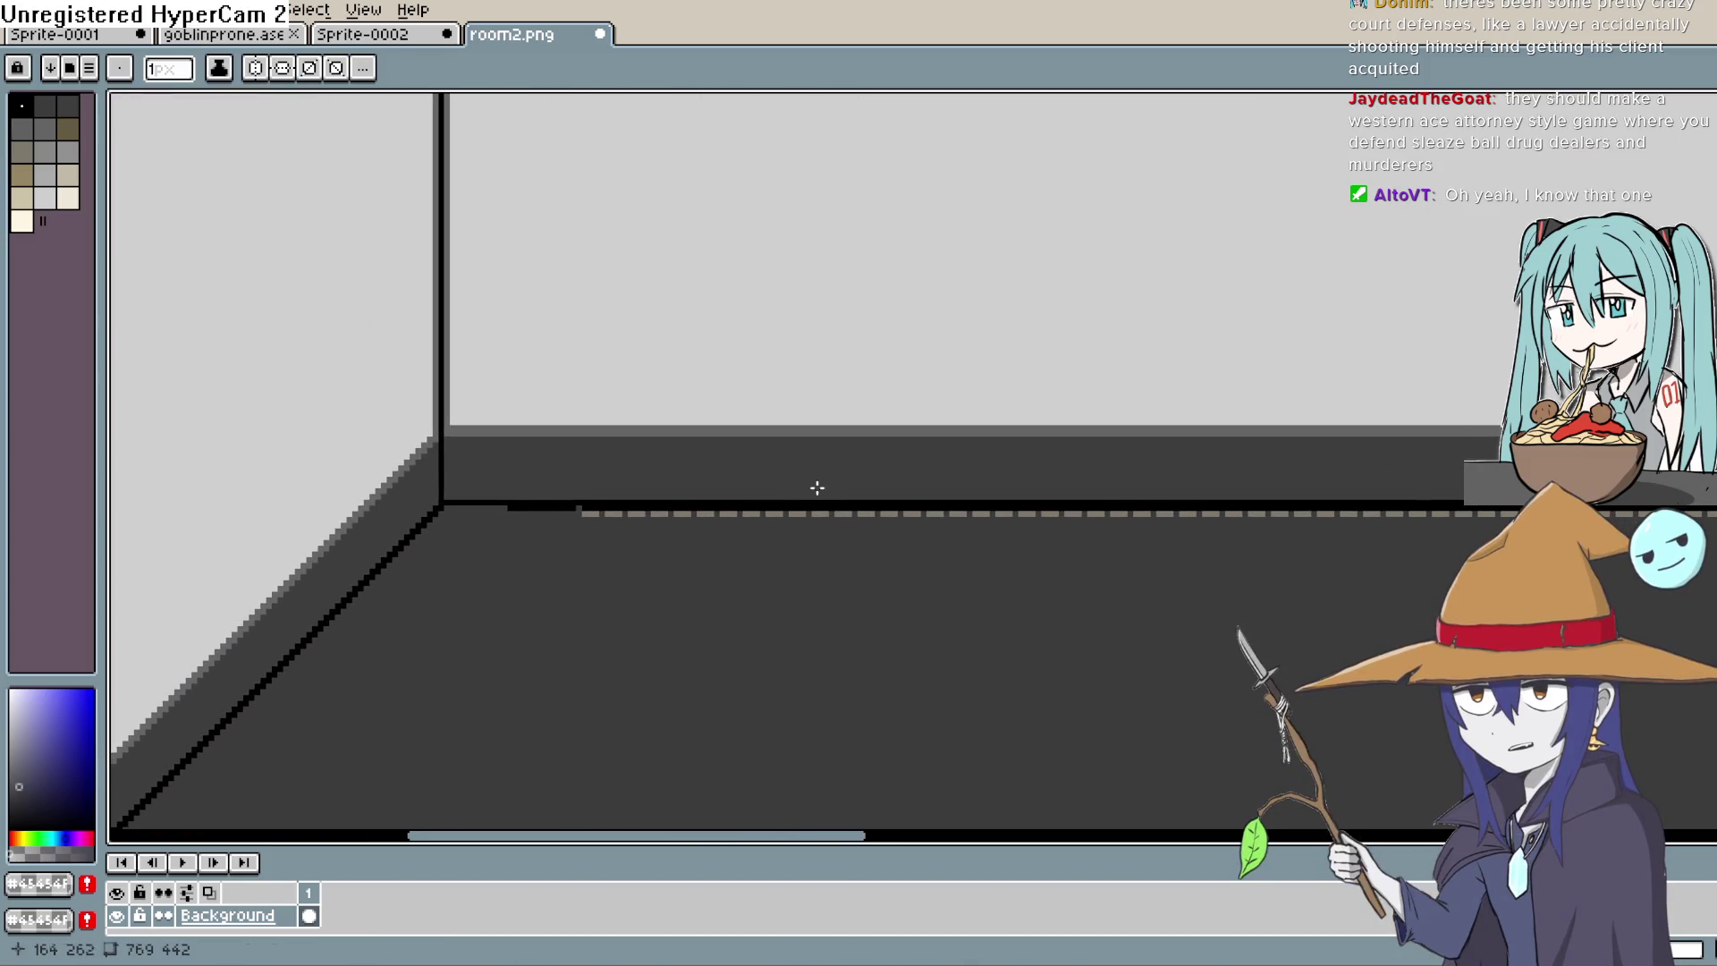
left_click_drag(857, 485, 877, 384)
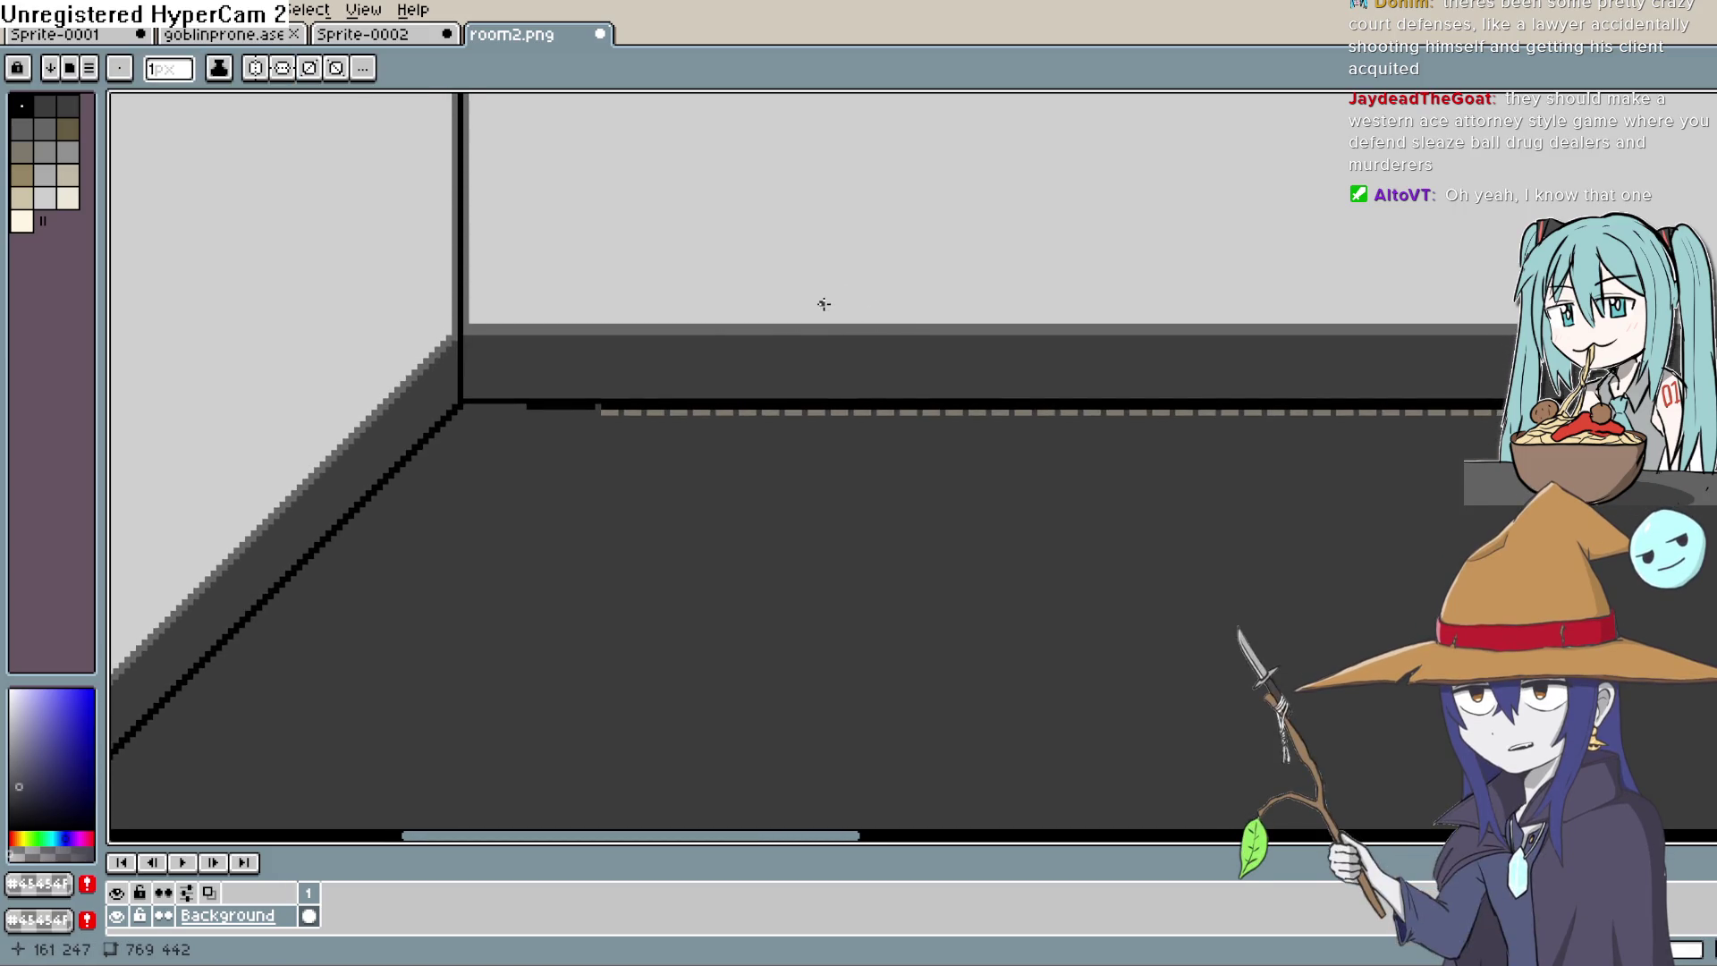
scroll(846, 337, "down", 3)
scroll(846, 337, "right", 2)
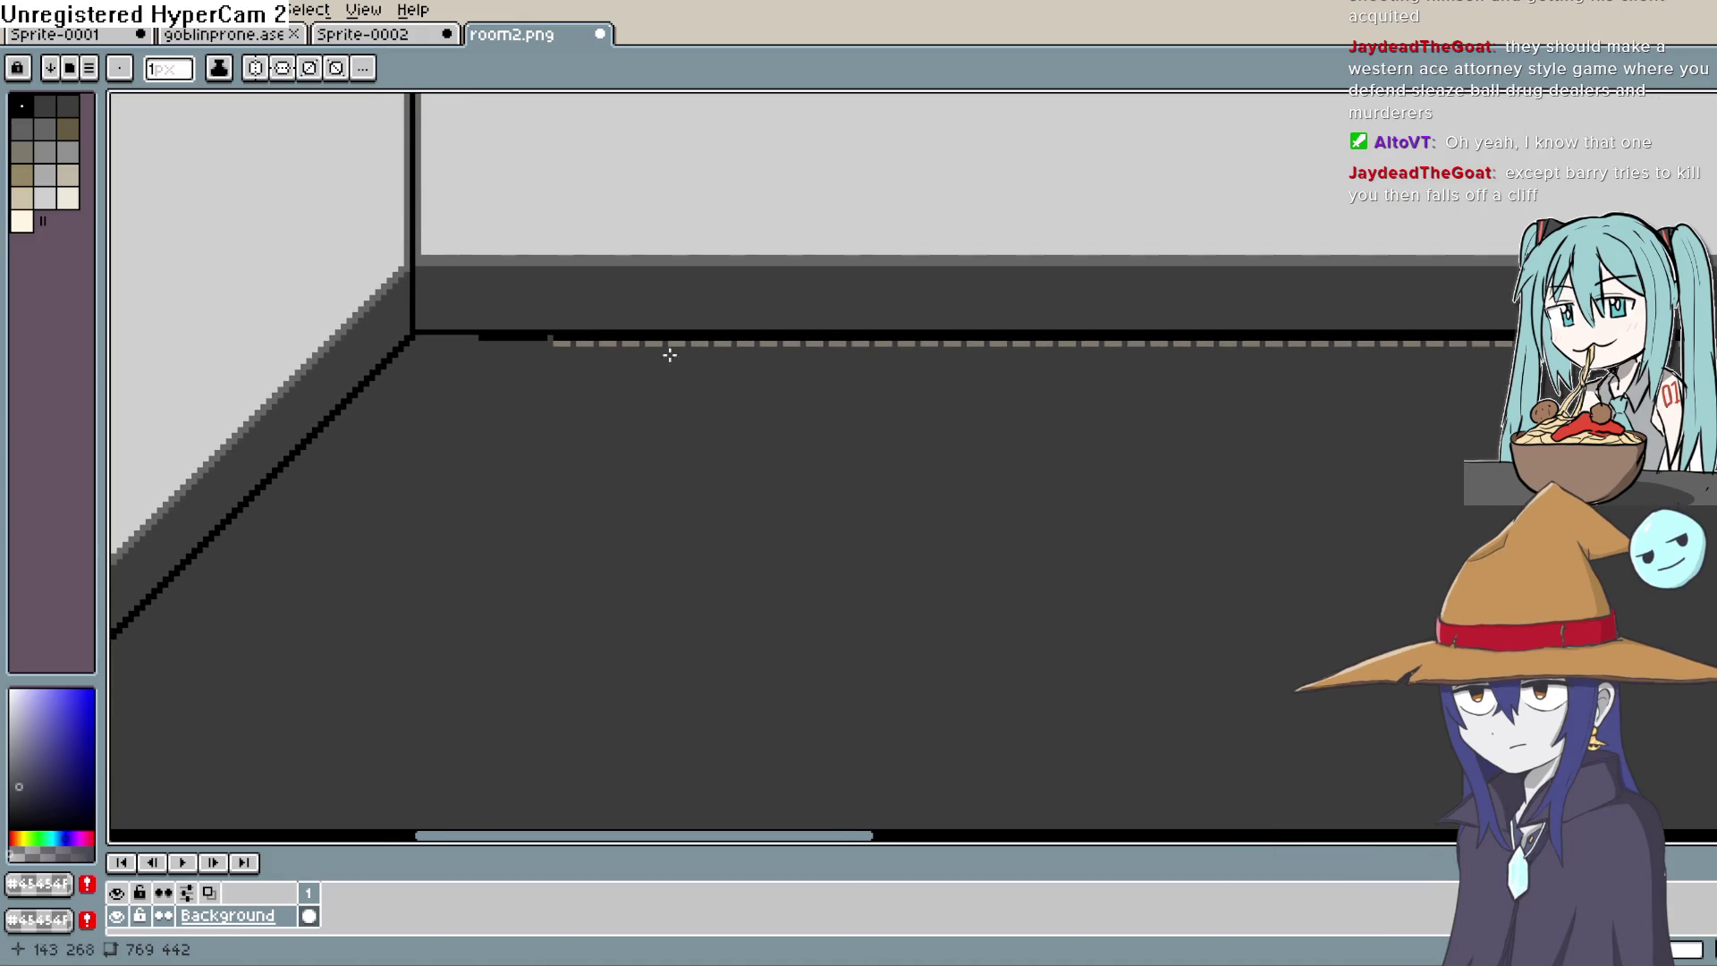
mouse_move(549, 345)
left_mouse_down()
mouse_move(1503, 345)
mouse_move(644, 384)
mouse_move(376, 362)
mouse_move(414, 372)
left_mouse_up()
mouse_move(760, 421)
left_mouse_down()
mouse_move(887, 464)
mouse_move(997, 468)
left_mouse_up()
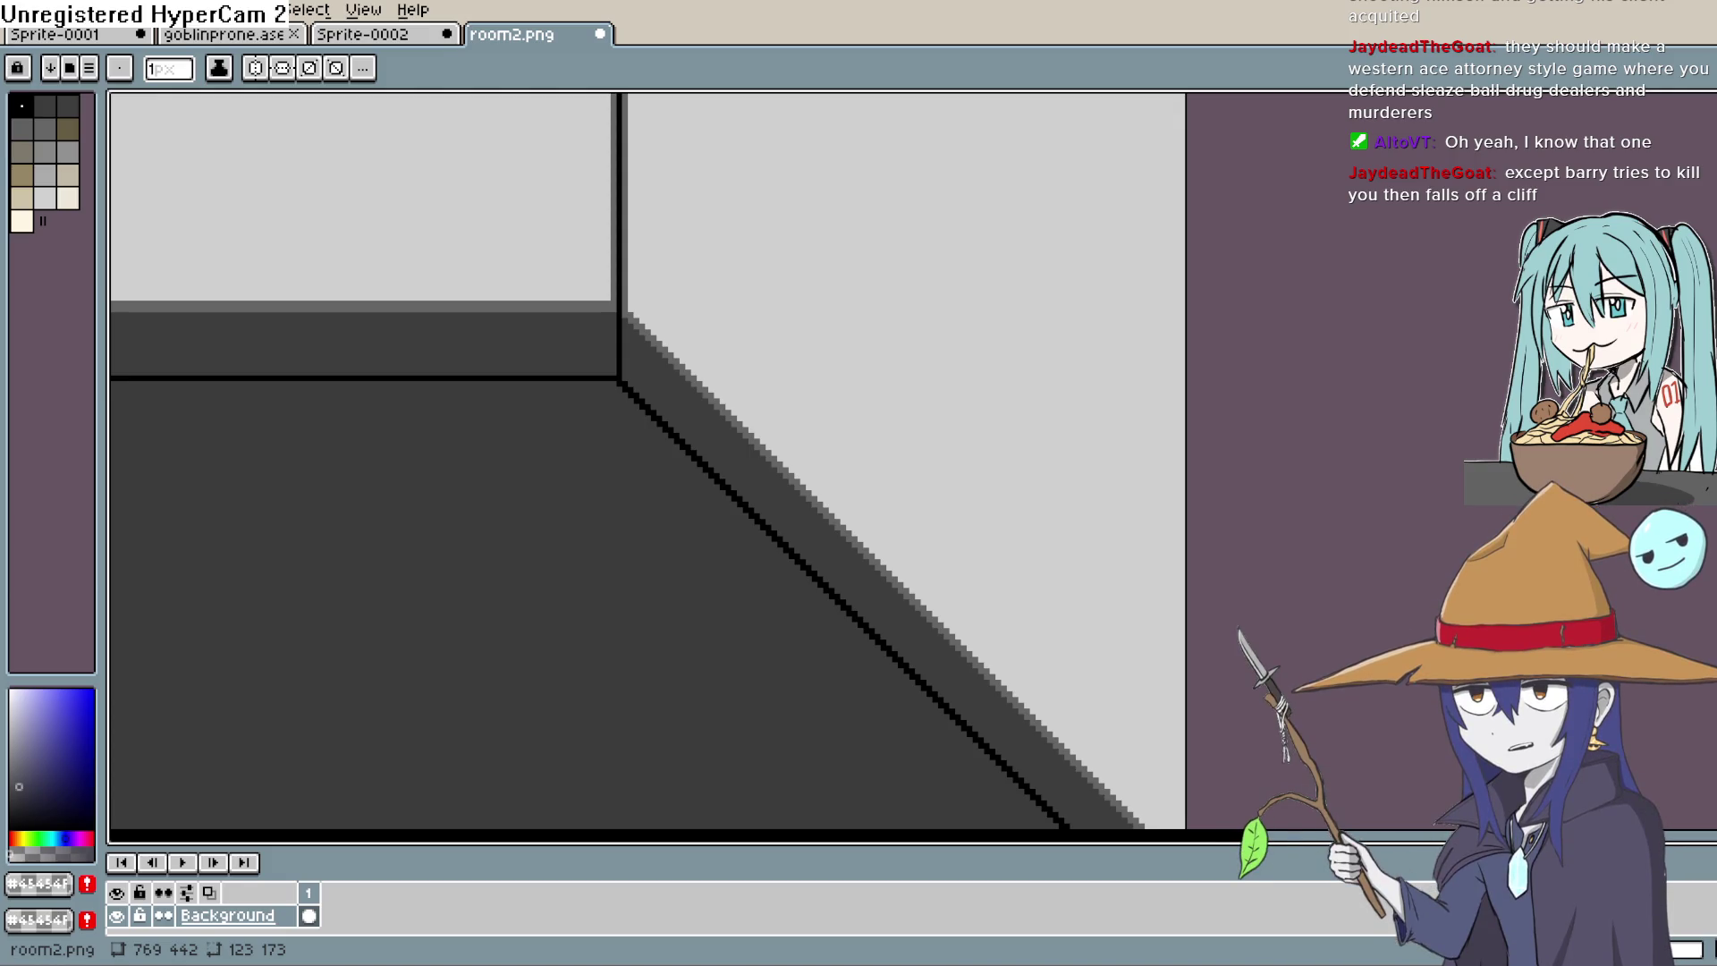
Step: Bring the left wall into view and sample its light grey #cfcfcf
key("h")
left_click_drag(613, 468, 934, 427)
scroll(926, 465, "down", 5)
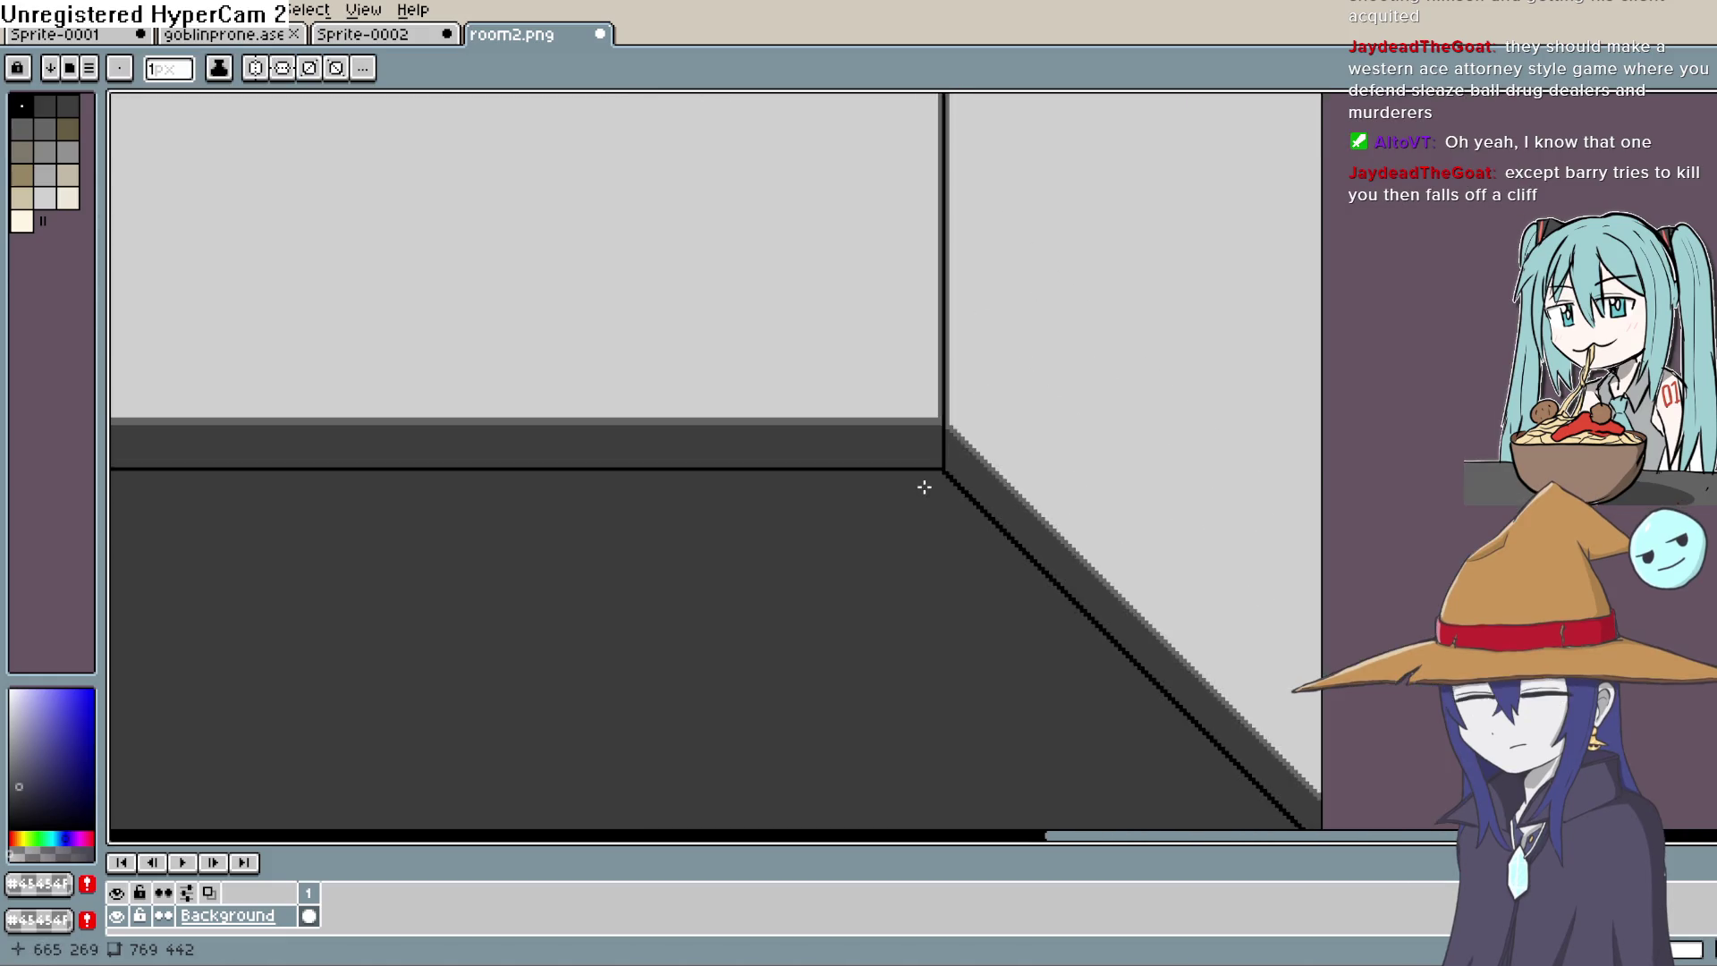
scroll(682, 548, "up", 6)
mouse_move(549, 528)
left_mouse_down()
mouse_move(812, 656)
mouse_move(927, 771)
left_mouse_up()
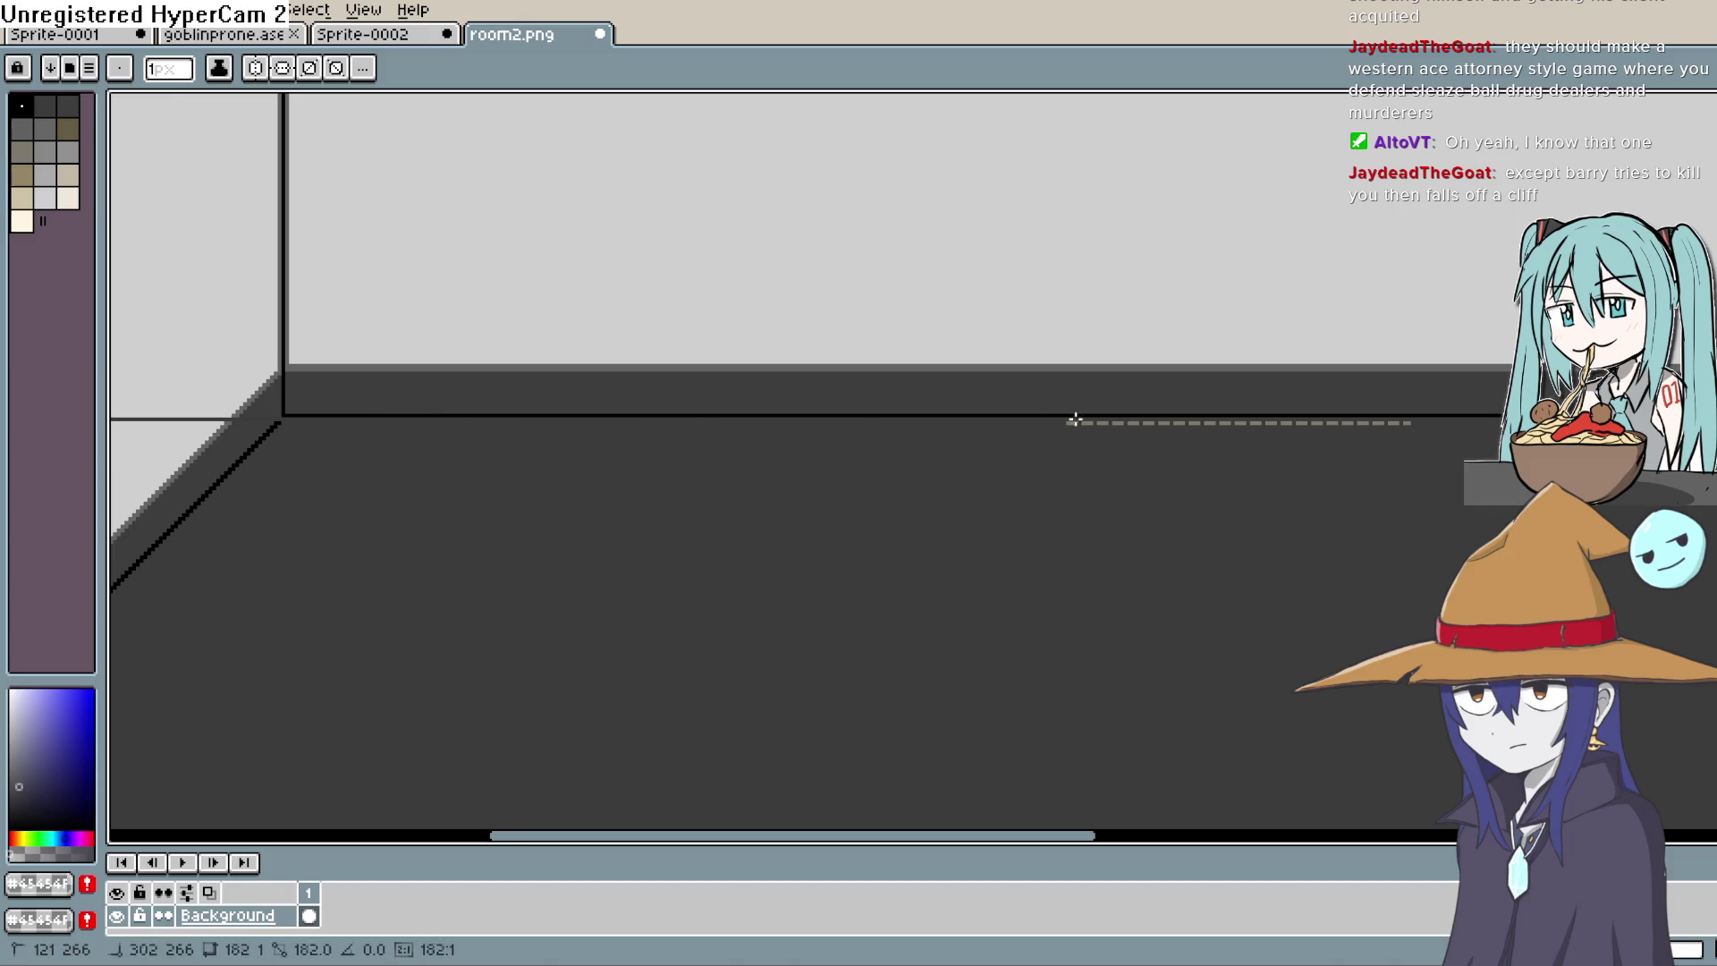
key("space")
left_click_drag(876, 543, 1033, 555)
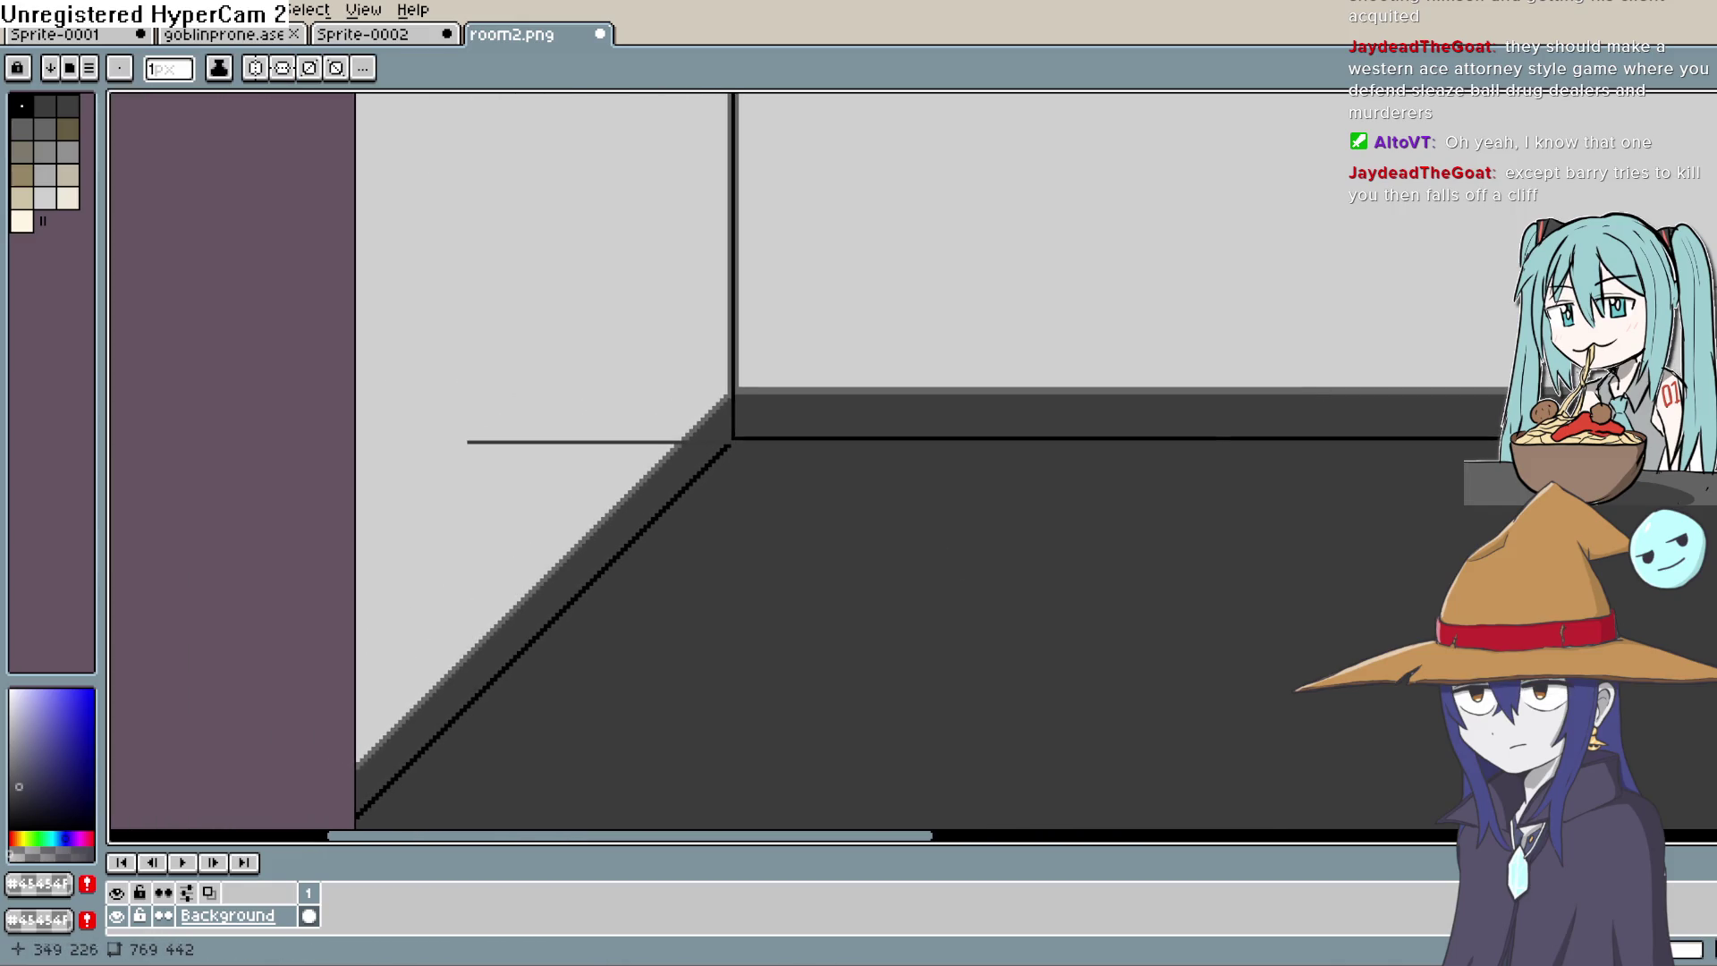
key("alt")
left_click(1456, 153)
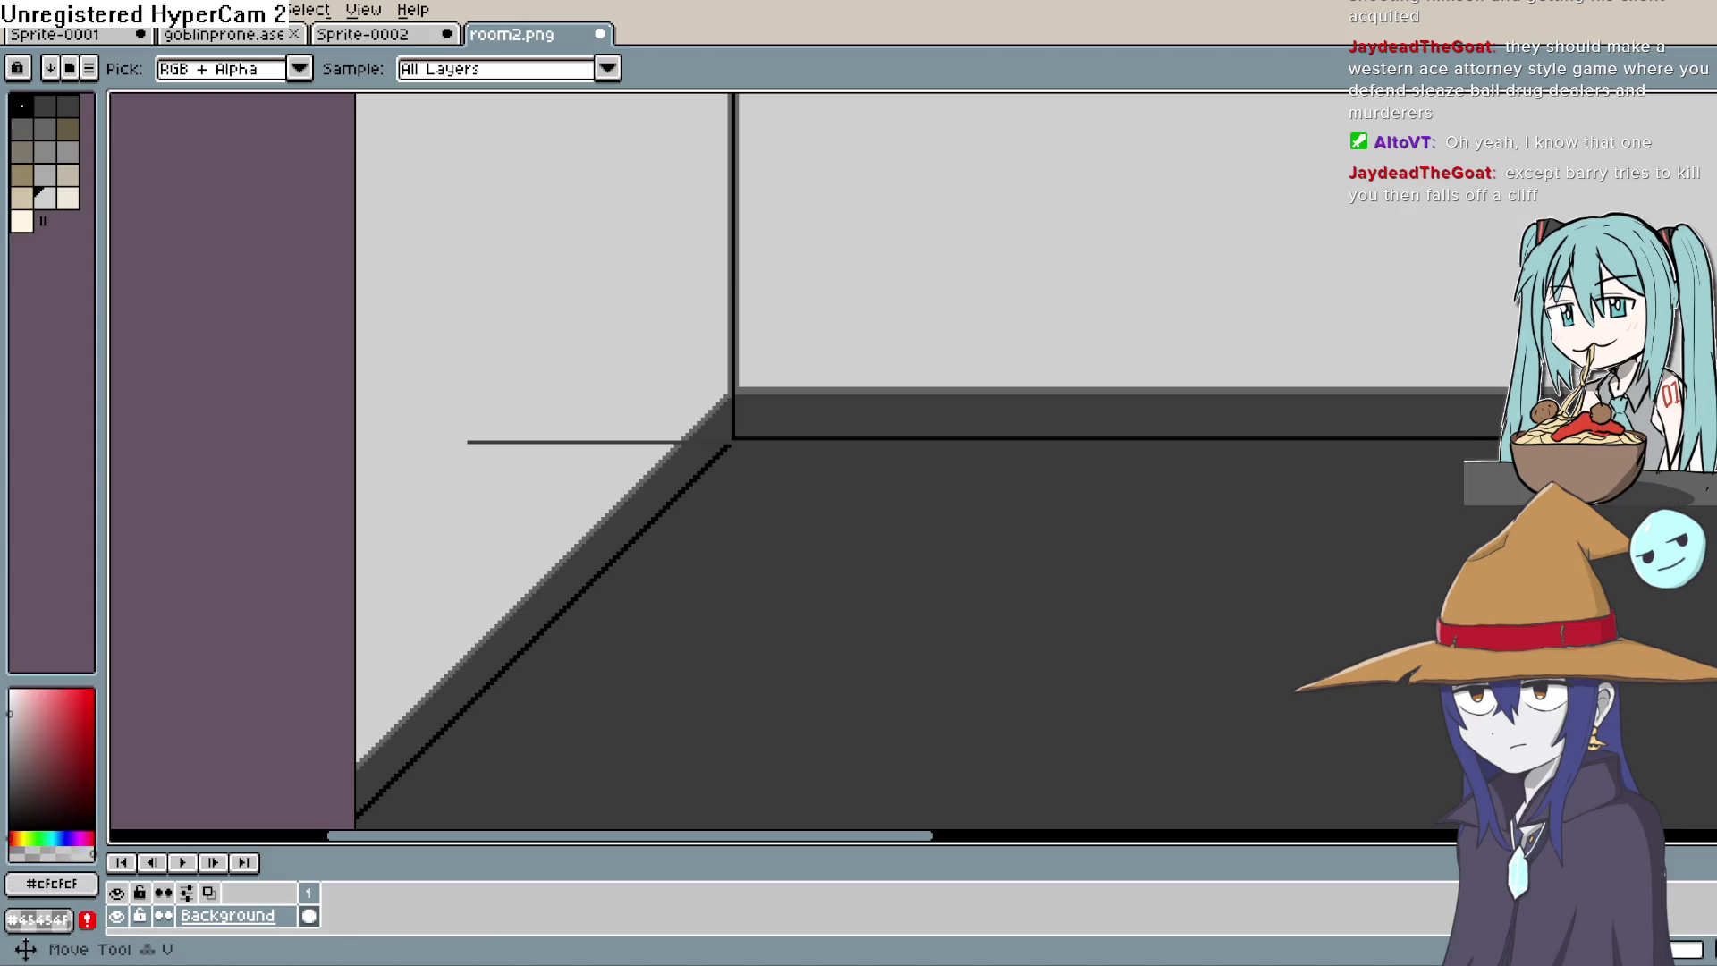
Step: Paint over the stray dark horizontal line on the left wall in #cfcfcf
key("space")
left_click_drag(550, 472, 659, 487)
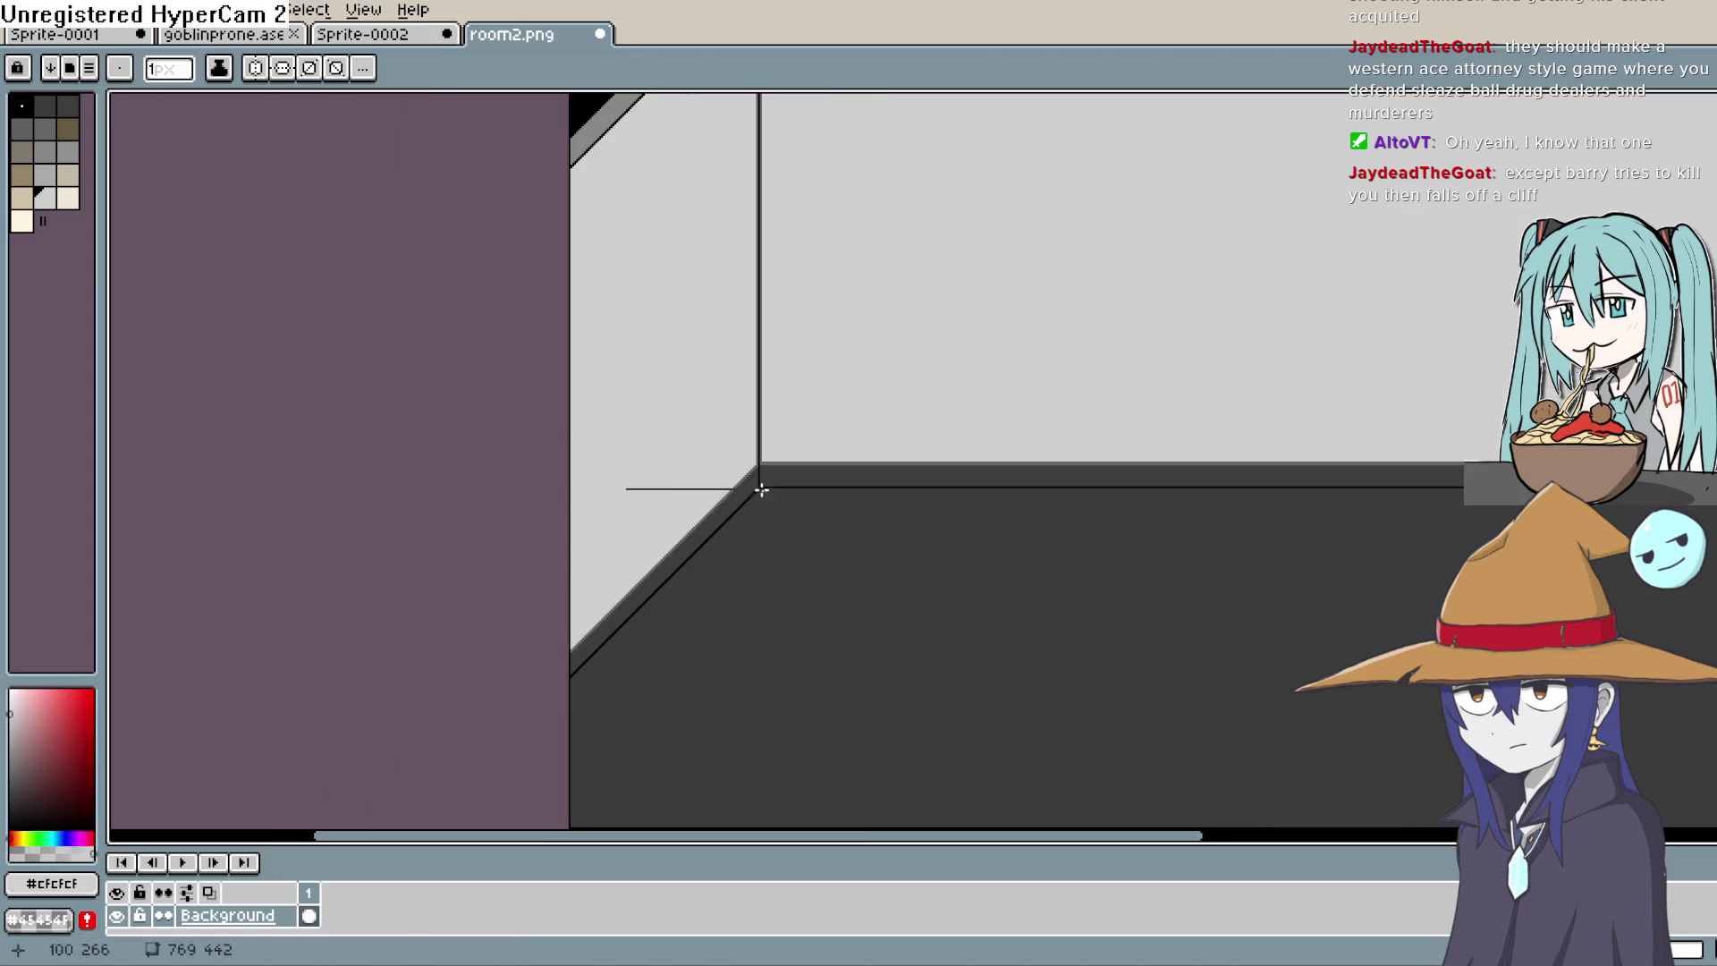
scroll(586, 533, "up", 2)
left_click_drag(426, 509, 857, 510)
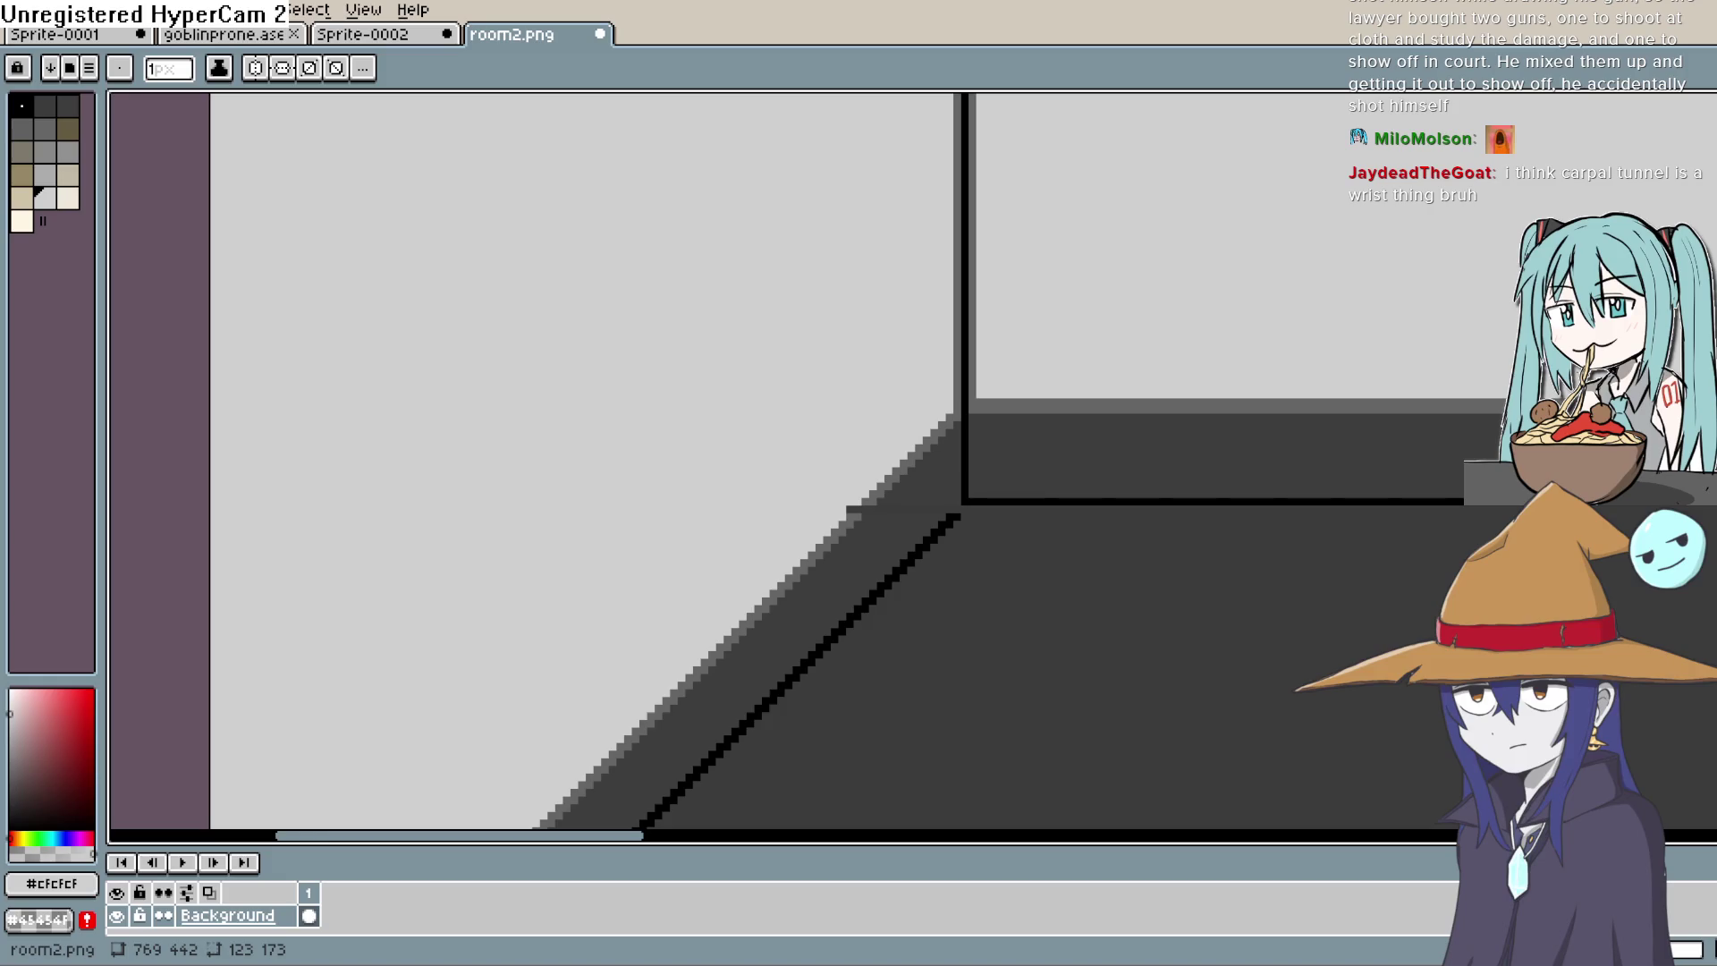
Step: Sample the dark floor grey #3e3e3e and return to the Line tool
key("i")
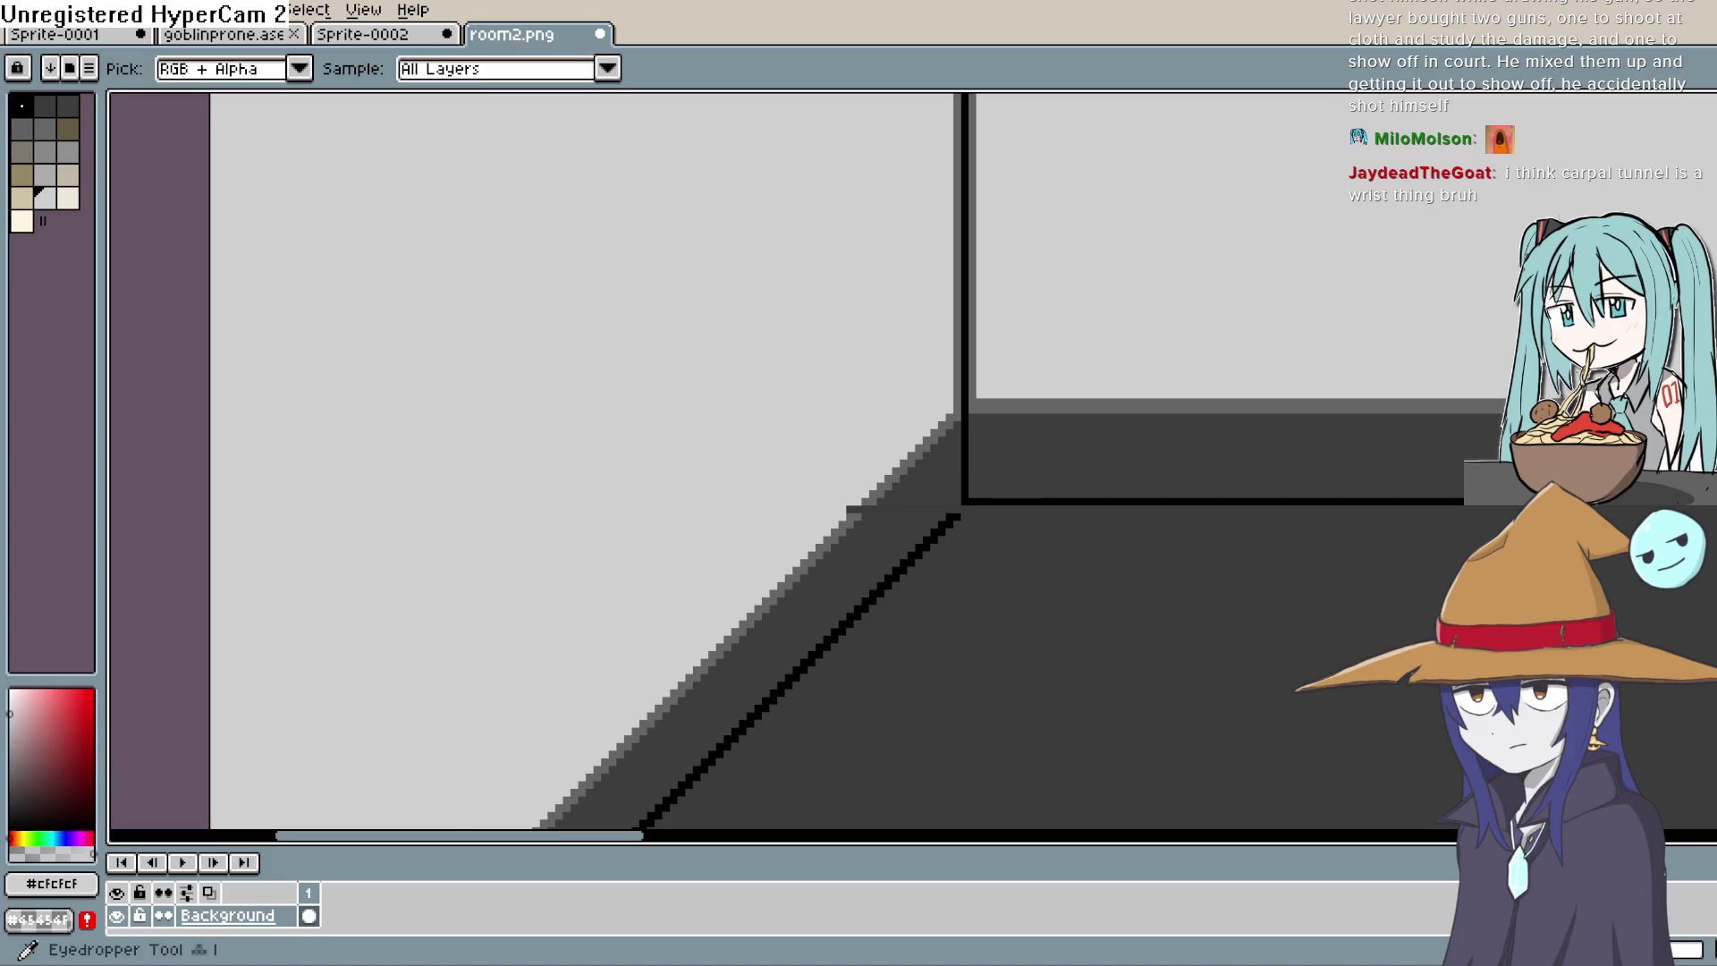
left_click(921, 468)
key("l")
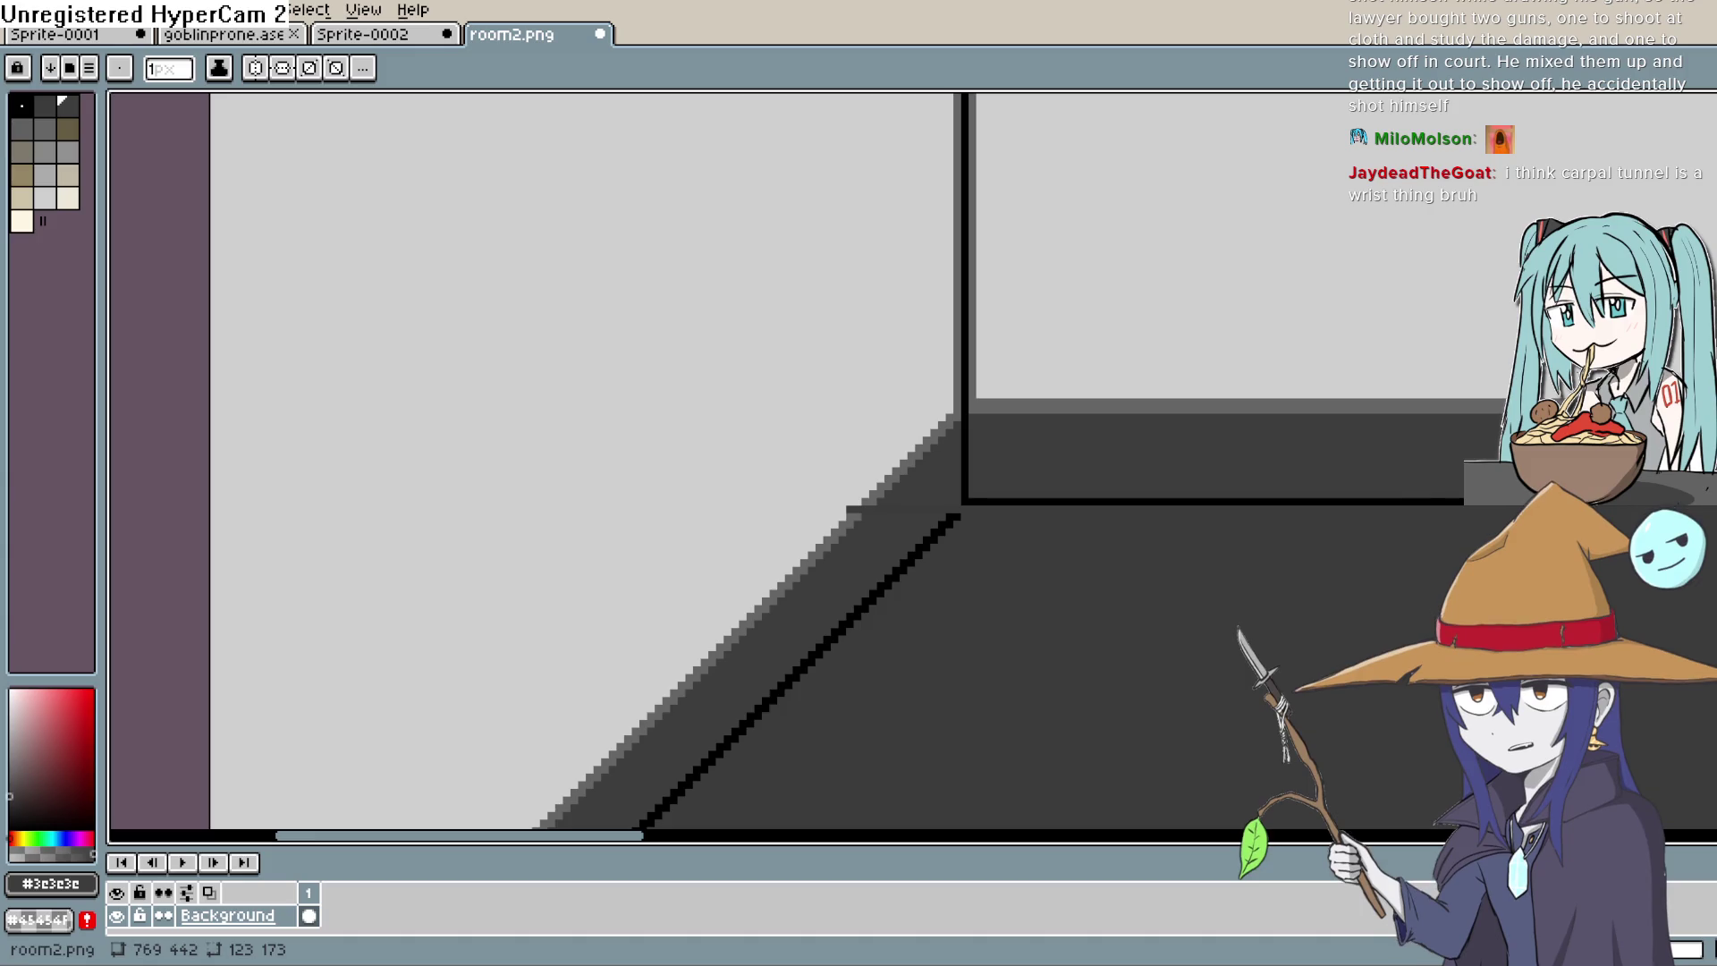
scroll(878, 570, "up", 4)
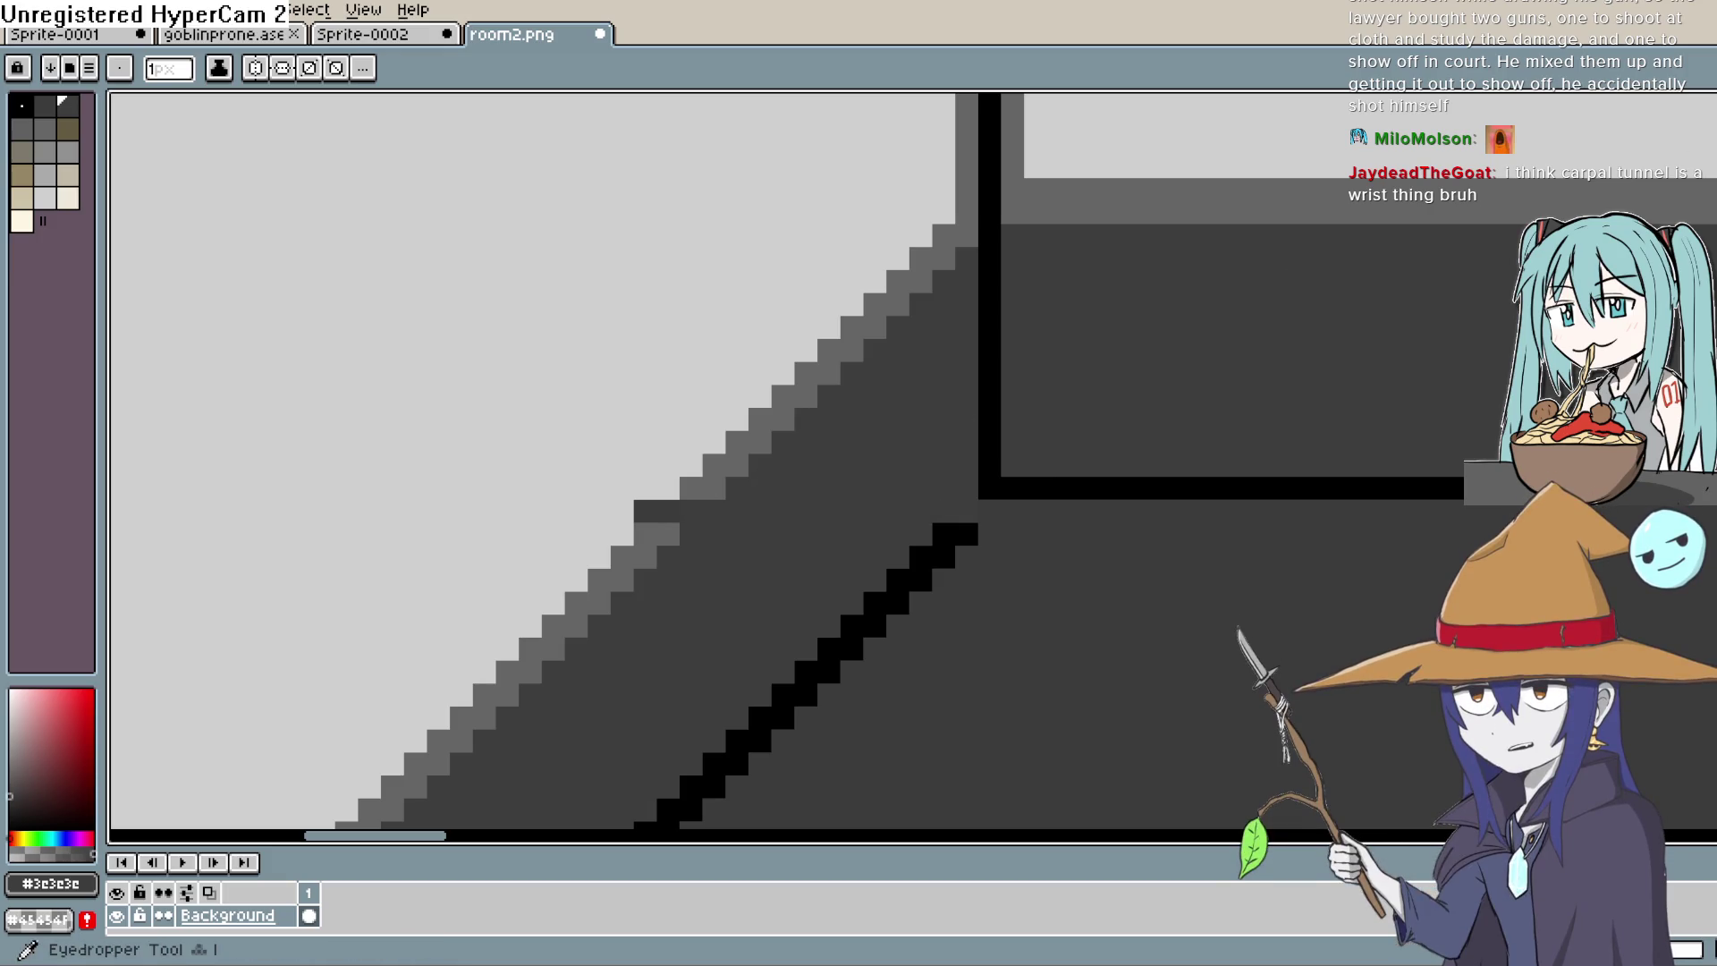
Step: Sample mid-grey #656565 and recolour the dark stub pixels at the wall edge
key("b")
left_click(703, 479, "alt")
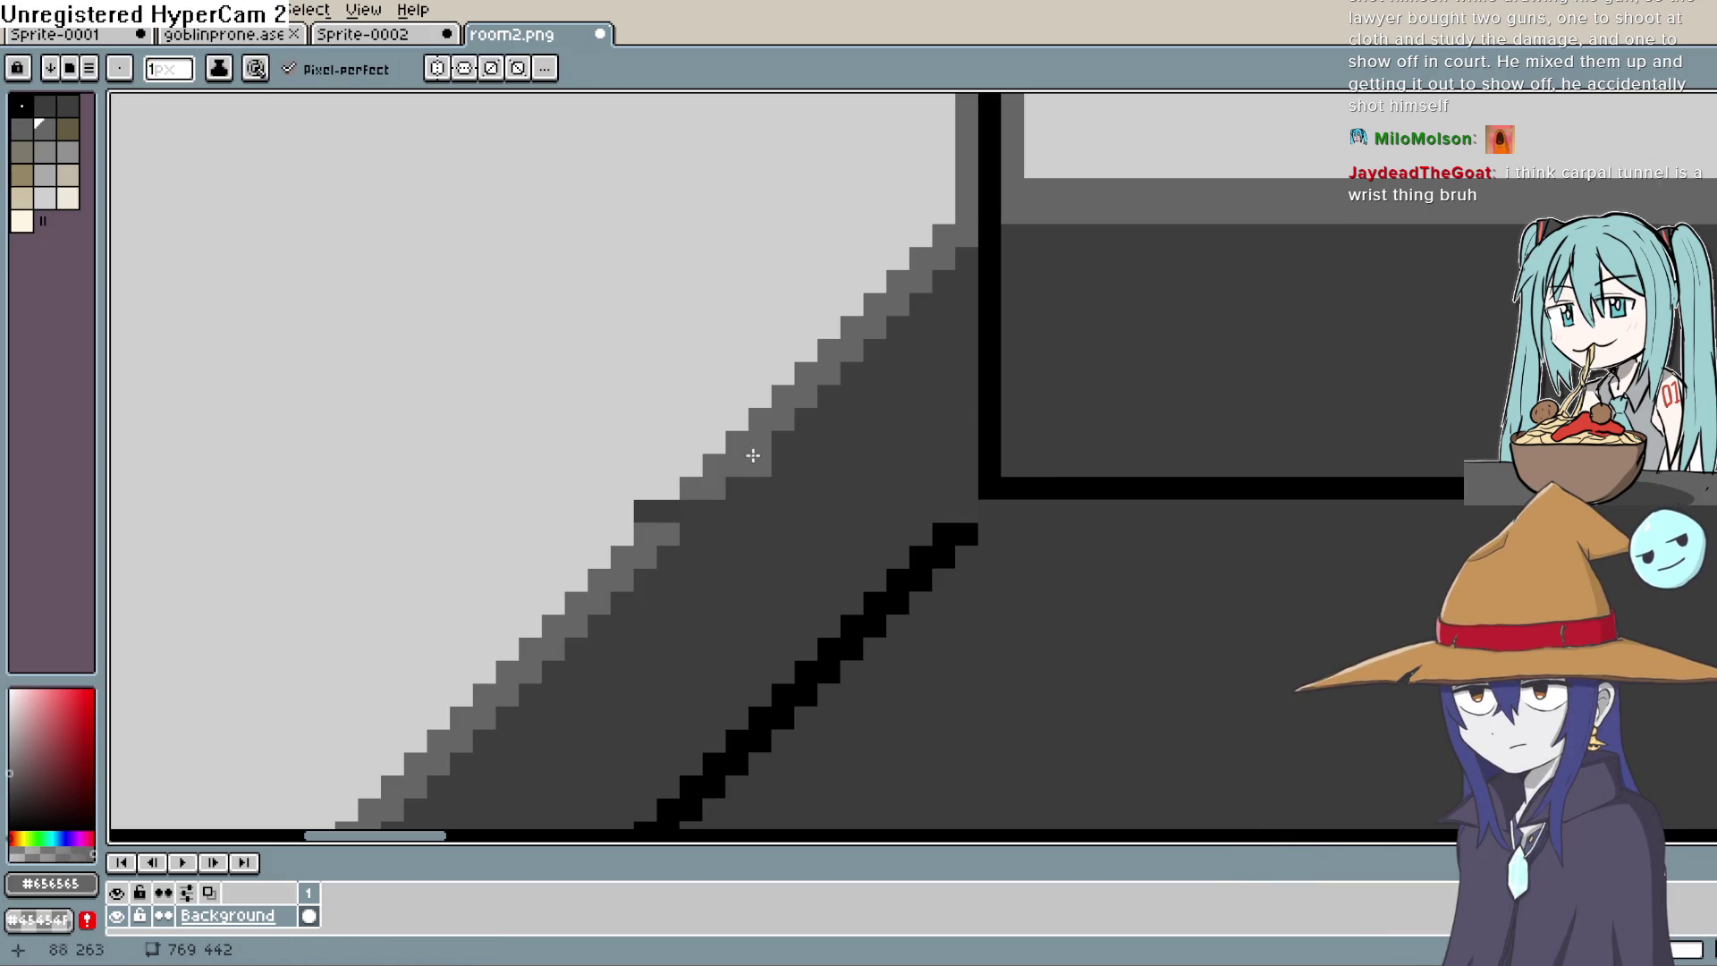
left_click(658, 512)
left_click(896, 396)
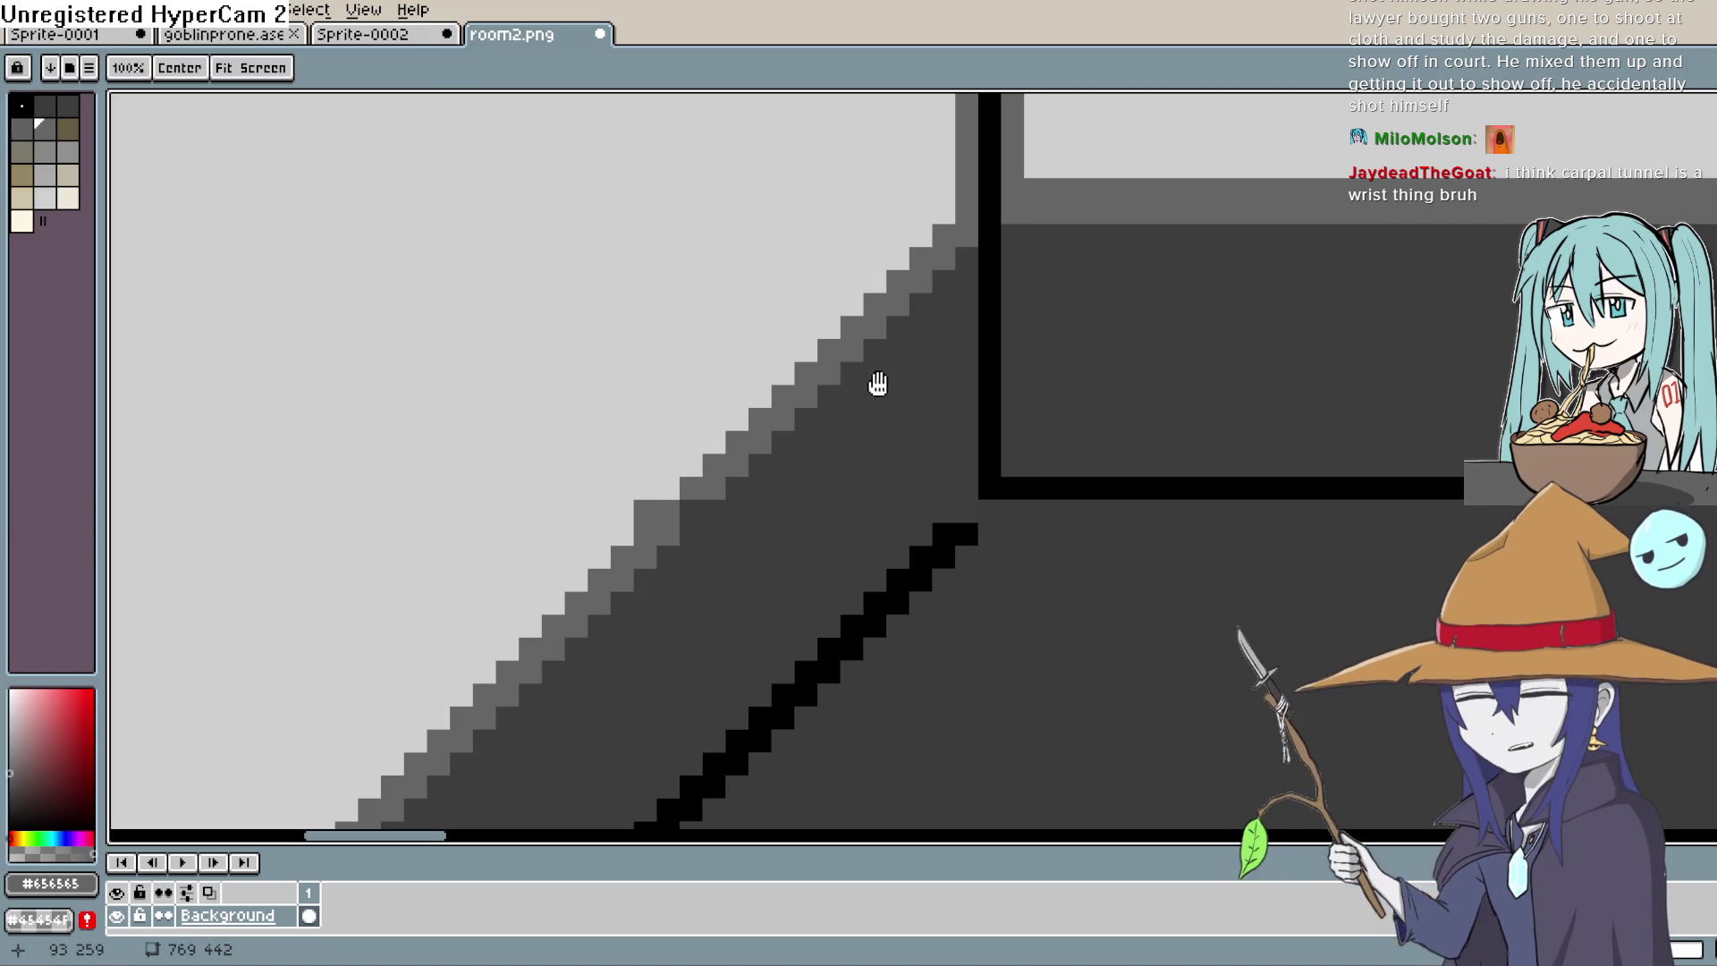
mouse_move(874, 385)
left_mouse_down()
mouse_move(829, 471)
mouse_move(863, 546)
left_mouse_up()
left_click(884, 414)
scroll(883, 409, "down", 1)
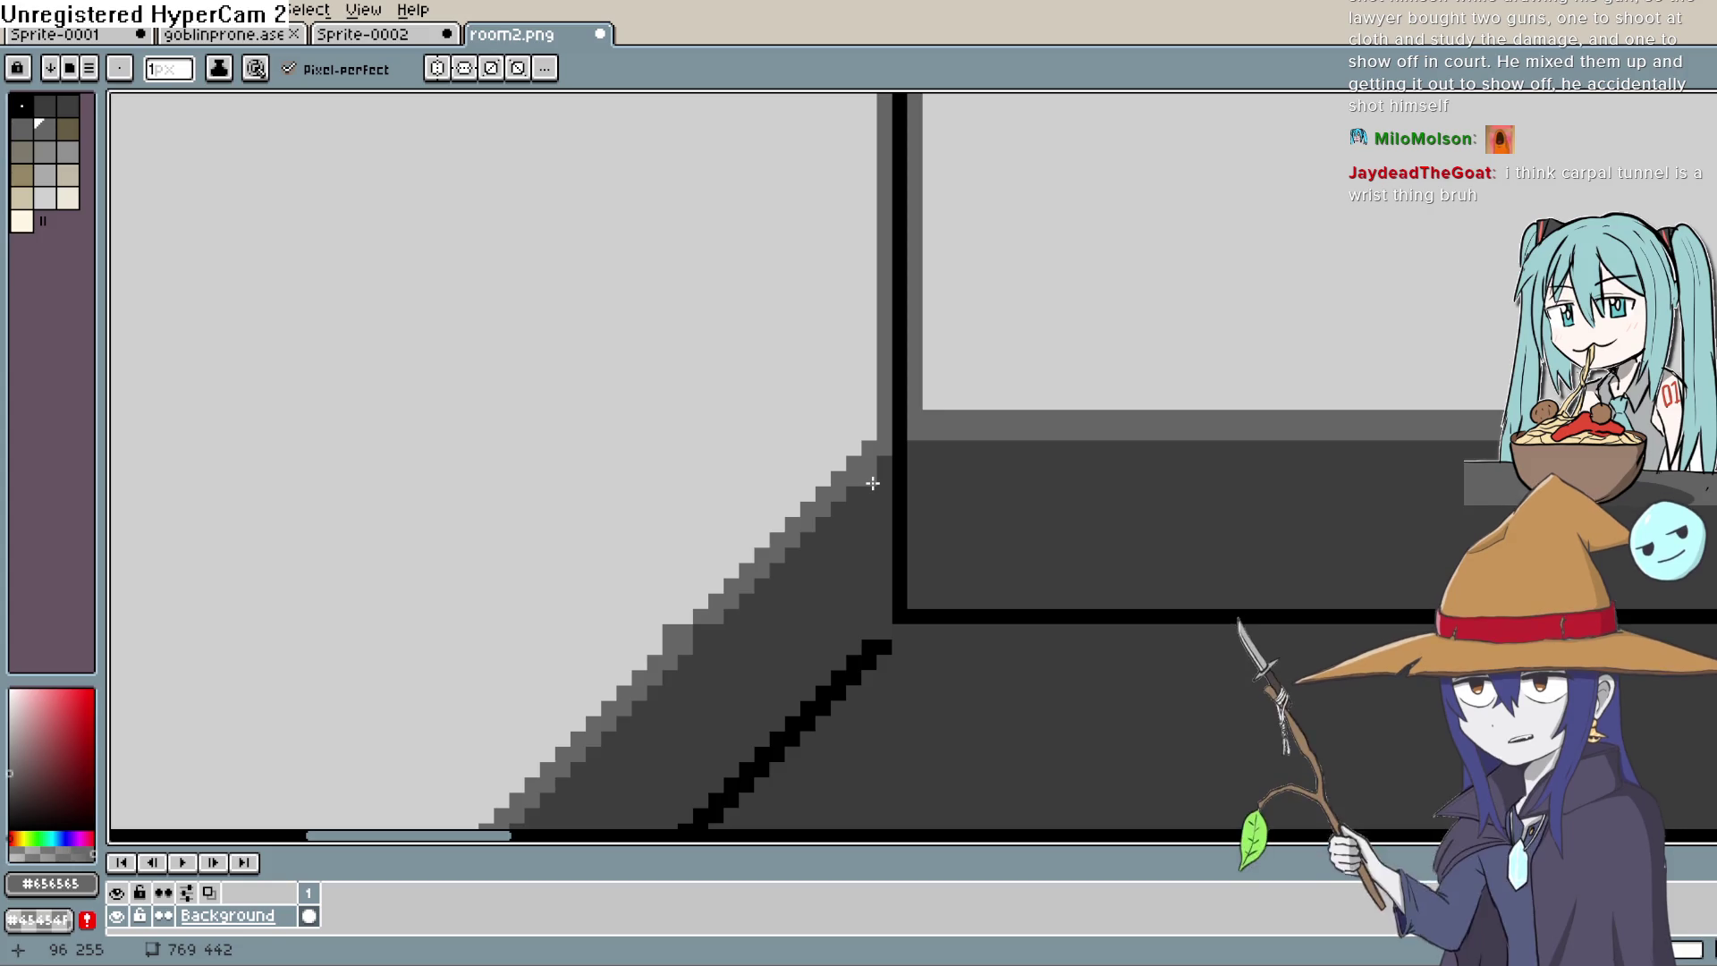
Step: Sample black from the outline and join the diagonal floor line to the back-wall corner
left_click_drag(873, 483, 893, 349)
key("i")
left_click(1248, 220)
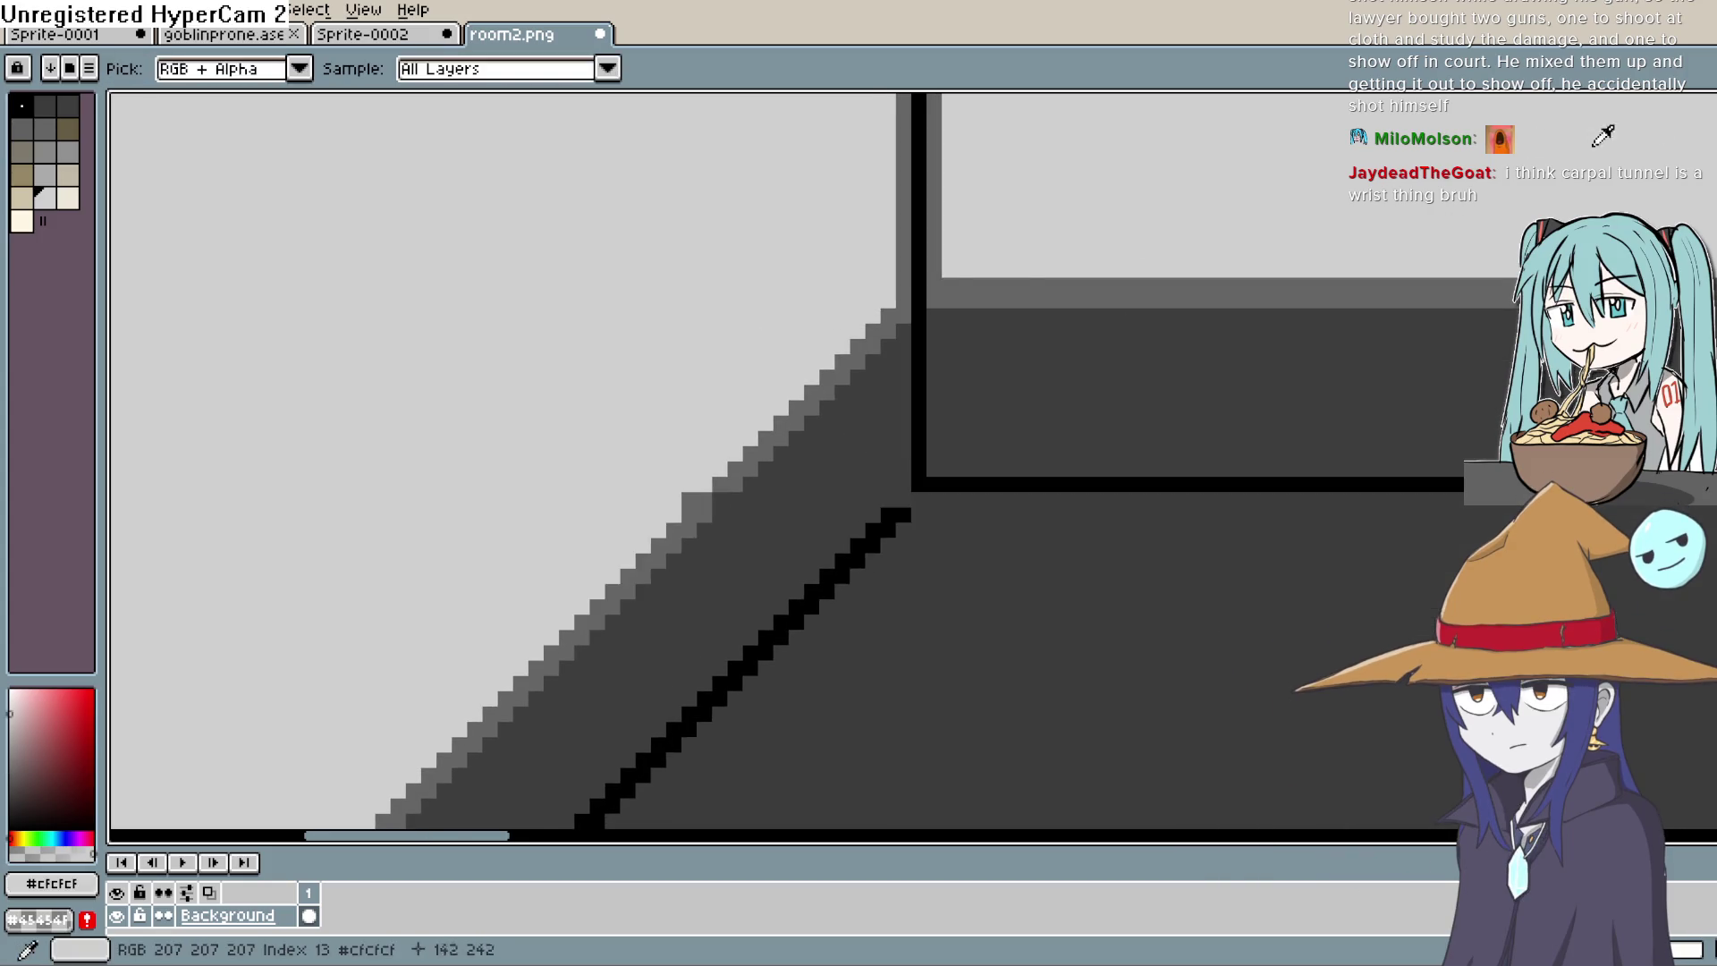
key("b")
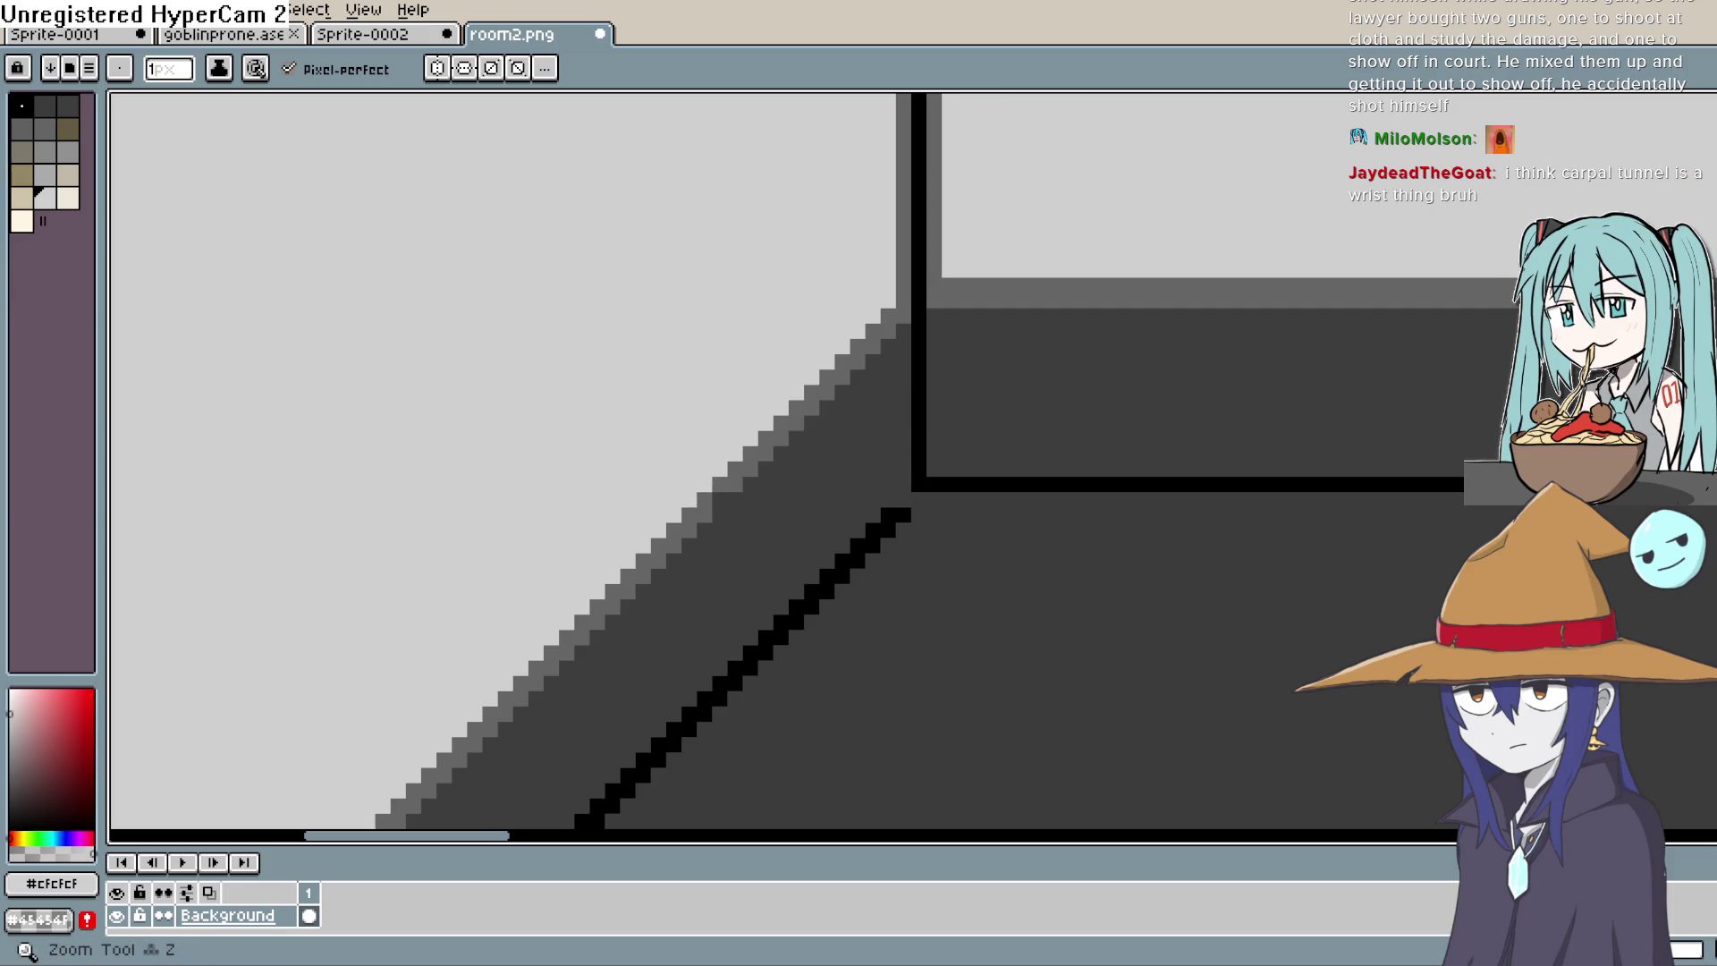
key("i")
left_click(1002, 483)
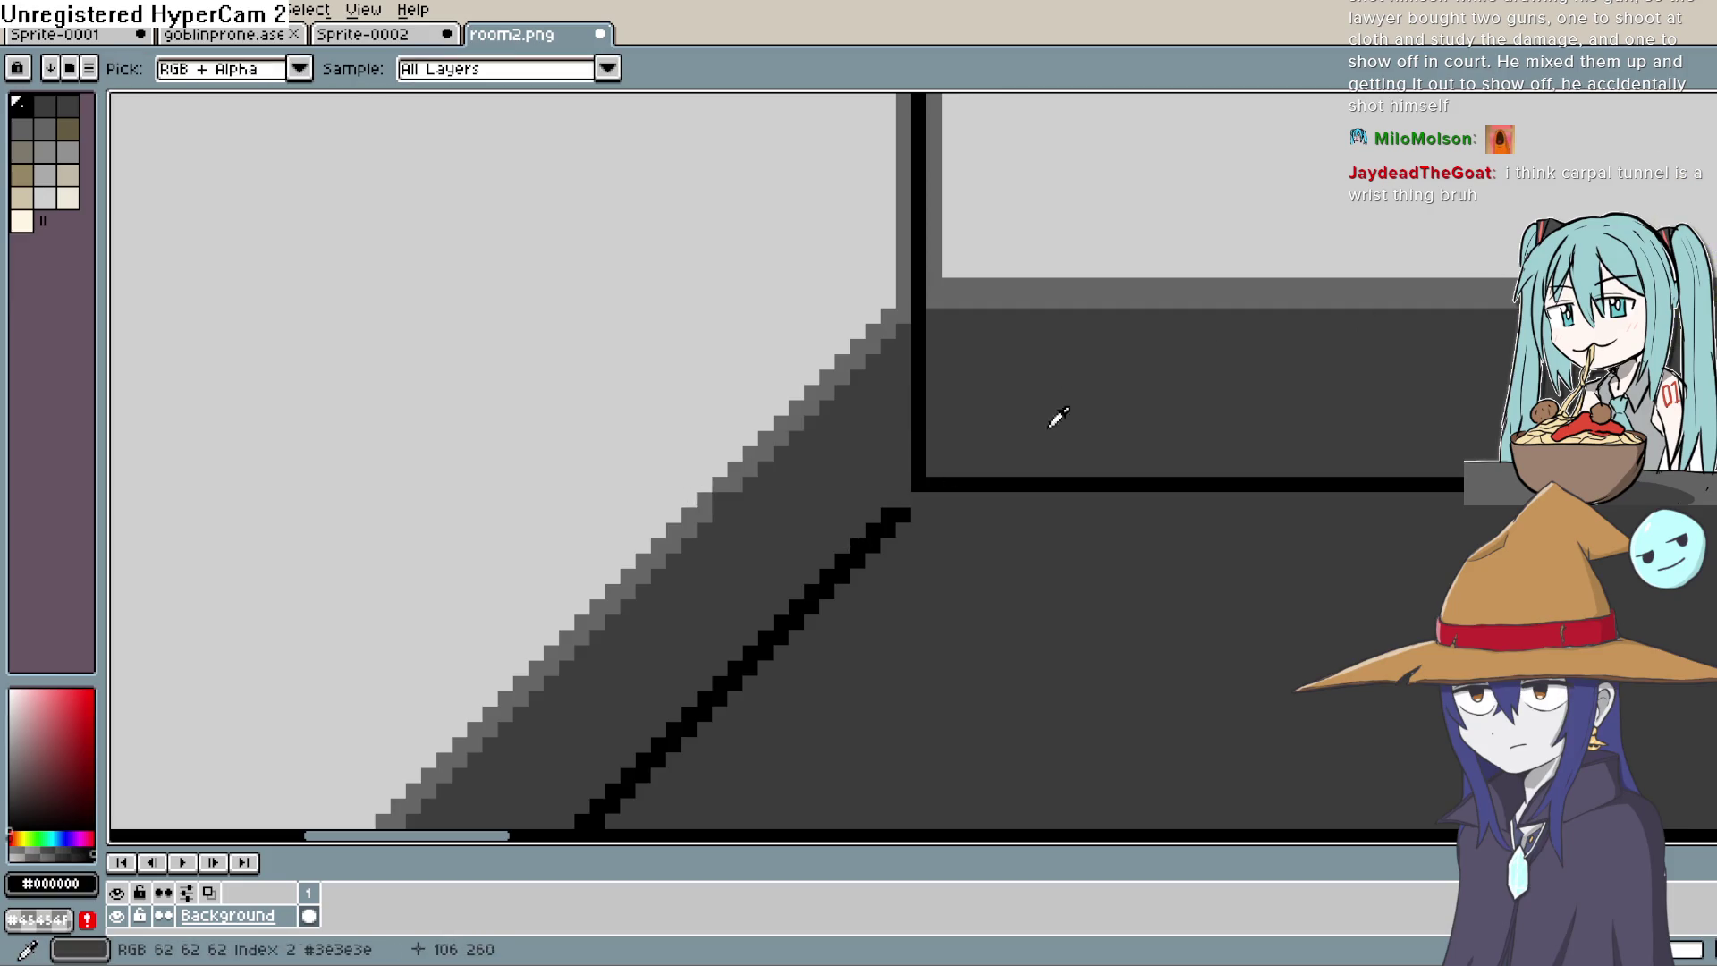
key("b")
left_click(904, 500)
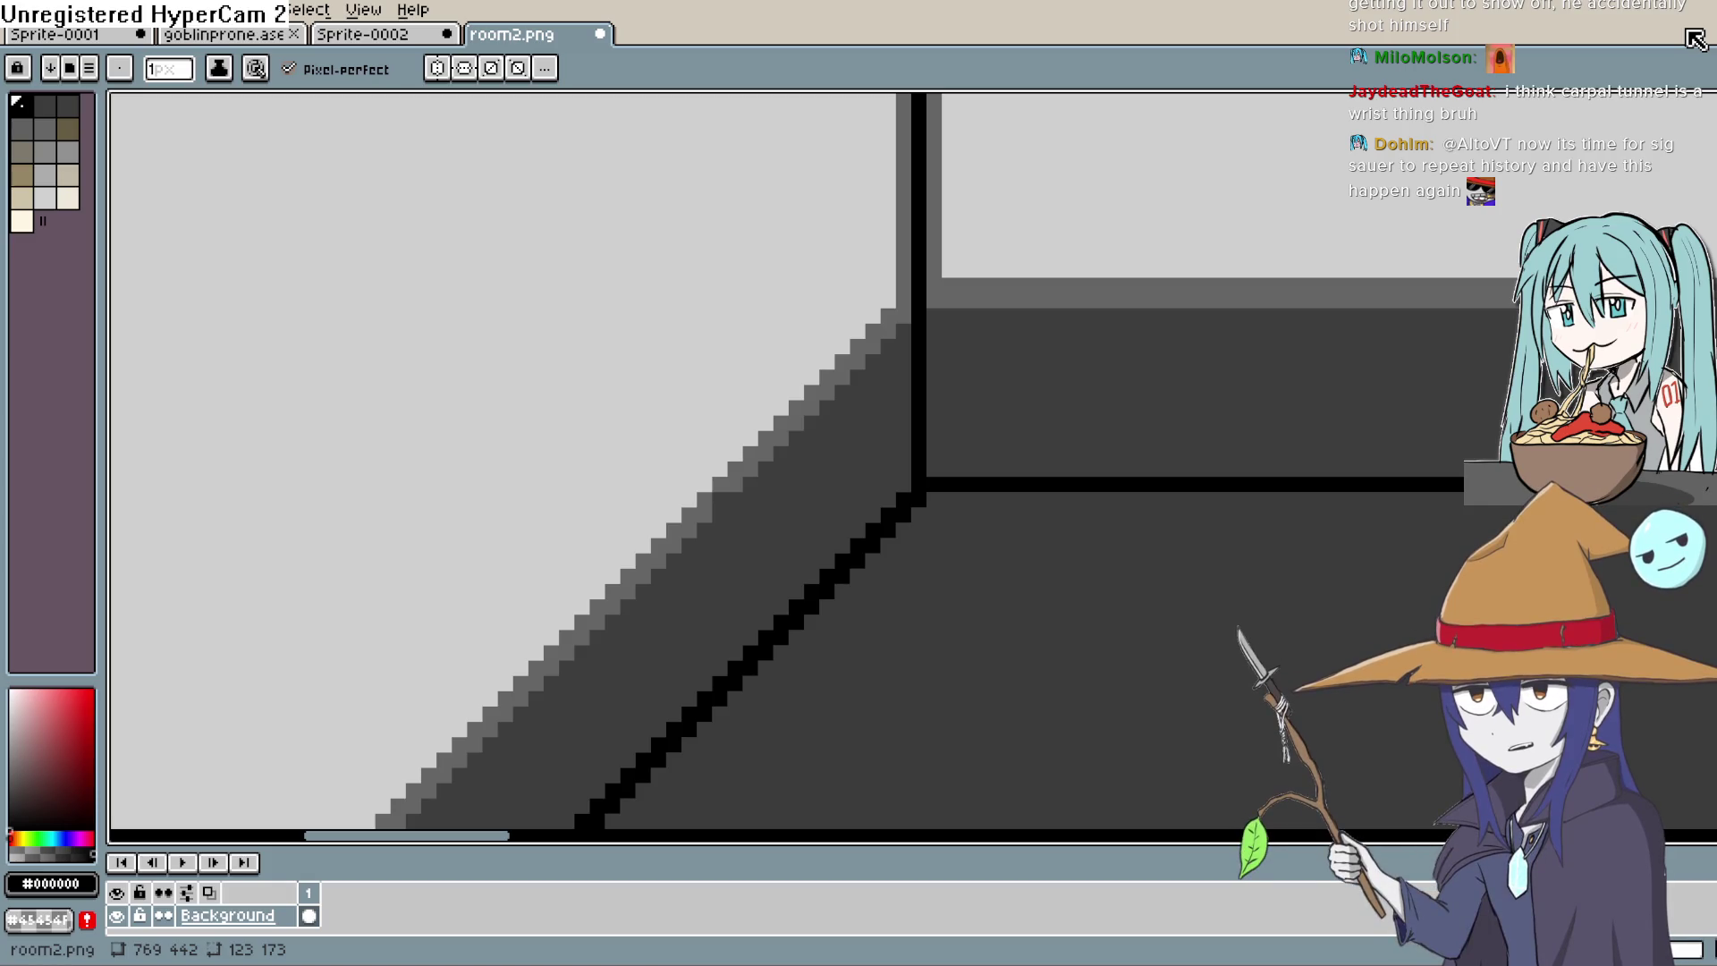
Step: Check the room corner and sample mid-grey #656565 from the edge as the drawing colour
mouse_move(1152, 418)
left_mouse_down()
mouse_move(1070, 334)
mouse_move(1055, 391)
mouse_move(1088, 280)
left_mouse_up()
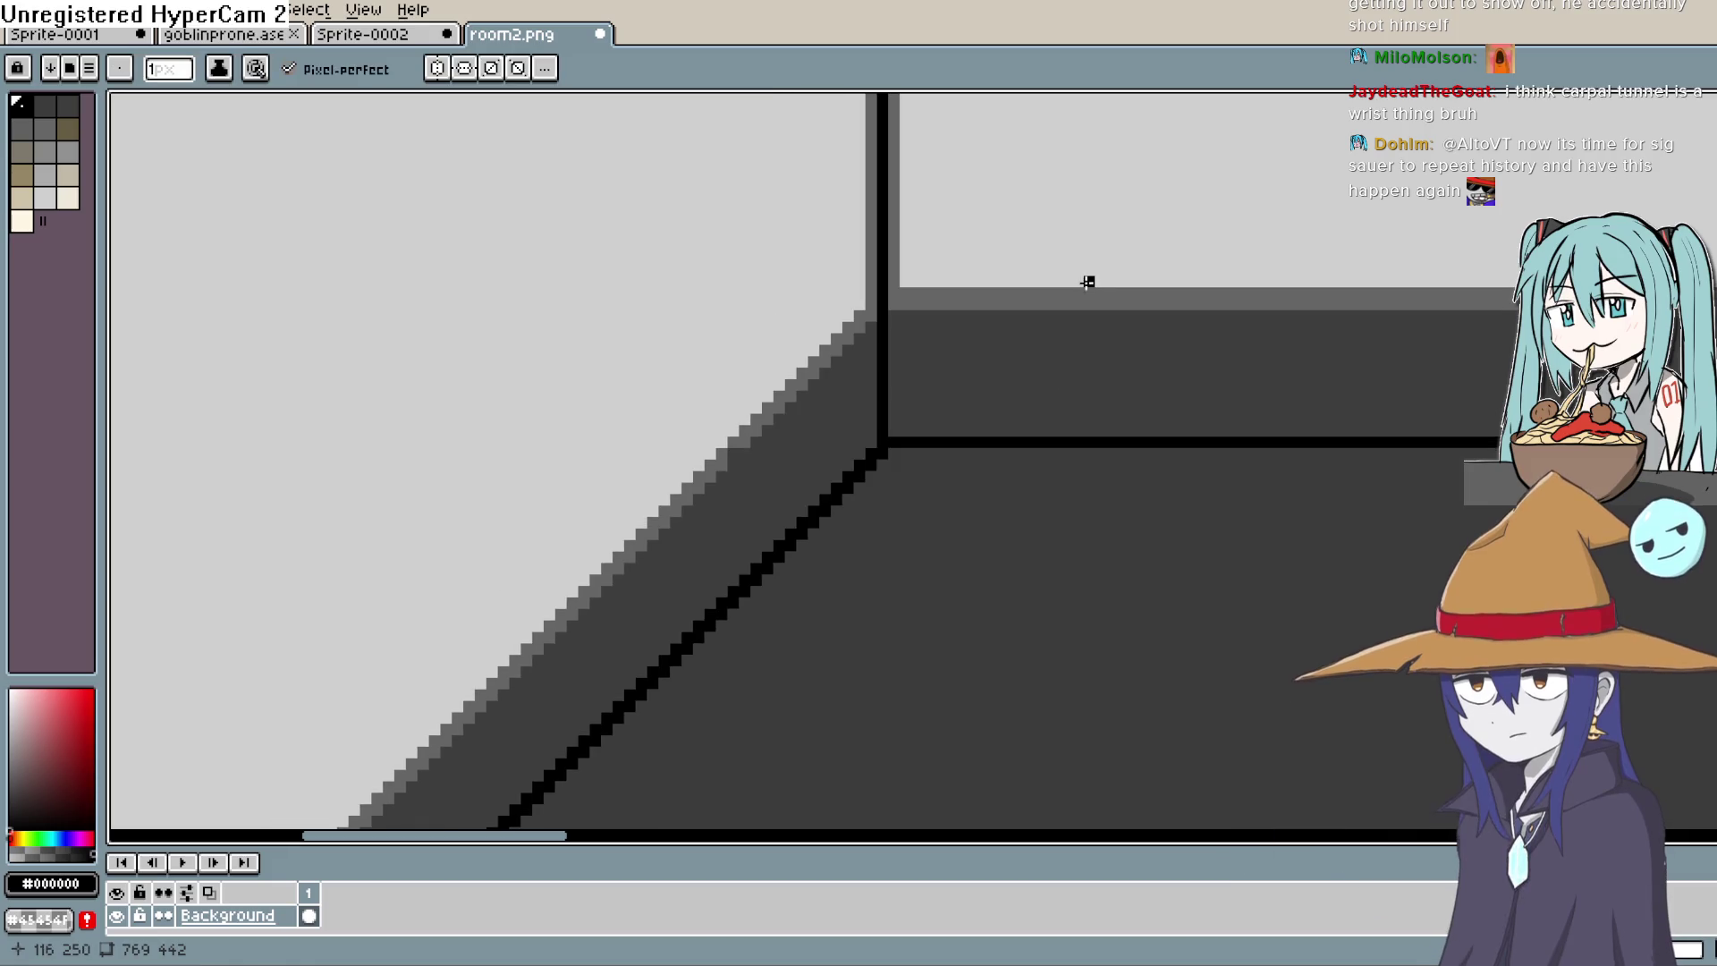
left_click_drag(1042, 398, 1046, 370)
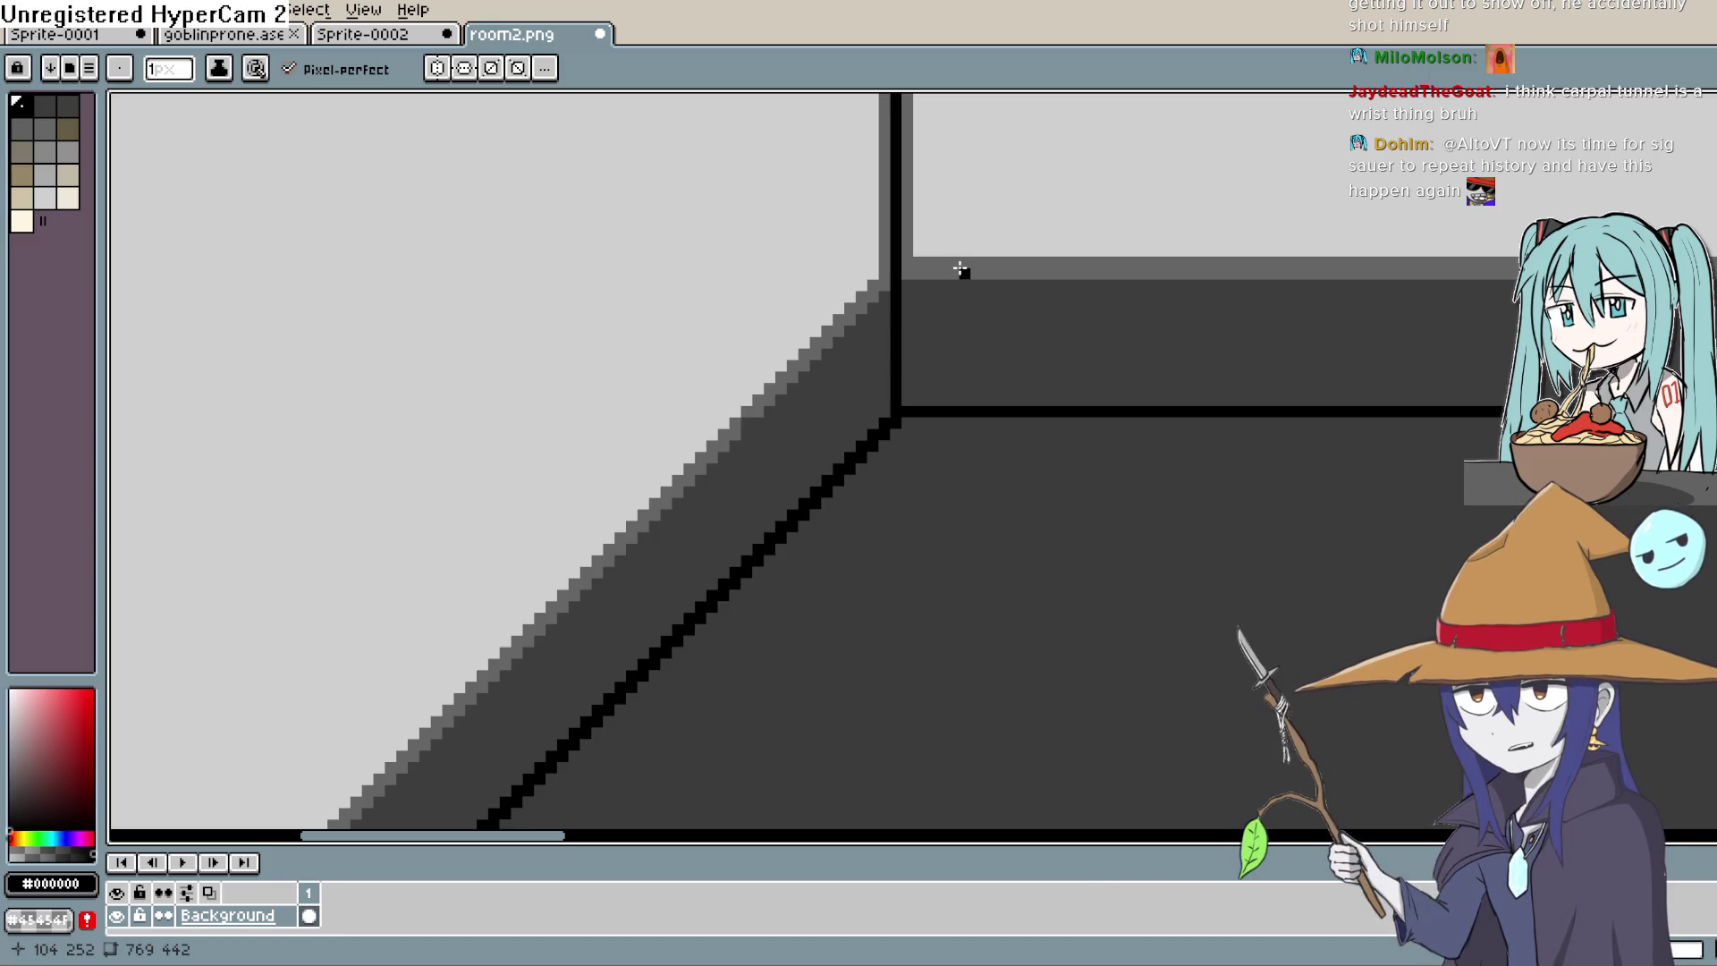
left_click_drag(958, 401, 971, 451)
left_click(793, 433, "alt")
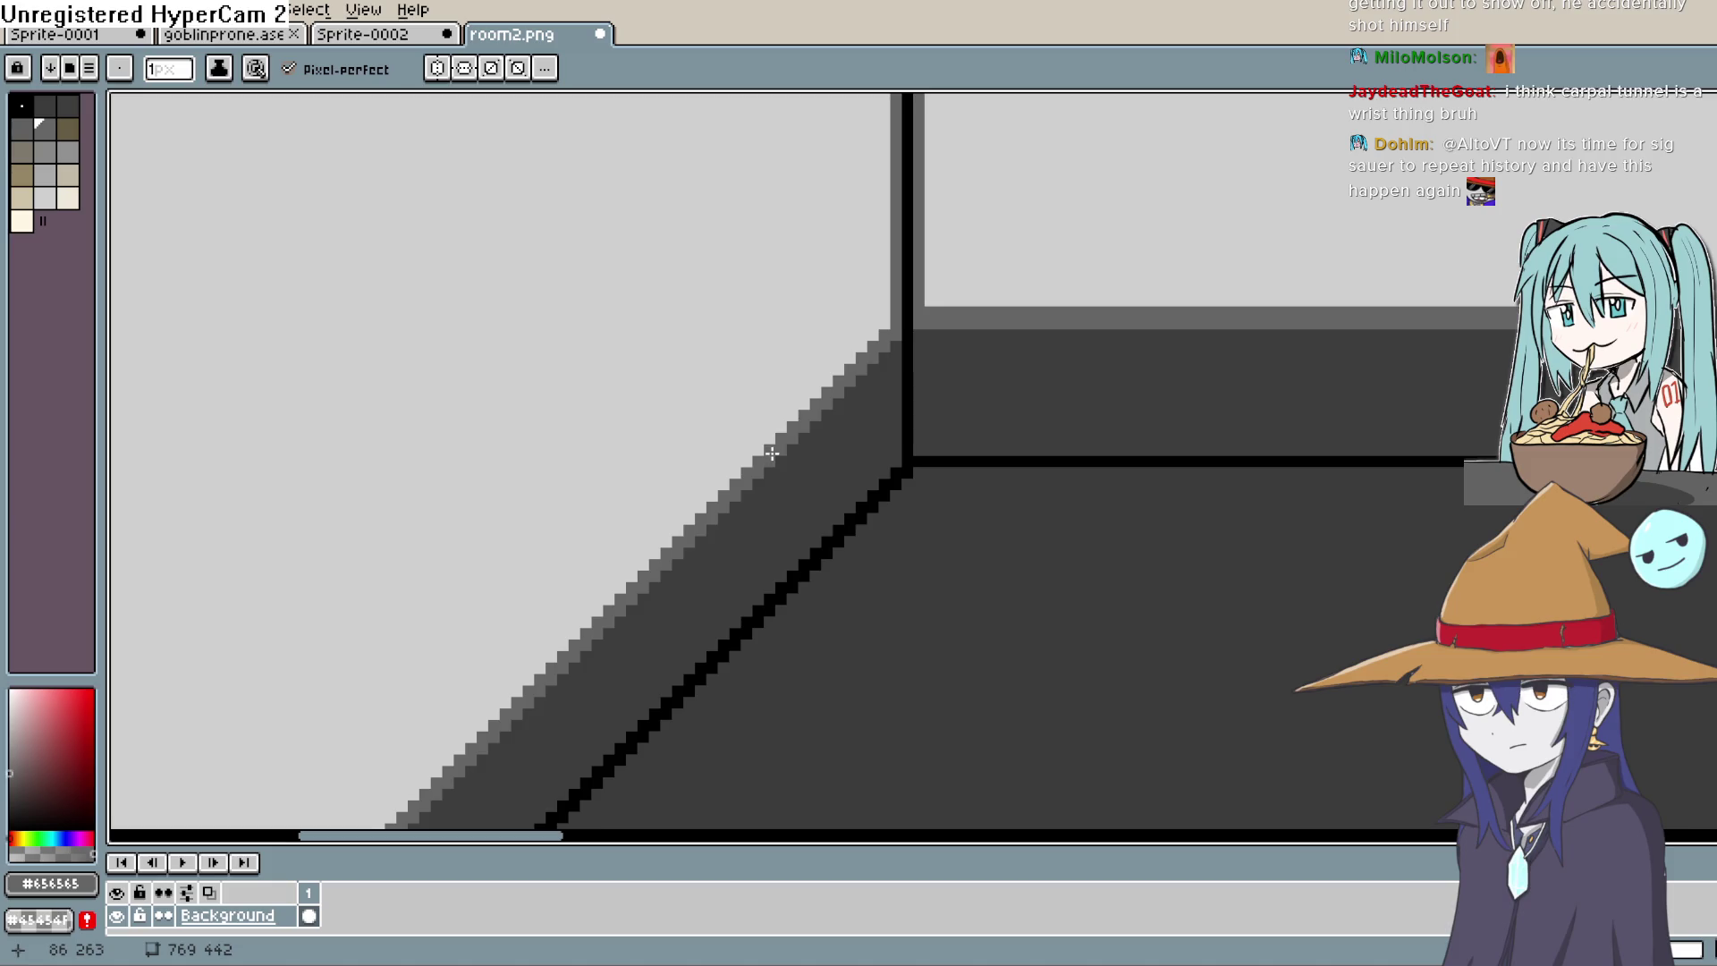
scroll(766, 453, "up", 4)
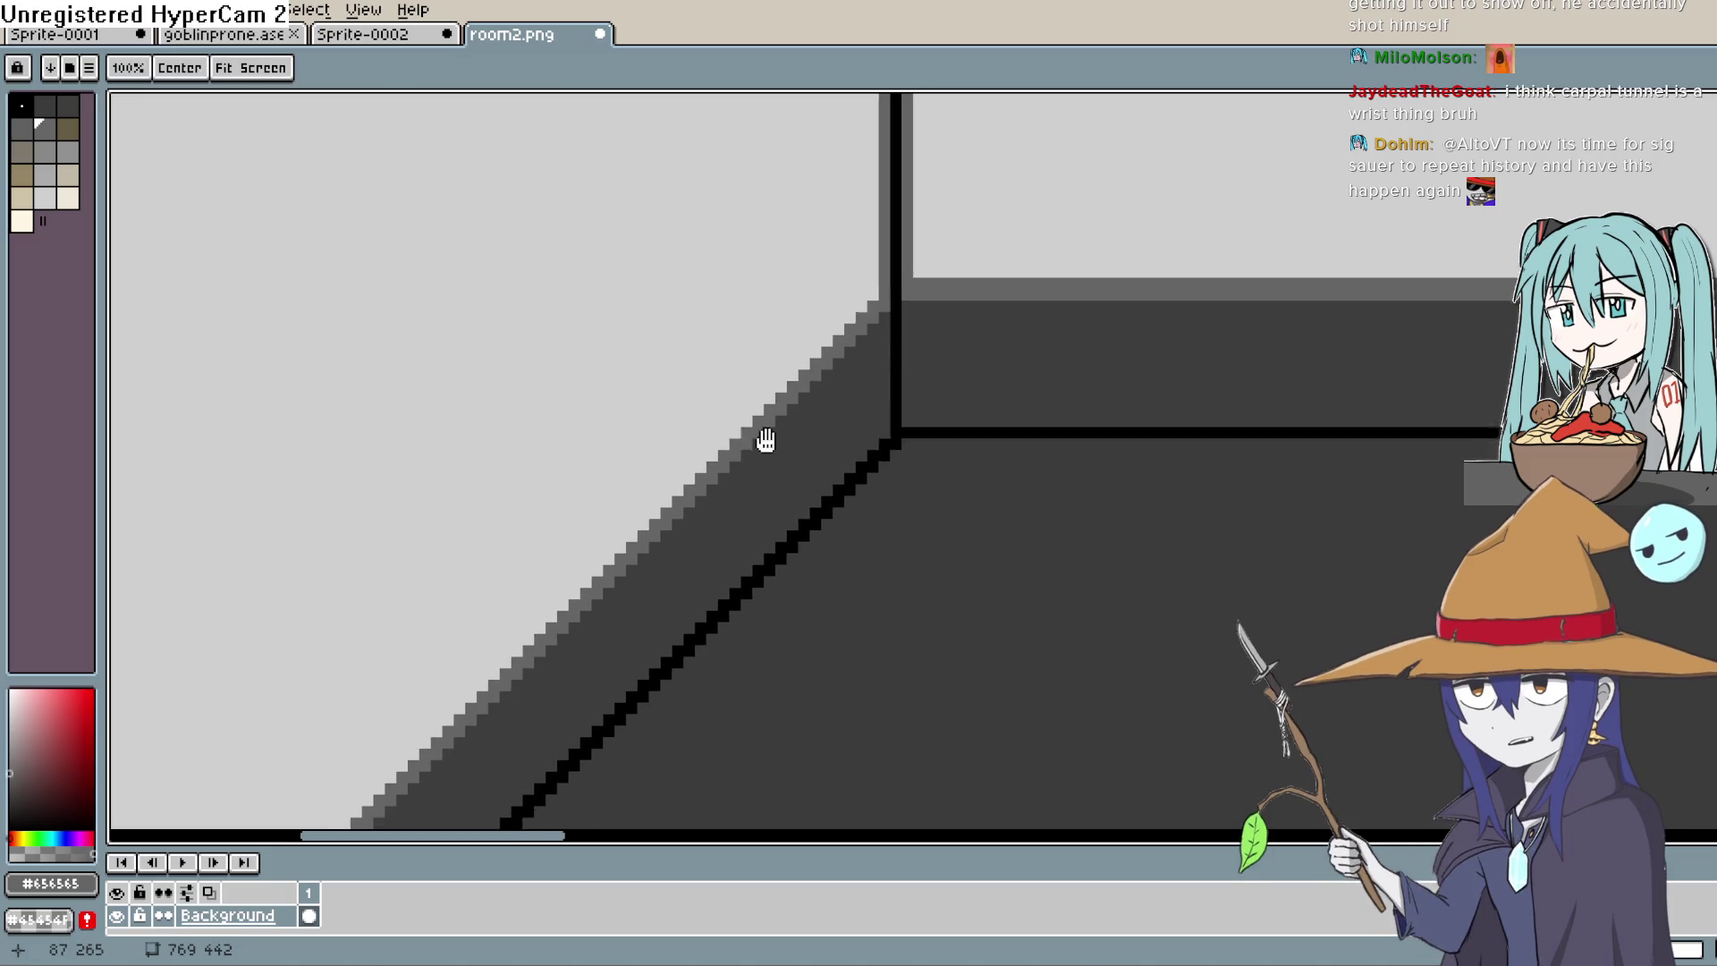
scroll(993, 401, "down", 5)
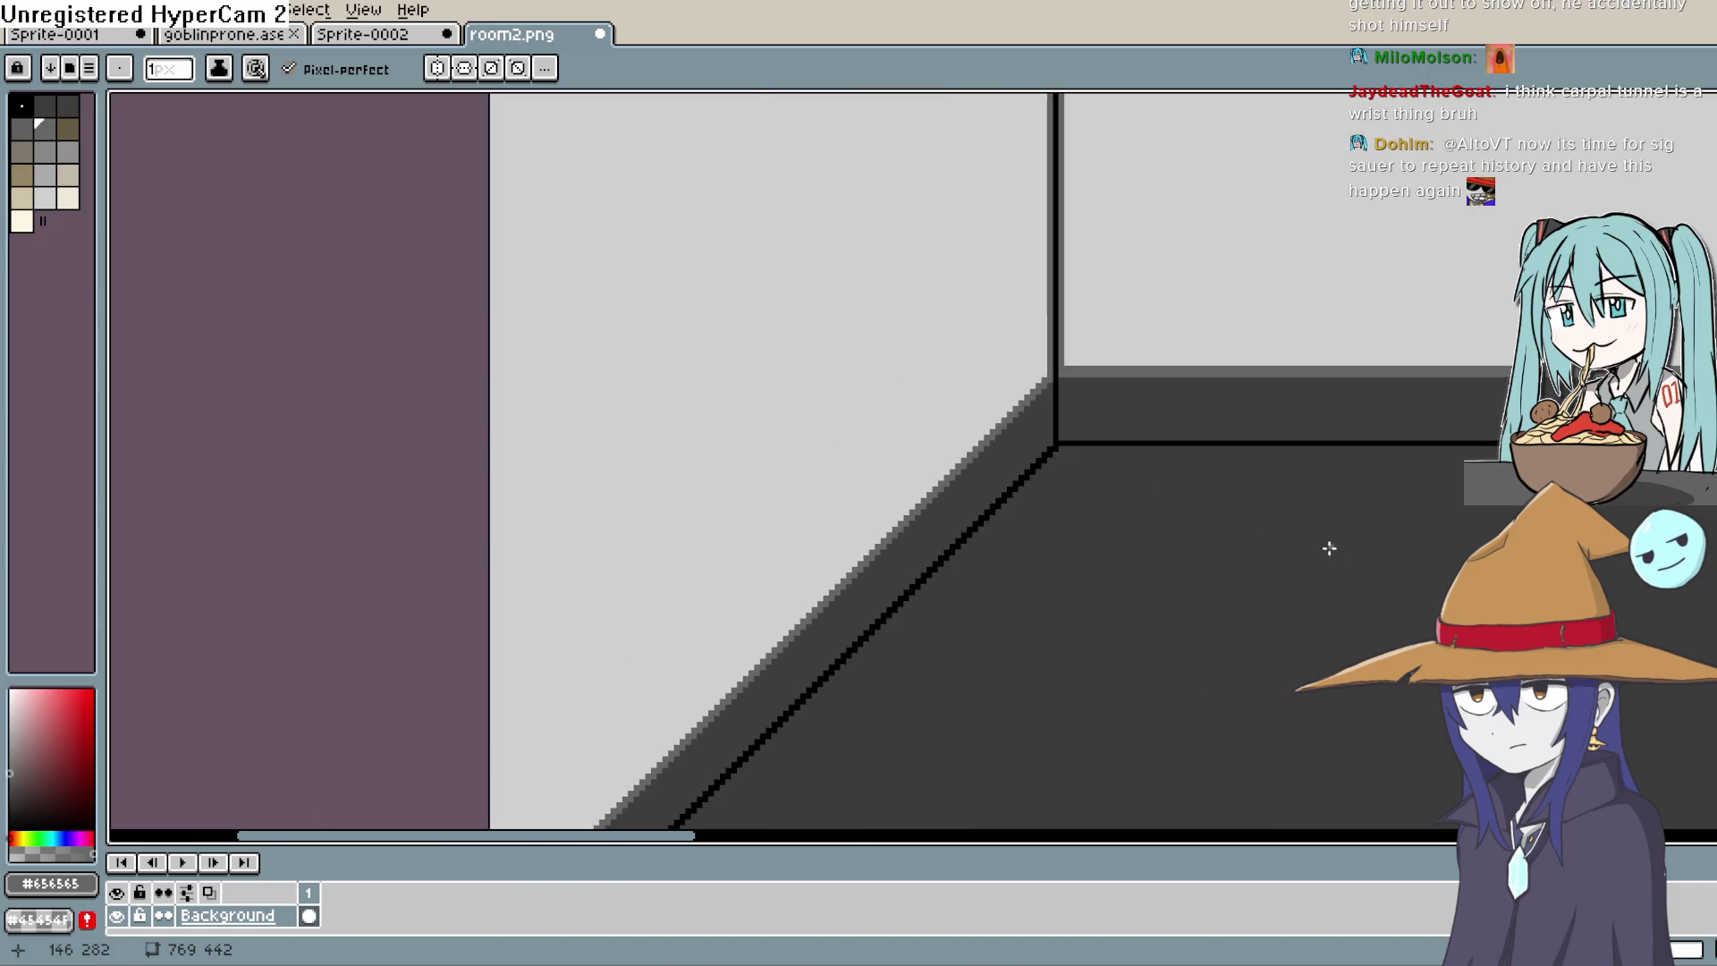
left_click_drag(1250, 517, 959, 455)
scroll(959, 454, "down", 2)
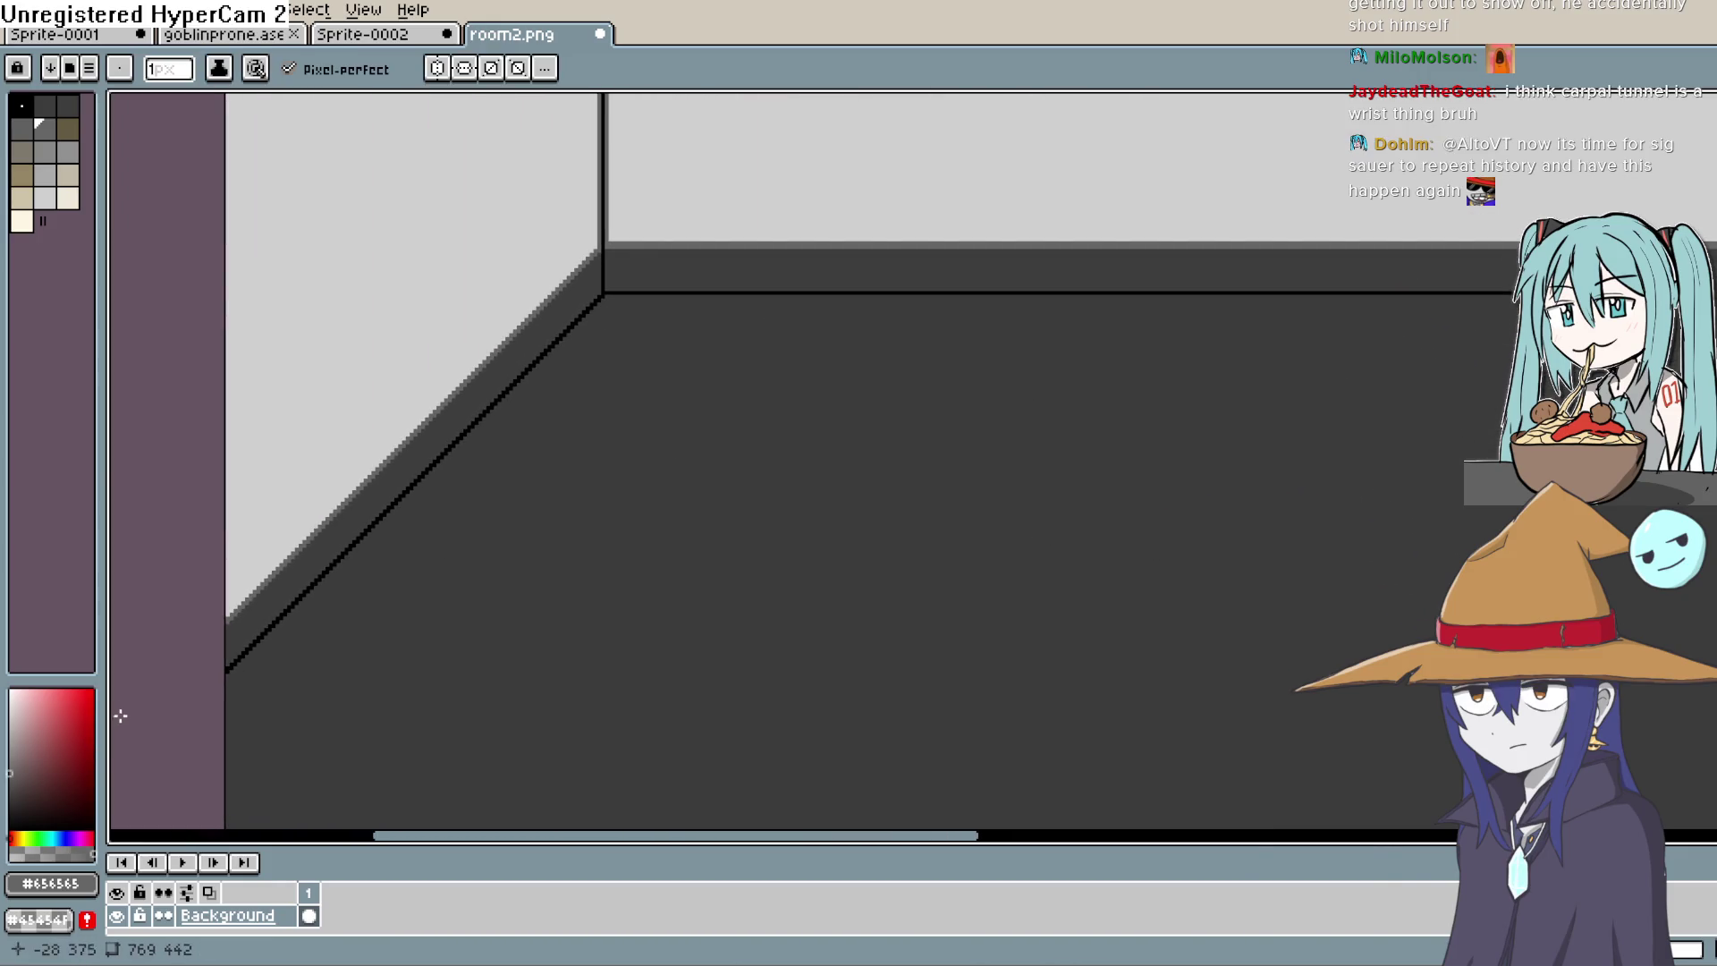
scroll(816, 429, "up", 4)
scroll(876, 475, "down", 3)
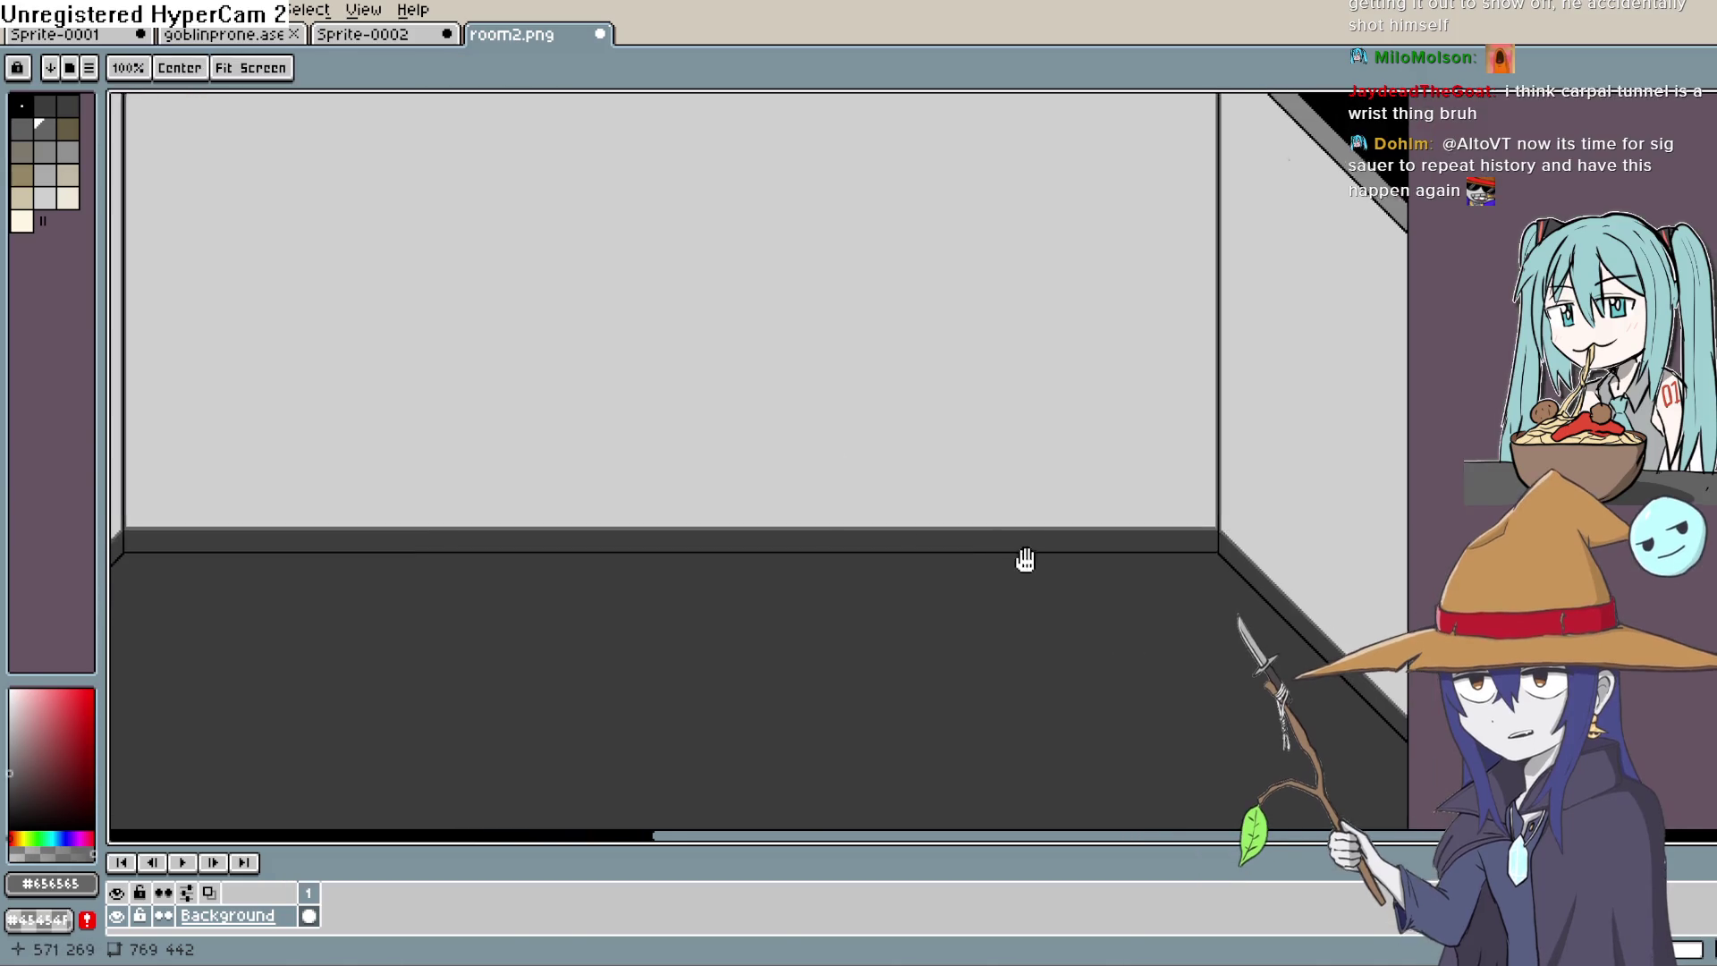
left_click_drag(1024, 560, 1004, 572)
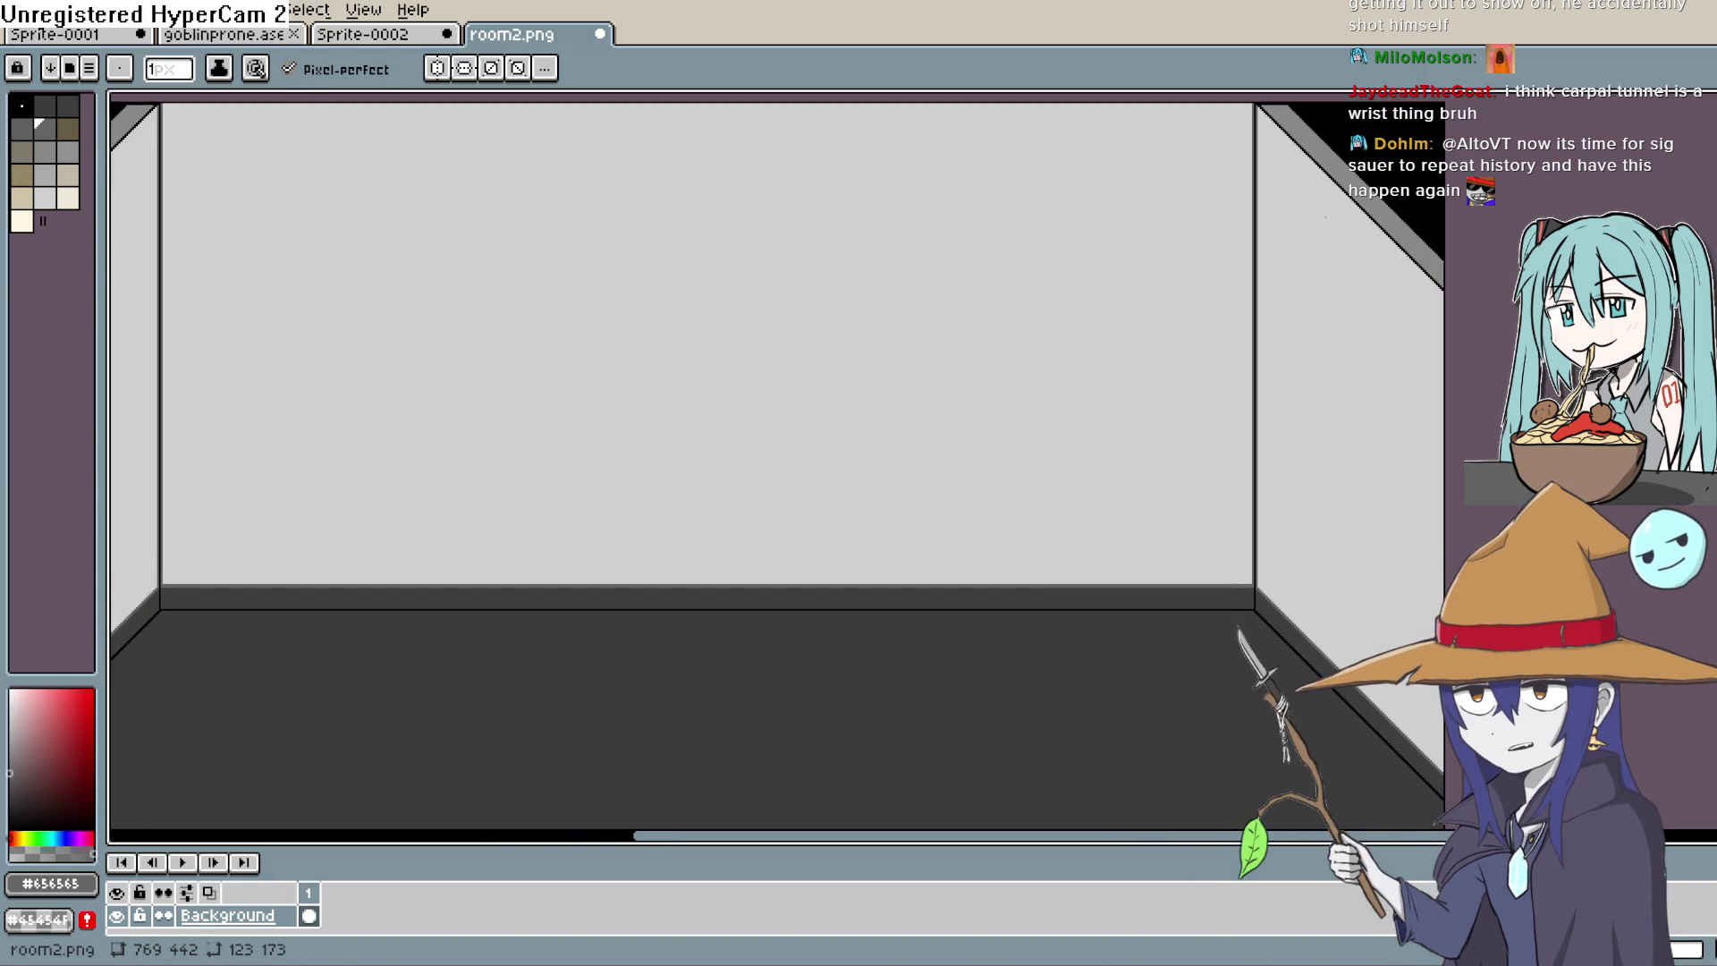
left_click(121, 10)
mouse_move(309, 10)
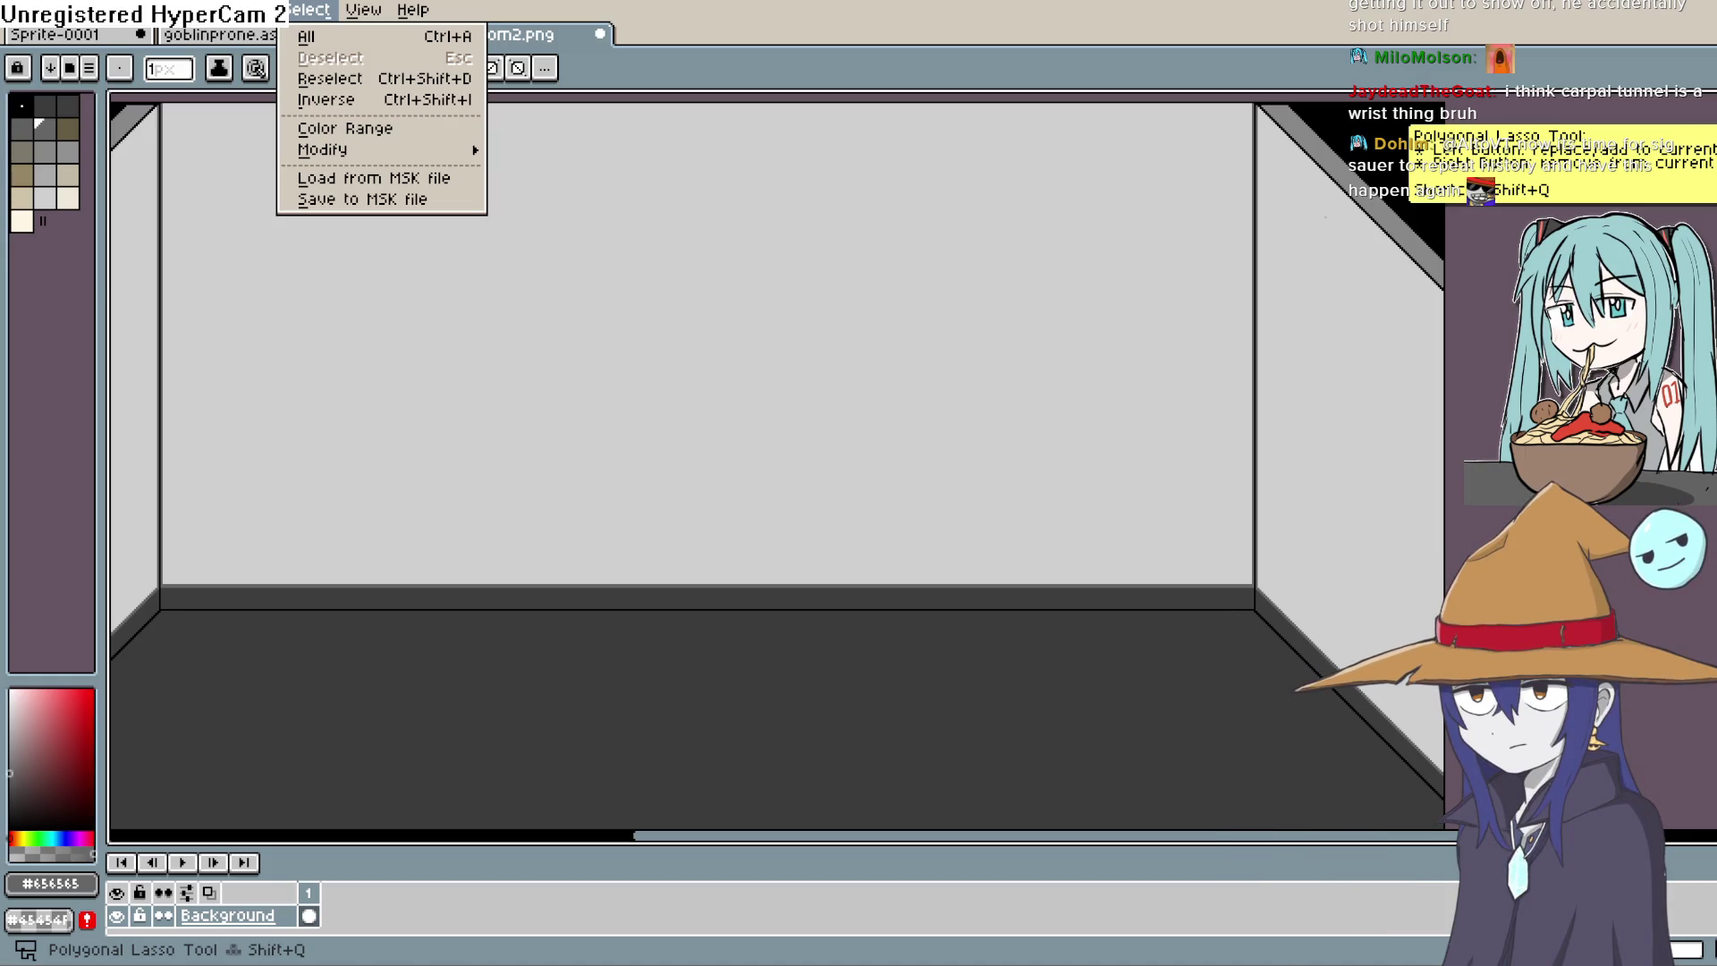
key("Escape")
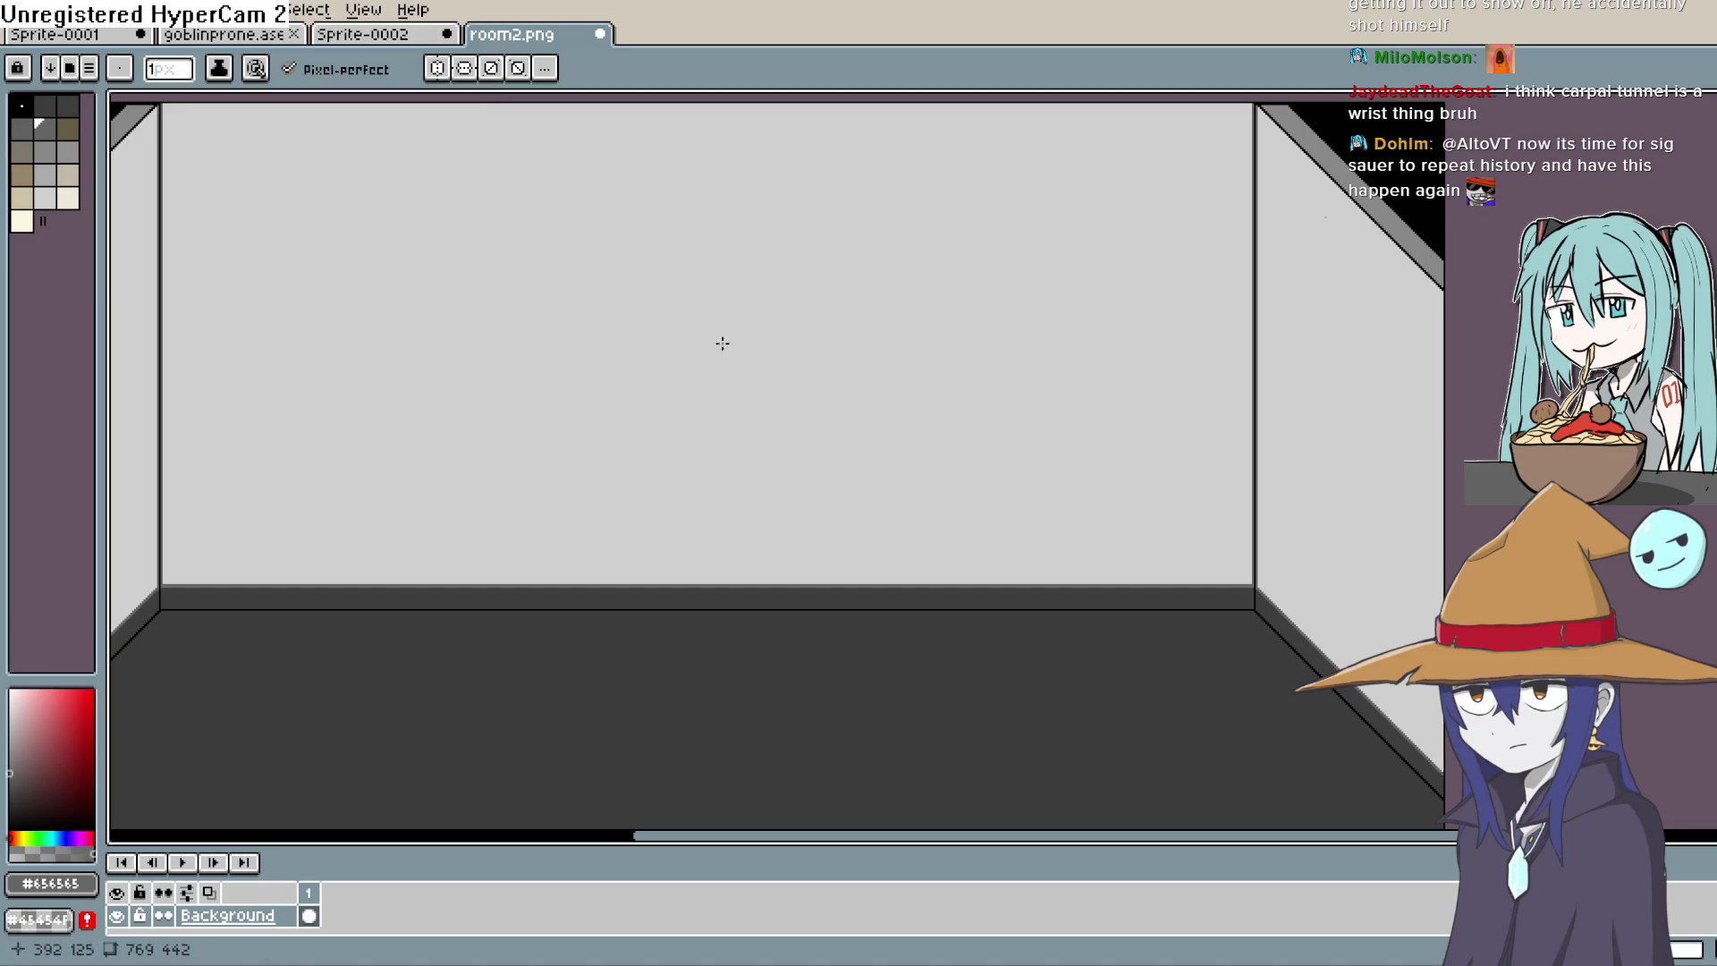
Step: Mix a soft green #6ba478 as the drawing colour, undoing the failed back-wall fills
left_click_drag(766, 445, 894, 276)
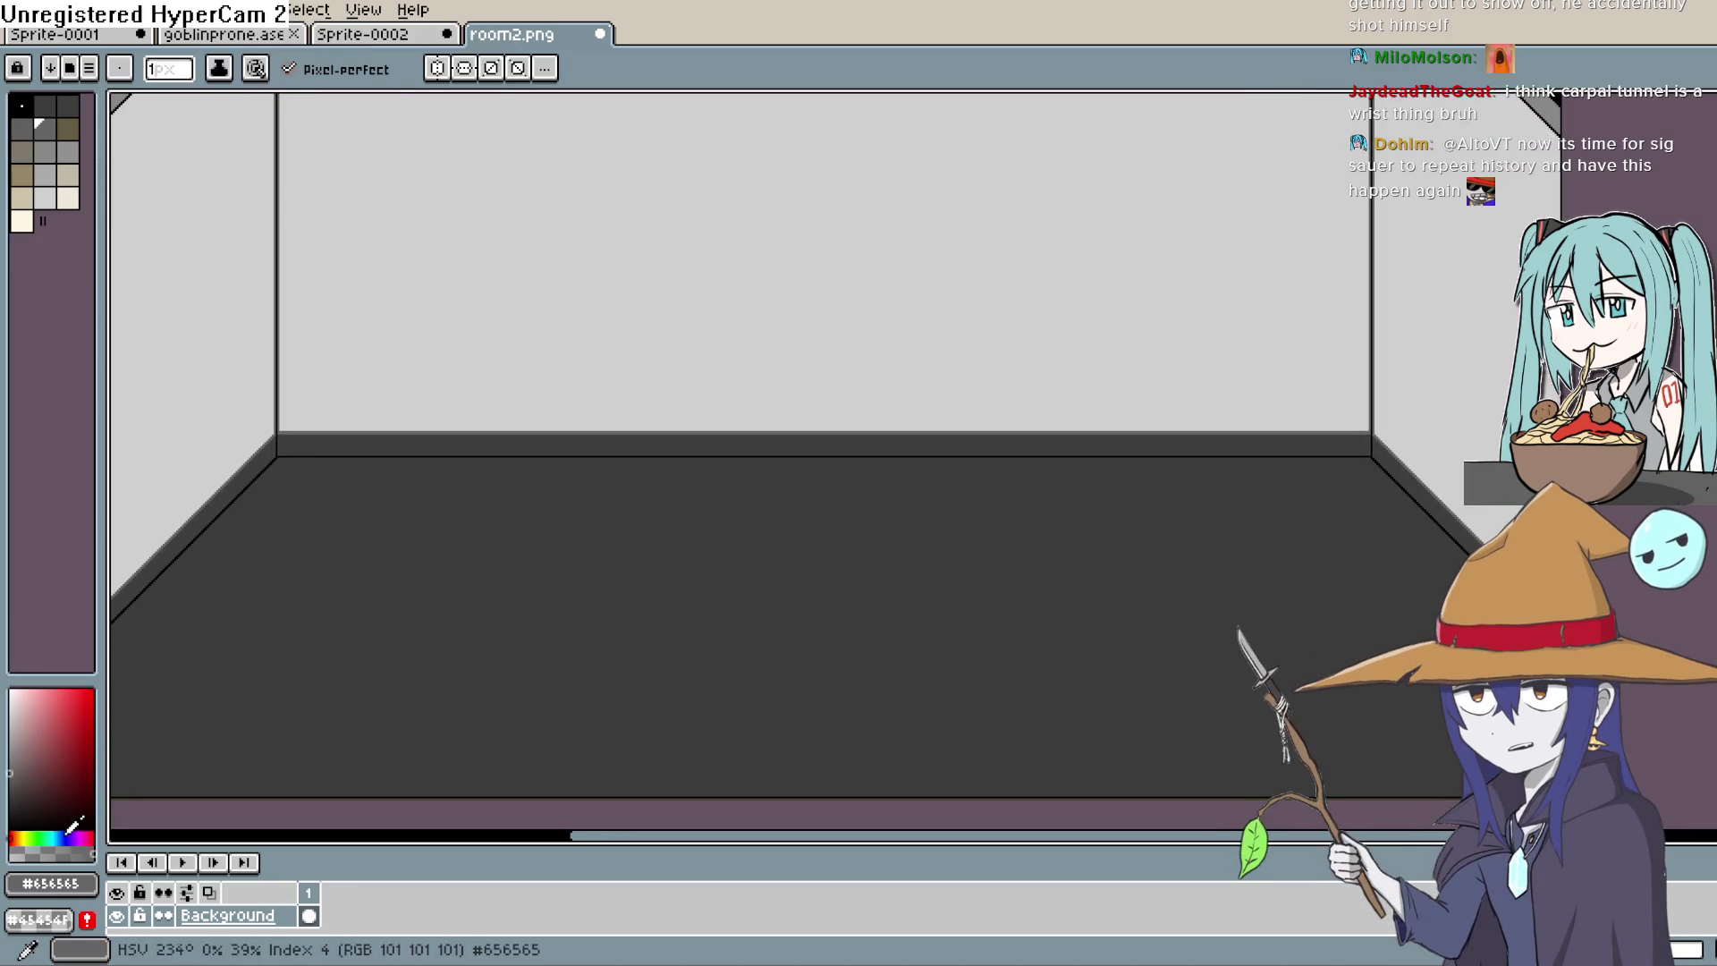
left_click(39, 838)
left_click(24, 695)
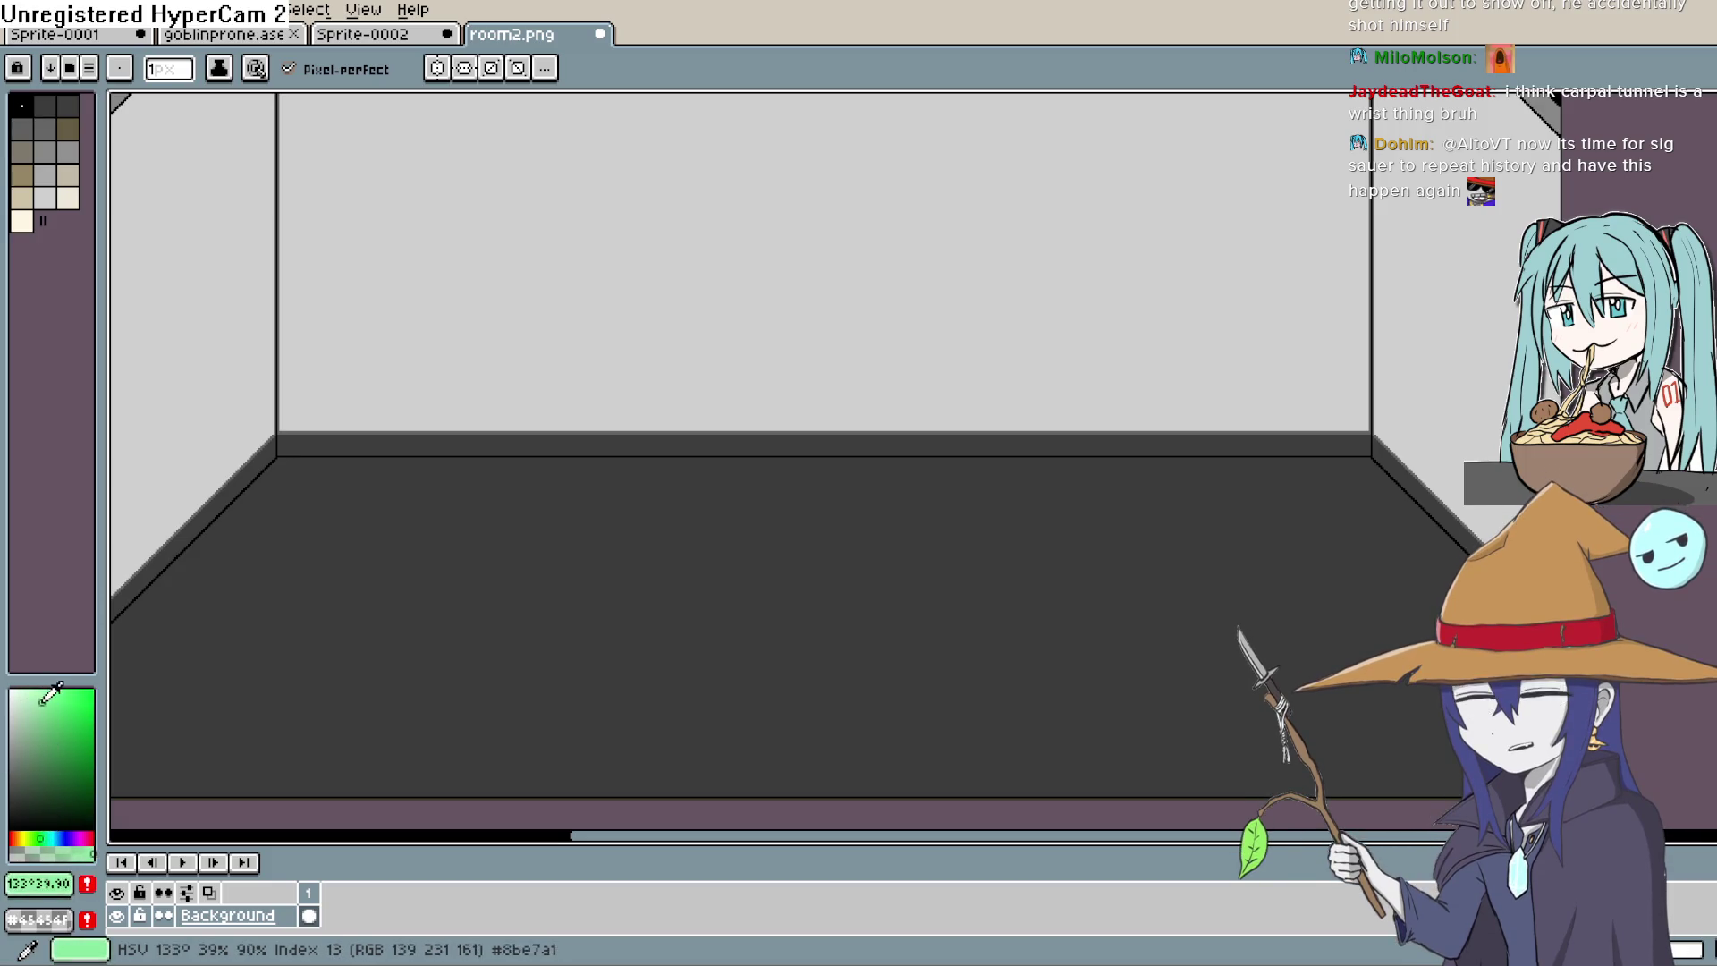
mouse_move(24, 707)
left_mouse_down()
mouse_move(24, 744)
mouse_move(38, 739)
left_mouse_up()
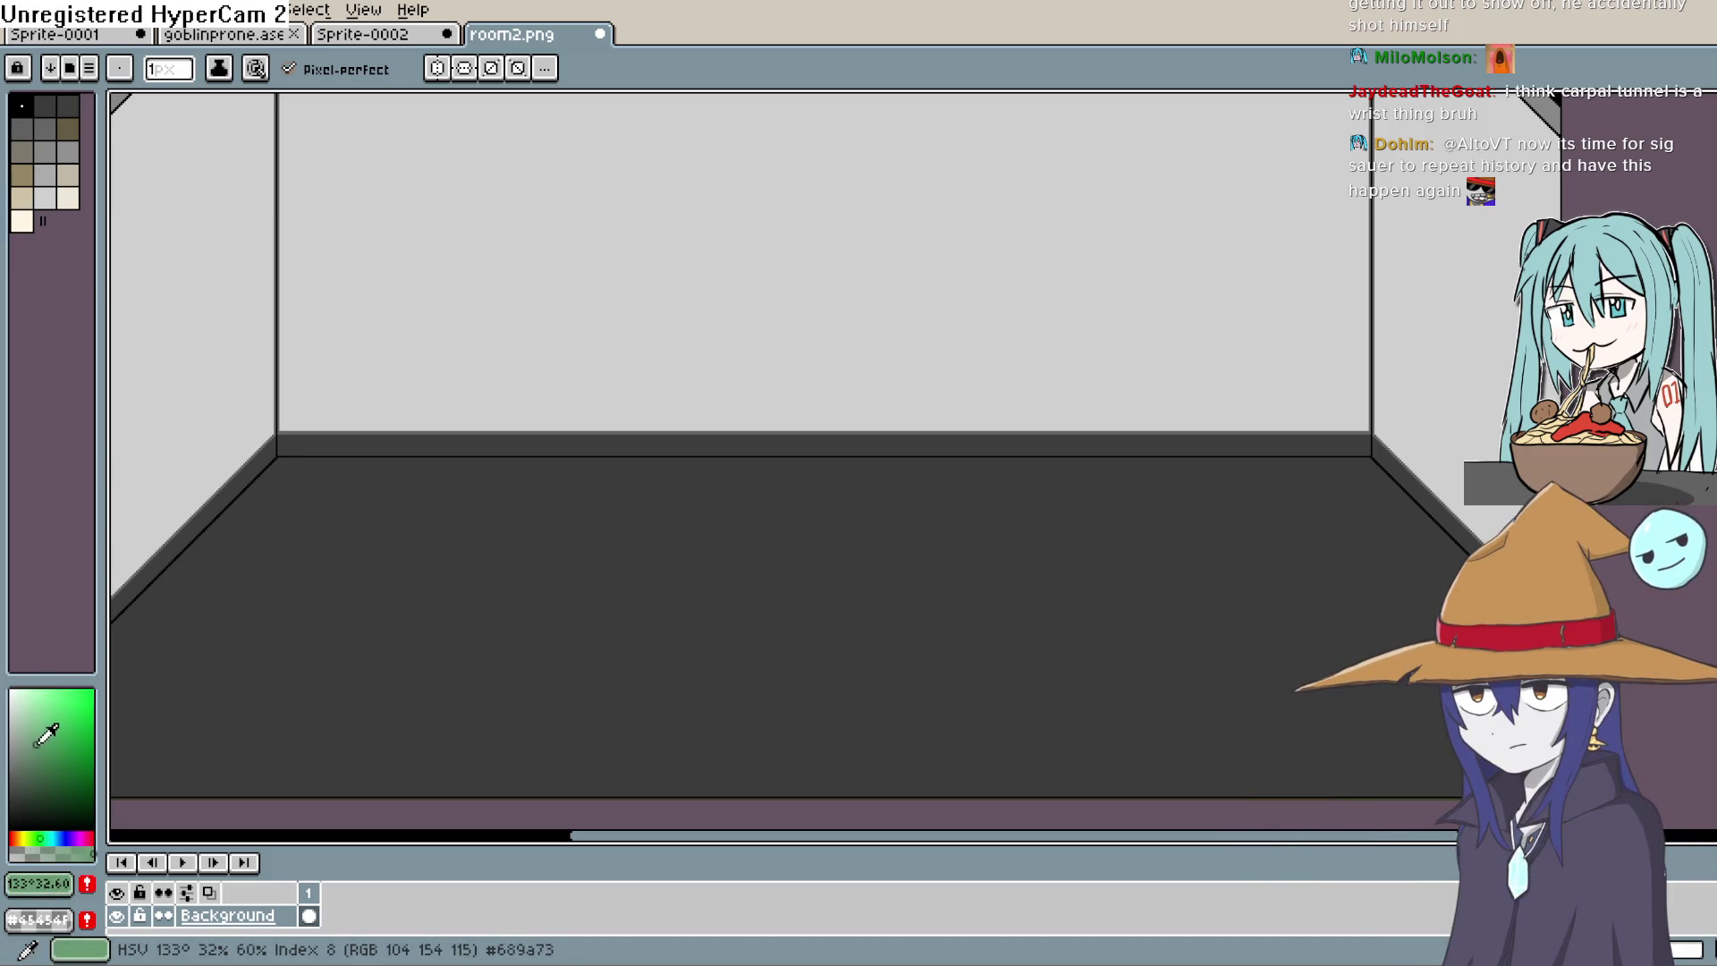
key("e")
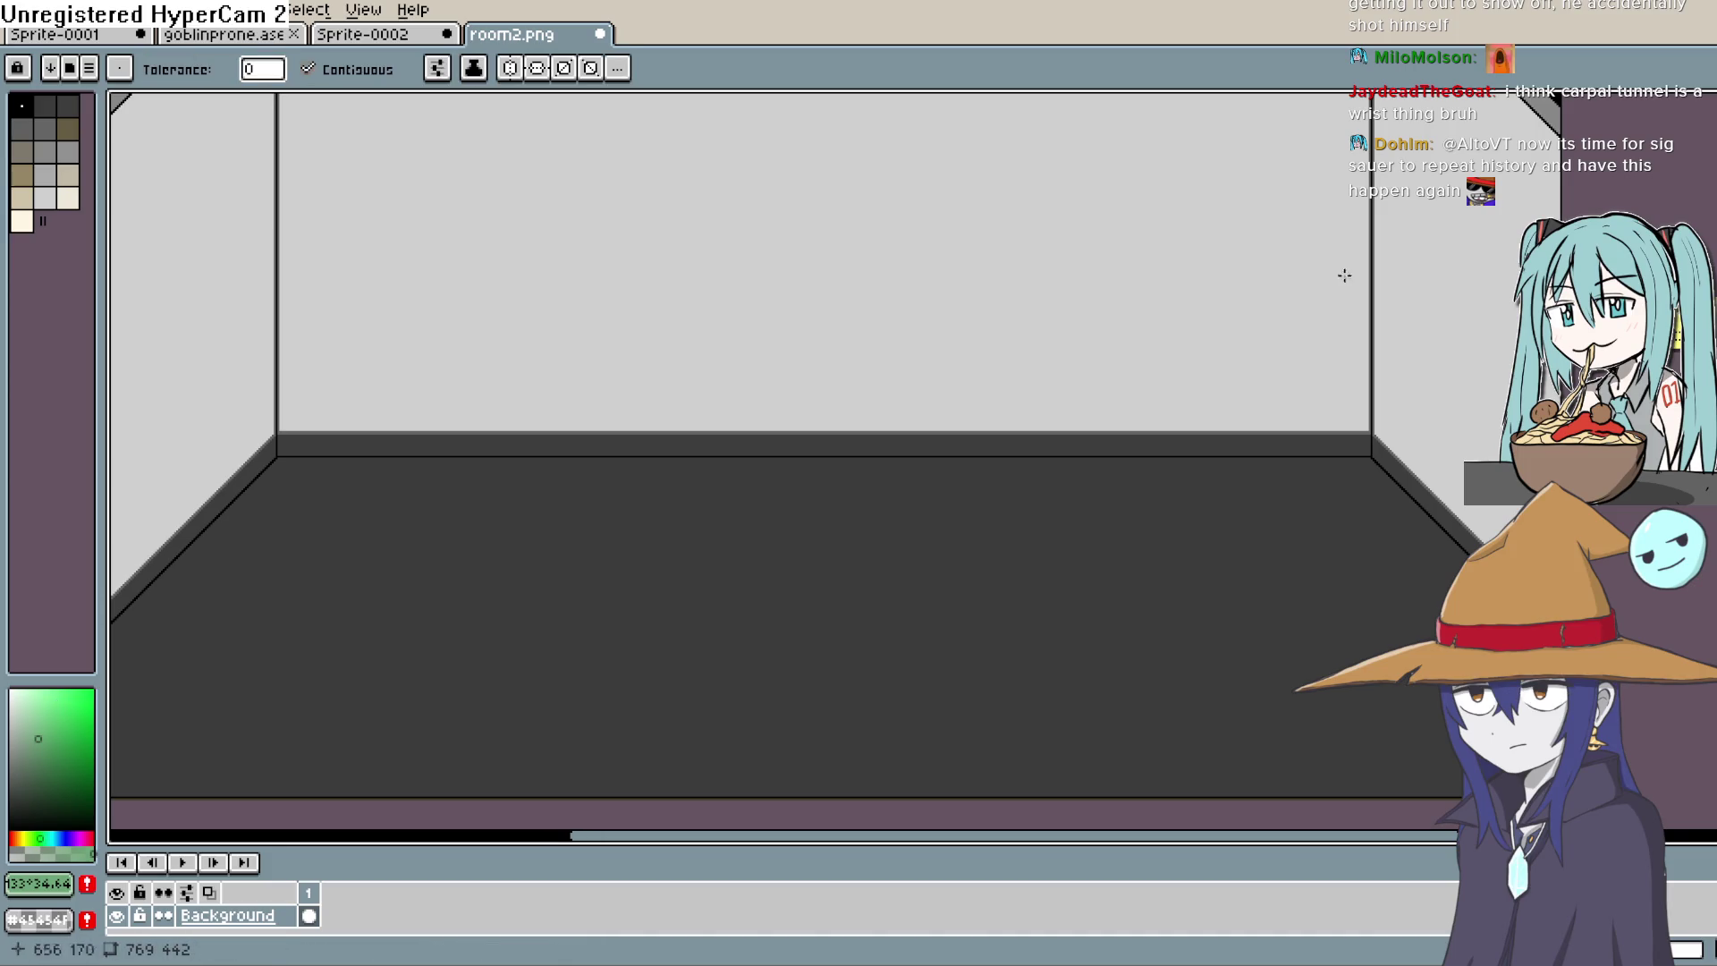
left_click(1345, 275)
key("ctrl+z")
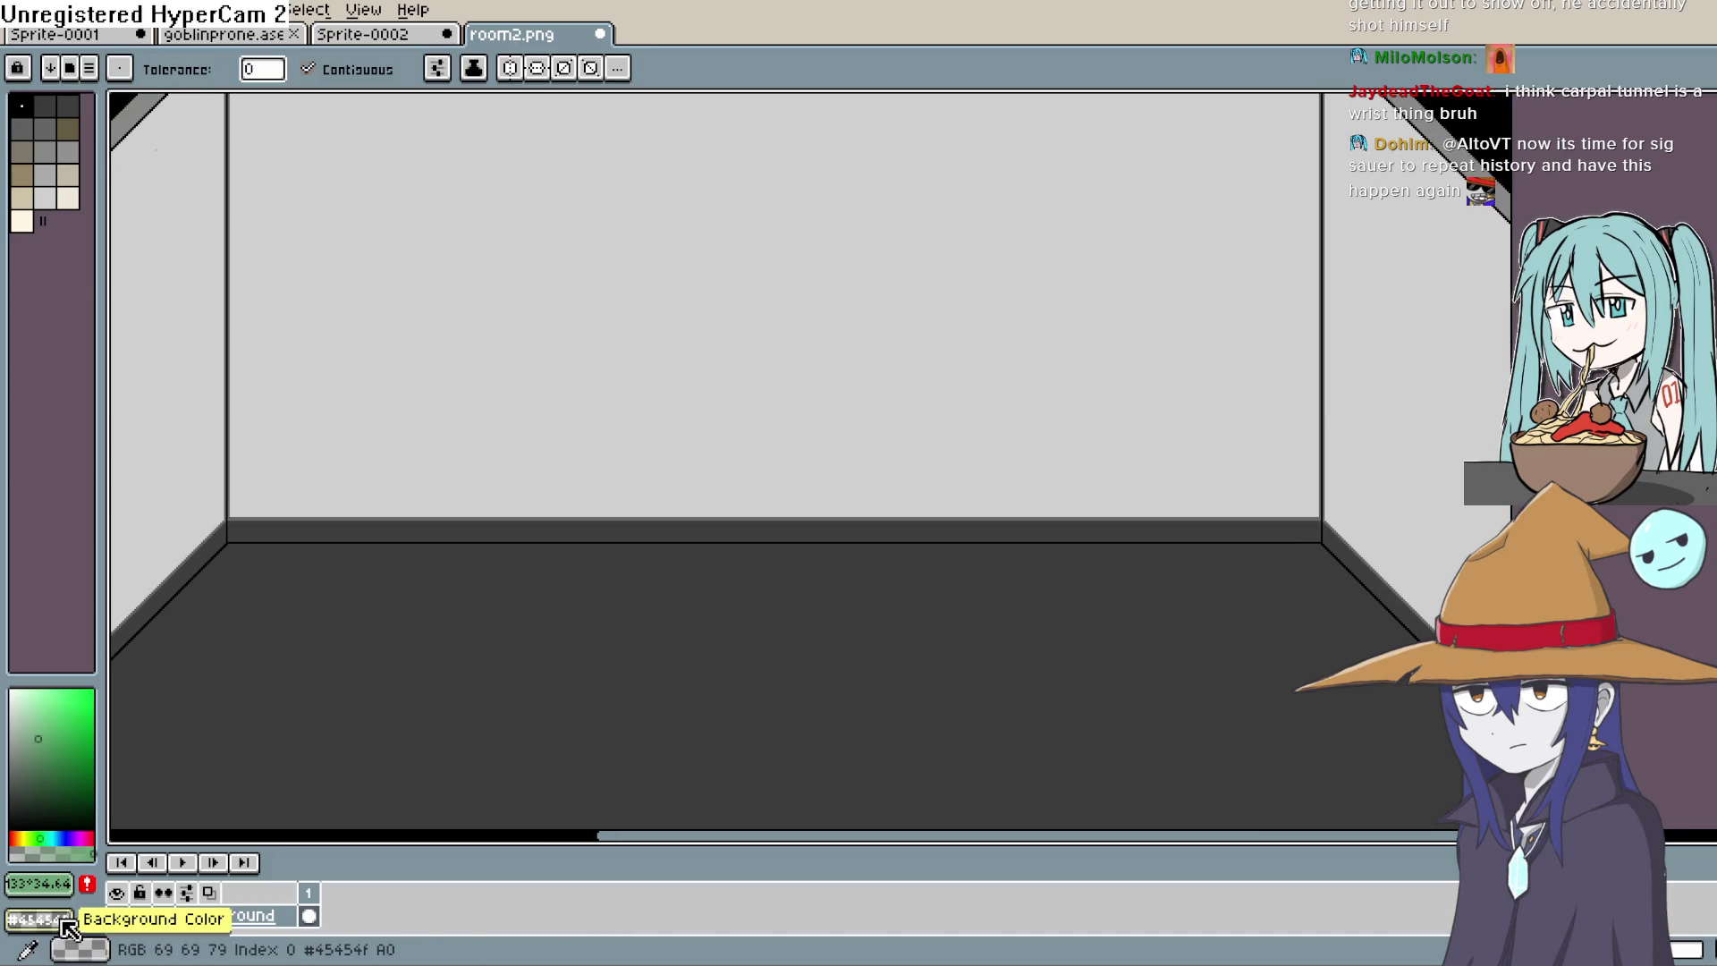
left_click(40, 883)
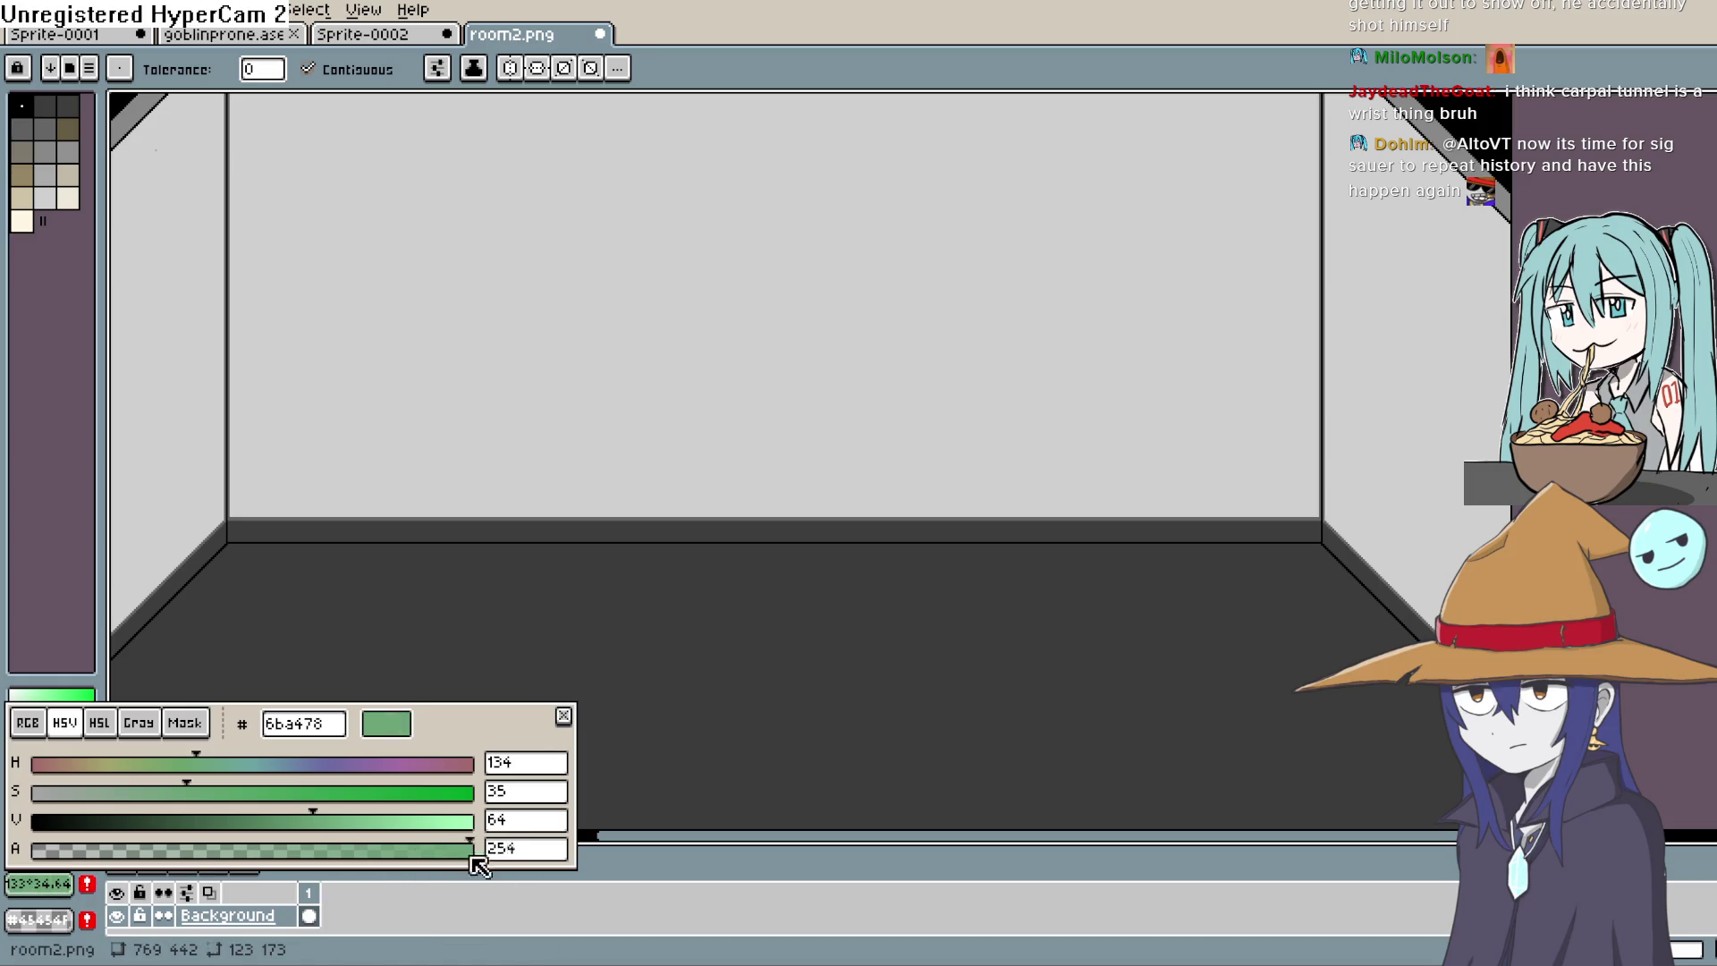
left_click(812, 380)
key("ctrl+z")
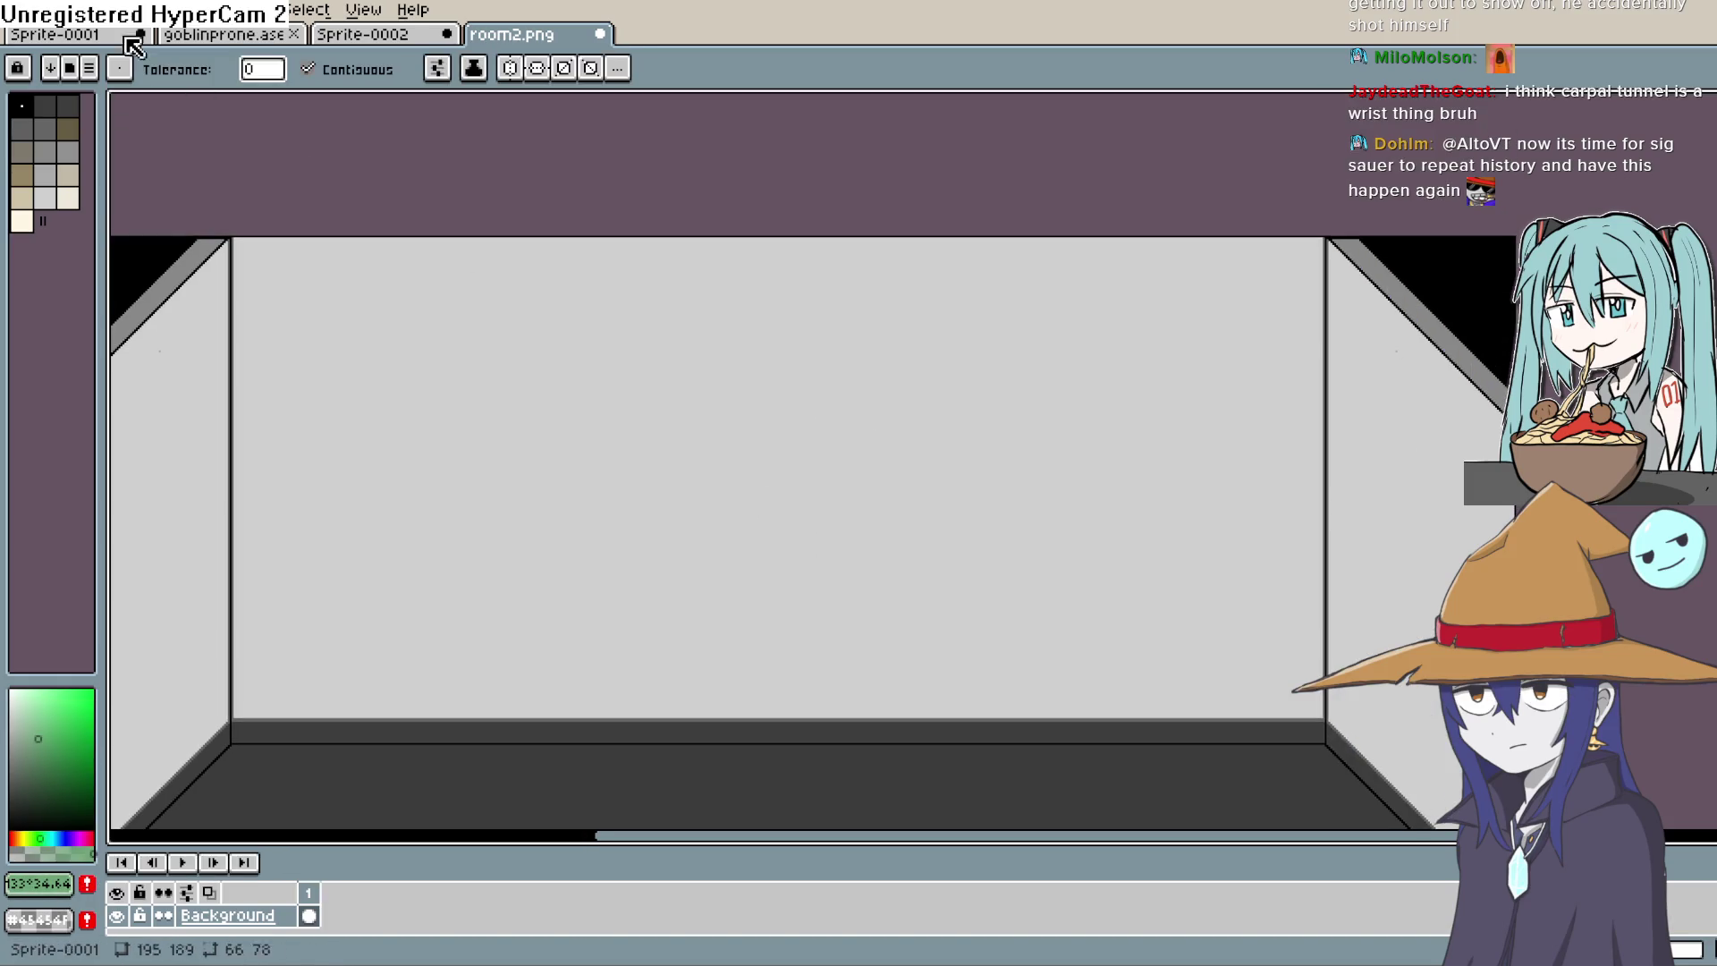
Step: Convert the sprite to RGB Color and fill the back and left walls green
left_click(112, 10)
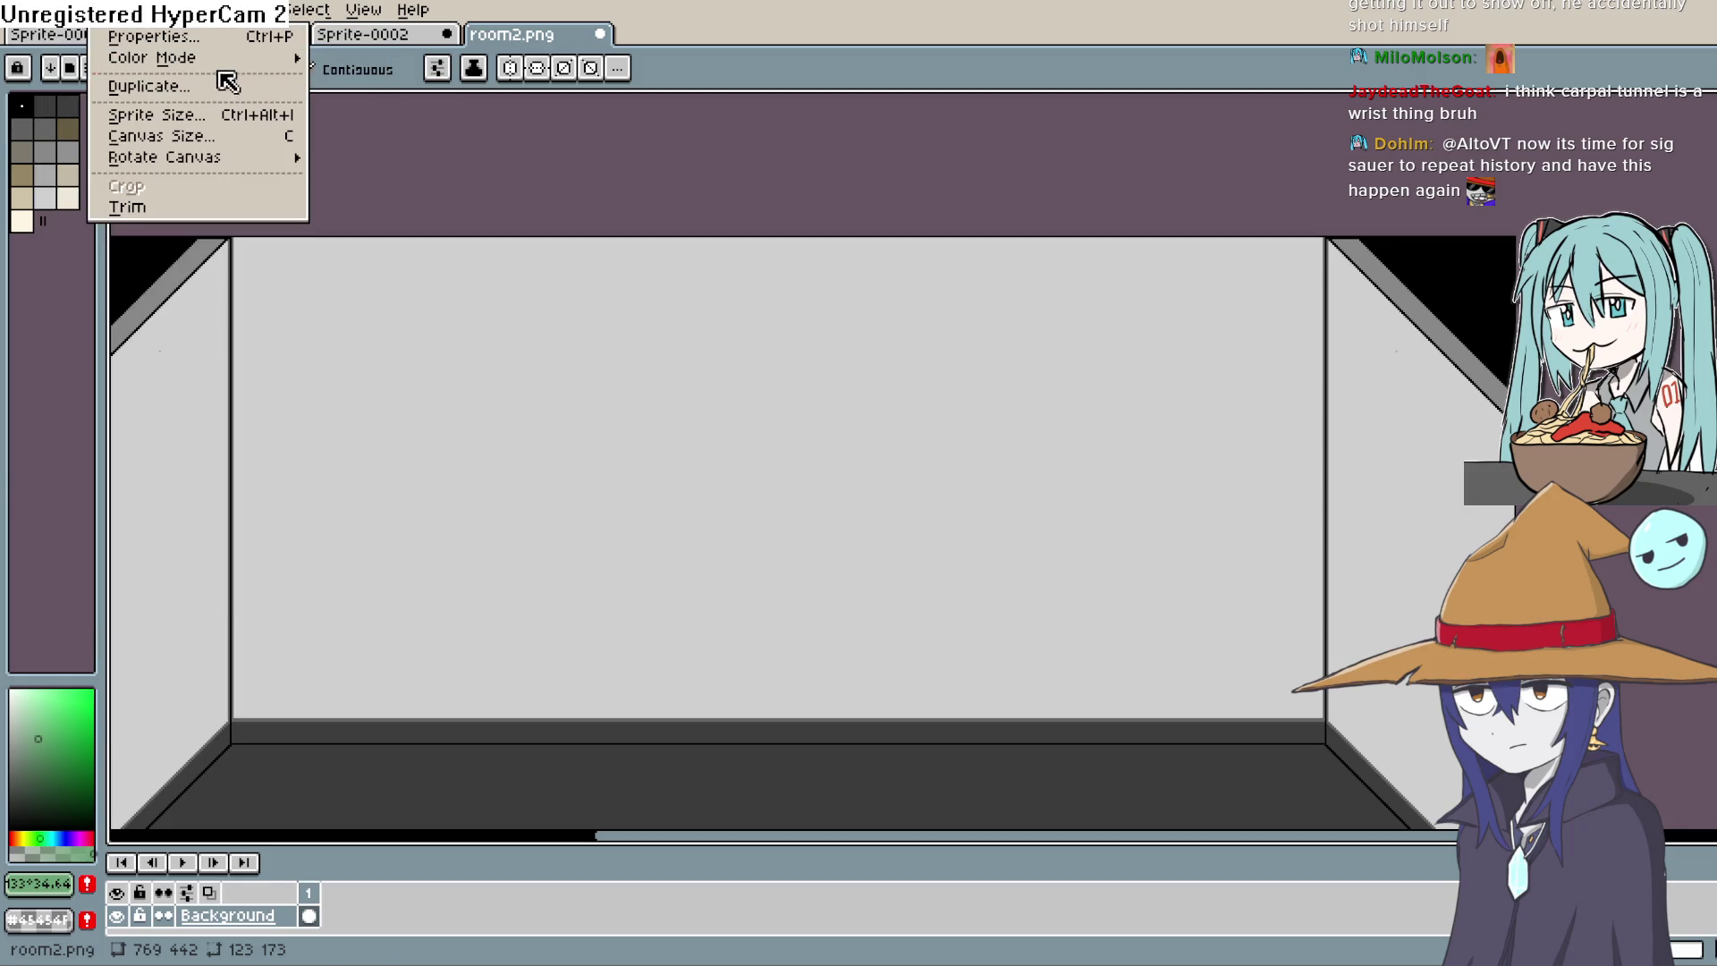
mouse_move(269, 59)
left_click(438, 59)
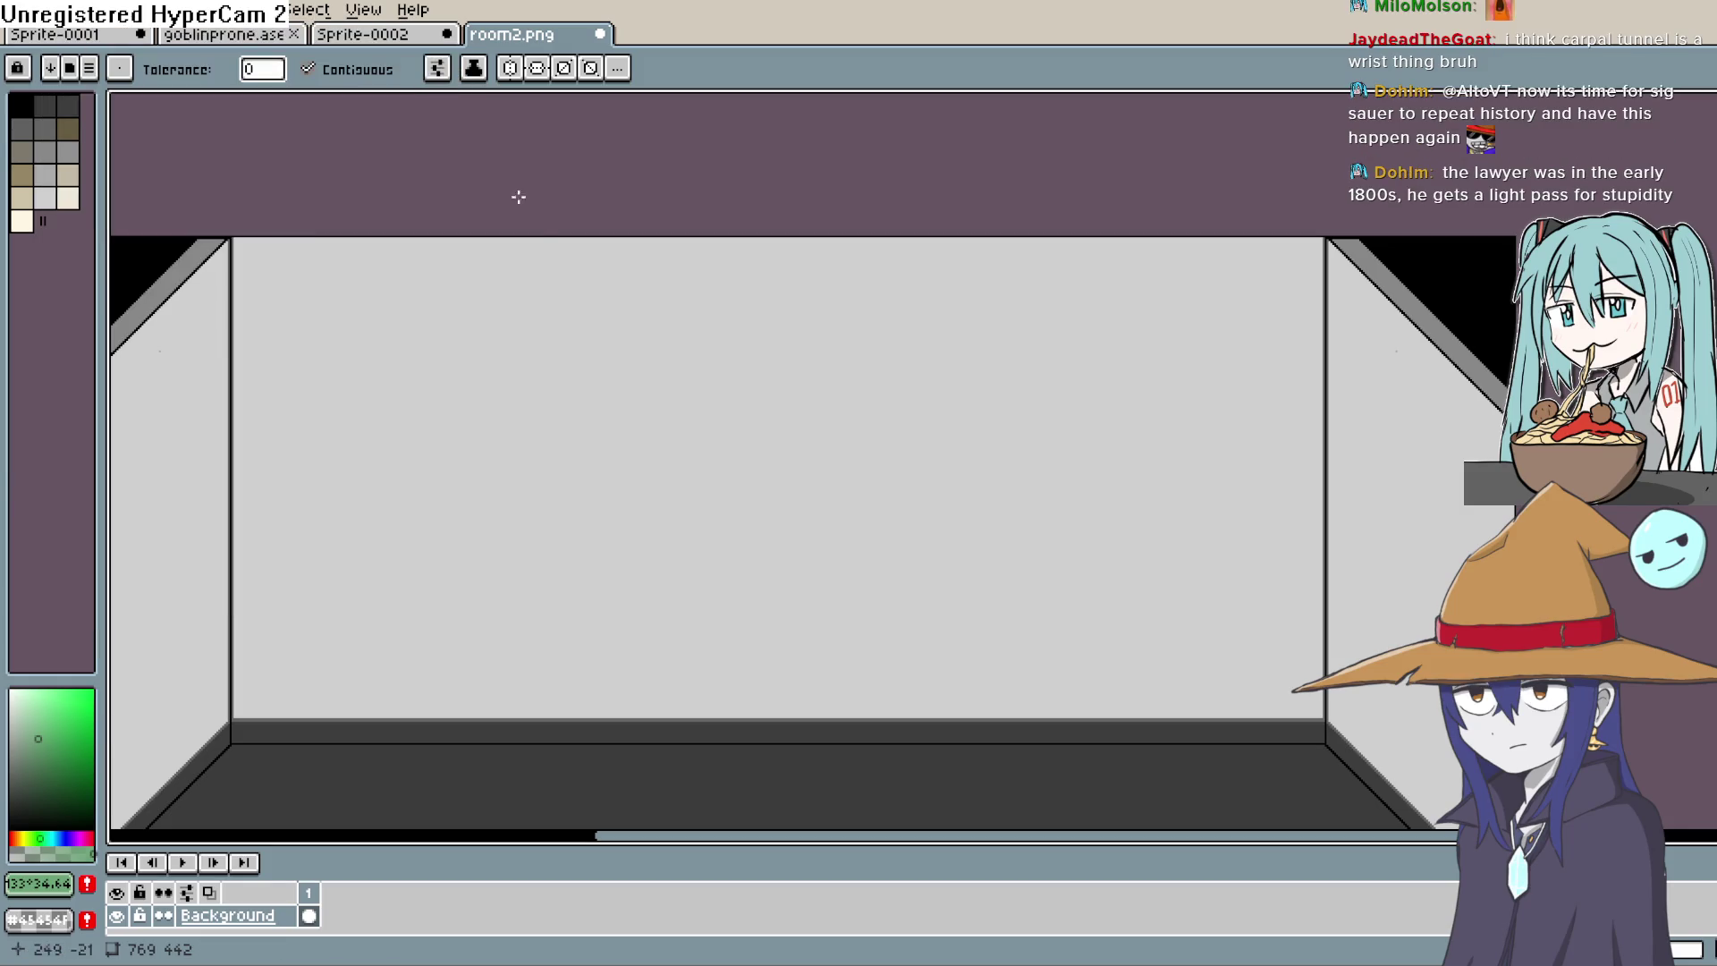
left_click(783, 556)
scroll(783, 557, "down", 2)
left_click_drag(931, 525, 1100, 587)
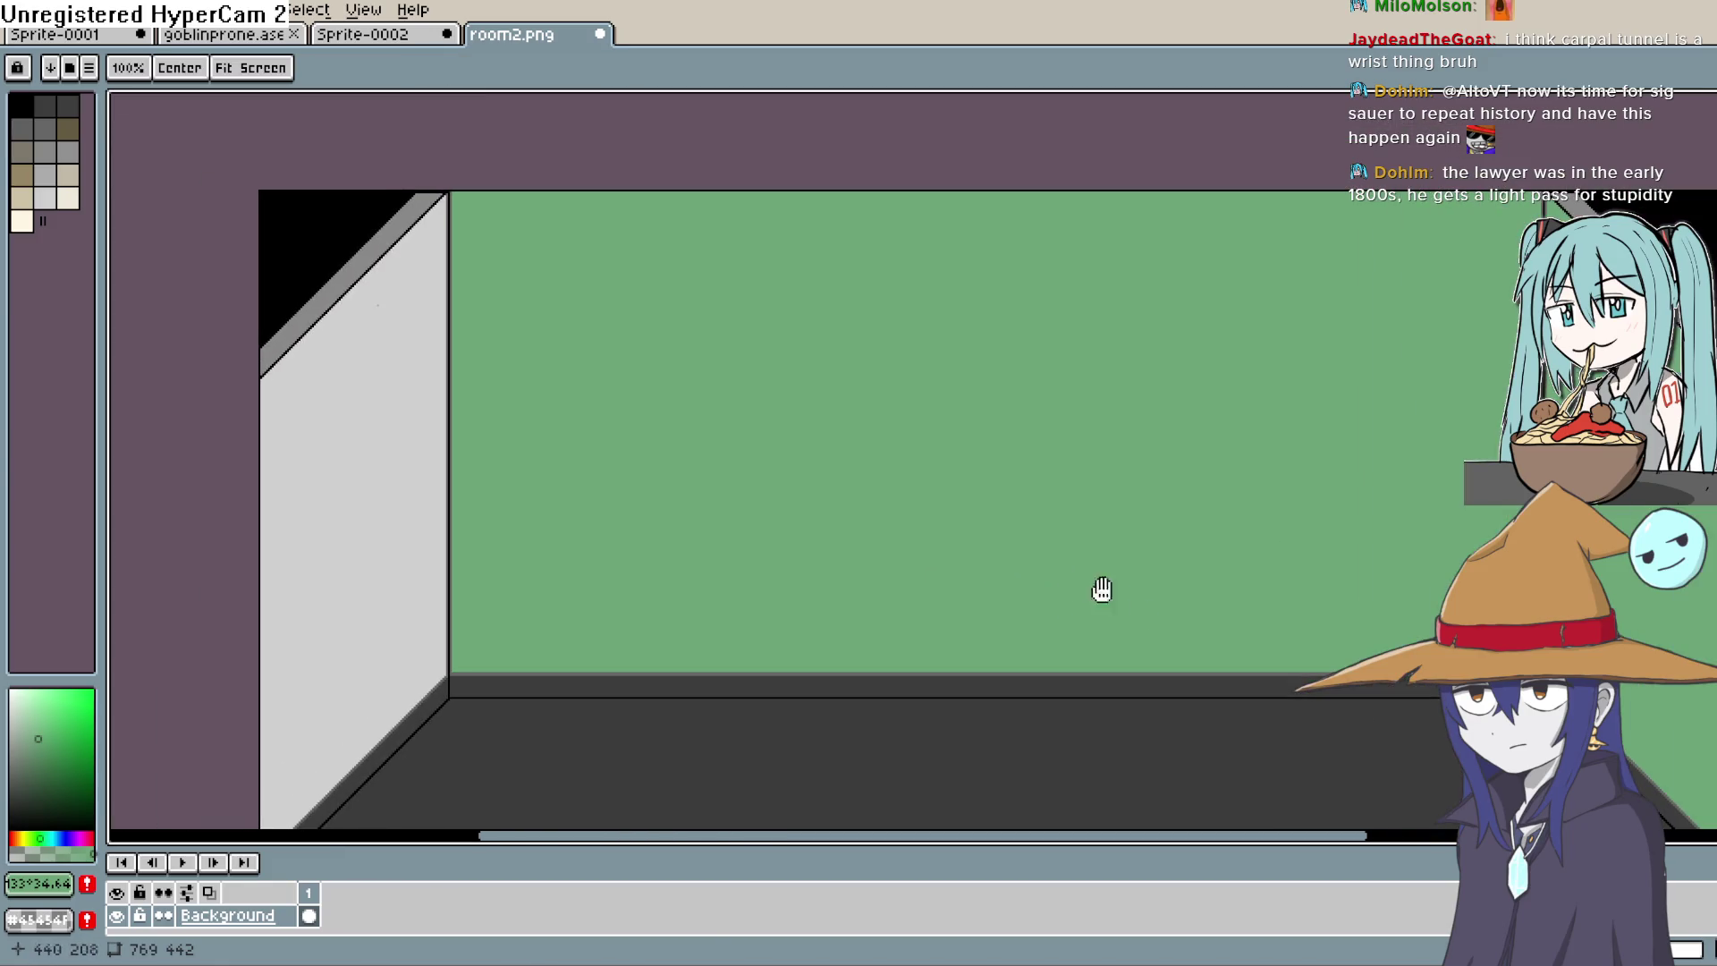
left_click_drag(562, 561, 592, 483)
left_click(491, 472)
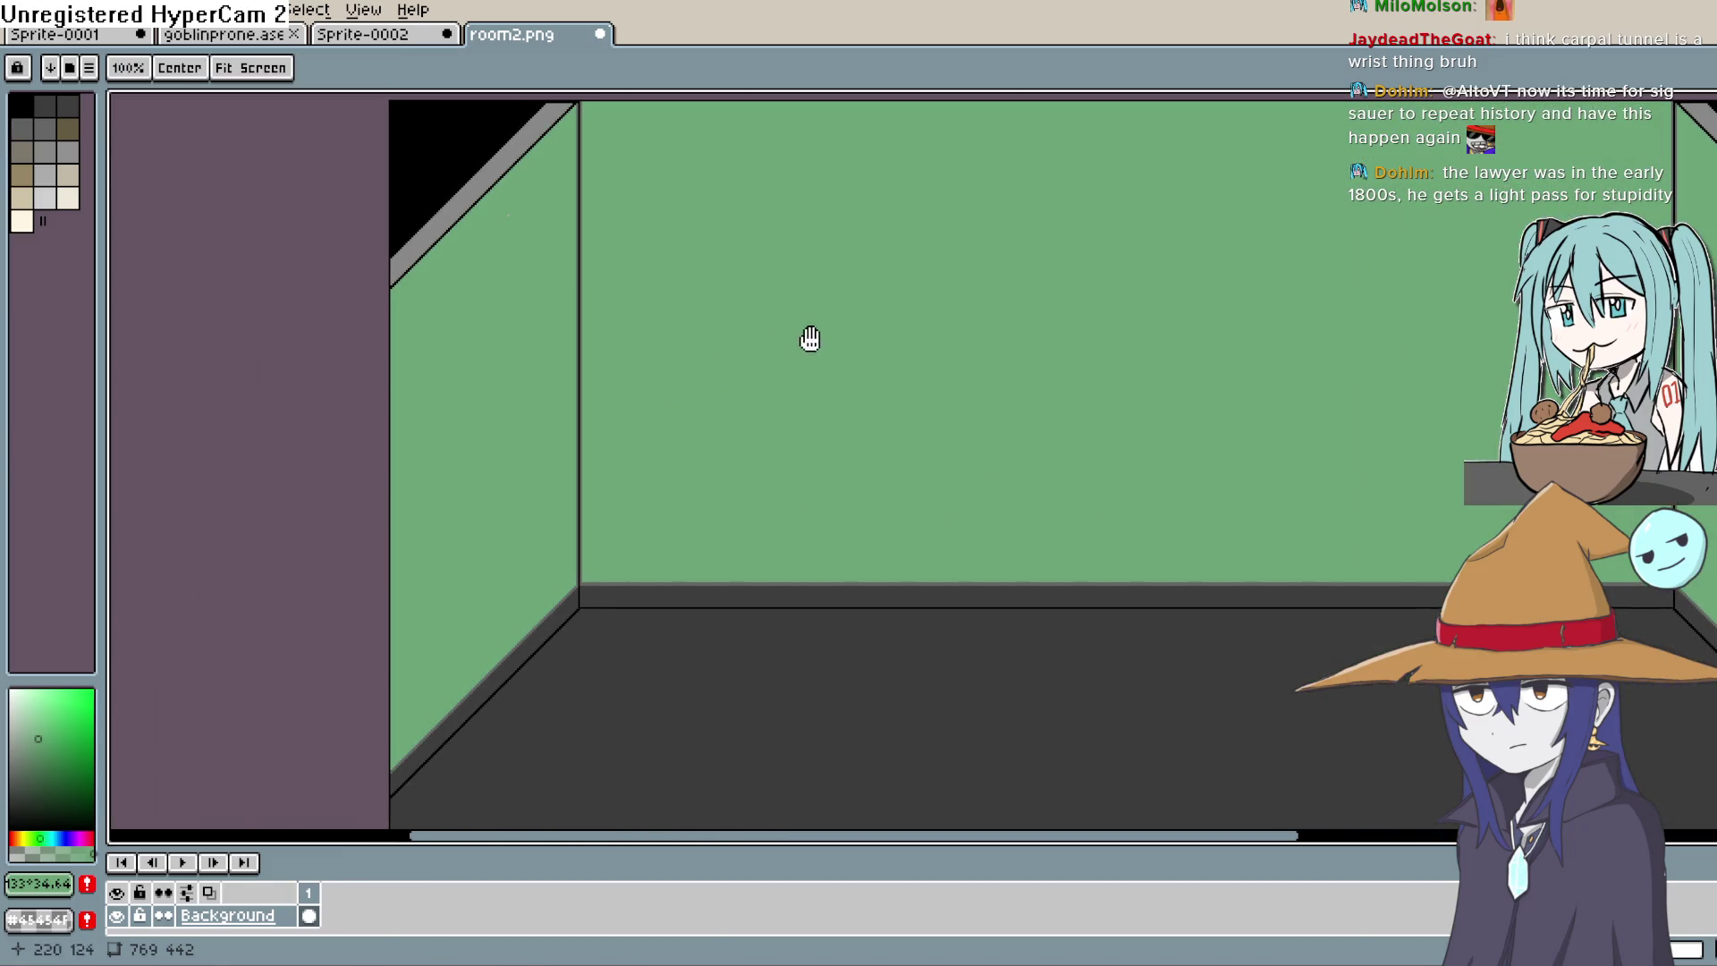
left_click_drag(809, 339, 749, 468)
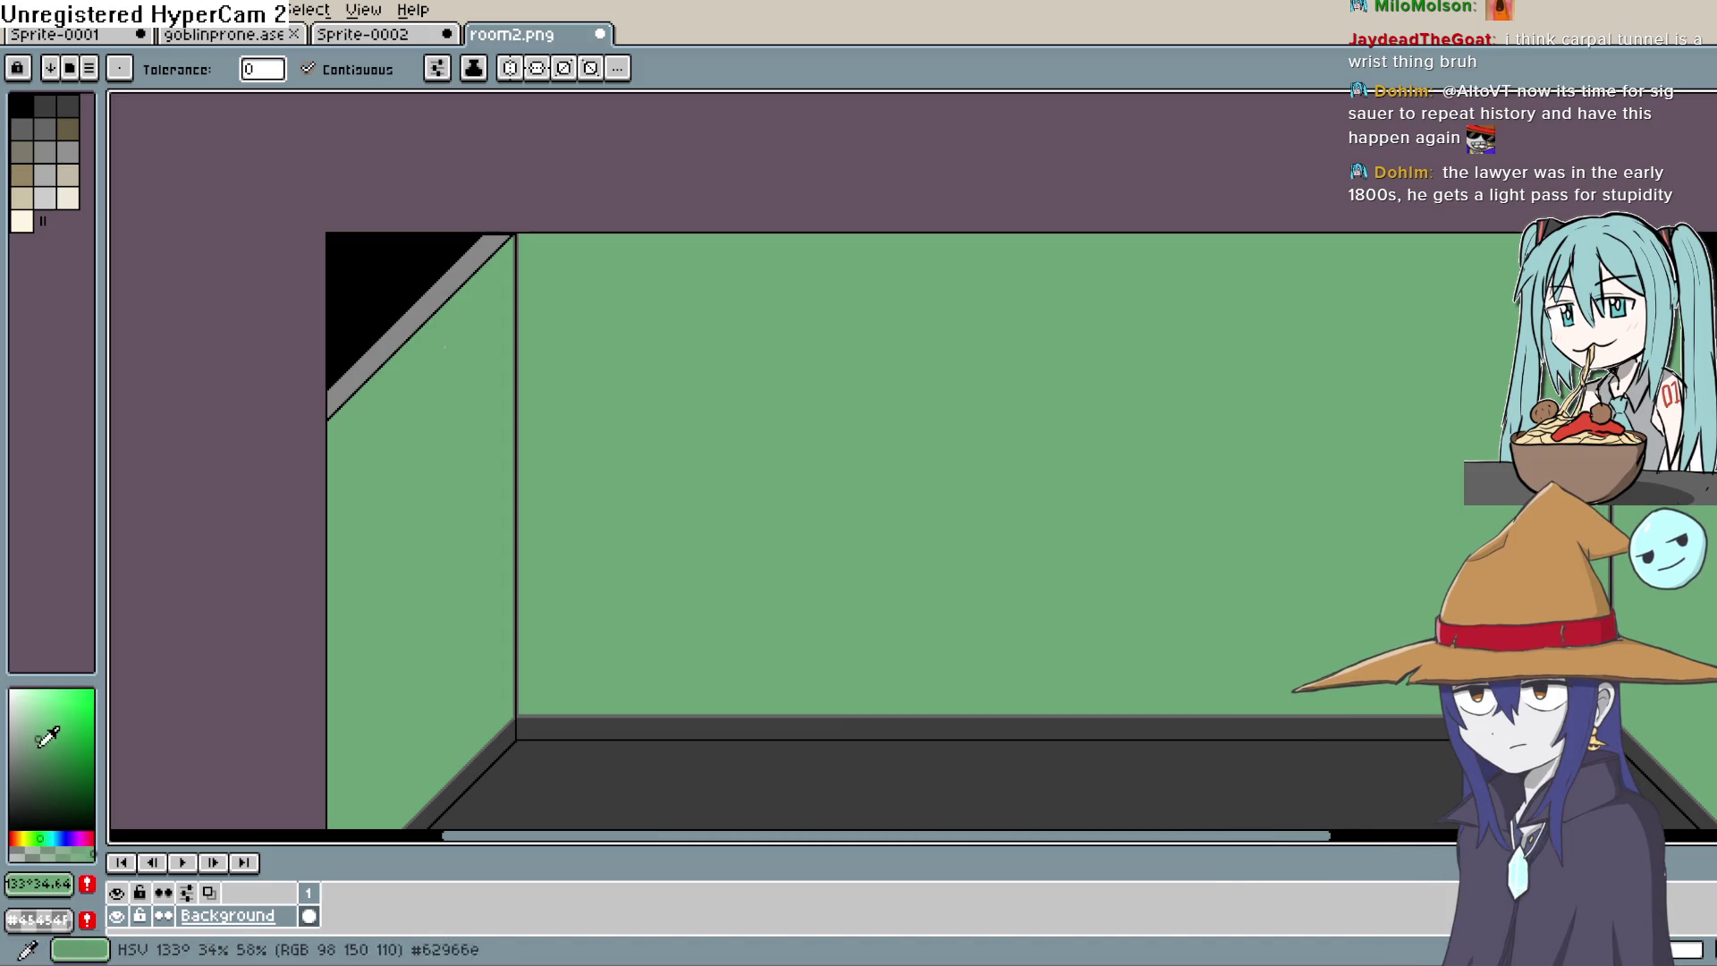
Step: Tweak the green shade slightly and fill the right wall with it
left_click(44, 750)
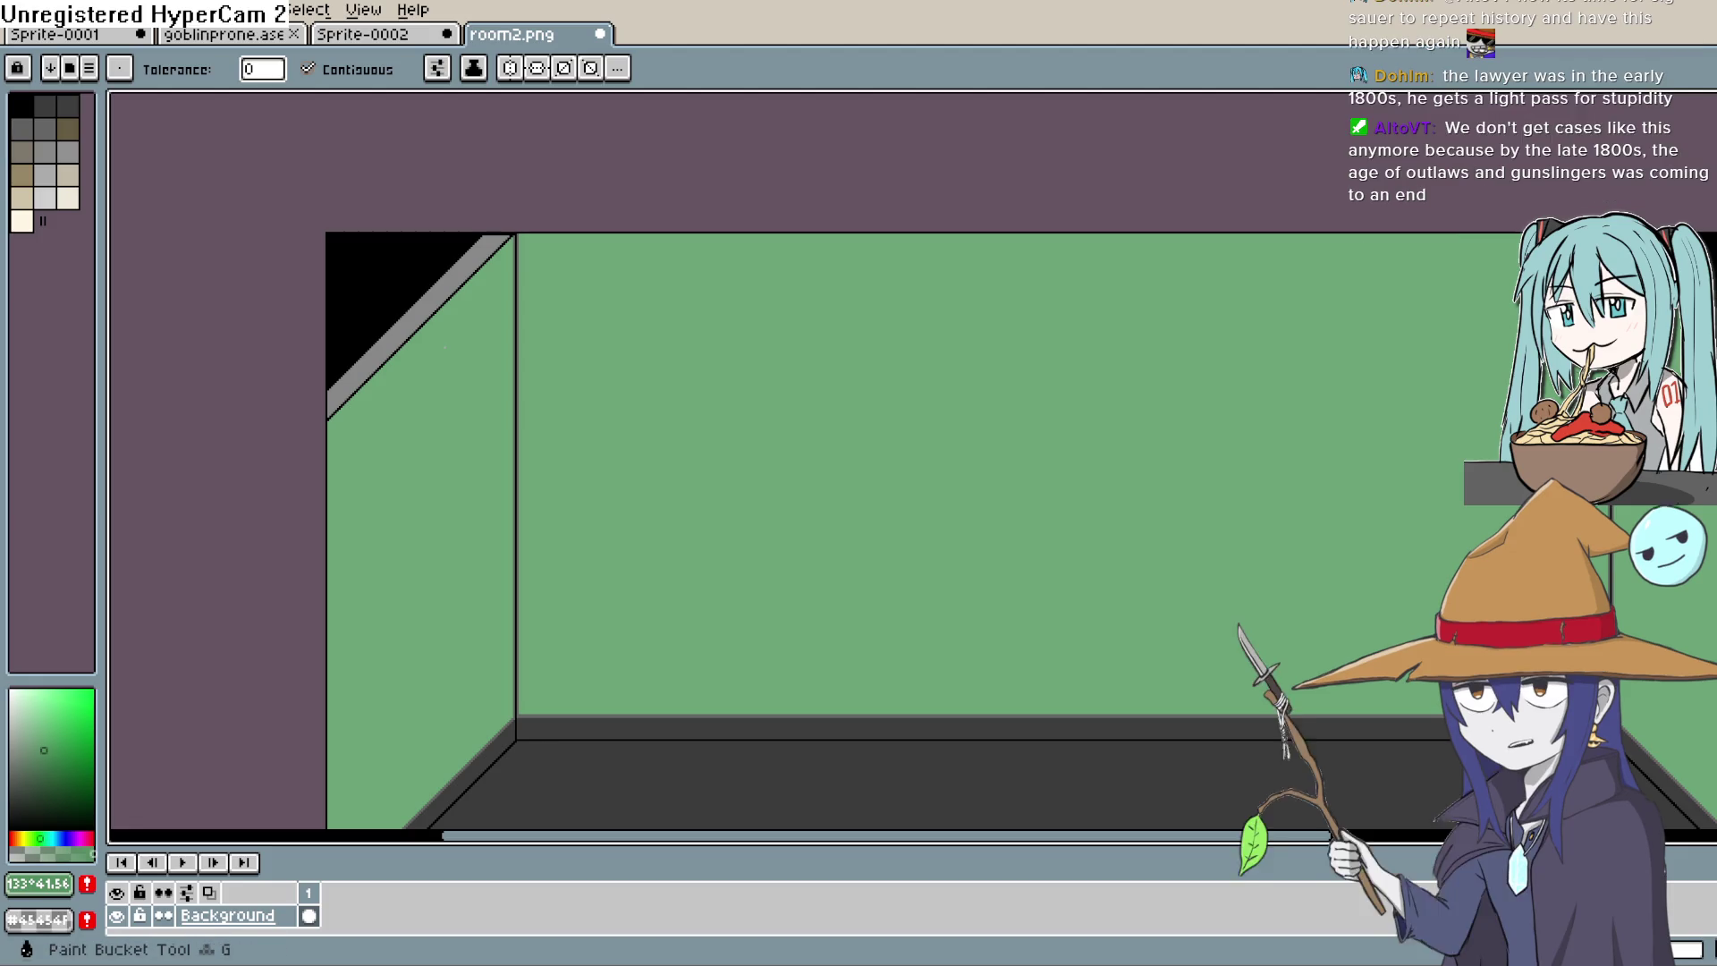
mouse_move(1498, 310)
left_mouse_down()
mouse_move(1219, 307)
mouse_move(1228, 234)
left_mouse_up()
left_click_drag(454, 162, 841, 235)
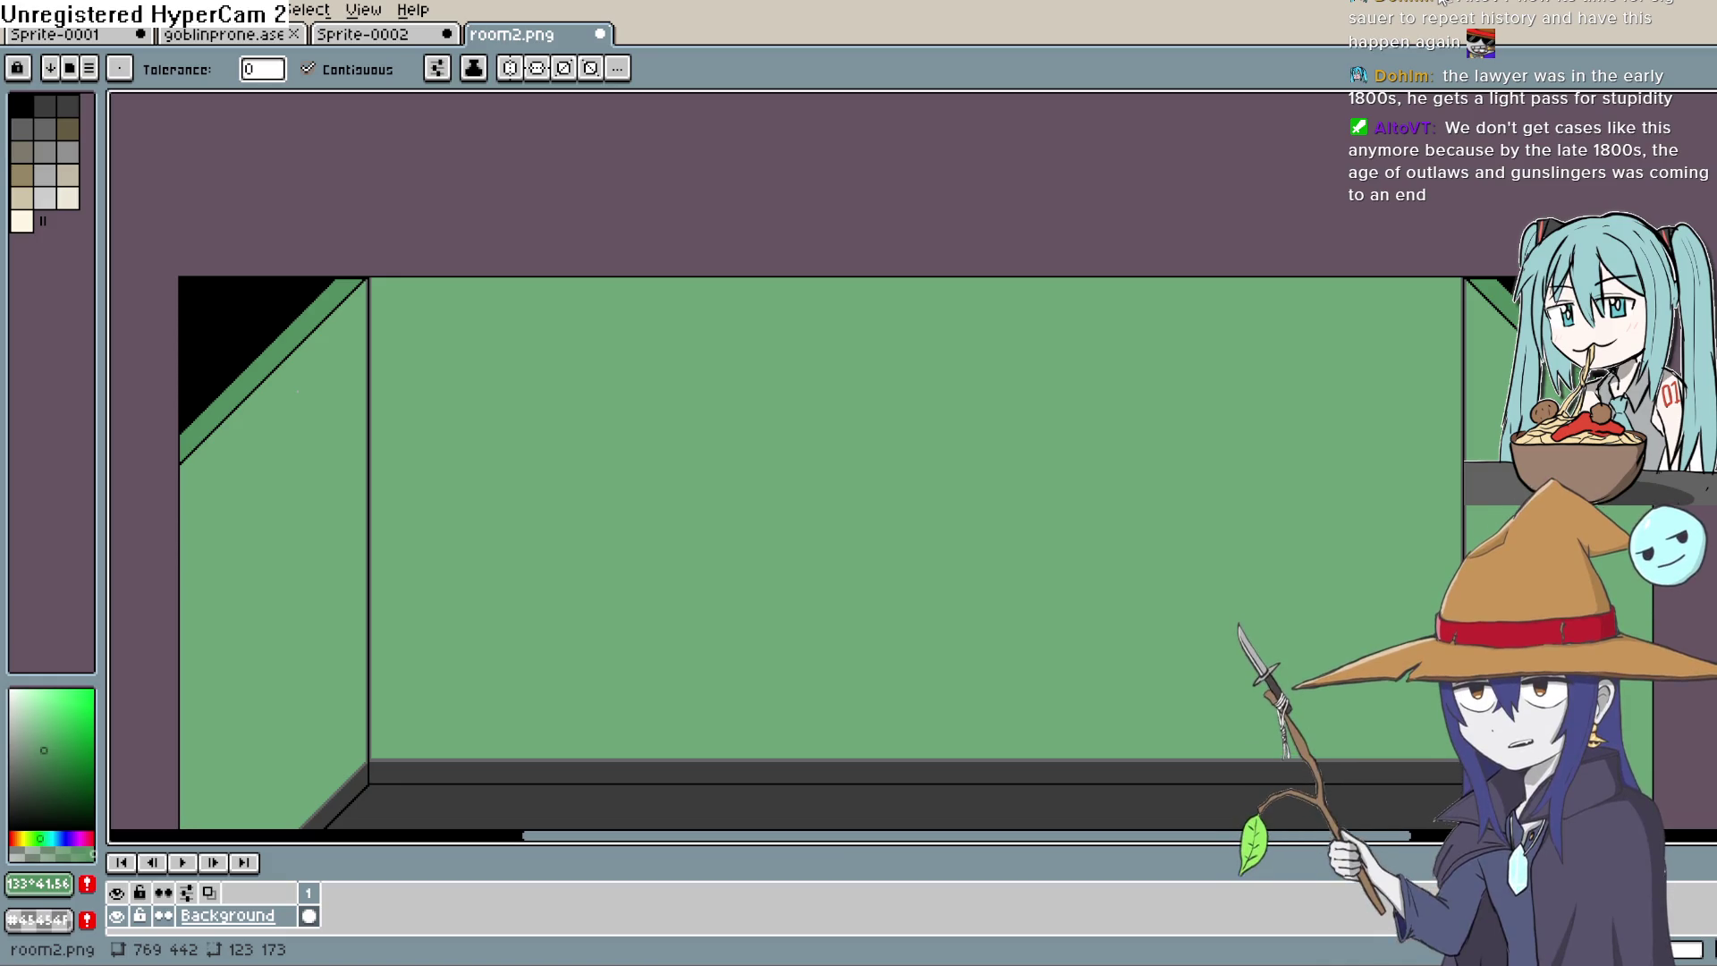
scroll(989, 372, "down", 5)
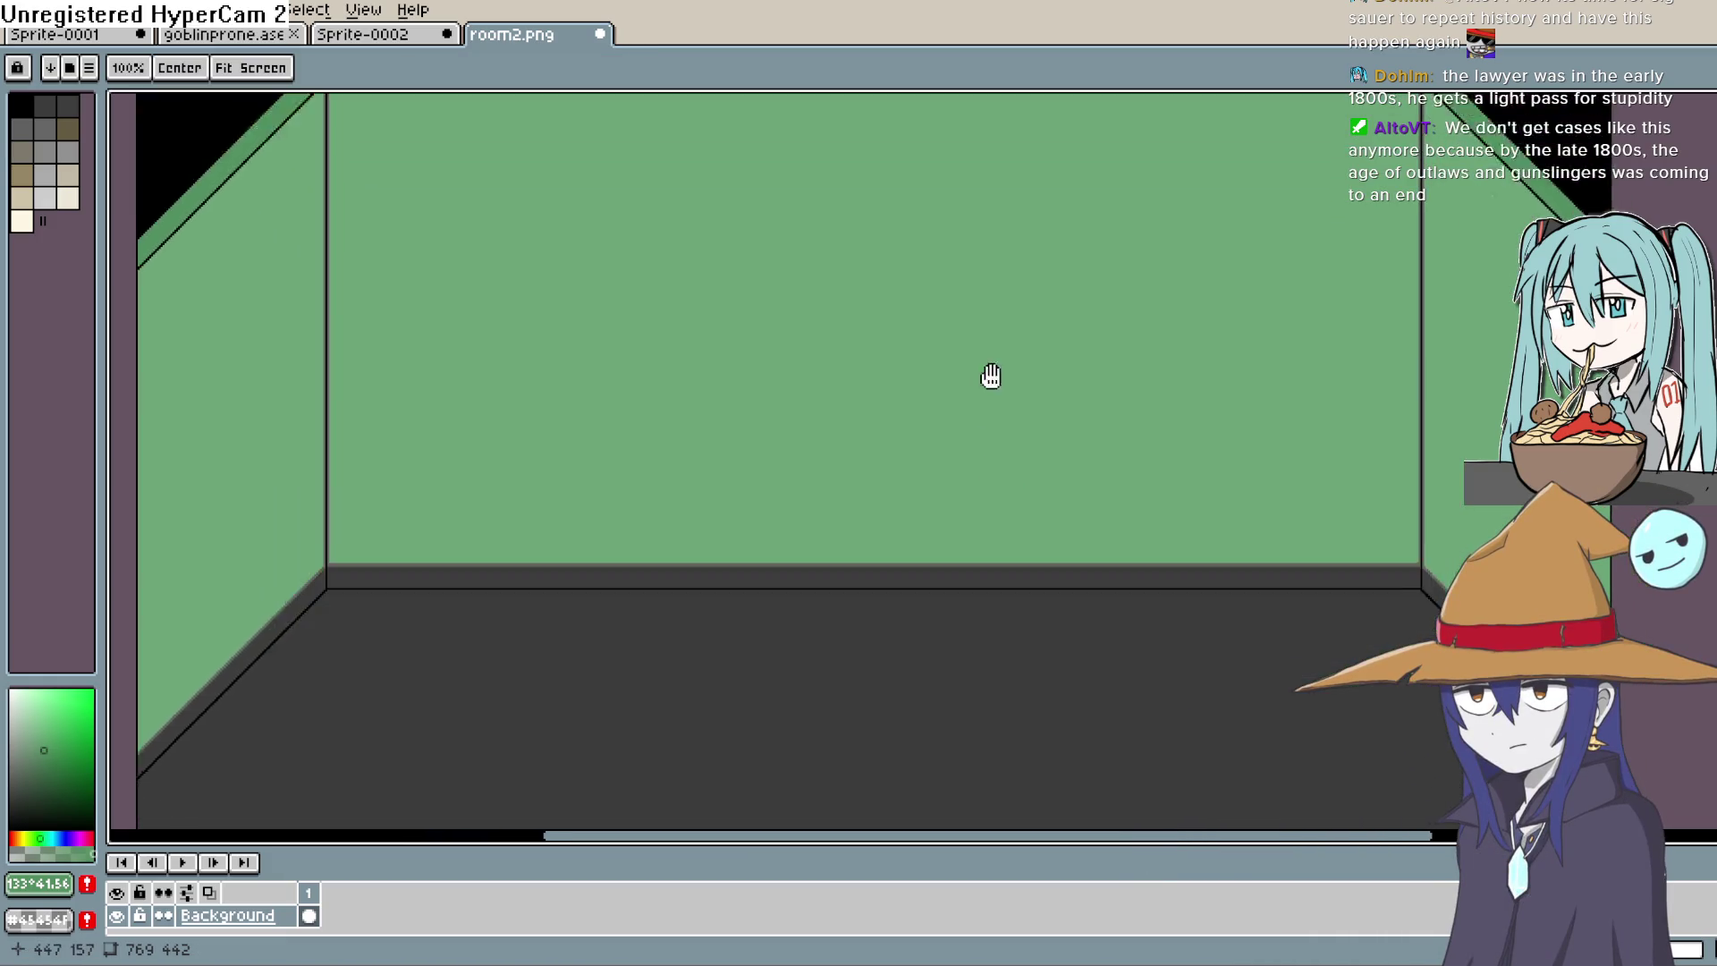
left_click(27, 838)
left_click_drag(26, 838, 15, 838)
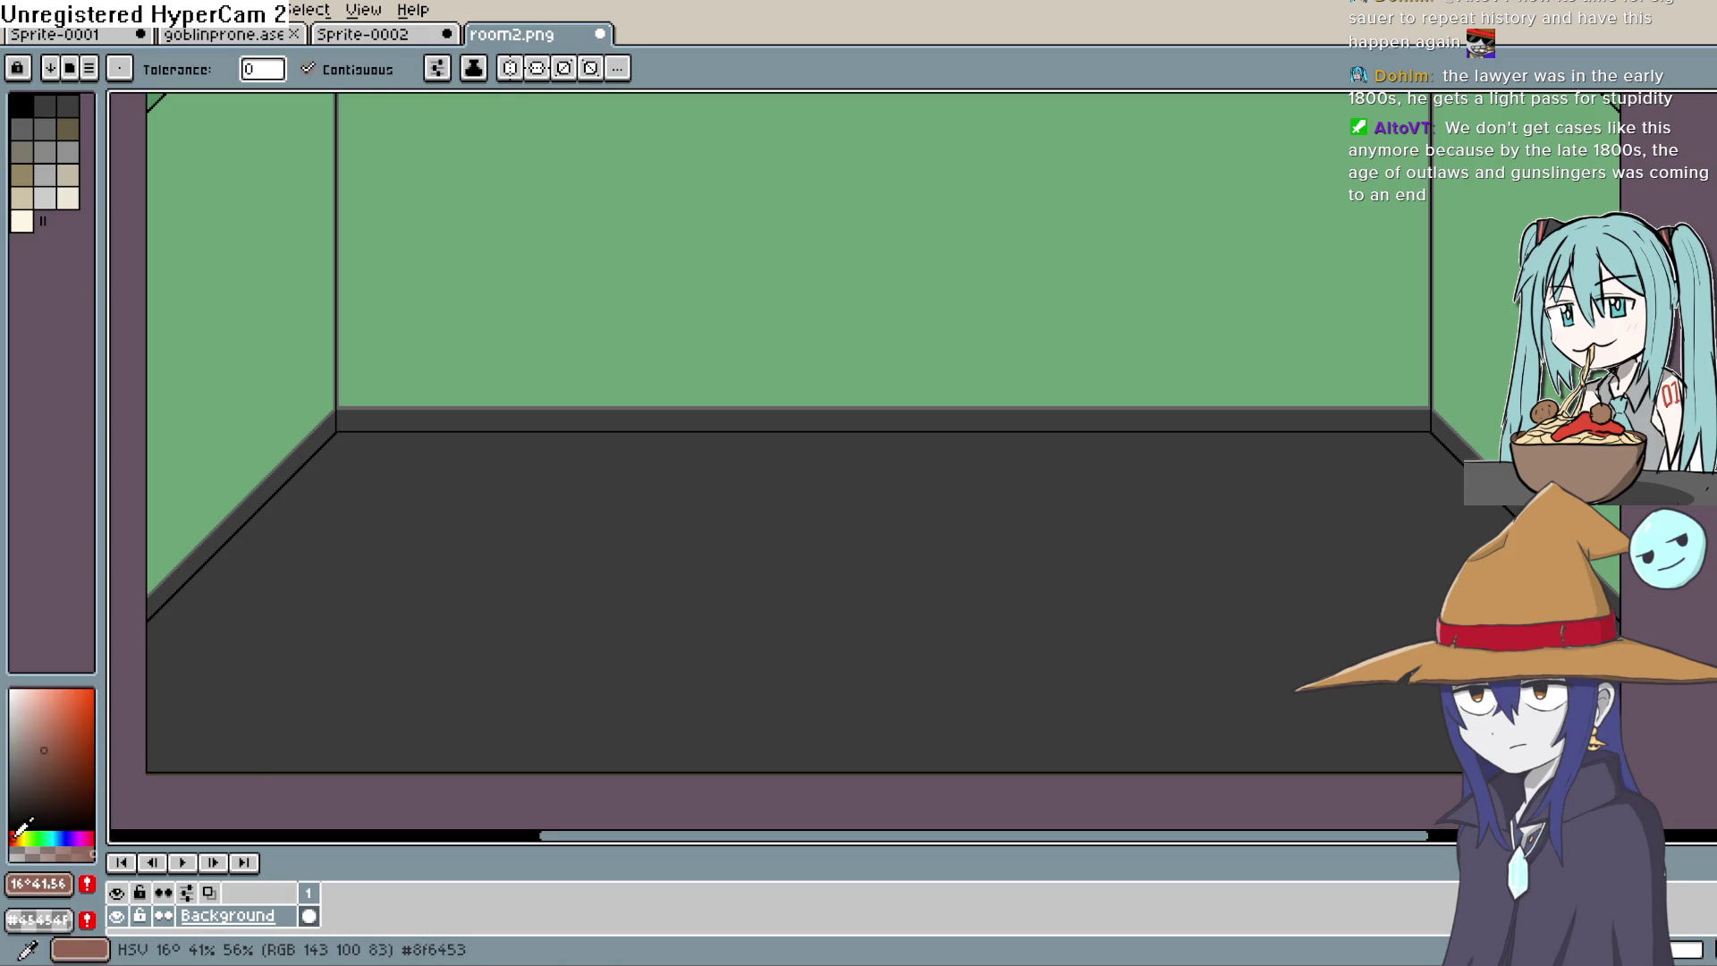
left_click_drag(27, 708, 32, 704)
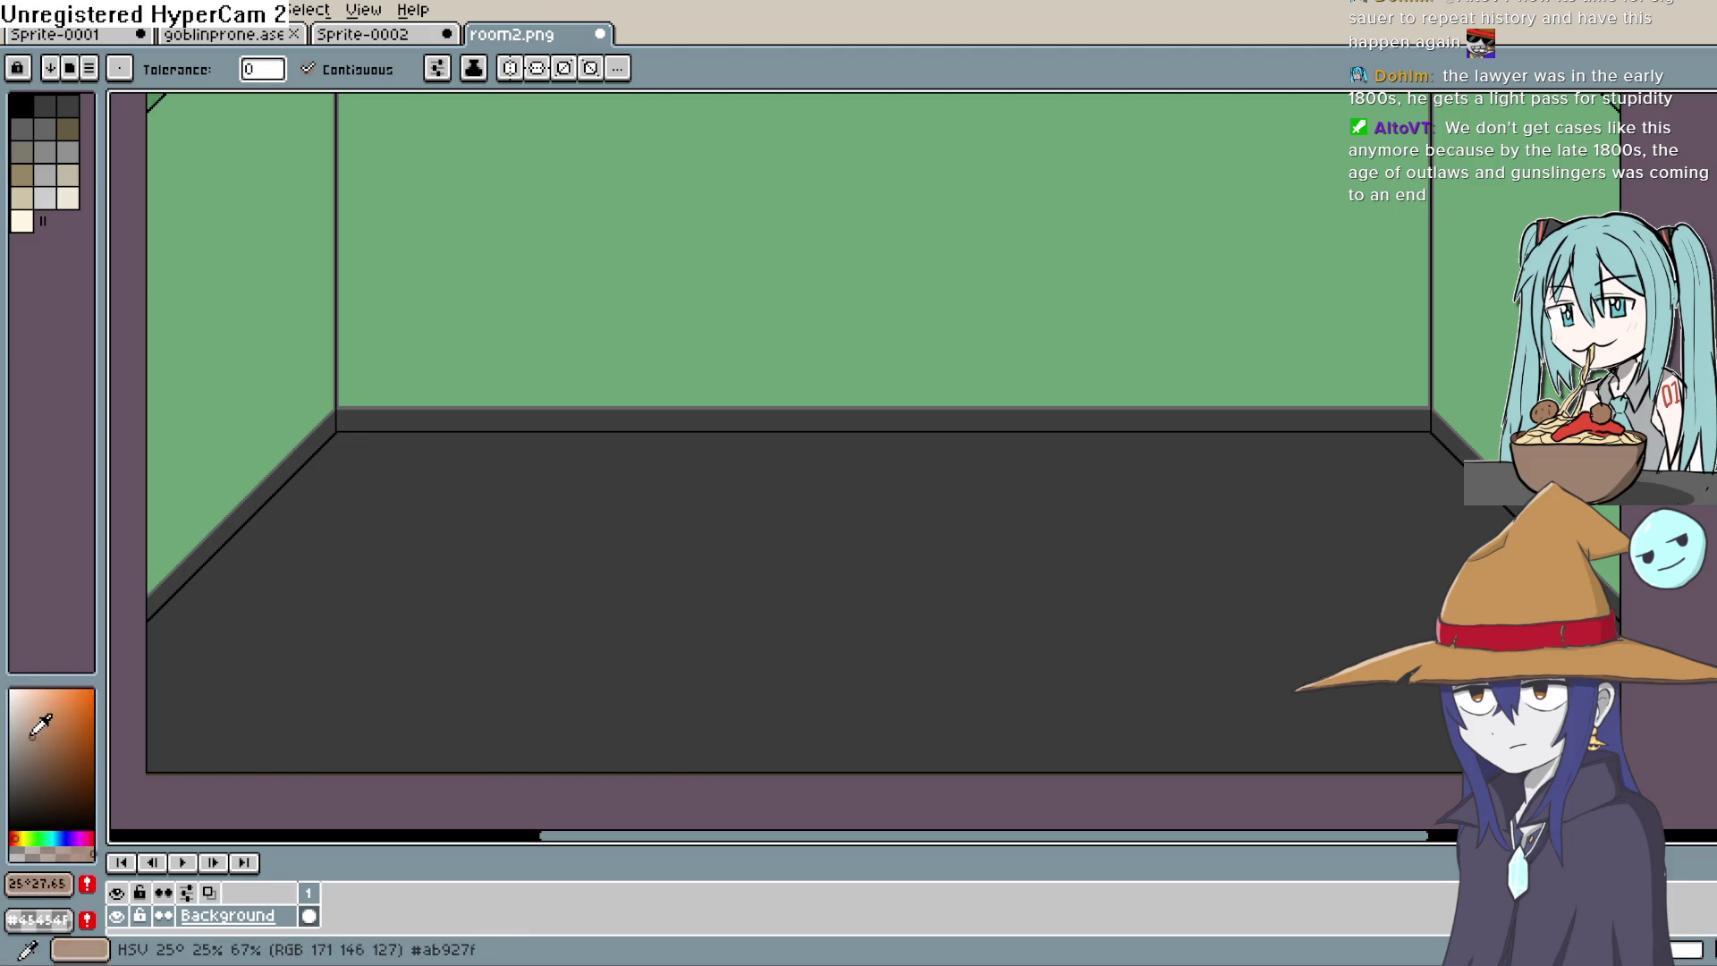
left_click(28, 803)
left_click(18, 838)
left_click(42, 746)
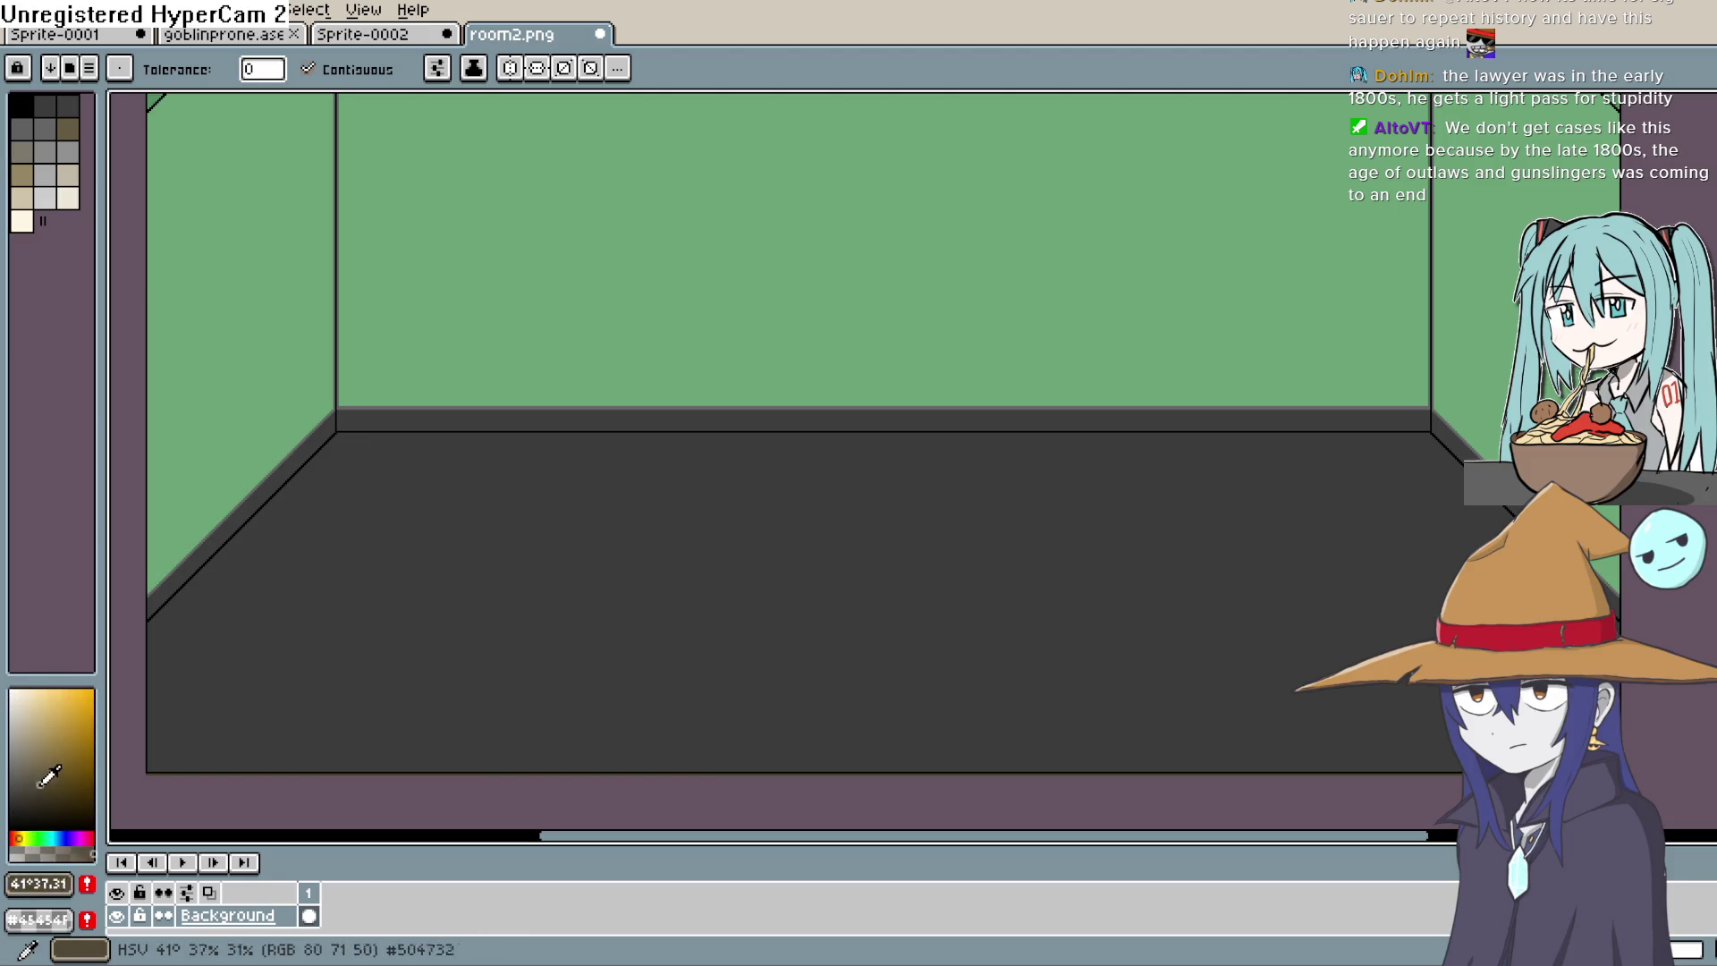
left_click(31, 838)
left_click(43, 838)
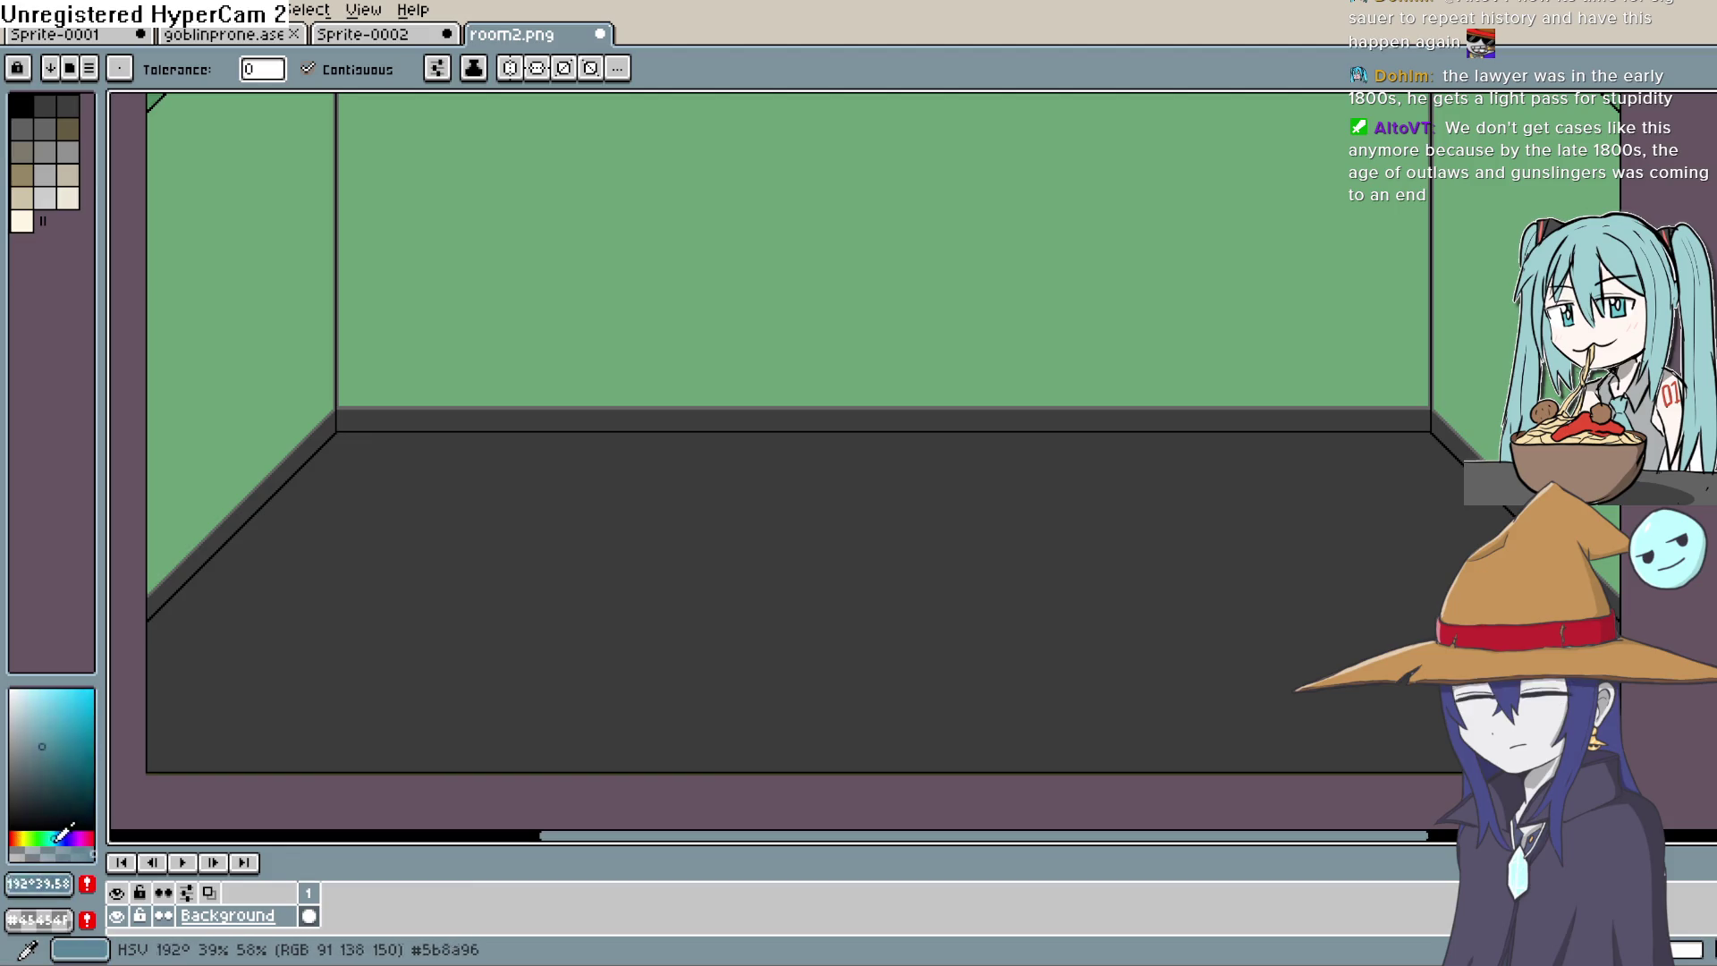
left_click(34, 719)
key("space")
left_click_drag(1120, 491, 1077, 433)
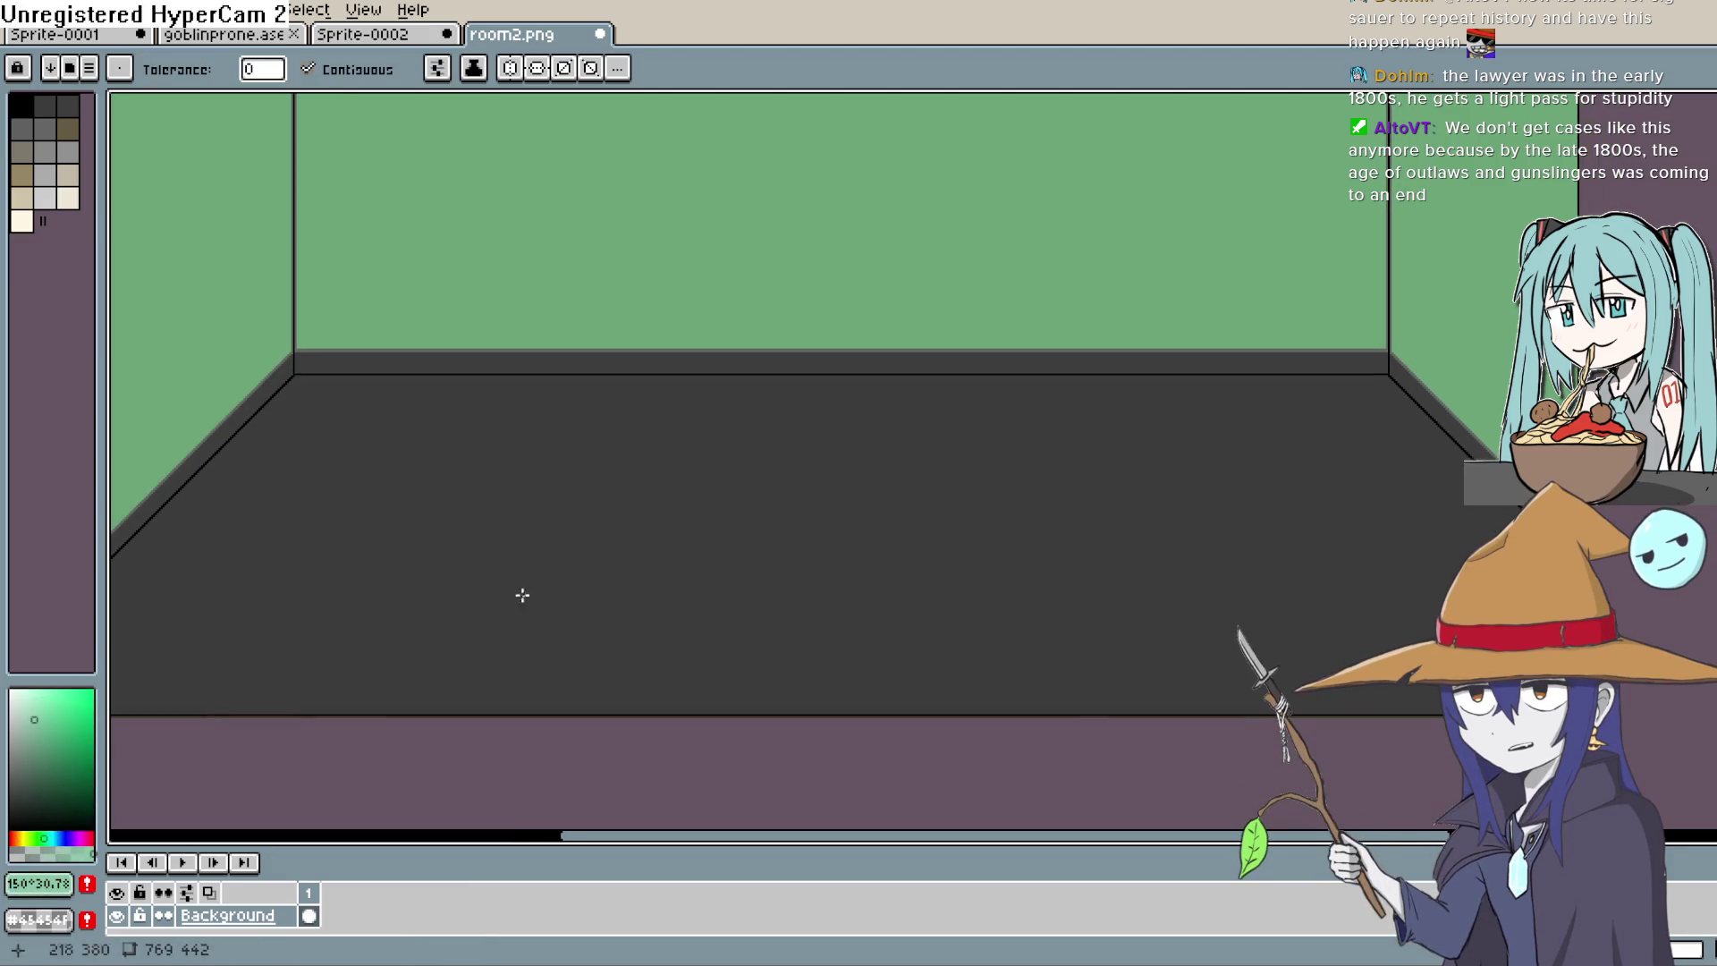
left_click(20, 838)
left_click(34, 729)
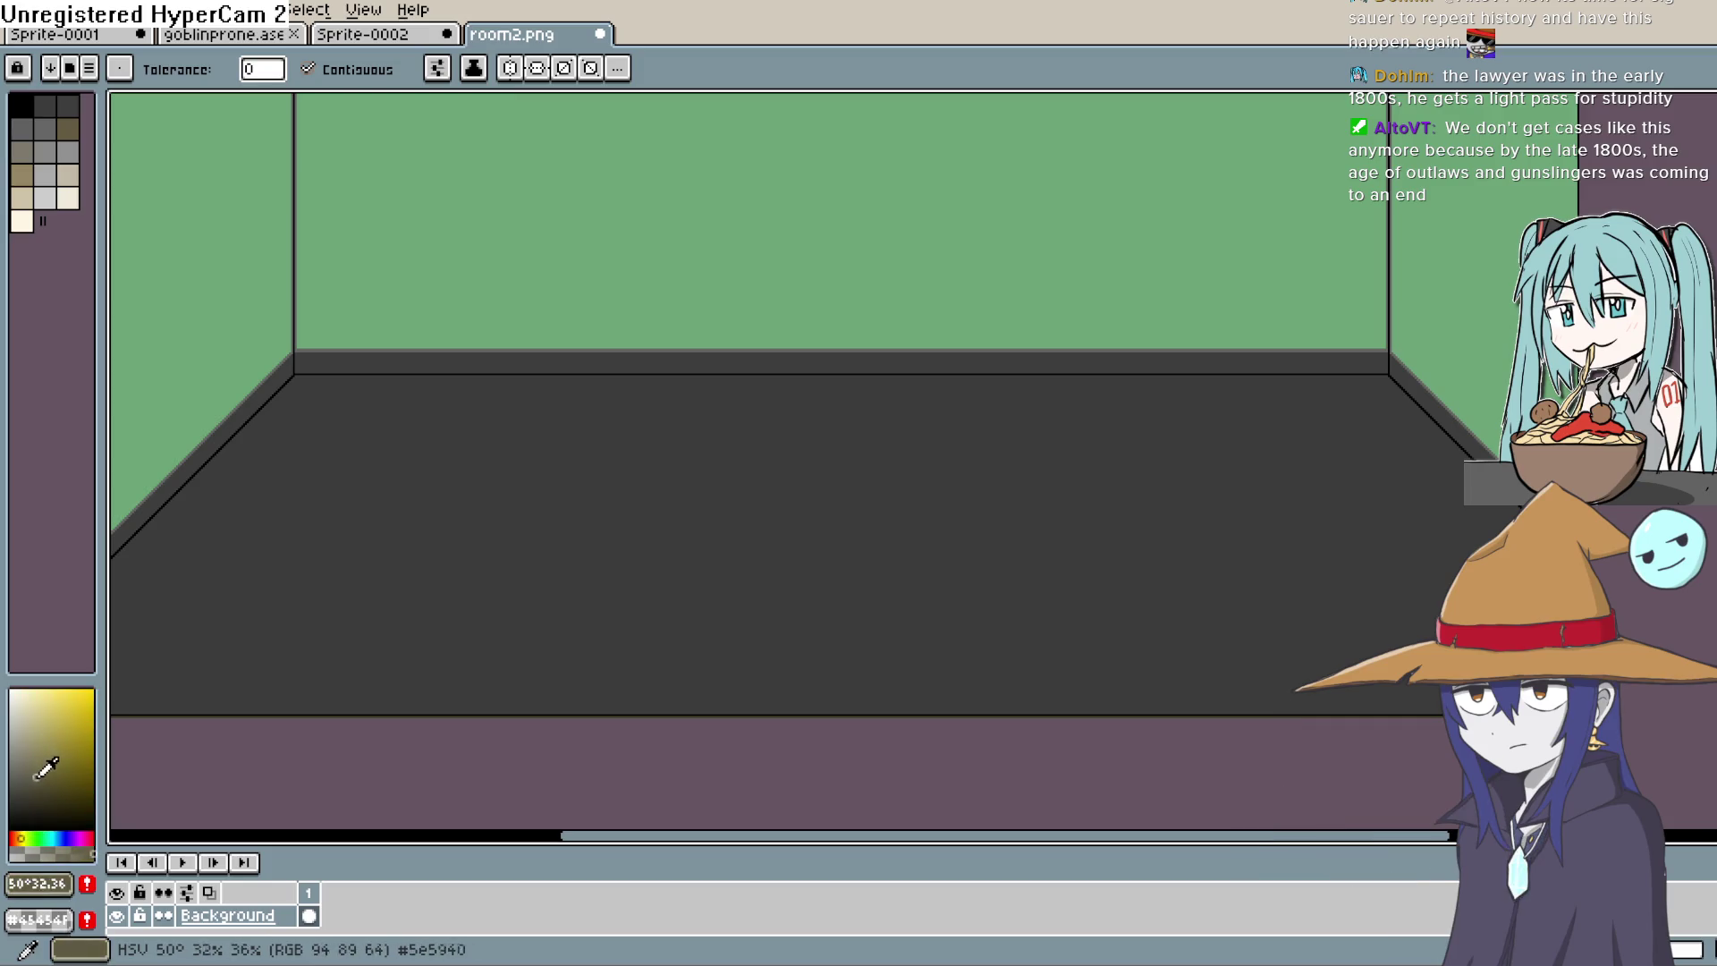
left_click(27, 837)
left_click(17, 838)
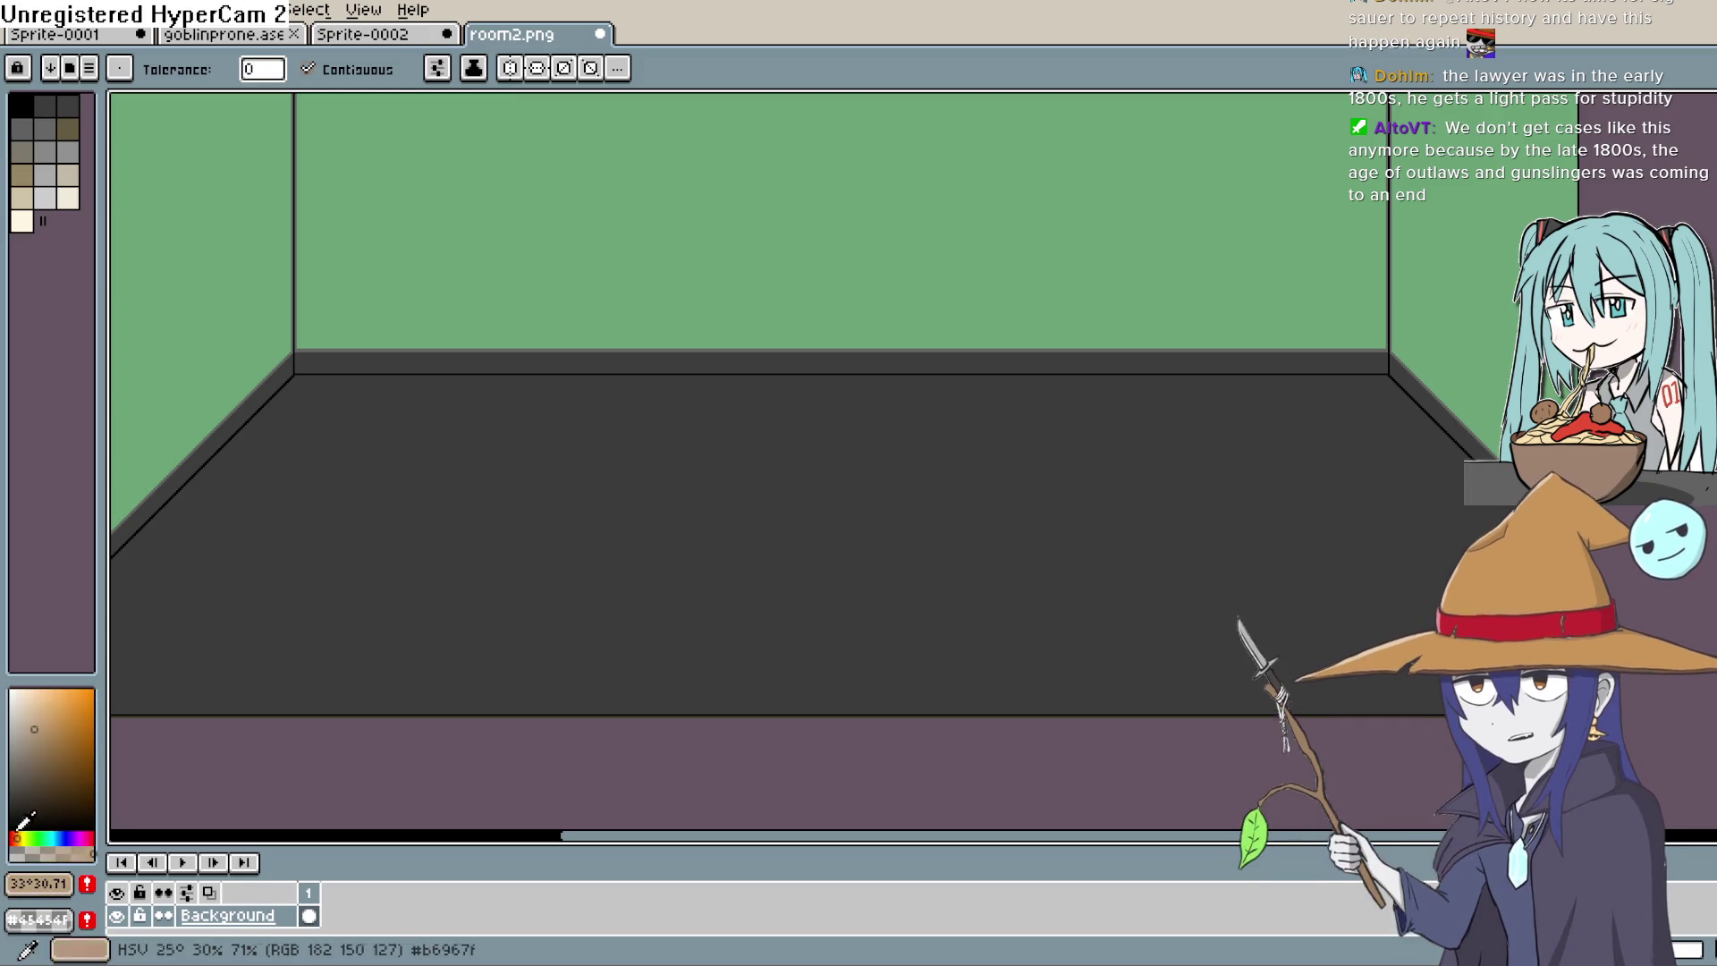
left_click(49, 803)
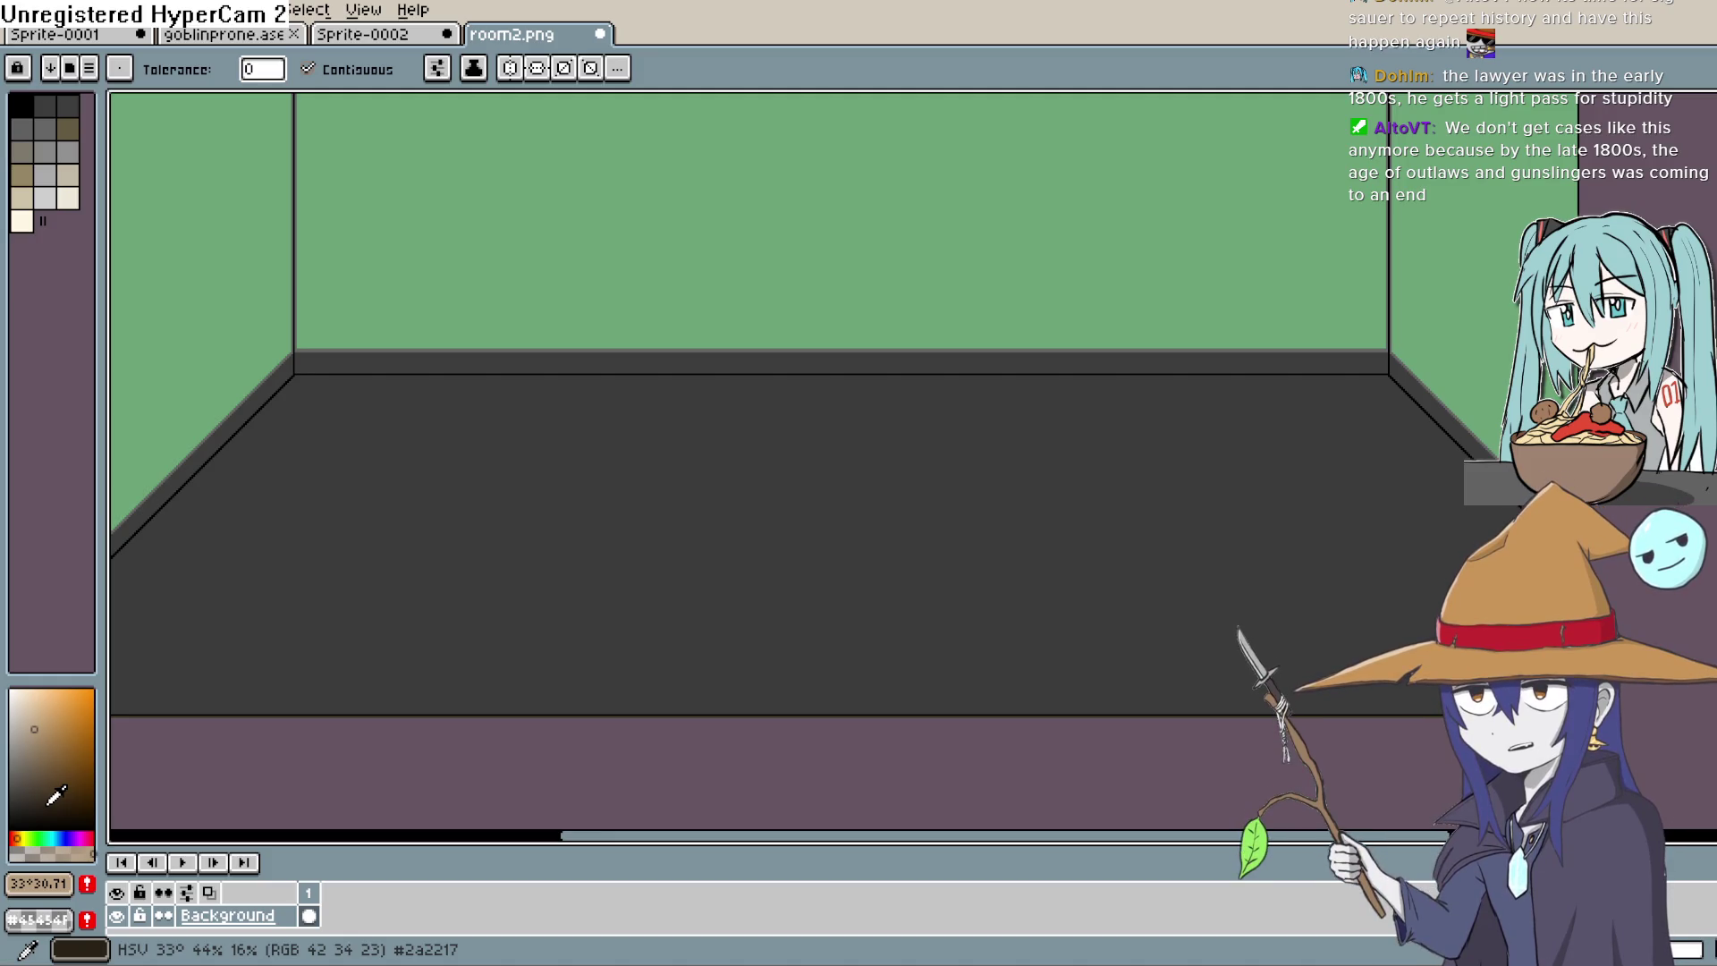
key("h")
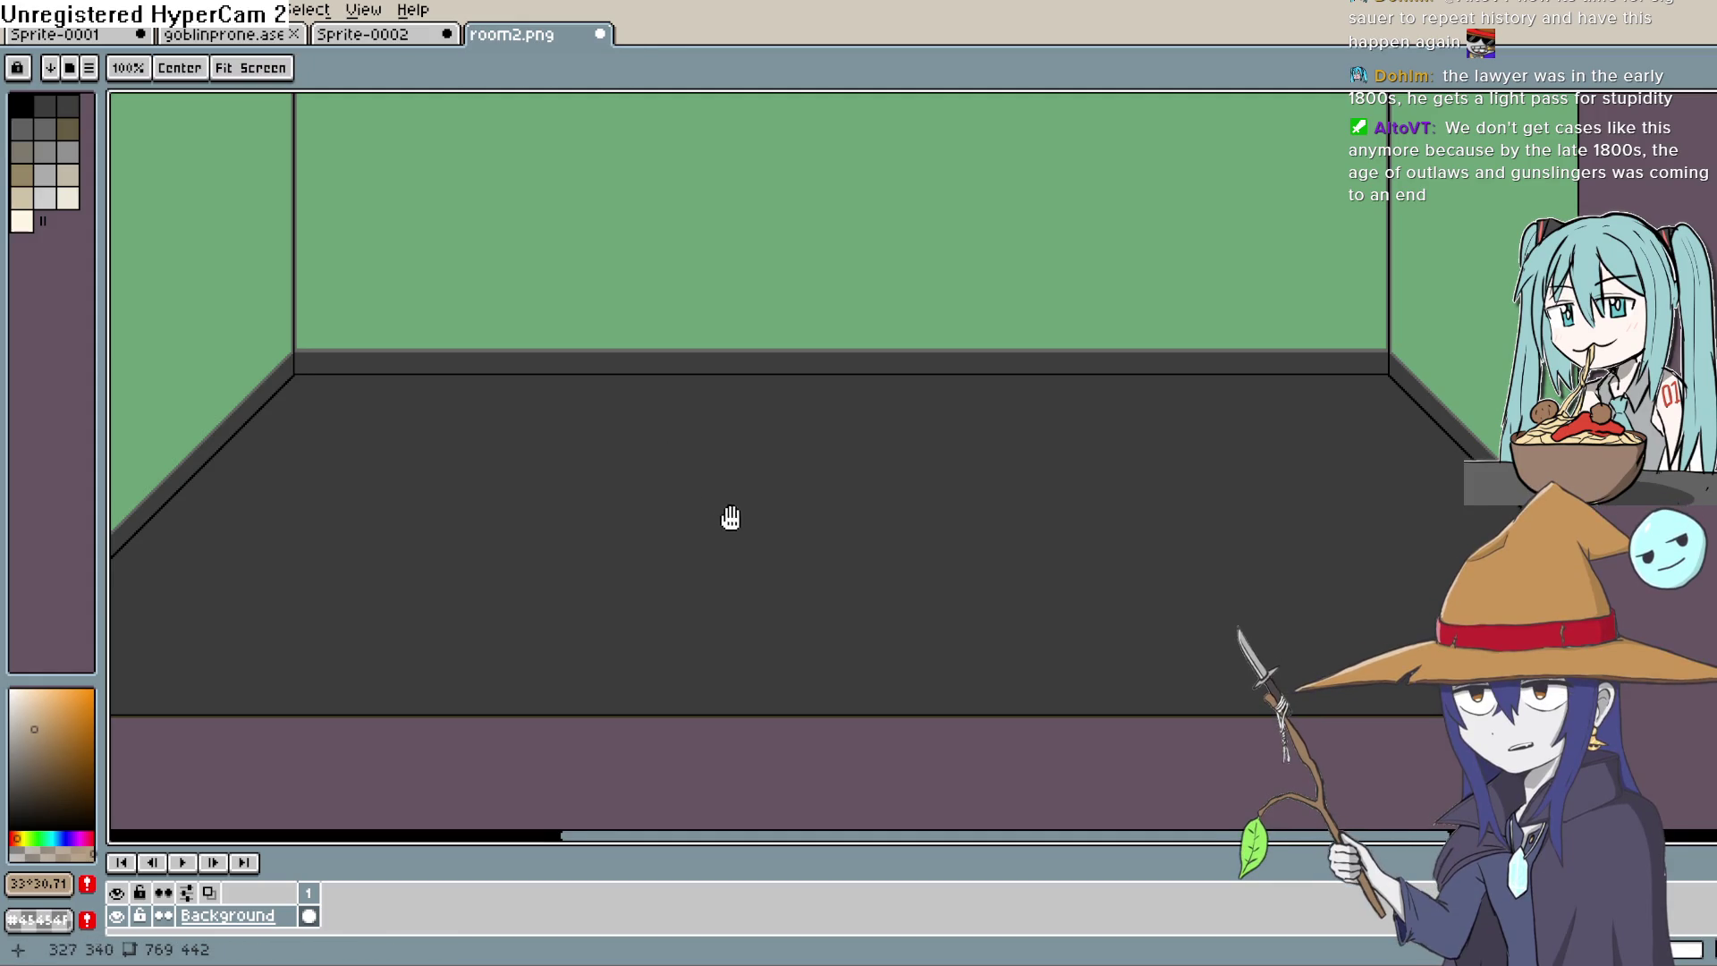
mouse_move(730, 519)
left_mouse_down()
mouse_move(790, 624)
mouse_move(870, 598)
mouse_move(913, 504)
mouse_move(857, 455)
mouse_move(863, 518)
mouse_move(851, 475)
mouse_move(803, 457)
left_mouse_up()
key("g")
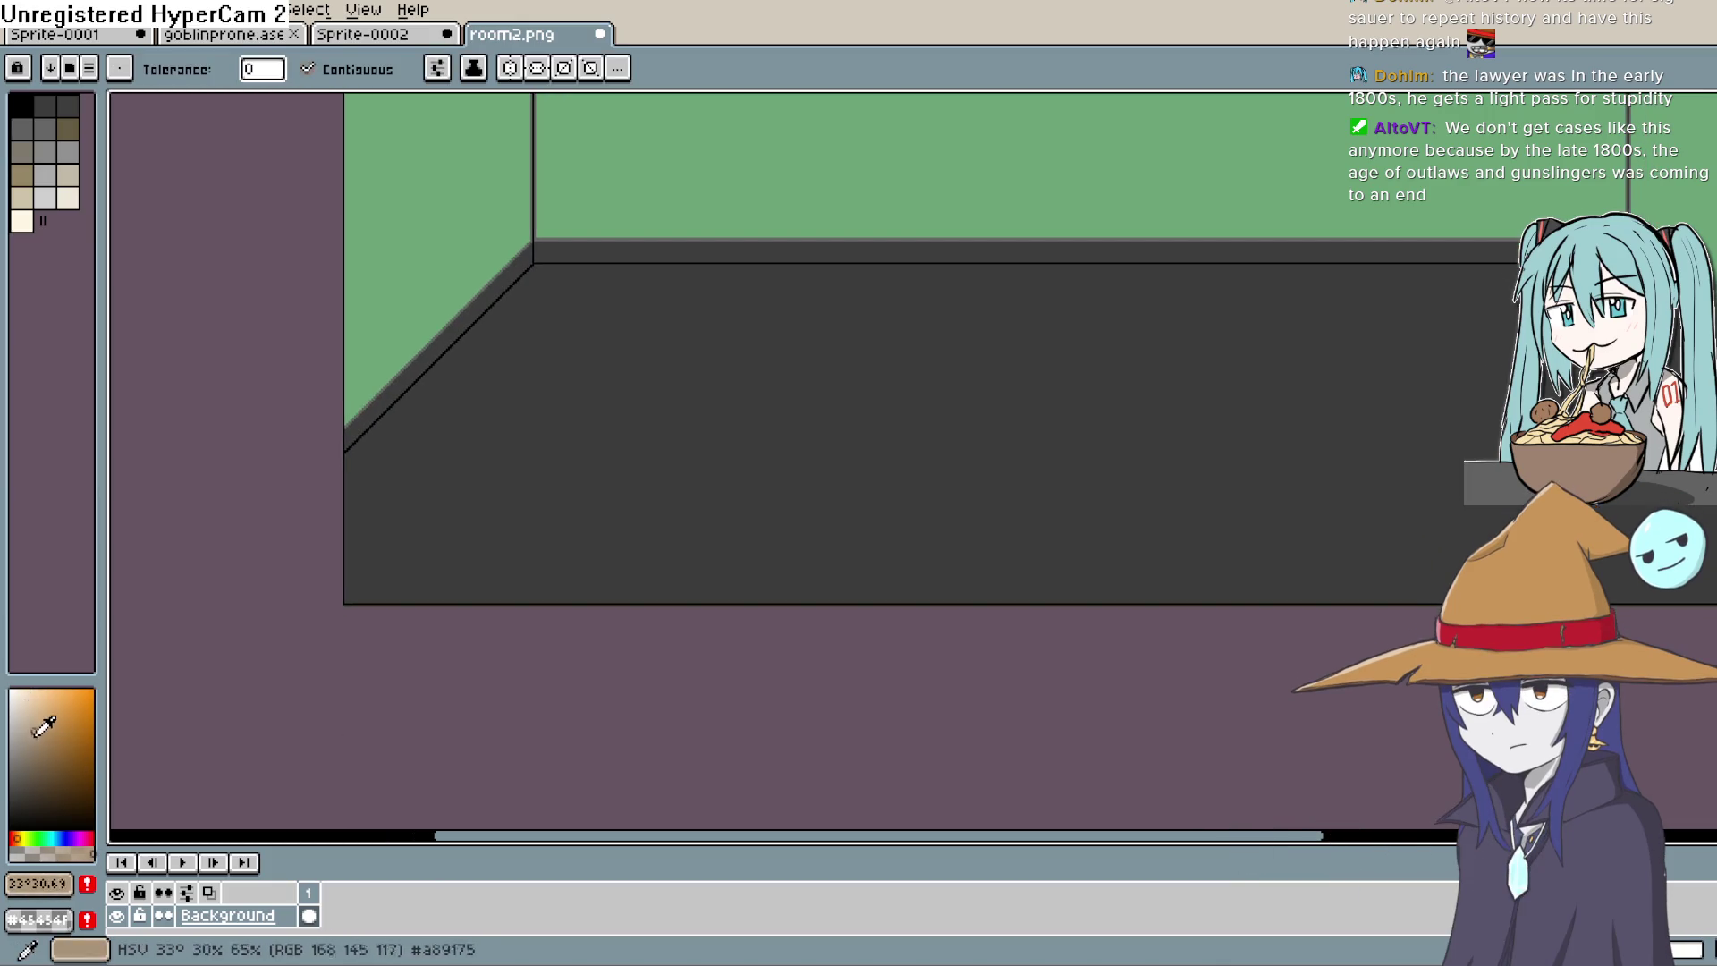
Step: Pick a light peach colour and bucket-fill the dark floor with it
left_click(14, 838)
left_click_drag(13, 838, 11, 838)
left_click(15, 838)
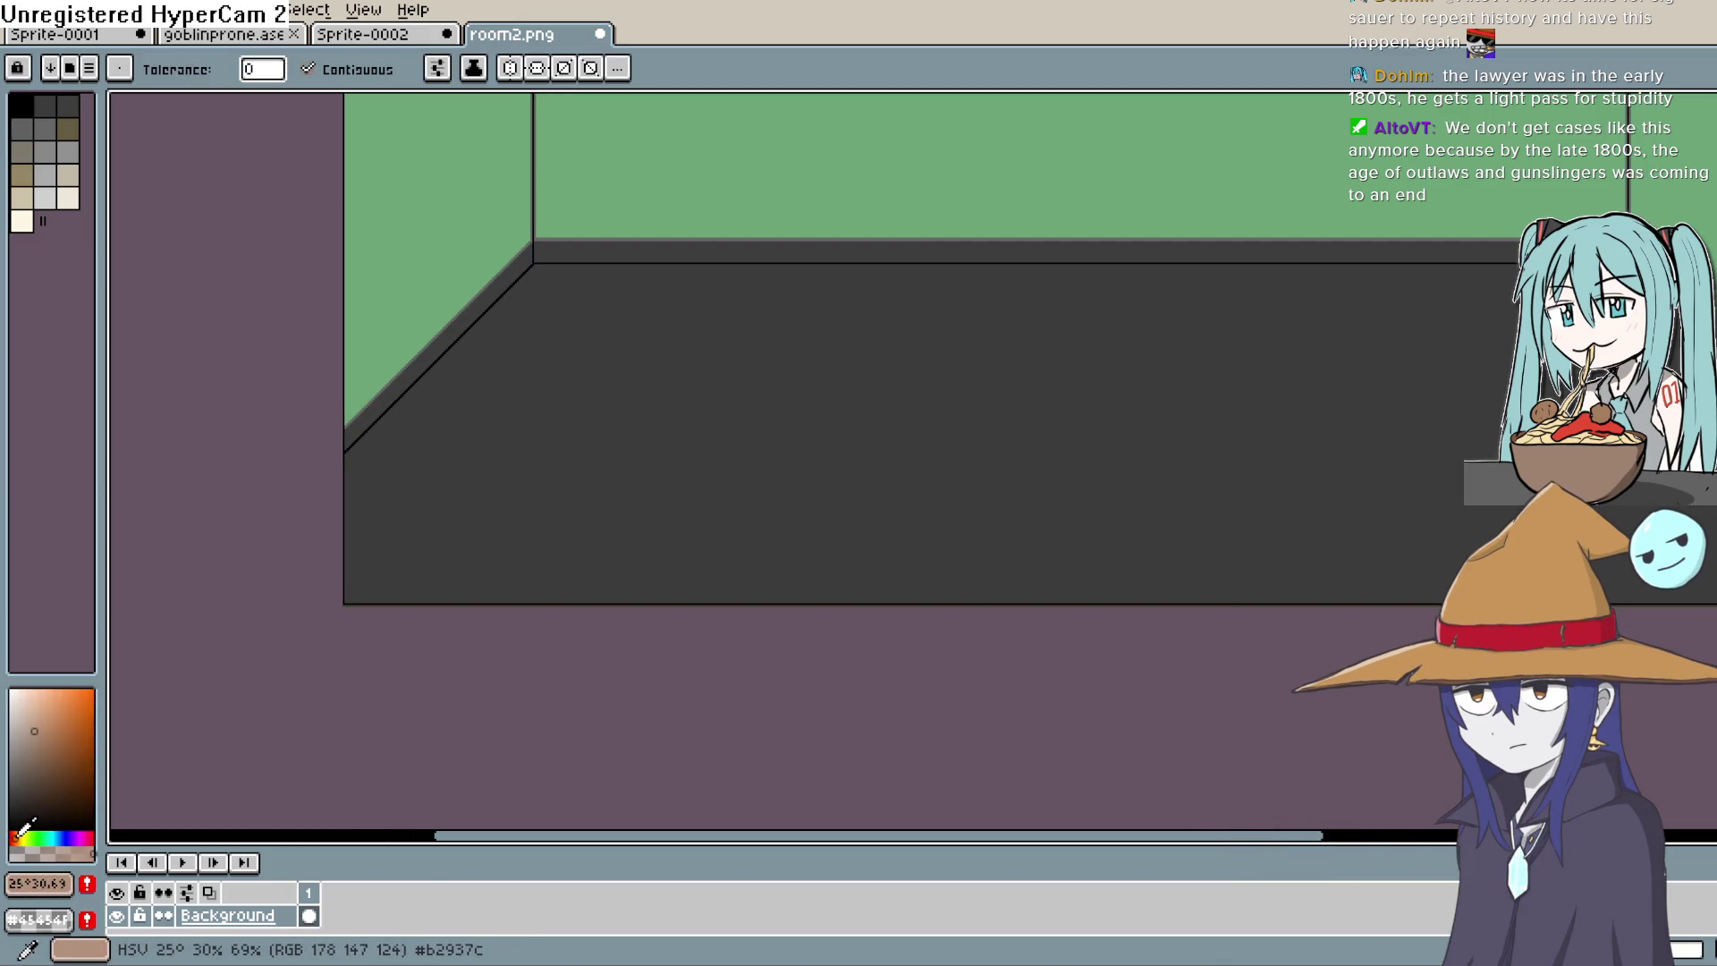
left_click_drag(34, 715, 28, 693)
left_click(673, 457)
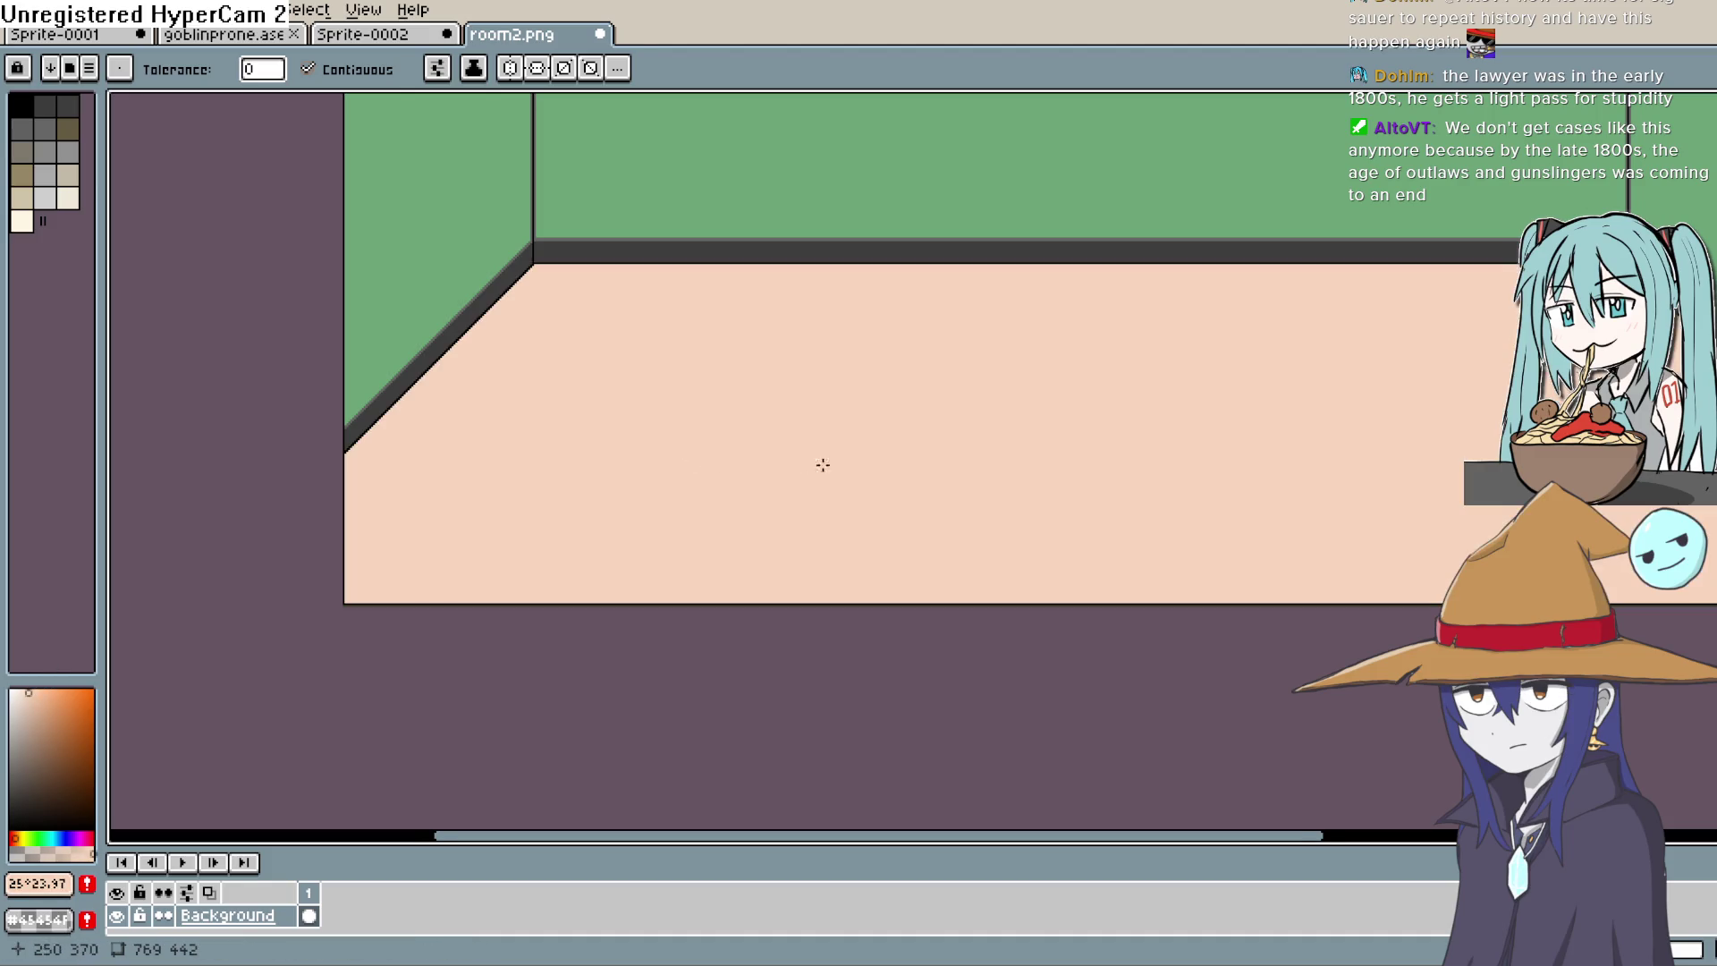
scroll(820, 463, "up", 2)
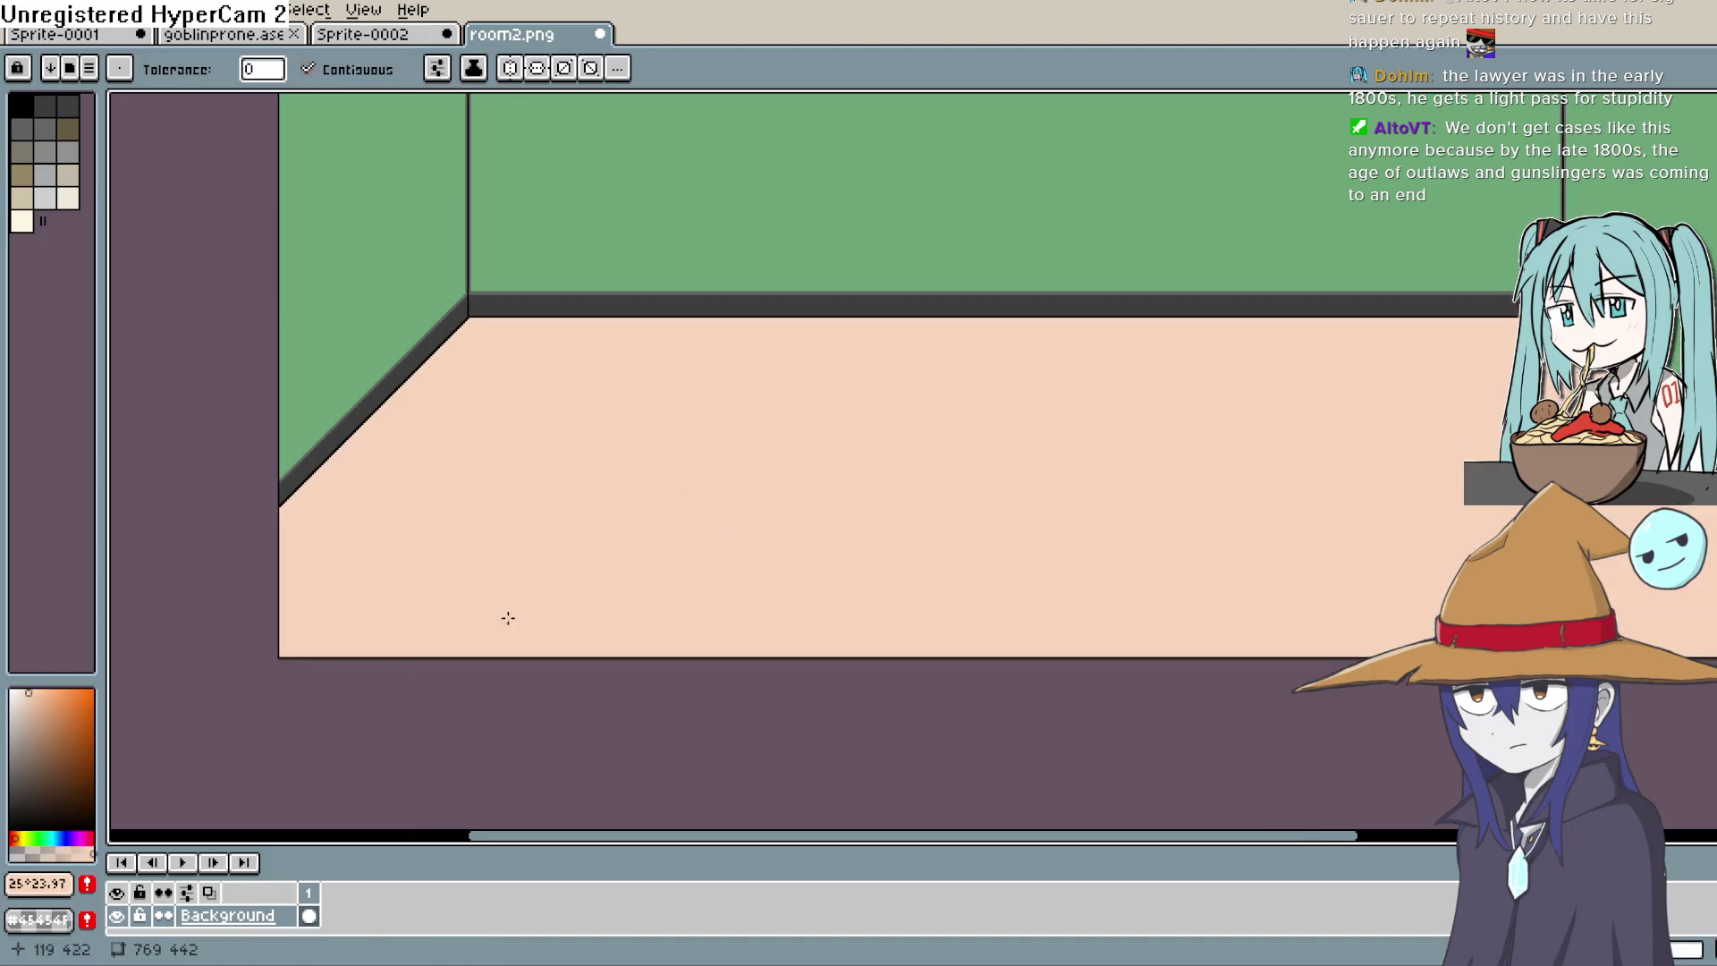
Step: Shift the colour to a greyer brownish-red and refill the floor
left_click(27, 725)
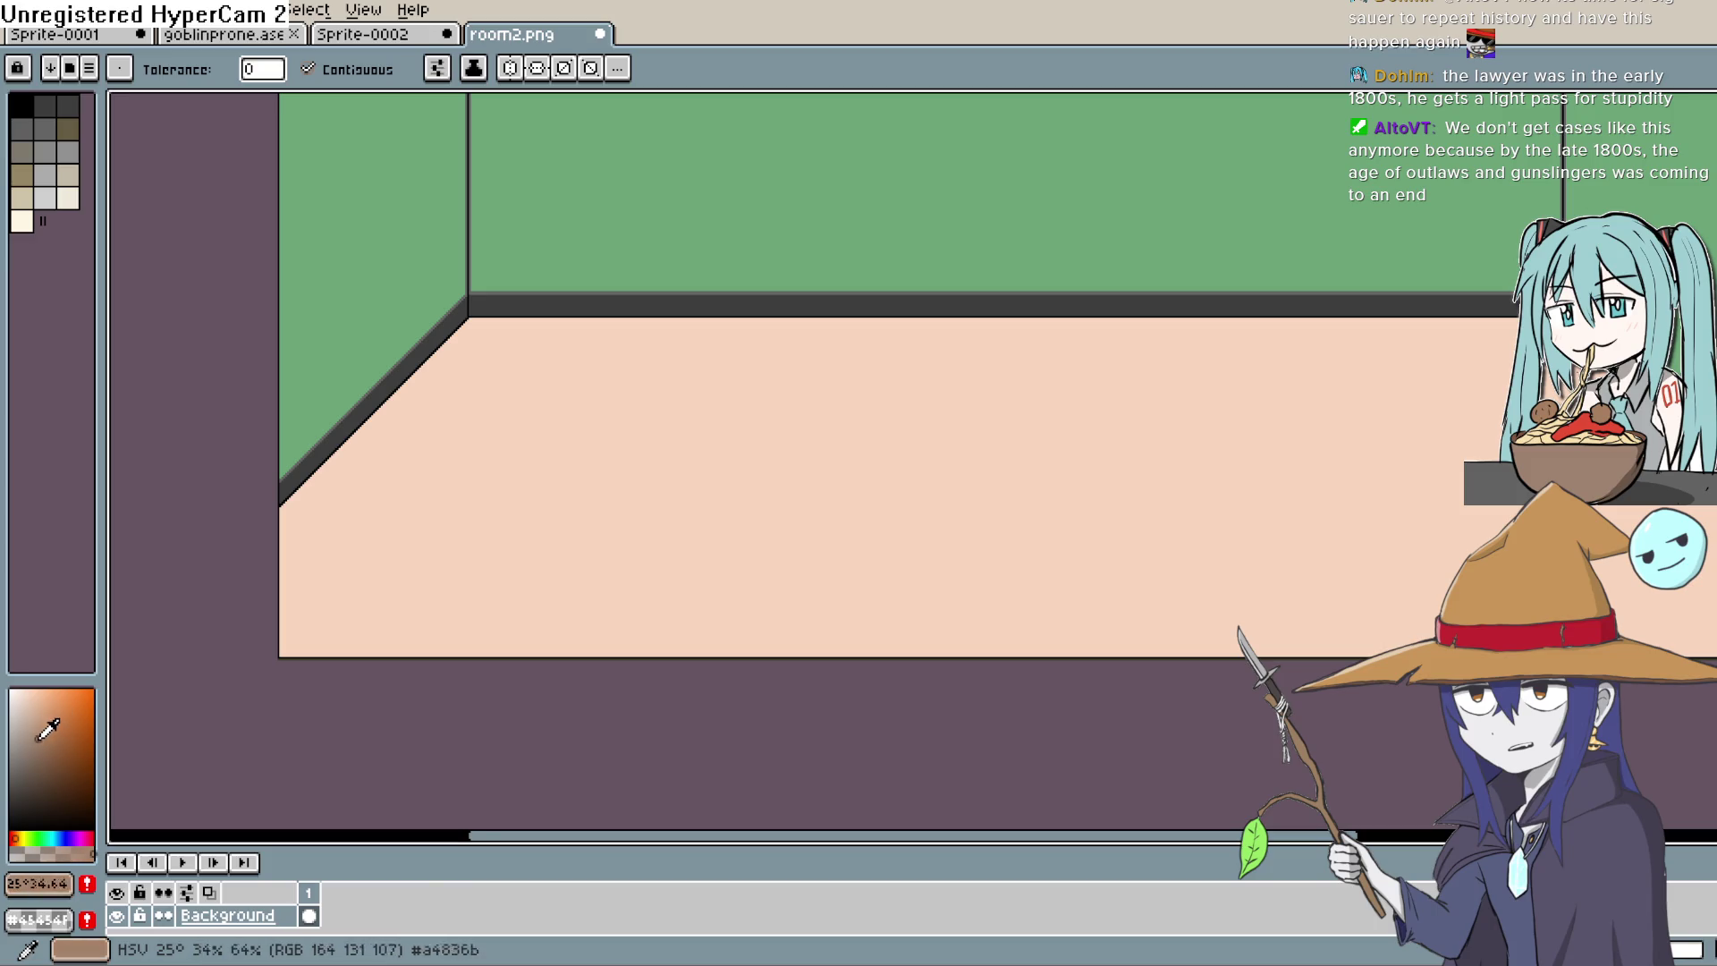
left_click(13, 838)
left_click(37, 731)
left_click(671, 472)
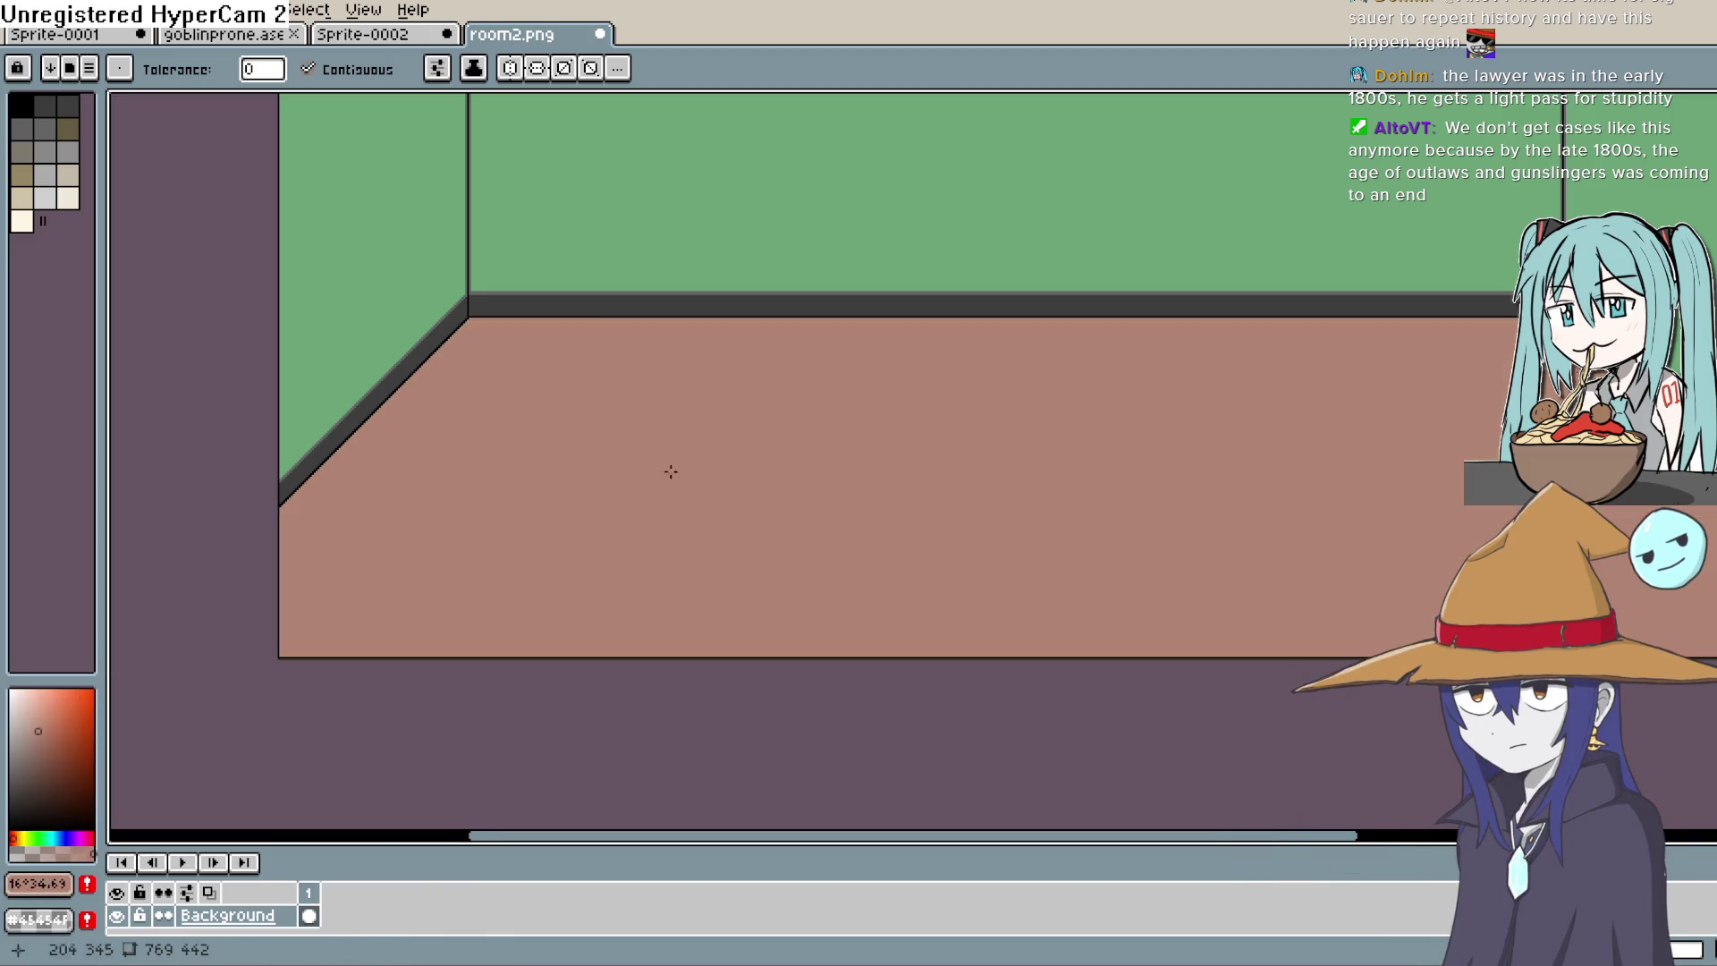
mouse_move(791, 459)
left_mouse_down()
mouse_move(767, 487)
mouse_move(544, 563)
left_mouse_up()
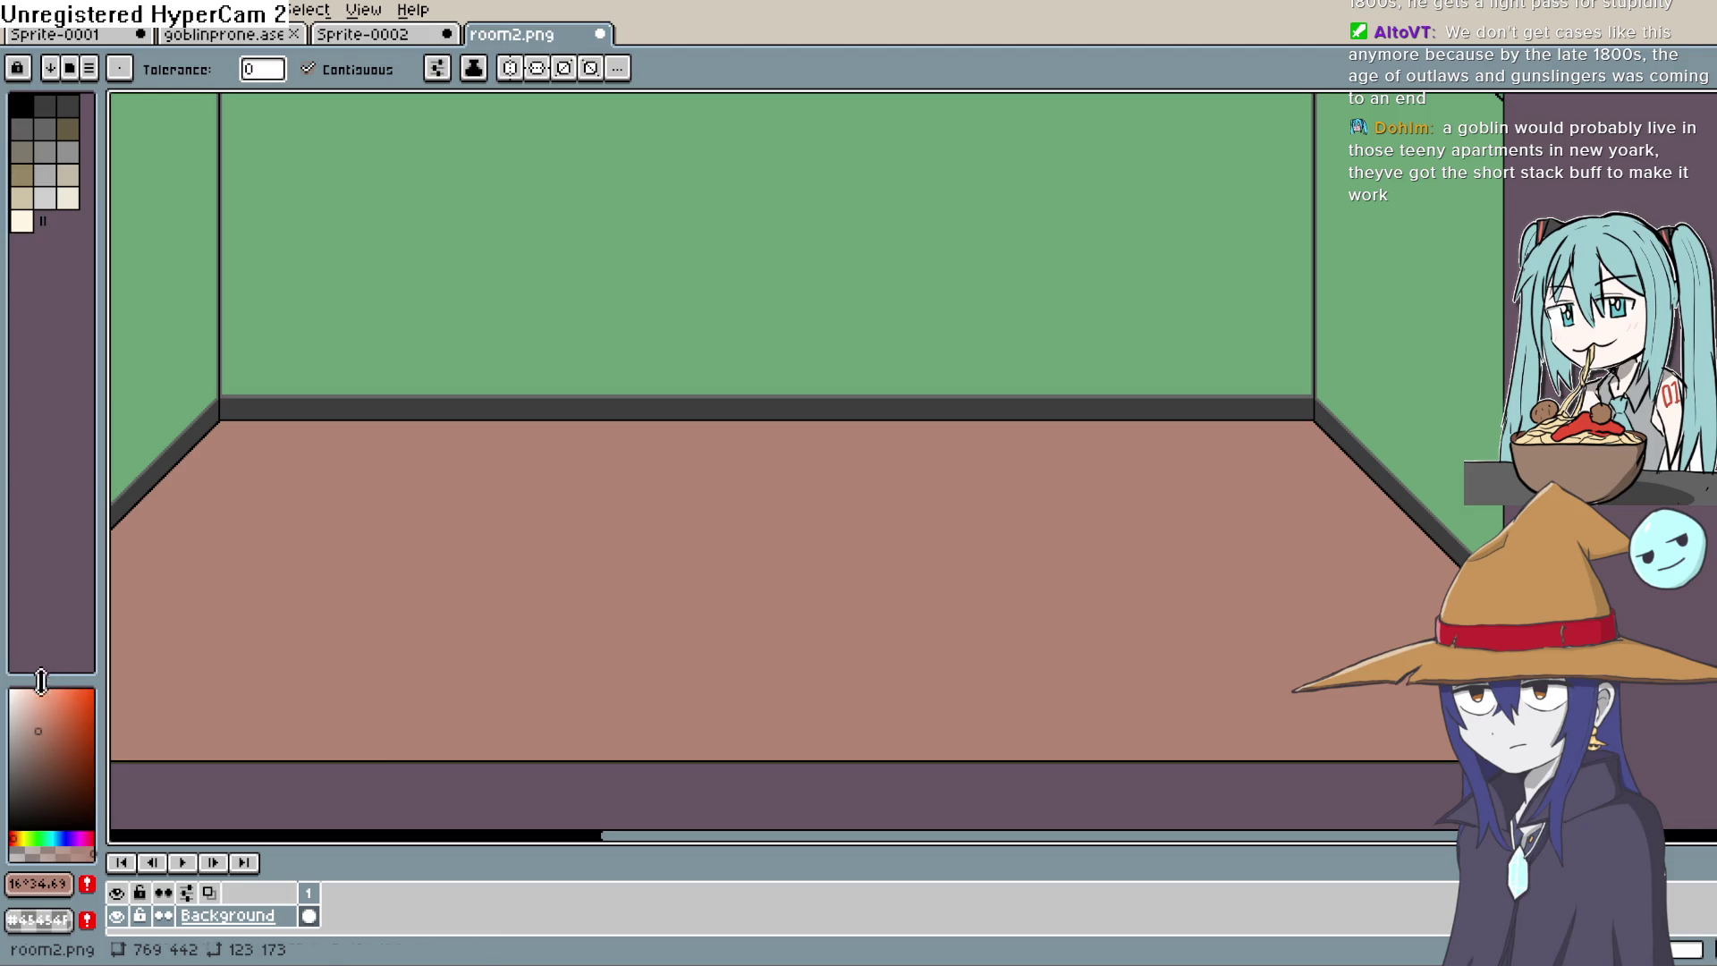
Step: Fine-tune the paint colour to a lighter, greyer shade and centre the whole room in view
left_click(34, 716)
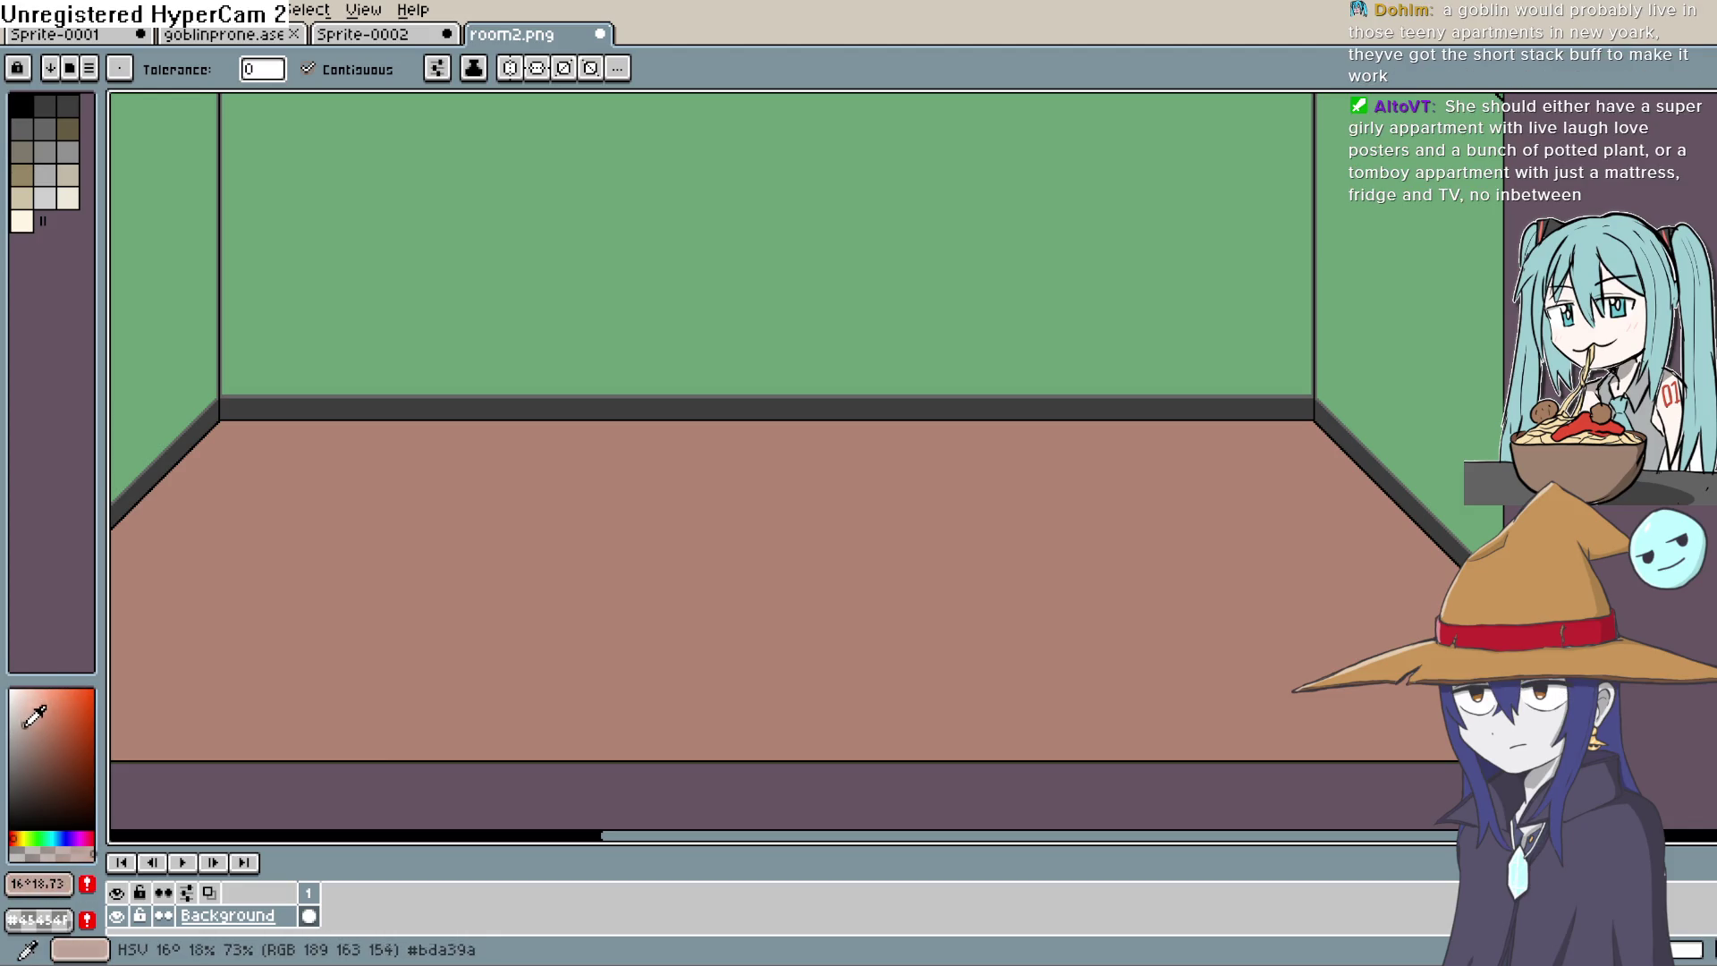
left_click(27, 723)
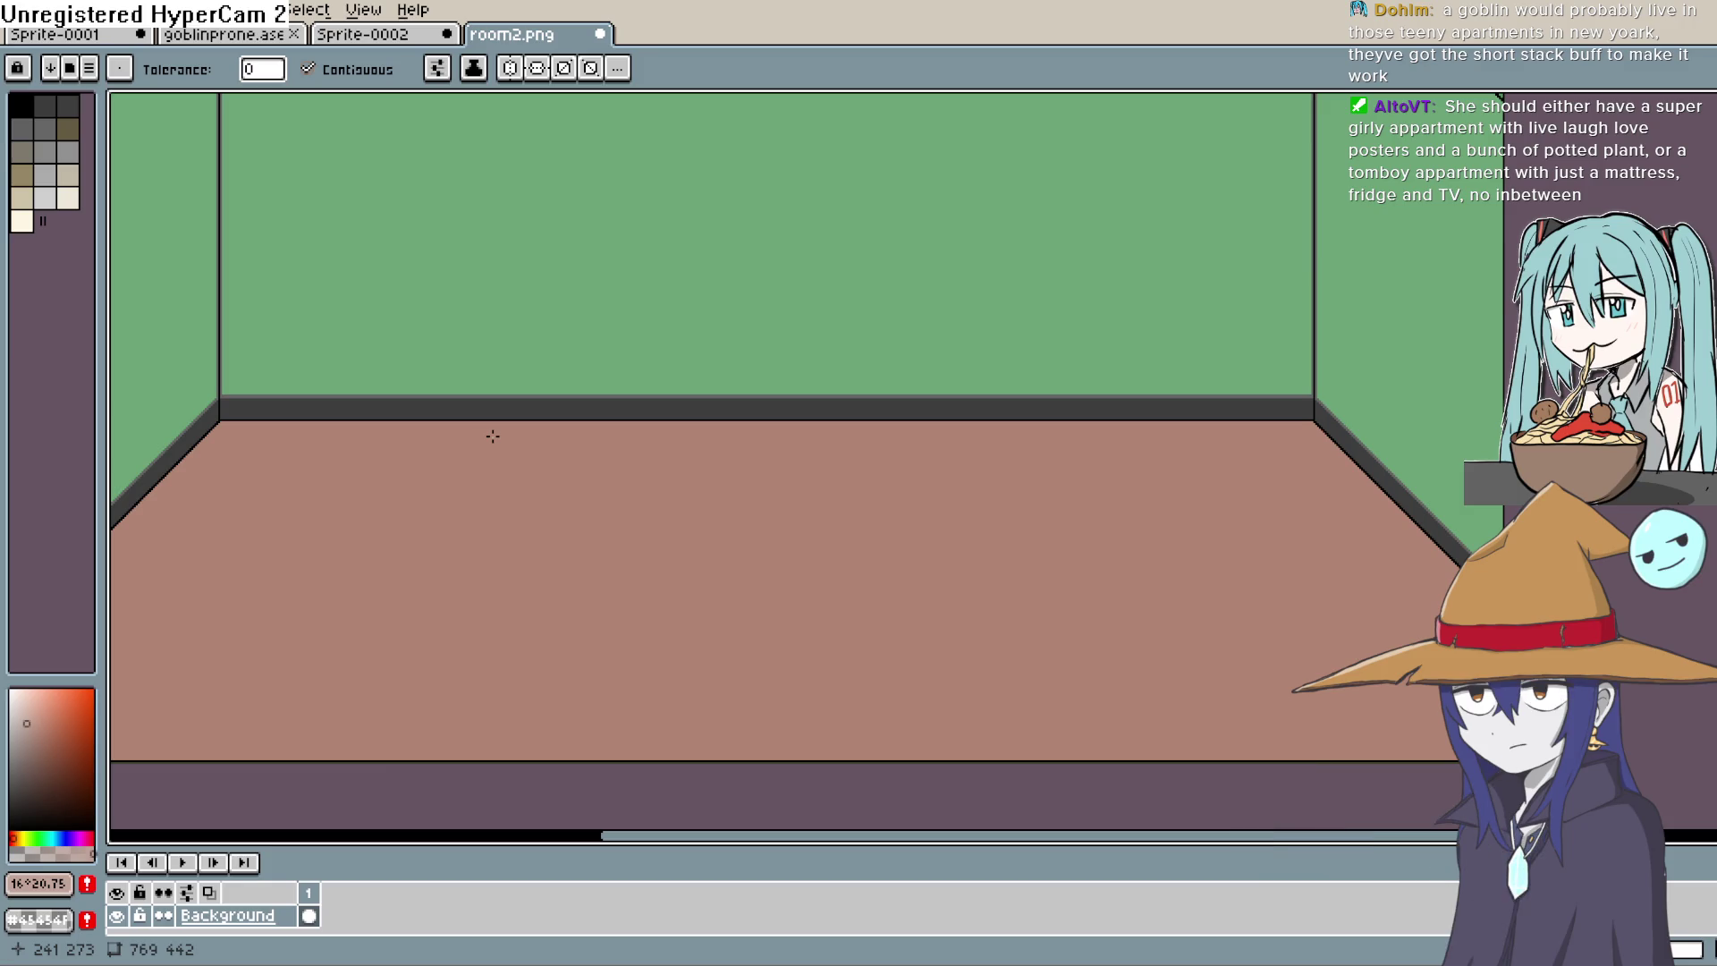
key("space")
mouse_move(640, 498)
left_mouse_down()
mouse_move(778, 555)
mouse_move(761, 552)
left_mouse_up()
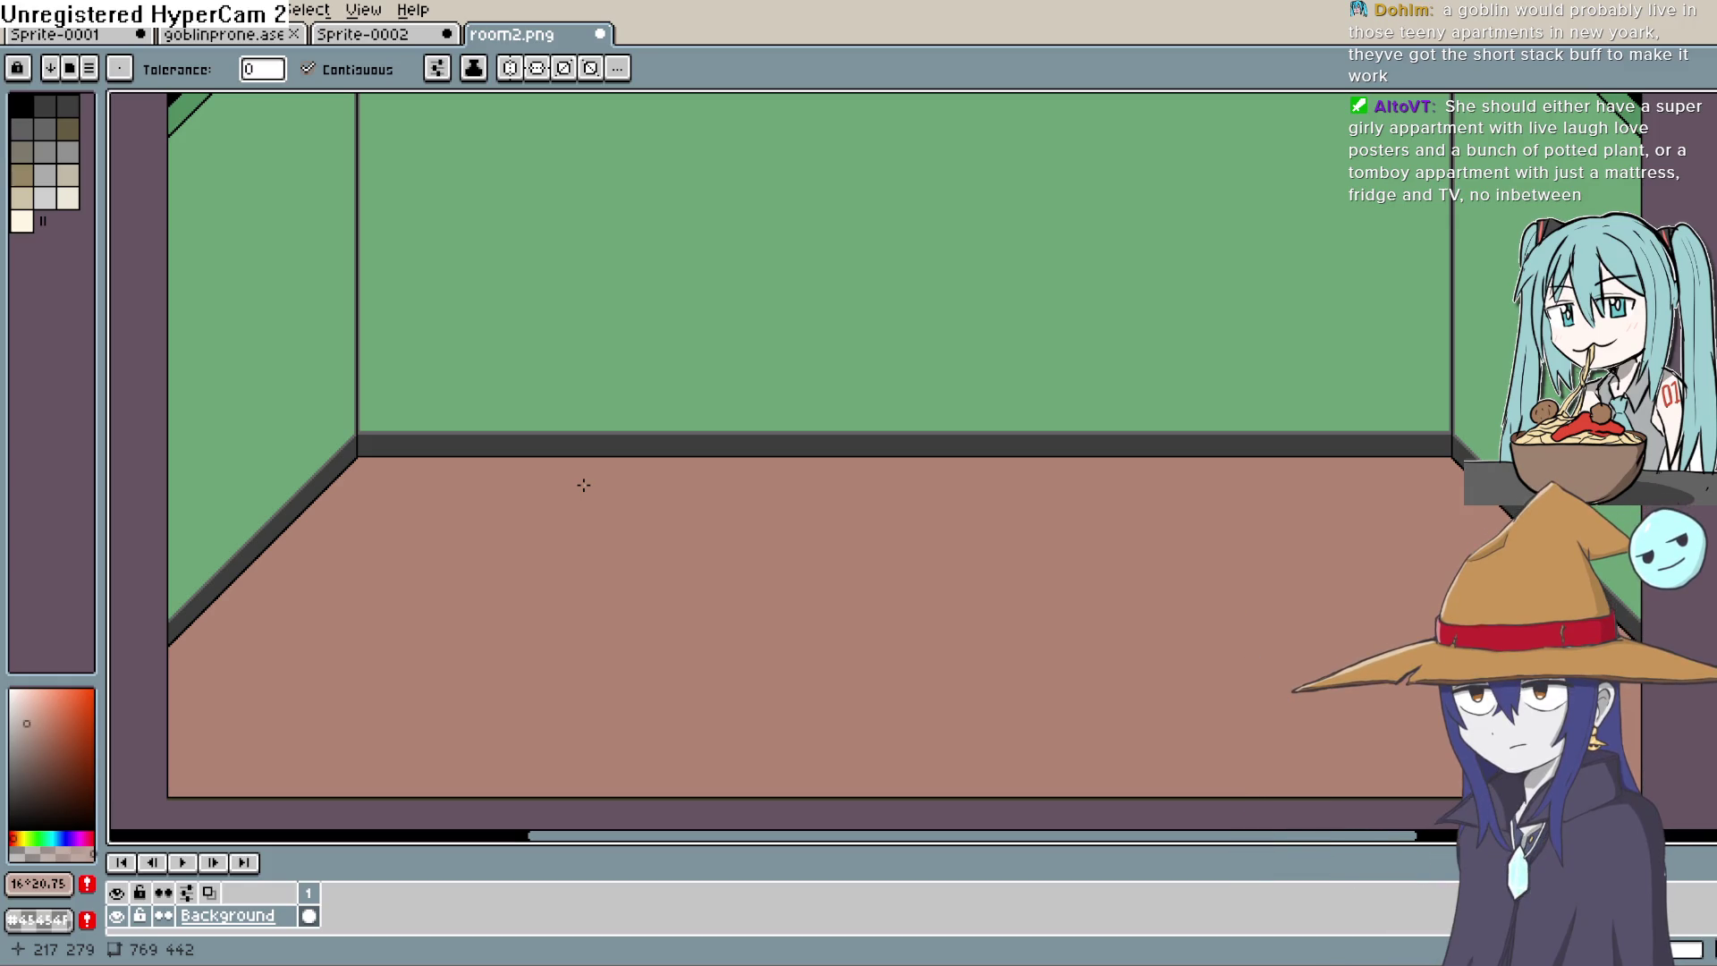
key("h")
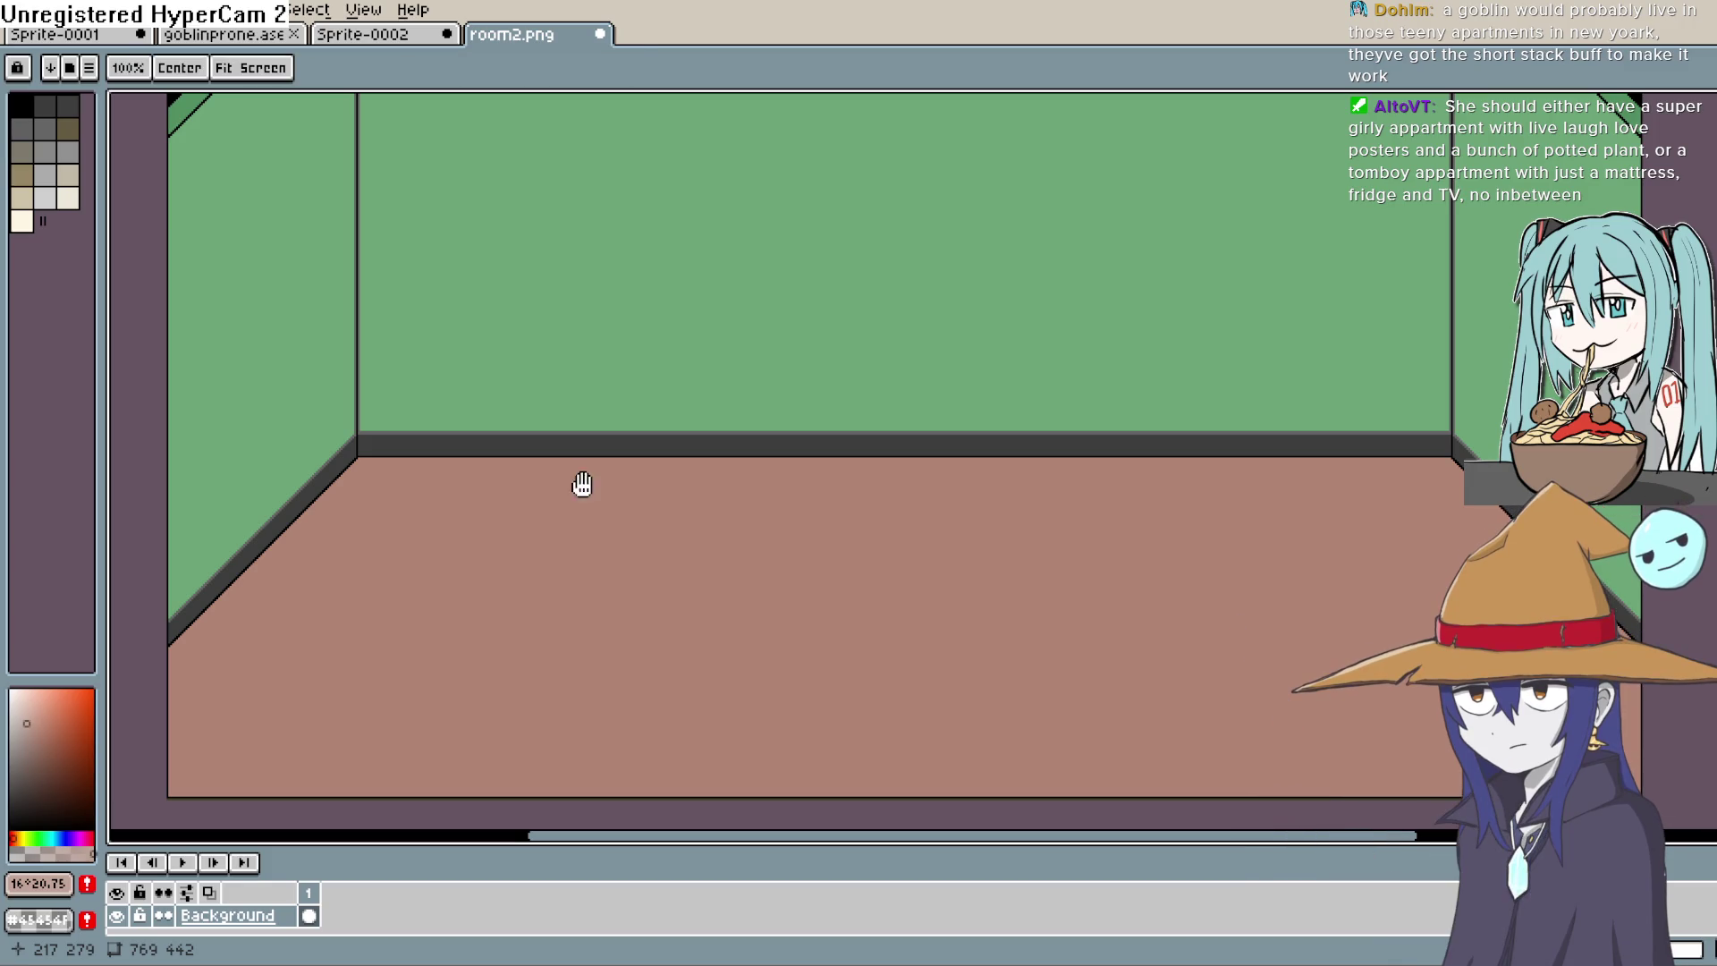
scroll(728, 475, "down", 3)
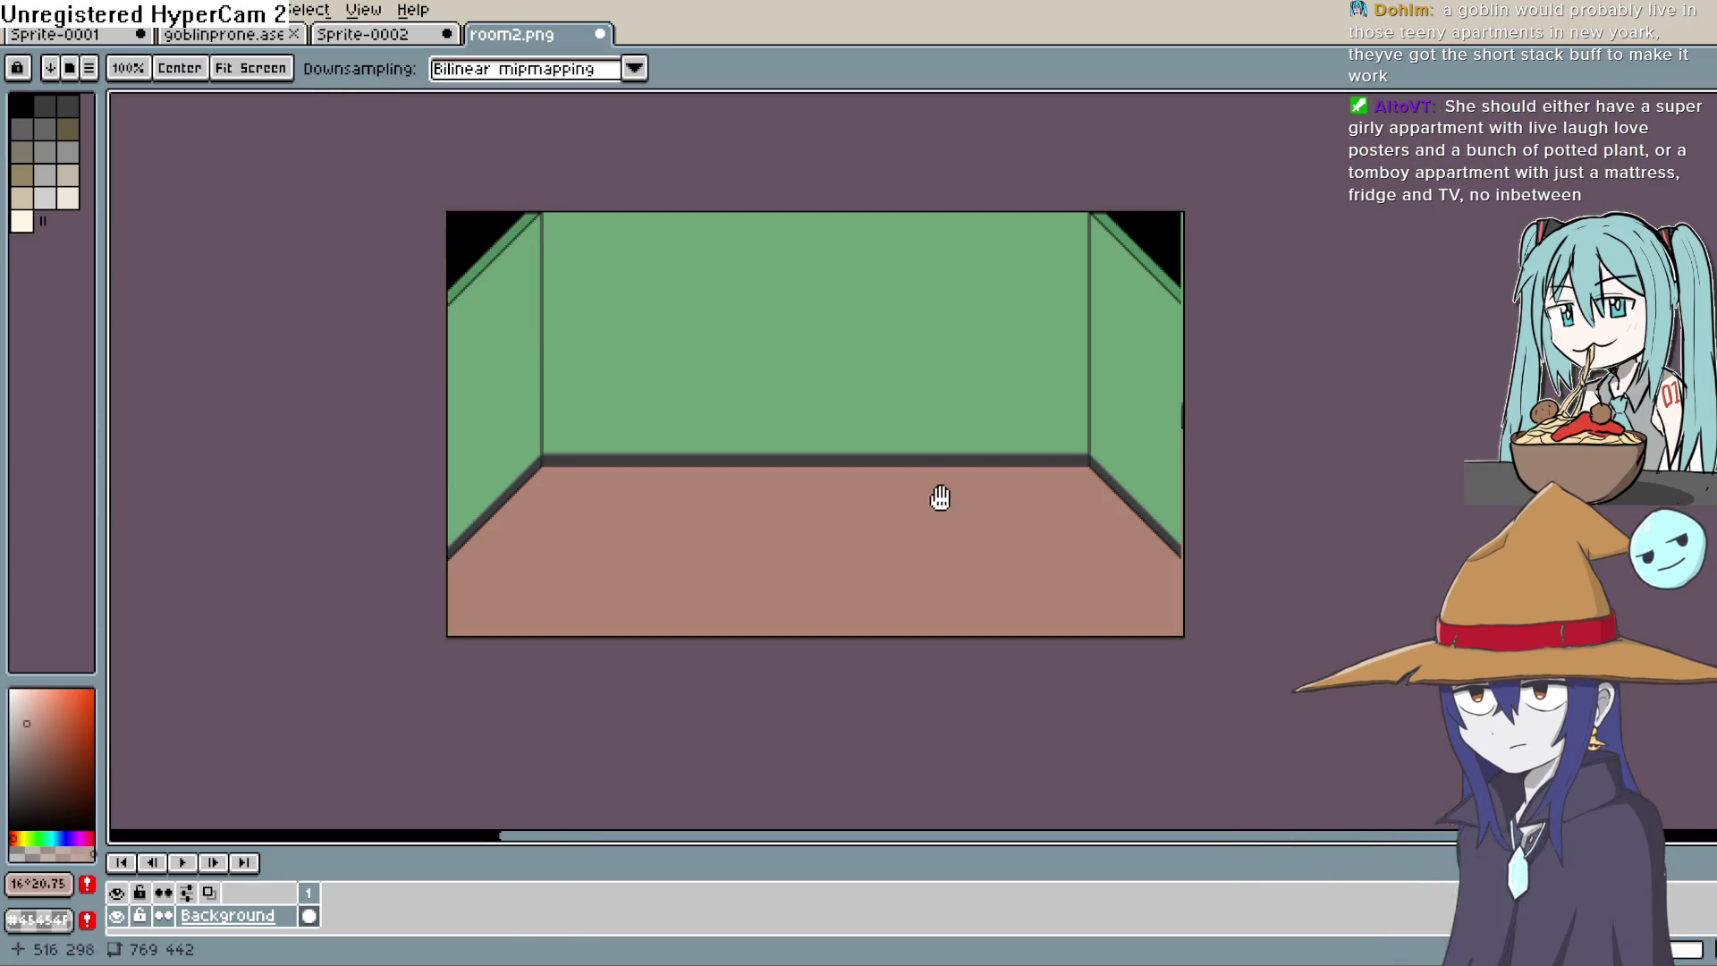
mouse_move(940, 498)
left_mouse_down()
mouse_move(901, 548)
mouse_move(855, 527)
left_mouse_up()
key("w")
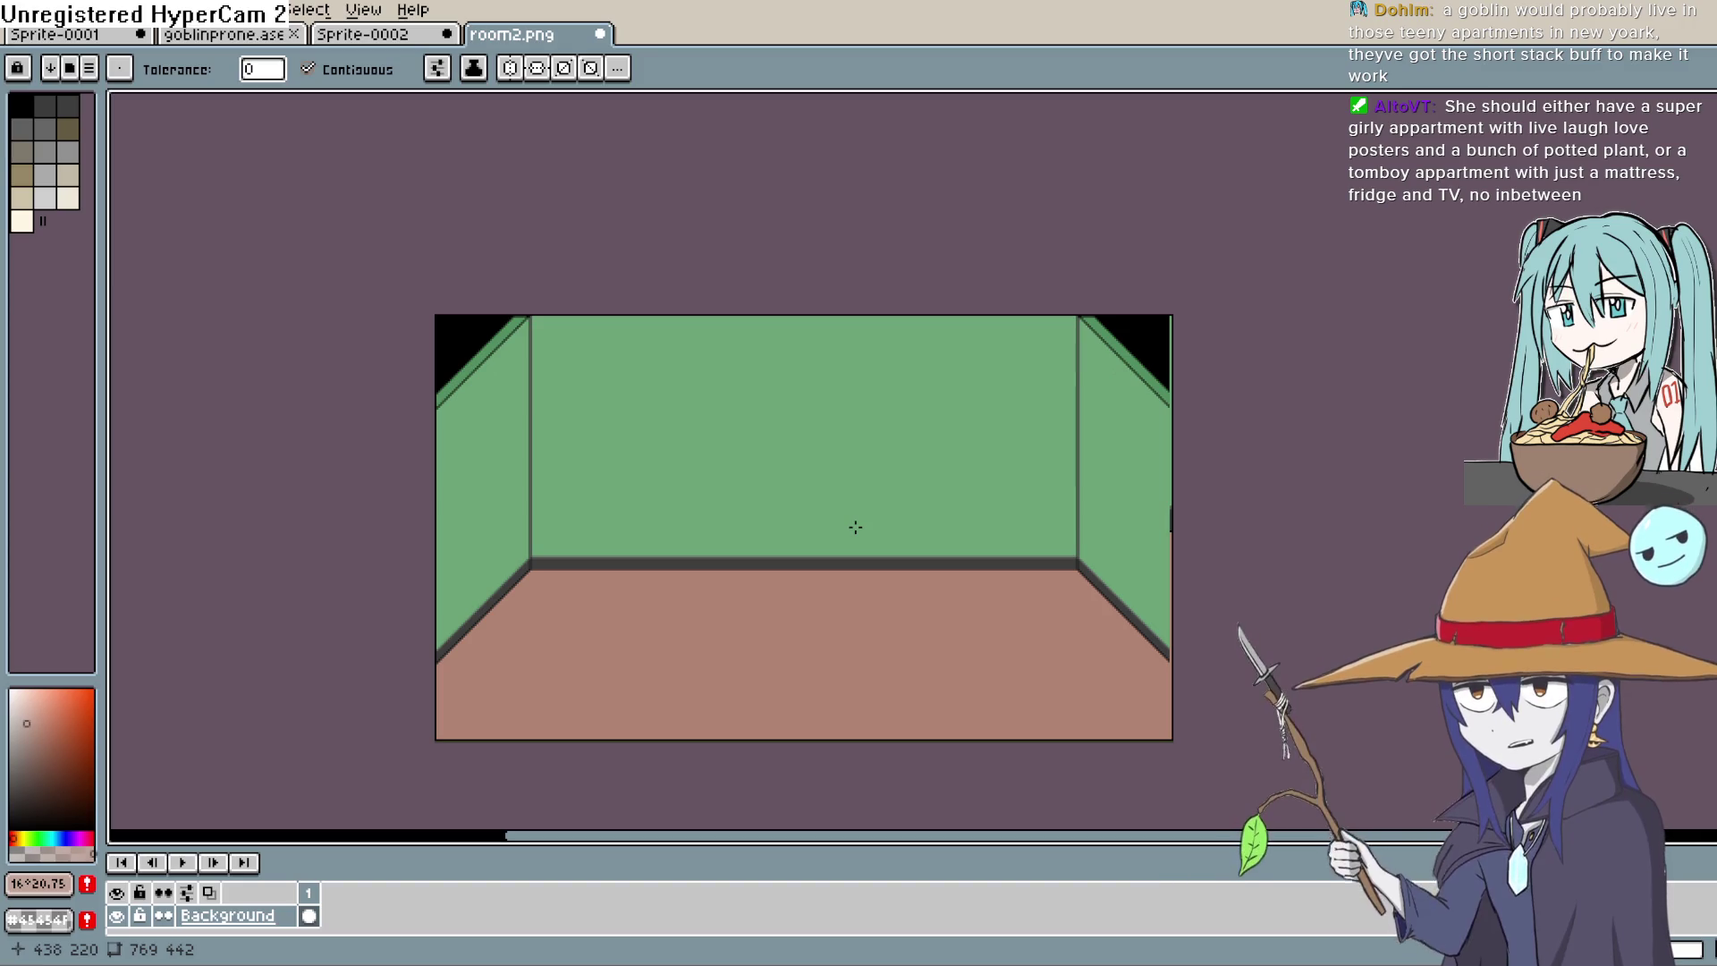
mouse_move(856, 527)
left_mouse_down()
mouse_move(943, 372)
mouse_move(894, 349)
mouse_move(809, 384)
mouse_move(782, 460)
left_mouse_up()
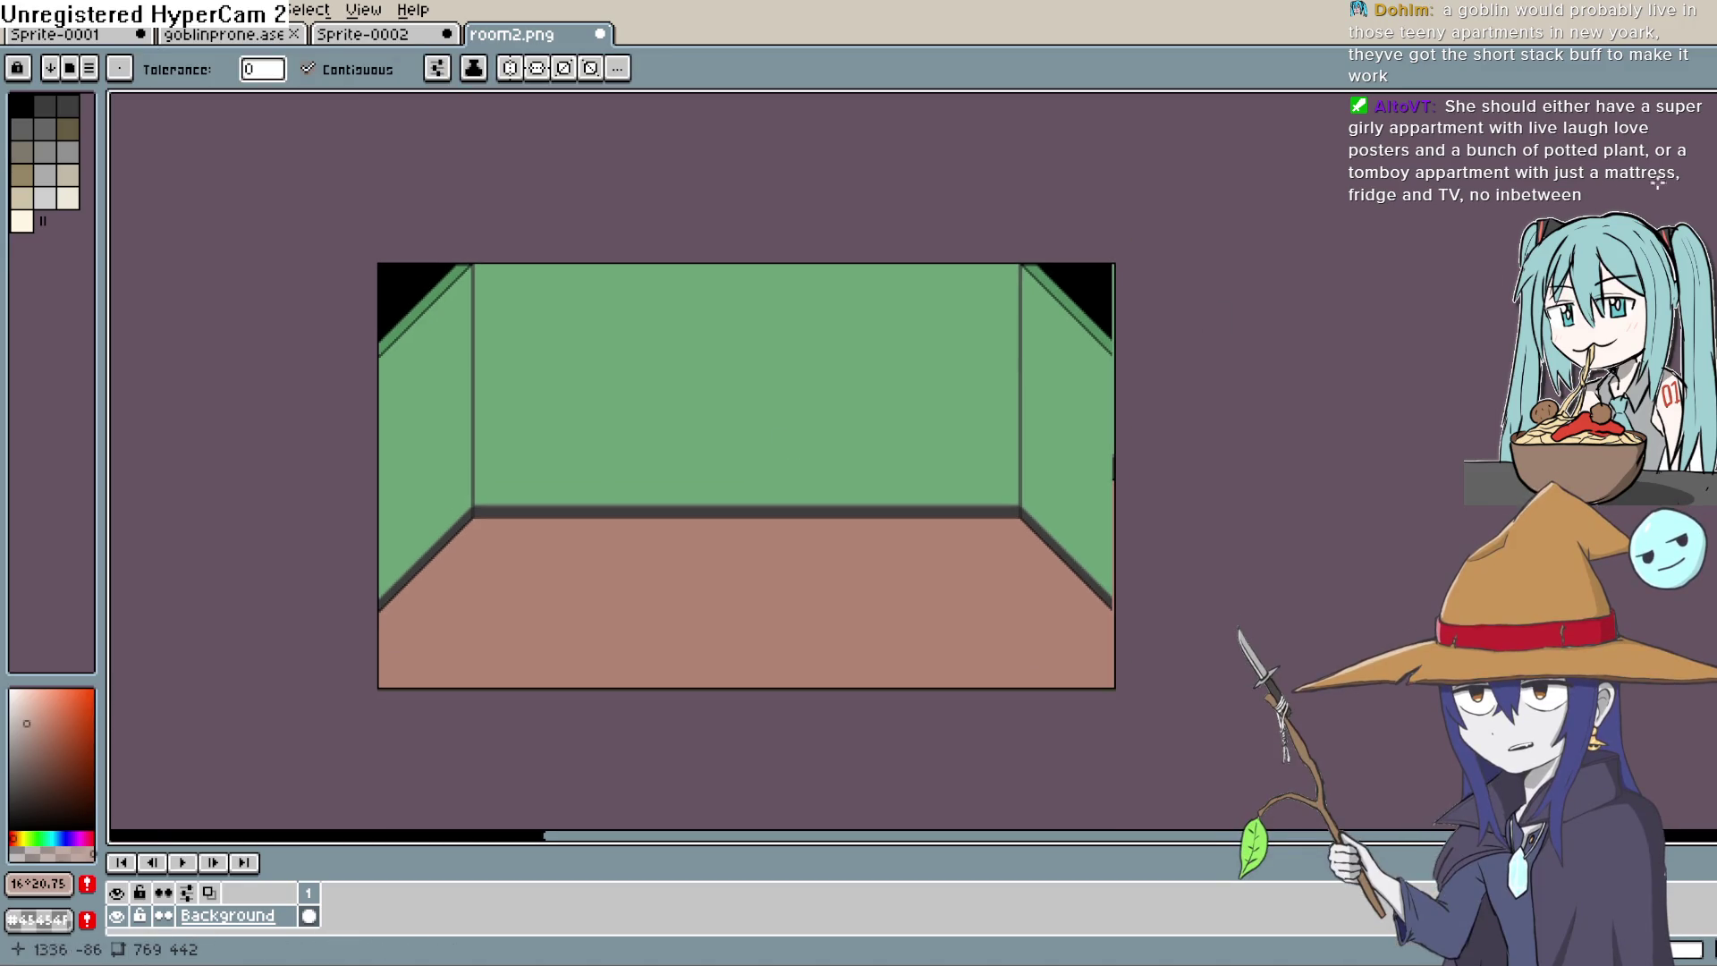
Step: Add a new Layer 1 with Shift+N and set black as the drawing colour, undoing a stray fill
key("shift+n")
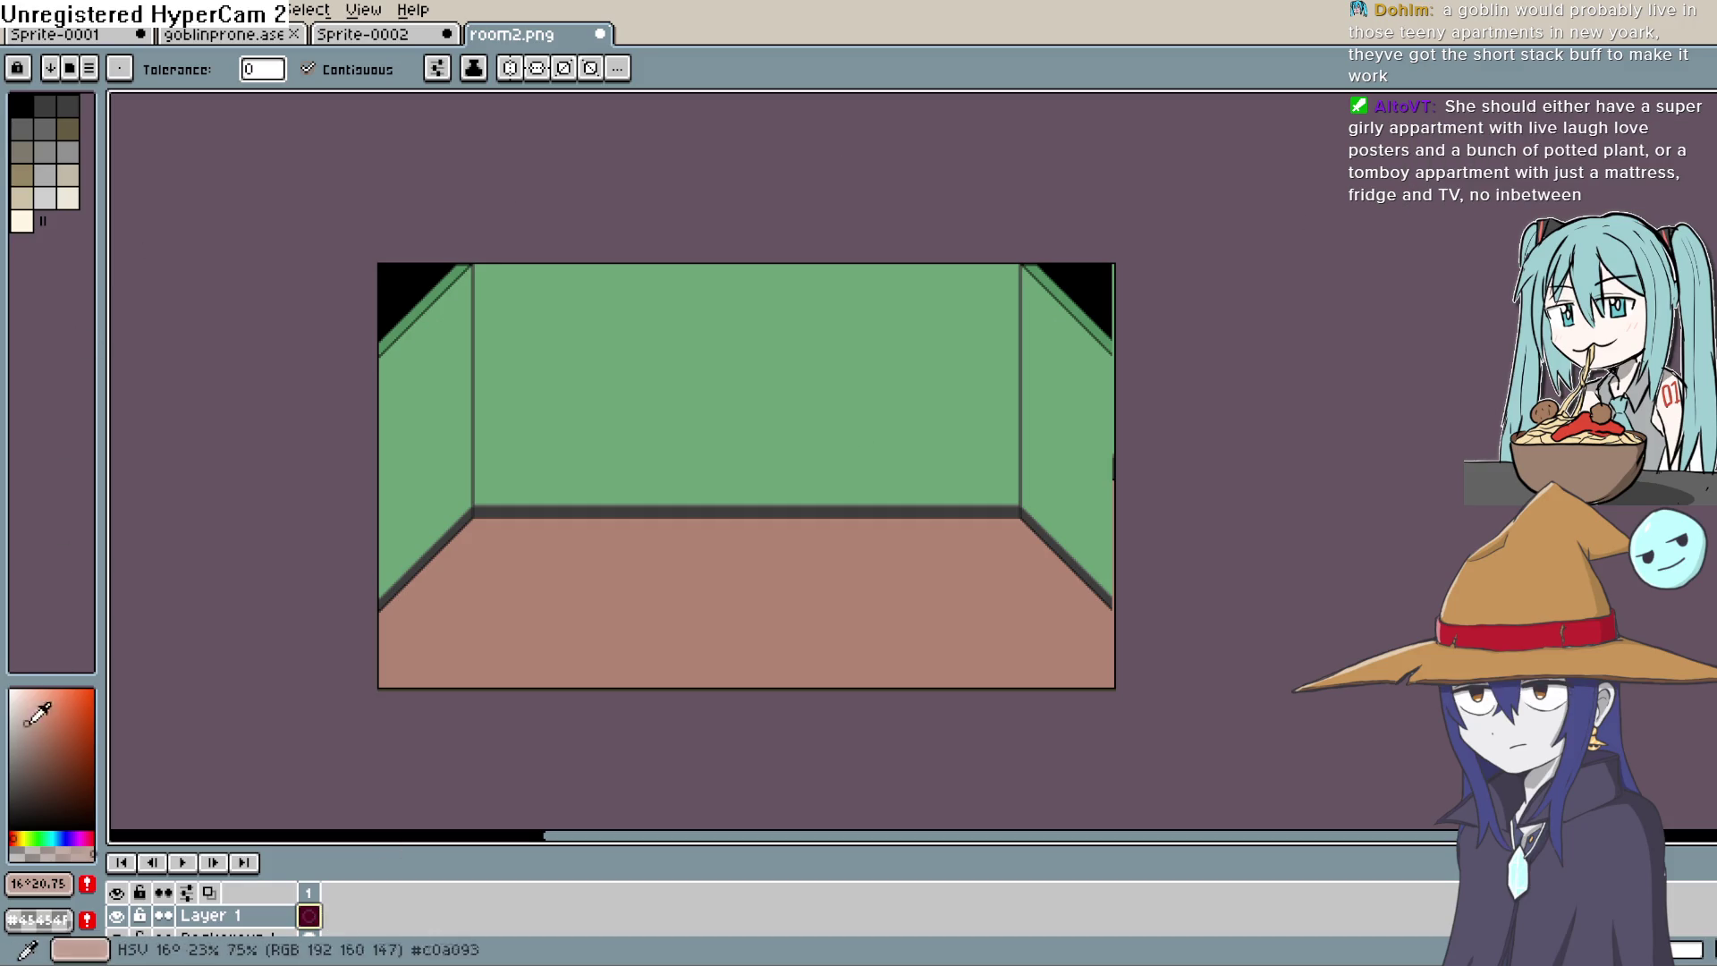
left_click(13, 821)
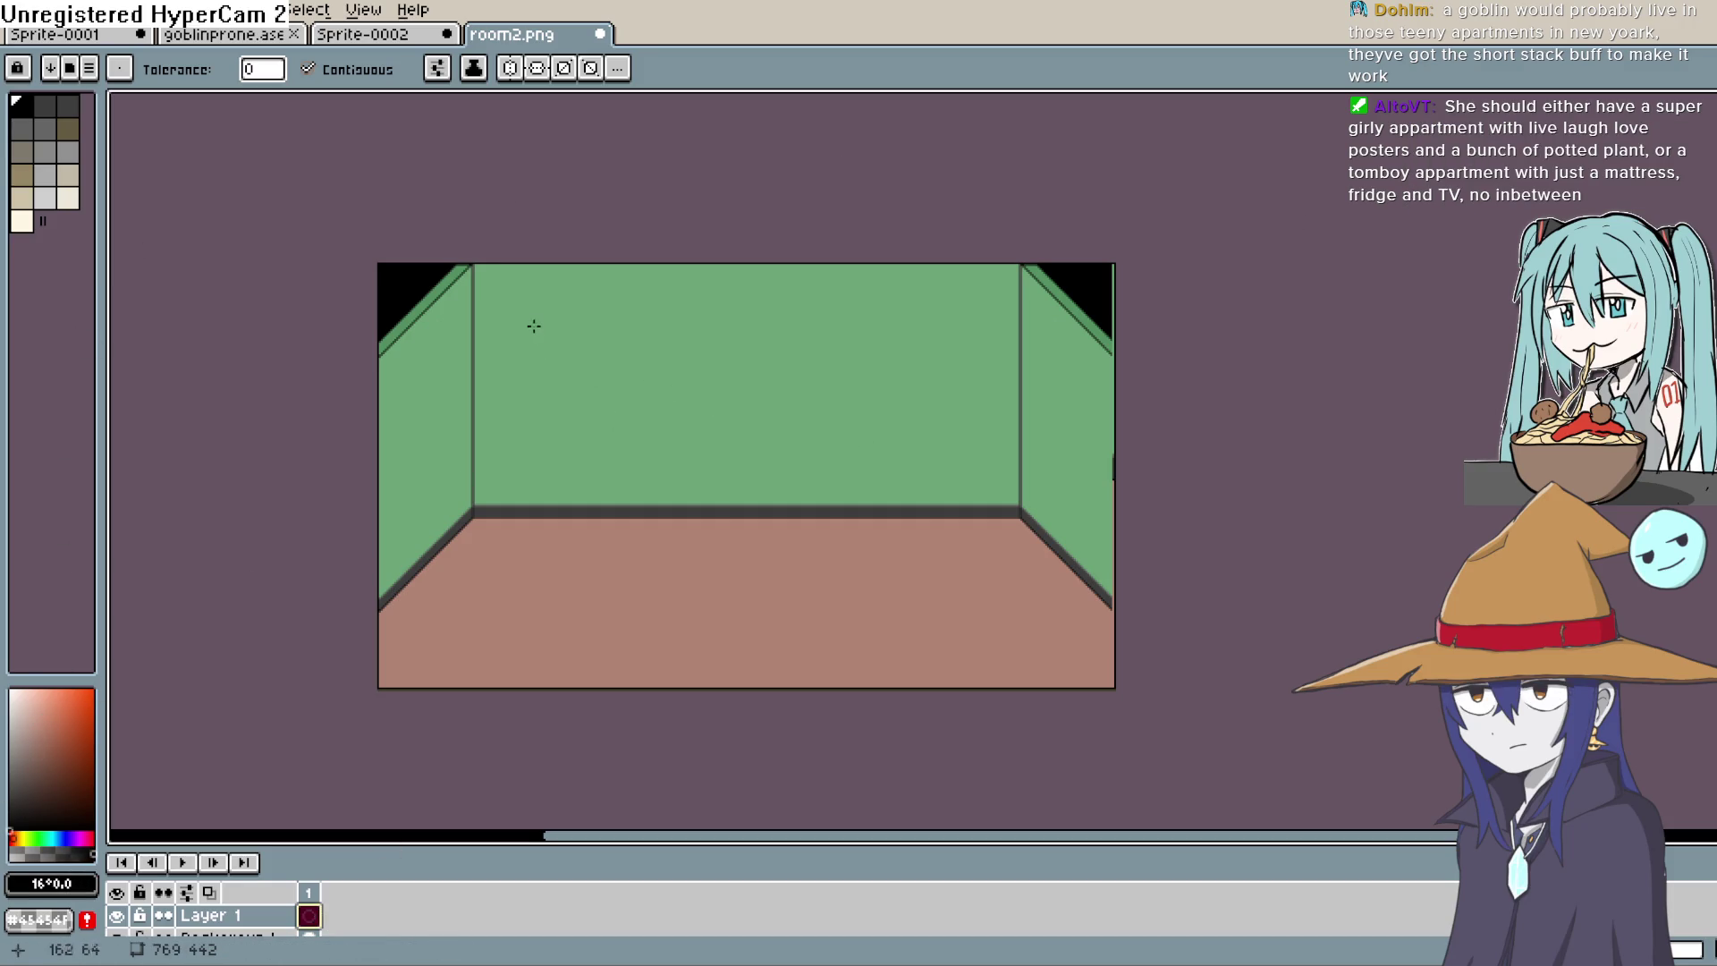
left_click(524, 358)
key("ctrl+z")
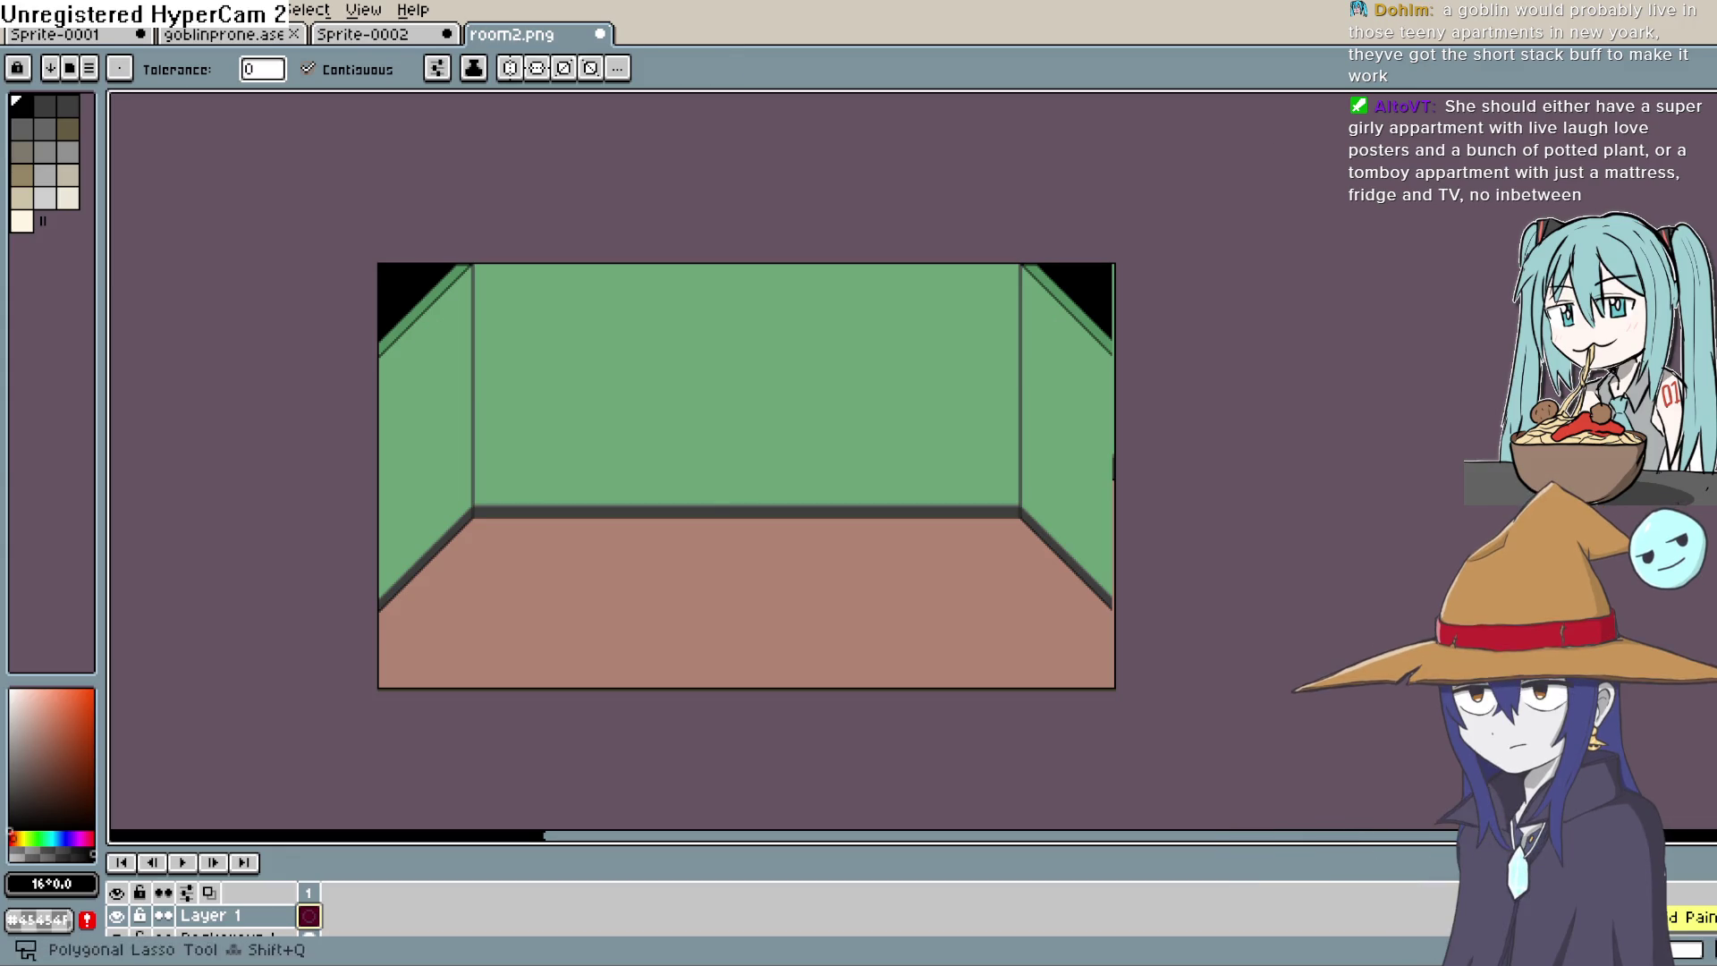
key("shift+q")
left_click(1677, 100)
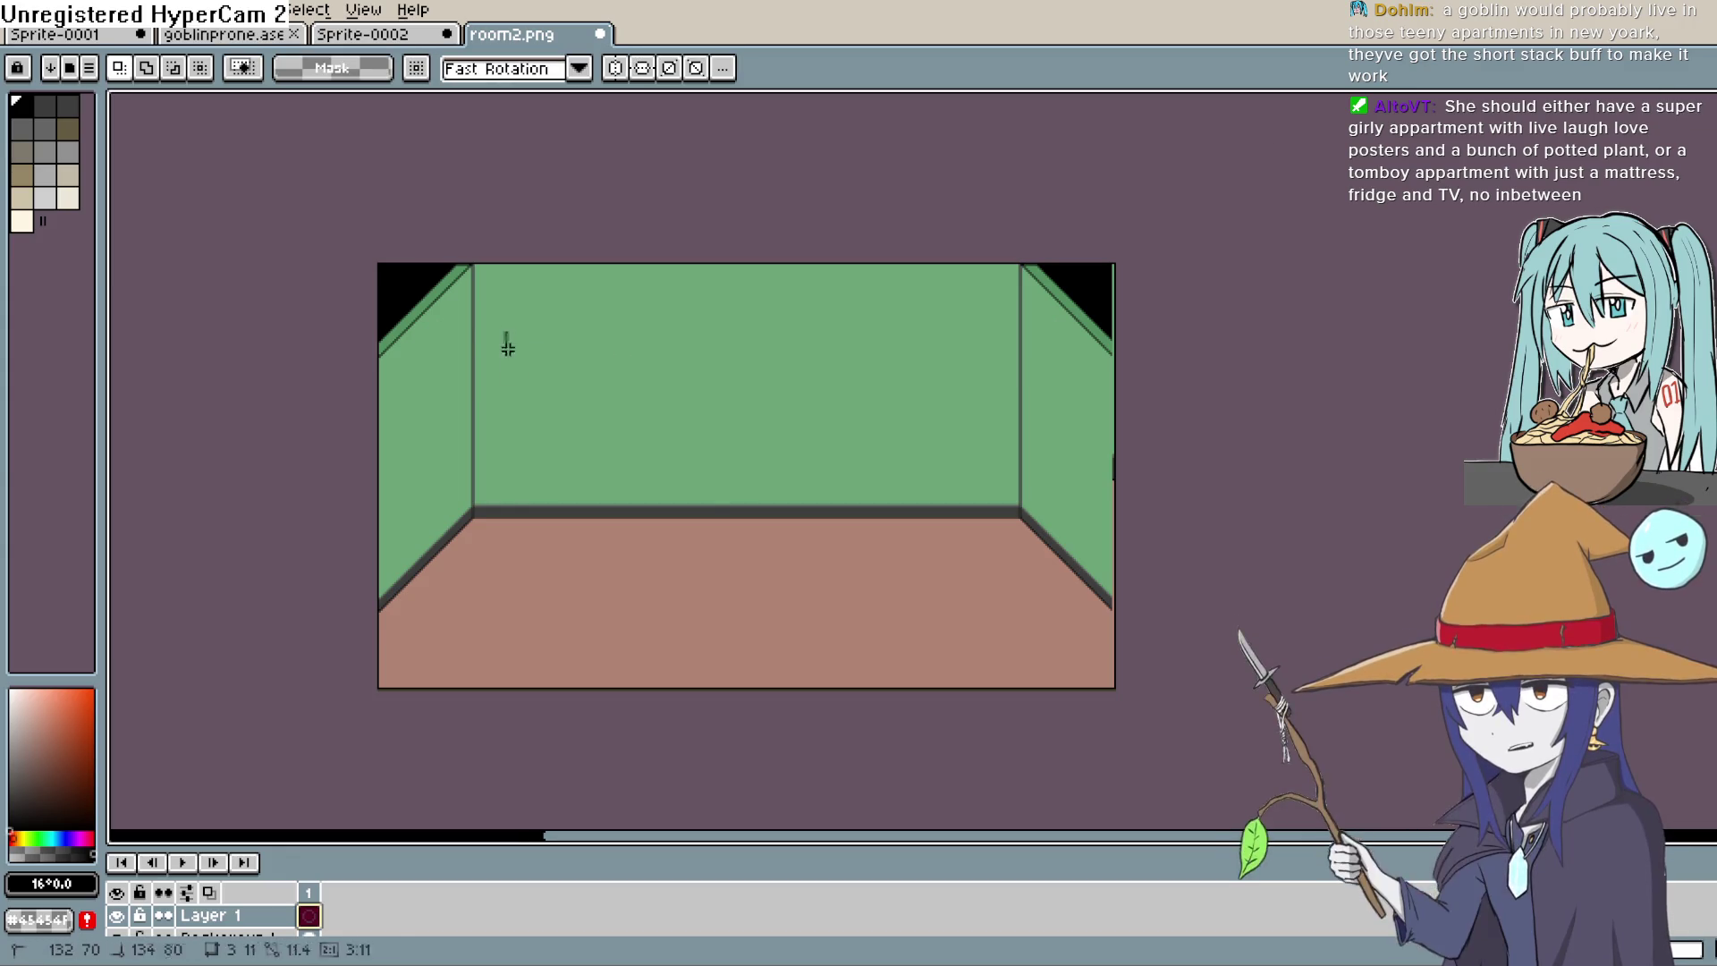
Step: Drop the marquee selection and draw a thin rectangle outline on the left of the back wall
mouse_move(505, 333)
left_mouse_down()
mouse_move(641, 441)
mouse_move(696, 441)
left_mouse_up()
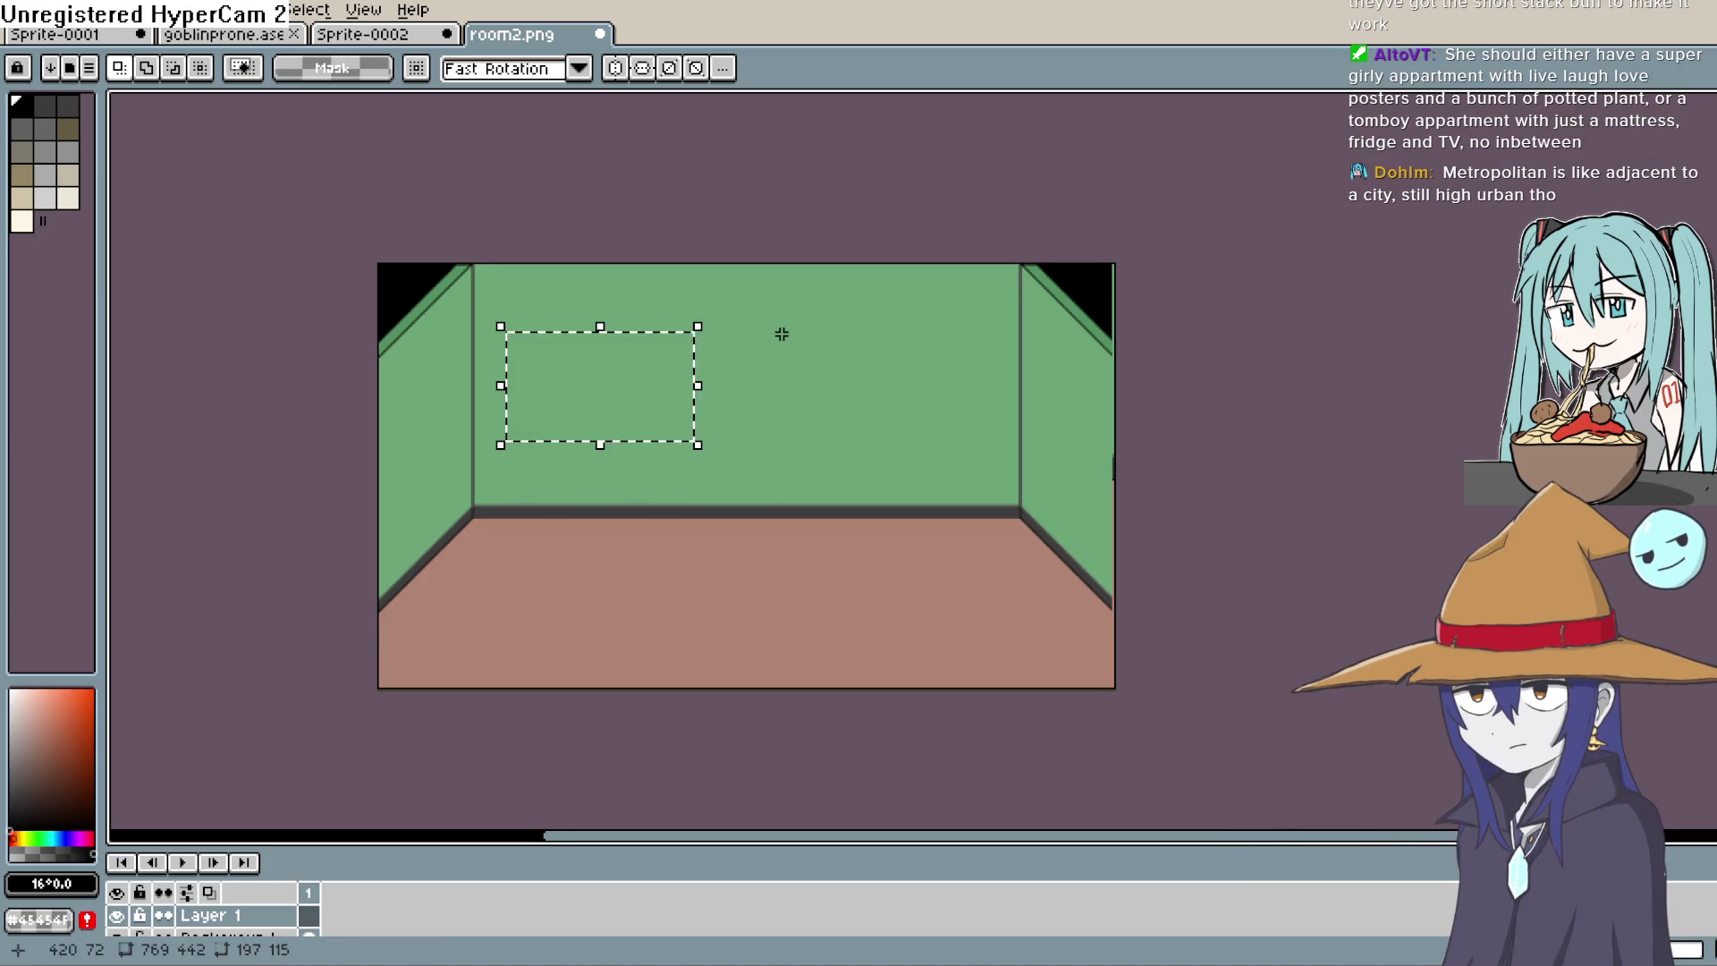
left_click(751, 369)
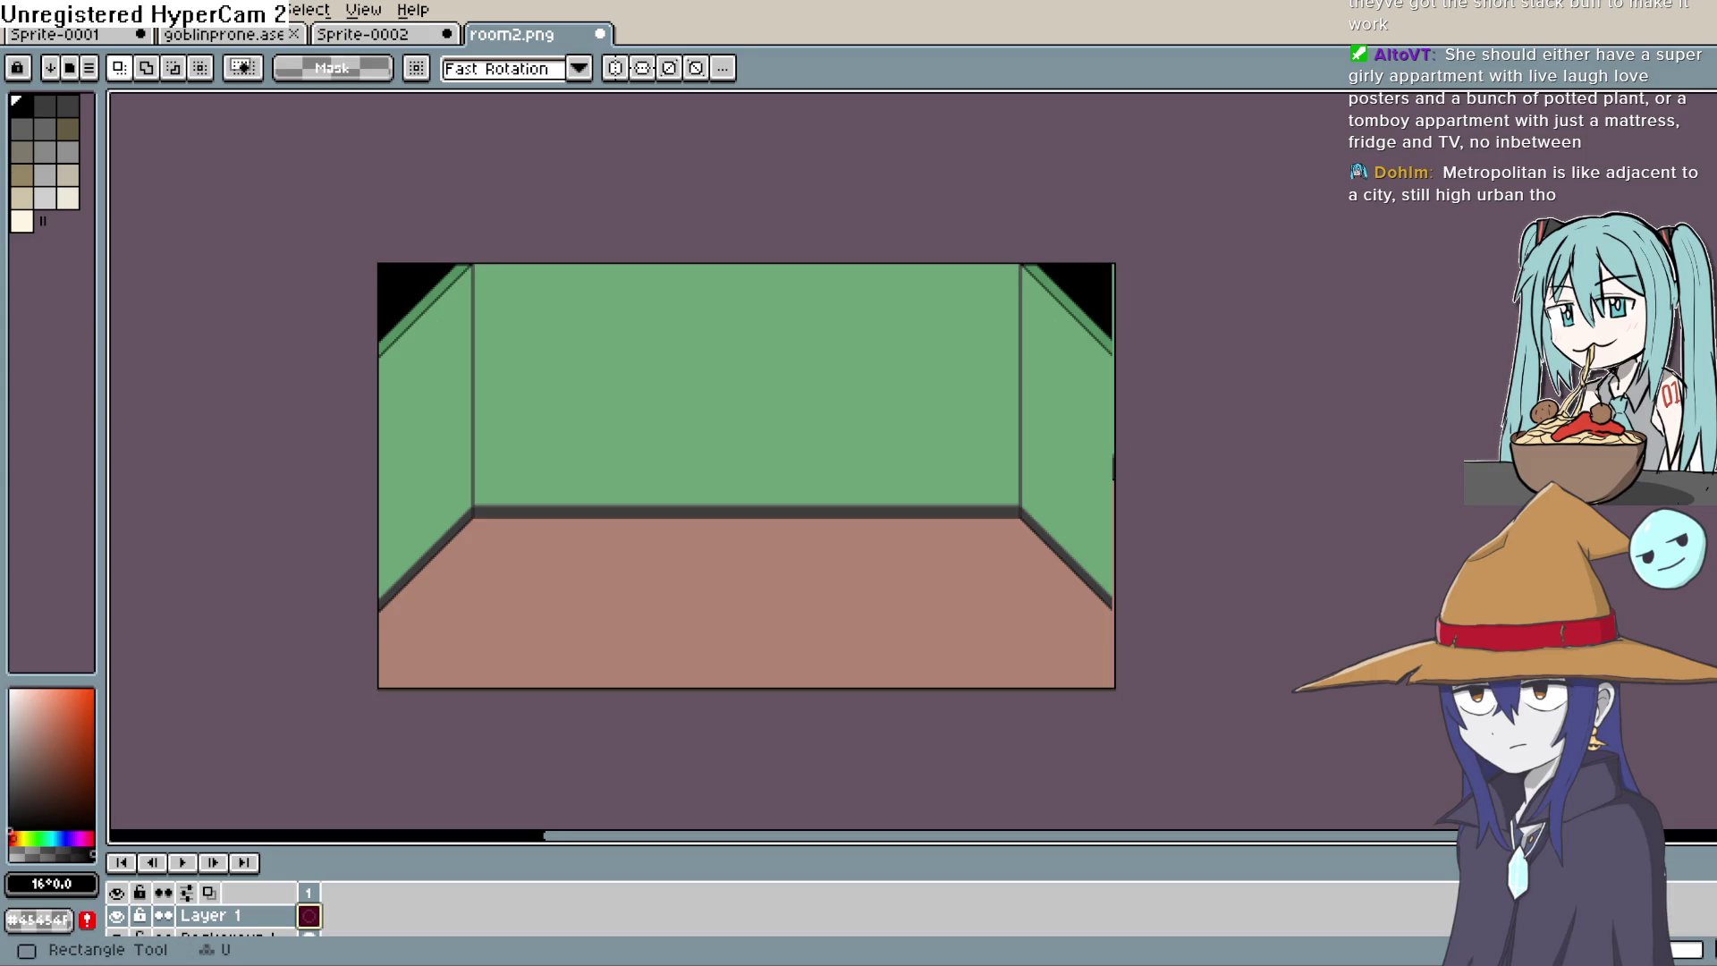
key("u")
left_click_drag(508, 357, 656, 438)
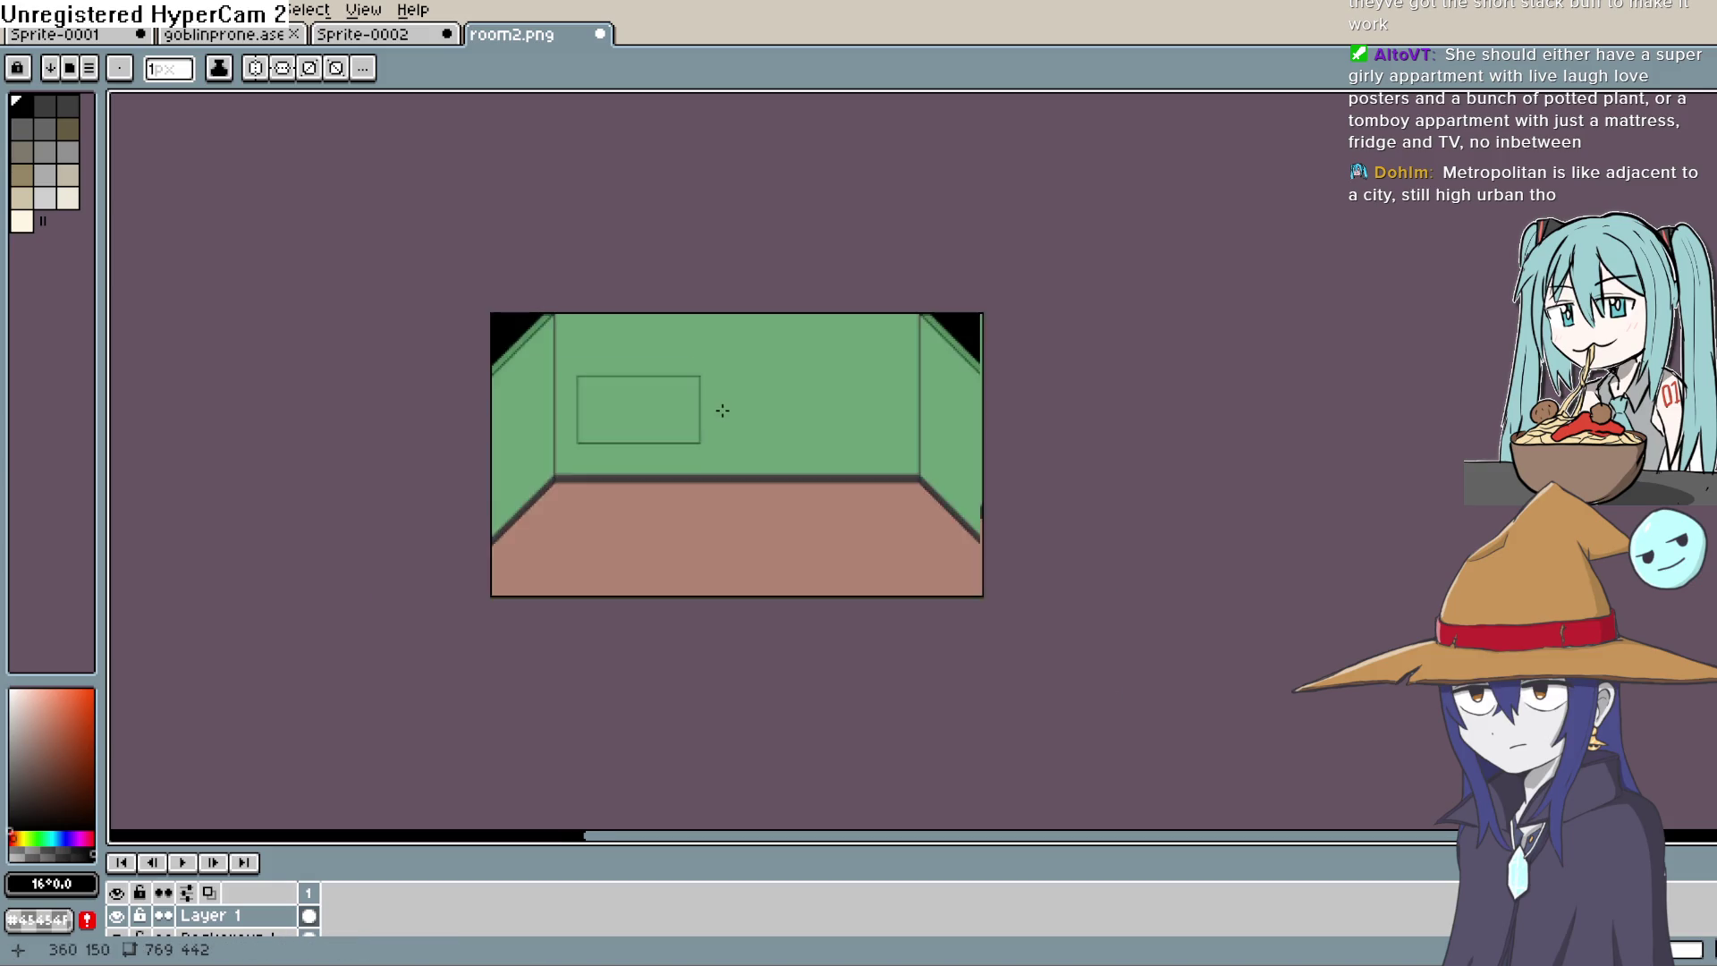
Step: Zoom in on the rectangle and draw a diagonal at its bottom-right corner
scroll(700, 433, "up", 3)
mouse_move(690, 434)
left_mouse_down()
mouse_move(927, 490)
mouse_move(1058, 486)
left_mouse_up()
scroll(1058, 486, "down", 2)
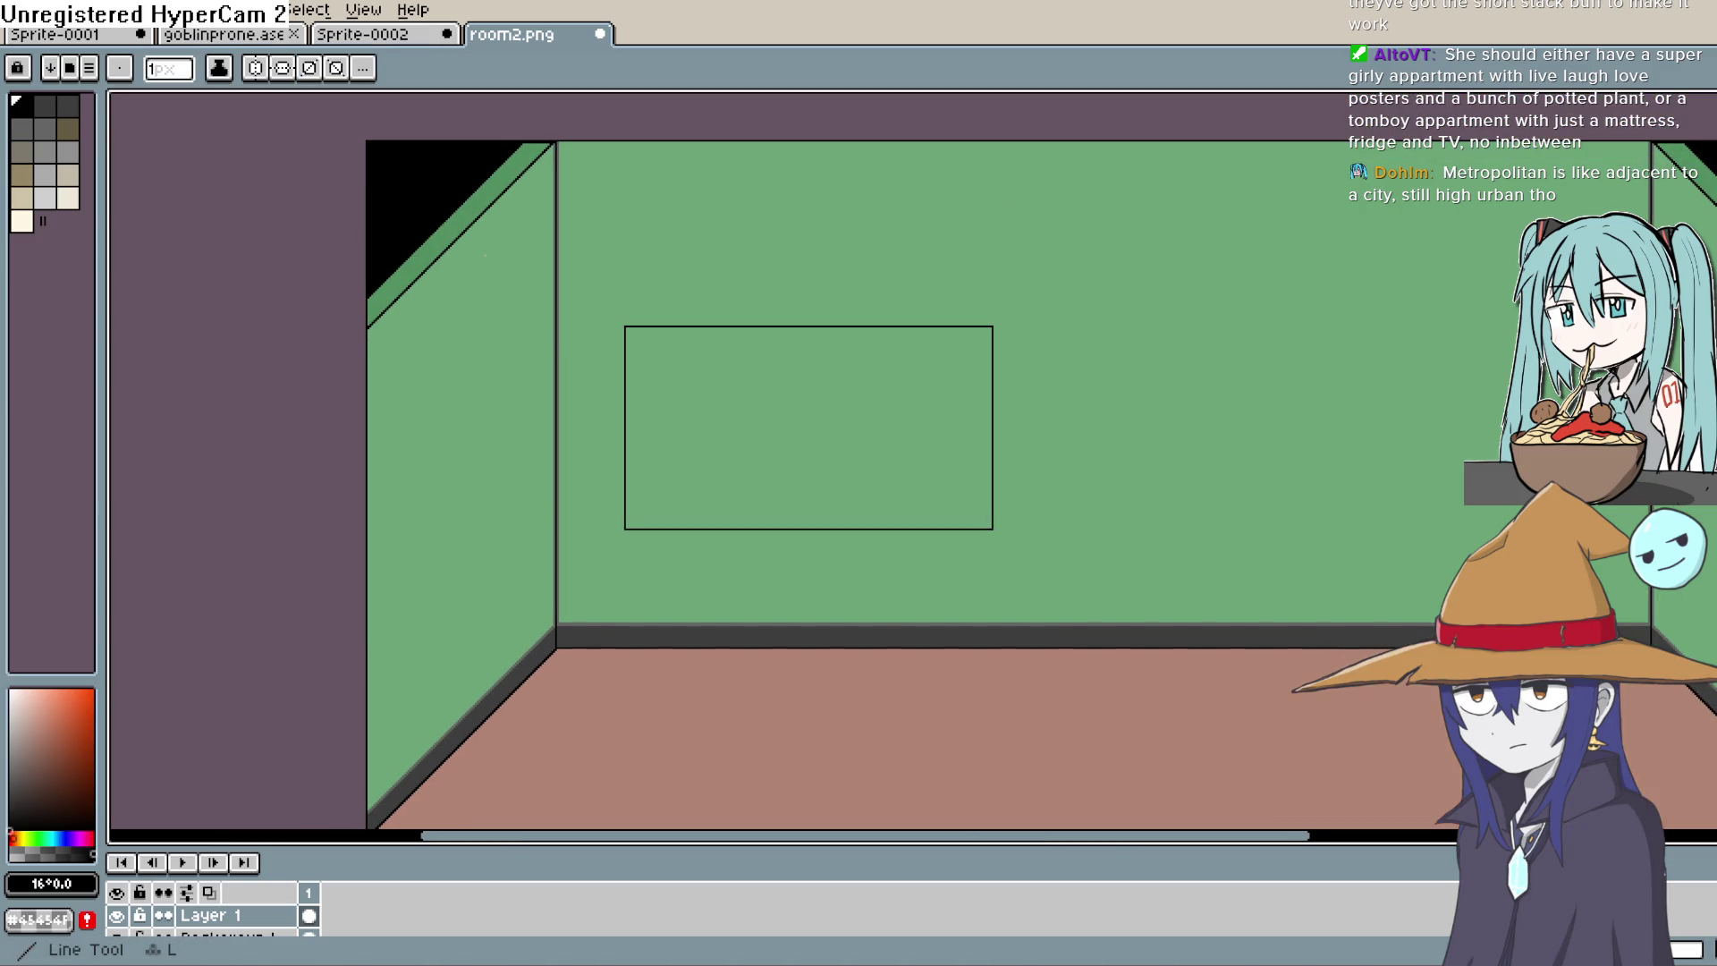
scroll(945, 497, "up", 1)
left_click_drag(1005, 532, 1030, 555)
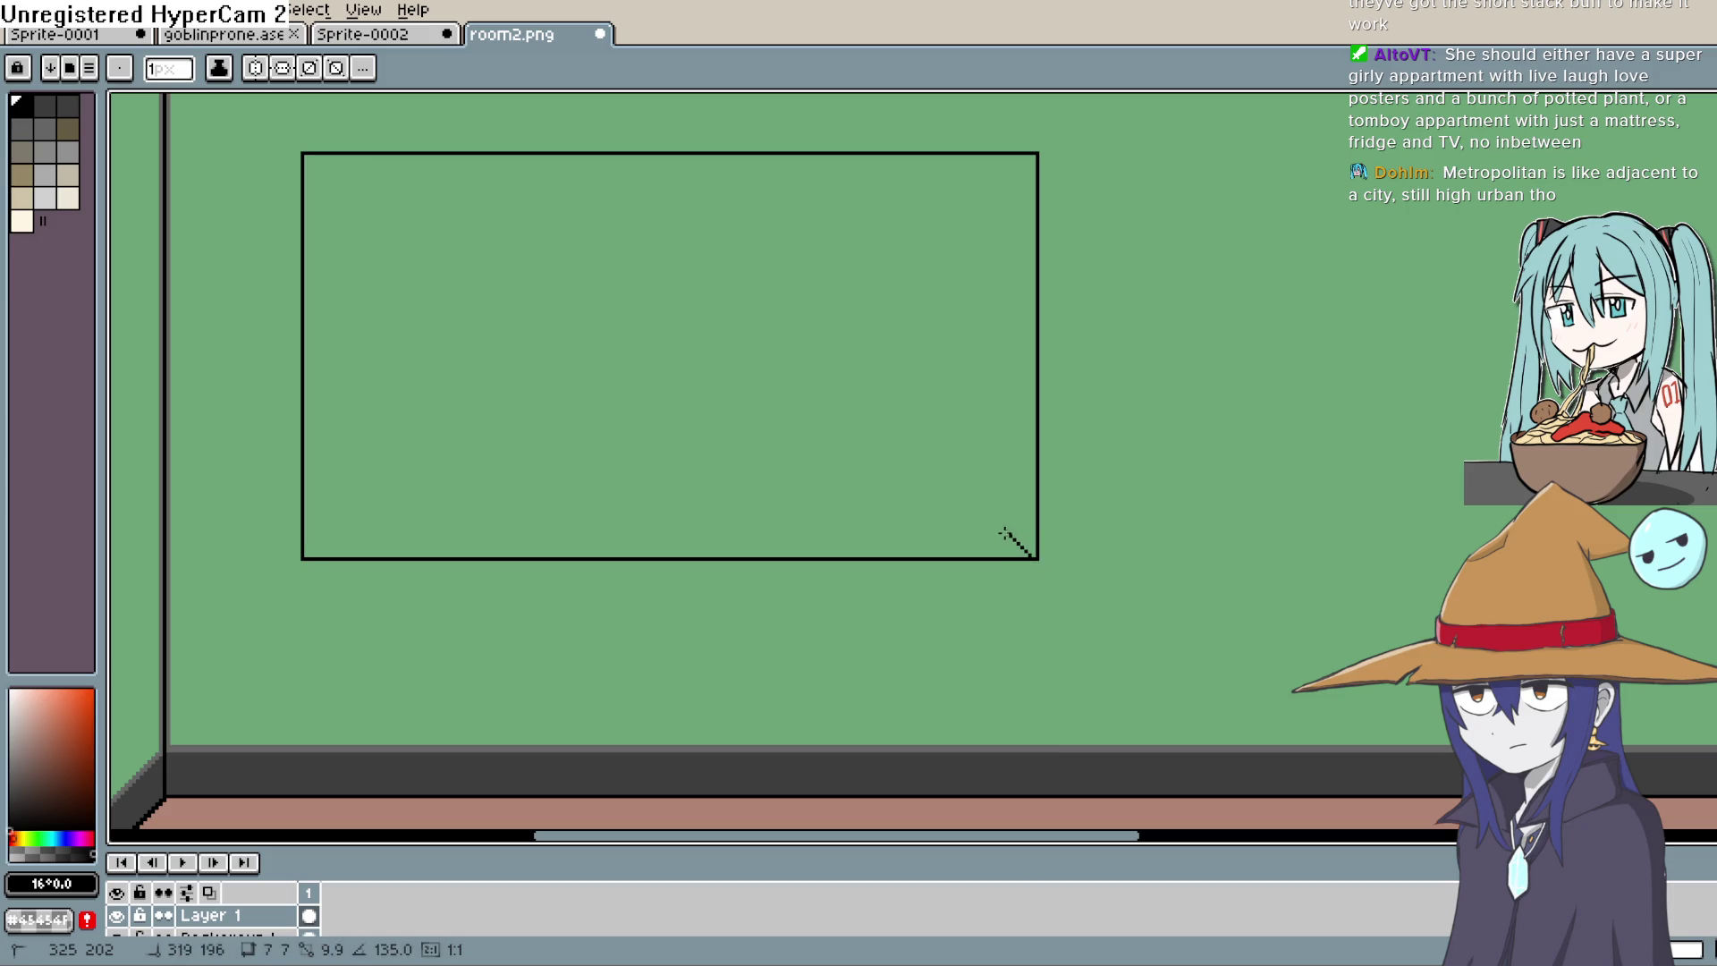
Step: Add the bottom-left and top corner diagonals and the frame's inner right edge, undoing a misplaced inner left line
left_click_drag(343, 524, 307, 555)
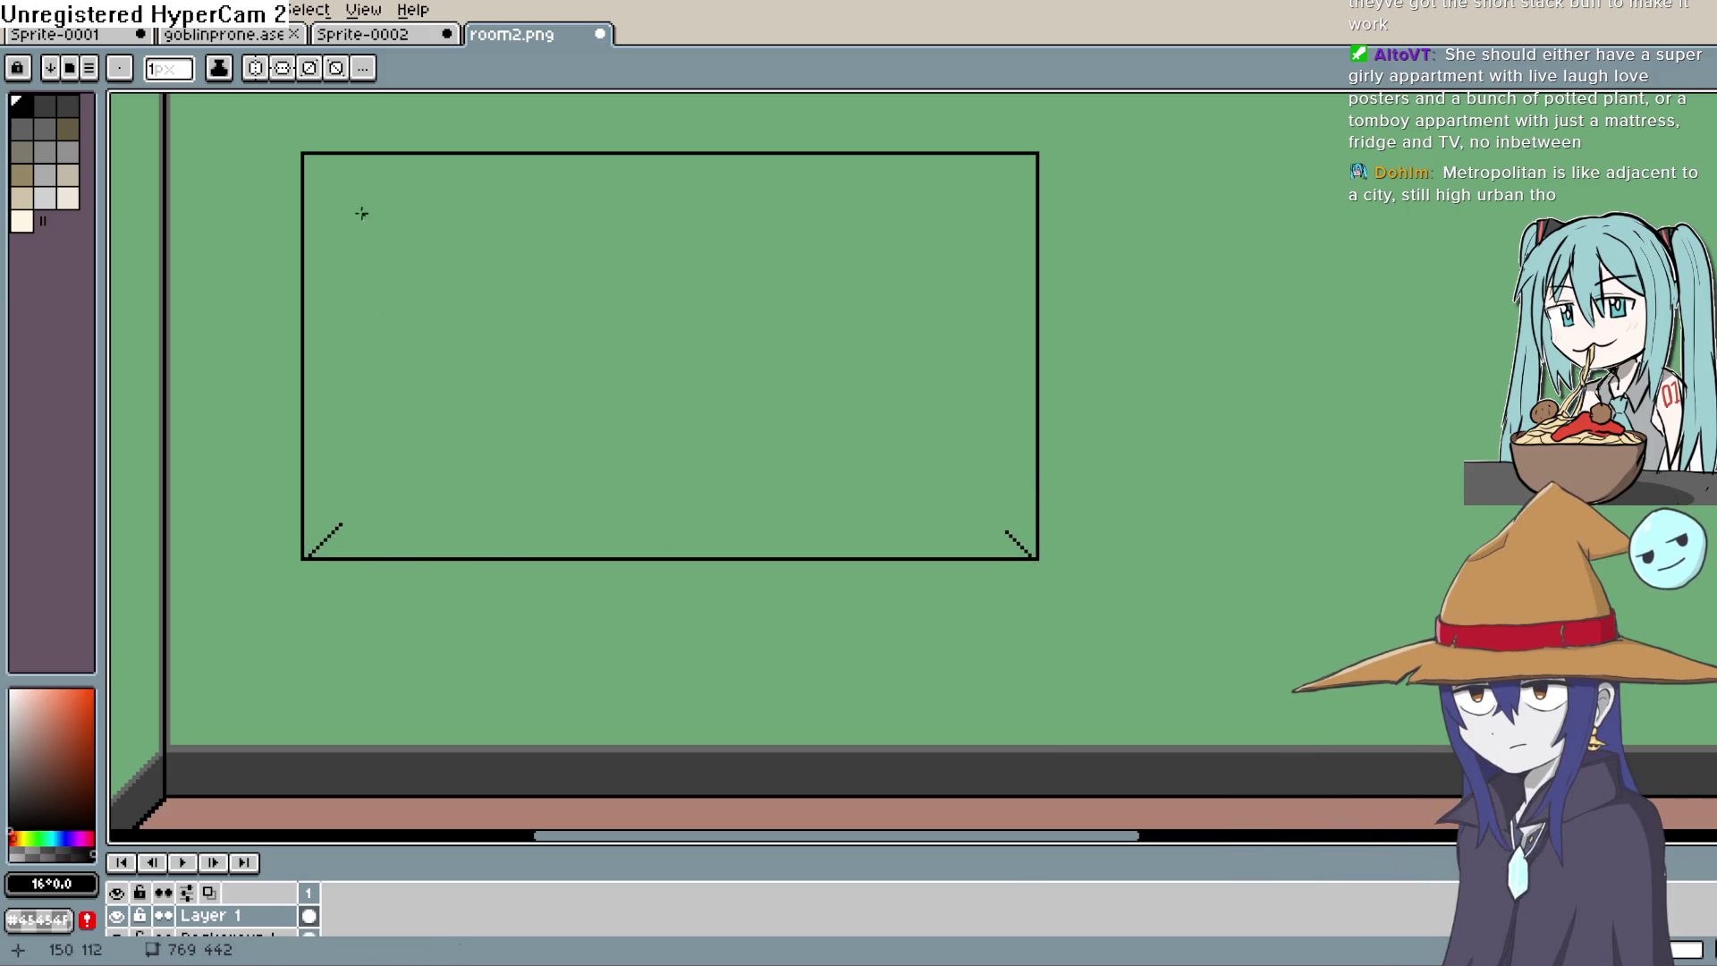
mouse_move(307, 155)
left_mouse_down()
mouse_move(333, 179)
mouse_move(333, 517)
mouse_move(341, 182)
mouse_move(989, 207)
left_mouse_up()
key("ctrl+z")
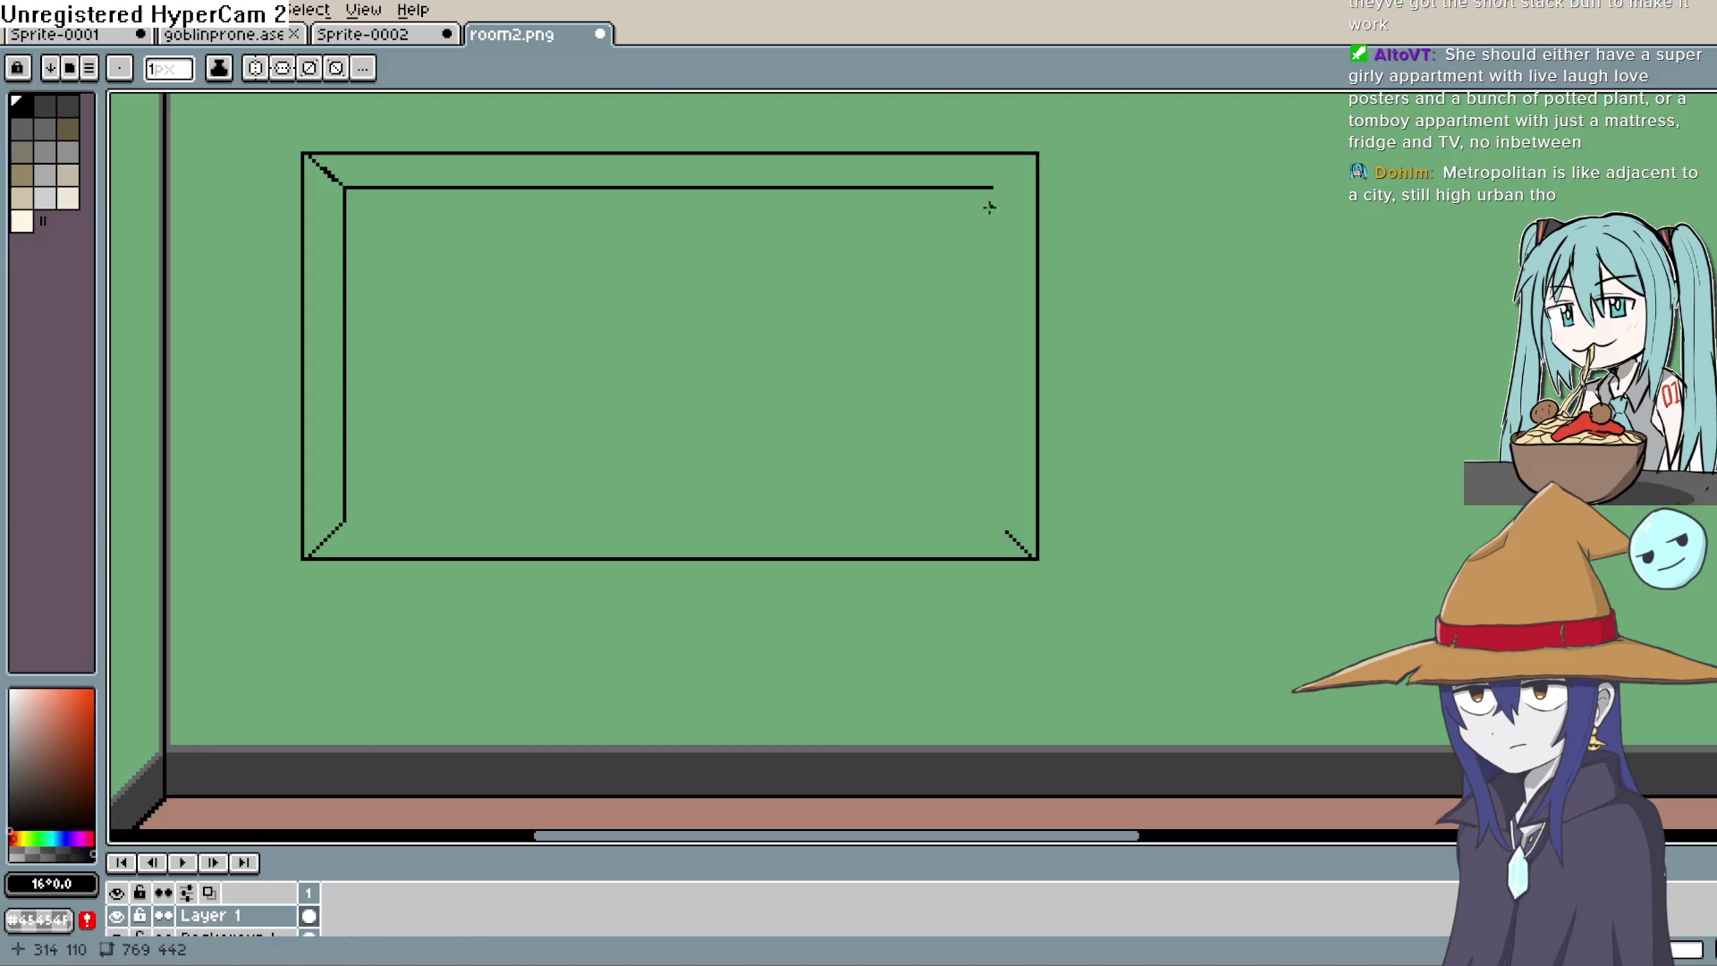
mouse_move(1008, 535)
left_mouse_down()
mouse_move(1008, 190)
mouse_move(1037, 154)
mouse_move(1006, 188)
mouse_move(962, 187)
mouse_move(1001, 186)
left_mouse_up()
Step: Draw the frame's inner bottom edge to the right corner, undoing overlong and doubled strokes
mouse_move(1007, 532)
left_mouse_down()
mouse_move(390, 525)
mouse_move(1002, 499)
left_mouse_up()
key("ctrl+z")
mouse_move(1002, 499)
left_mouse_down()
mouse_move(1040, 563)
mouse_move(1009, 531)
left_mouse_up()
key("ctrl+z")
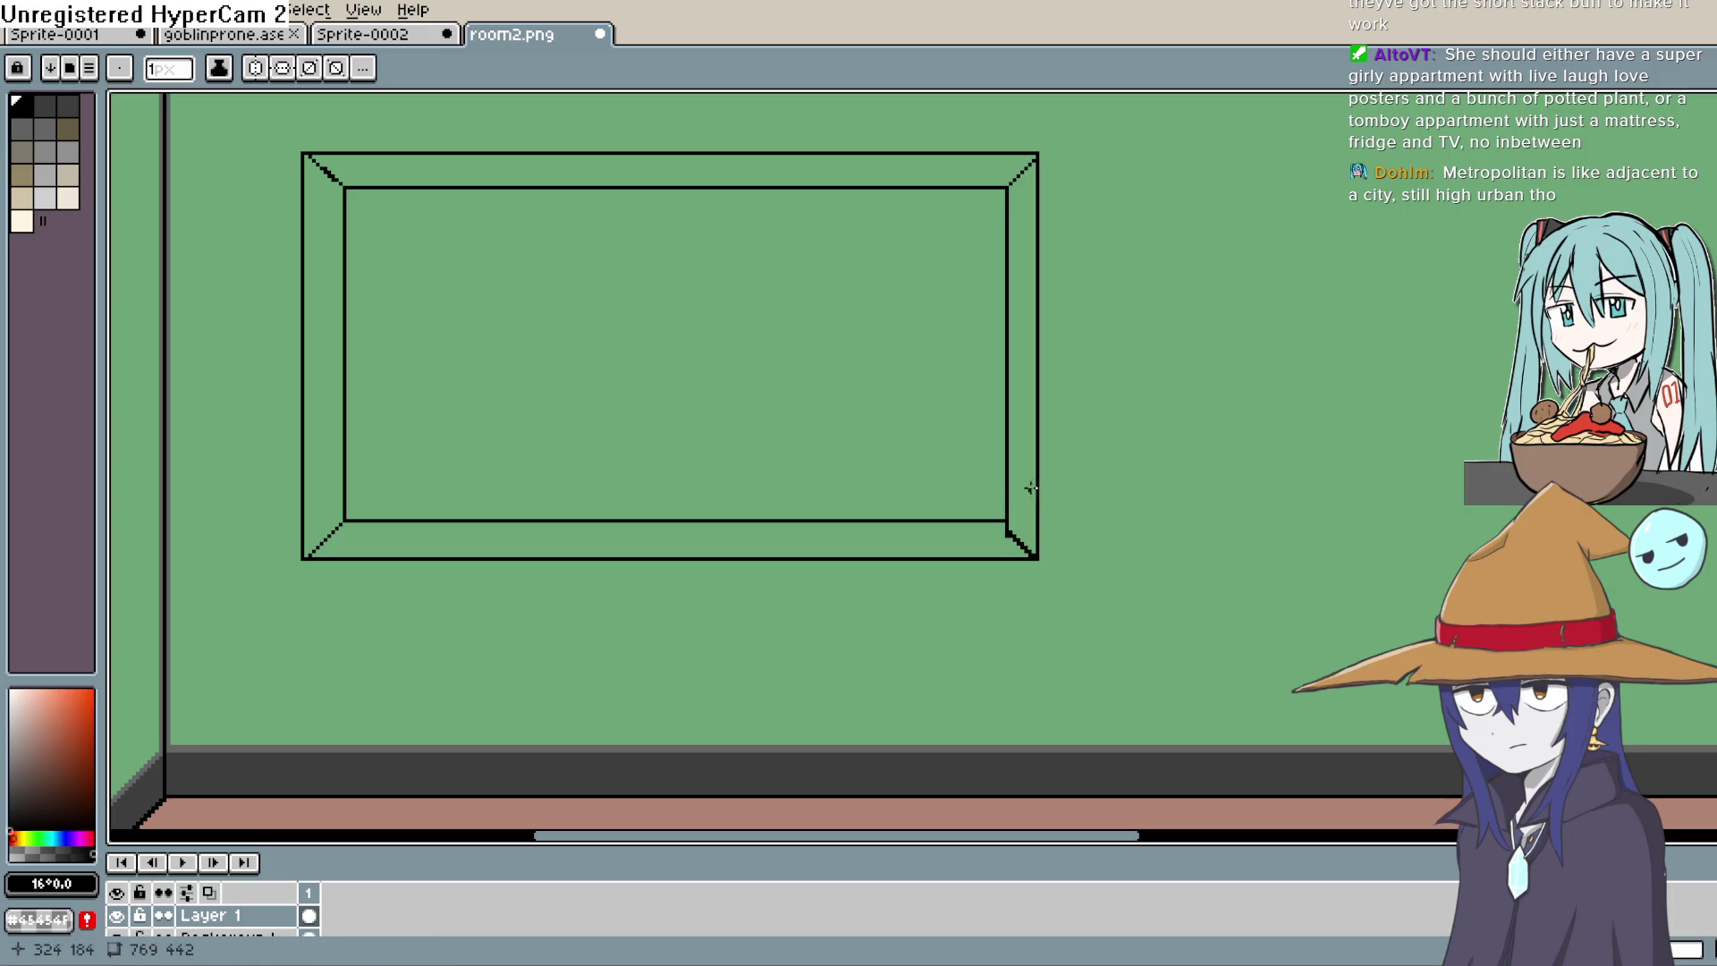
key("alt")
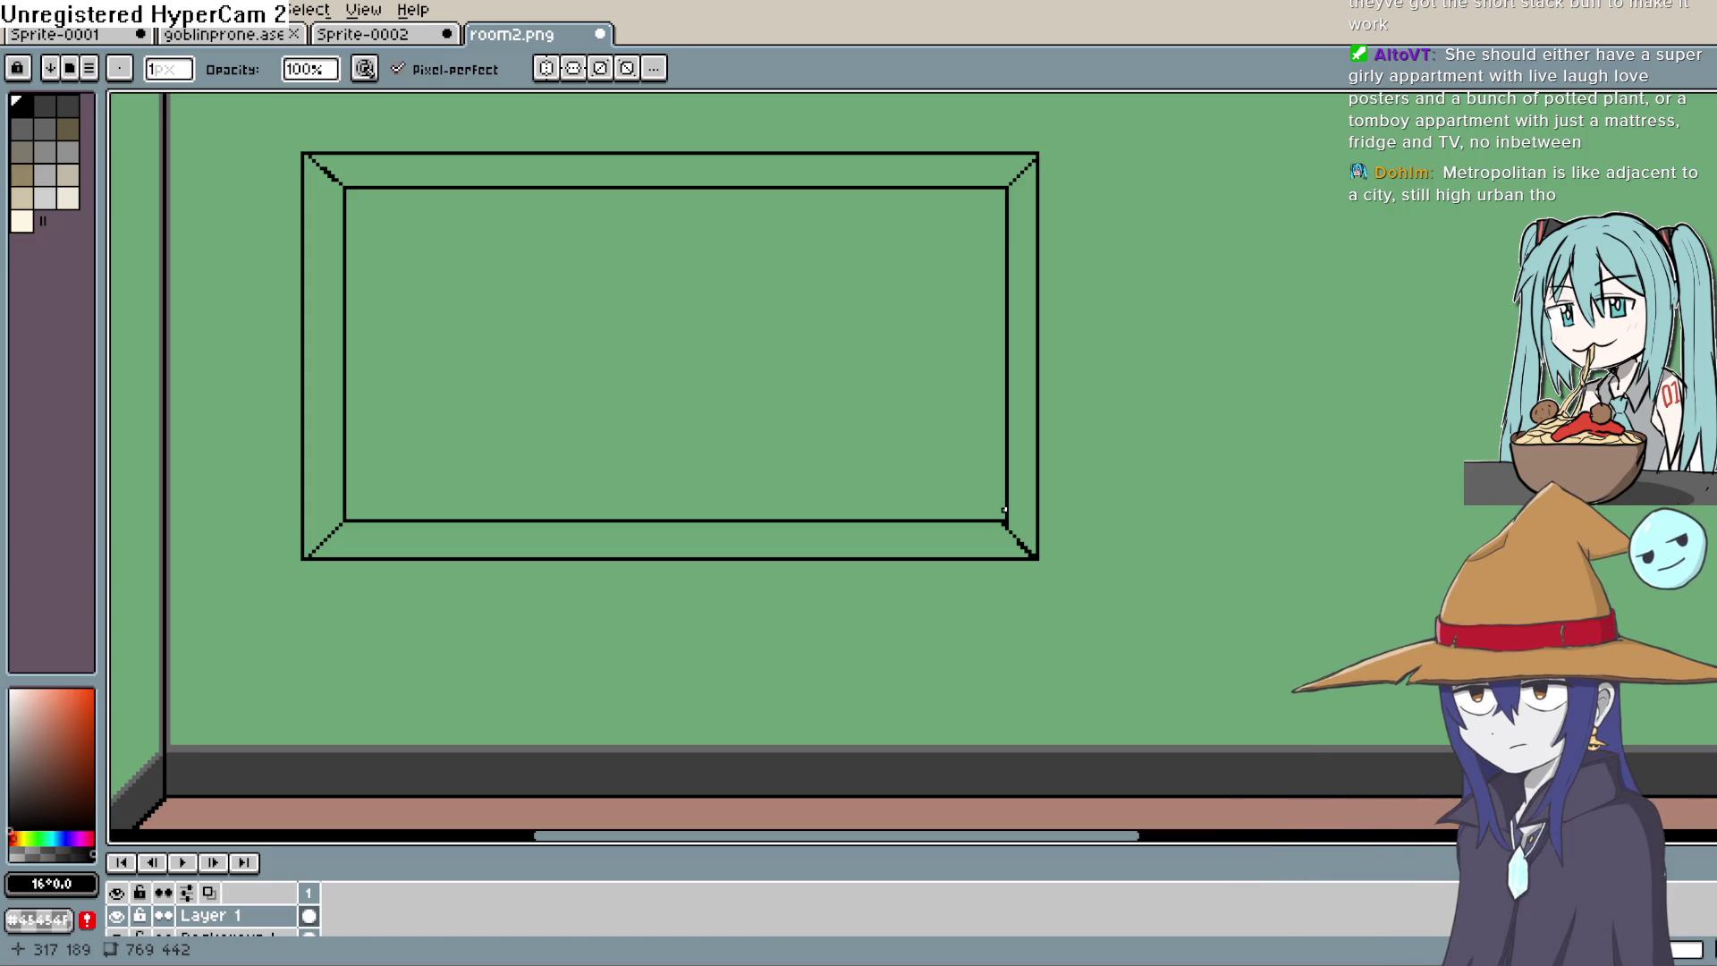
left_click_drag(945, 460, 901, 536)
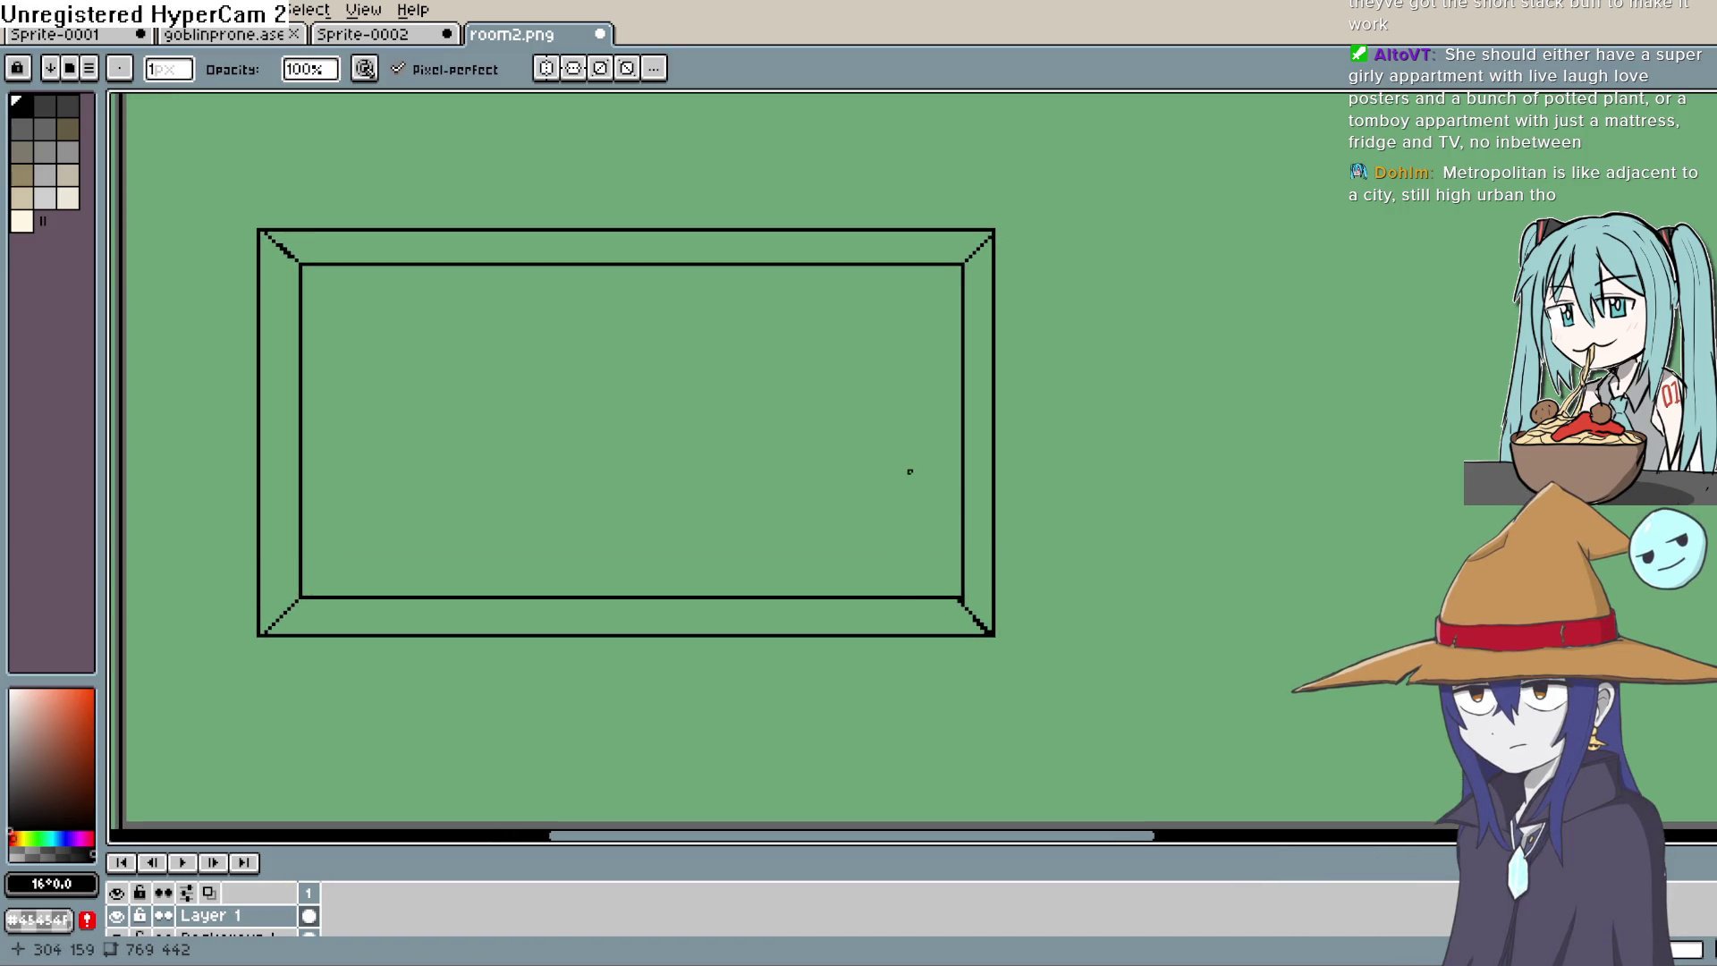
scroll(910, 472, "down", 1)
scroll(1058, 475, "down", 1)
left_click_drag(1131, 421, 1085, 422)
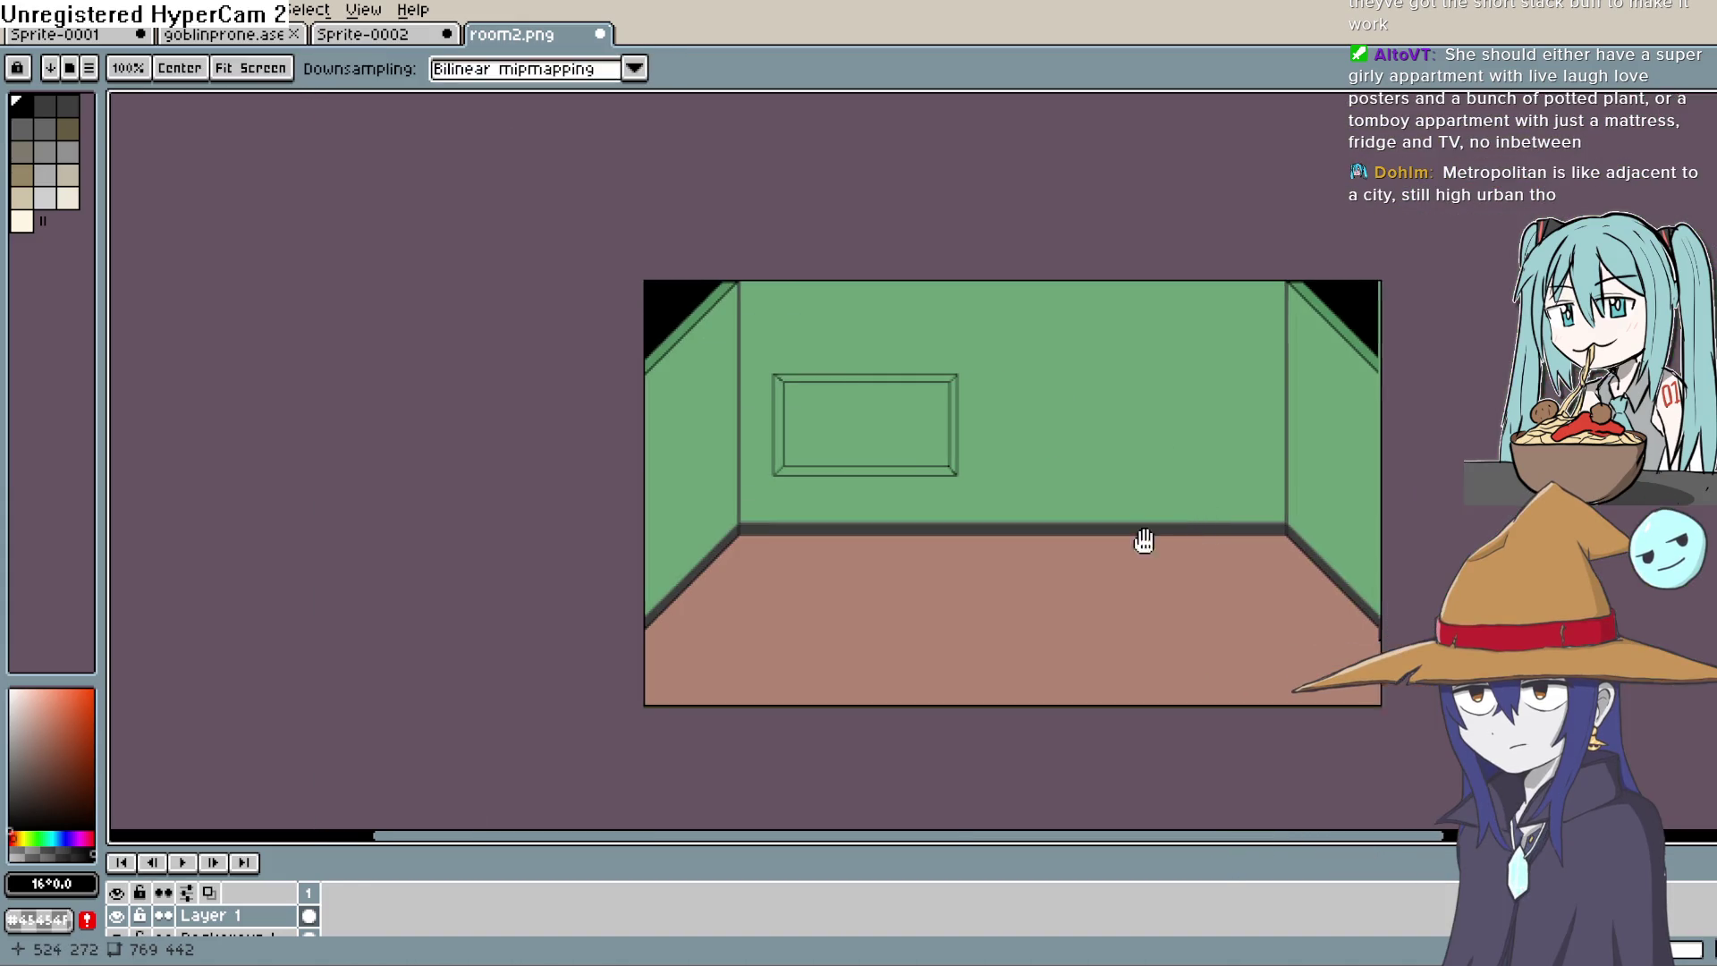
scroll(1144, 541, "up", 1)
mouse_move(1119, 498)
left_mouse_down()
mouse_move(1124, 564)
mouse_move(1130, 388)
mouse_move(1102, 442)
mouse_move(1189, 453)
mouse_move(1219, 437)
mouse_move(1291, 479)
mouse_move(1226, 484)
mouse_move(1219, 536)
mouse_move(1211, 502)
mouse_move(1094, 502)
left_mouse_up()
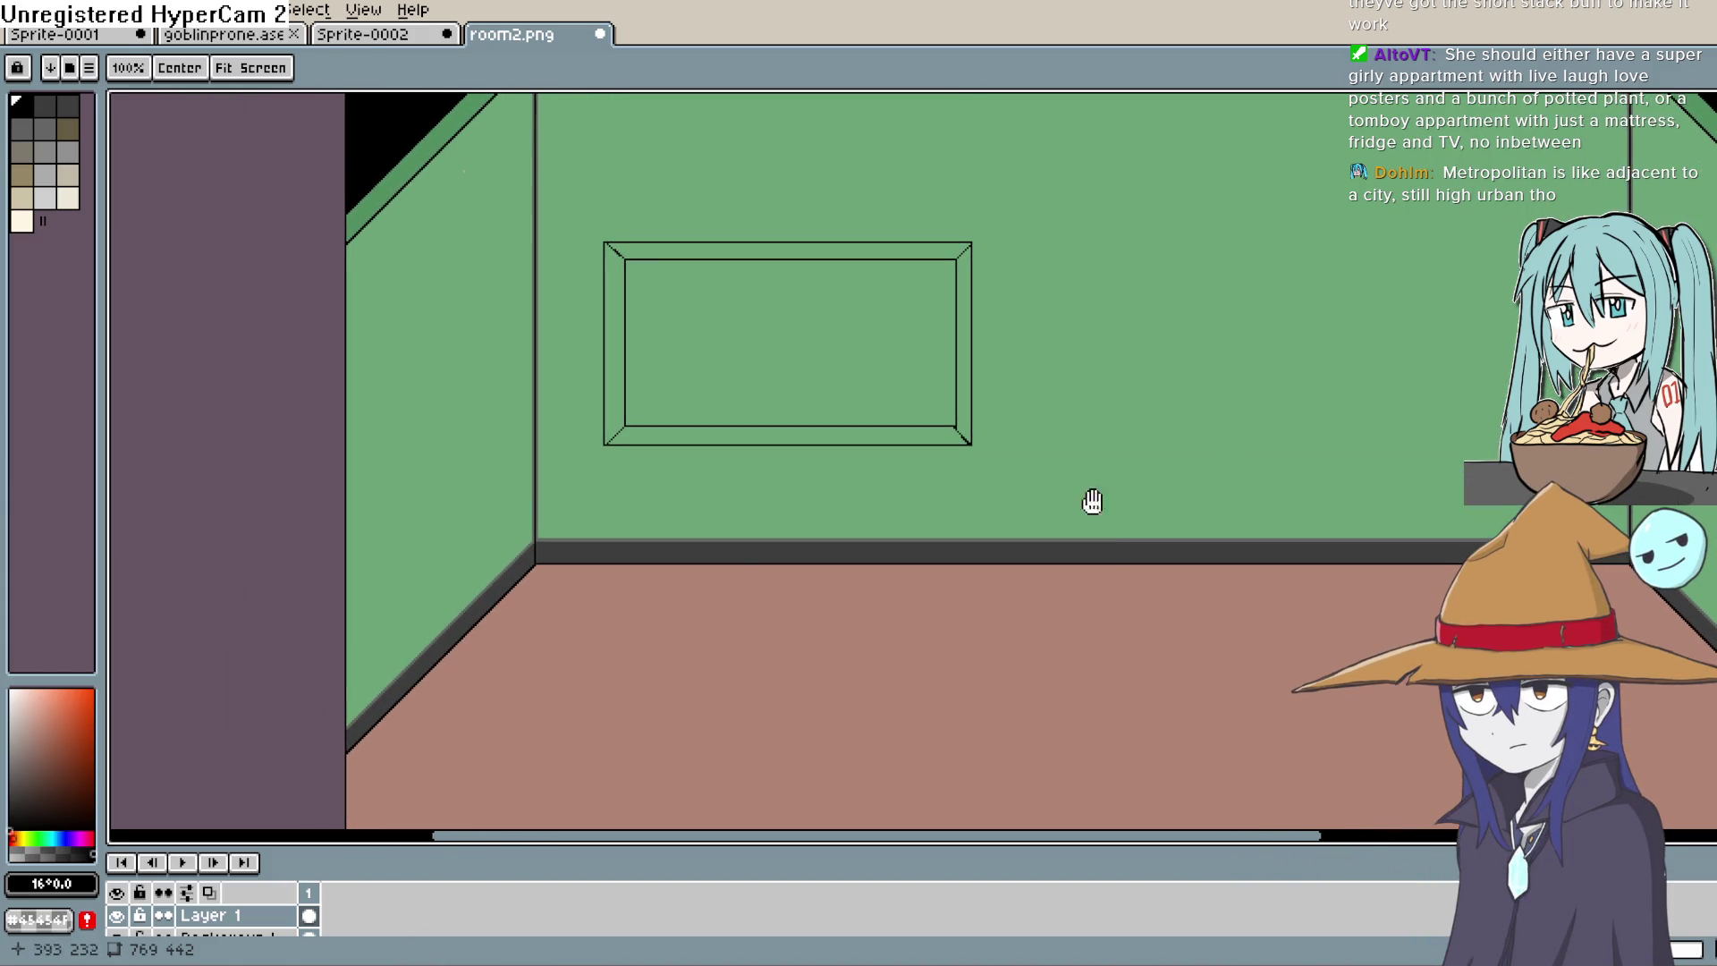
key("b")
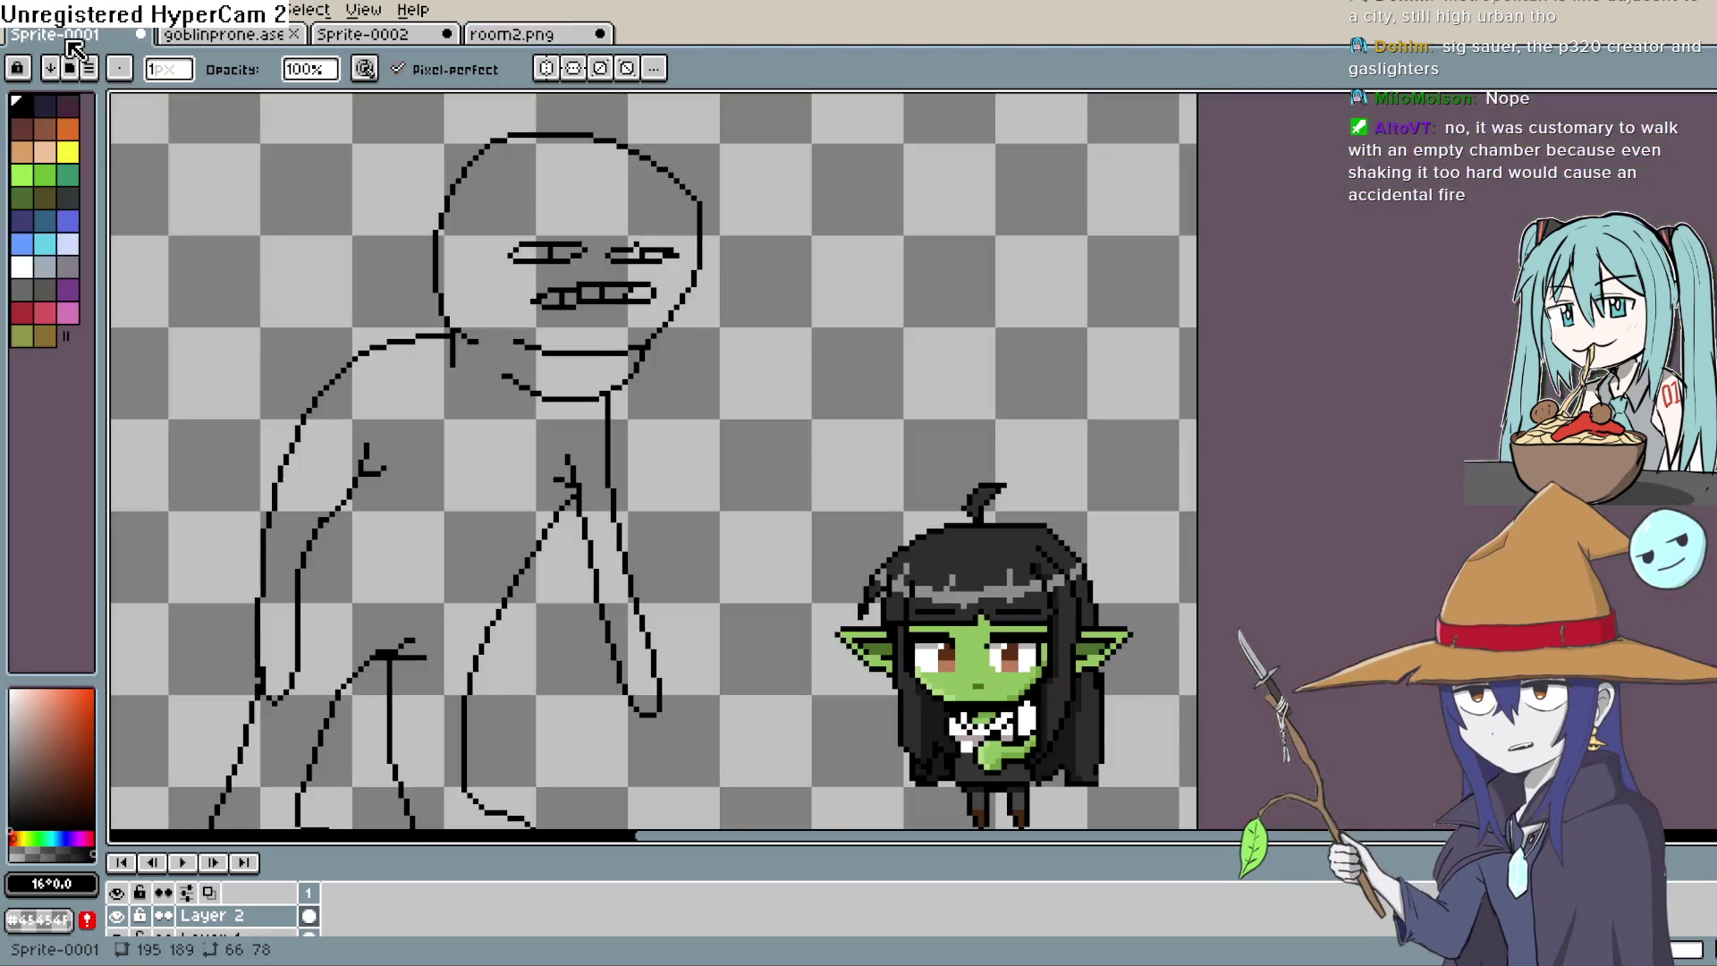
key("ctrl+Tab")
scroll(964, 555, "up", 4)
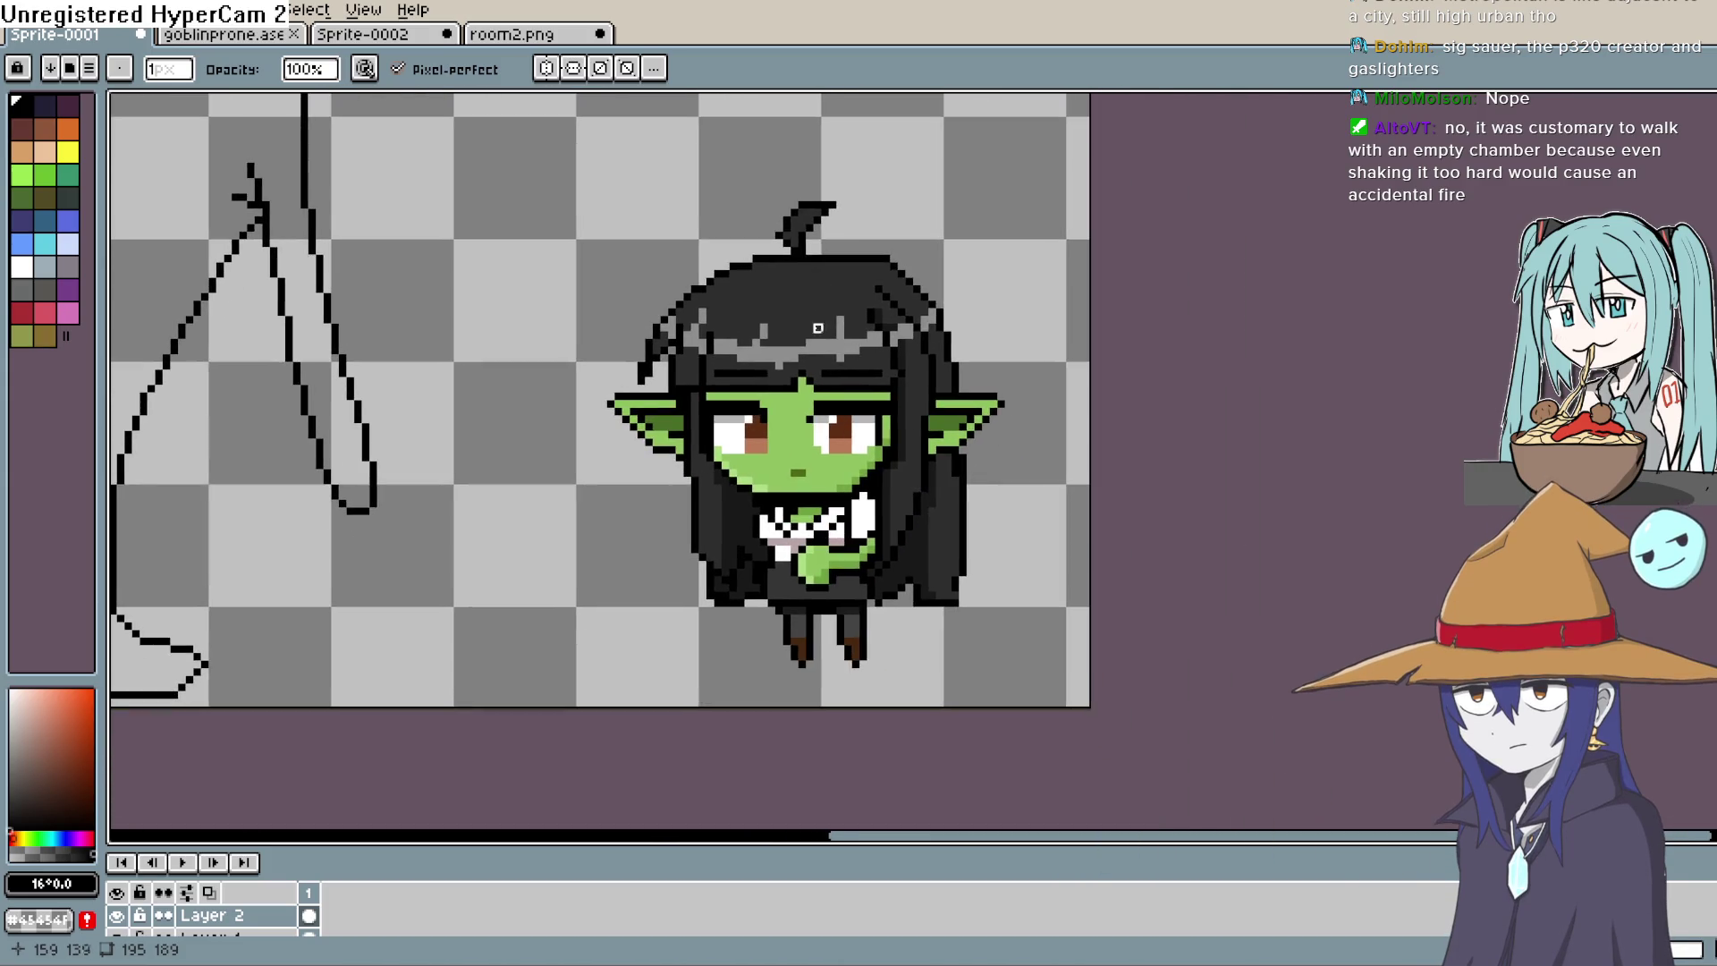
scroll(873, 463, "down", 2)
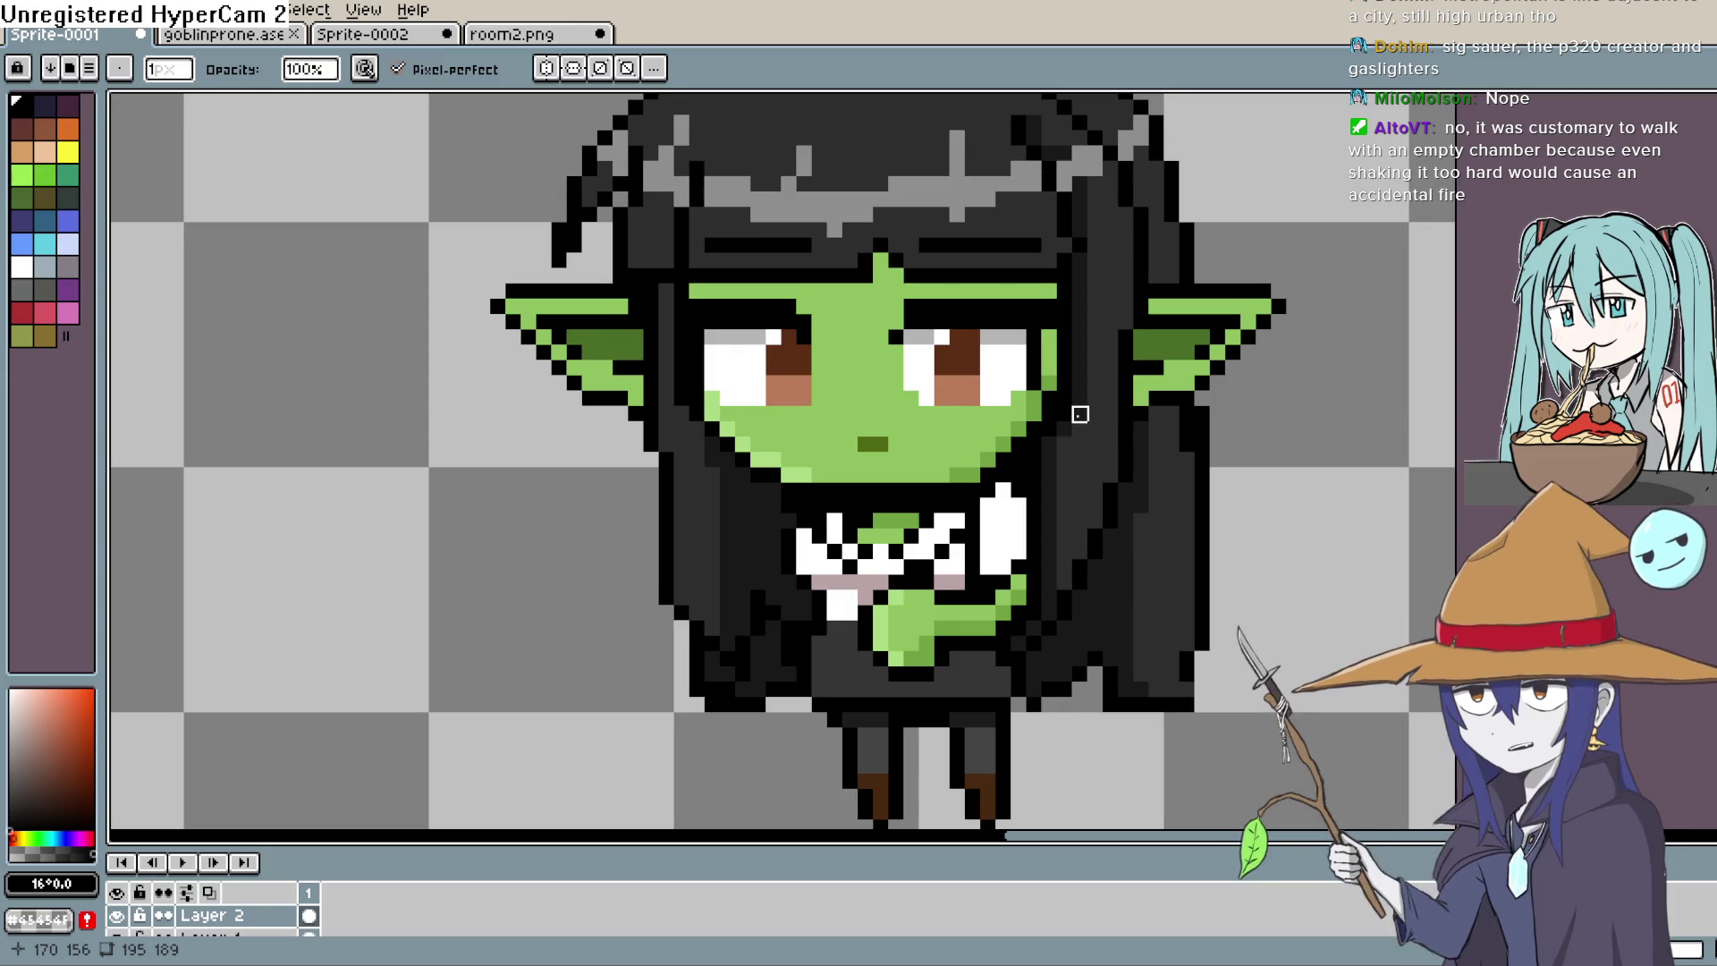
left_click_drag(1078, 423, 1068, 464)
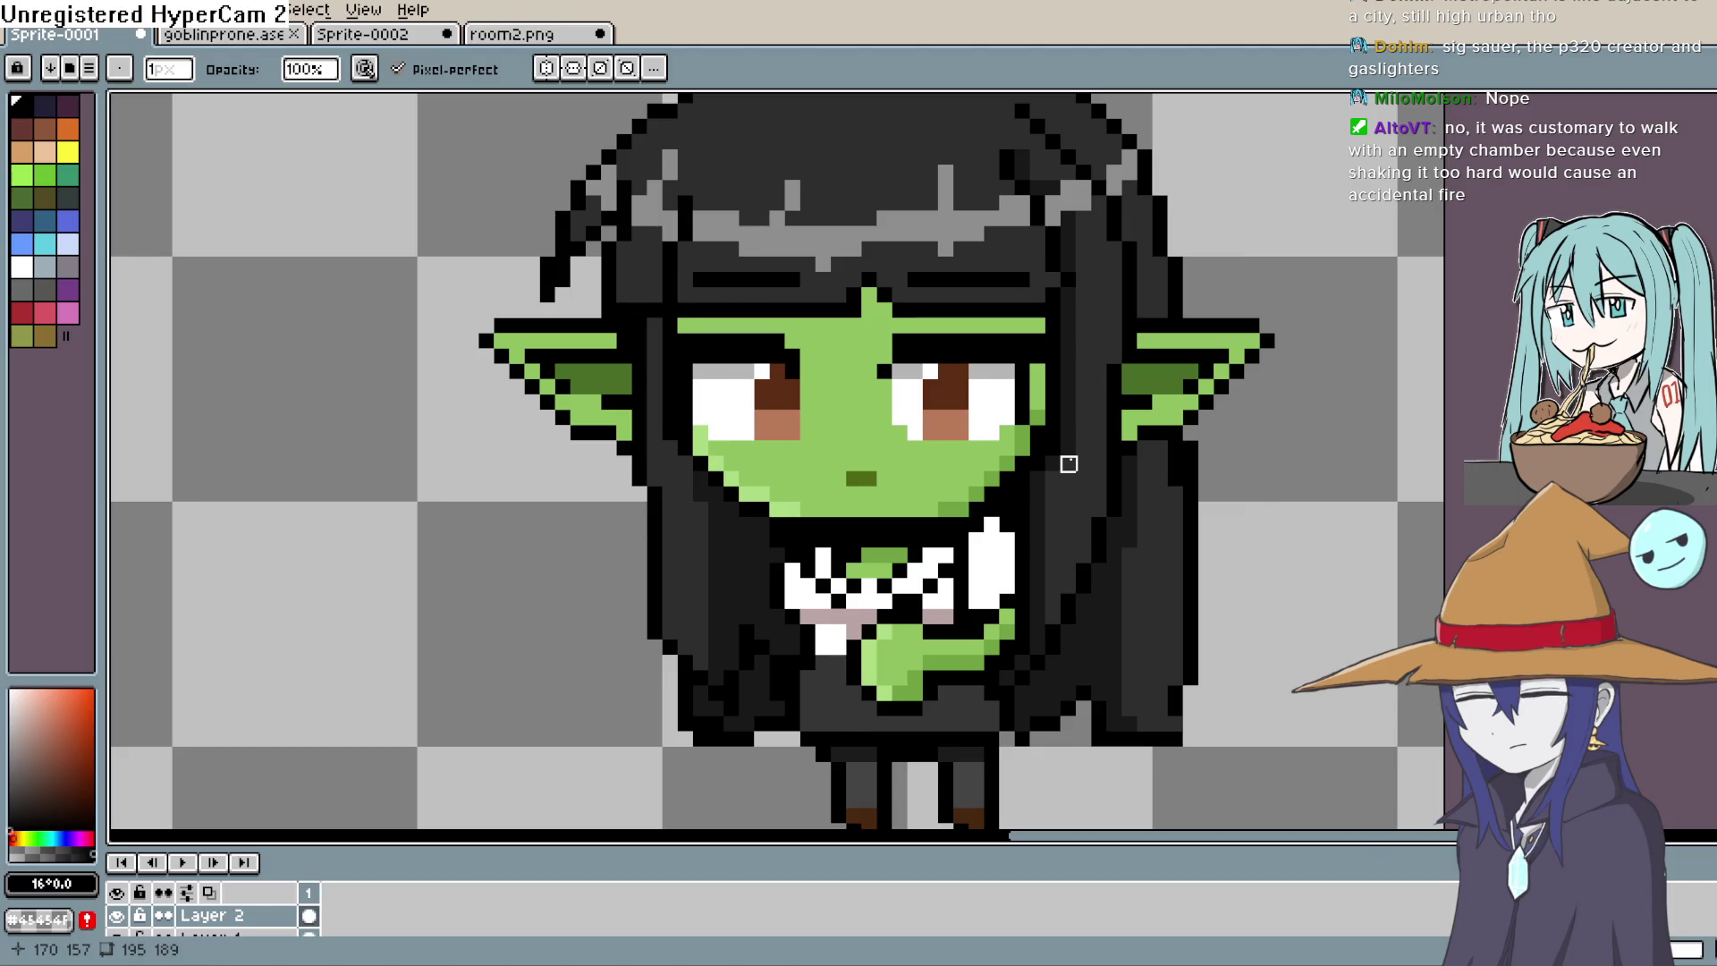
left_click(514, 36)
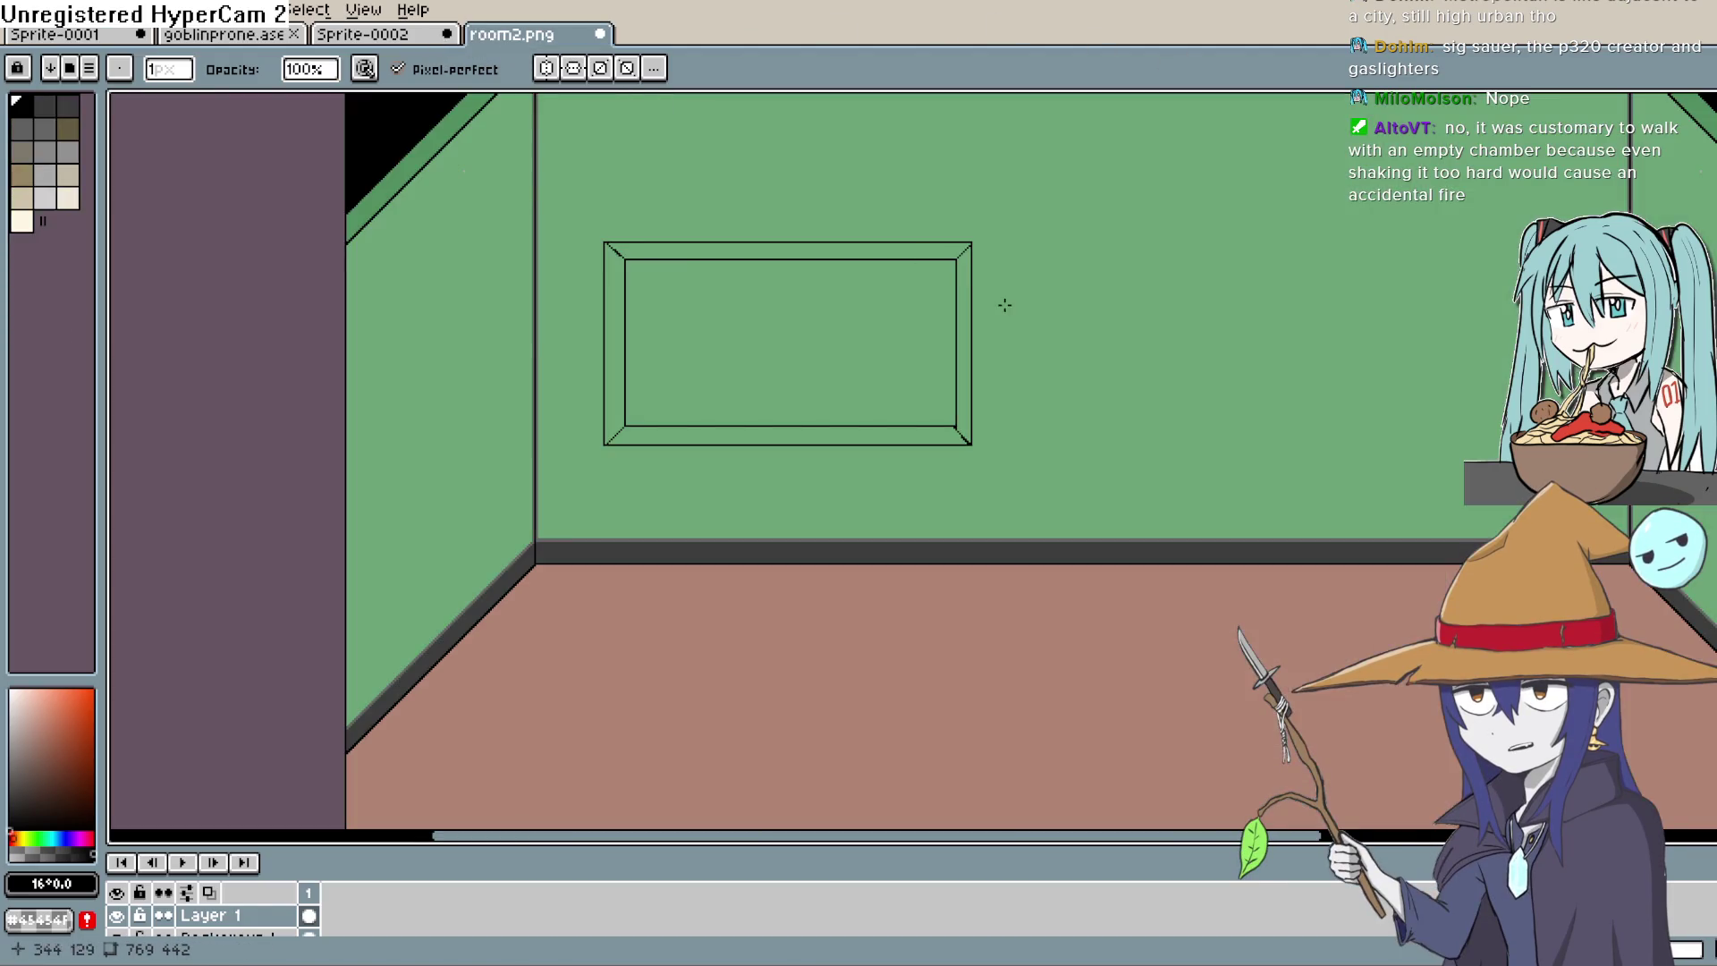
Step: Zoom out to show the whole room picture and switch to the rectangular marquee
scroll(1004, 305, "down", 2)
left_click_drag(1211, 394, 1137, 415)
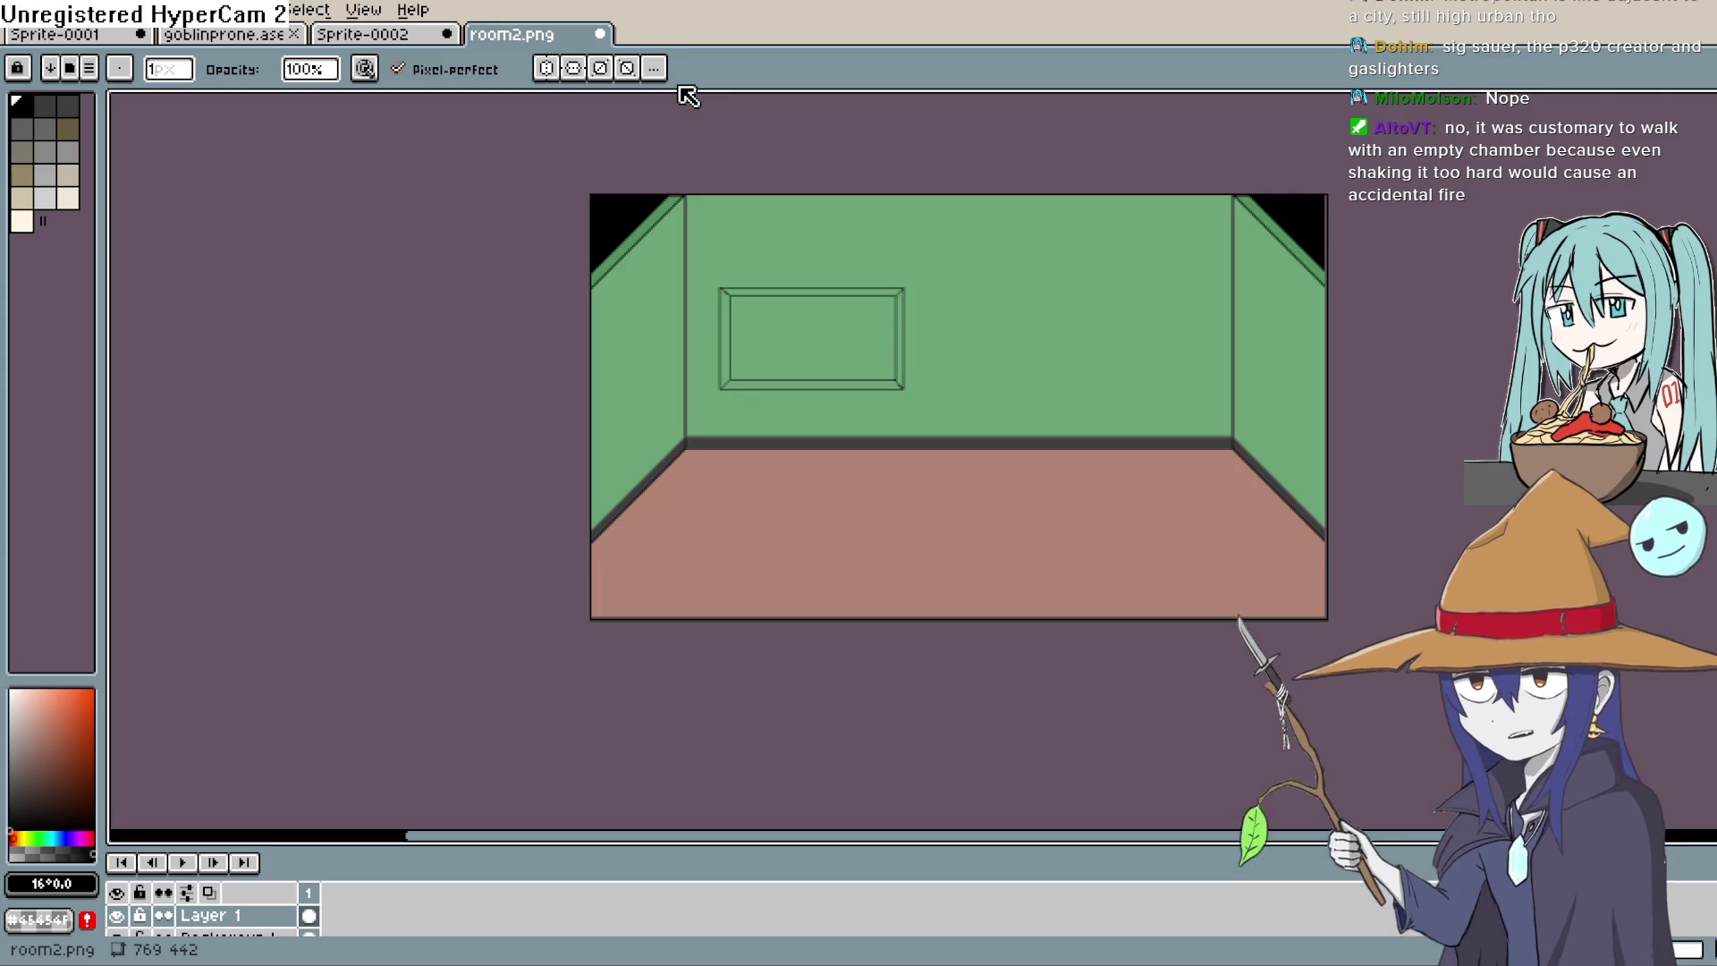
scroll(981, 325, "up", 1)
scroll(871, 556, "down", 1)
scroll(859, 498, "down", 3)
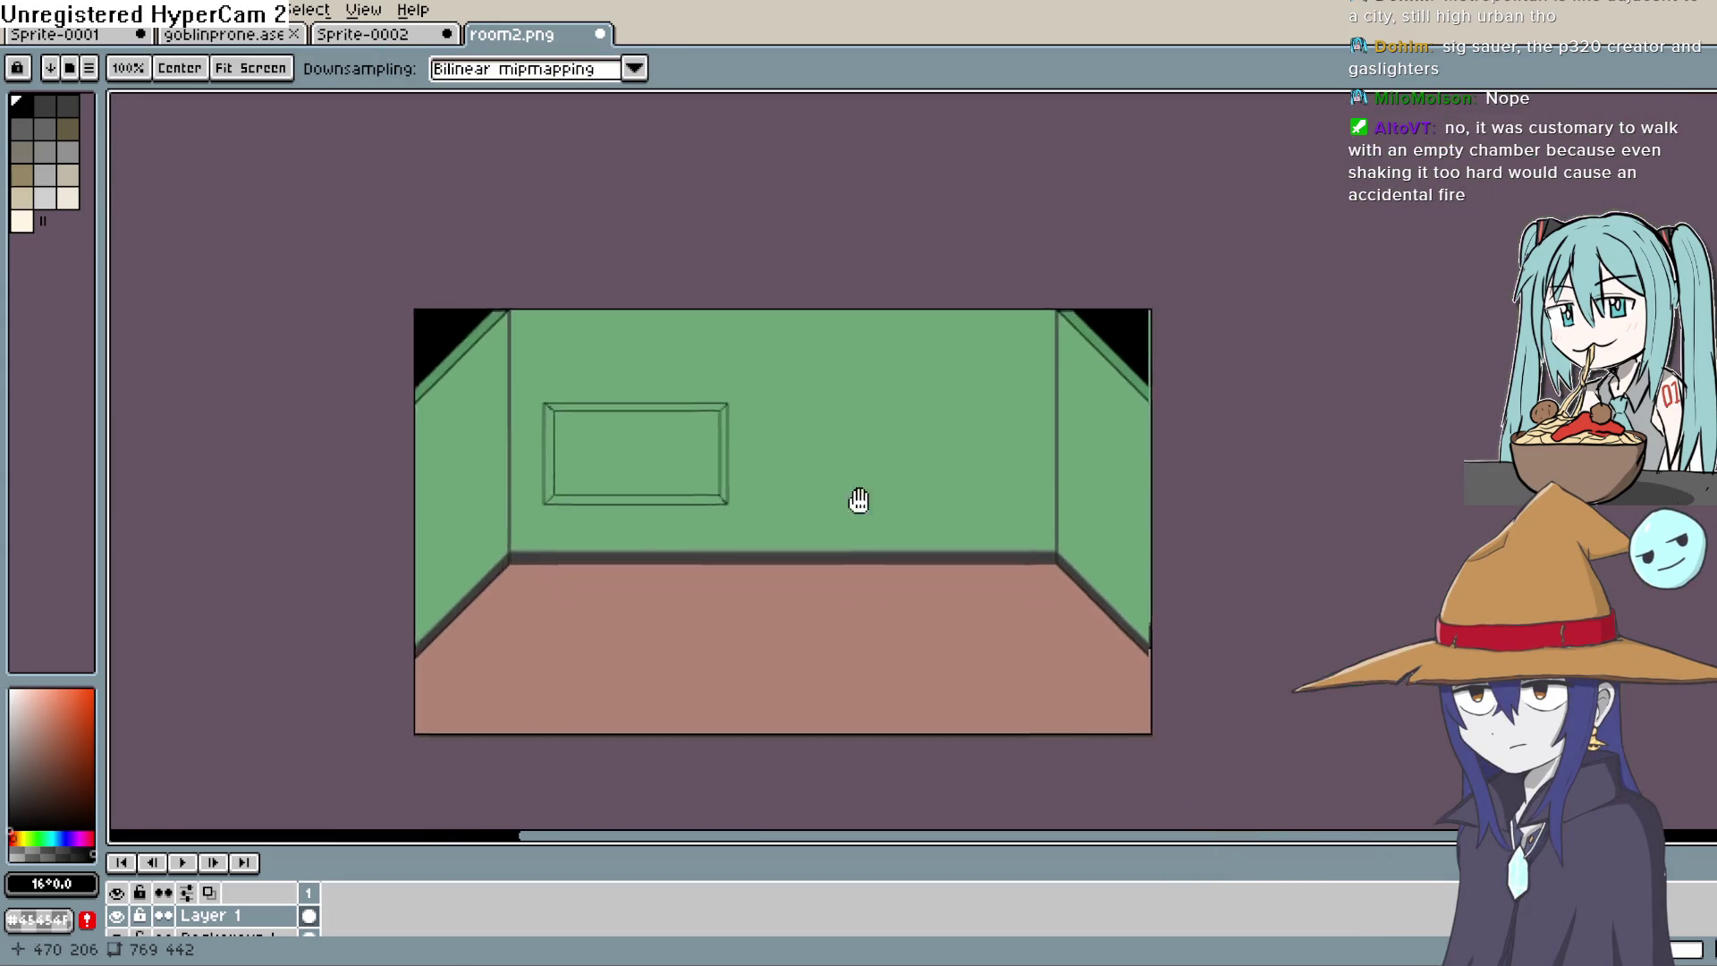
scroll(847, 468, "right", 3)
key("m")
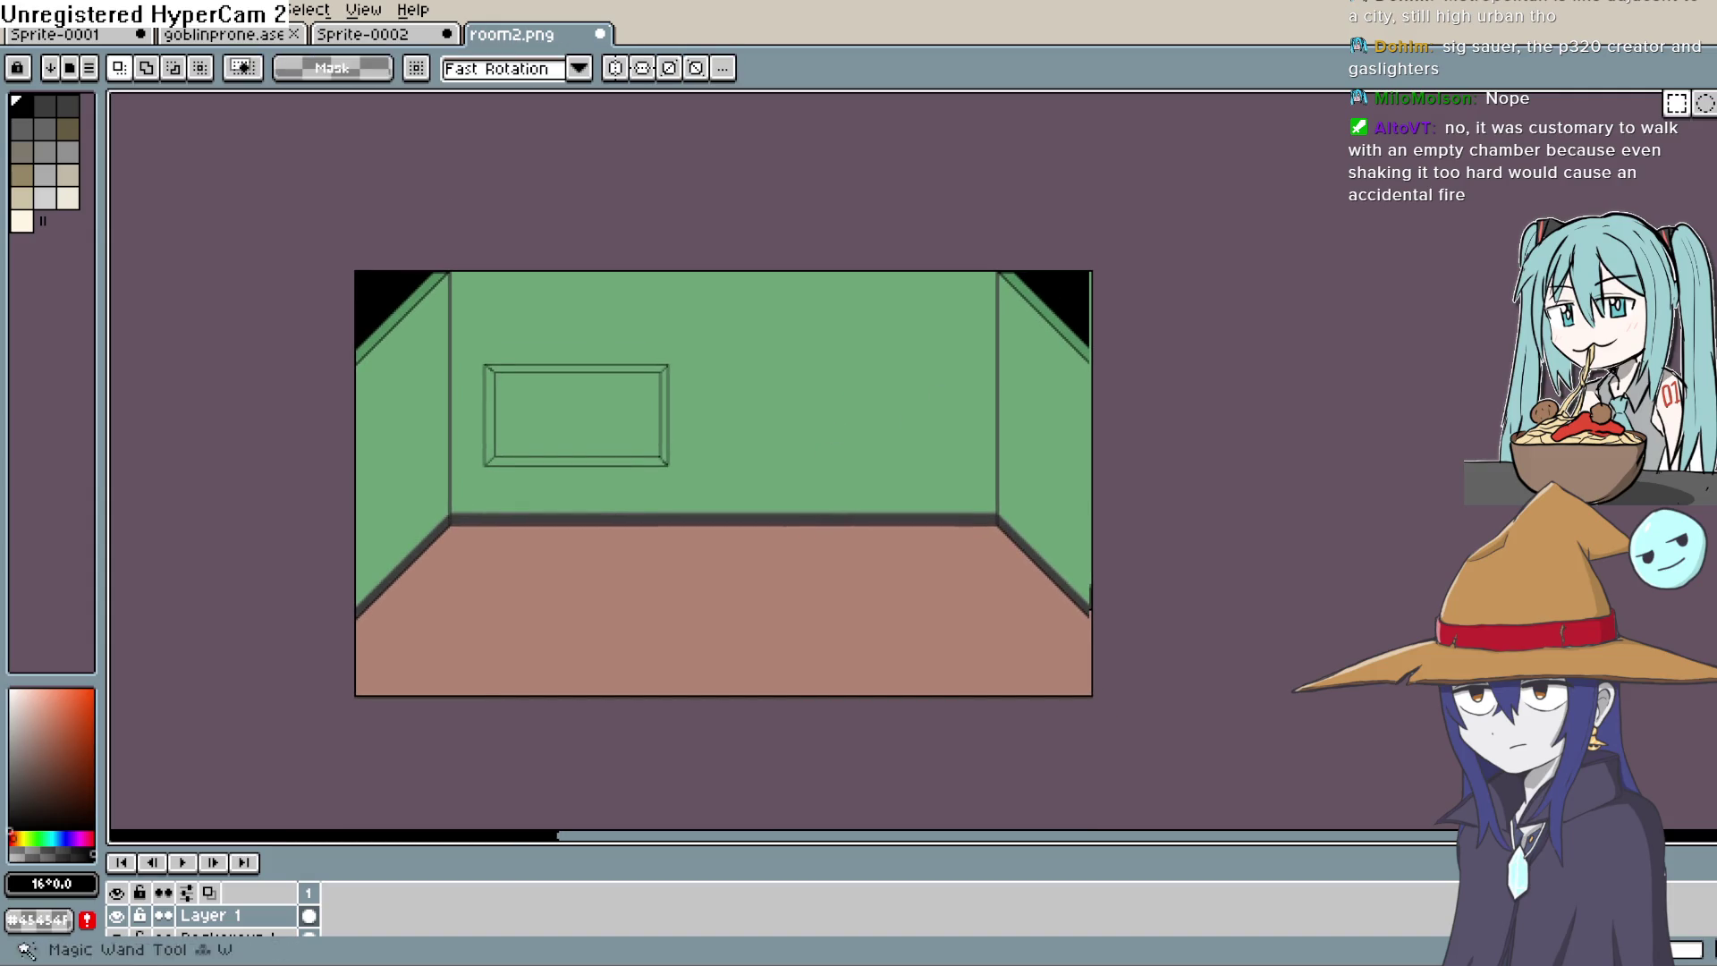
Step: Pick light pink #f8ade1 as the drawing colour
scroll(841, 357, "up", 1)
scroll(841, 357, "left", 1)
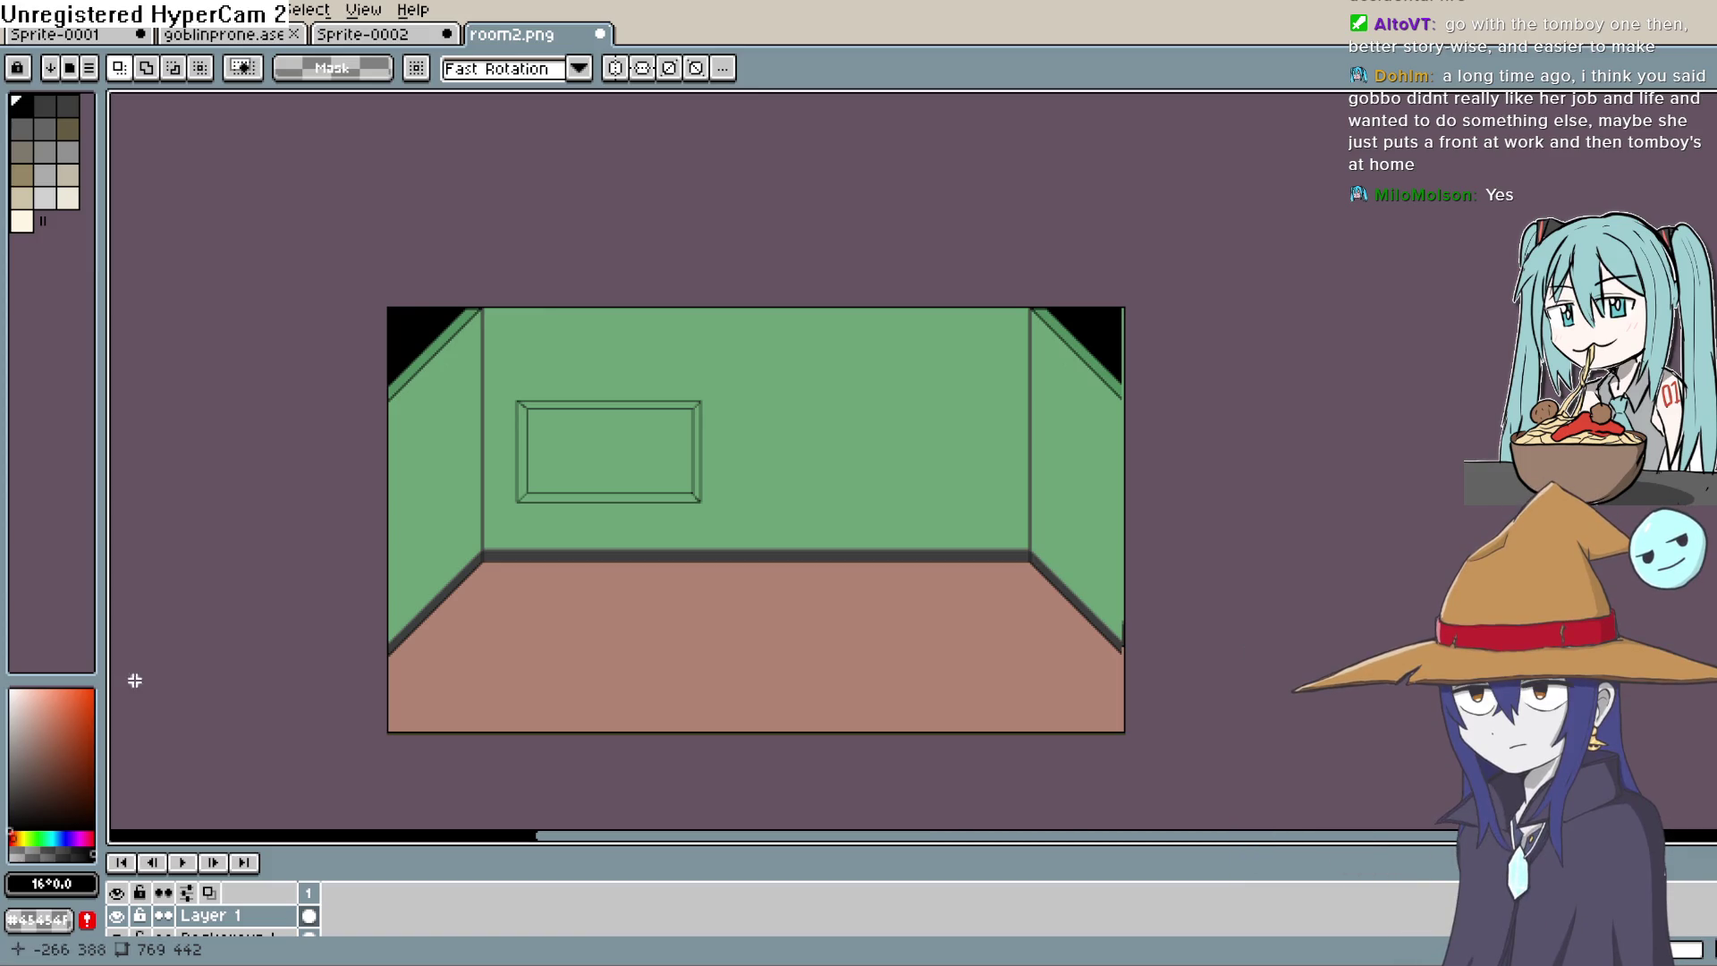
left_click_drag(45, 841, 86, 841)
left_click(42, 683)
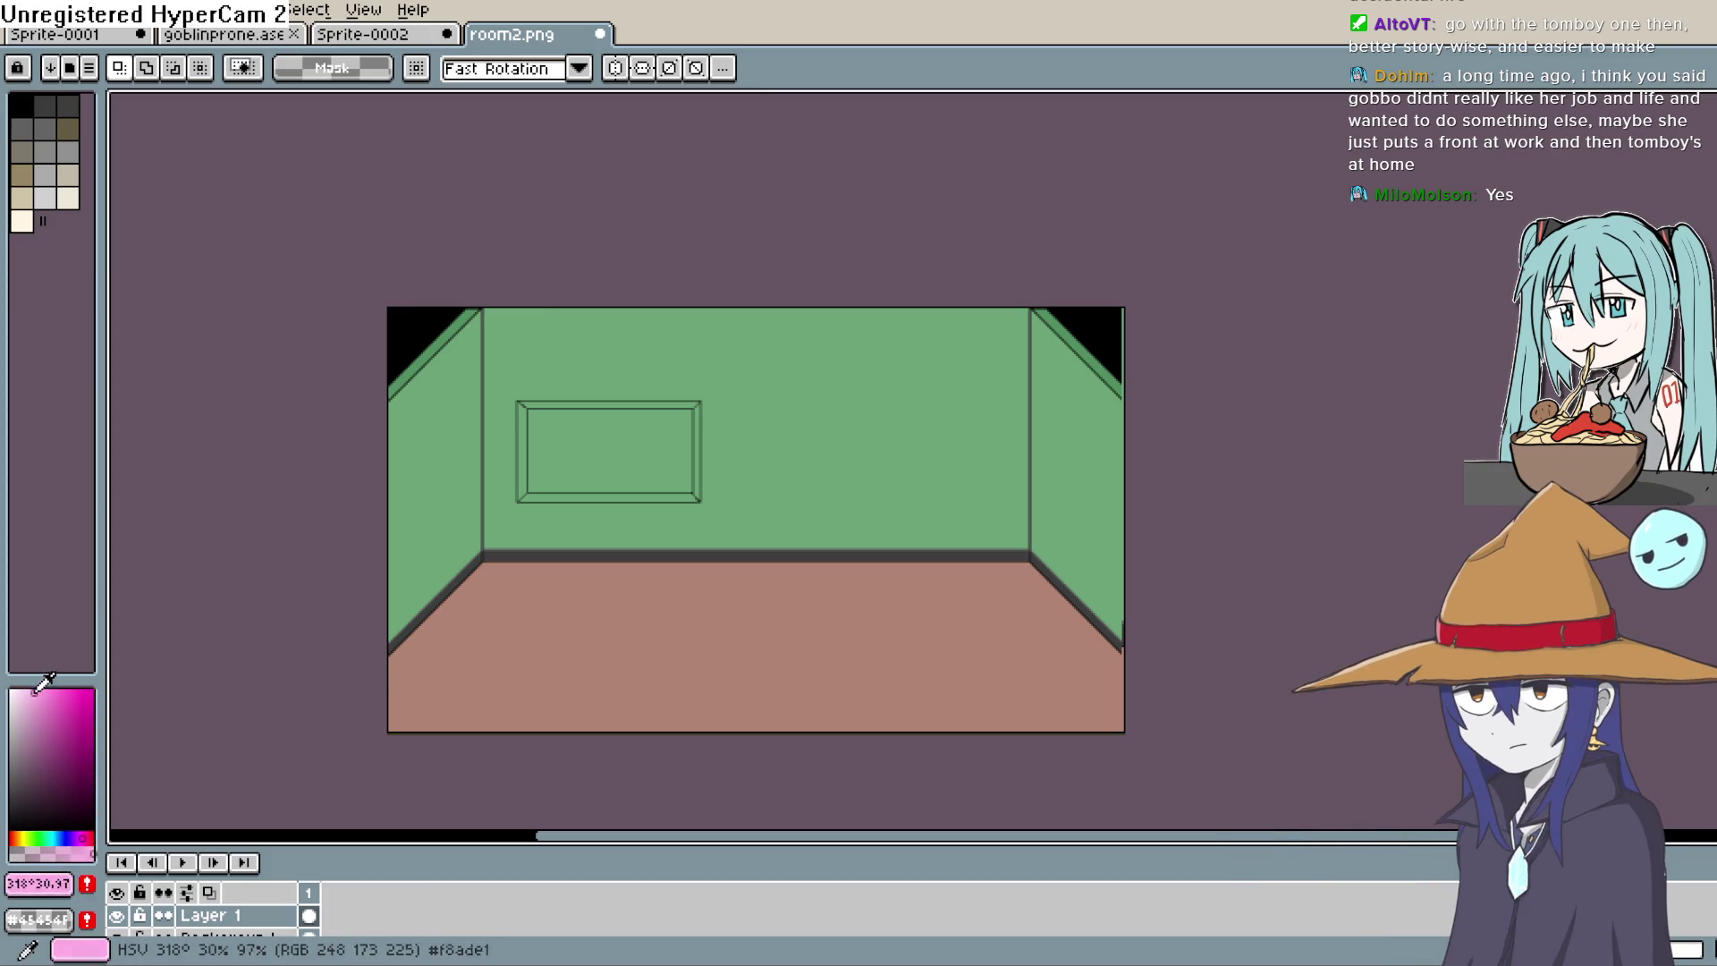
Step: Fill the back, right and left walls with pale pink using the Paint Bucket
left_click_drag(36, 690, 22, 695)
key("g")
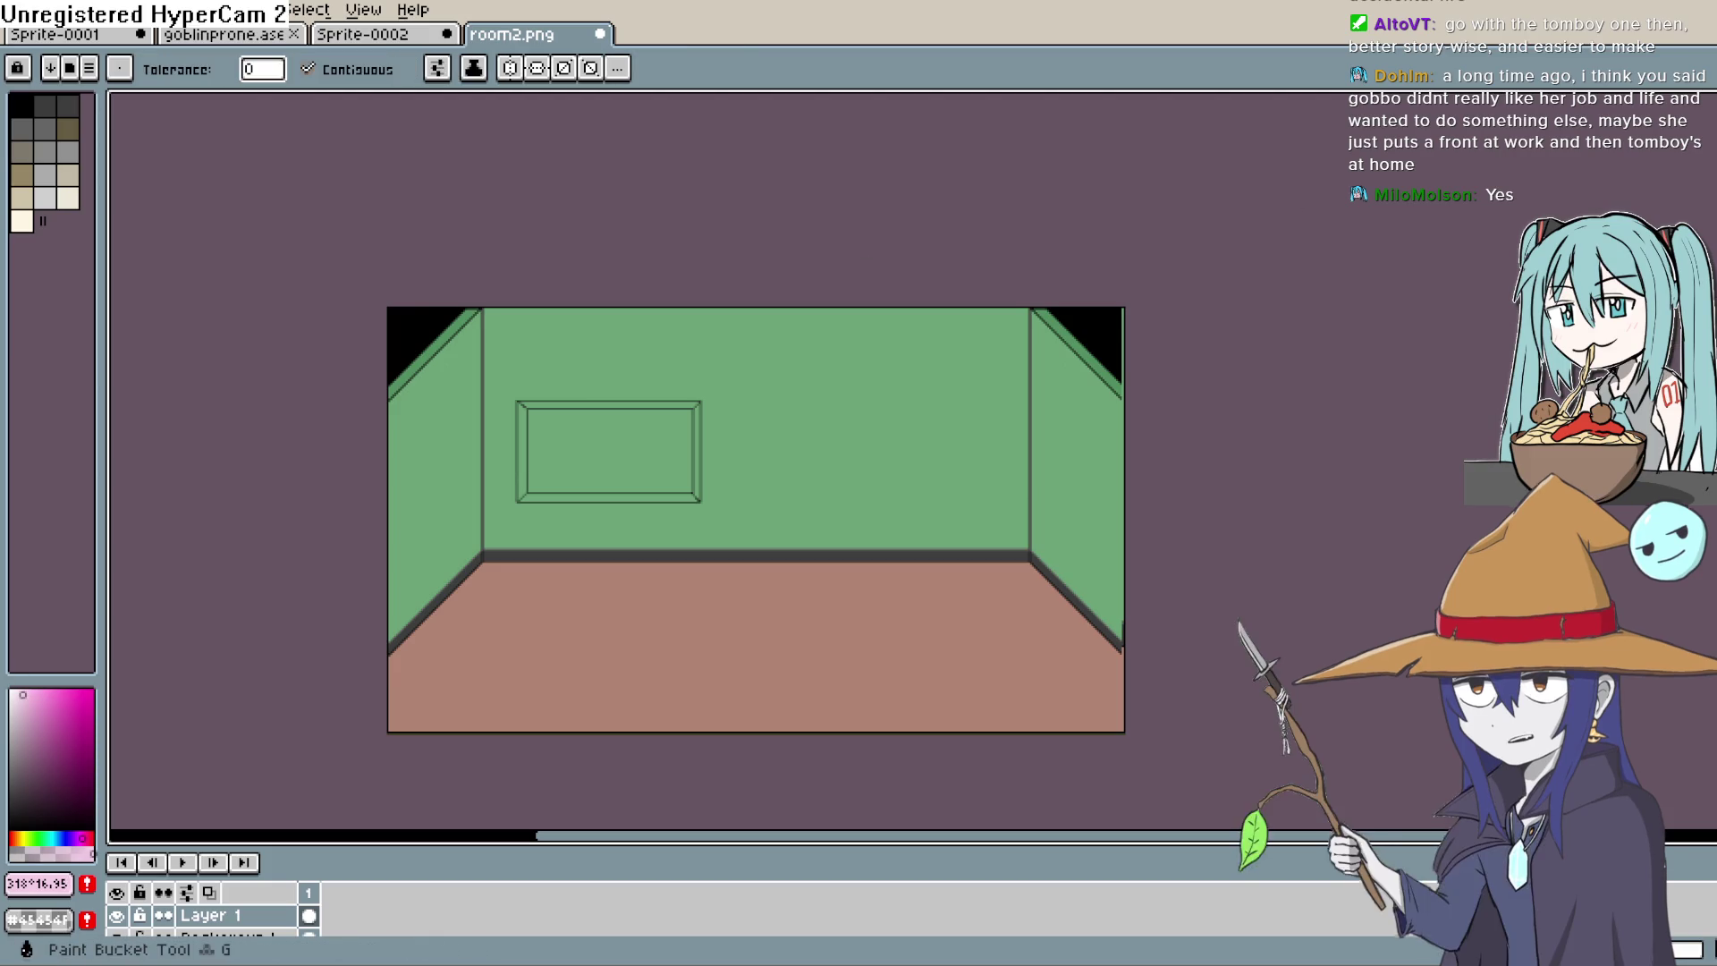
left_click(943, 437)
left_click(1065, 475)
left_click(445, 510)
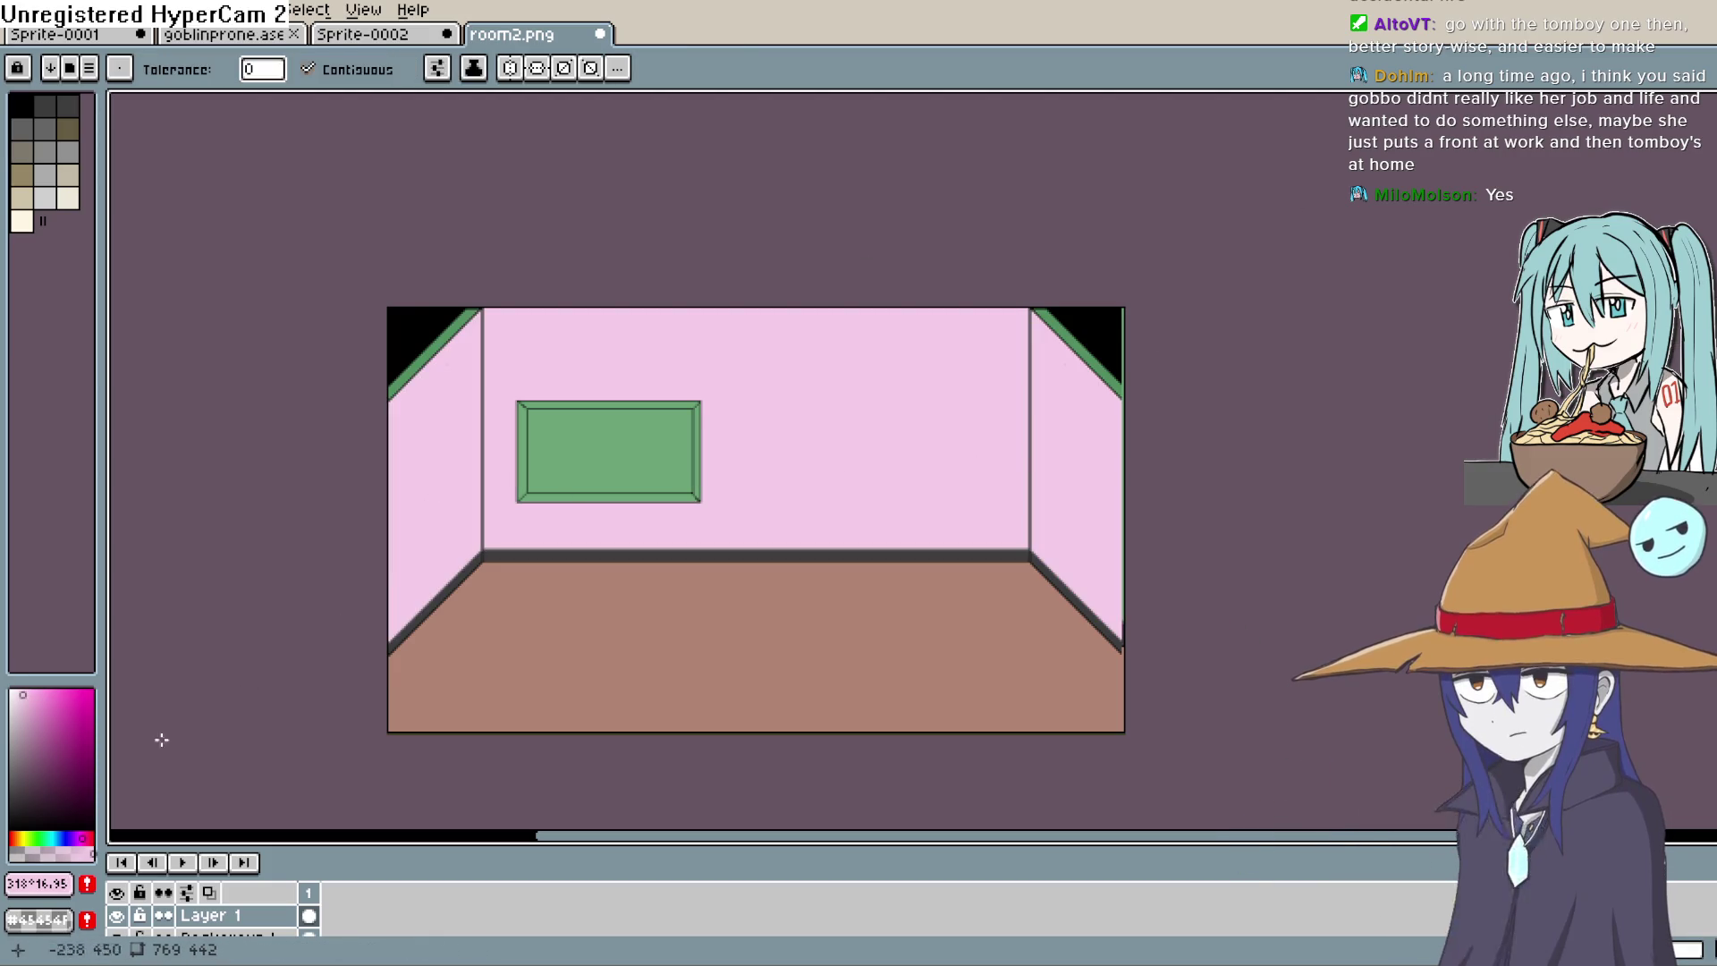
left_click(32, 714)
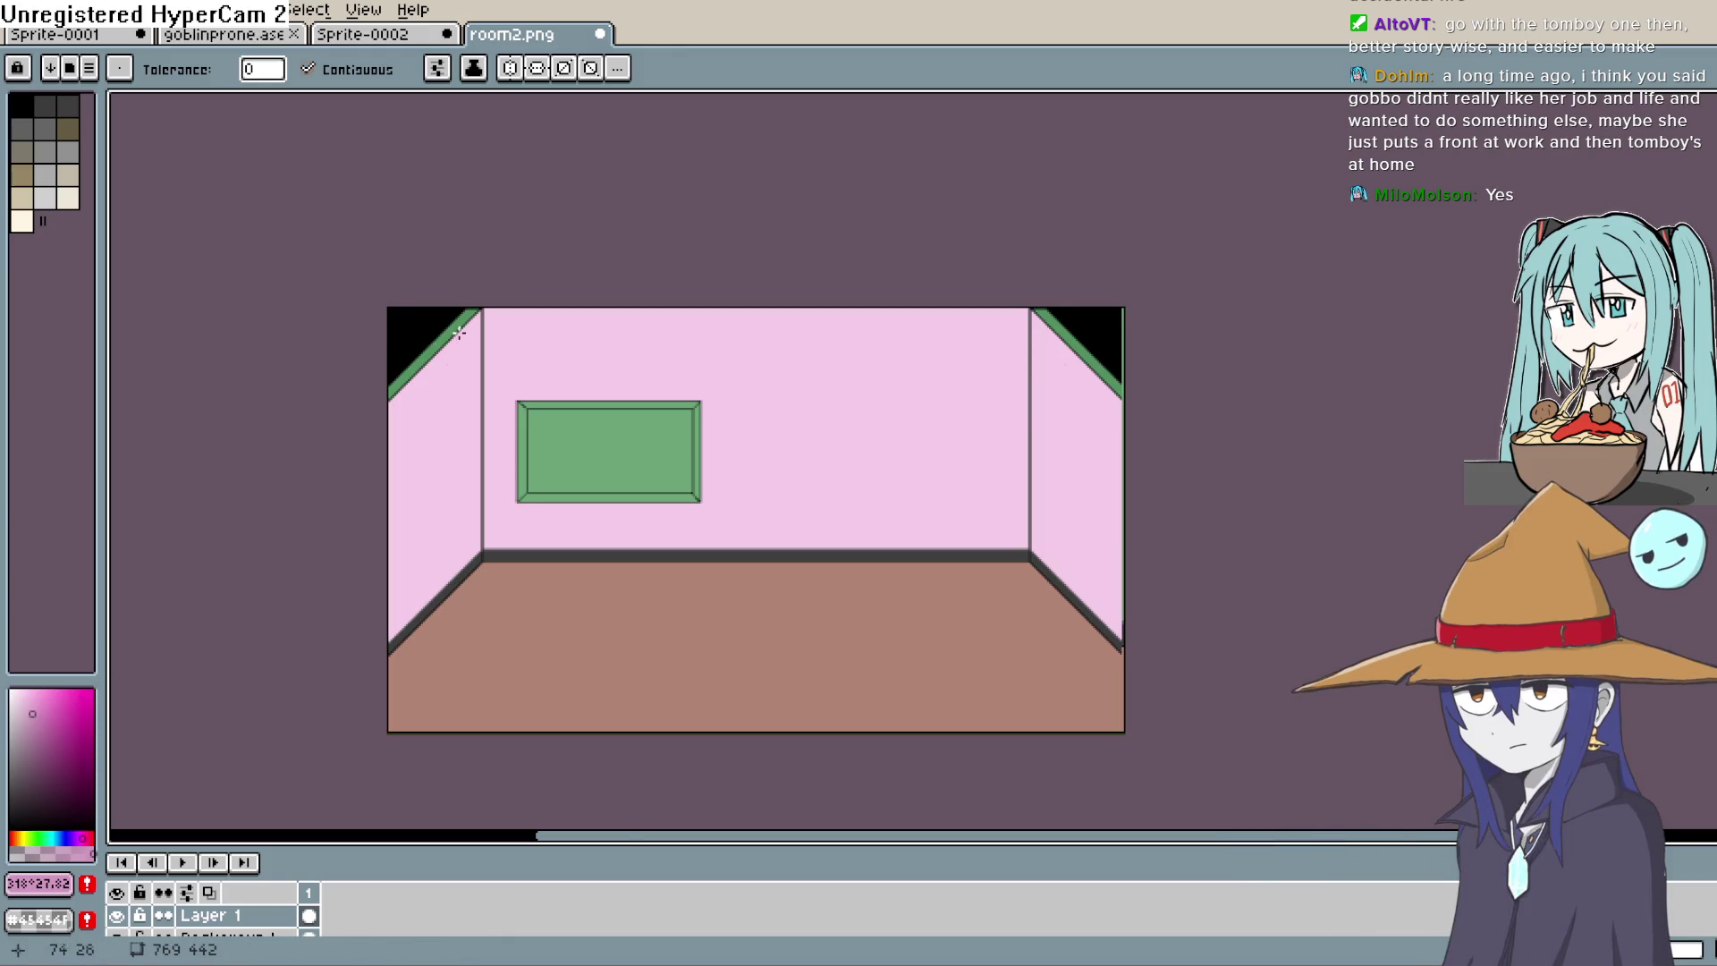
Step: Pan the view toward the floor while trying out new hues, including a dark blue-grey
scroll(459, 333, "up", 4)
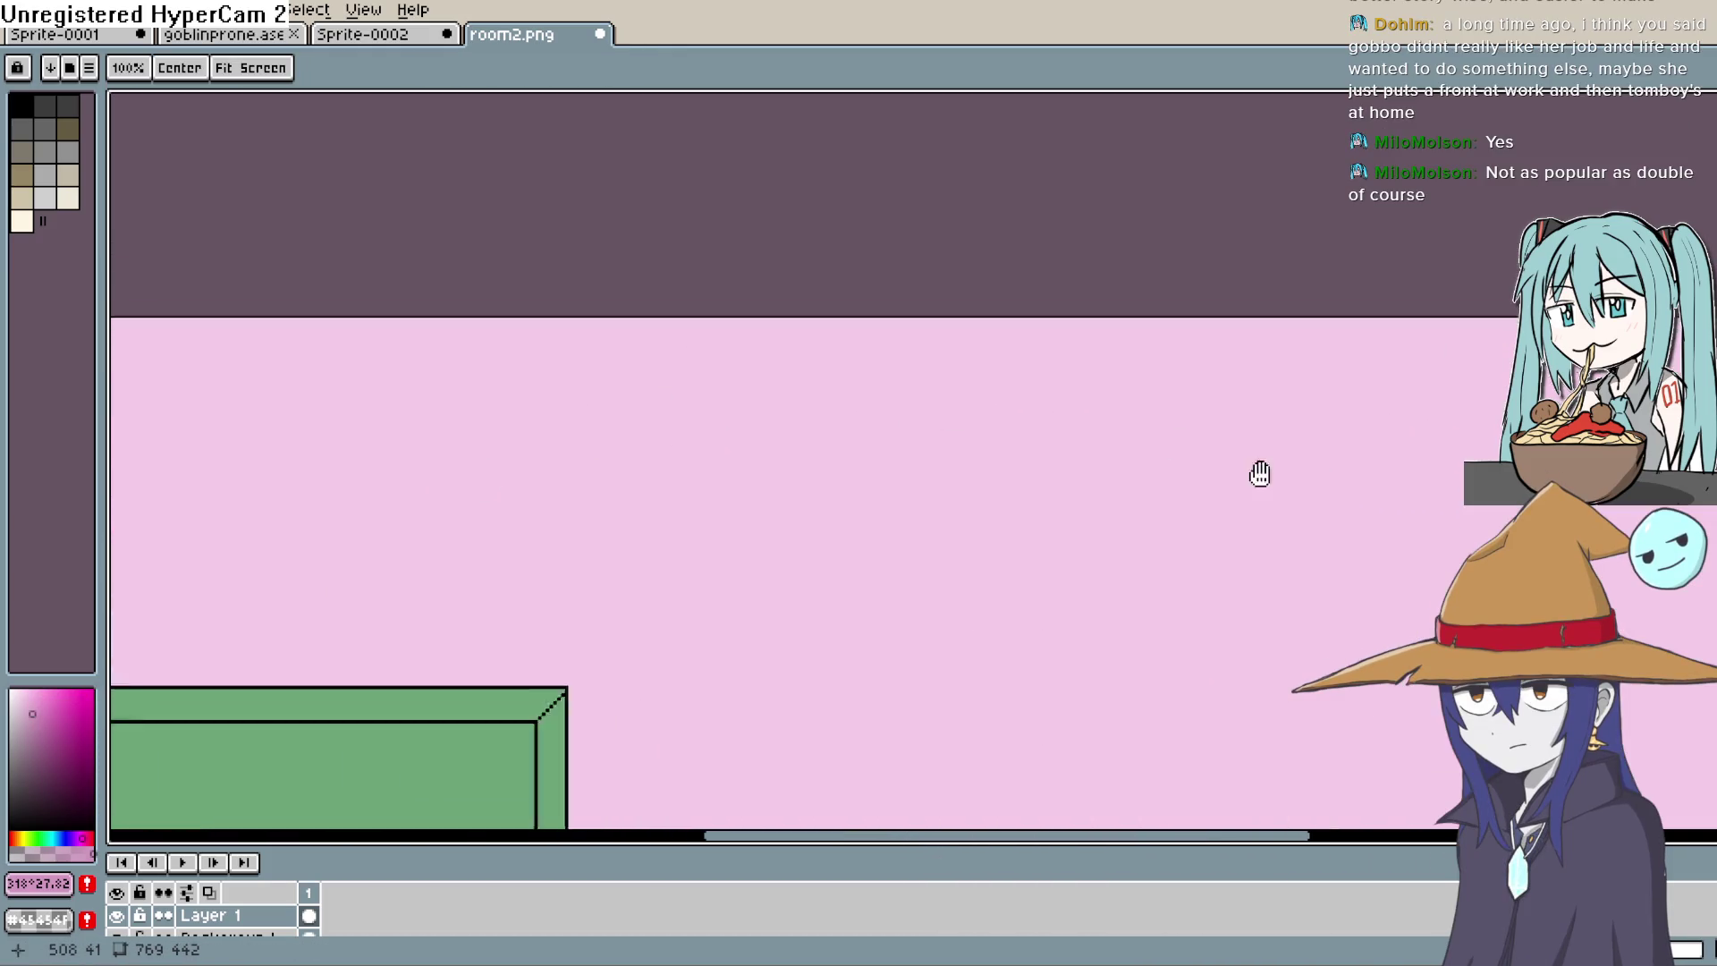
scroll(1260, 474, "down", 4)
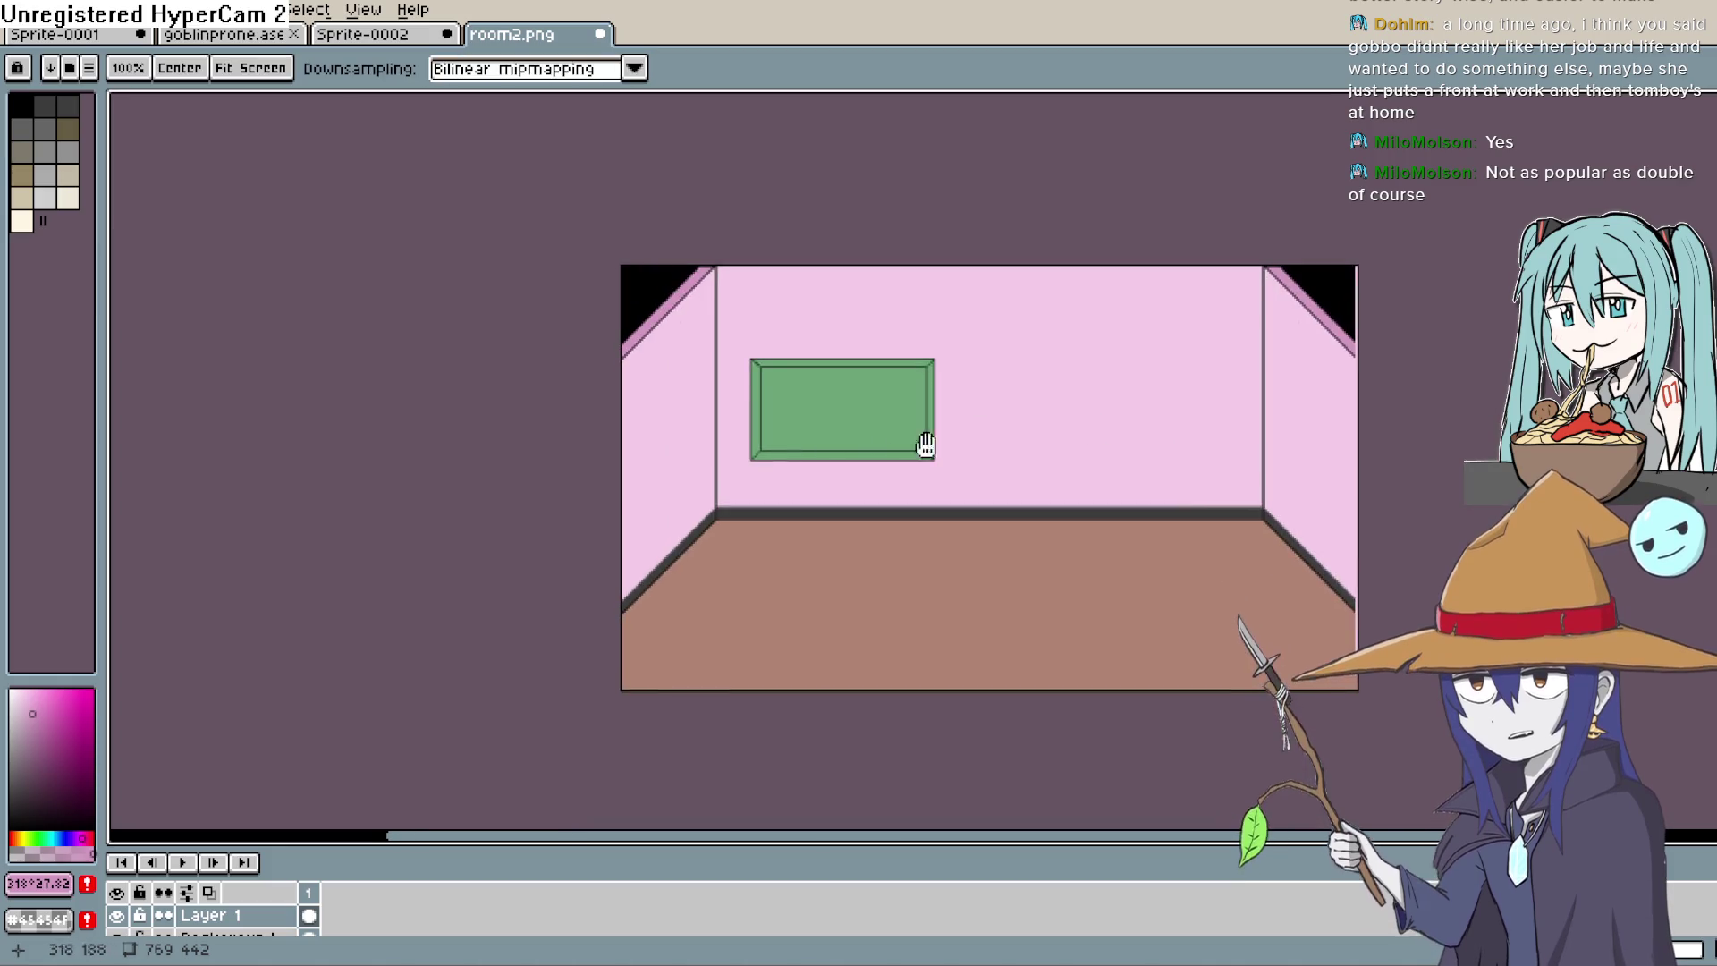
scroll(925, 445, "up", 2)
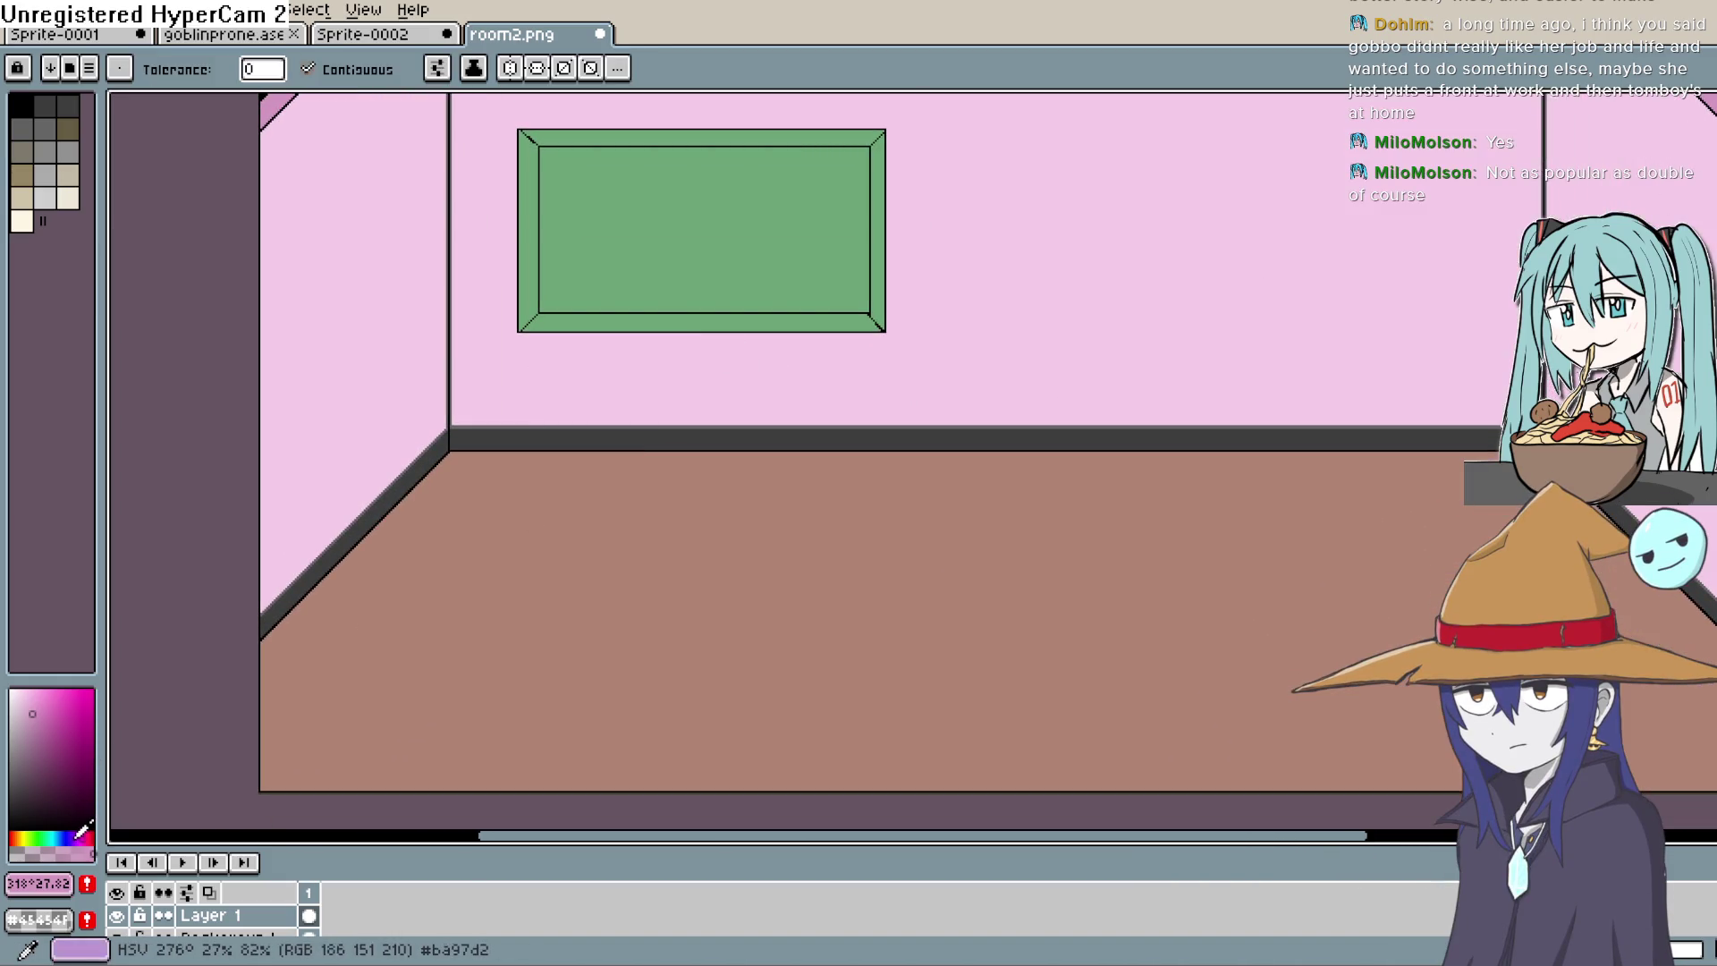
left_click_drag(77, 836, 28, 836)
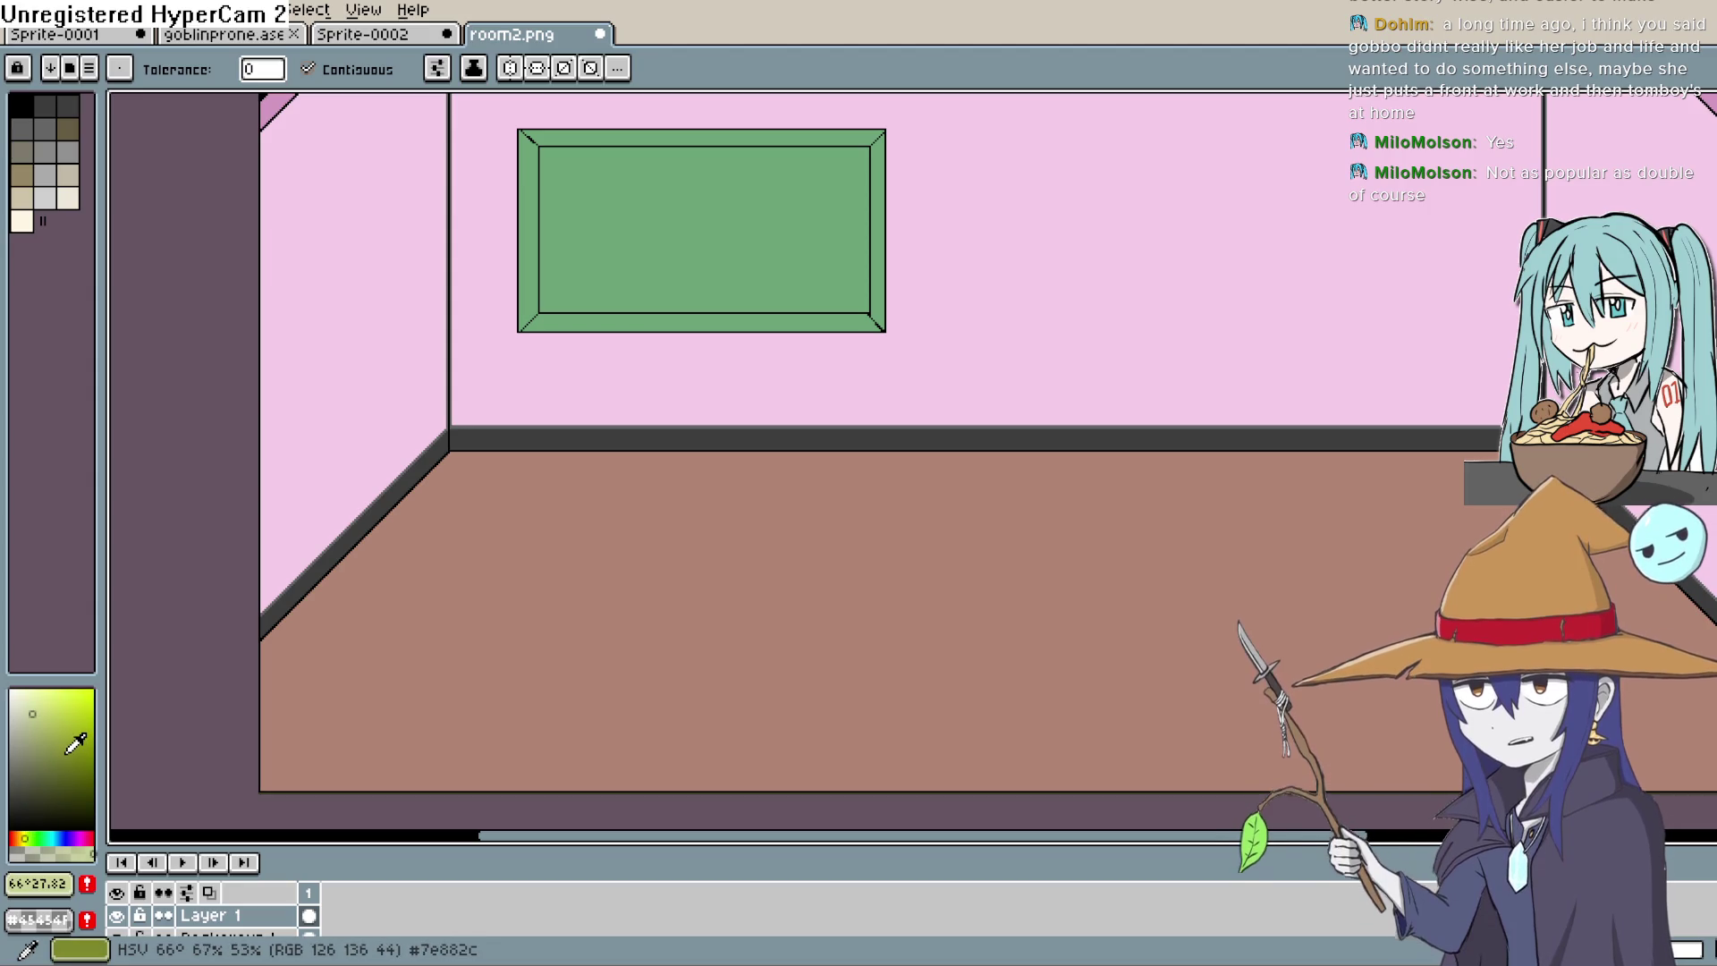
key("space")
mouse_move(512, 507)
left_mouse_down()
mouse_move(597, 526)
mouse_move(610, 501)
left_mouse_up()
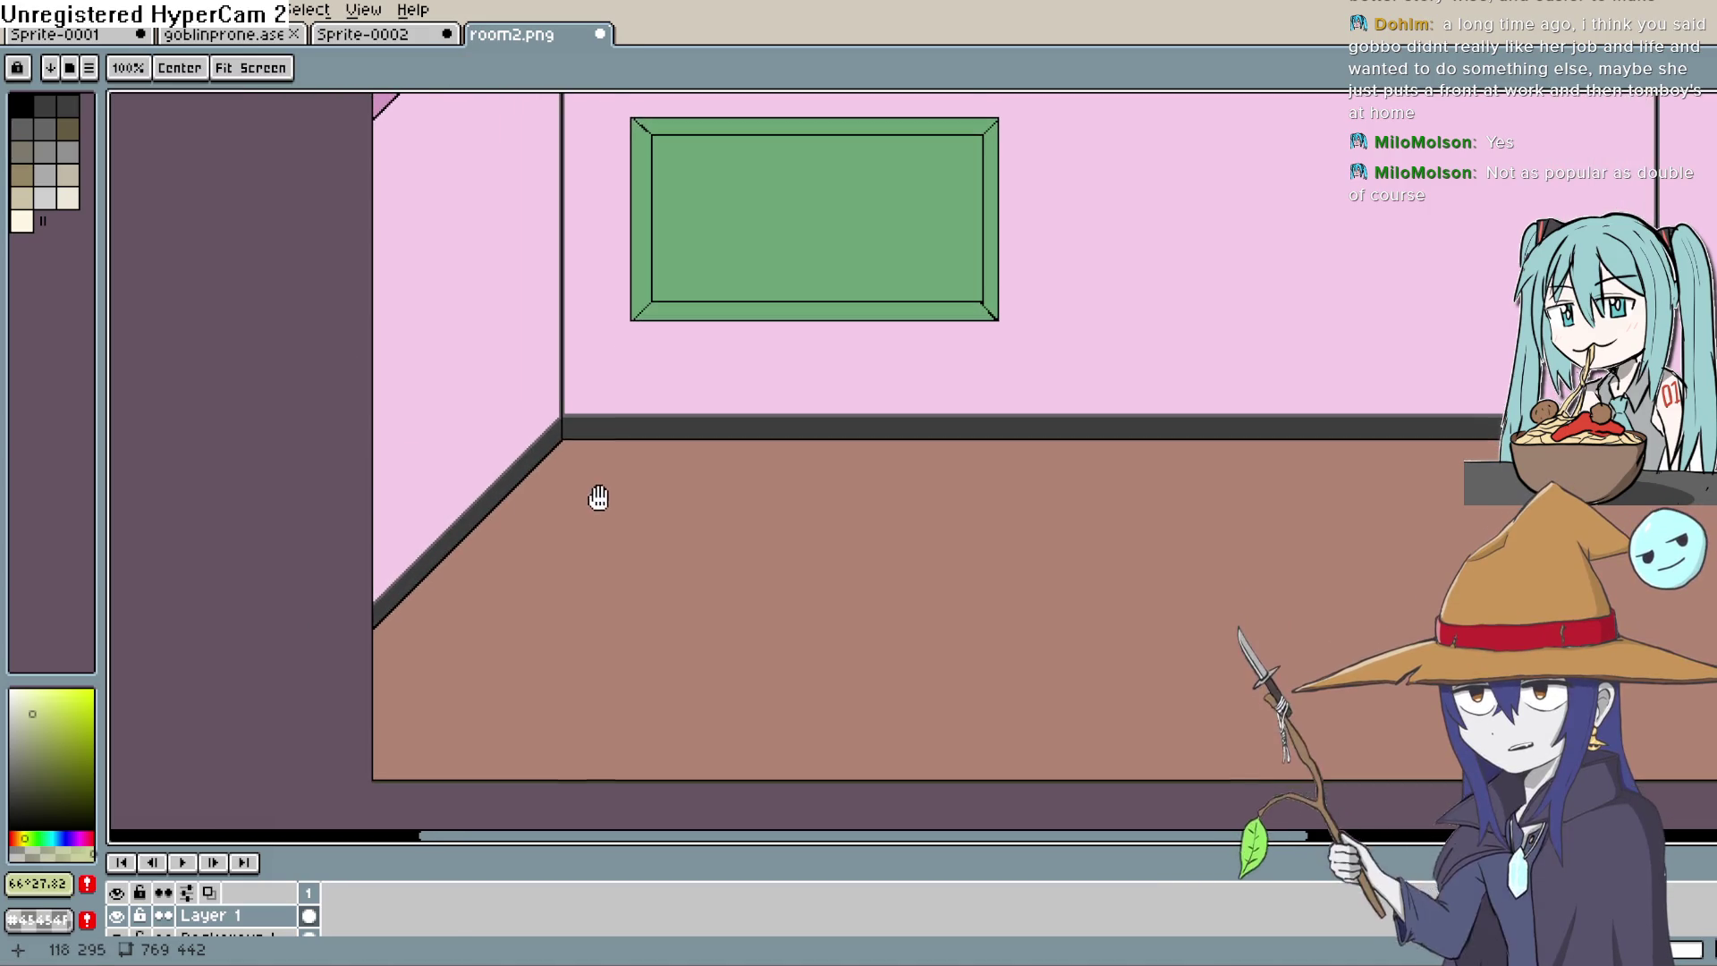
left_click(29, 826)
left_click(57, 838)
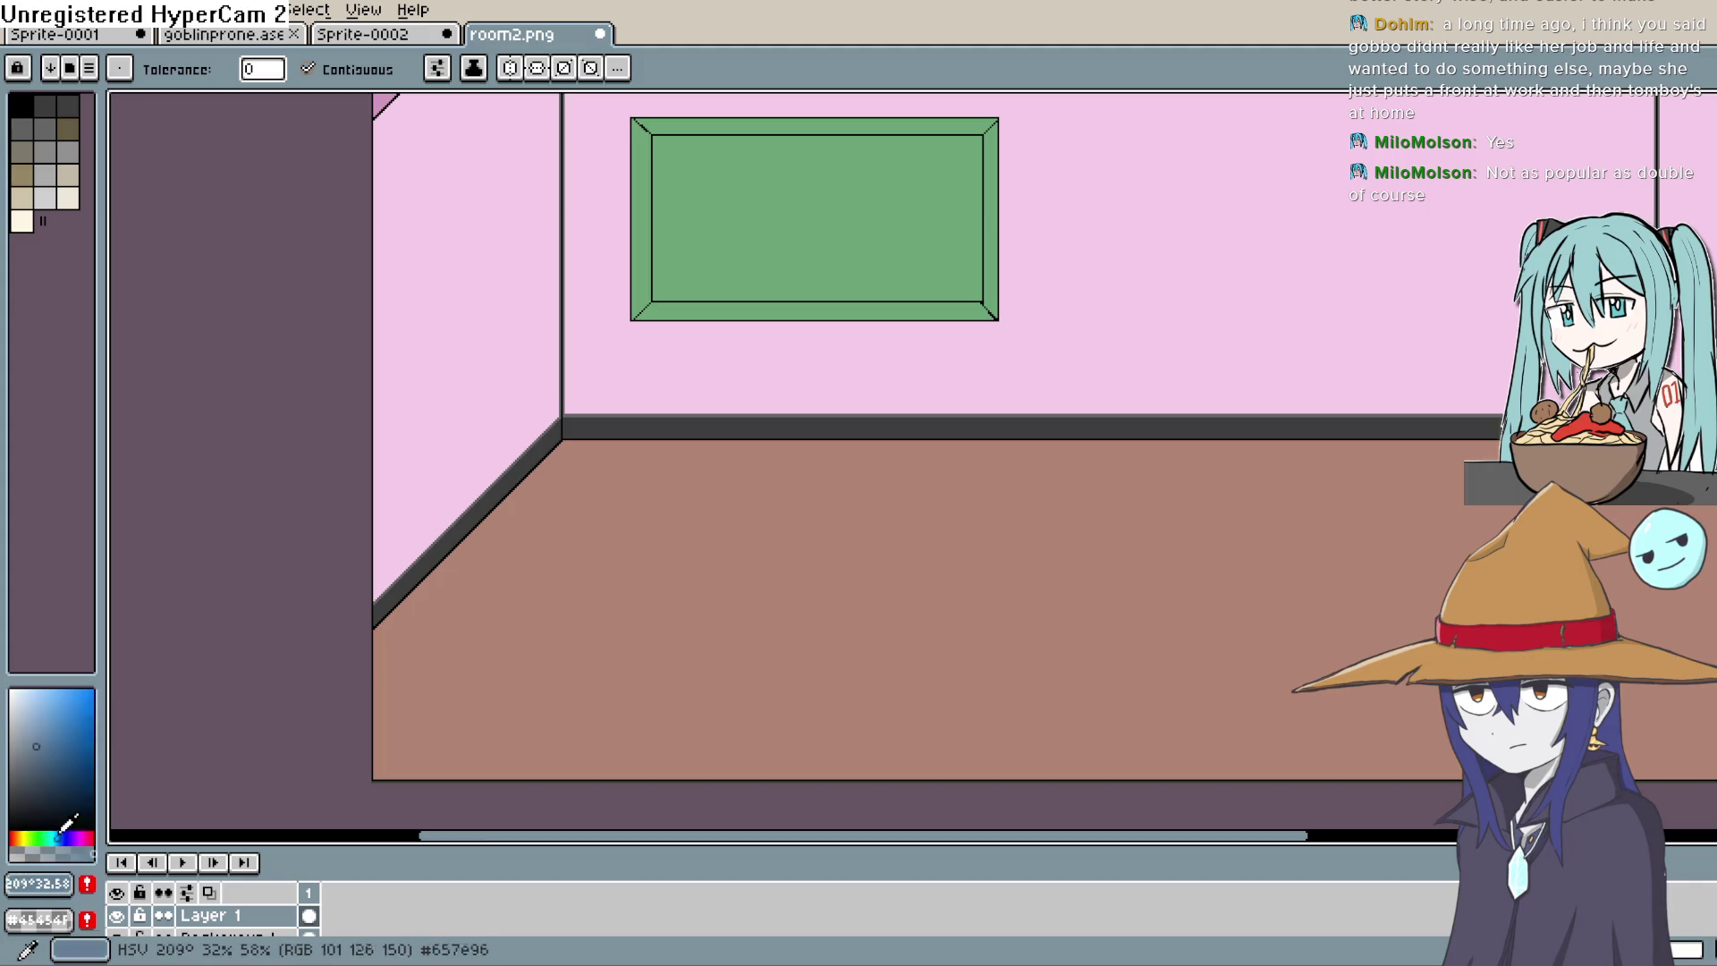
left_click(27, 778)
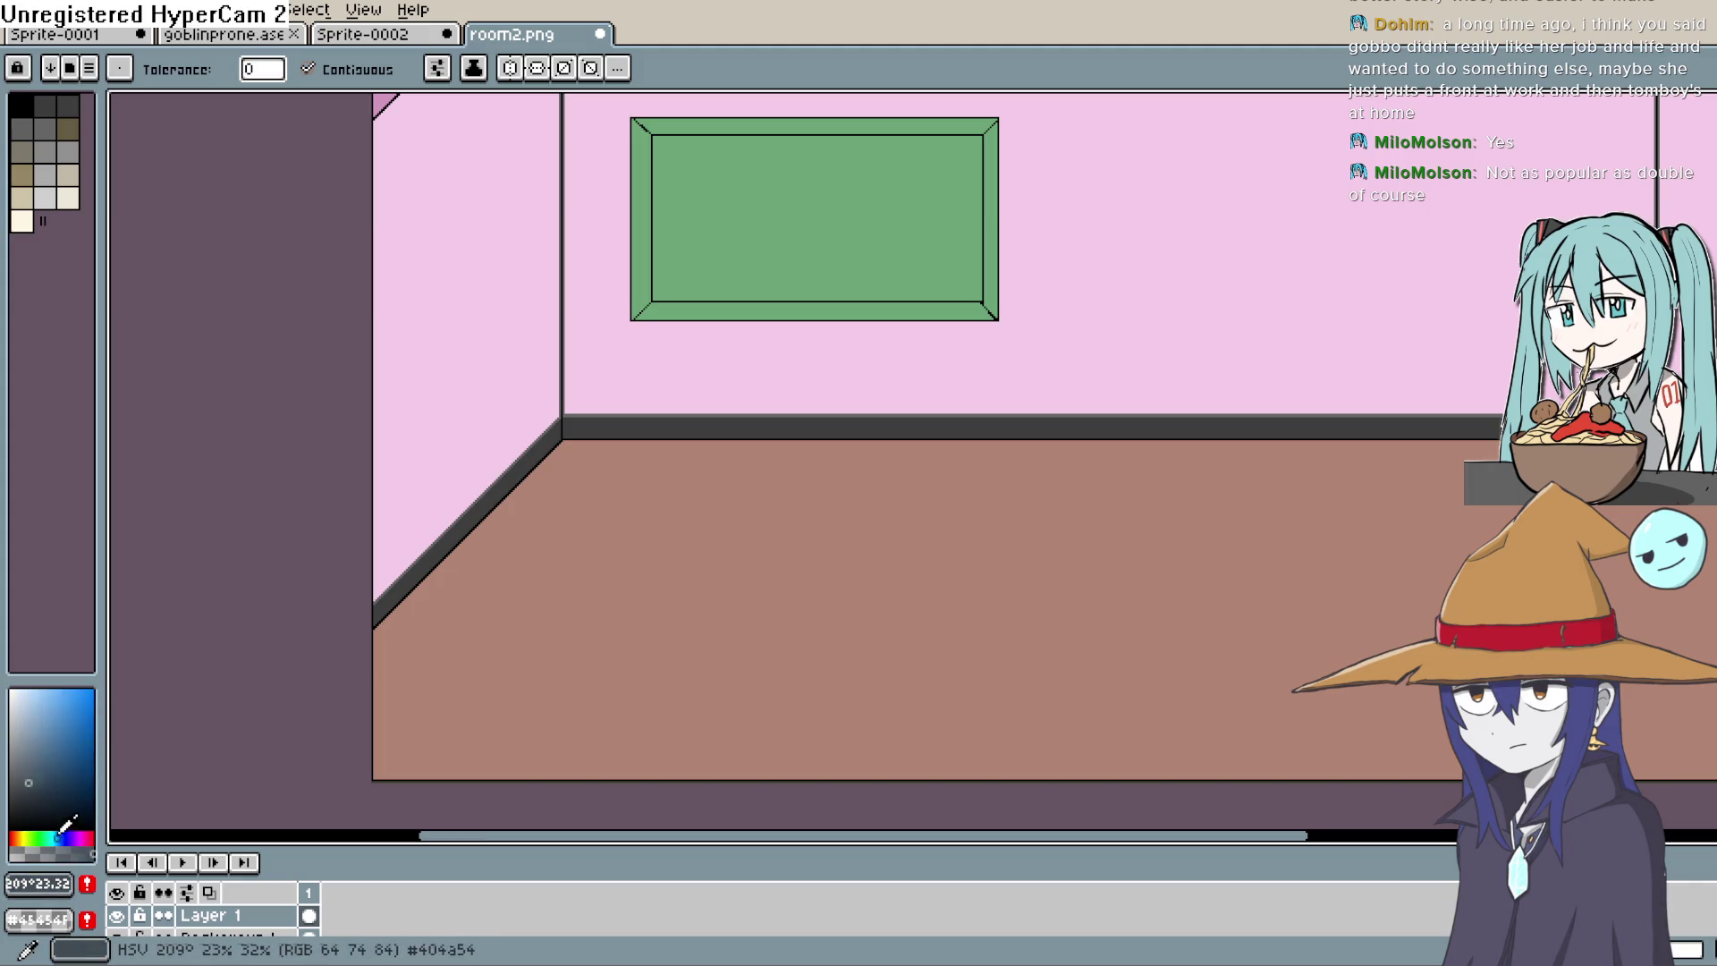
Step: Choose an orange-tan colour and fill the floor with it
left_click(19, 838)
left_click(55, 746)
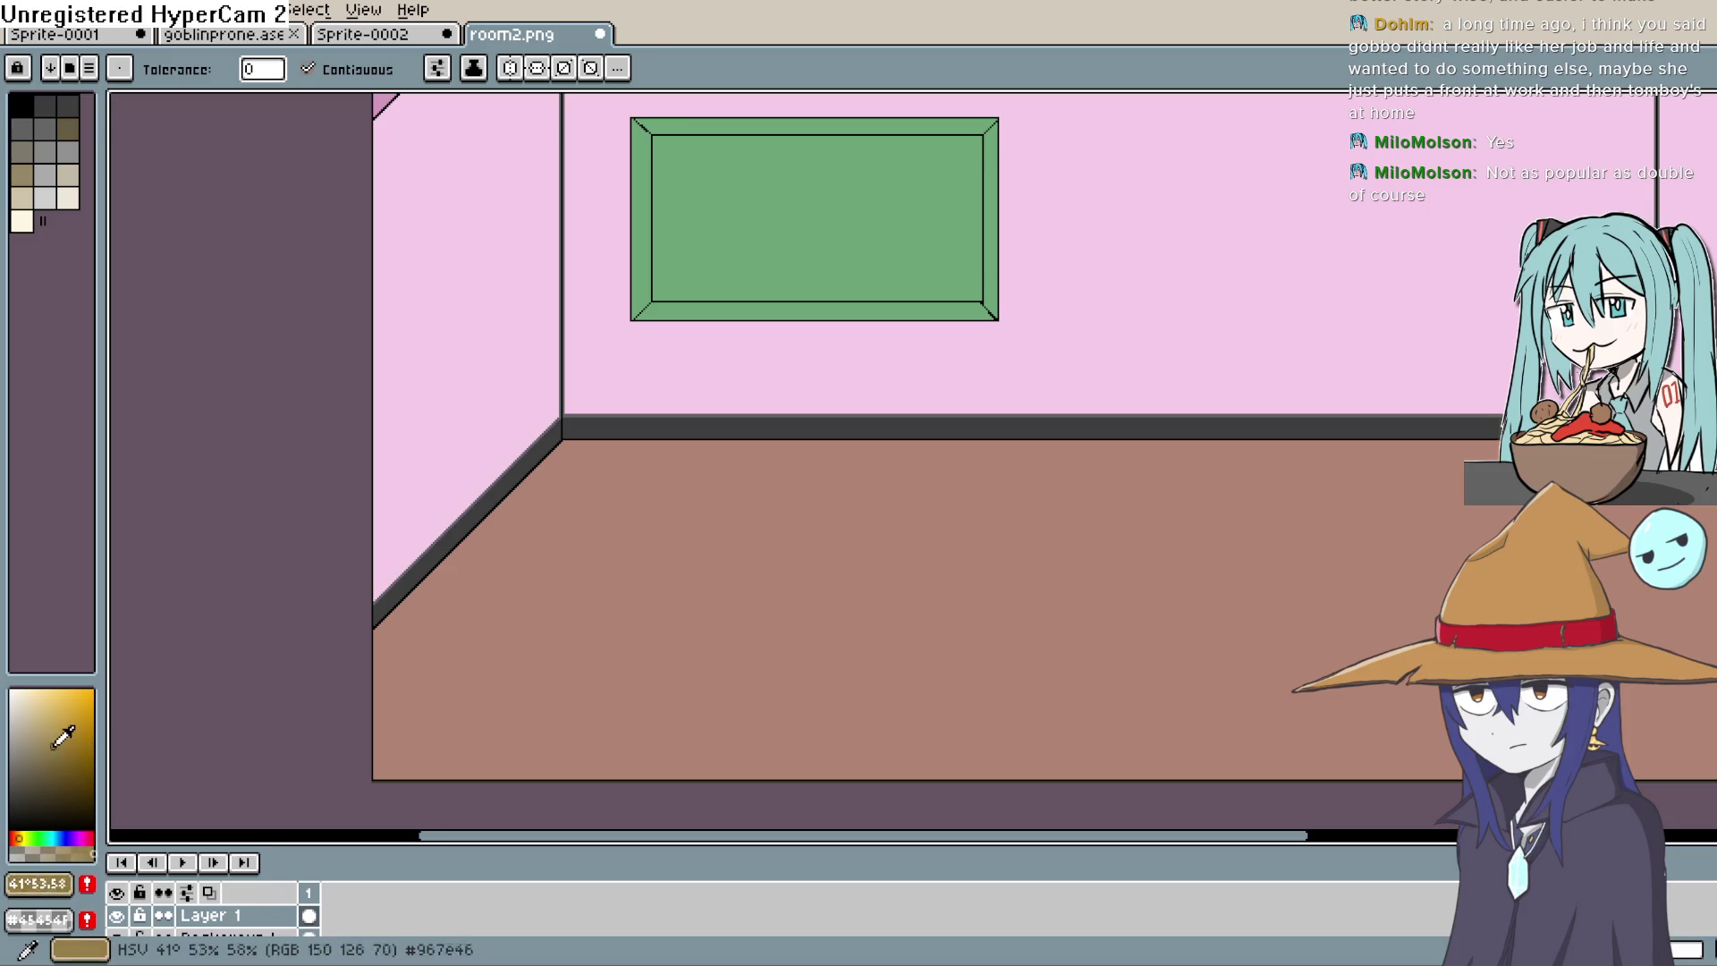
left_click(27, 718)
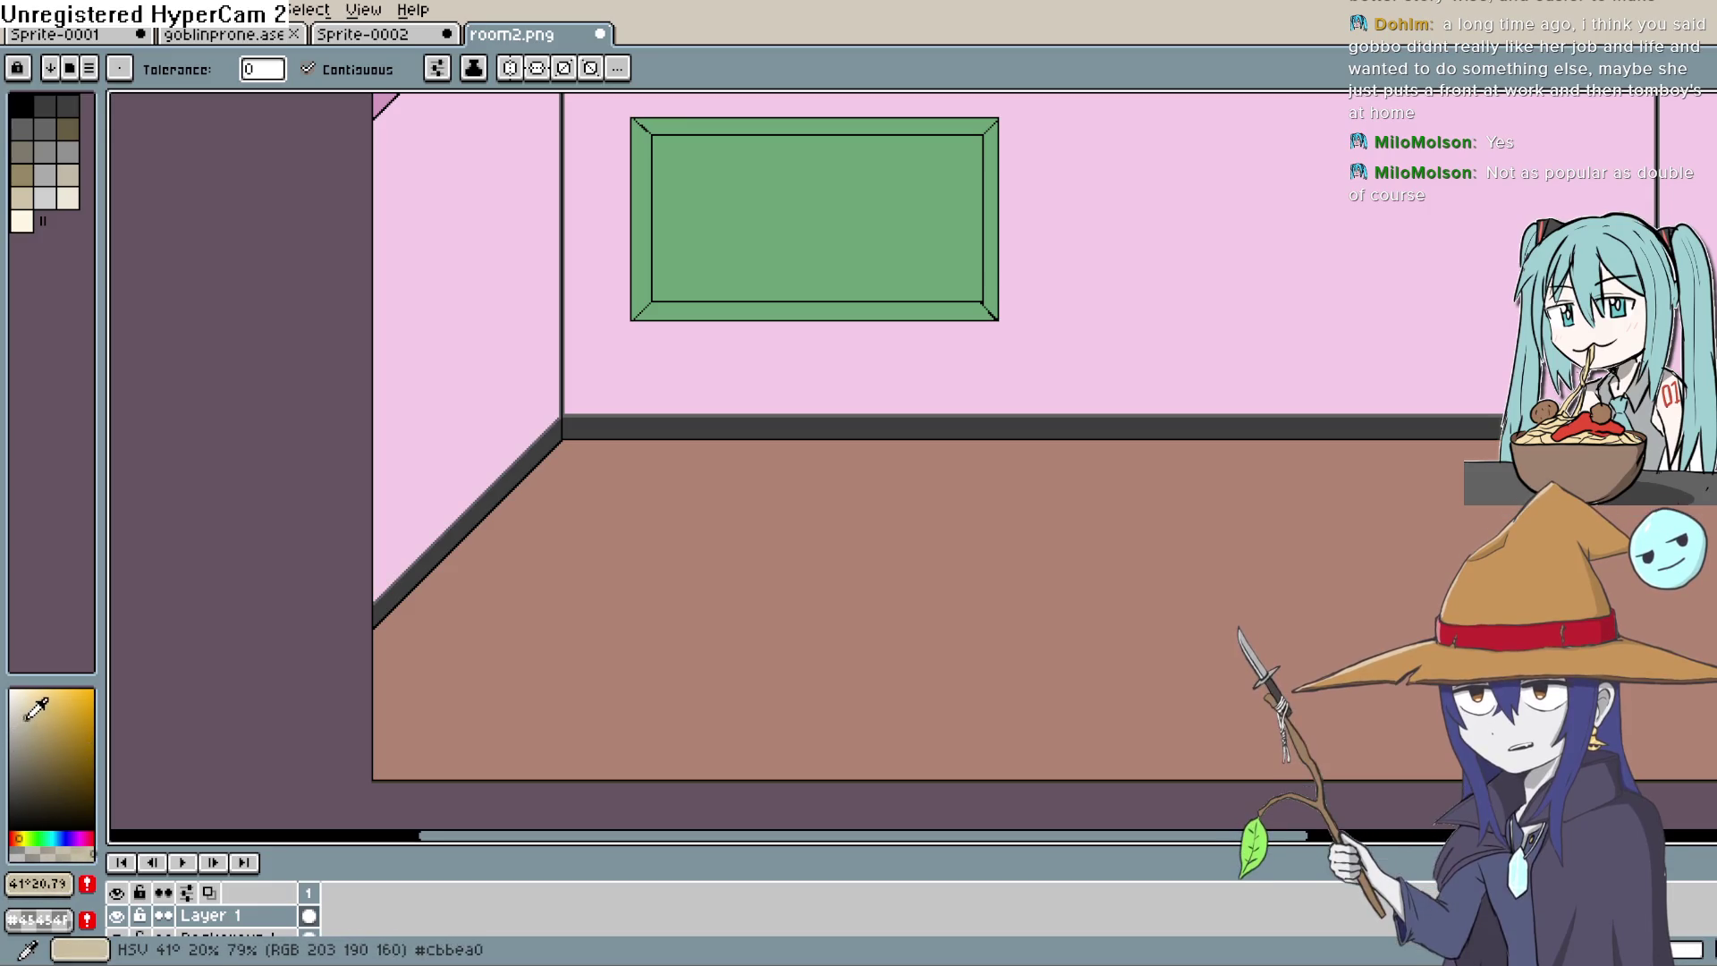
left_click(36, 722)
left_click(17, 839)
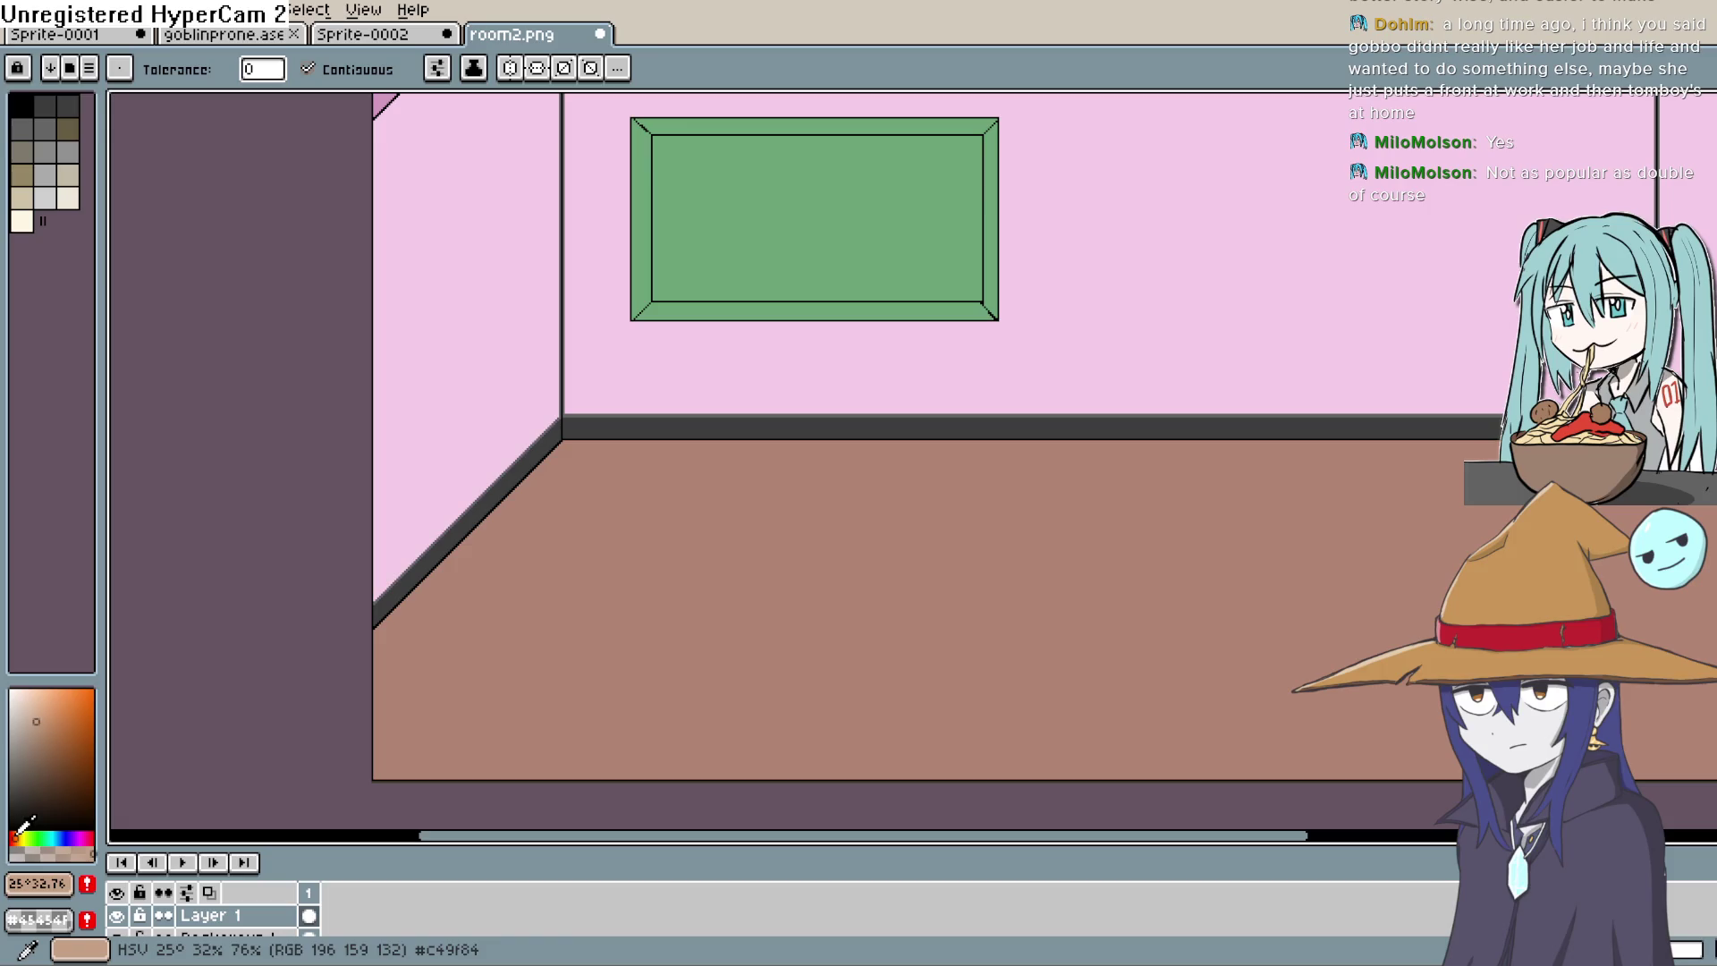
left_click(50, 719)
left_click(680, 595)
key("space")
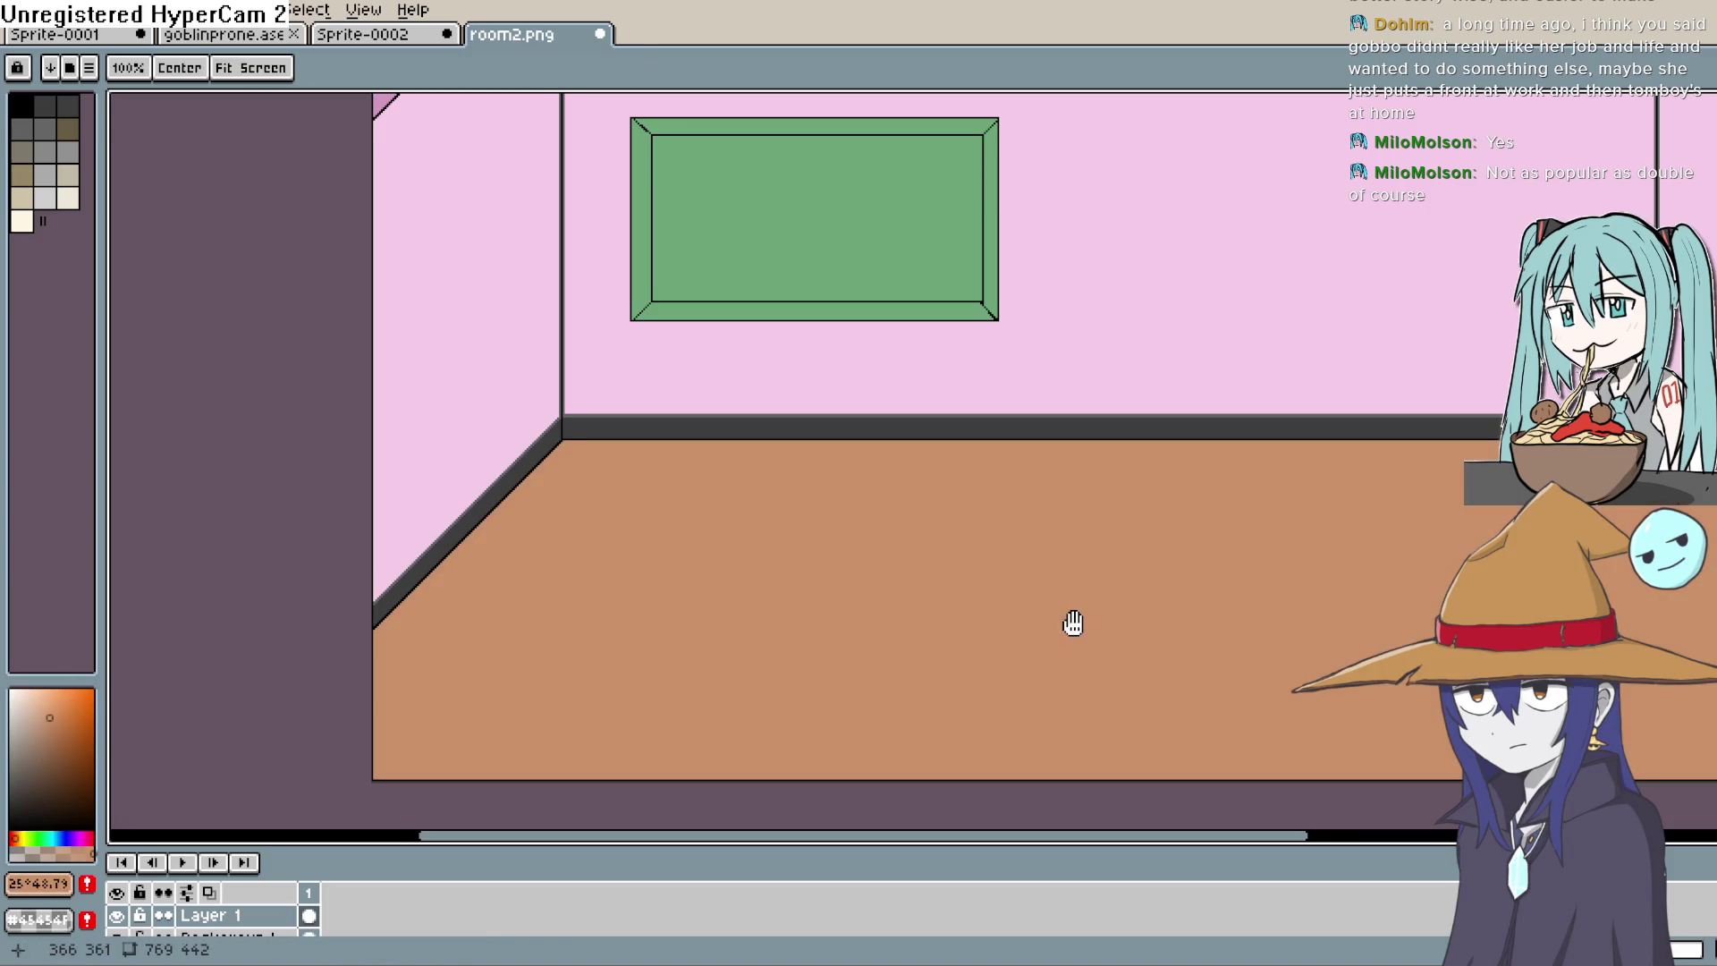
left_click_drag(1073, 623, 883, 662)
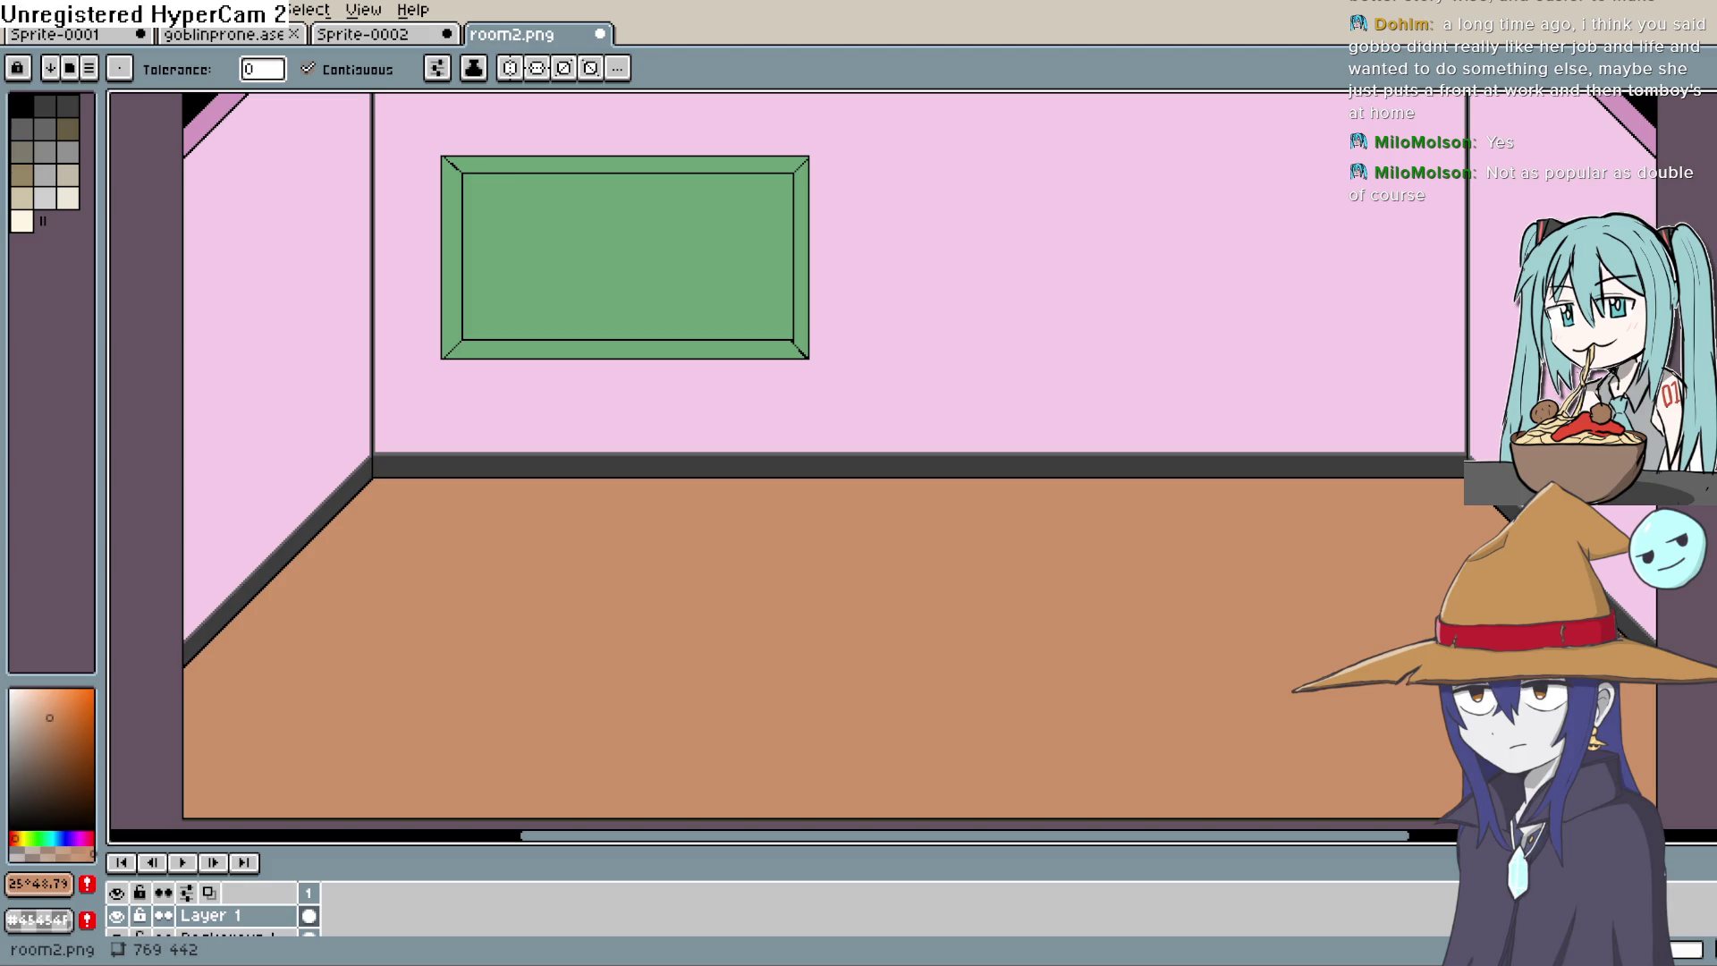
left_click(22, 10)
Step: Create a new 640×480 RGBA sprite with a transparent background, Sprite-0003
left_click(38, 36)
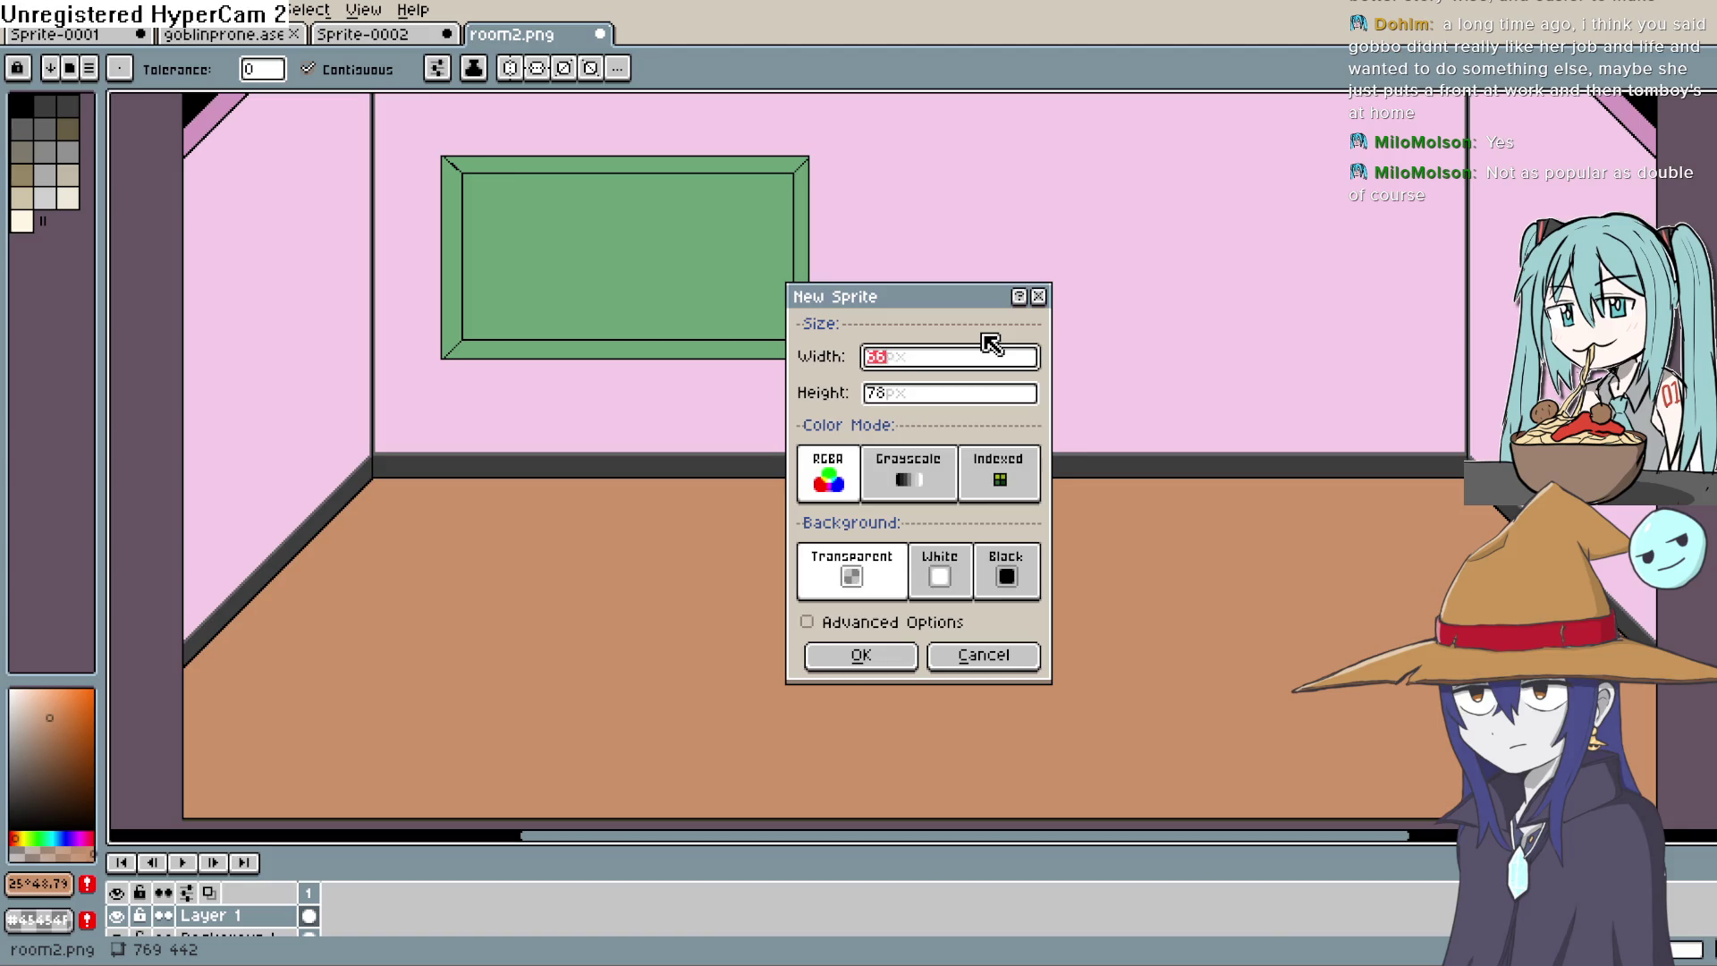
key("Tab")
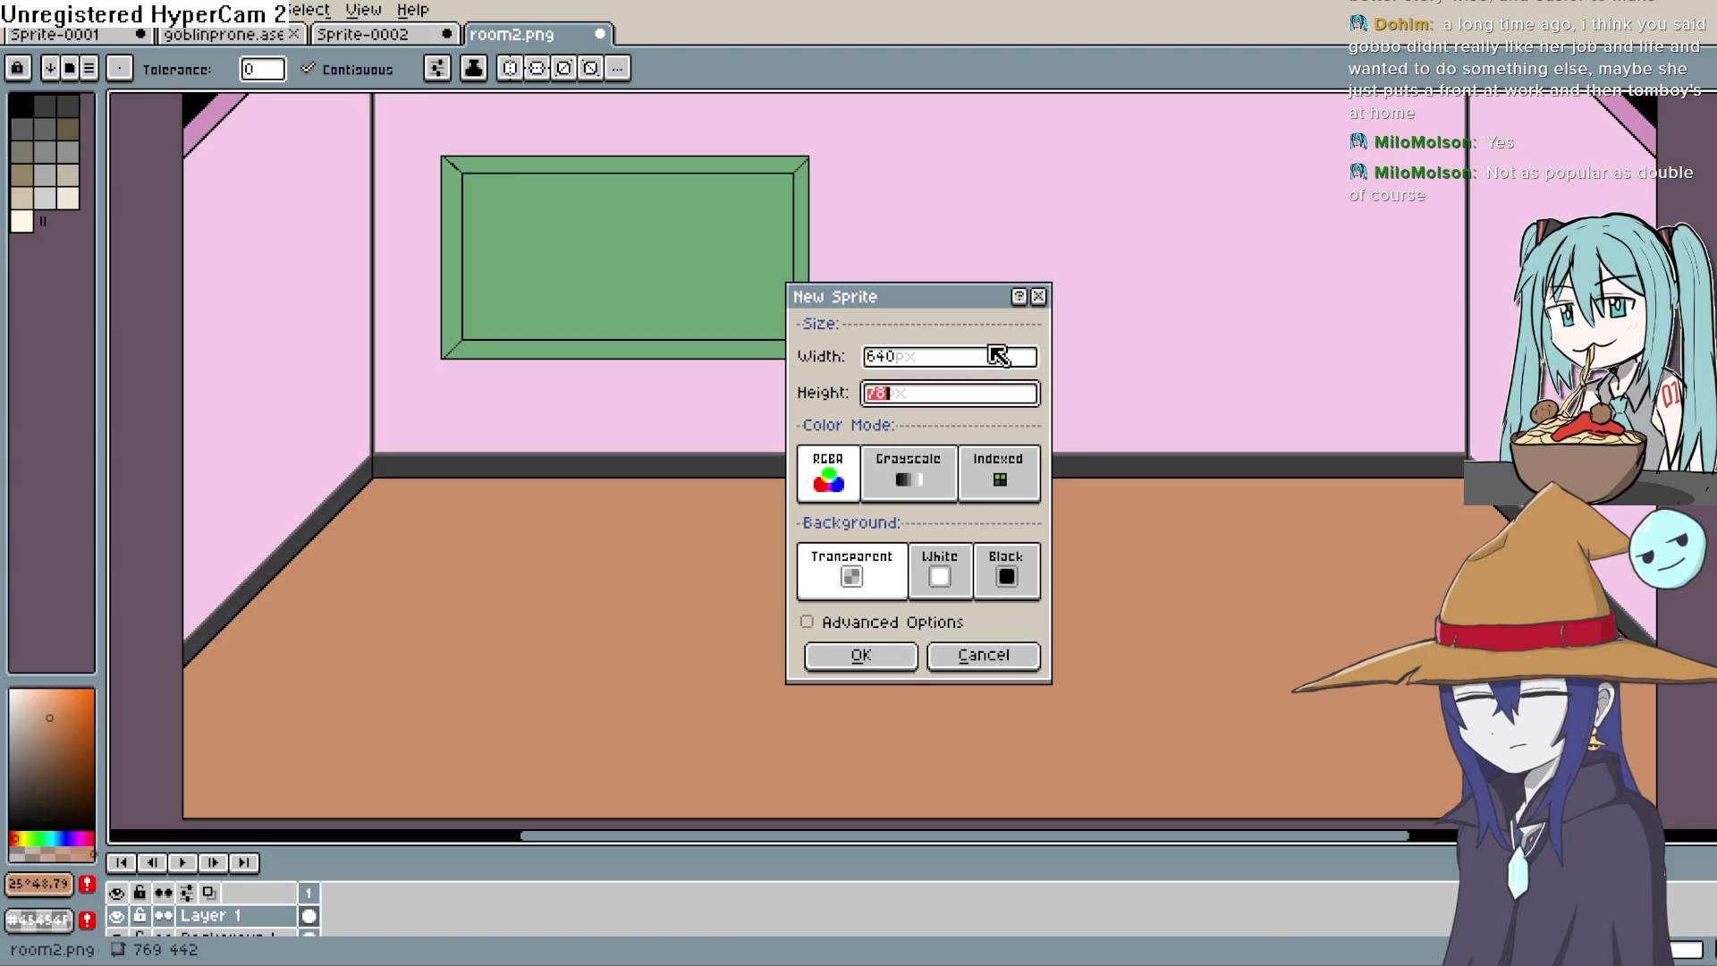
type("480")
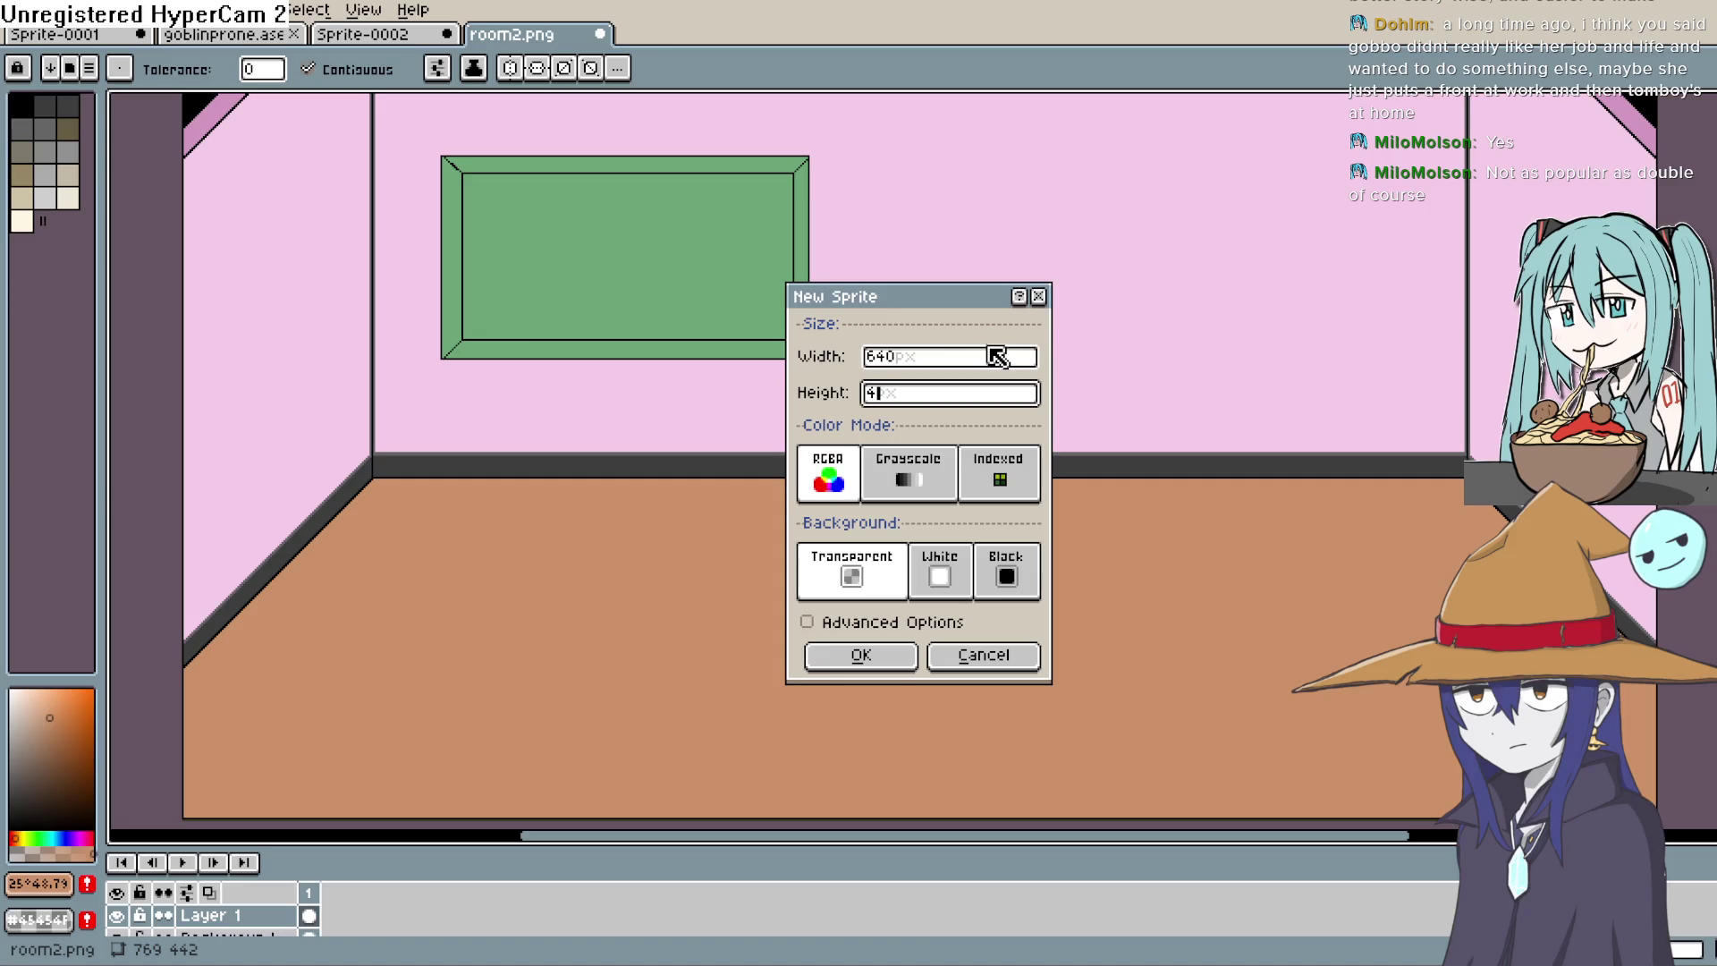
left_click(866, 653)
scroll(967, 437, "down", 2)
scroll(951, 433, "up", 2)
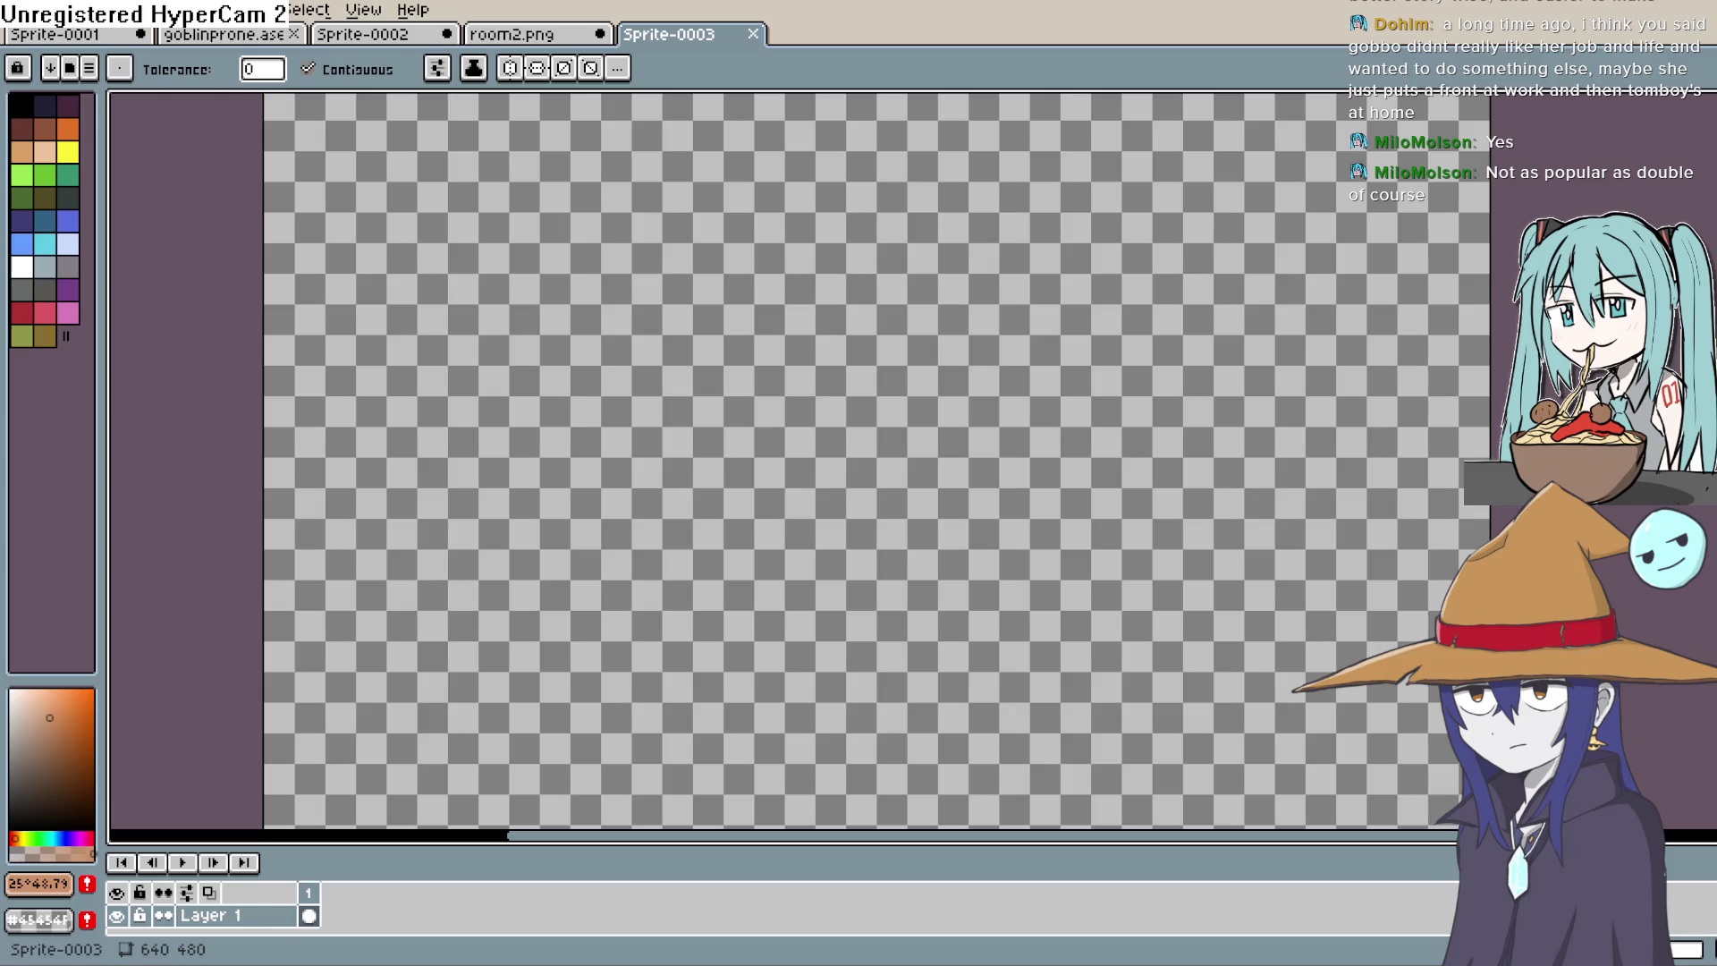
Step: Fill the new canvas white, add a layer above it, and set black for line drawing
left_click(21, 267)
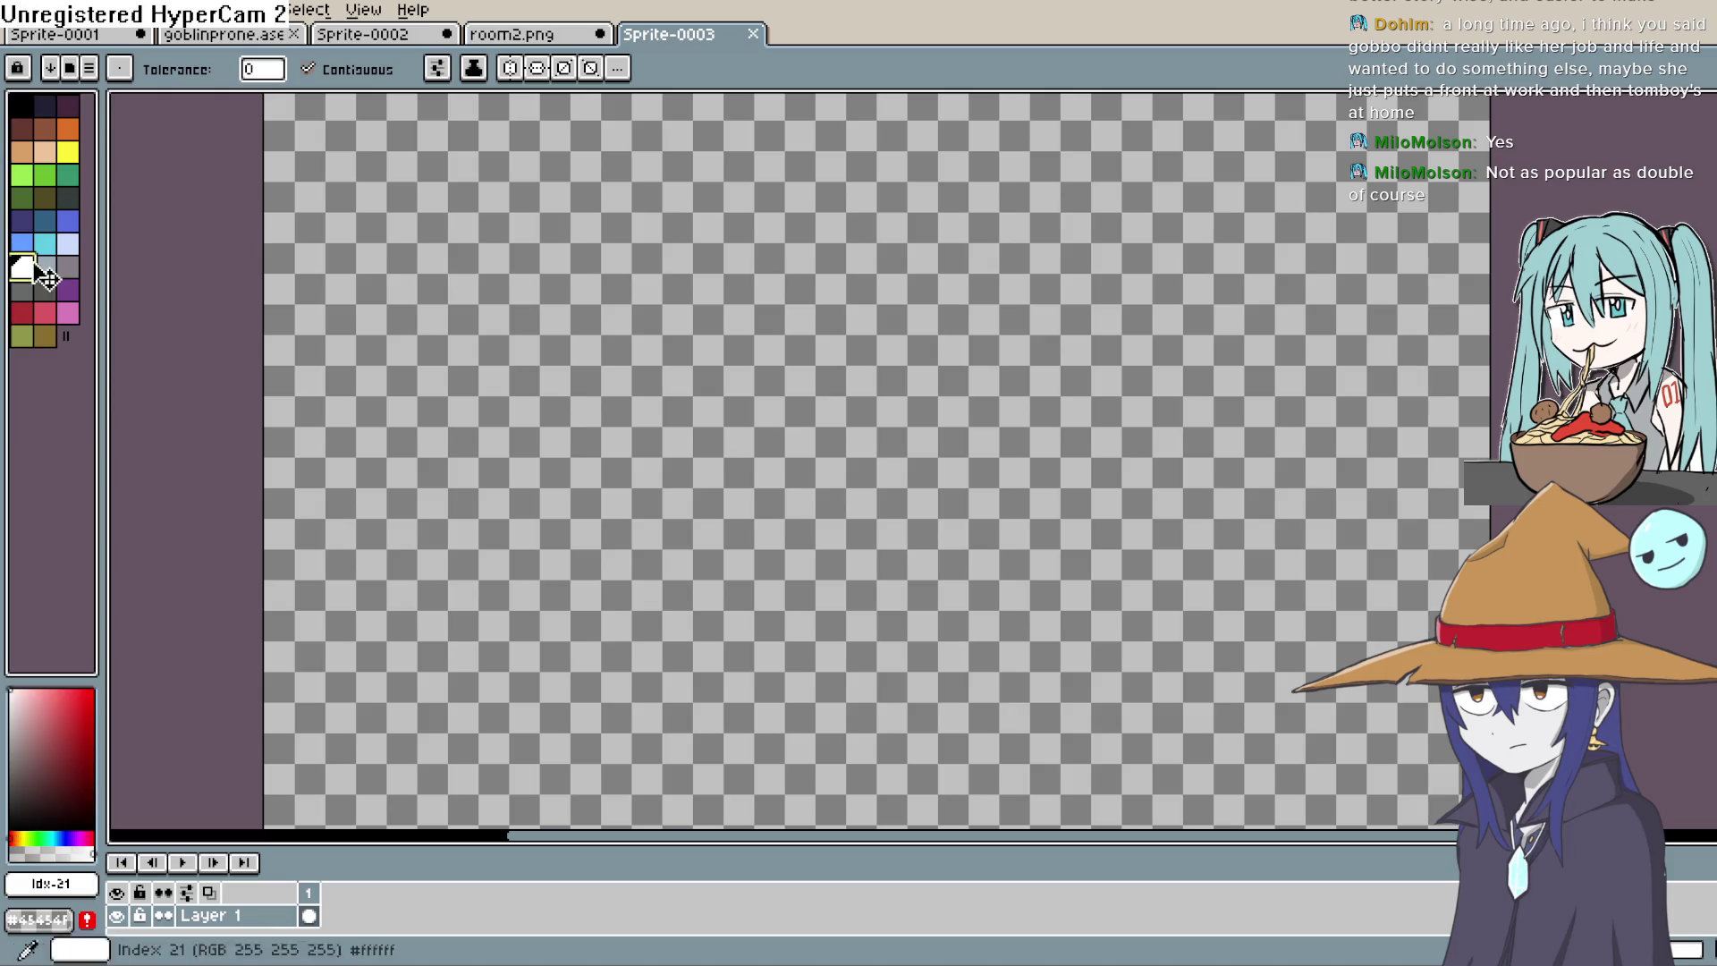
left_click(888, 467)
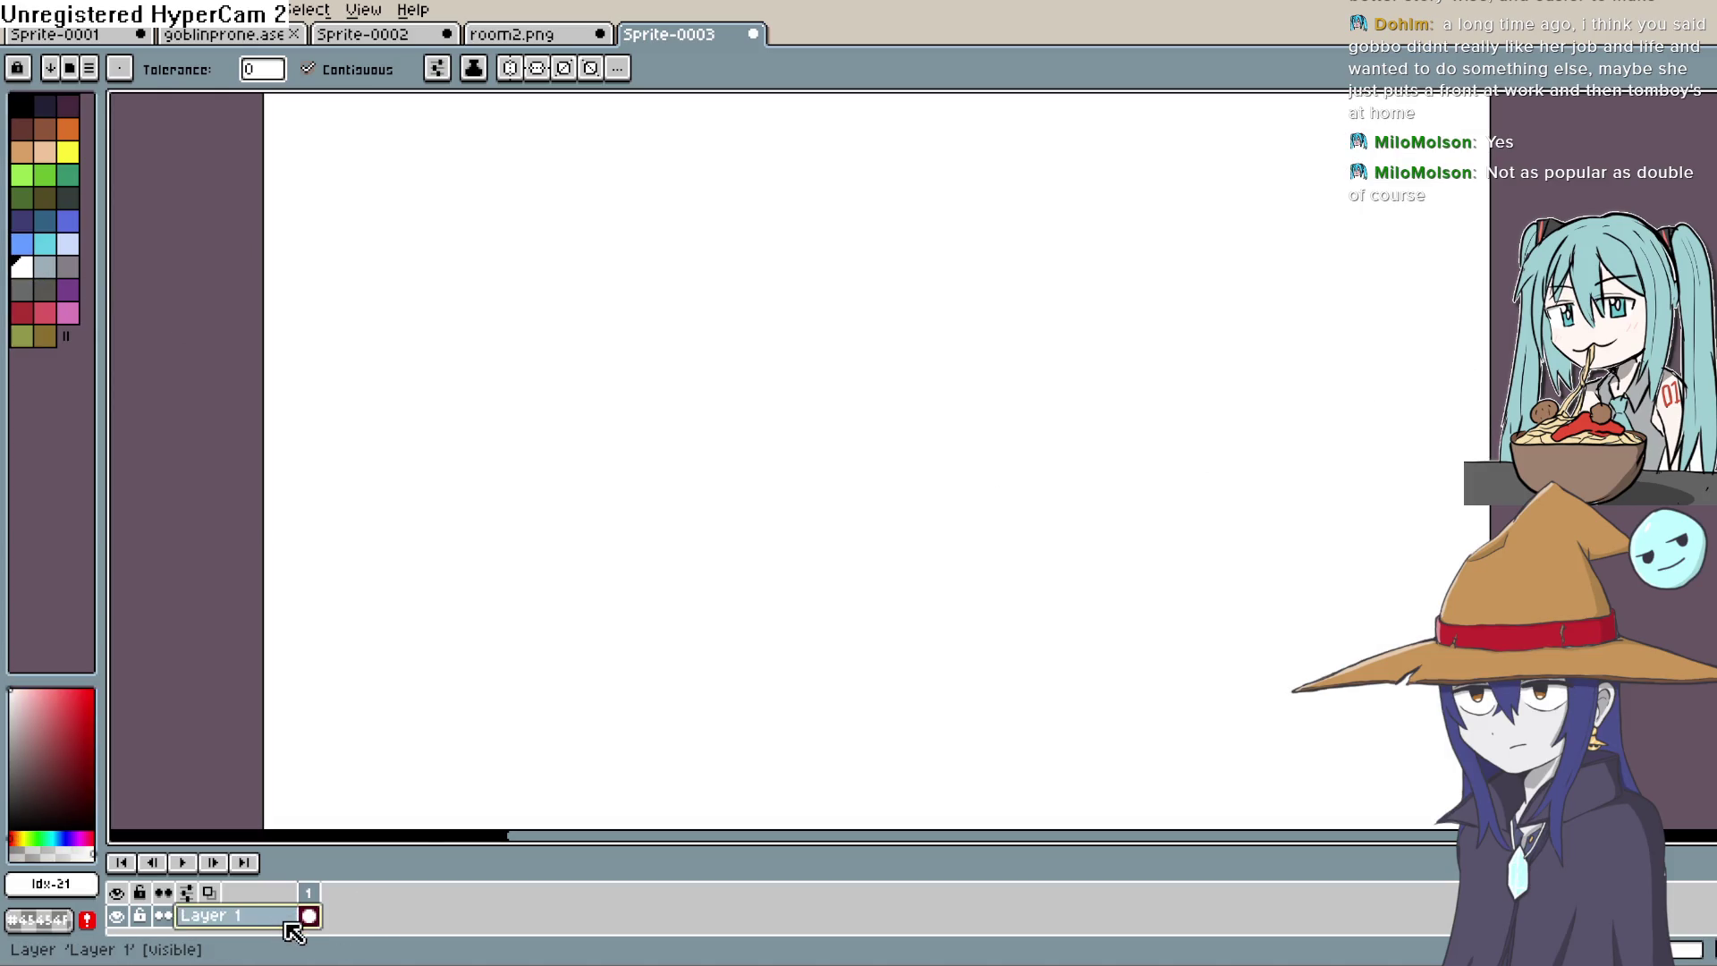
key("shift+n")
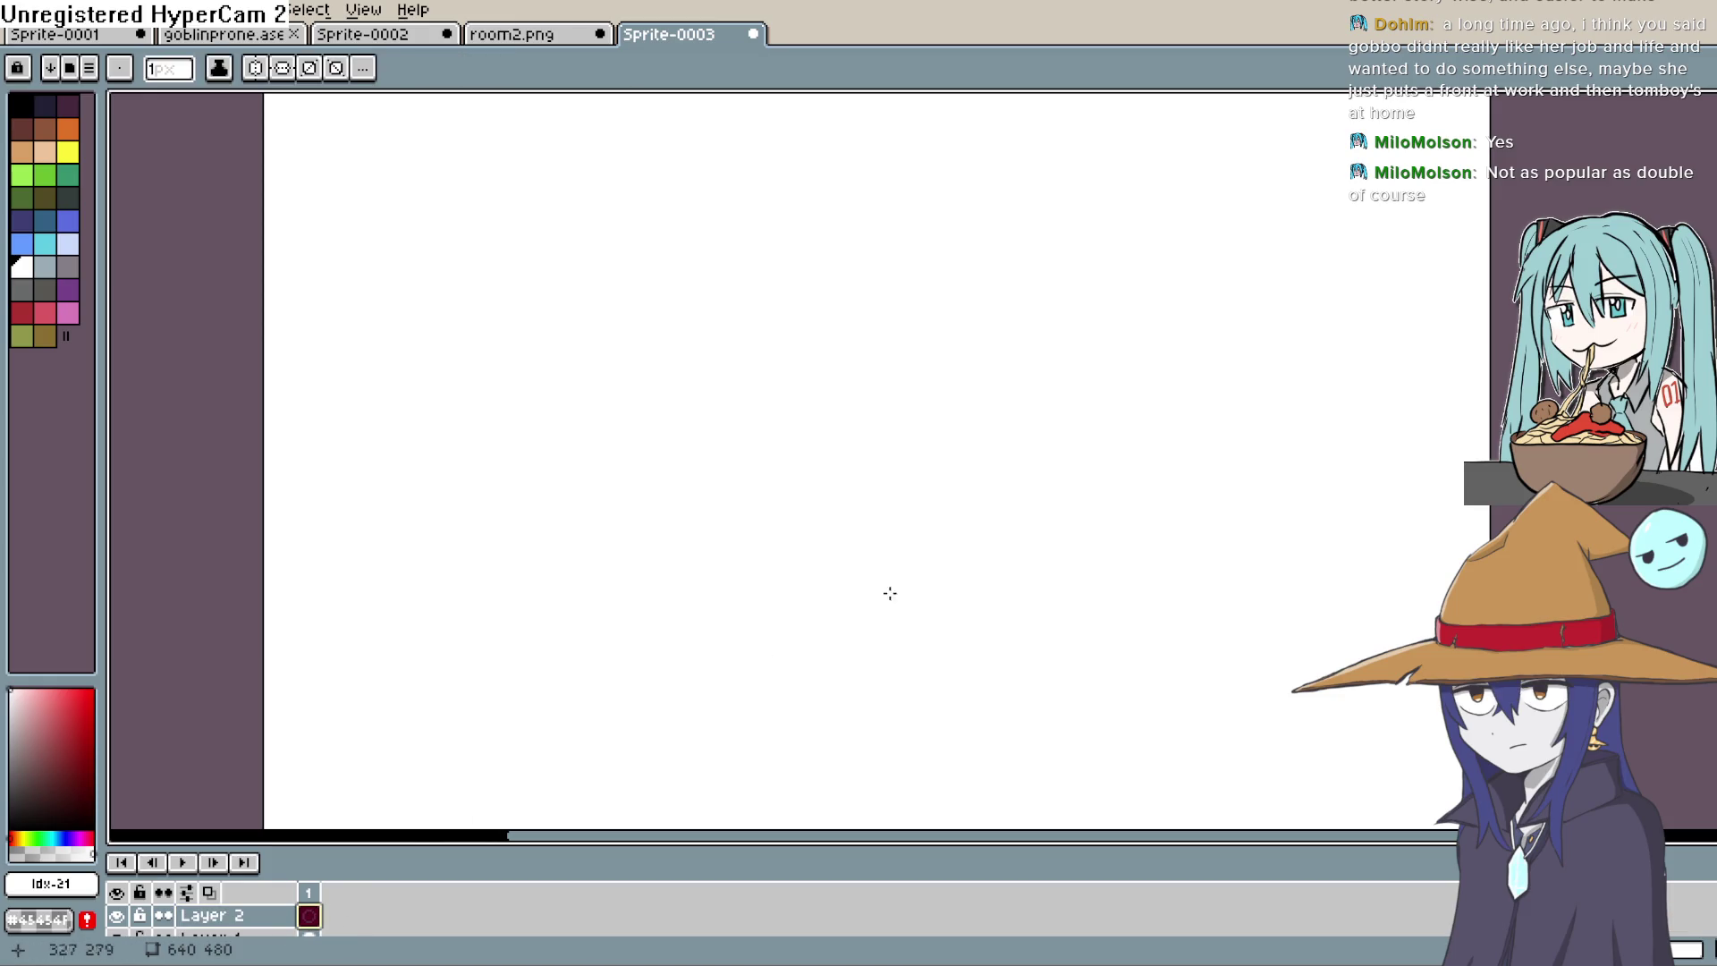
mouse_move(787, 577)
left_mouse_down()
mouse_move(767, 571)
mouse_move(775, 487)
left_mouse_up()
scroll(775, 513, "down", 2)
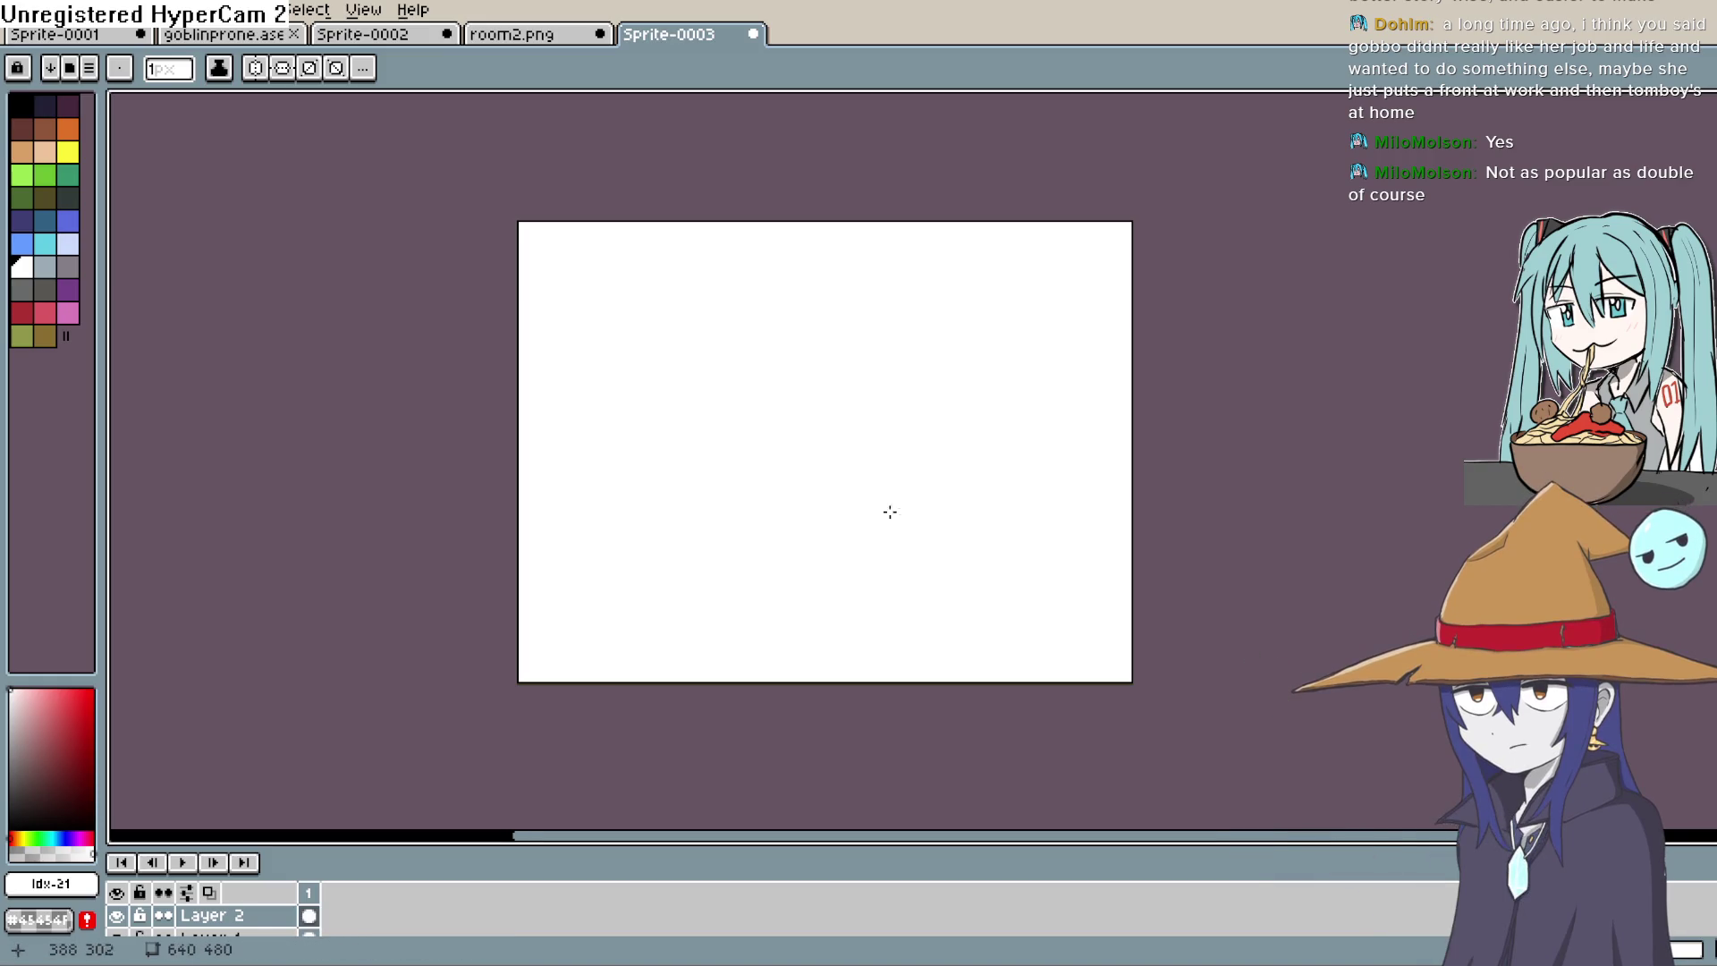
key("ctrl+a")
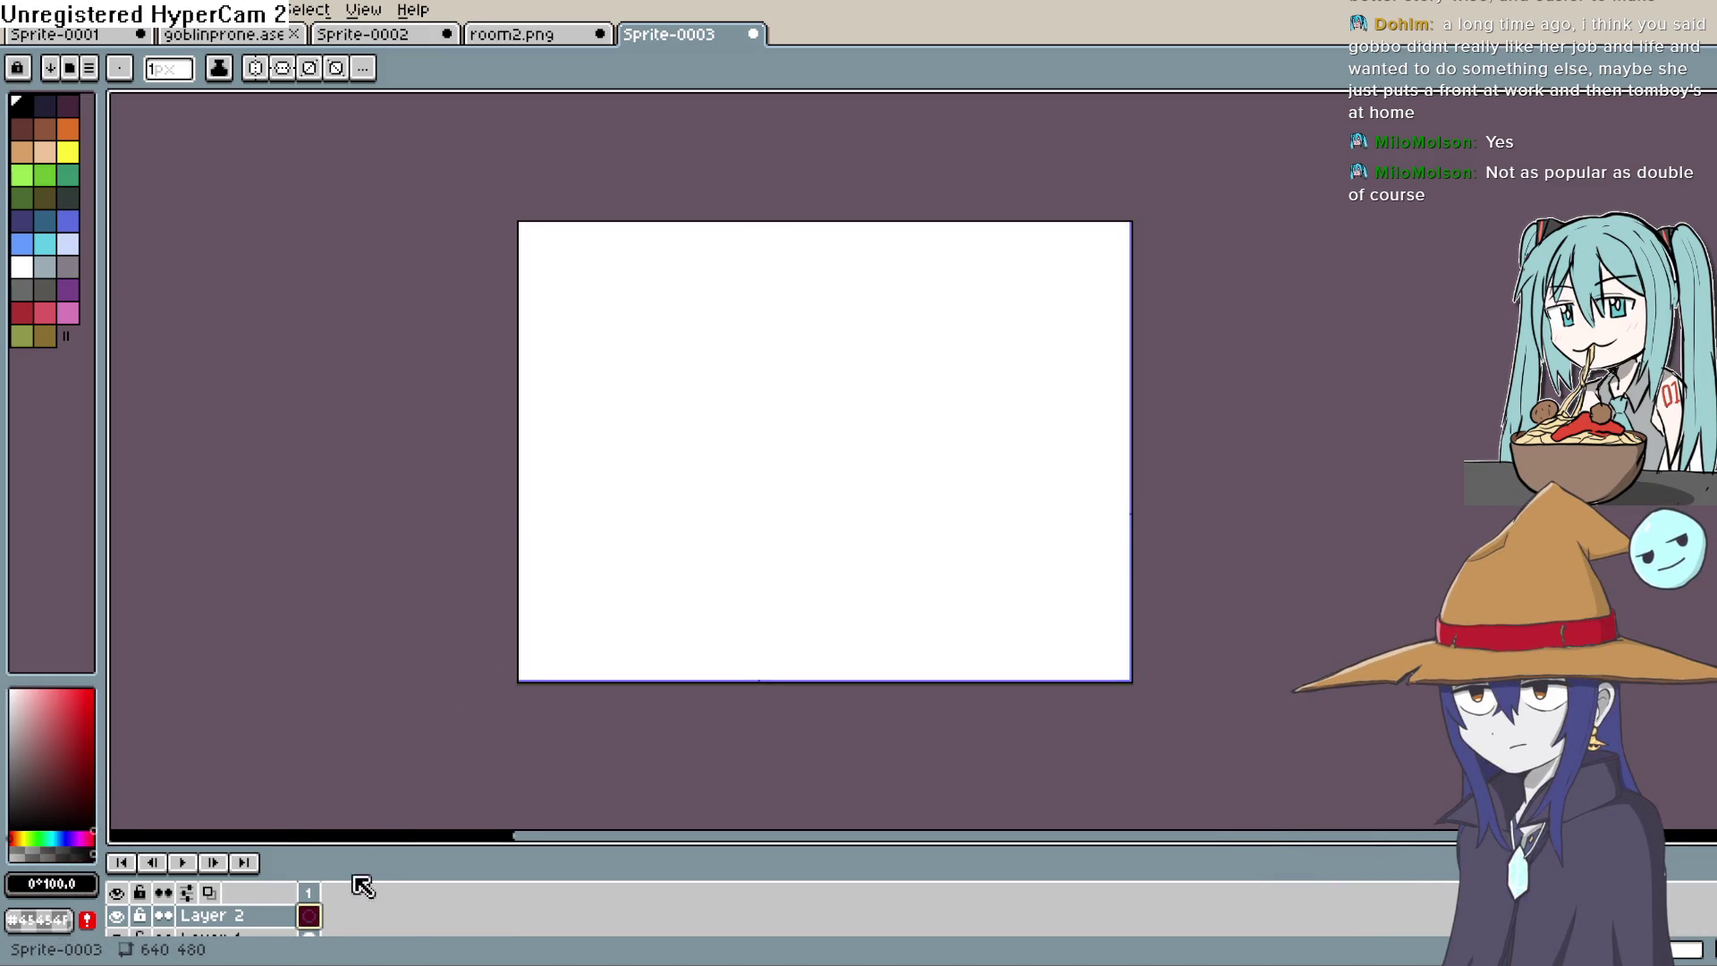
Step: Draw the back wall's bottom and side edges plus both bottom corner diagonals
left_click_drag(592, 531, 778, 522)
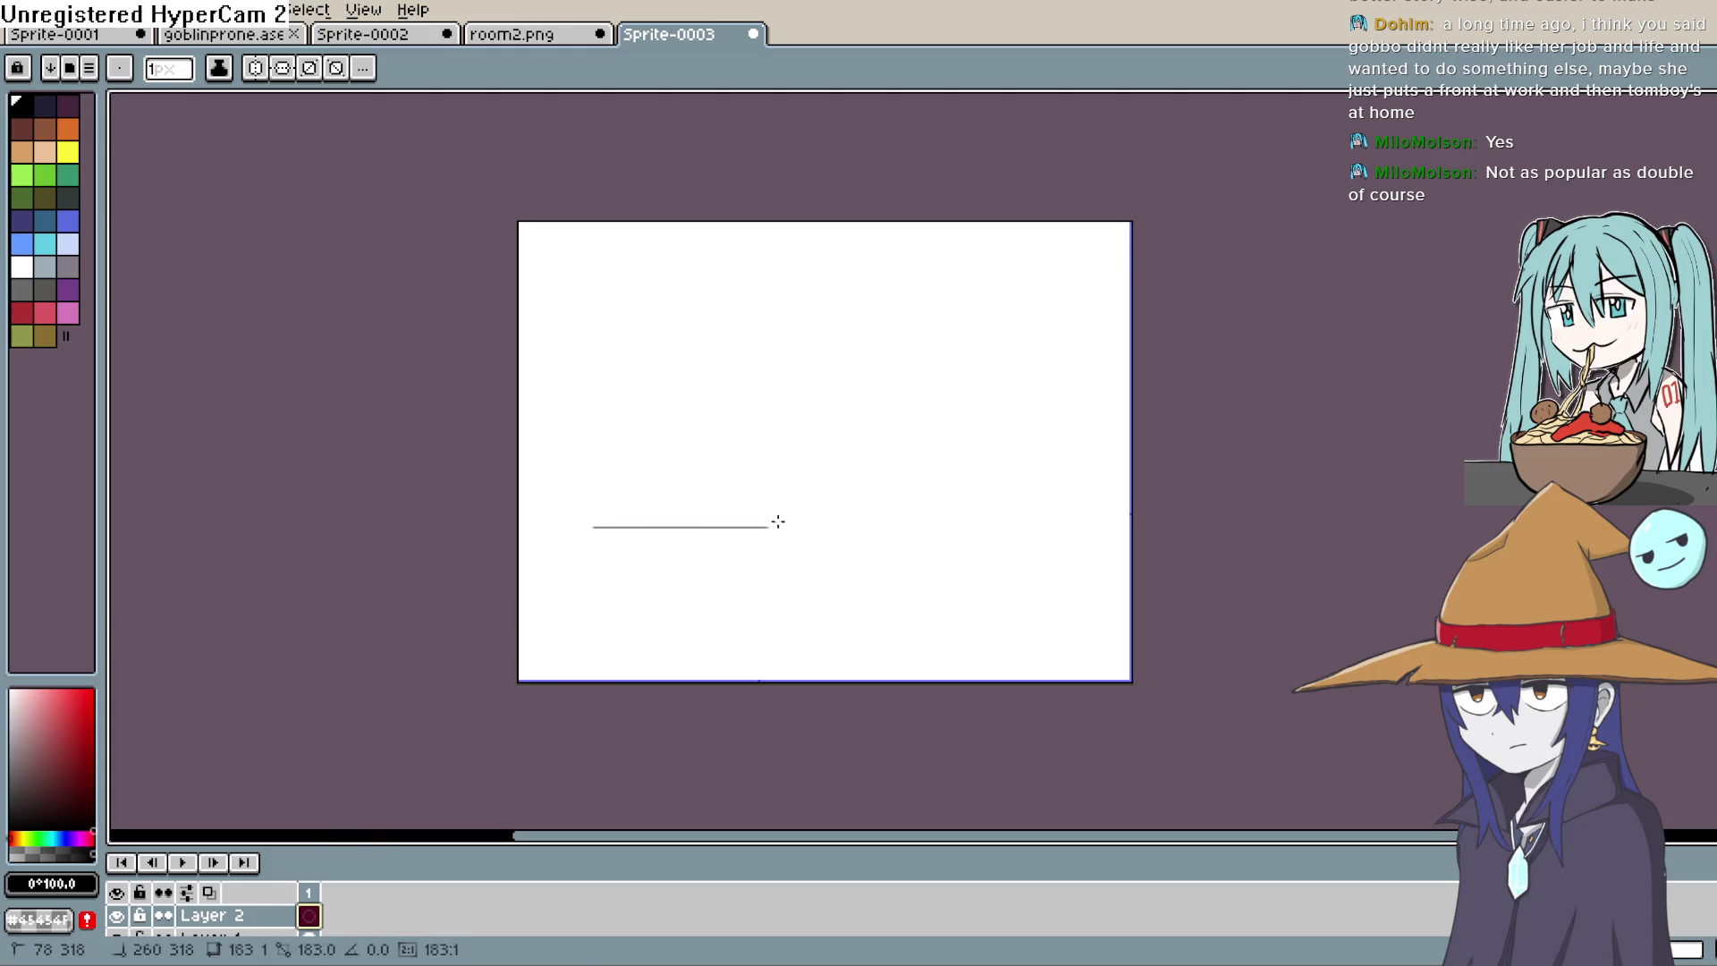
left_click_drag(1049, 514, 1041, 352)
left_click_drag(593, 530, 594, 329)
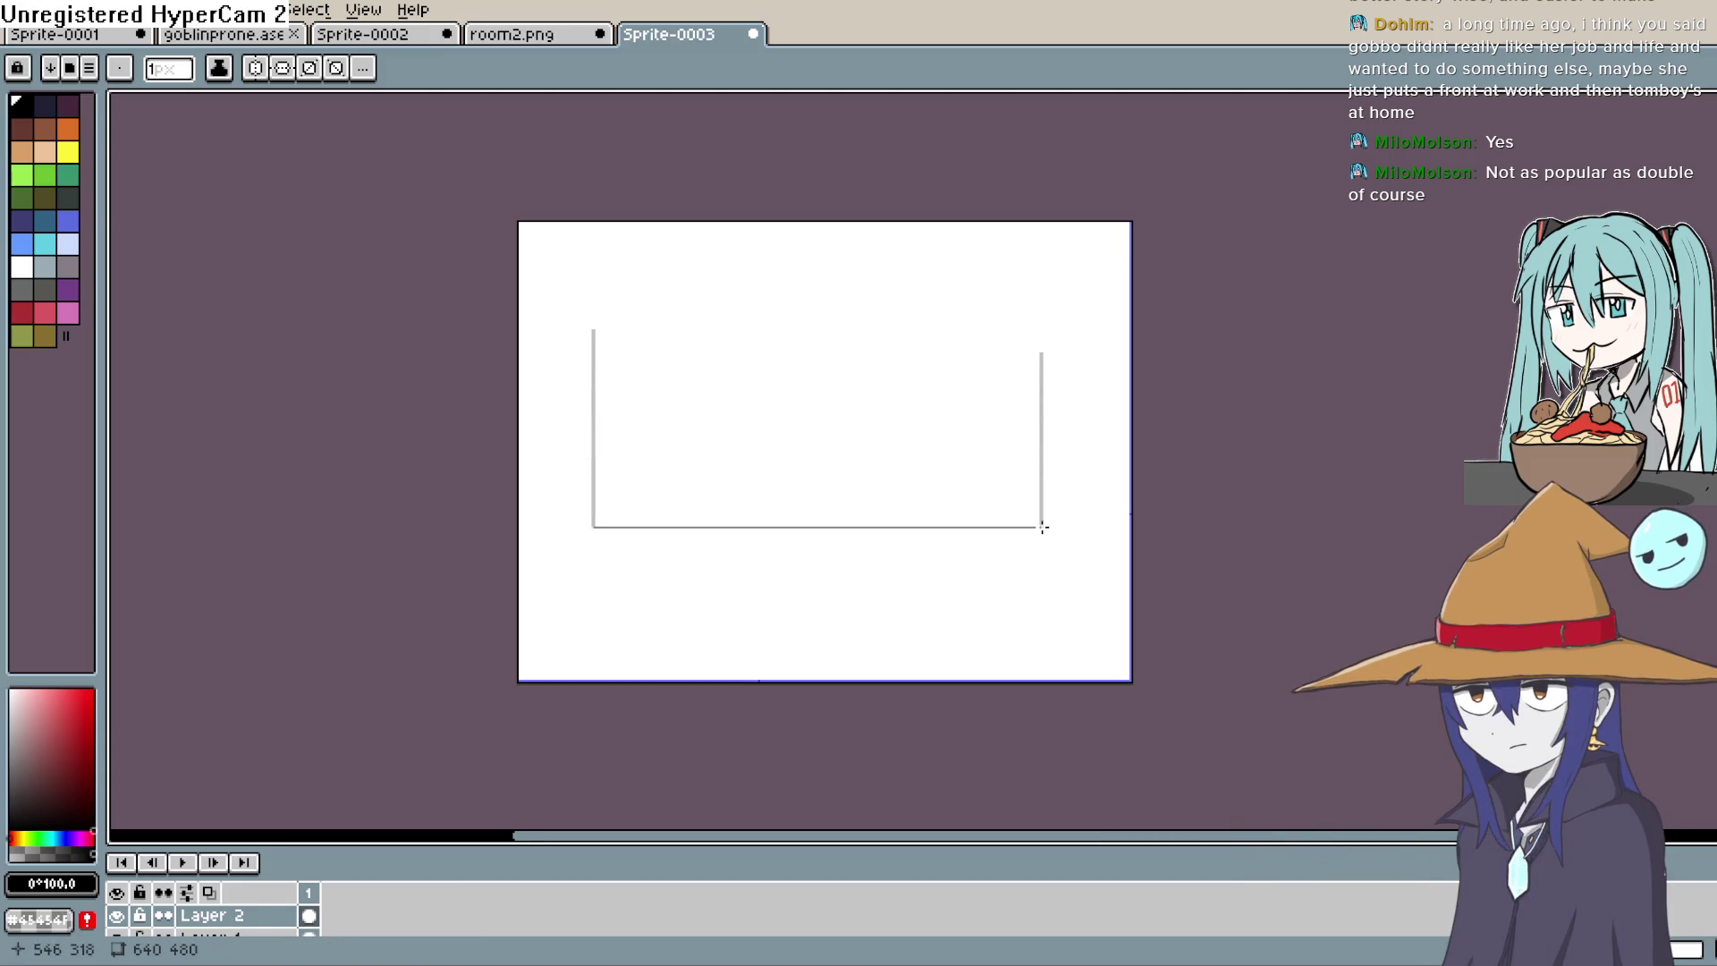
mouse_move(1042, 527)
left_mouse_down()
mouse_move(1126, 636)
mouse_move(1131, 615)
left_mouse_up()
left_click_drag(594, 527, 519, 602)
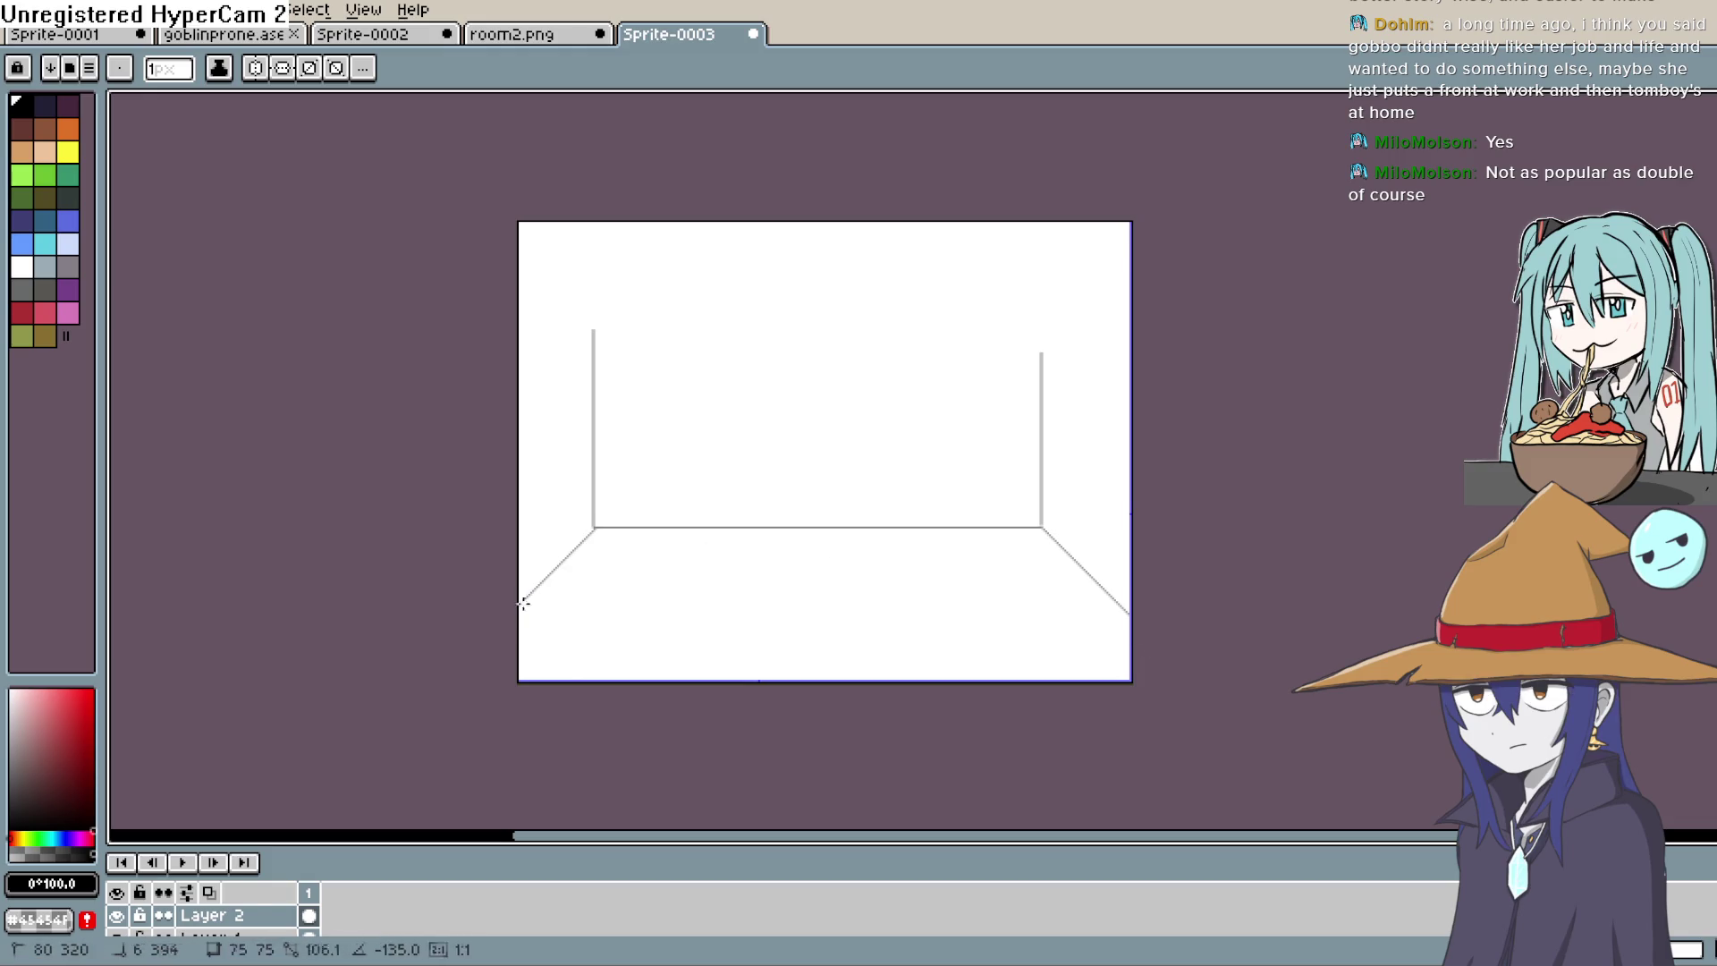
key("ctrl+z")
left_click_drag(594, 528, 519, 602)
Step: Draw the back wall's top edge and a 45° diagonal from its top-right corner
left_click_drag(752, 504, 777, 641)
left_click_drag(618, 466, 529, 414)
left_click_drag(1066, 490, 1161, 409)
key("ctrl+z")
key("ctrl+z")
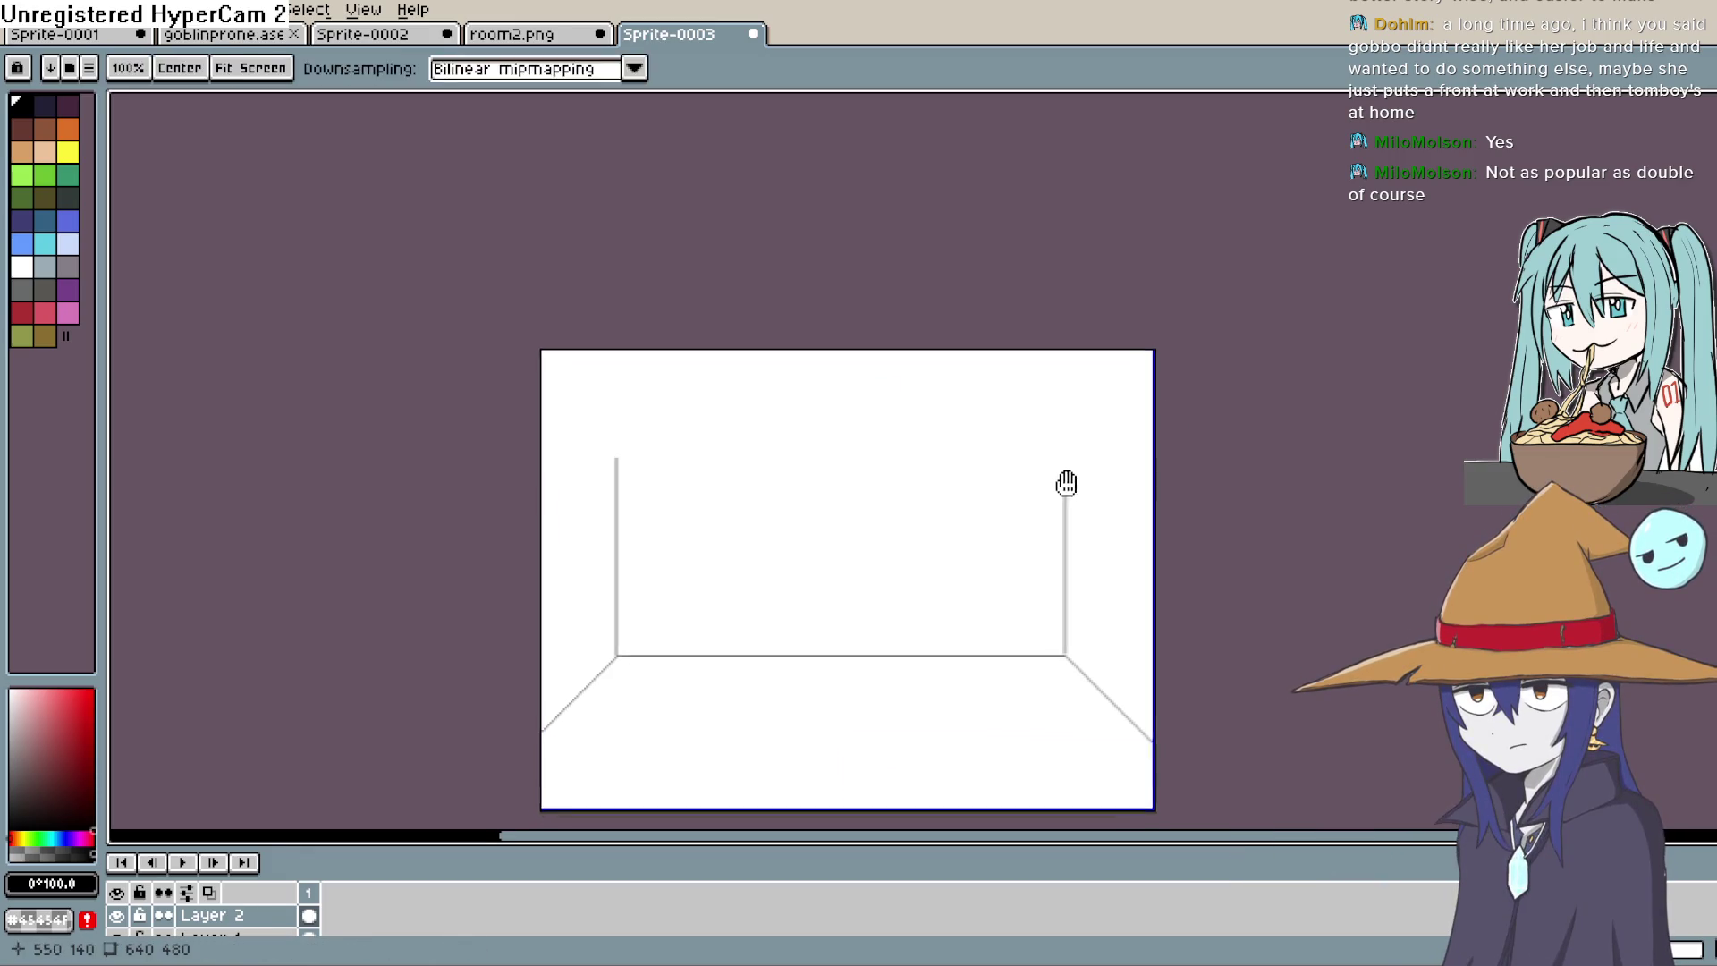
scroll(1055, 486, "down", 1)
scroll(1060, 484, "up", 2)
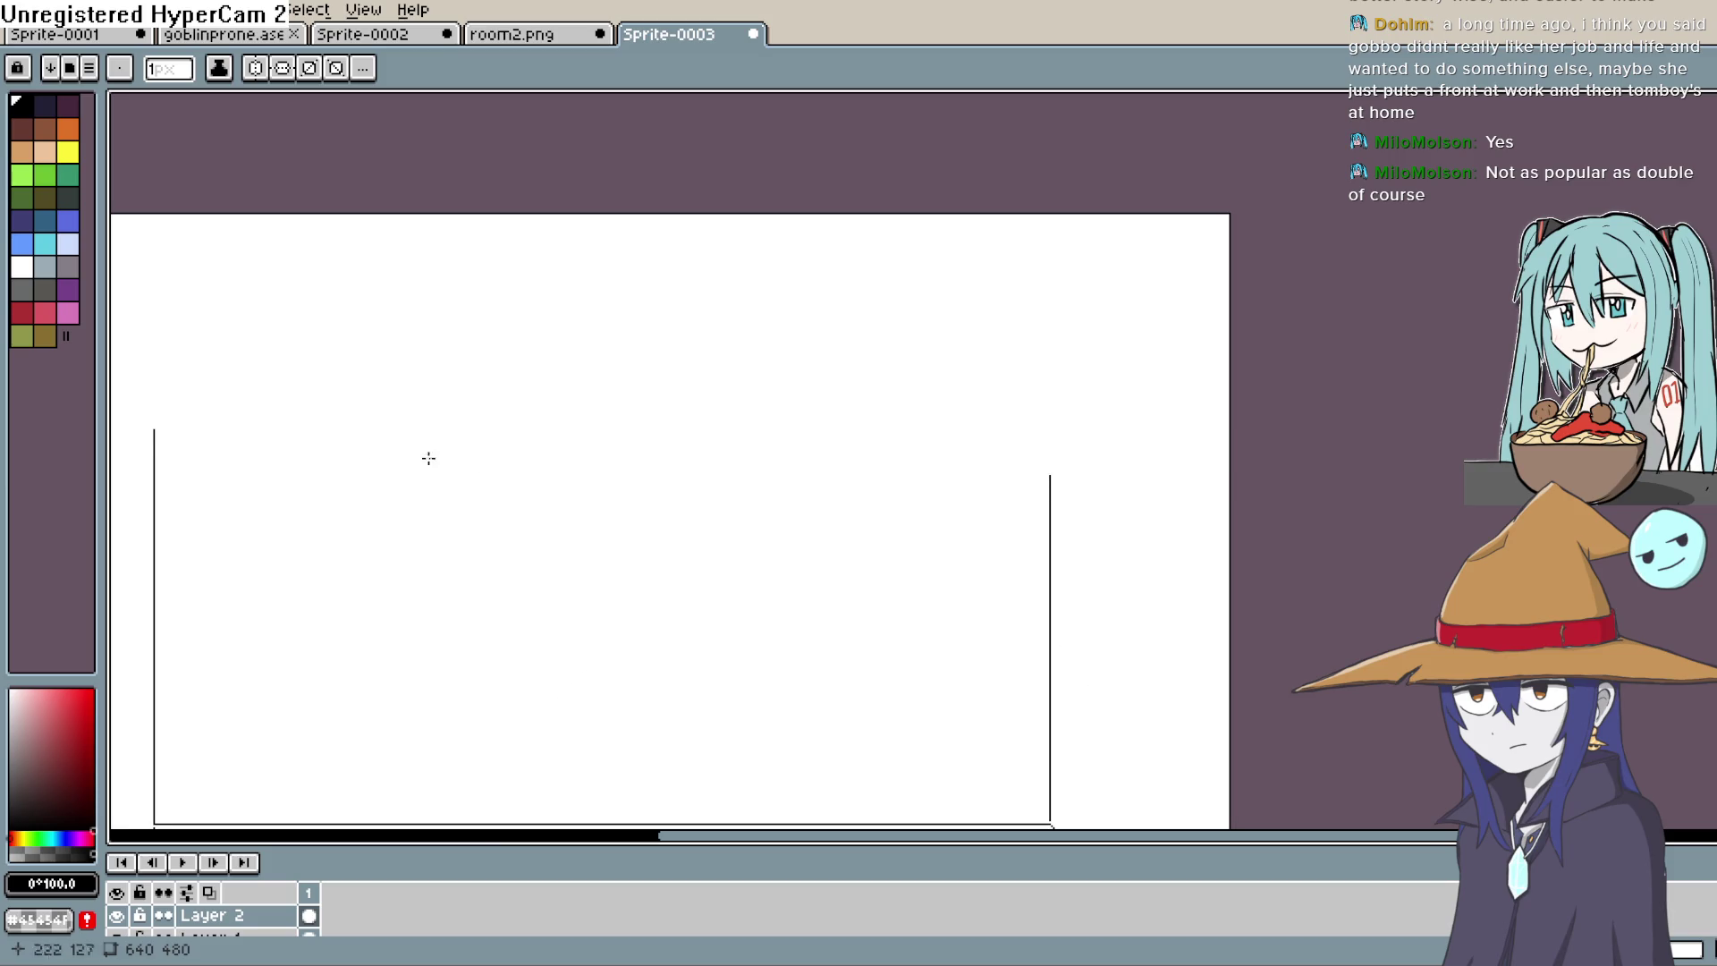
left_click_drag(152, 428, 632, 448)
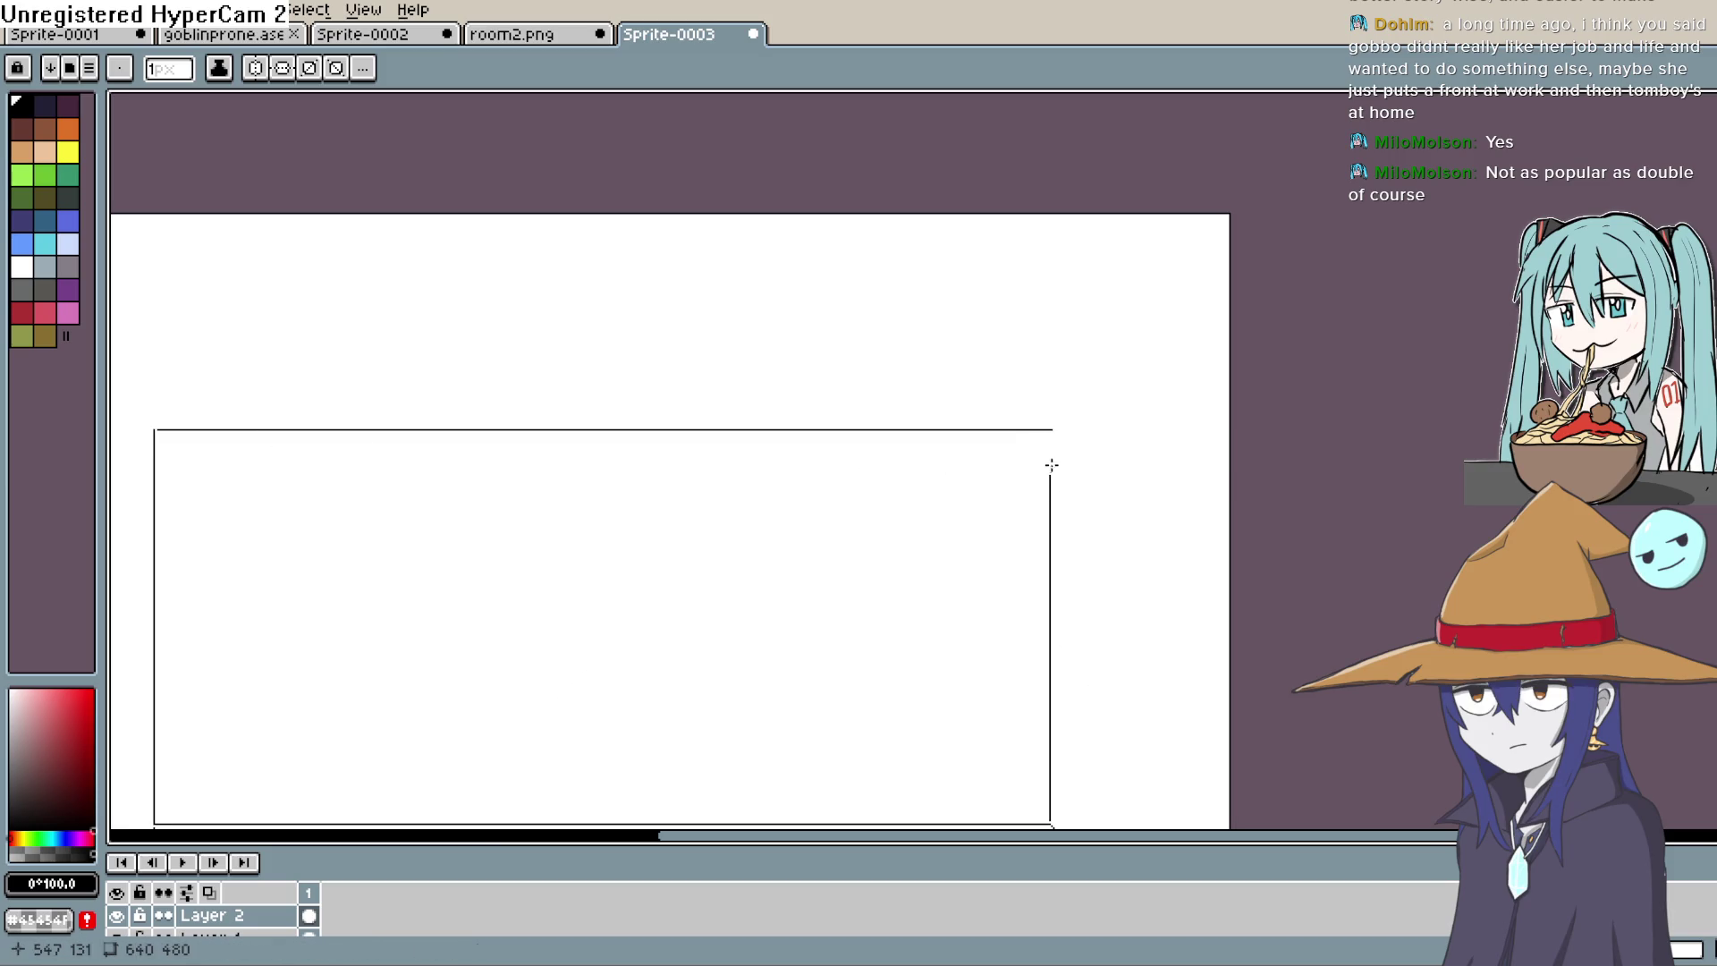
left_click_drag(1053, 430, 1190, 292)
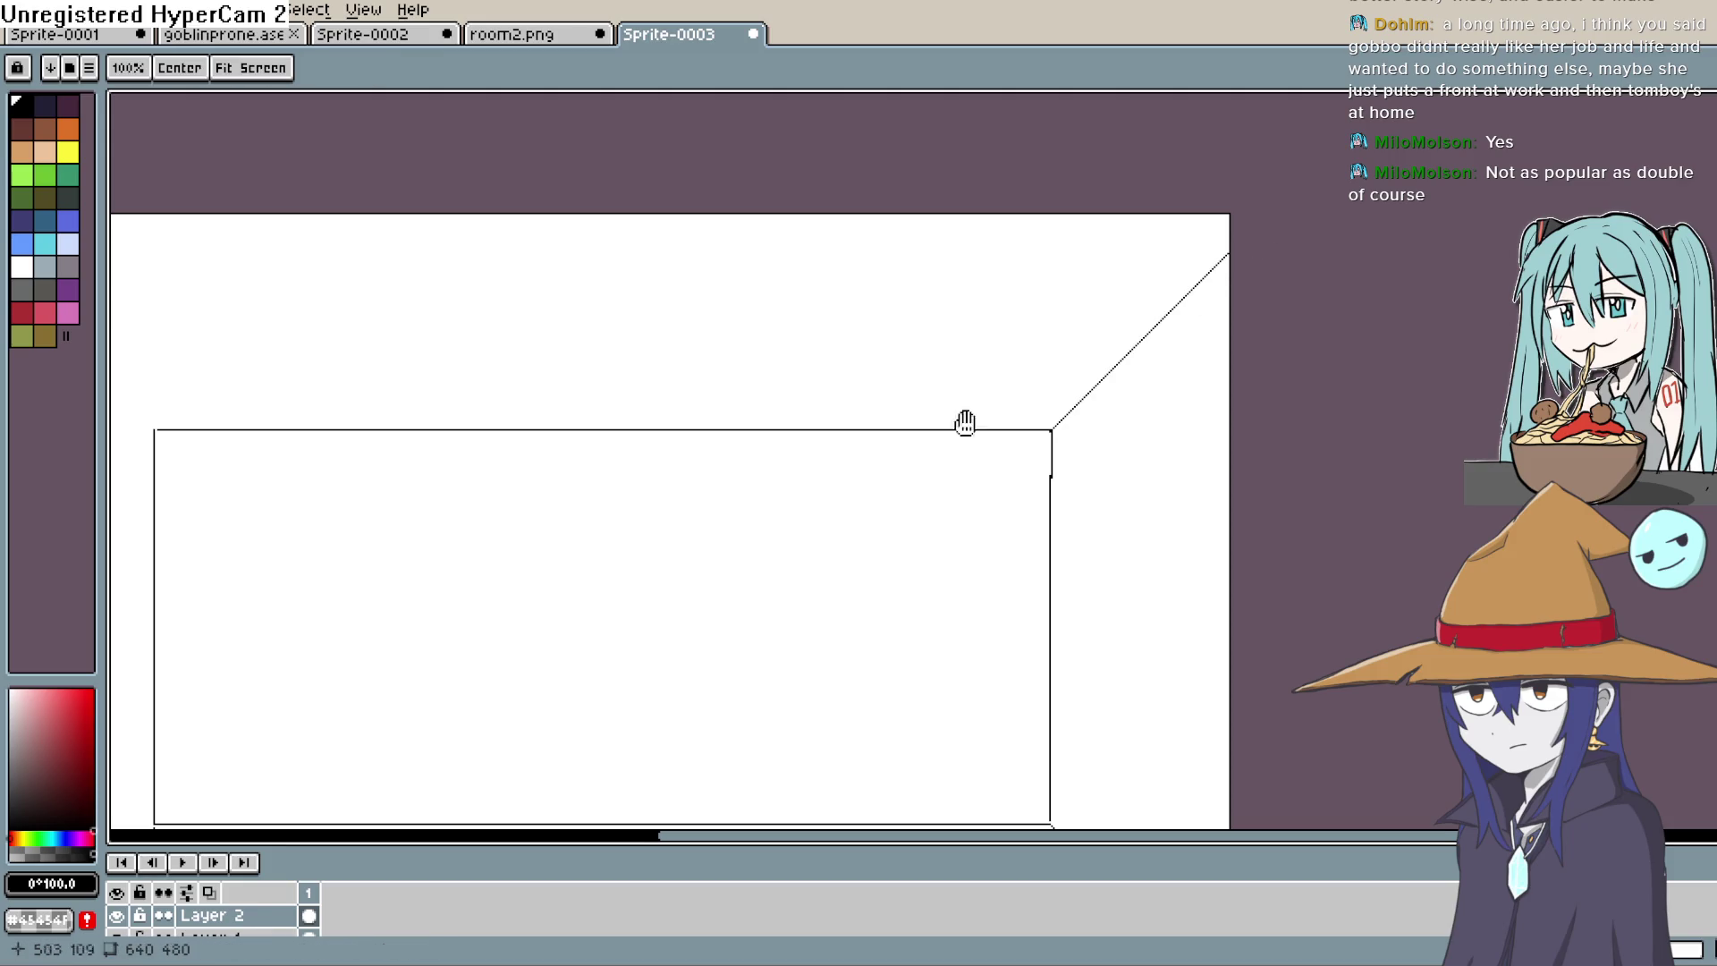
Step: Draw the top-left 45° diagonal out to the canvas edge and centre the whole room drawing
left_click_drag(966, 422, 1338, 382)
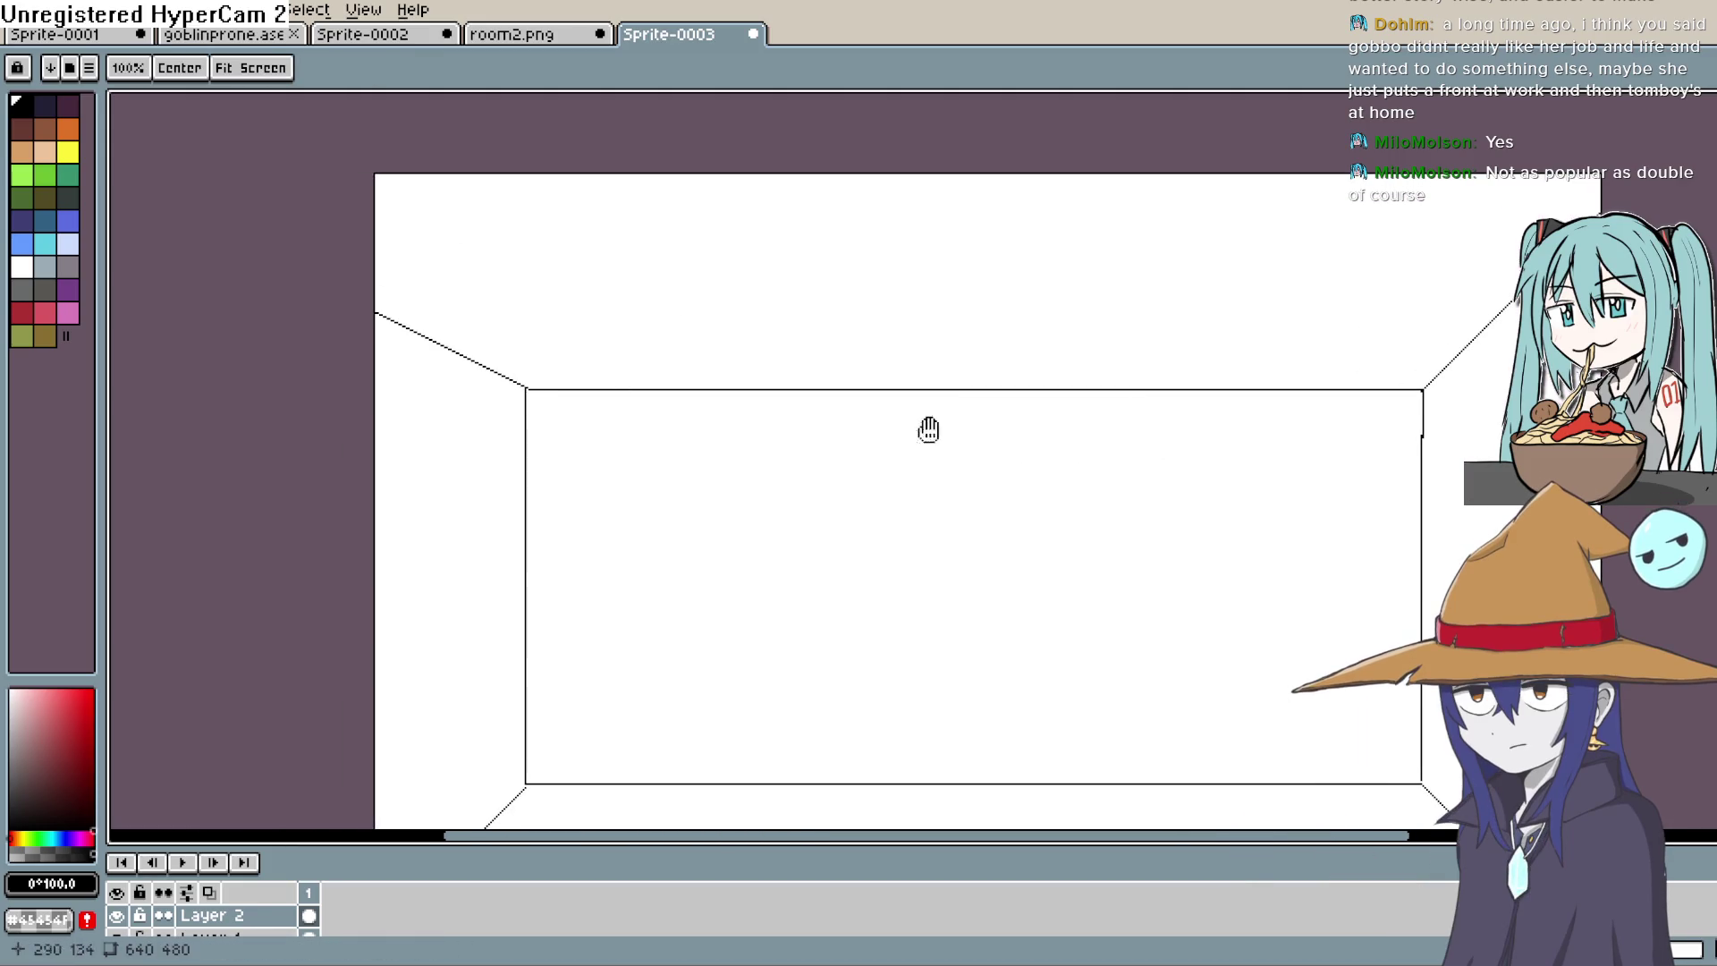
mouse_move(928, 429)
left_mouse_down()
mouse_move(895, 381)
mouse_move(924, 569)
left_mouse_up()
mouse_move(564, 377)
left_mouse_down()
mouse_move(456, 299)
mouse_move(421, 233)
left_mouse_up()
mouse_move(1174, 502)
left_mouse_down()
mouse_move(1155, 506)
mouse_move(1208, 536)
left_mouse_up()
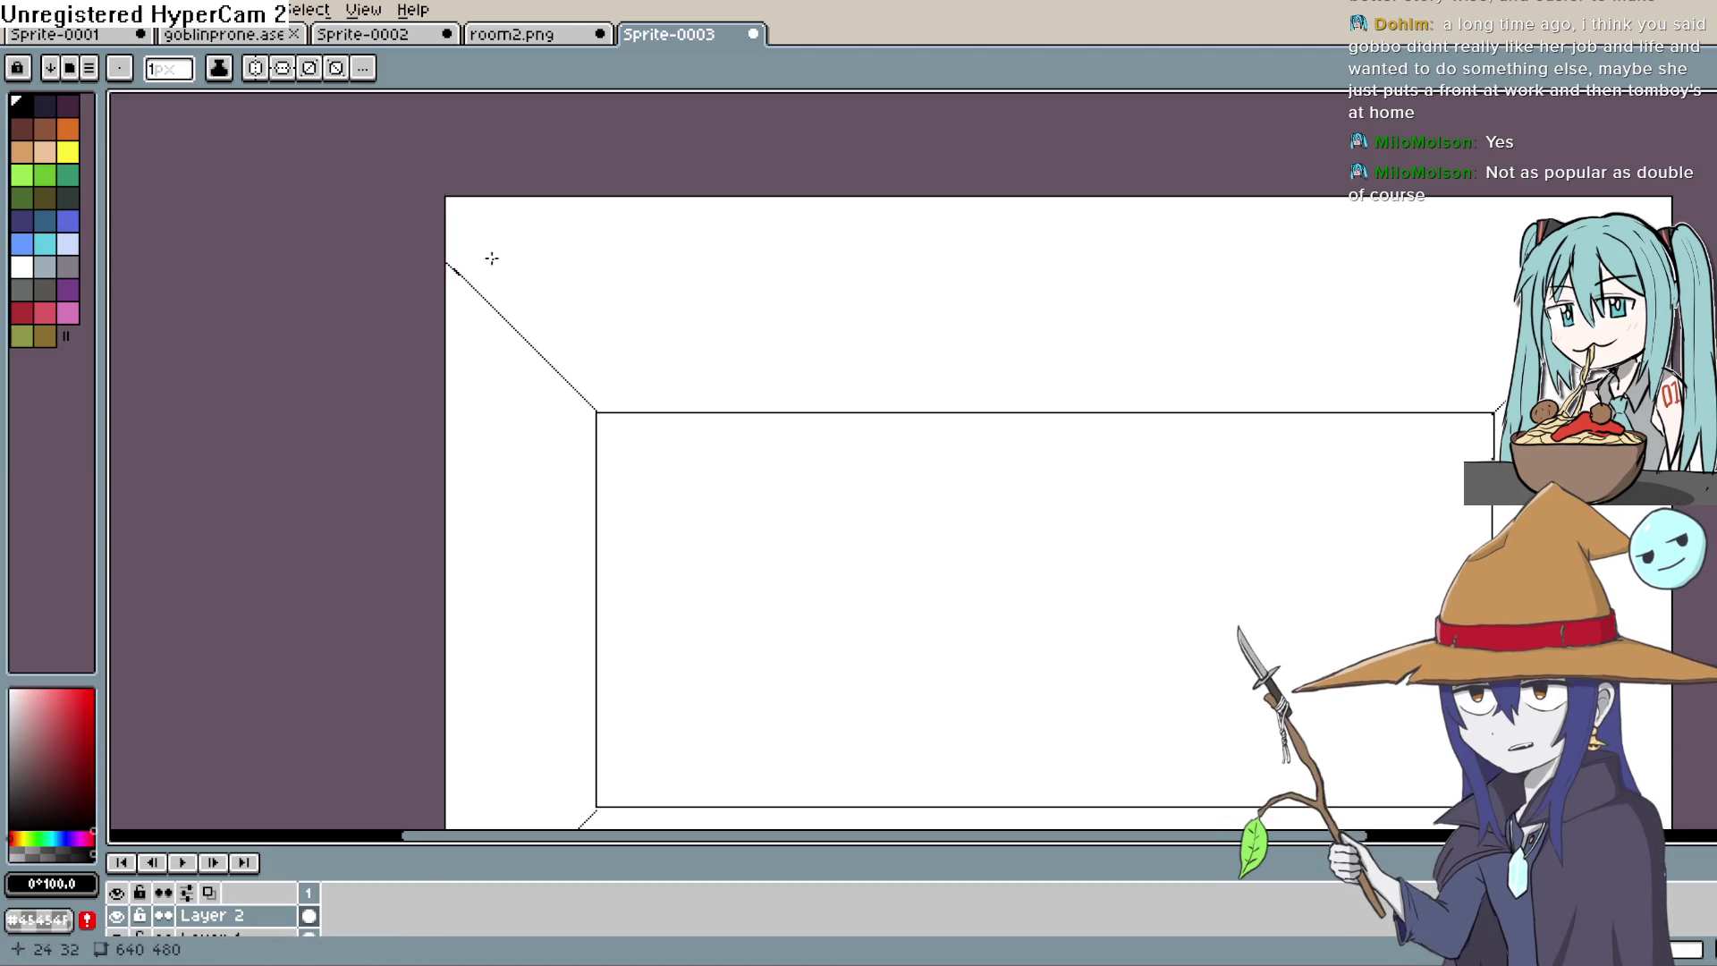
left_click_drag(454, 269, 447, 260)
left_click_drag(908, 510, 803, 280)
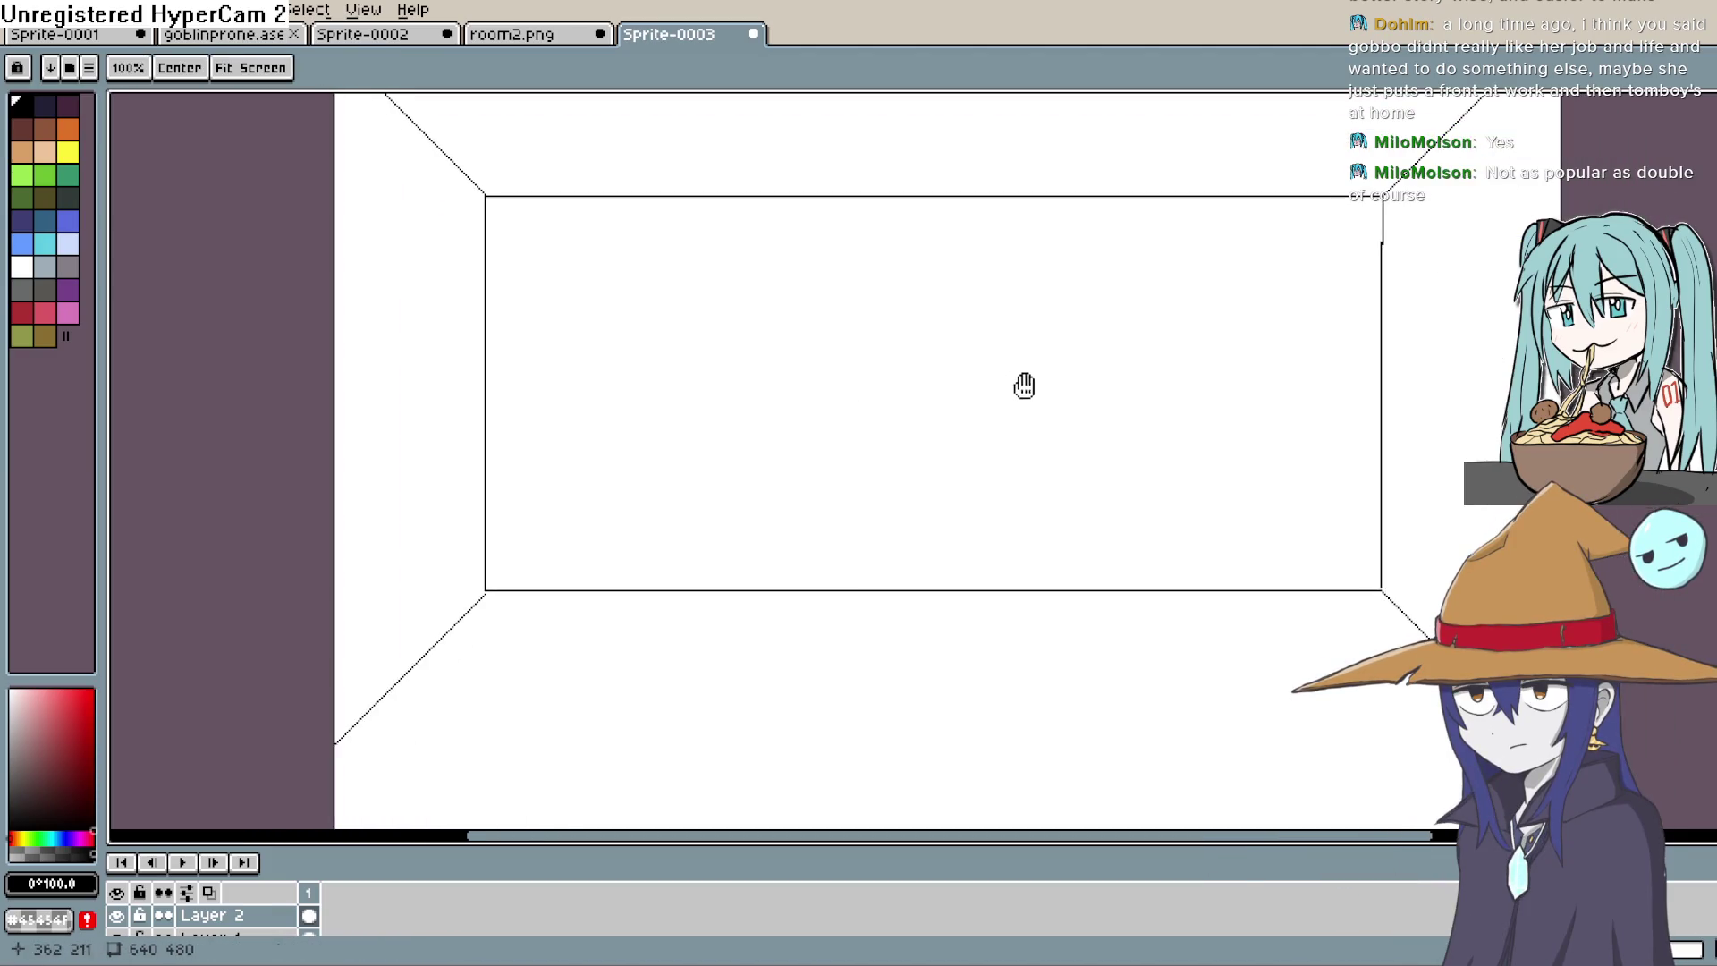
left_click_drag(1023, 383, 899, 395)
left_click_drag(1322, 457, 1300, 481)
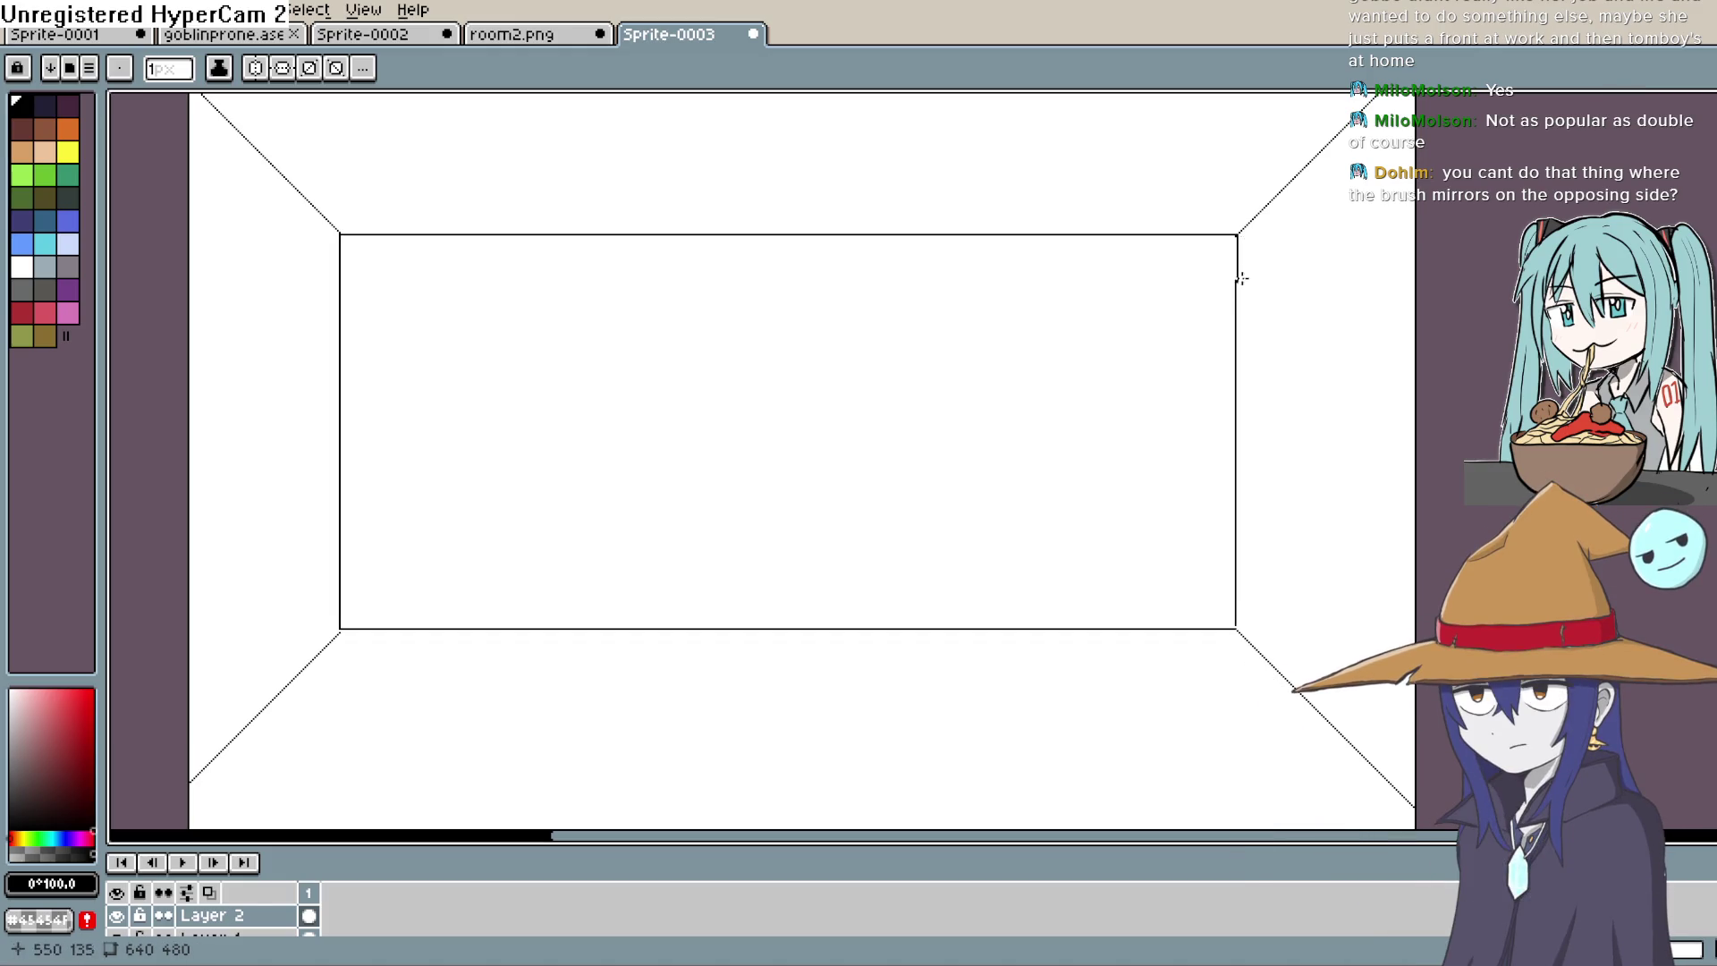
Step: Zoom in and redraw the back wall's right edge below its top corner
scroll(1239, 264, "up", 2)
scroll(1209, 229, "up", 1)
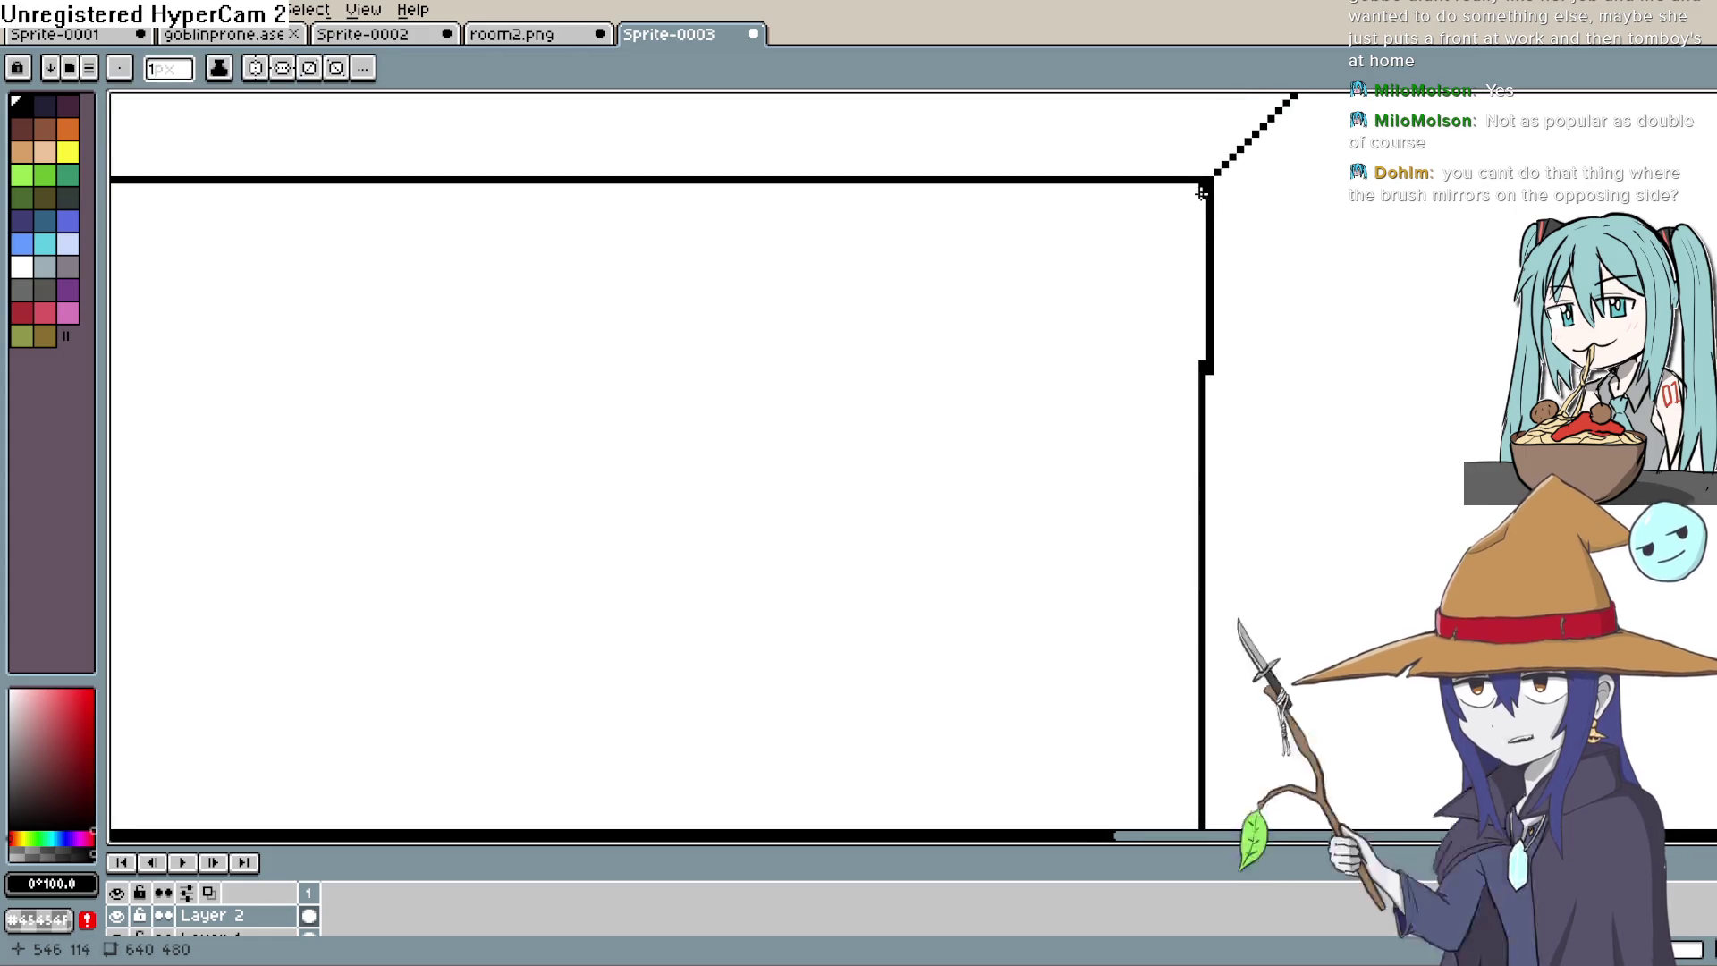
mouse_move(1201, 192)
left_mouse_down()
mouse_move(1203, 443)
mouse_move(1204, 413)
left_mouse_up()
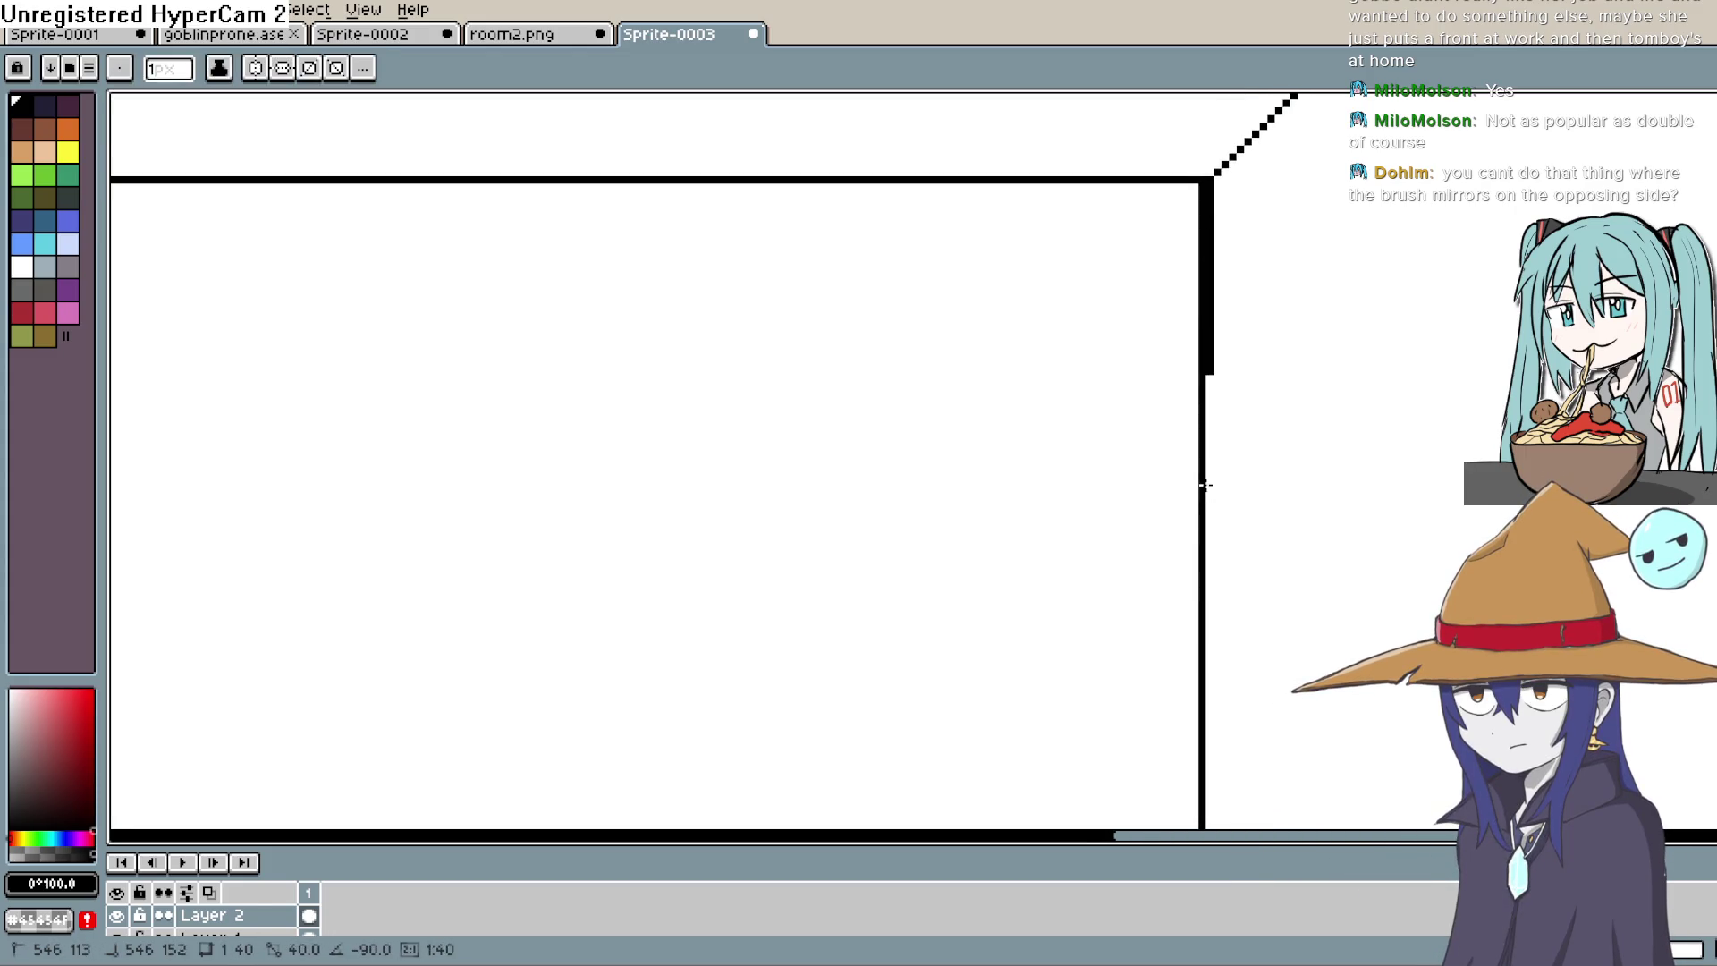
left_click_drag(1210, 623, 1277, 578)
Step: Pan to the right side wall and start a doorway outline there
scroll(1211, 307, "up", 3)
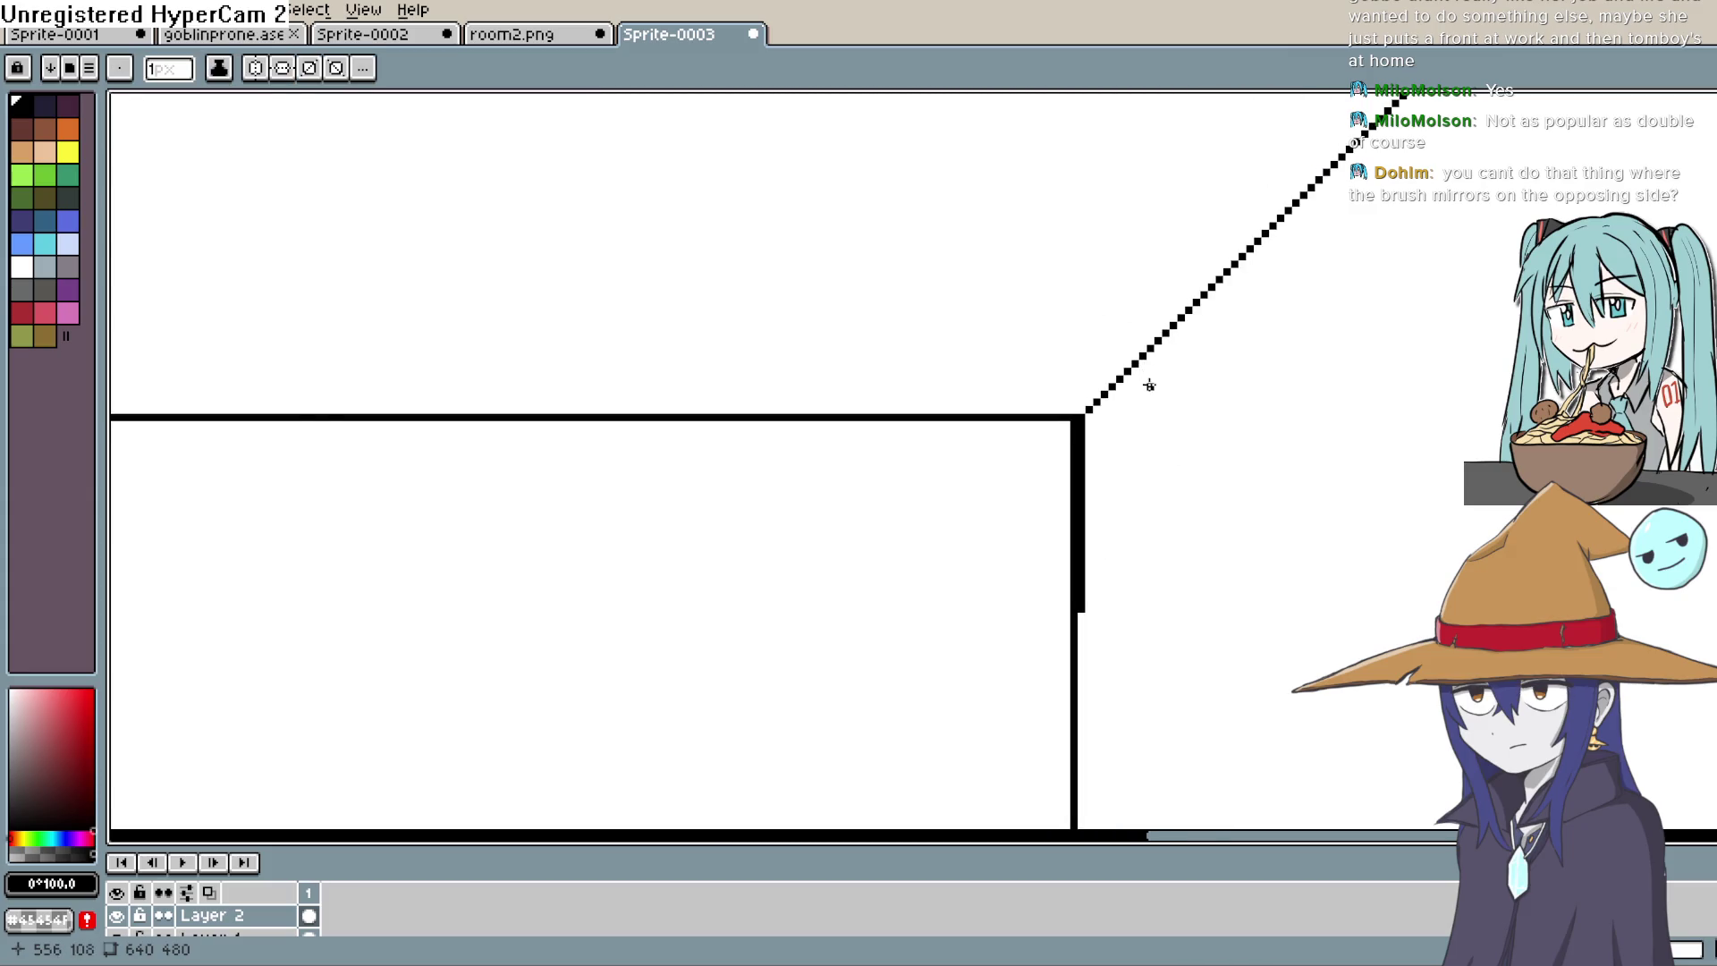
scroll(1150, 387, "up", 4)
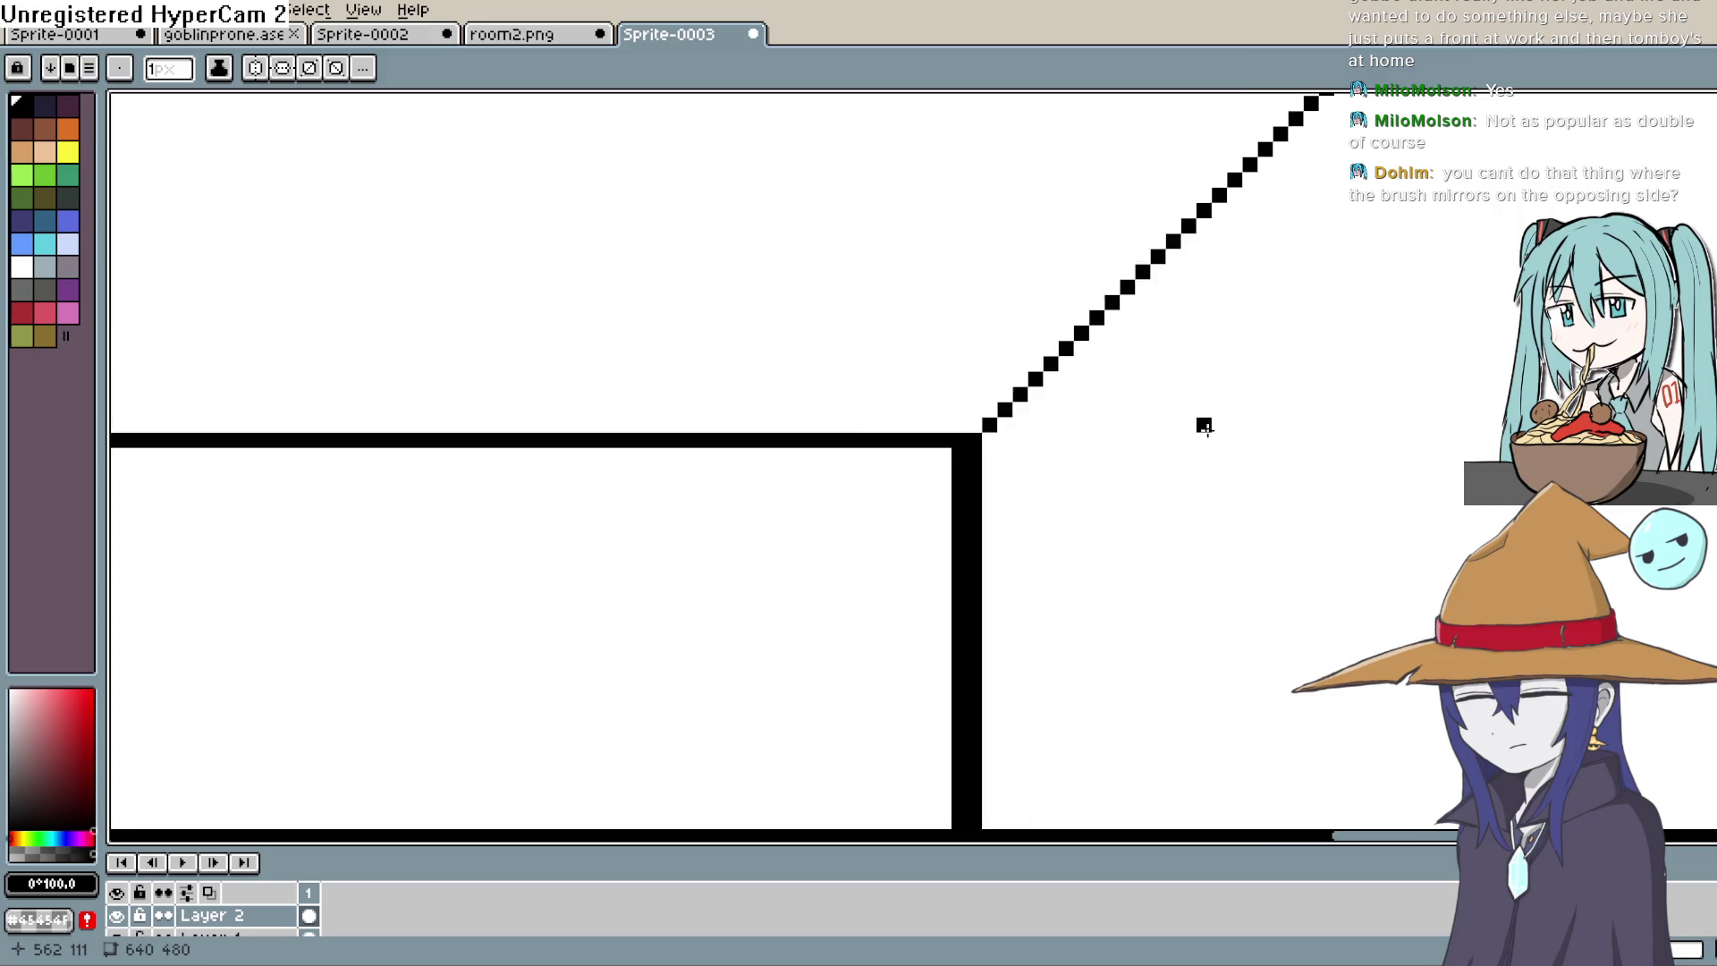
scroll(1205, 426, "down", 5)
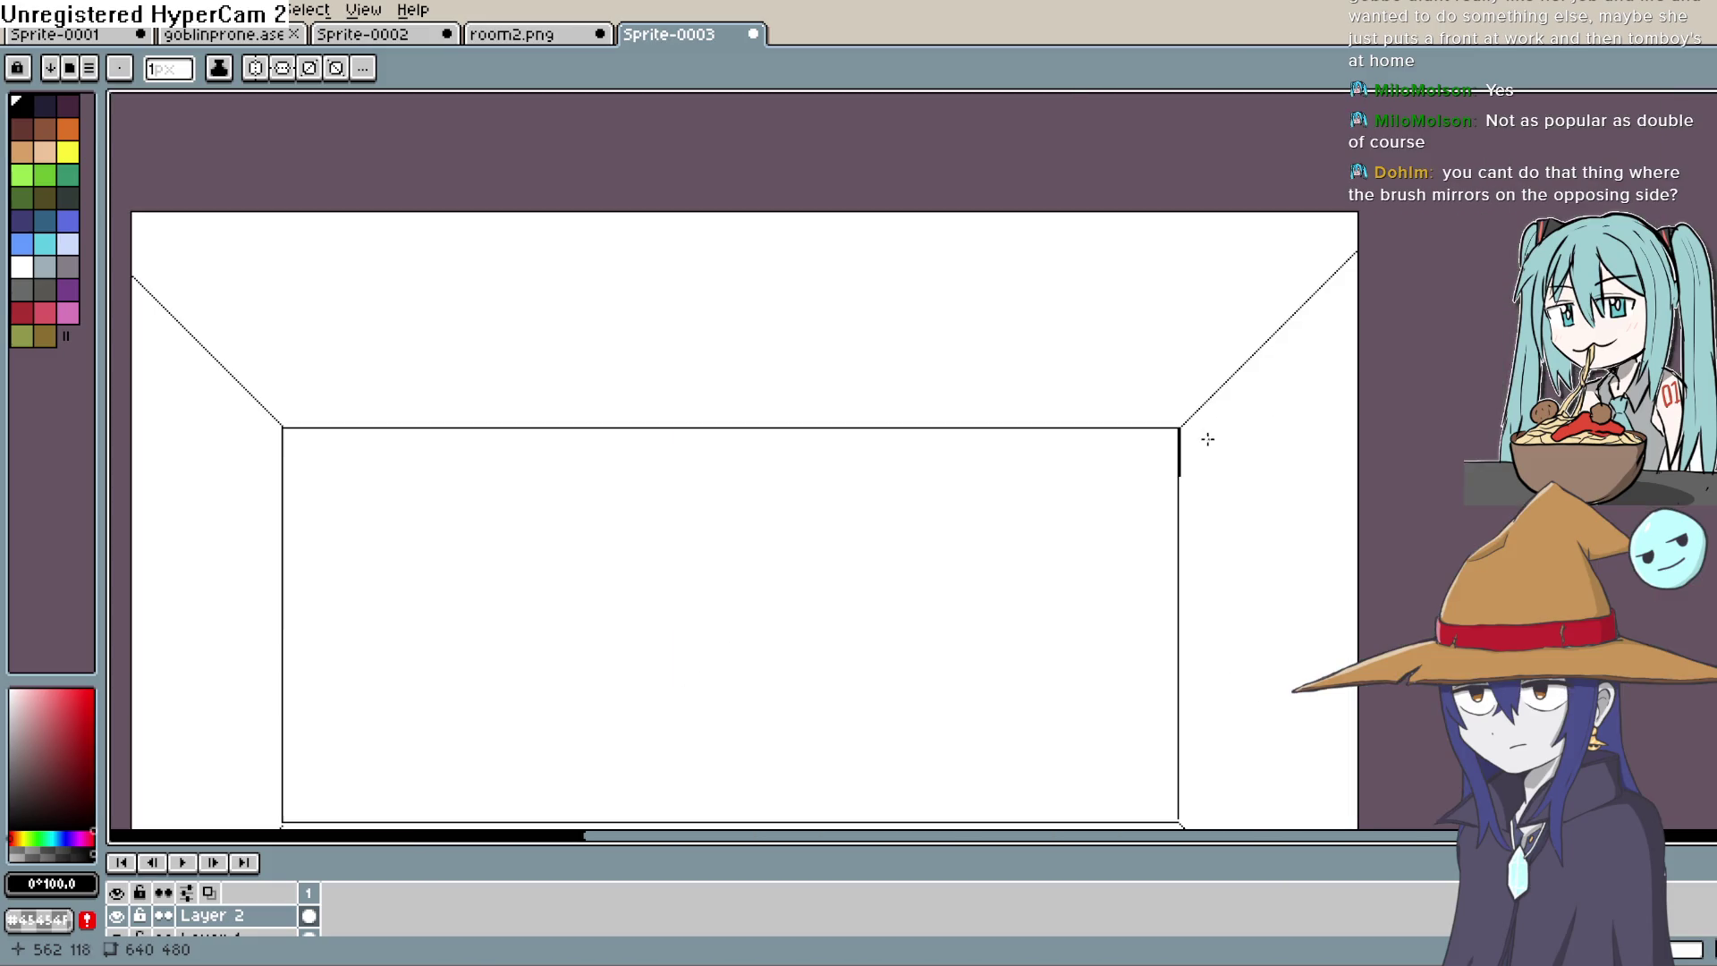
mouse_move(1208, 439)
left_mouse_down()
mouse_move(1227, 441)
mouse_move(1276, 307)
mouse_move(1254, 307)
mouse_move(1281, 304)
mouse_move(1292, 265)
mouse_move(1277, 334)
mouse_move(1189, 475)
mouse_move(1100, 484)
left_mouse_up()
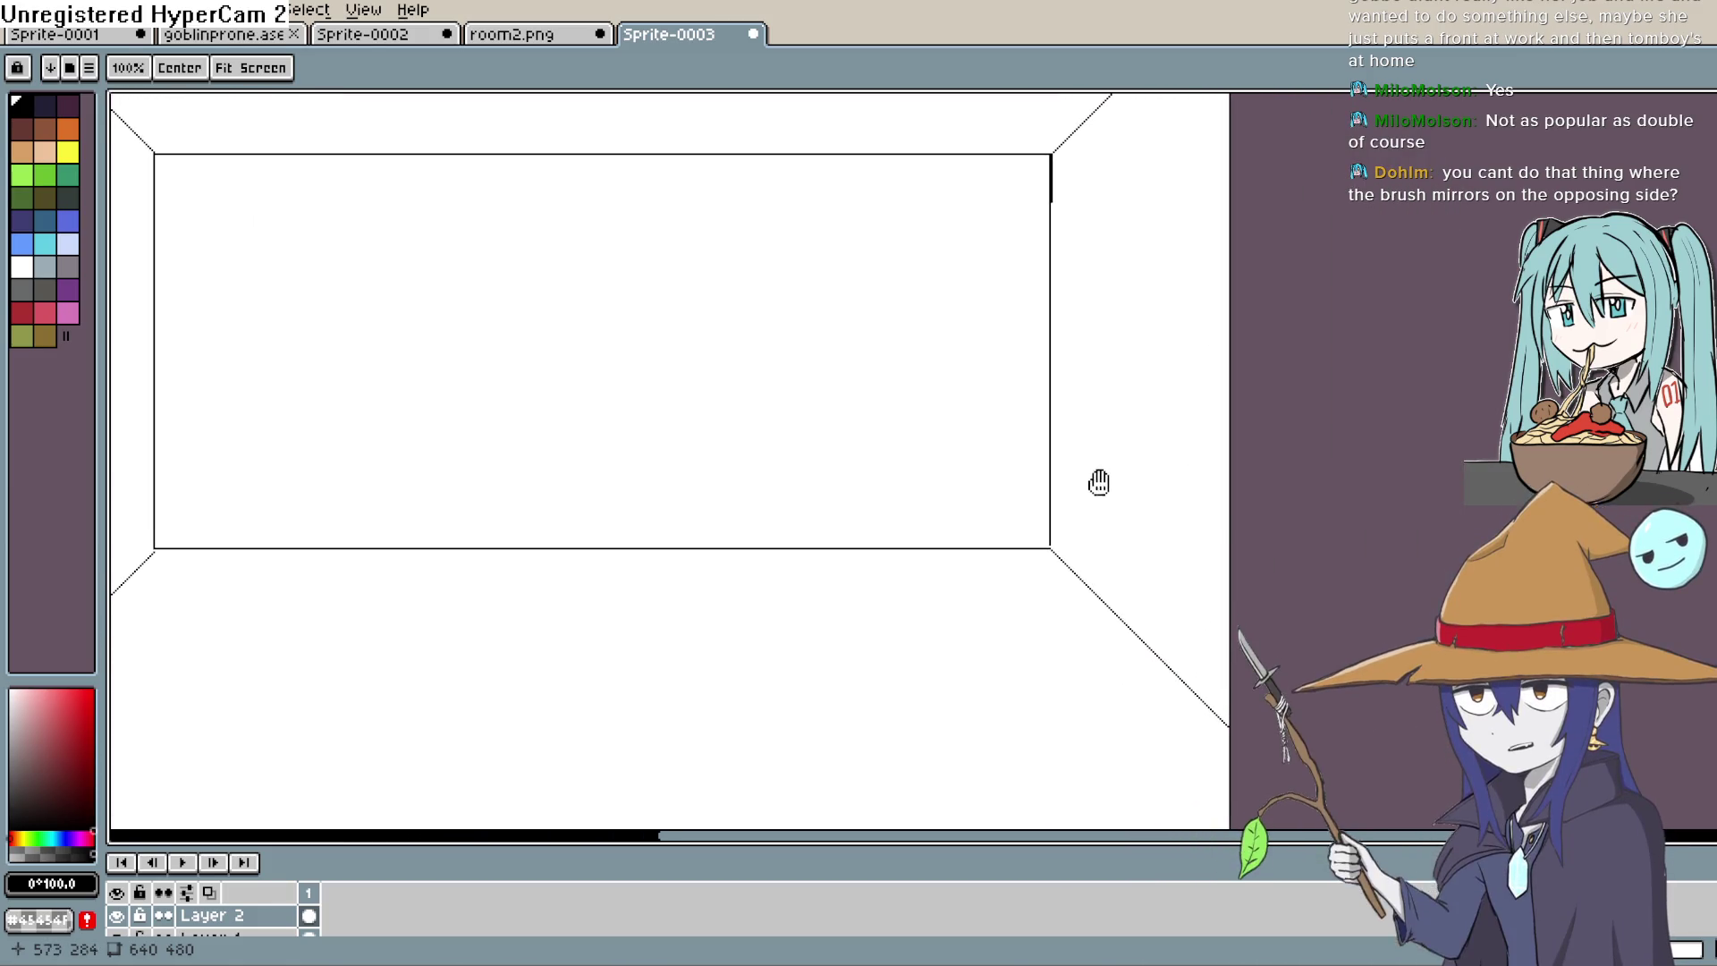
mouse_move(1051, 549)
left_mouse_down()
mouse_move(1073, 571)
mouse_move(1028, 575)
mouse_move(1011, 537)
left_mouse_up()
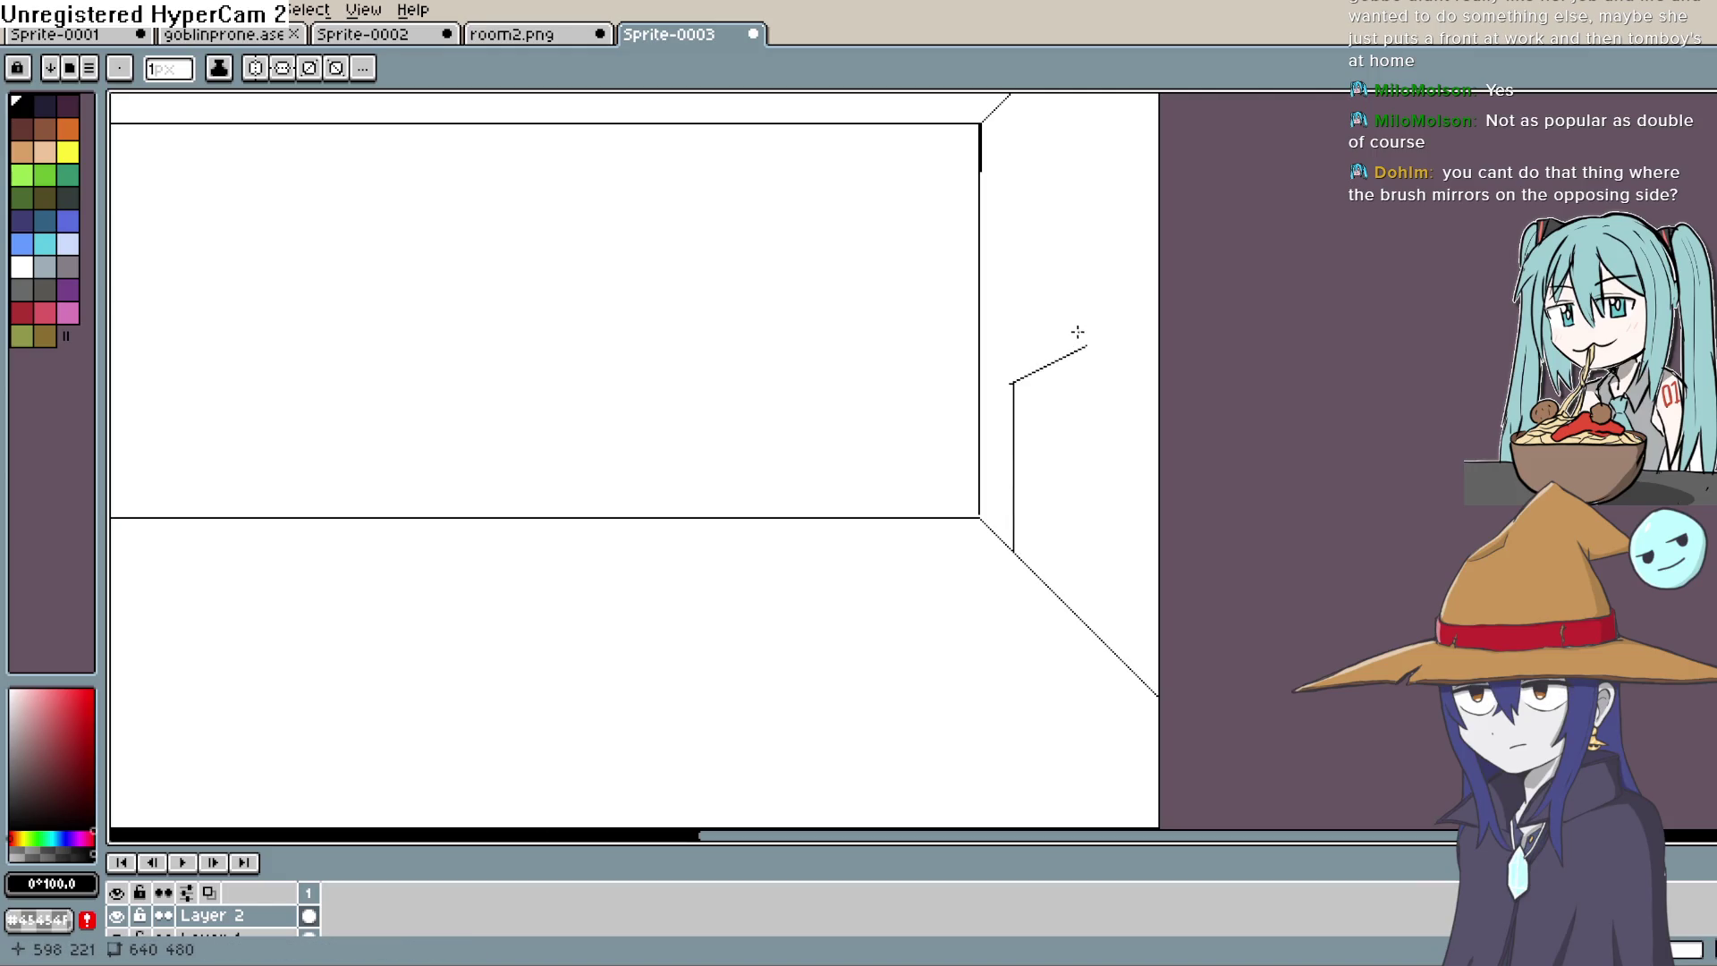
Step: Redraw the doorway's vertical edge on the right wall, removing a stray bent extension
key("Escape")
mouse_move(1023, 559)
left_mouse_down()
mouse_move(1023, 436)
mouse_move(1087, 396)
left_mouse_up()
key("ctrl+z")
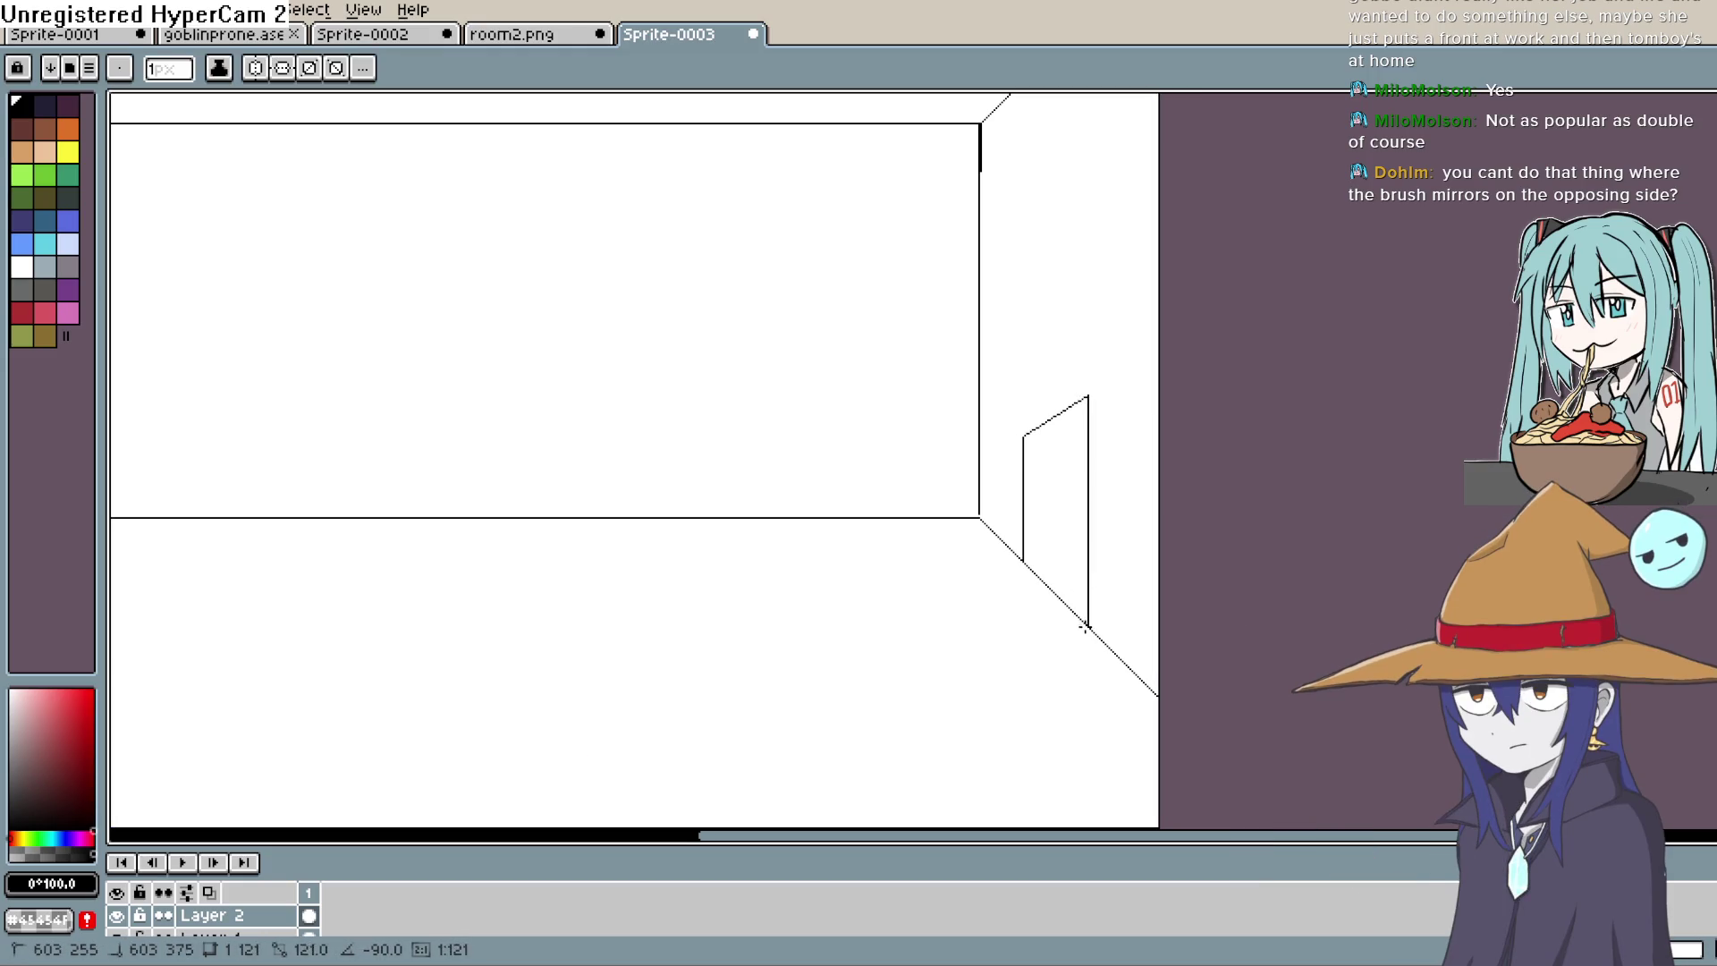
mouse_move(1112, 525)
left_mouse_down()
mouse_move(1123, 587)
mouse_move(1116, 541)
mouse_move(1109, 577)
left_mouse_up()
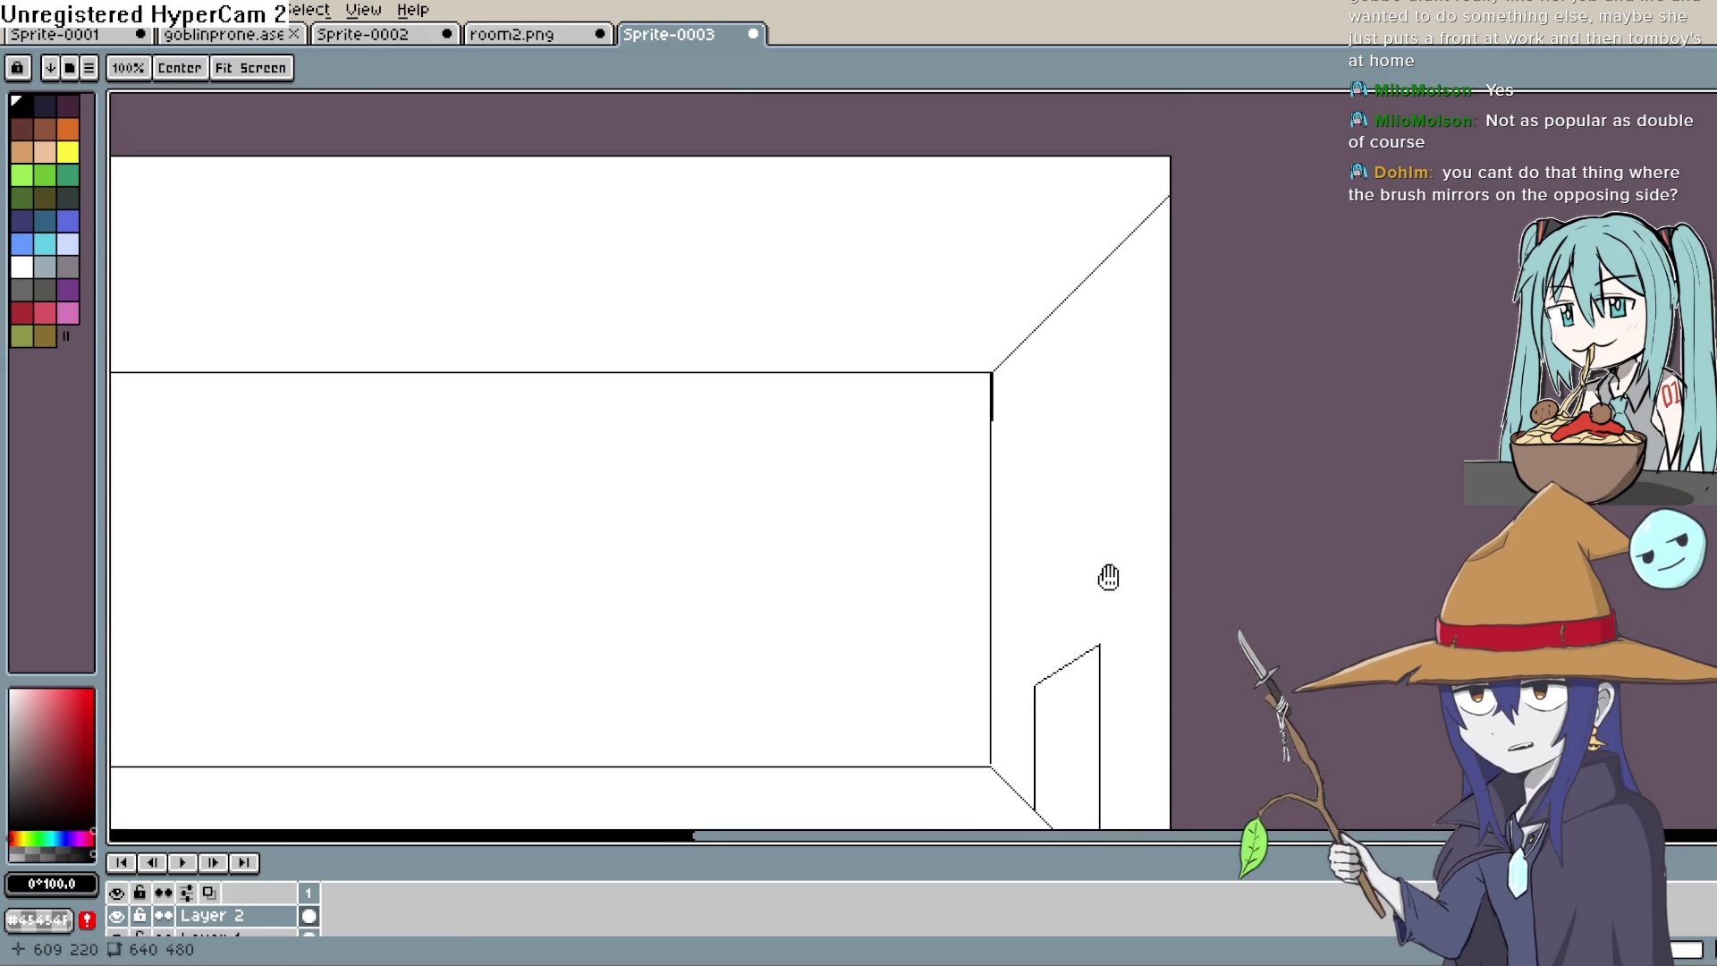
scroll(1104, 499, "down", 1)
scroll(1109, 506, "up", 6)
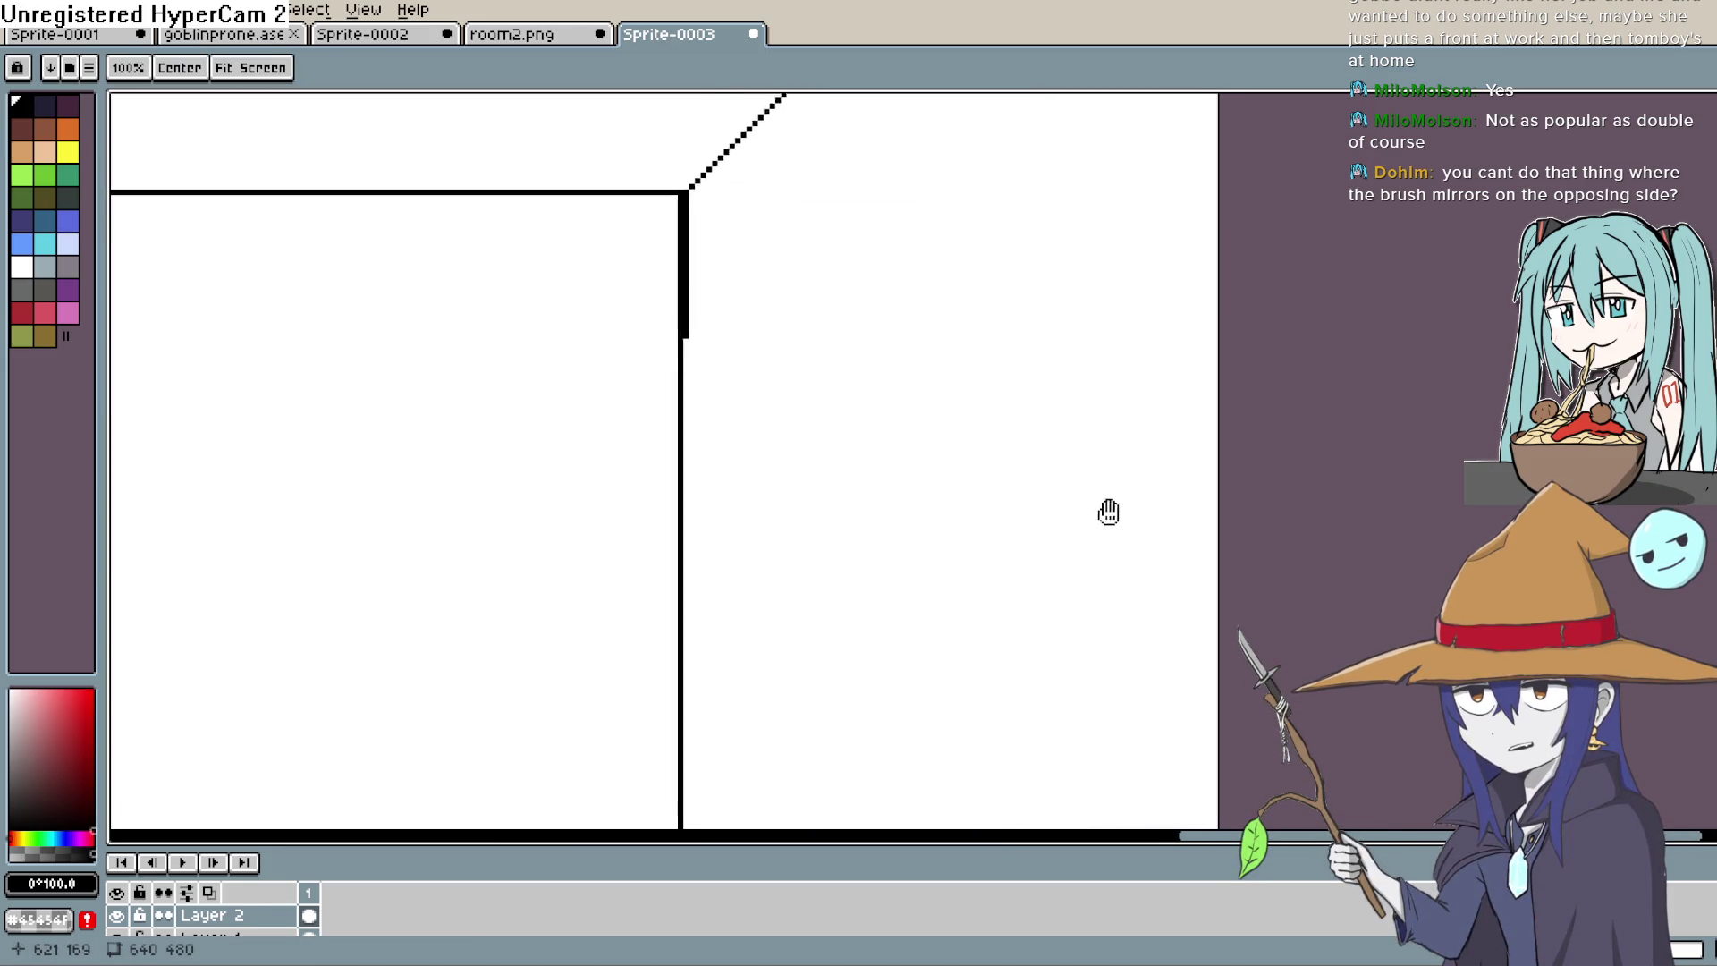
scroll(1110, 511, "down", 2)
scroll(1104, 453, "down", 1)
mouse_move(1146, 292)
left_mouse_down()
mouse_move(1088, 620)
mouse_move(1055, 457)
mouse_move(998, 466)
mouse_move(982, 438)
mouse_move(1016, 536)
left_mouse_up()
Step: Lasso the doorway and try moving it, then undo the move
key("shift+q")
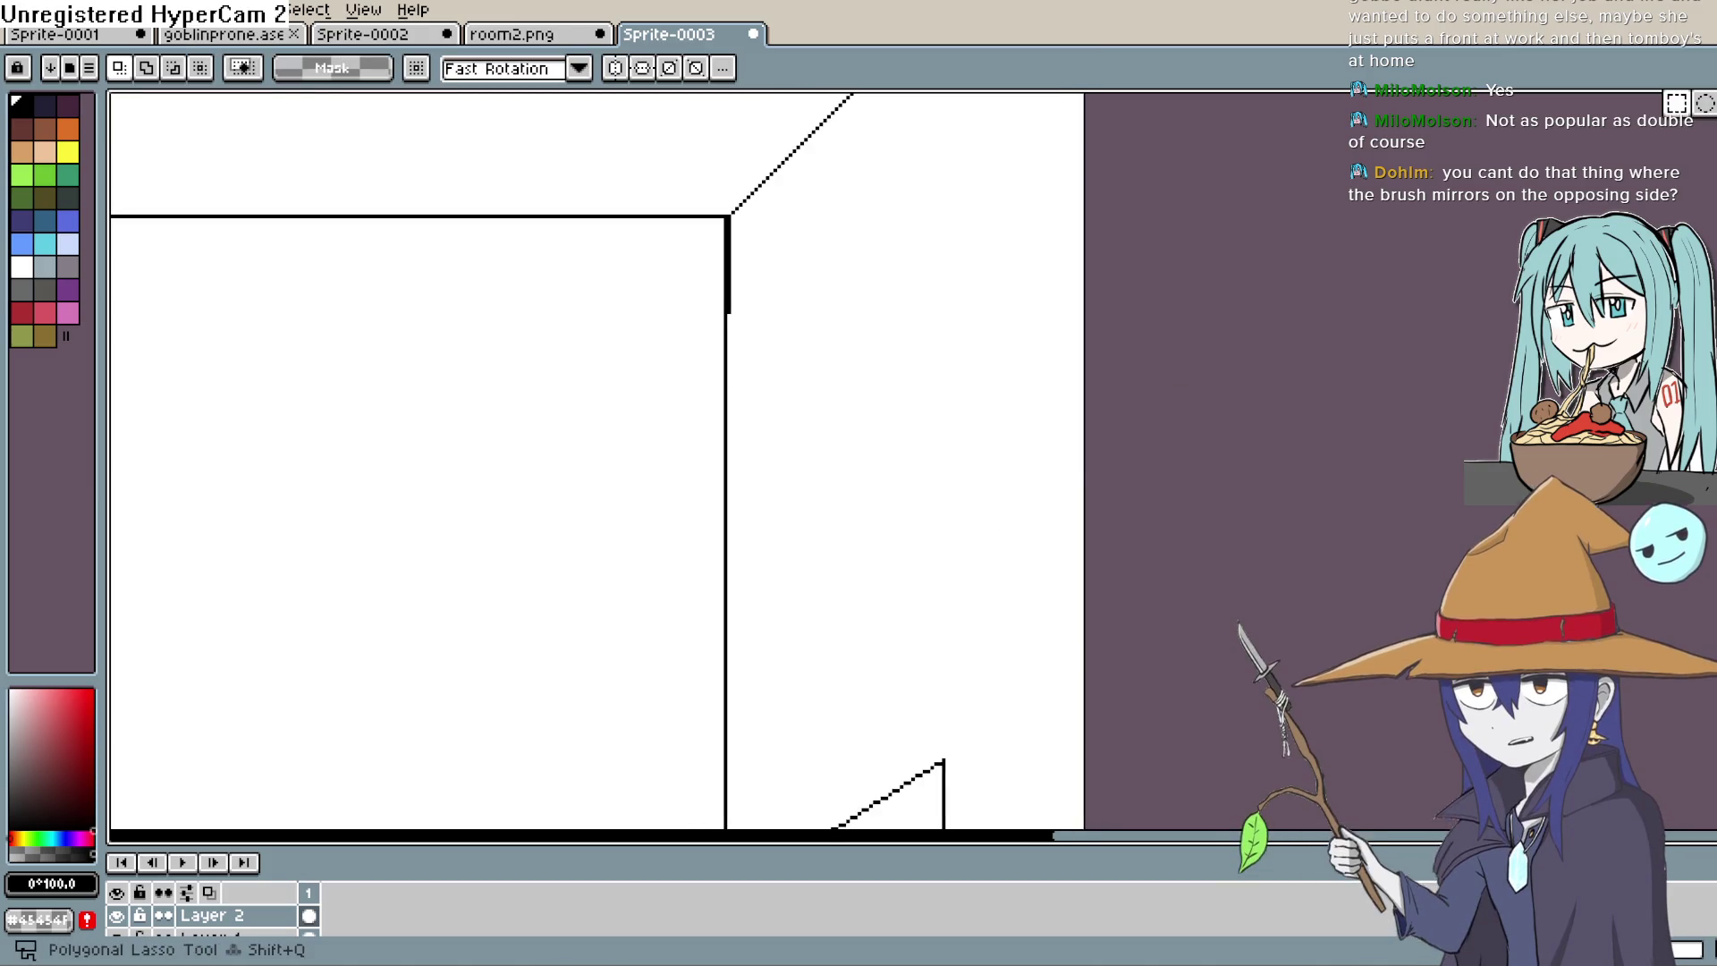
key("b")
left_click_drag(913, 523, 969, 298)
left_click_drag(996, 404, 858, 492)
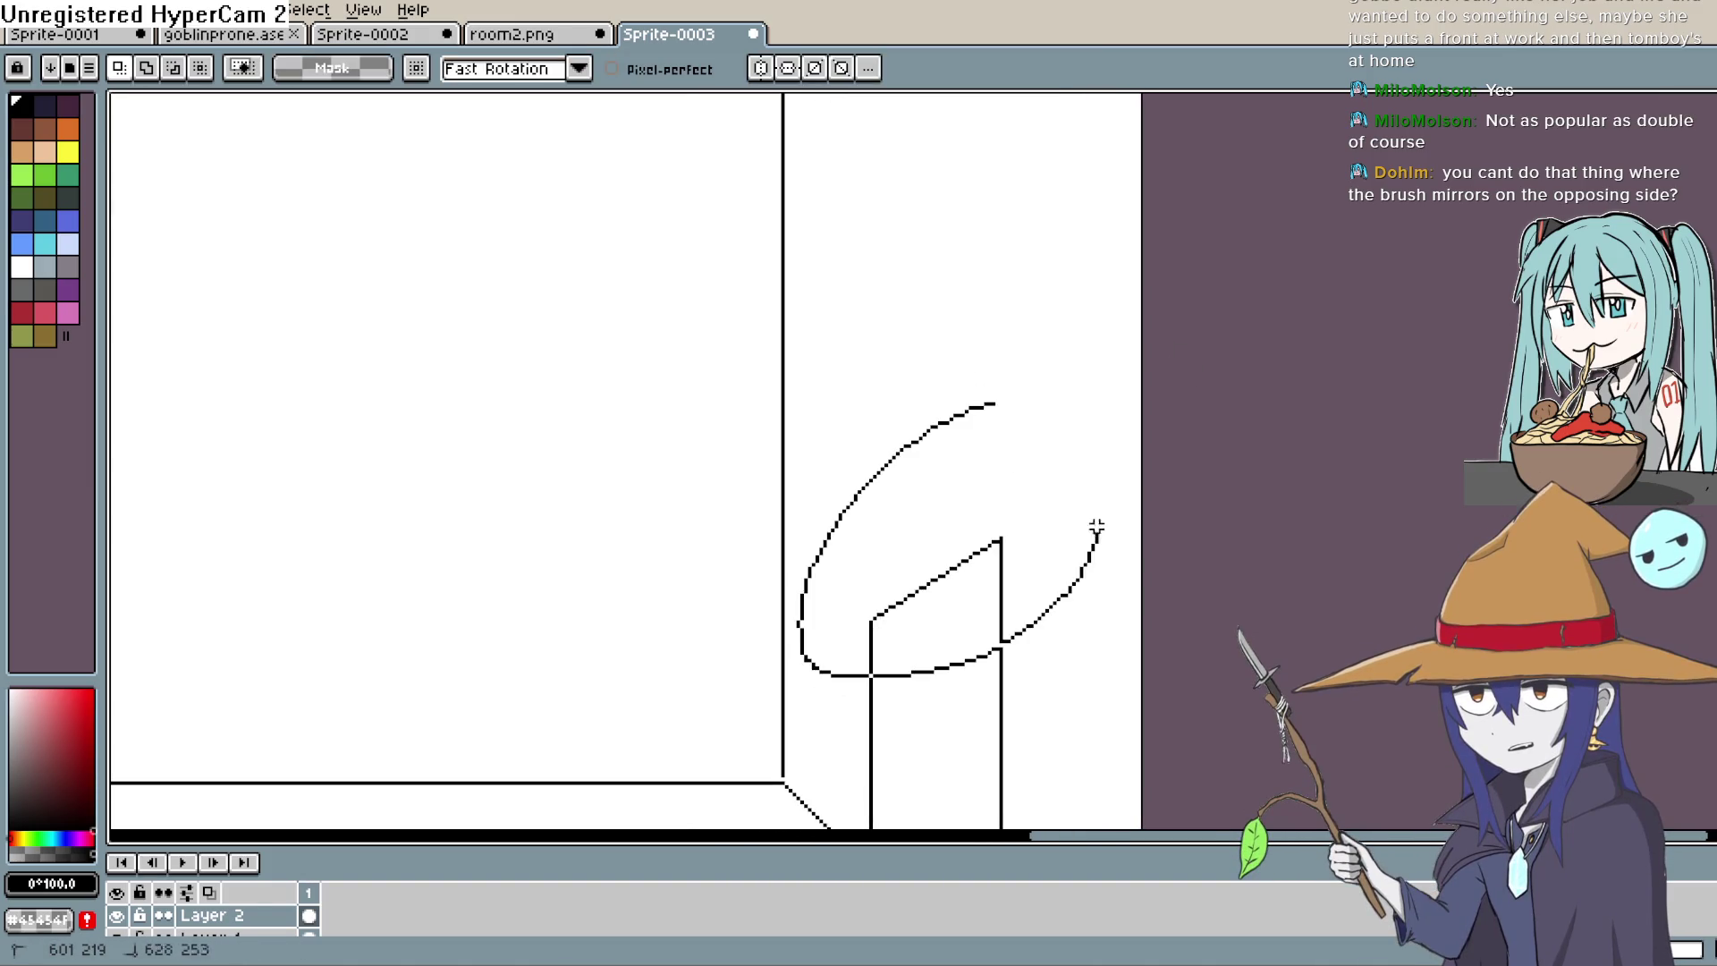
mouse_move(1097, 528)
left_mouse_down()
mouse_move(1004, 555)
mouse_move(1020, 260)
mouse_move(1043, 567)
mouse_move(993, 494)
mouse_move(1017, 582)
mouse_move(1004, 238)
mouse_move(1027, 344)
left_mouse_up()
left_click(1194, 386)
key("ctrl+z")
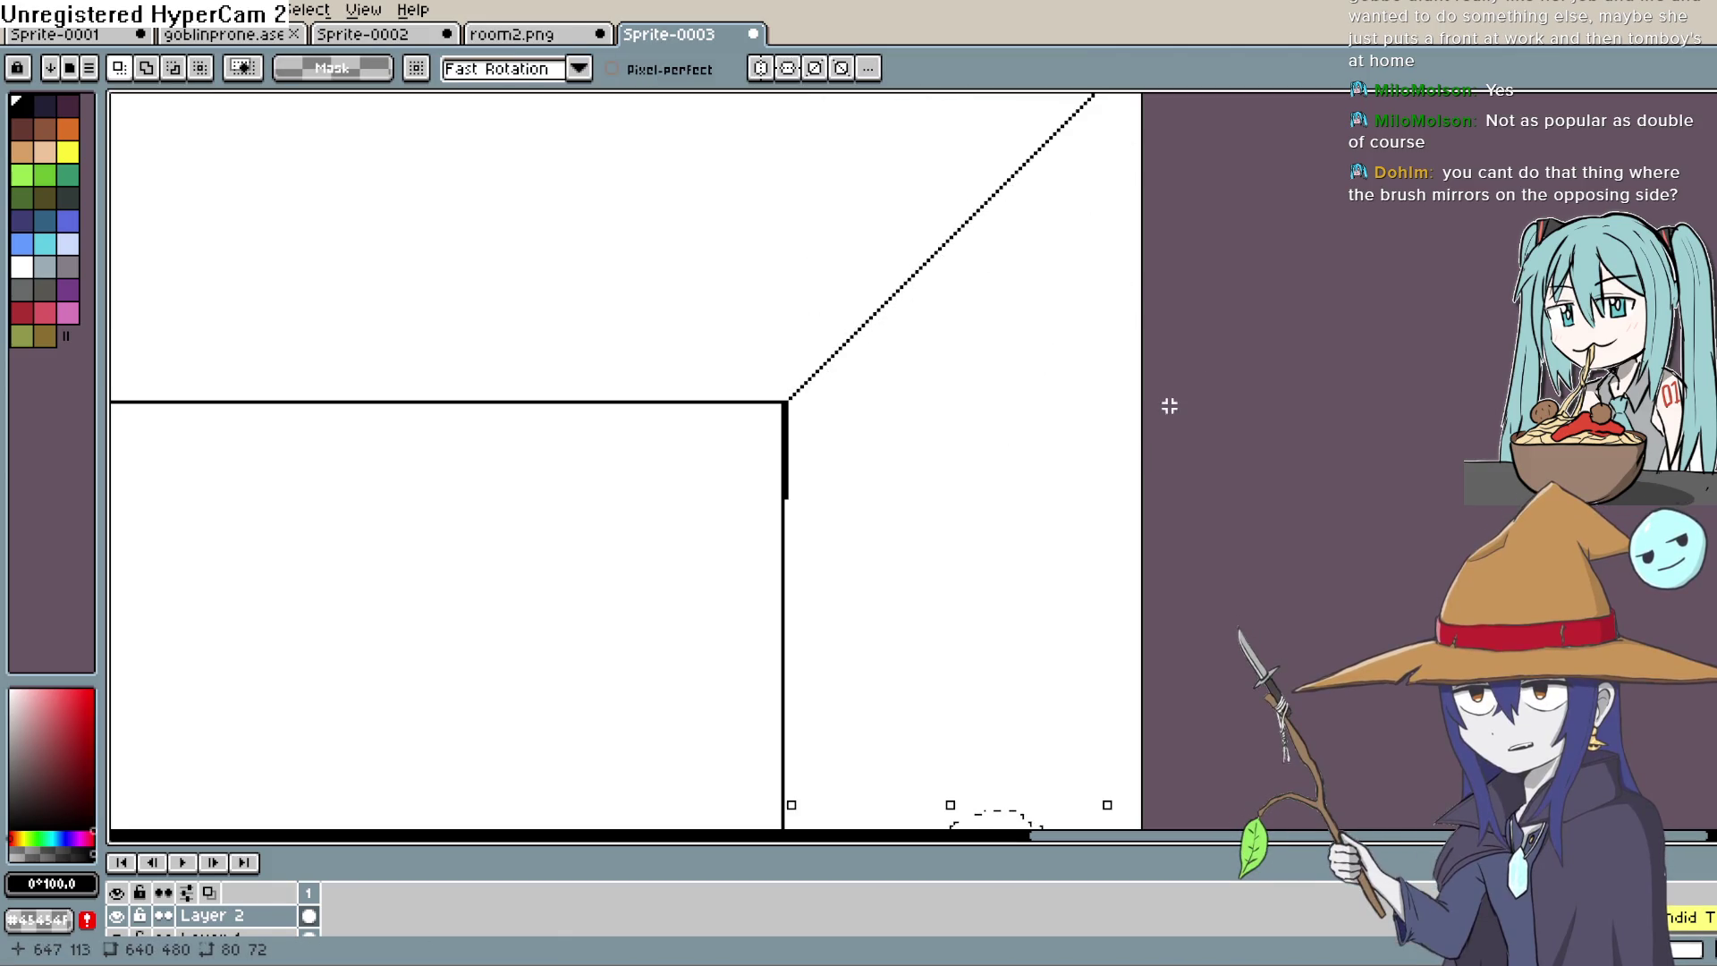
Step: Sample white and clear the stray line above the doorway
left_click(1065, 517, "alt")
key("space")
mouse_move(1062, 542)
left_mouse_down()
mouse_move(1081, 407)
mouse_move(1163, 375)
mouse_move(1173, 464)
mouse_move(1184, 426)
left_mouse_up()
key("space")
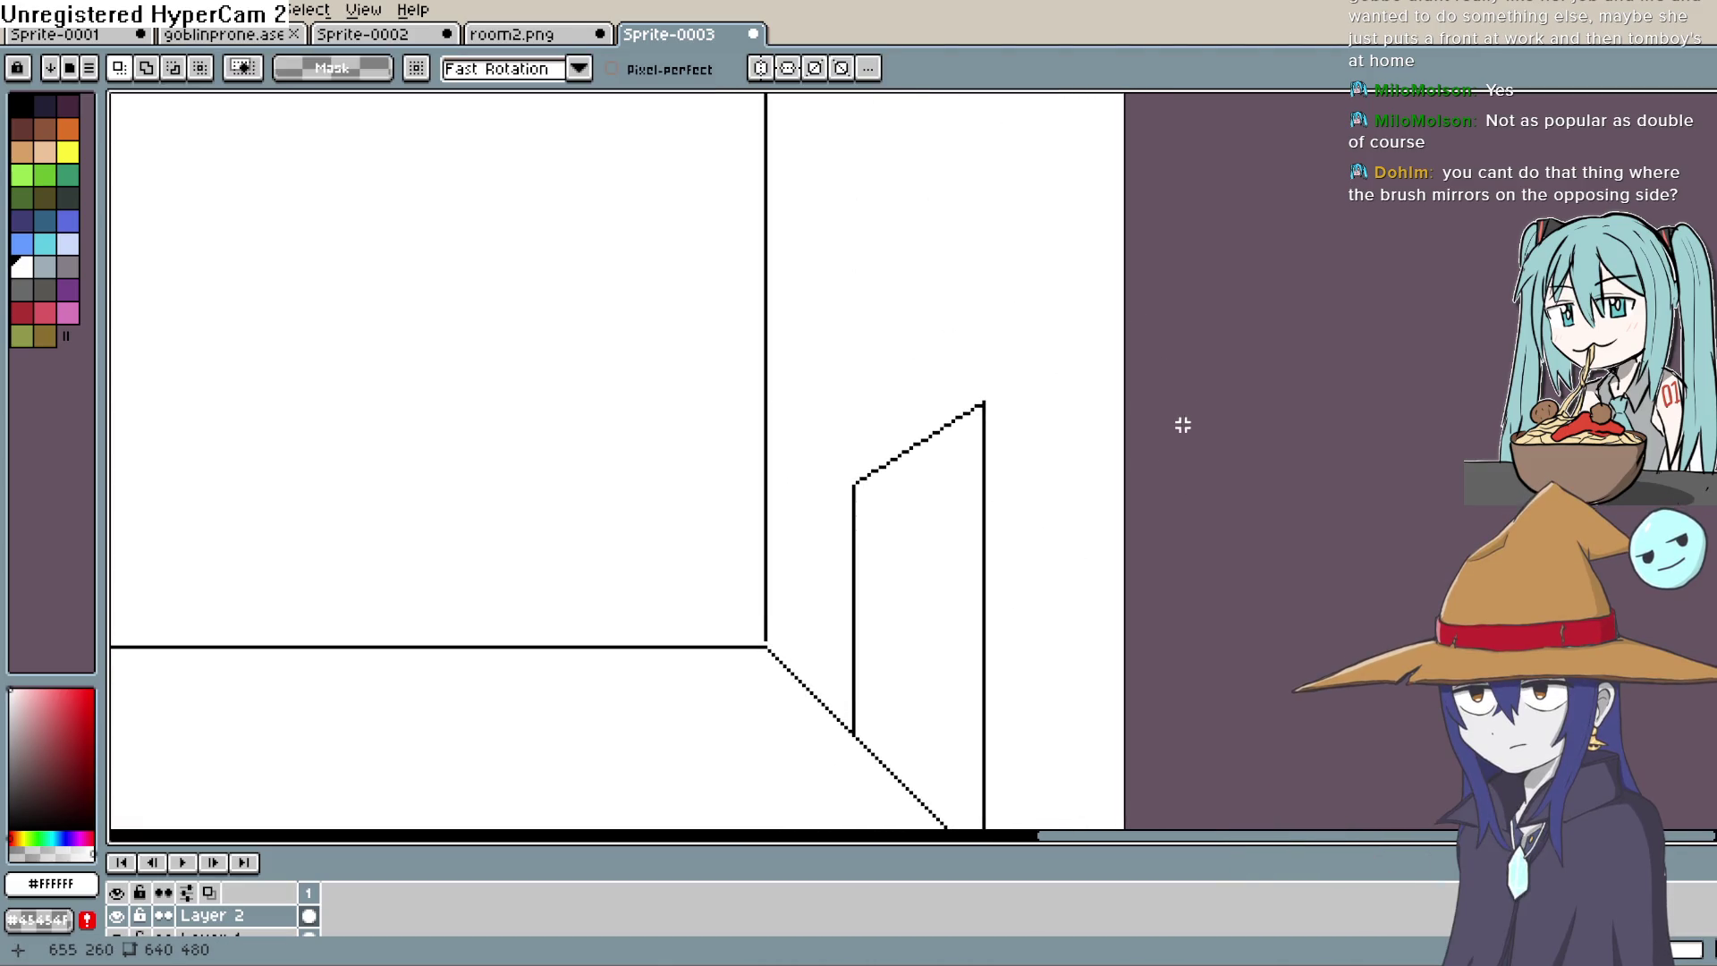
key("space")
left_click_drag(1052, 422, 1050, 553)
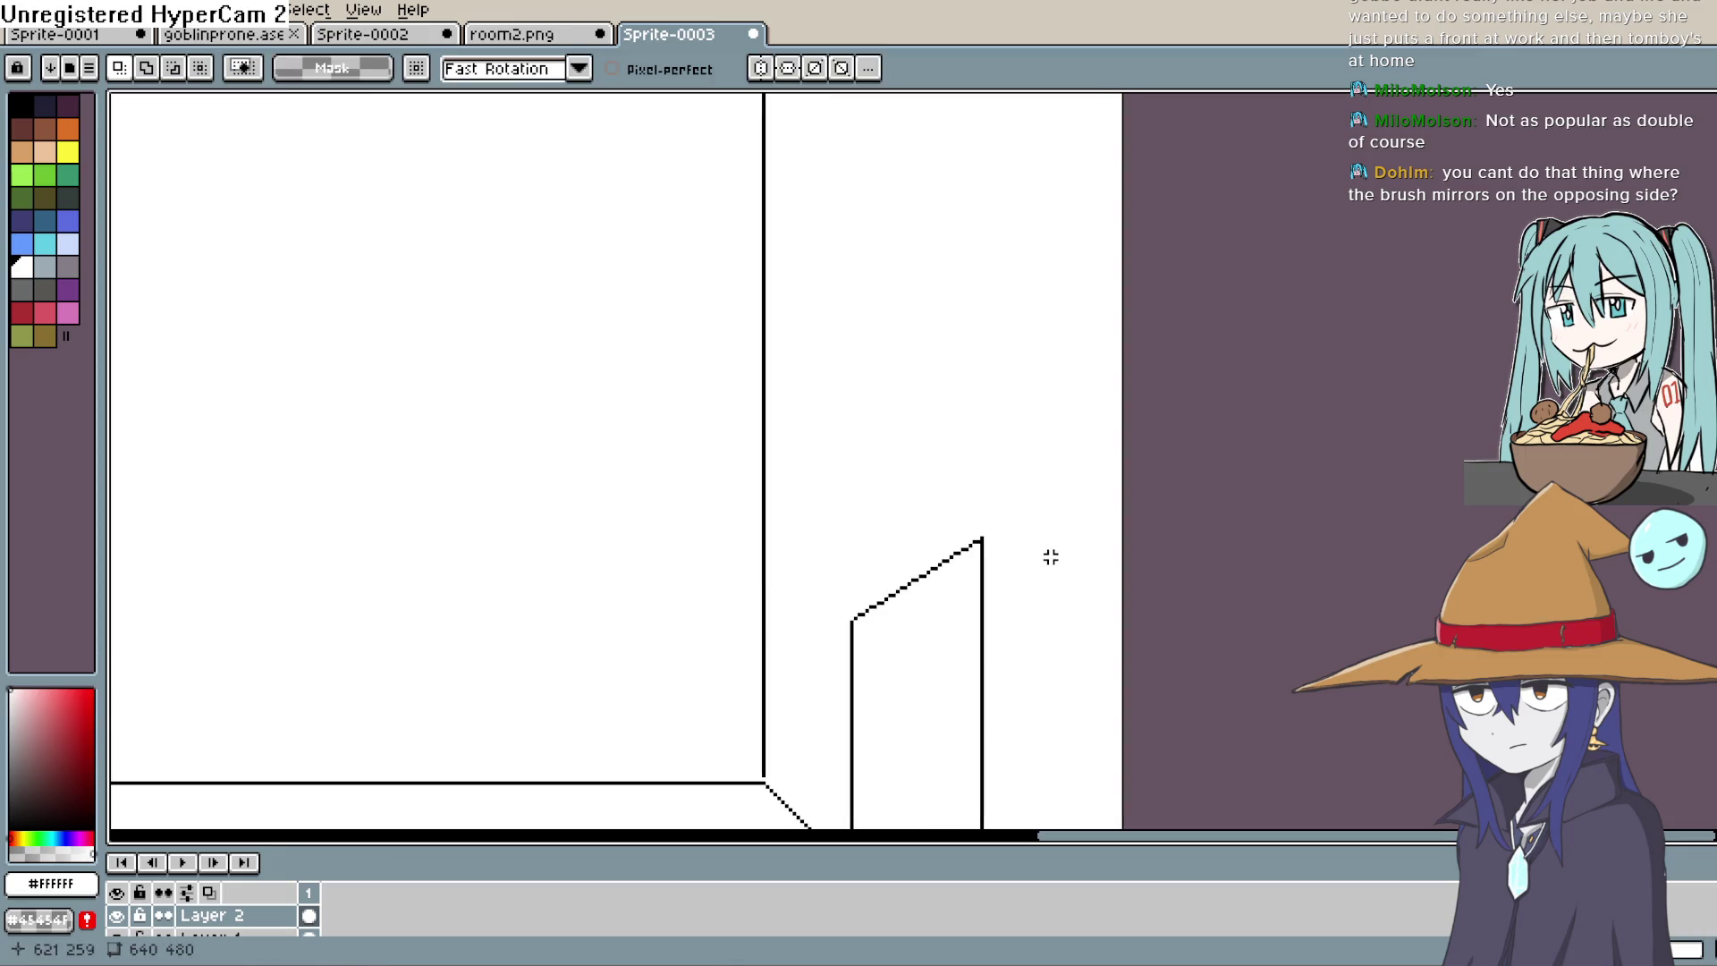
scroll(1043, 534, "down", 1)
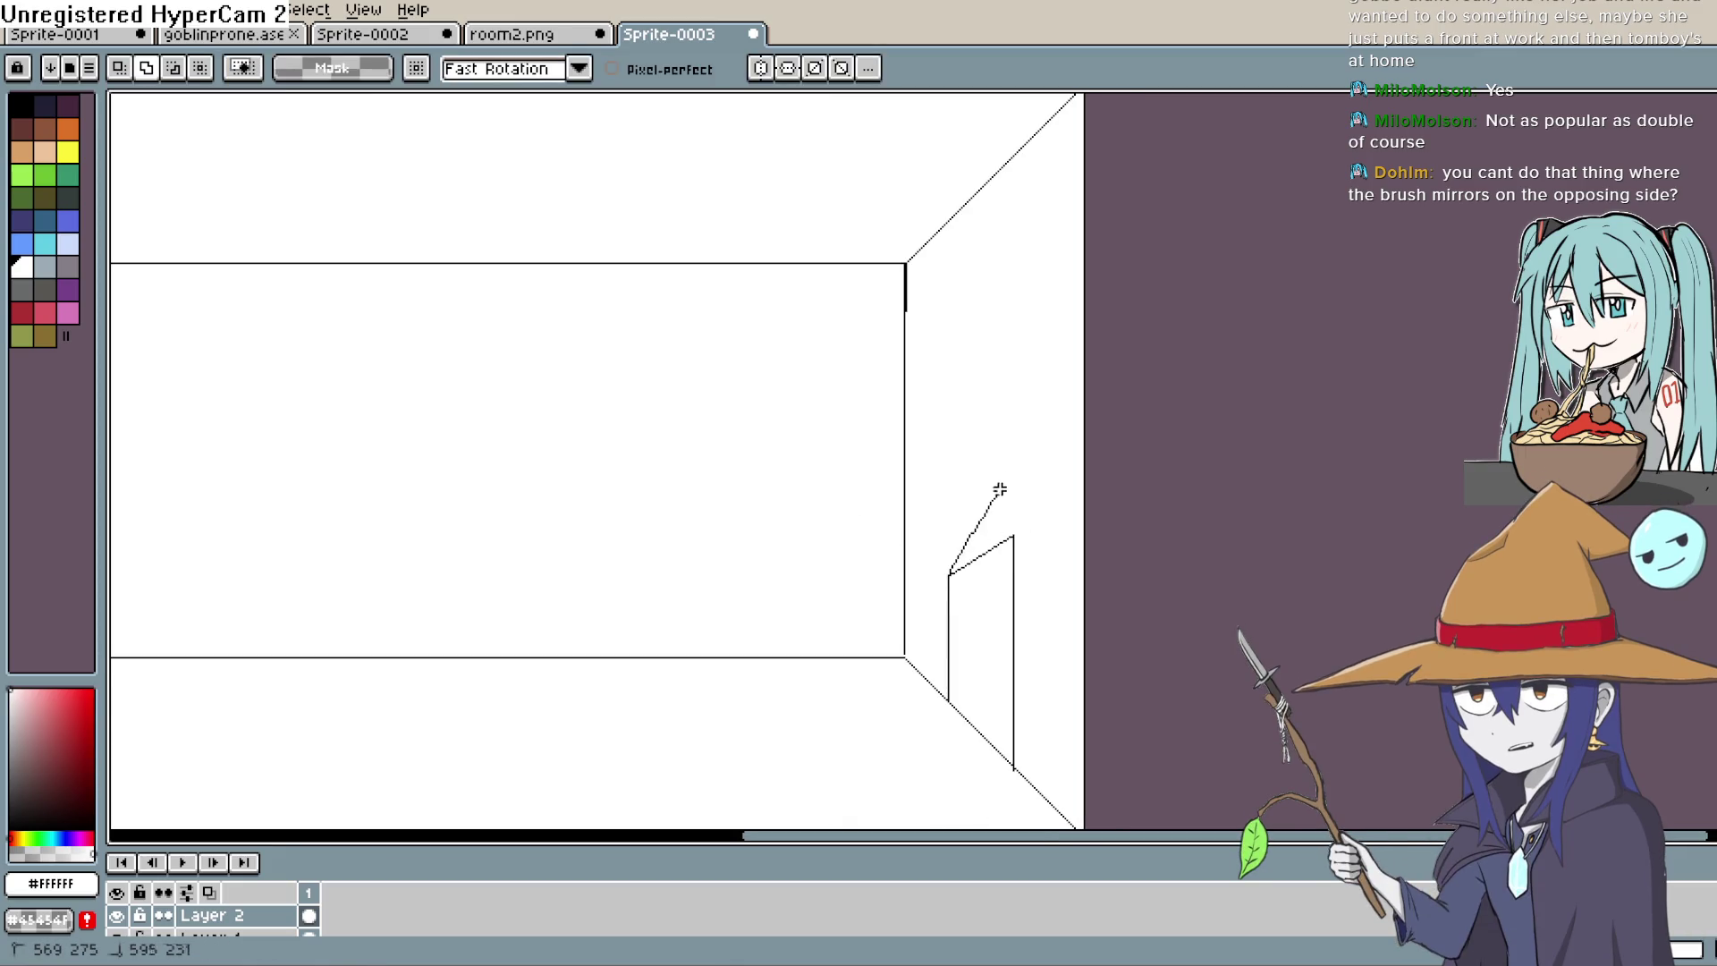
left_click_drag(1035, 405, 1053, 434)
key("ctrl+d")
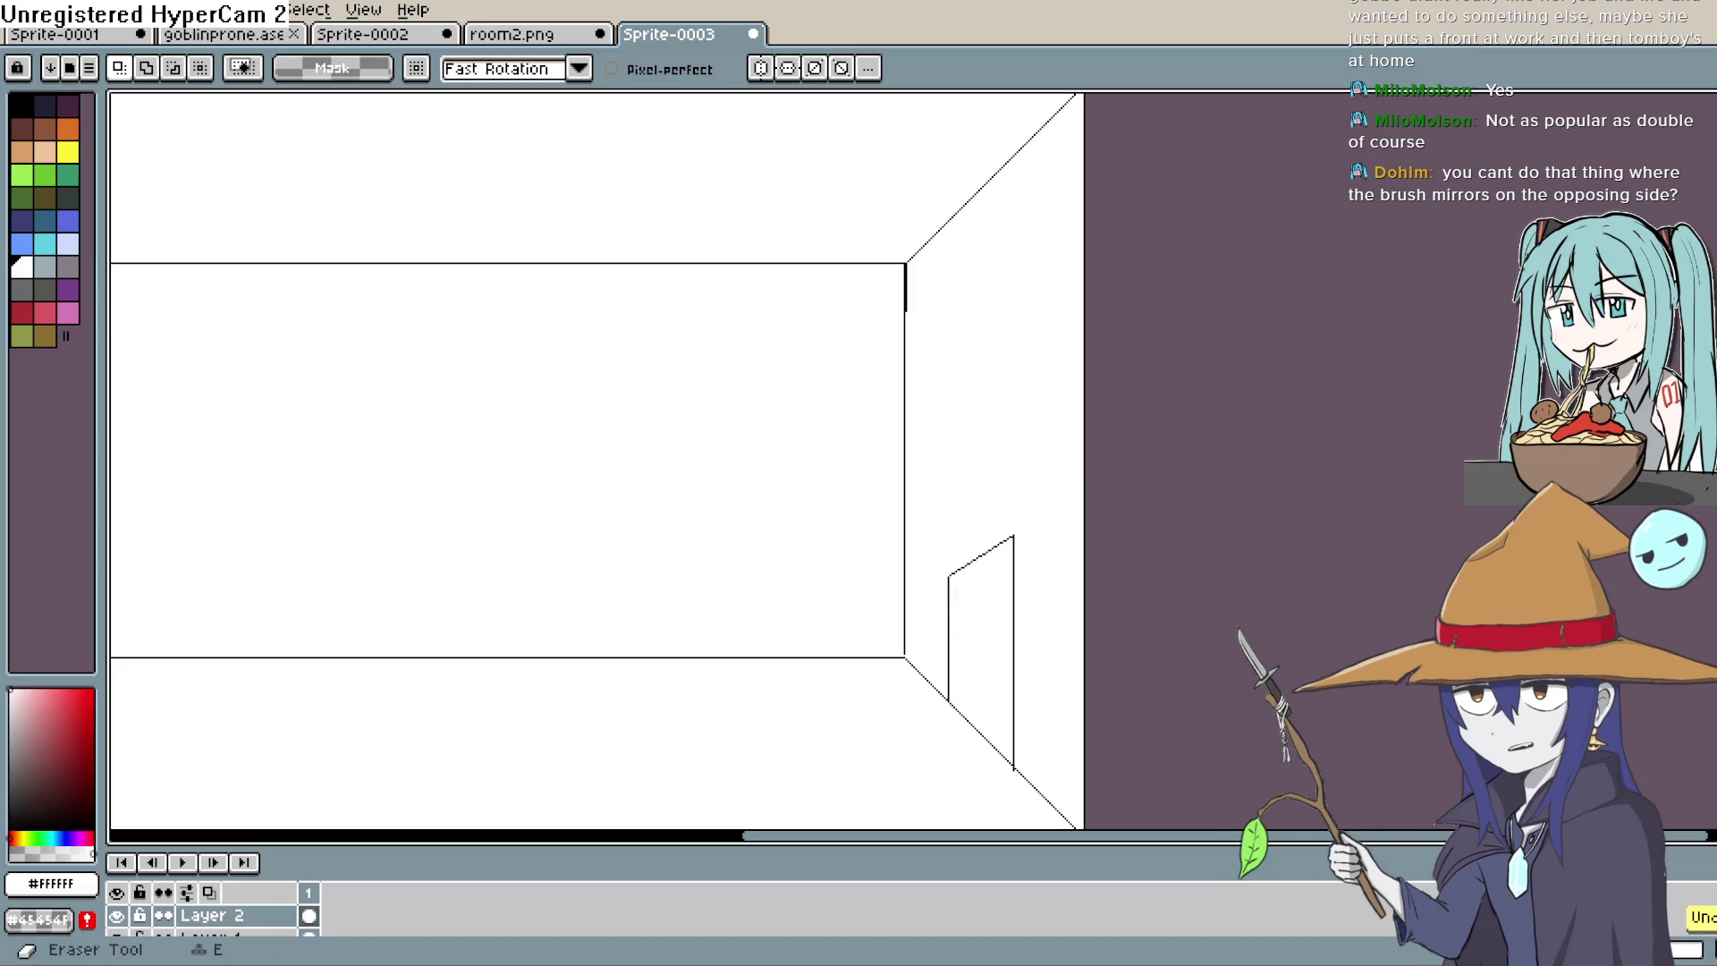
Step: Switch back to black and move the top-right diagonal line down onto the door
key("e")
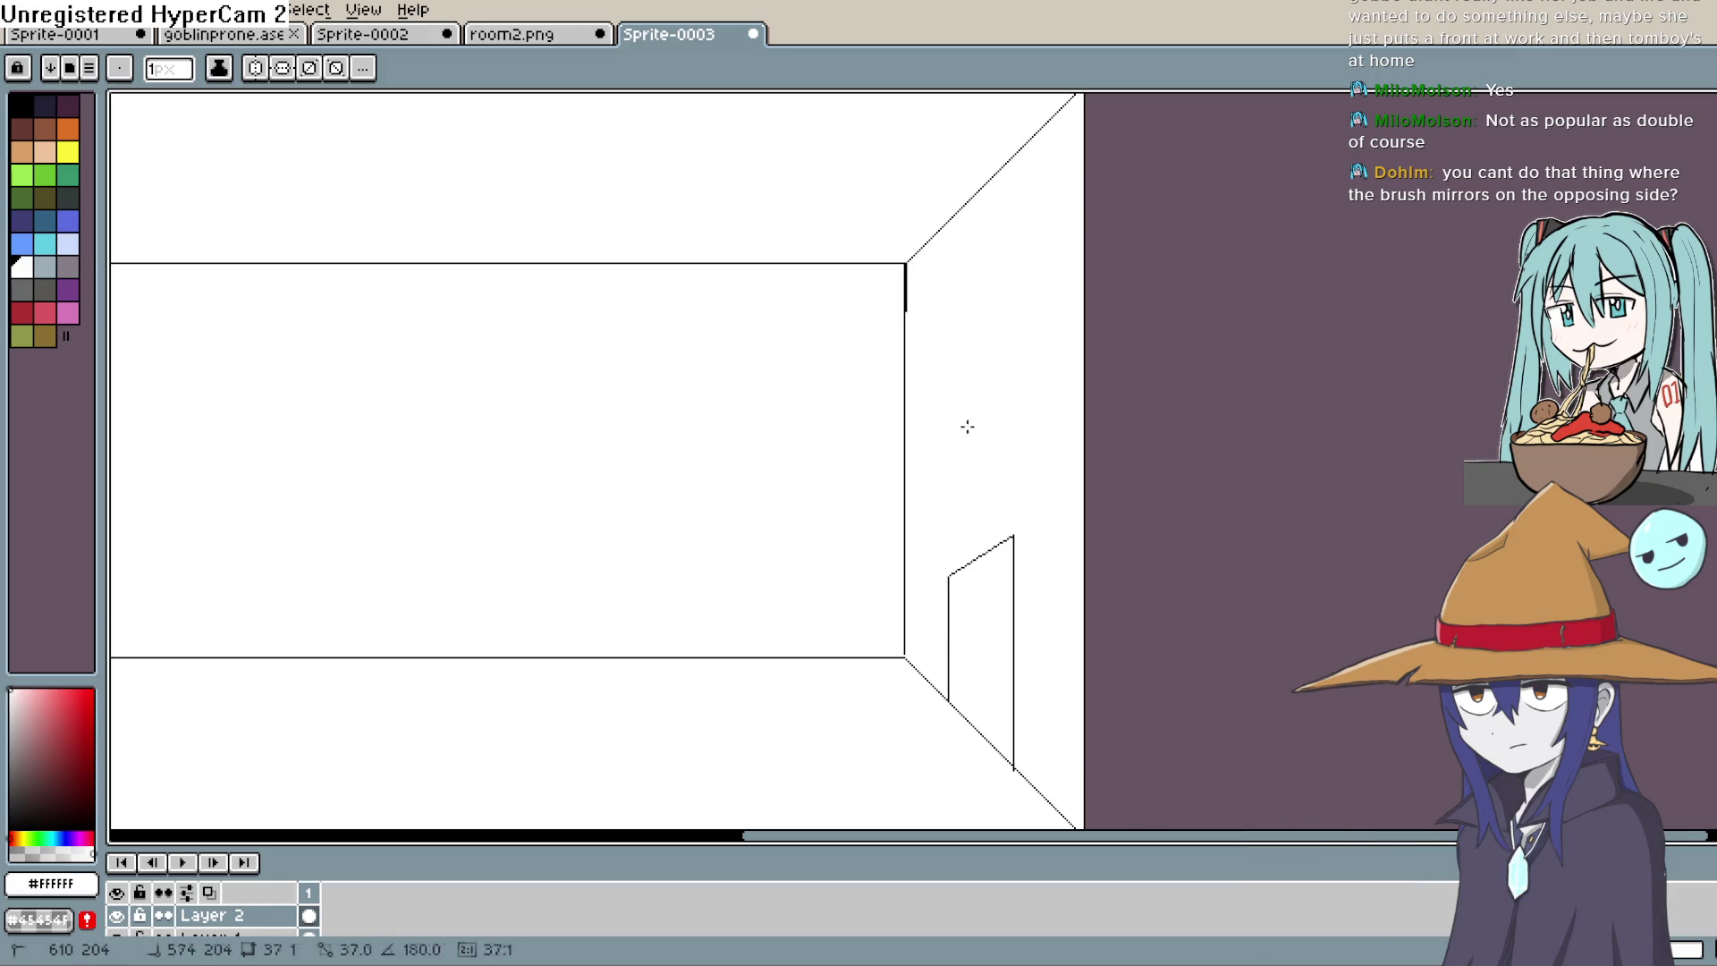
key("x")
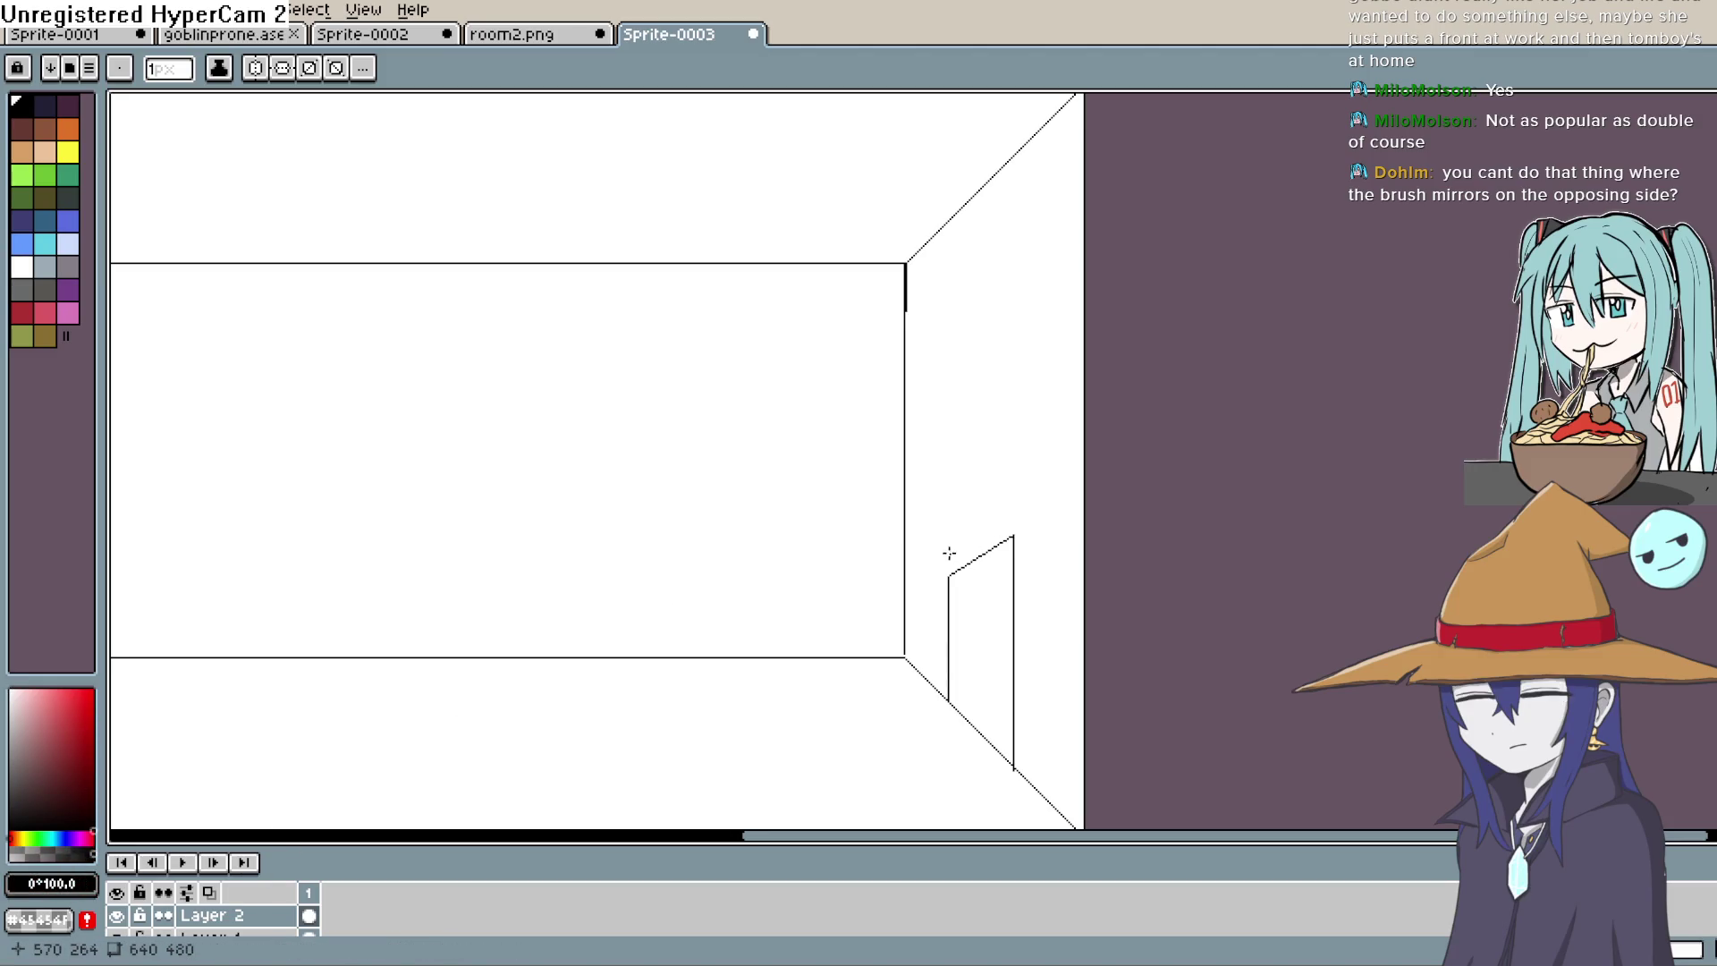
left_click_drag(924, 280, 920, 394)
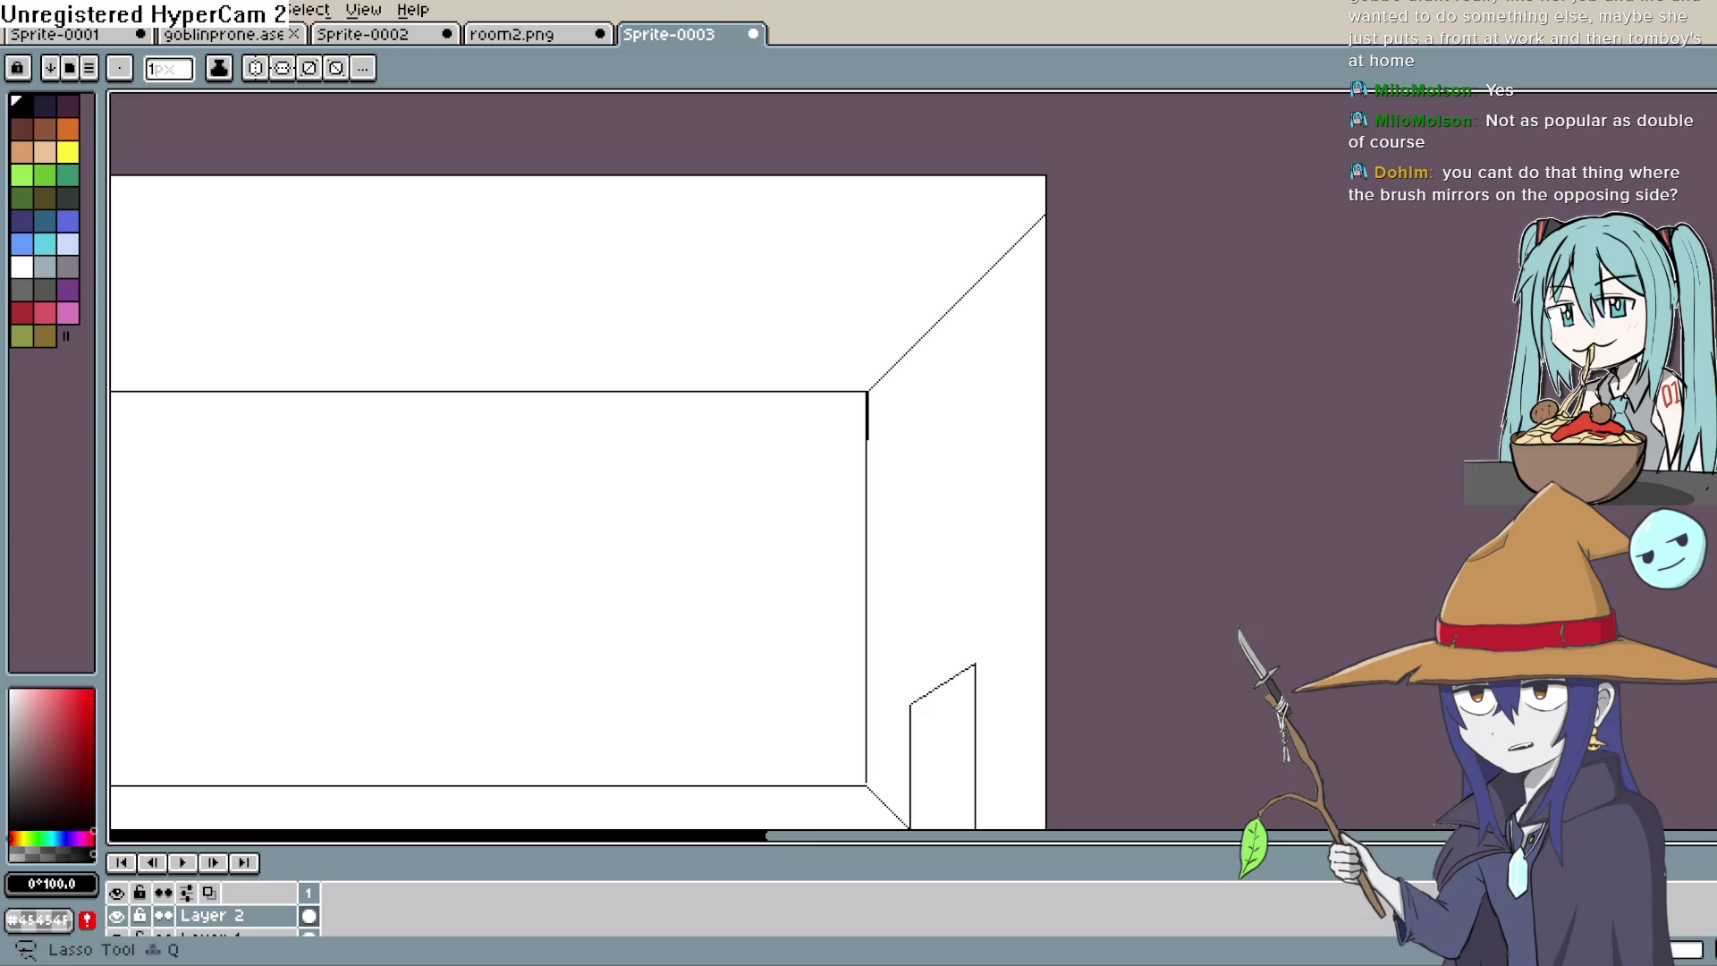
mouse_move(1038, 257)
left_mouse_down()
mouse_move(882, 330)
mouse_move(1043, 253)
left_mouse_up()
left_click_drag(975, 304, 964, 676)
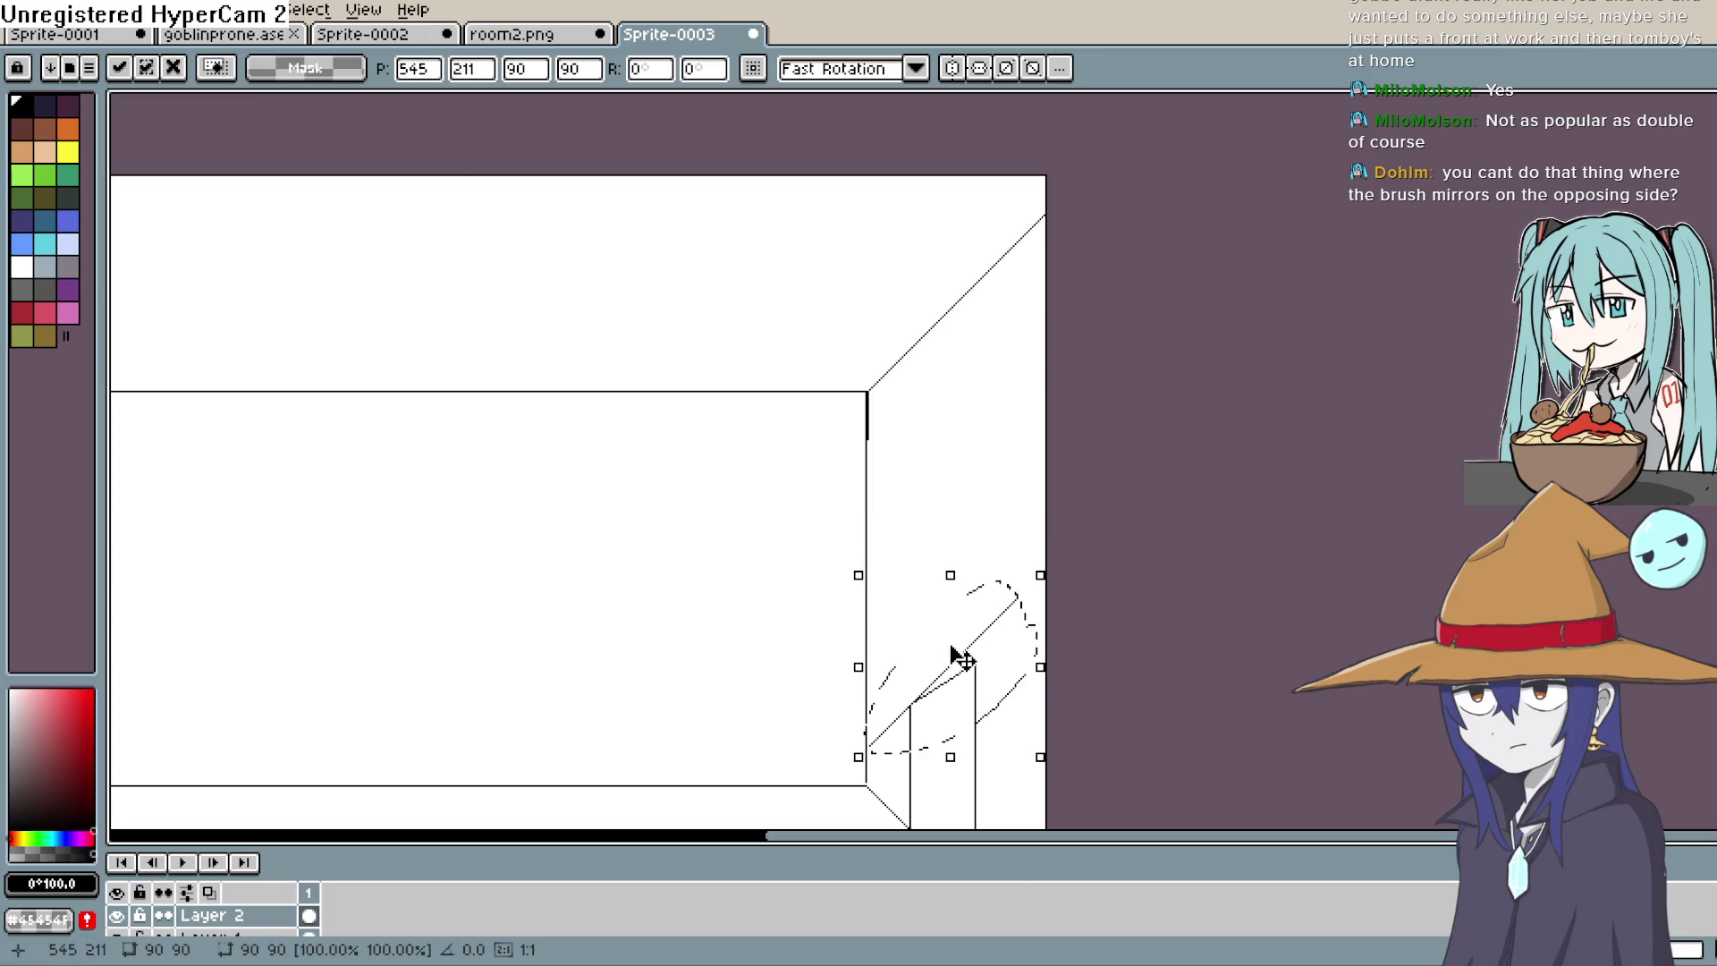
key("ctrl+d")
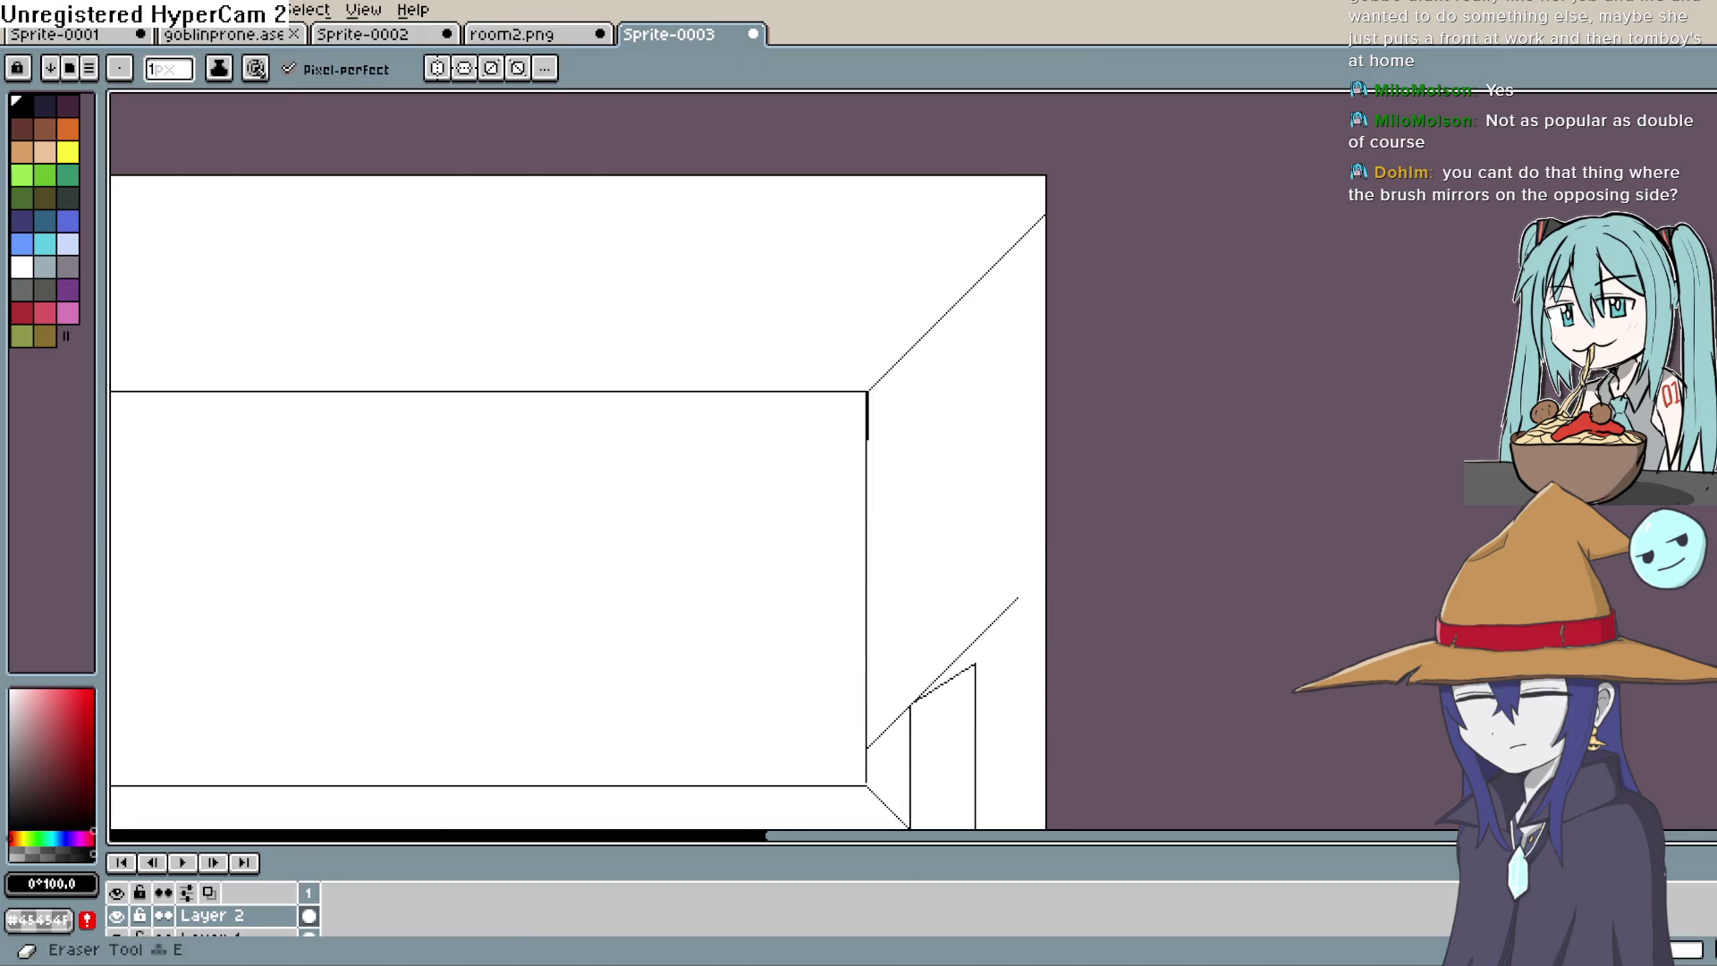
Step: Add a vertical door-frame line and erase the leftover extra diagonal
left_click_drag(1225, 511, 1214, 306)
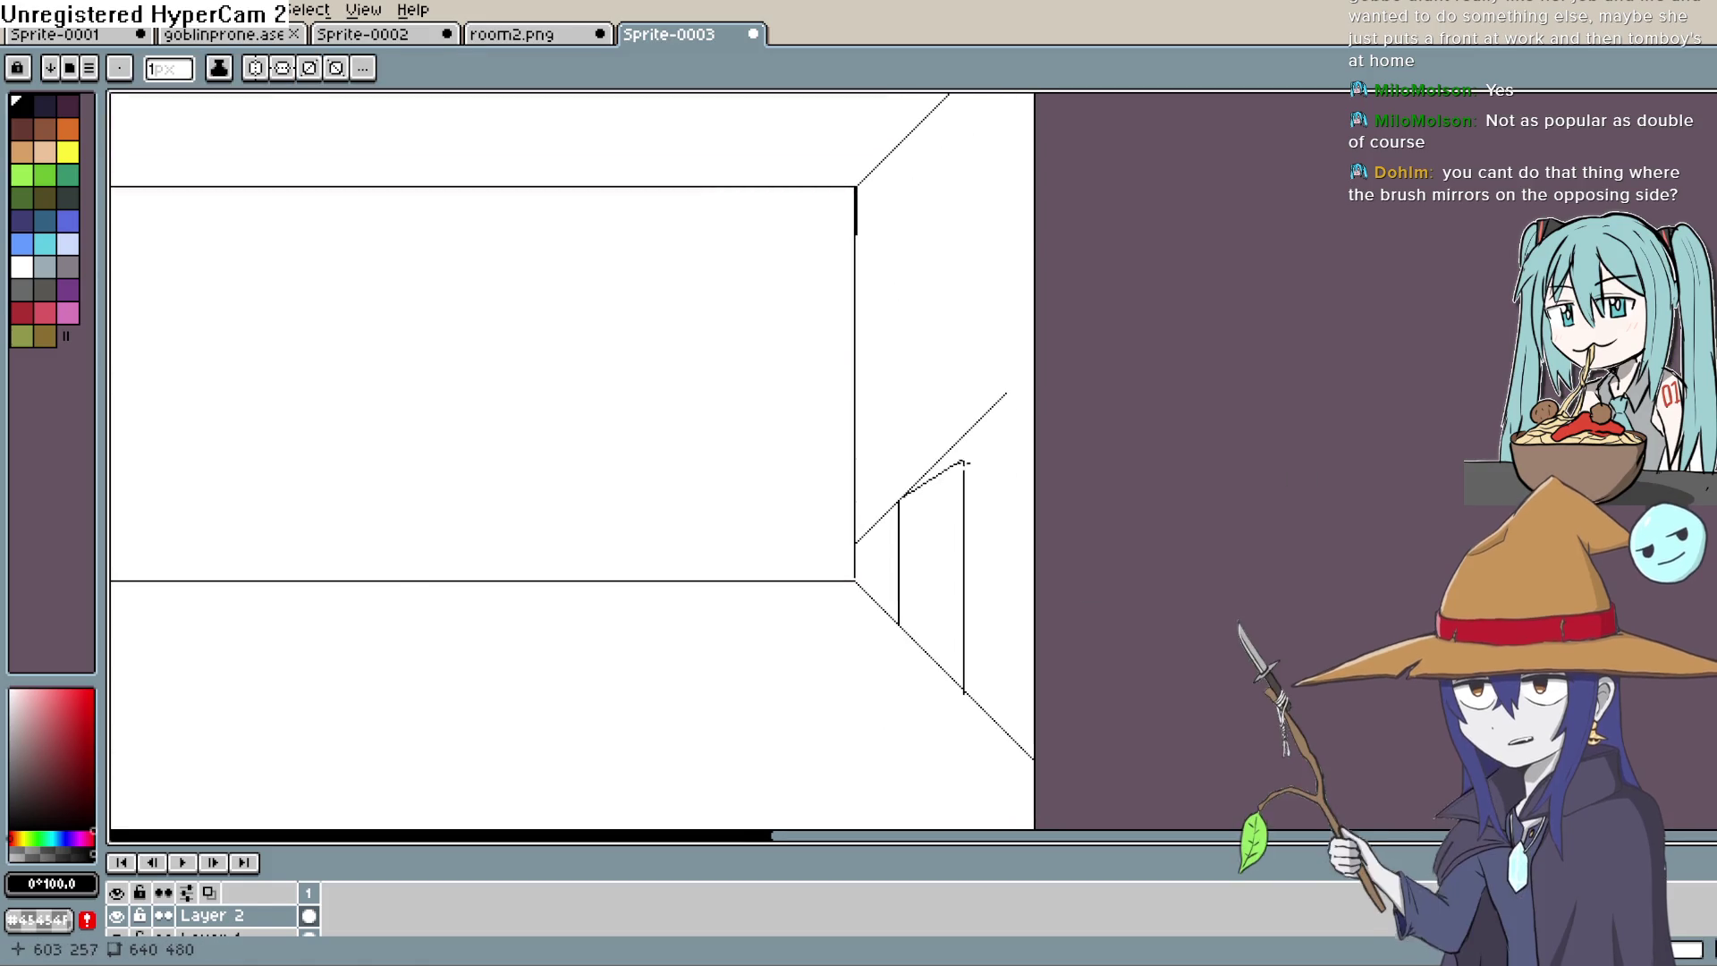
scroll(981, 443, "up", 4)
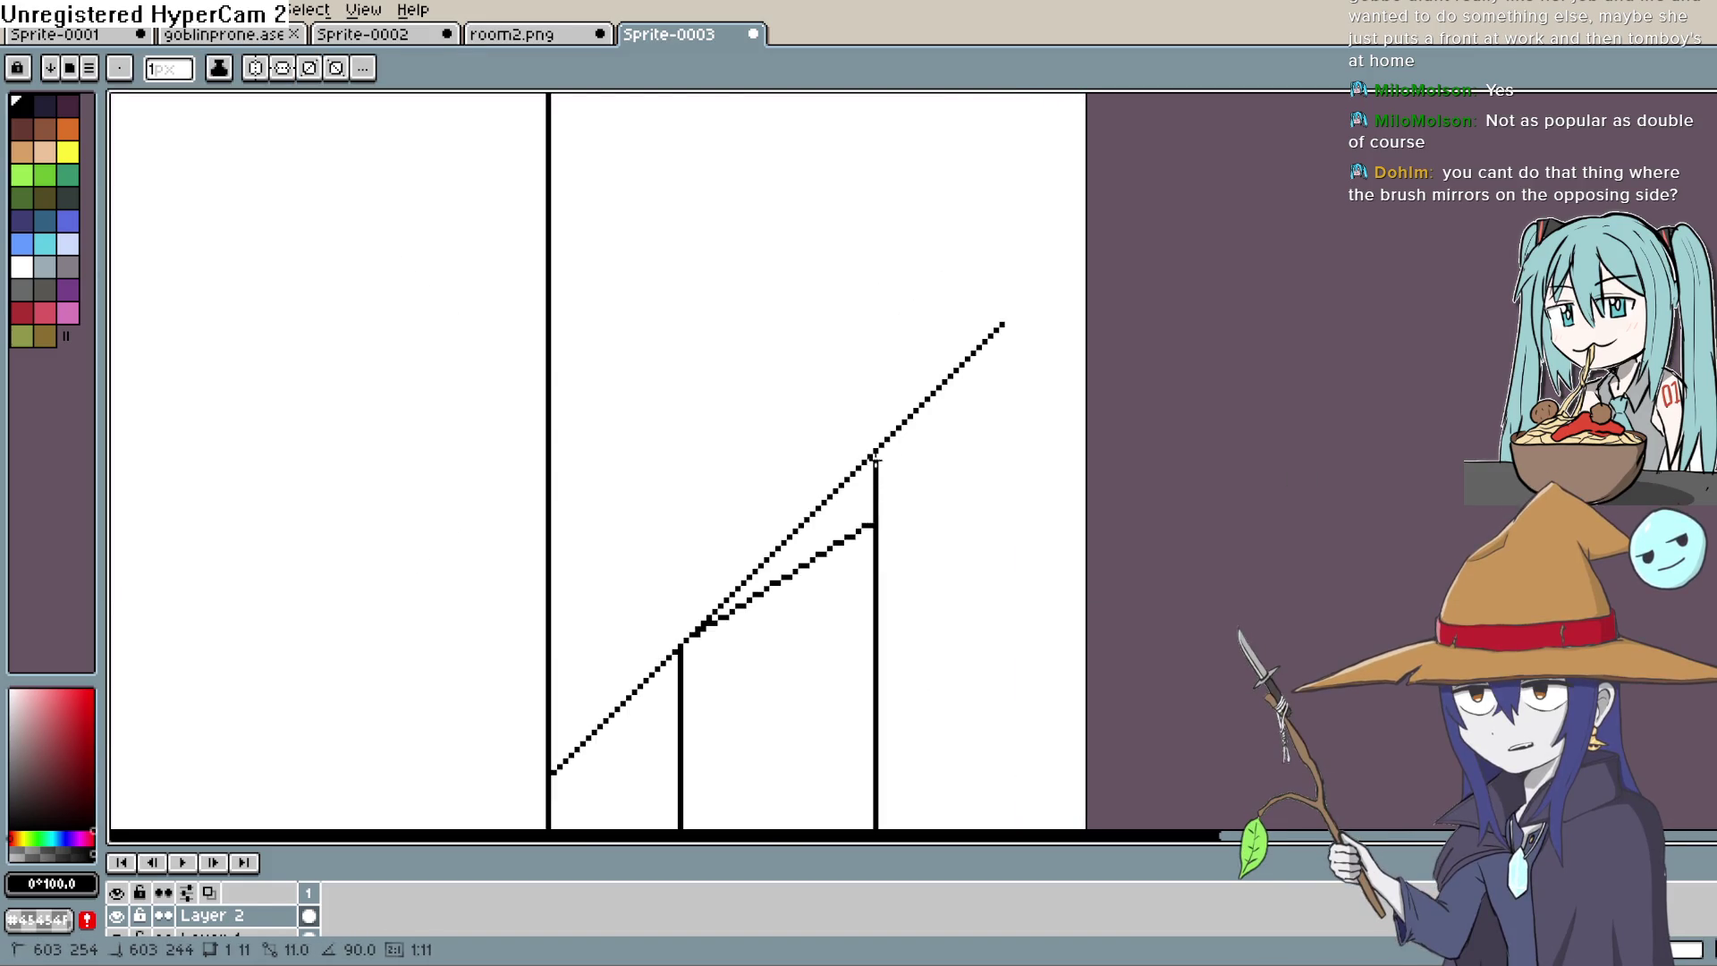
left_click_drag(875, 460, 875, 453)
key("b")
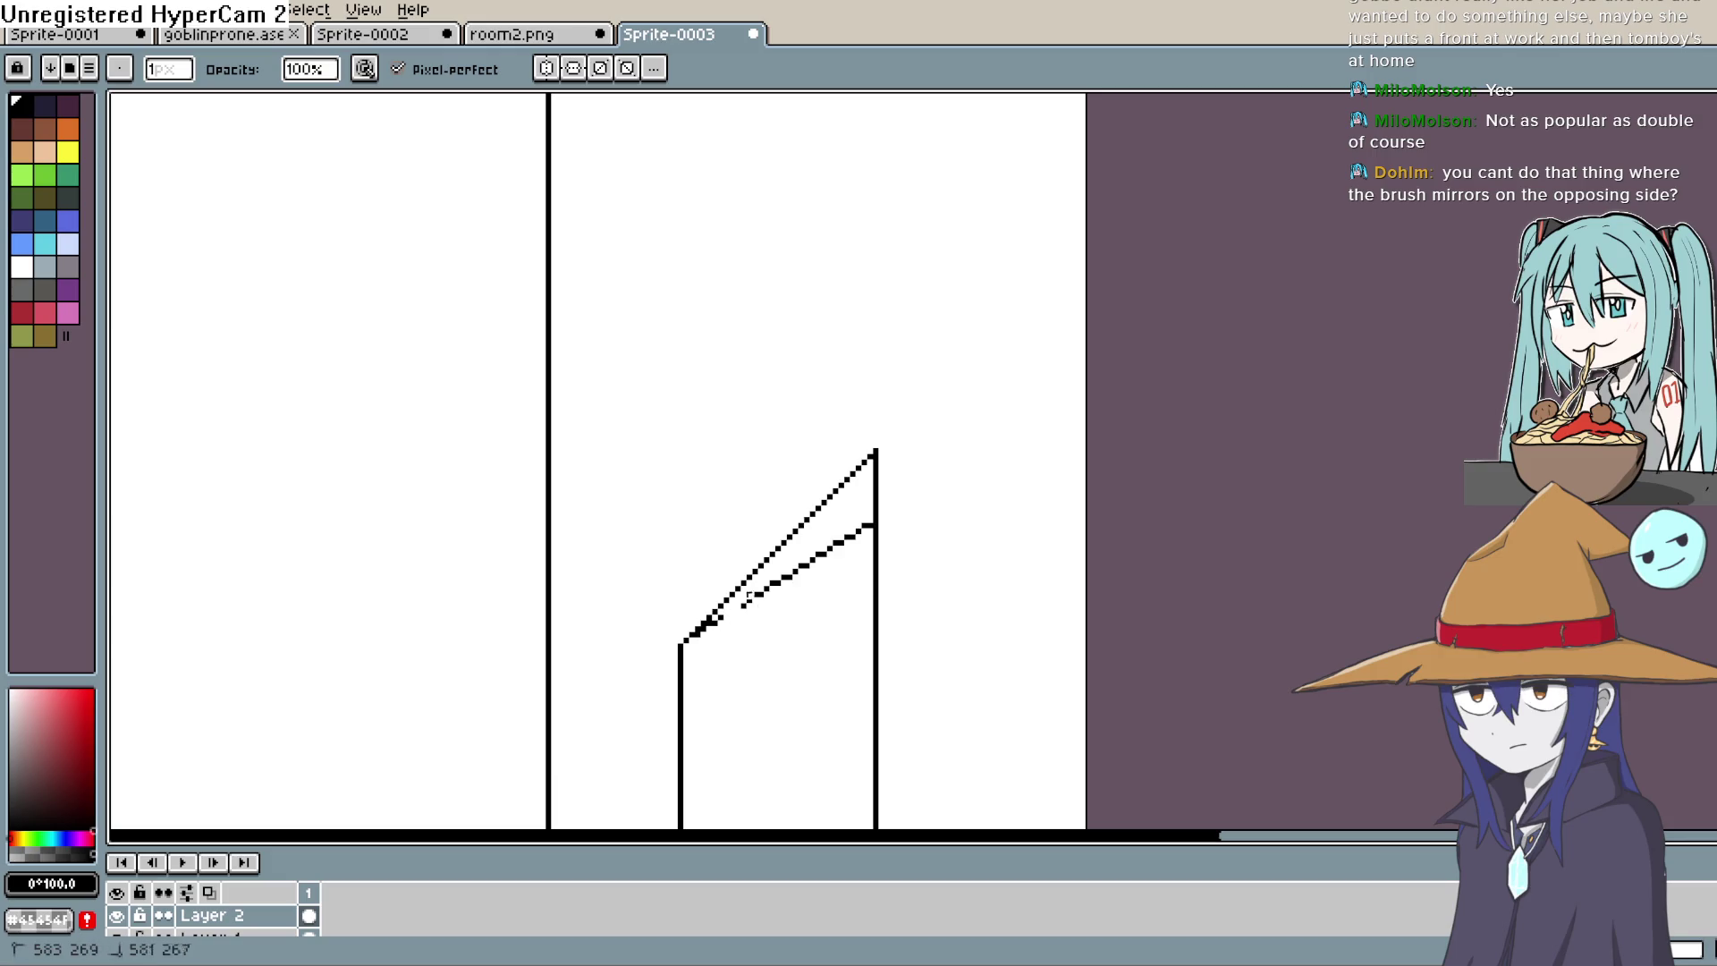
key("ctrl+z")
left_click_drag(761, 606, 791, 568)
key("ctrl+z")
key("ctrl+z")
key("ctrl+z")
left_click_drag(866, 521, 870, 522)
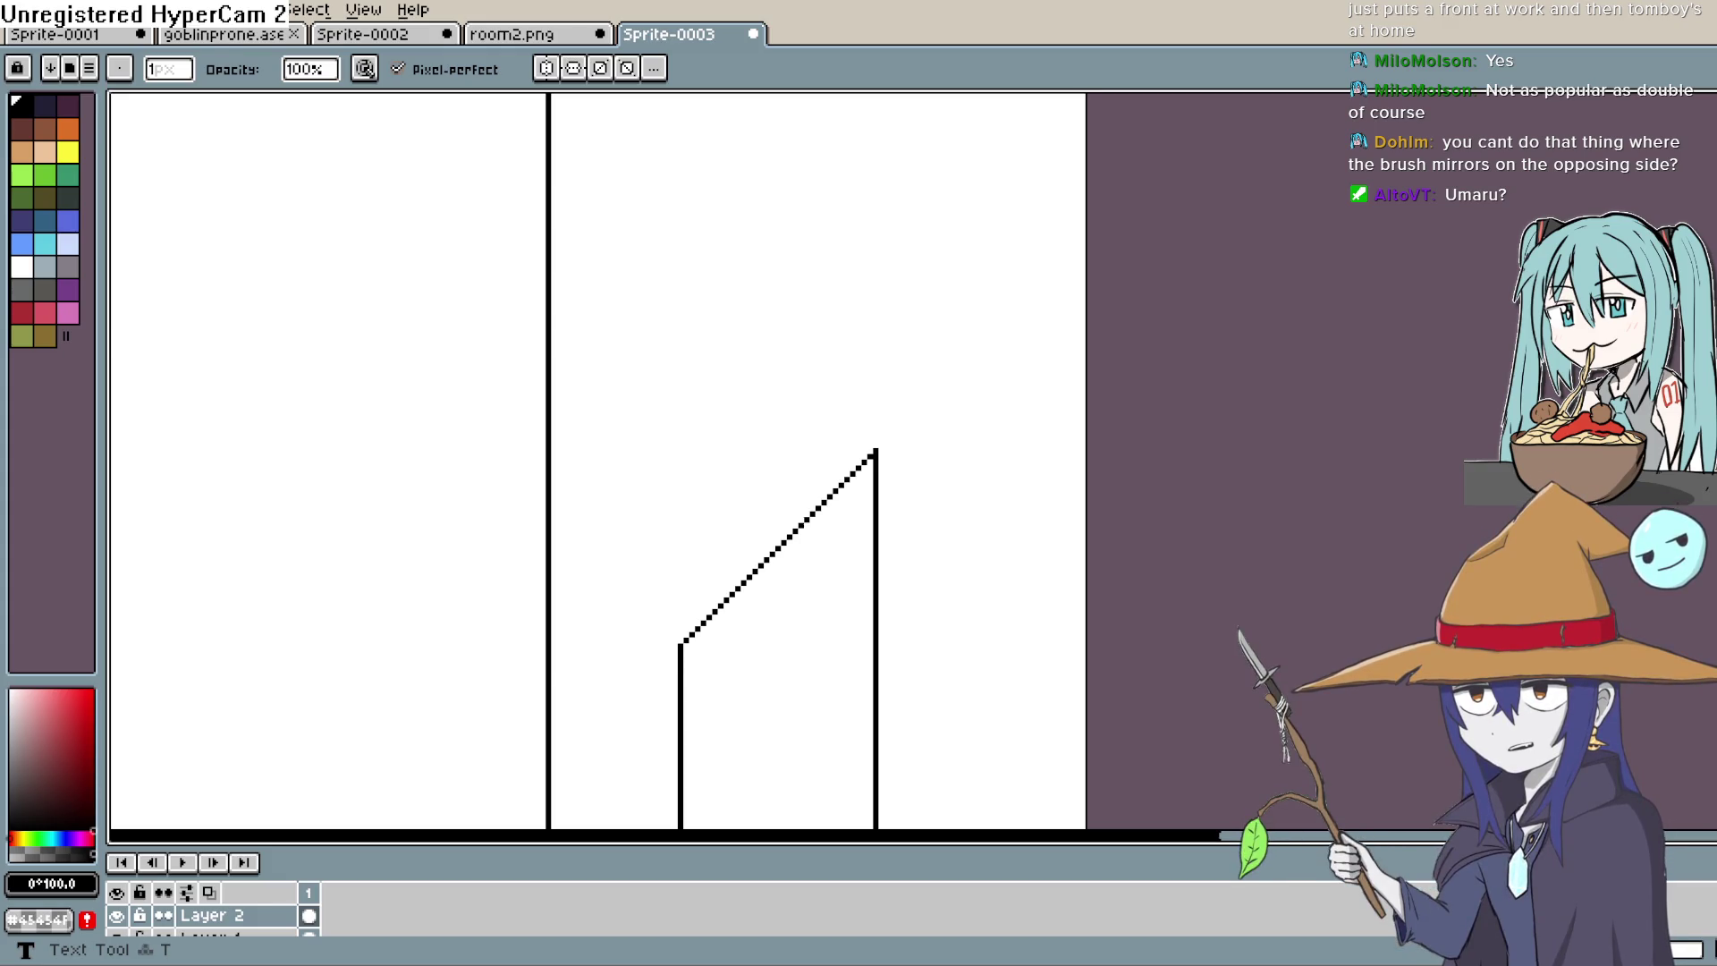
Step: Enable vertical mirror symmetry and undo Layer 2's room lines, leaving the canvas nearly blank
scroll(878, 329, "down", 5)
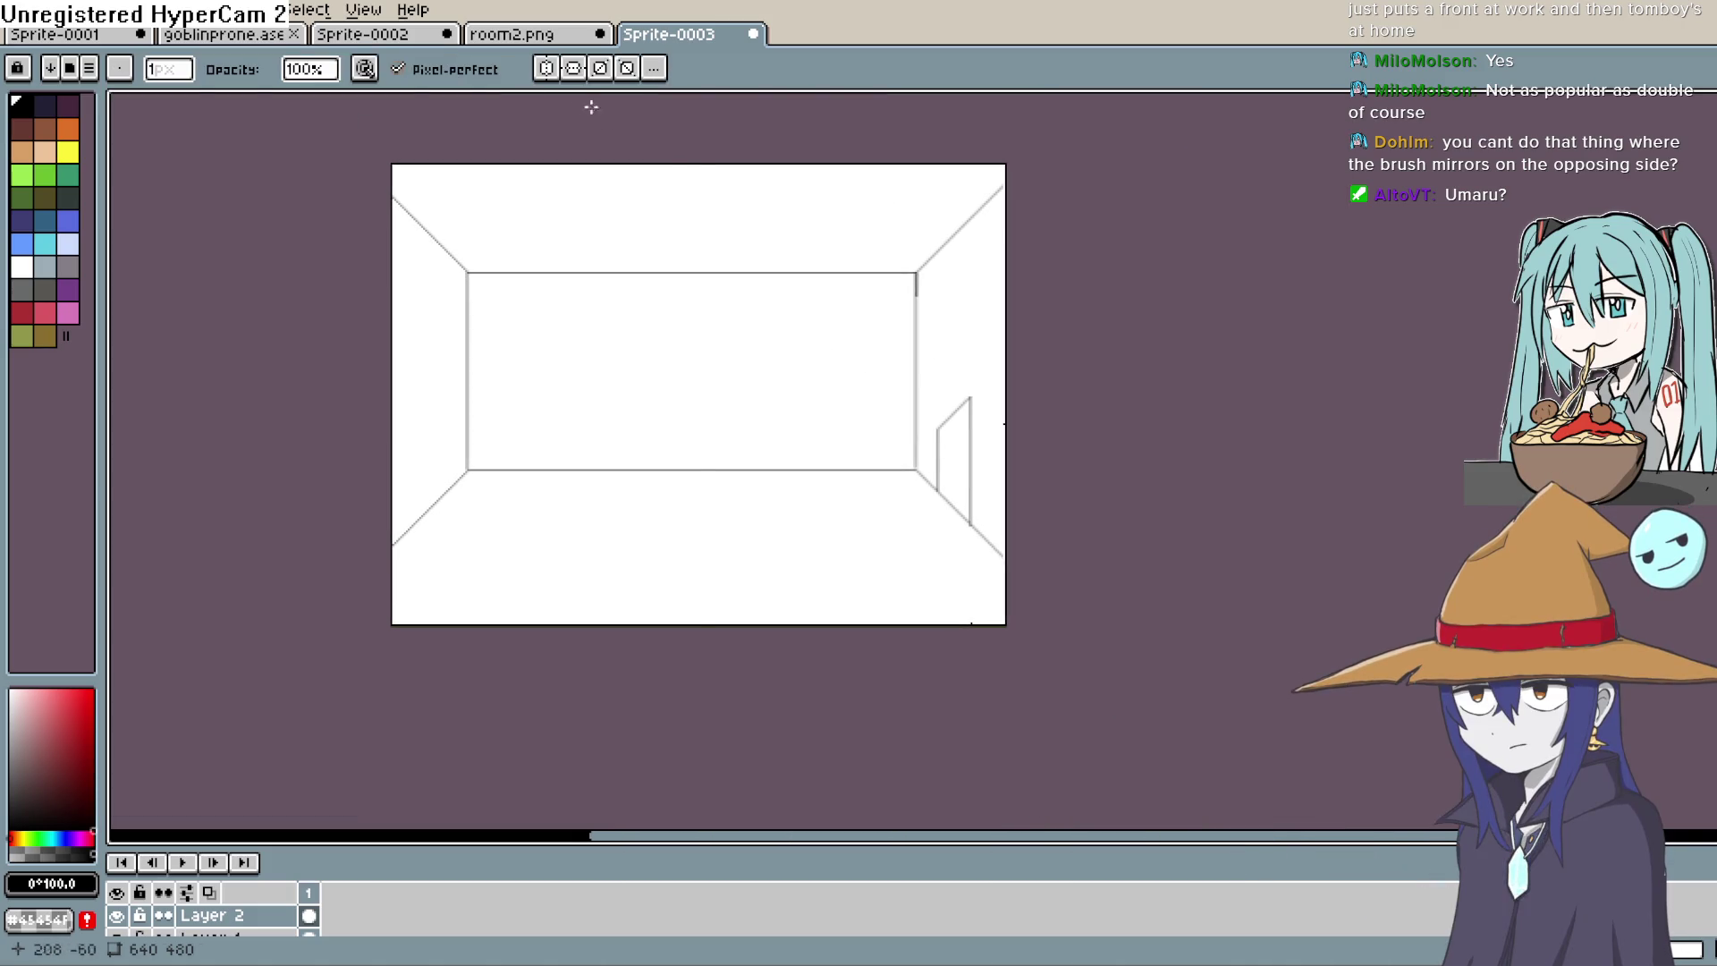
left_click(548, 69)
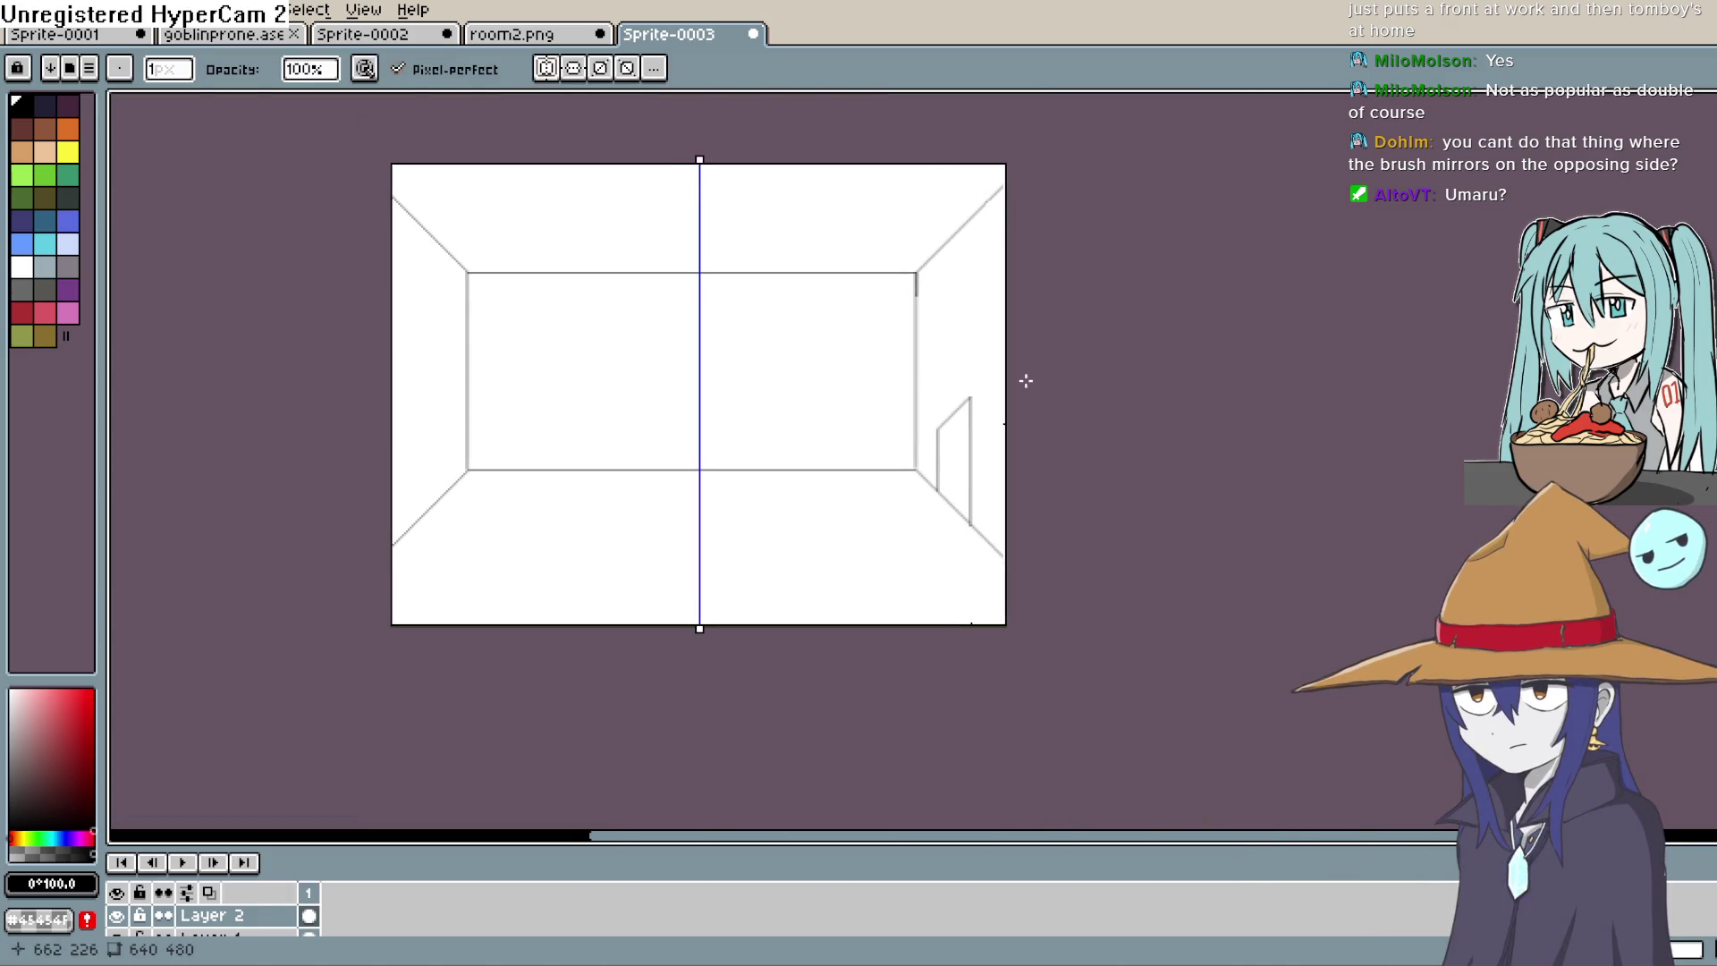
key("v")
key("ctrl+v")
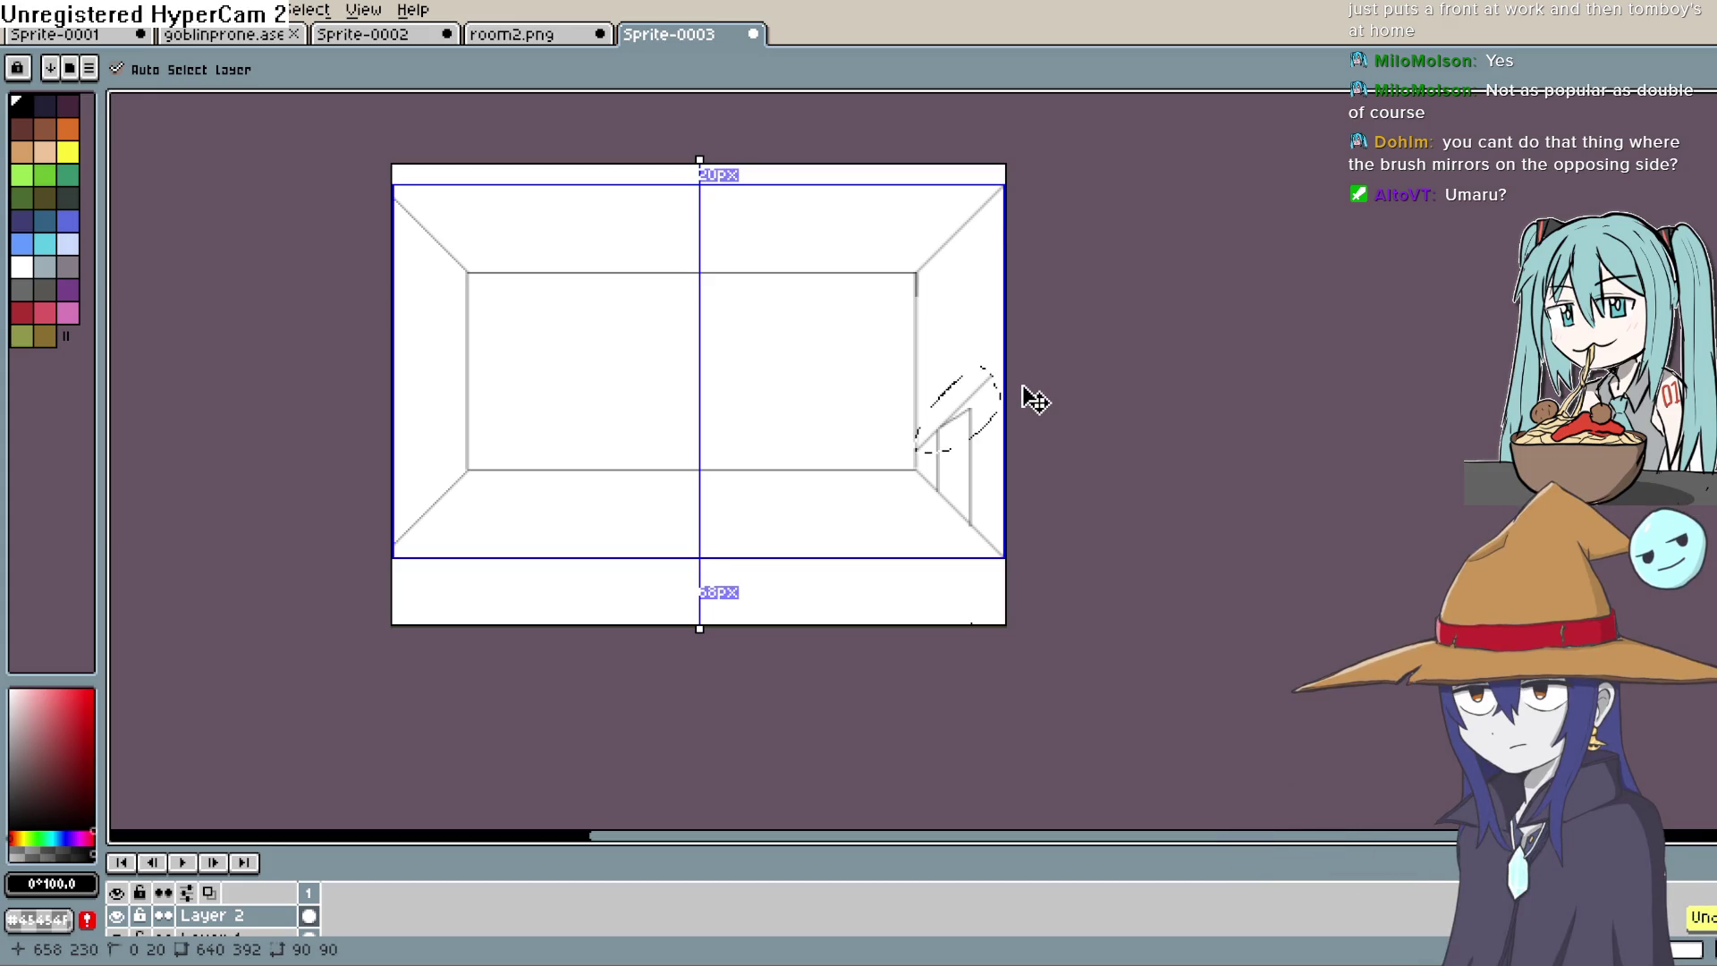
key("ctrl+z")
key("ctrl+z")
key("ctrl+z")
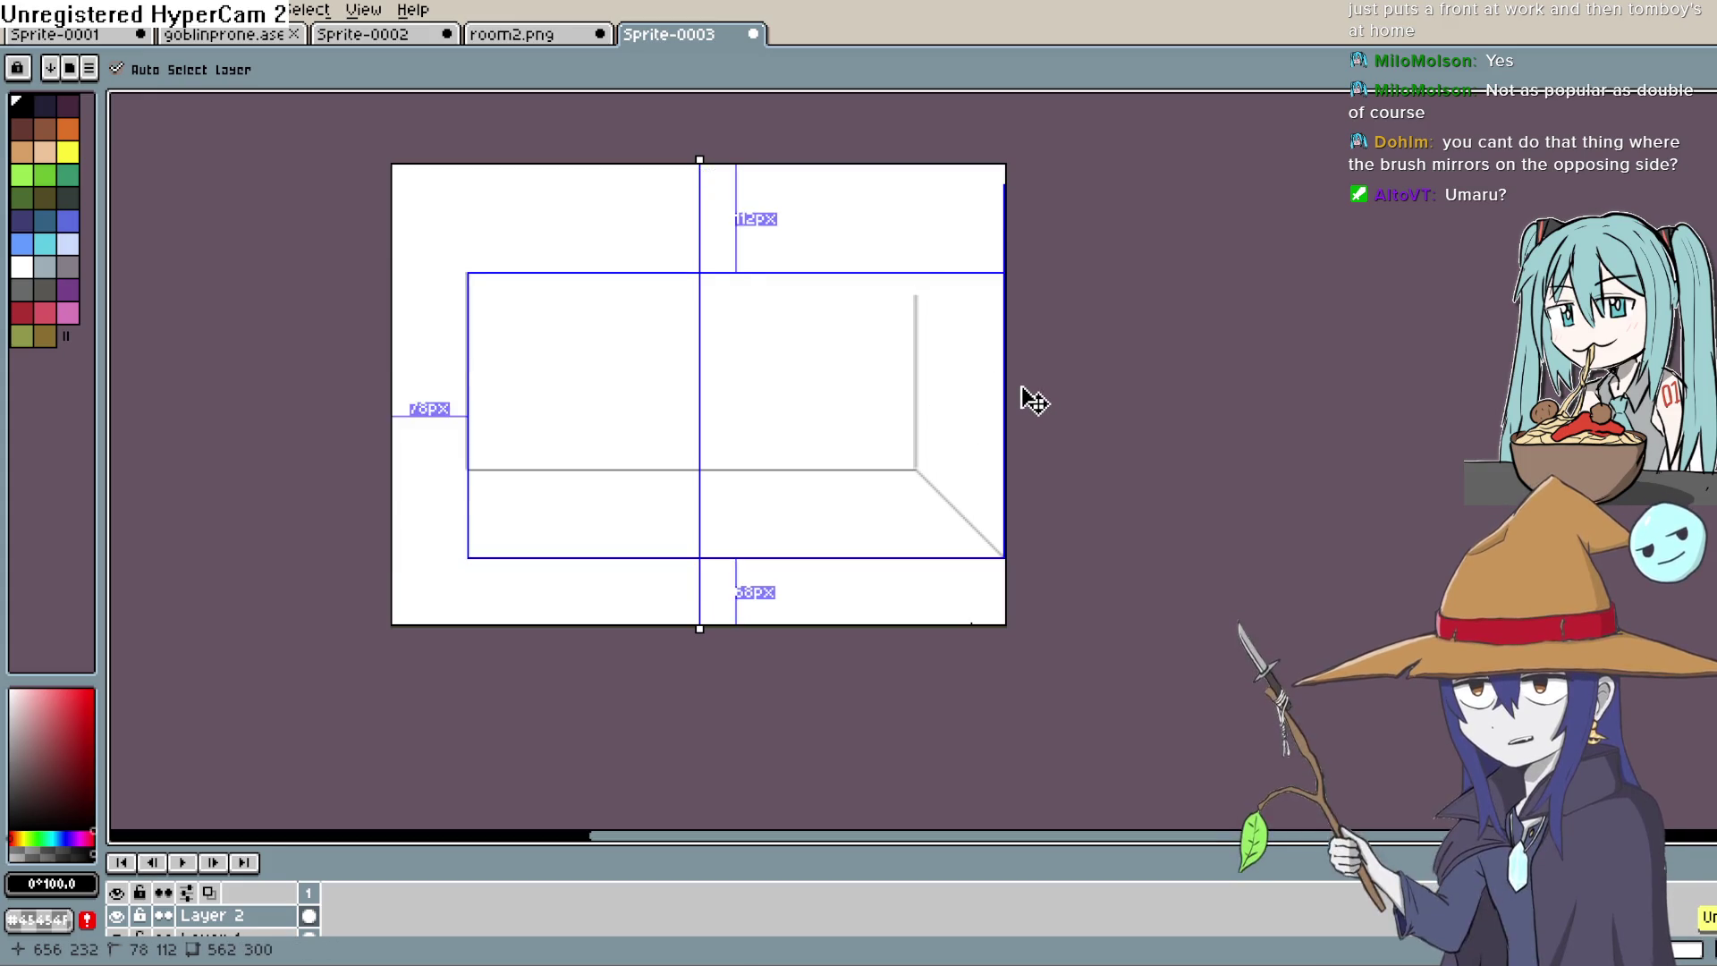
key("b")
key("ctrl+z")
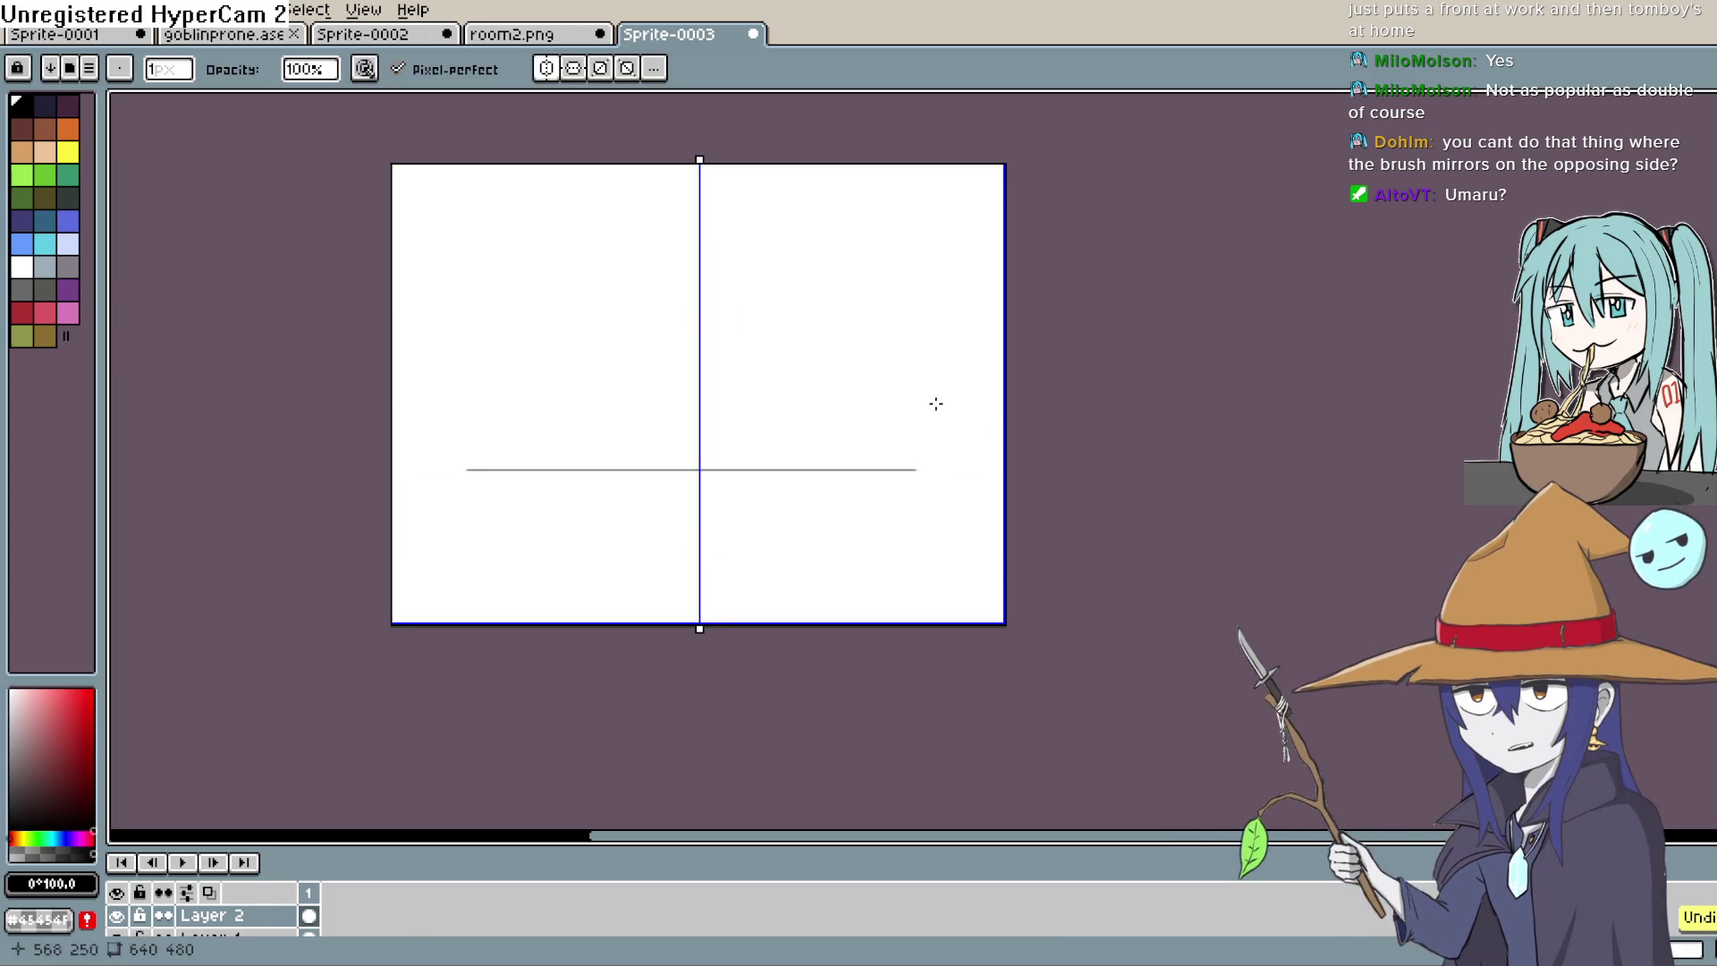
key("ctrl+z")
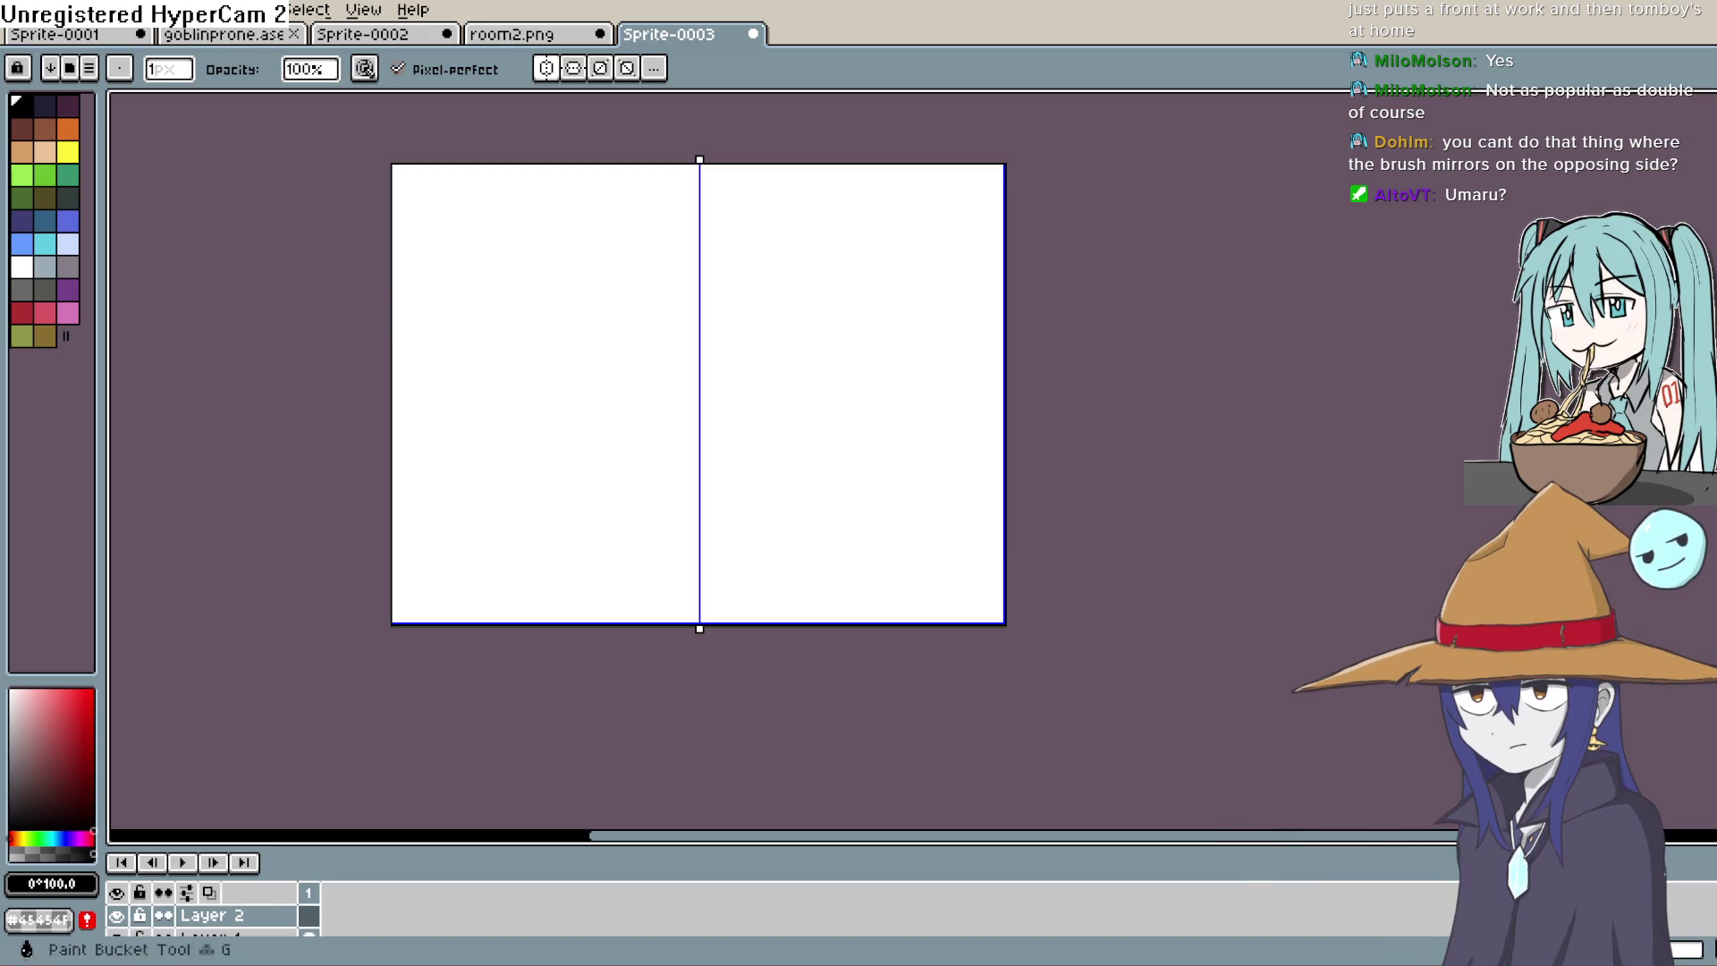
Step: Draw a mirrored back-wall rectangle with ceiling and floor diagonals running out to the corners
left_click(1704, 340)
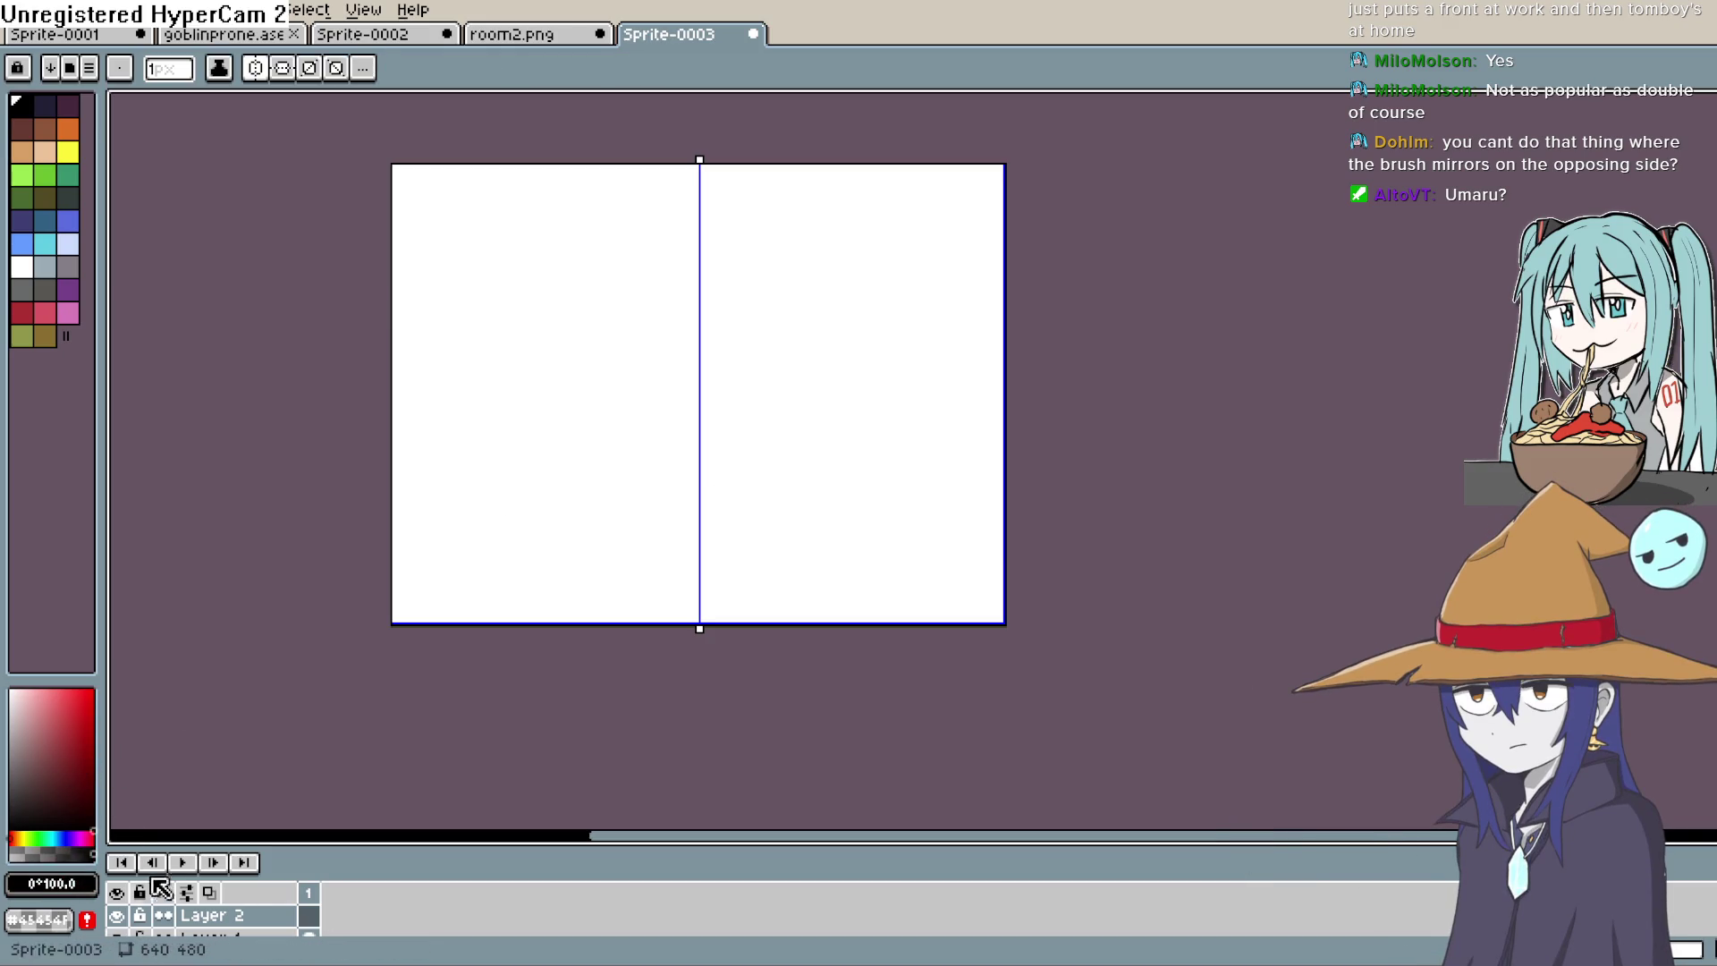
left_click_drag(508, 522, 729, 522)
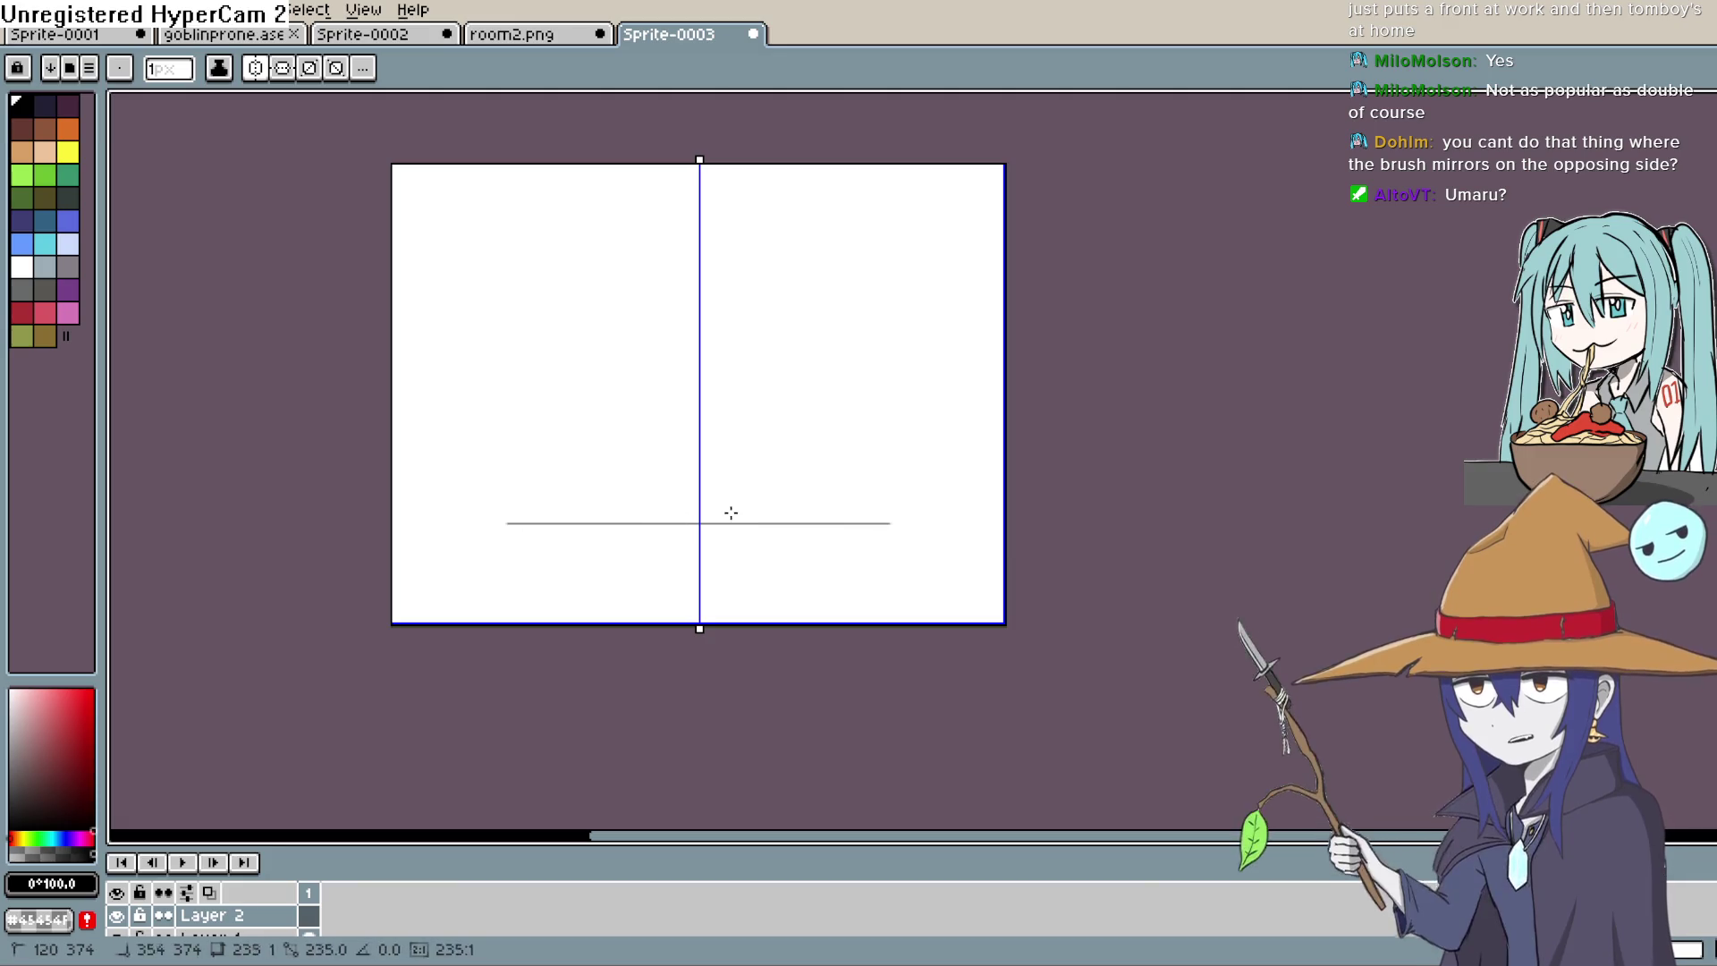
left_click_drag(892, 520, 890, 386)
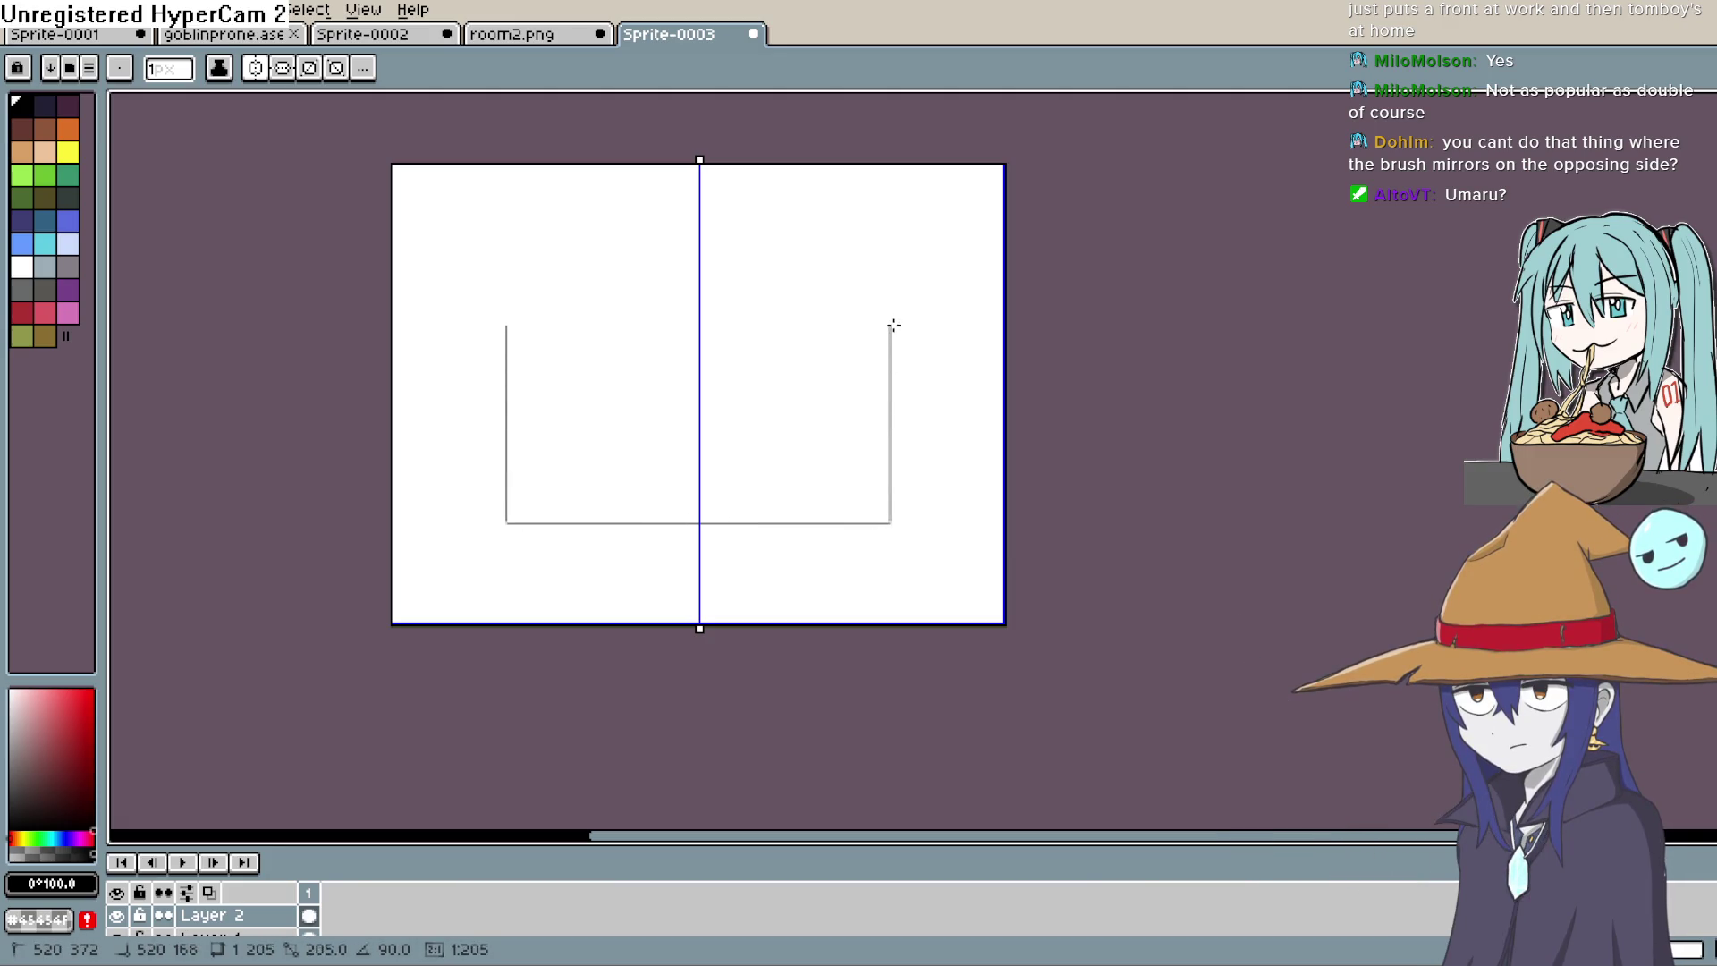
left_click_drag(893, 309, 990, 243)
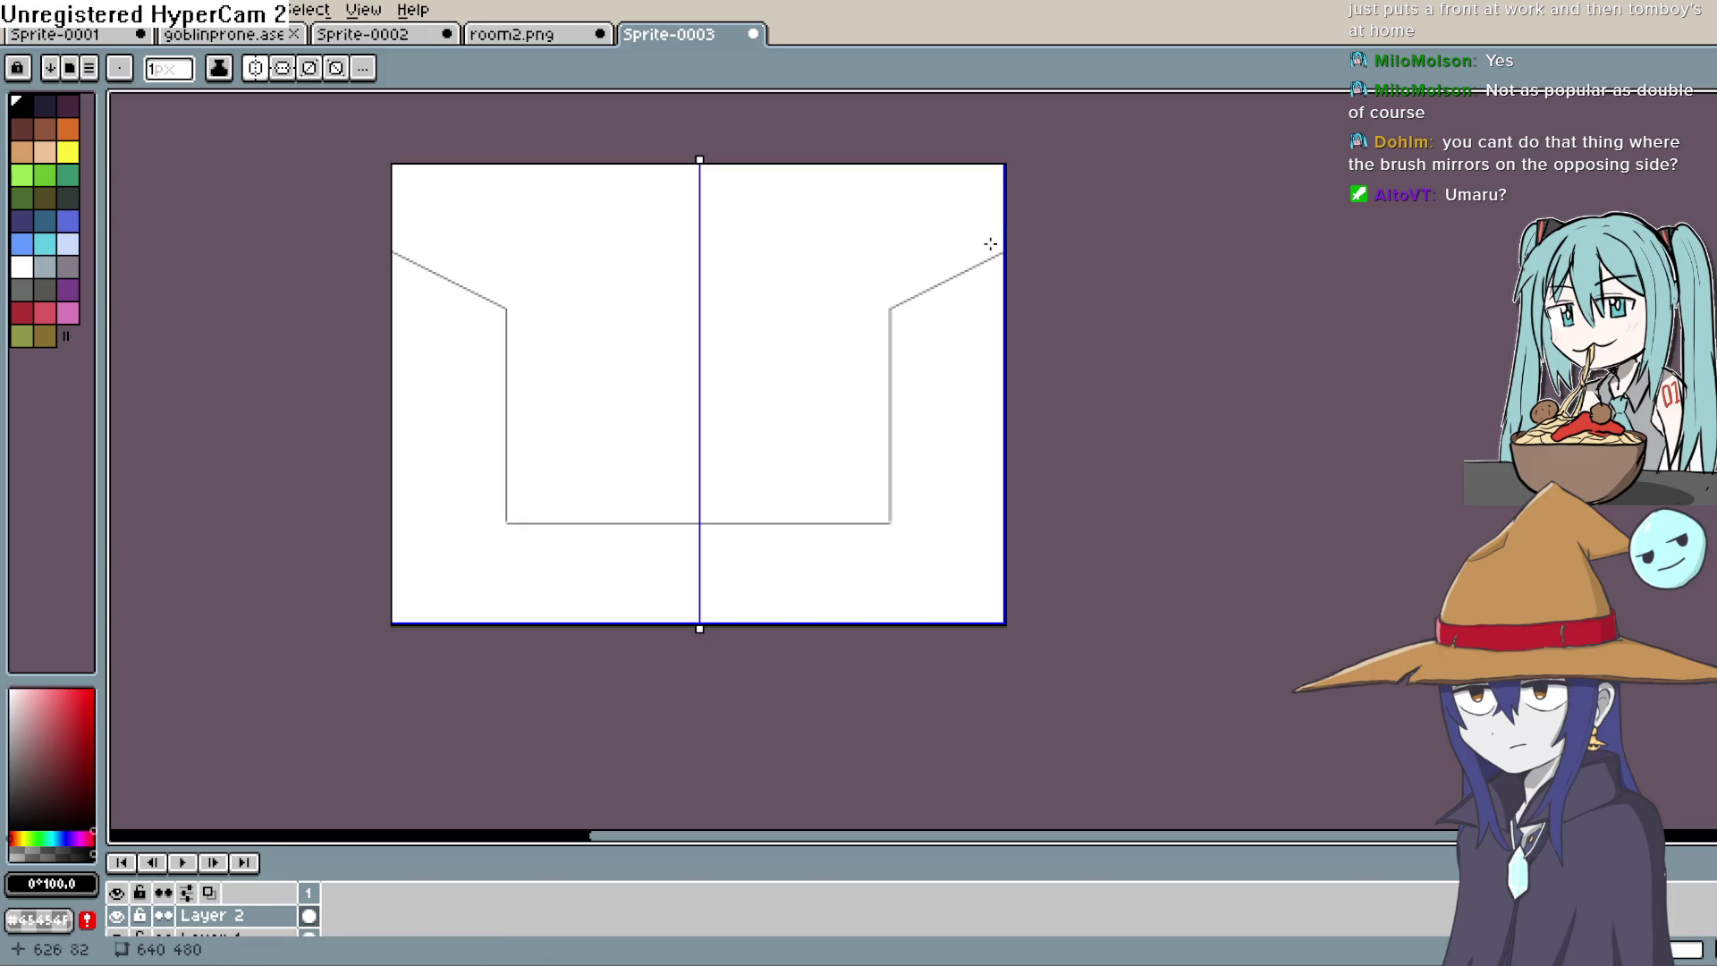
left_click_drag(890, 309, 700, 309)
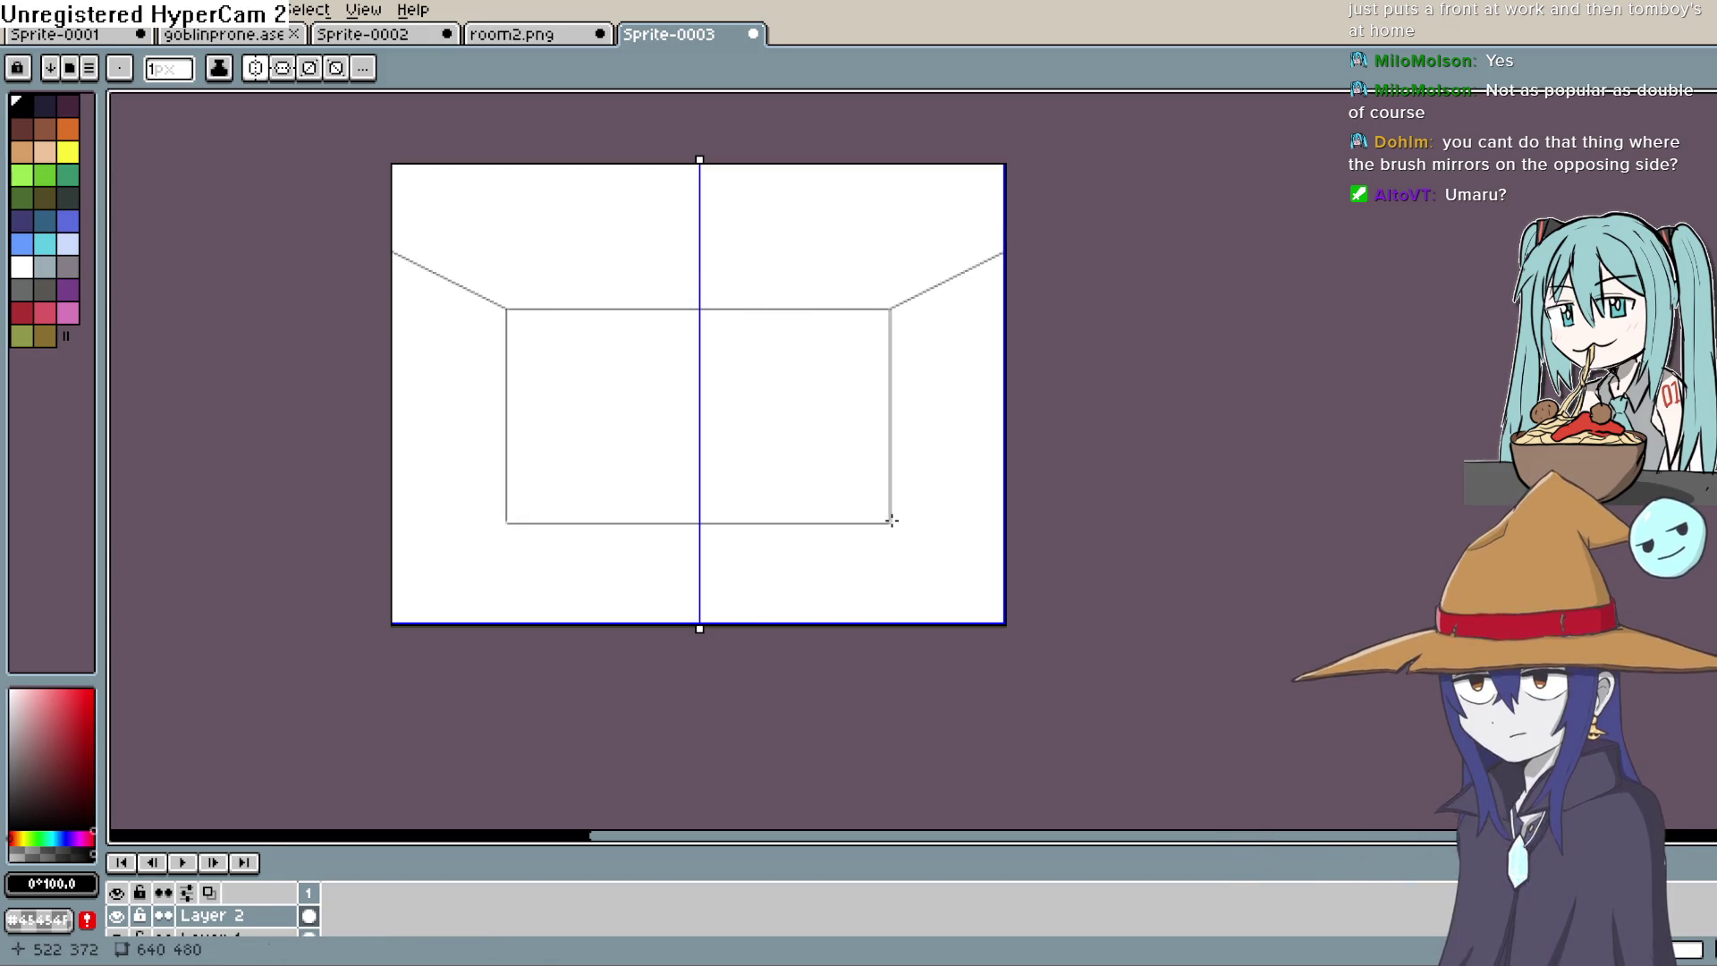
mouse_move(890, 523)
left_mouse_down()
mouse_move(1055, 648)
mouse_move(1104, 642)
left_mouse_up()
Step: Select the floor diagonals, flip them horizontally, and move them down into place
key("m")
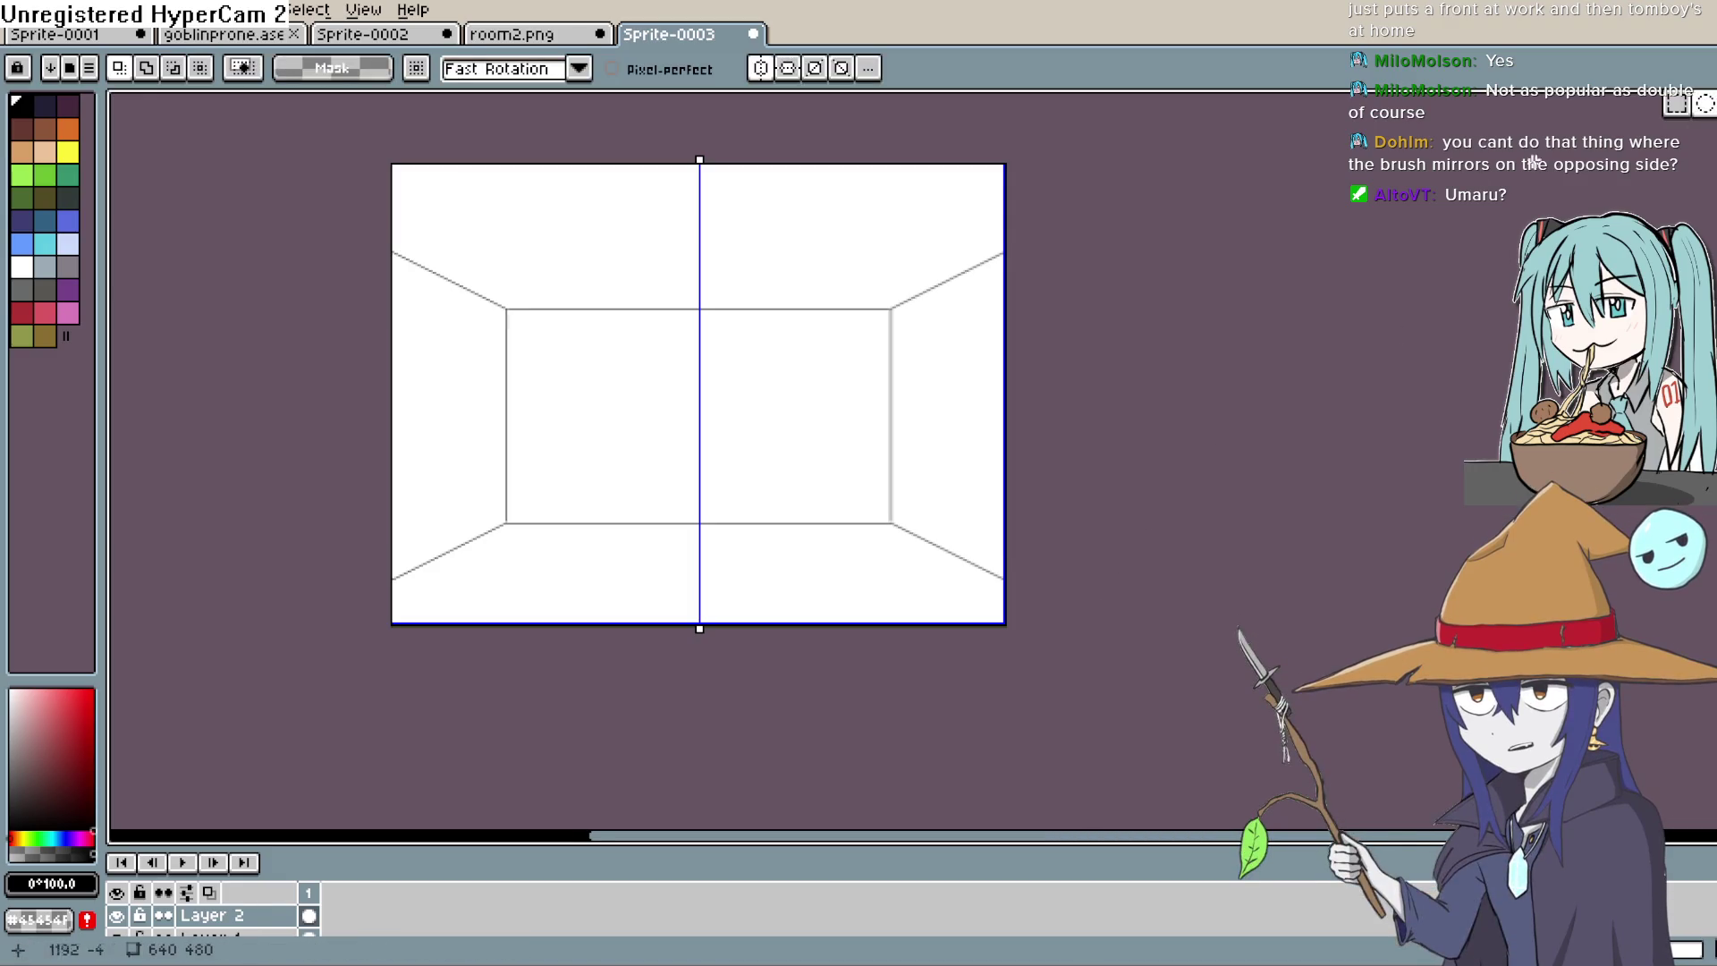
left_click_drag(950, 313, 906, 340)
mouse_move(955, 262)
left_mouse_down()
mouse_move(928, 268)
mouse_move(894, 349)
mouse_move(943, 322)
mouse_move(916, 528)
mouse_move(909, 507)
left_mouse_up()
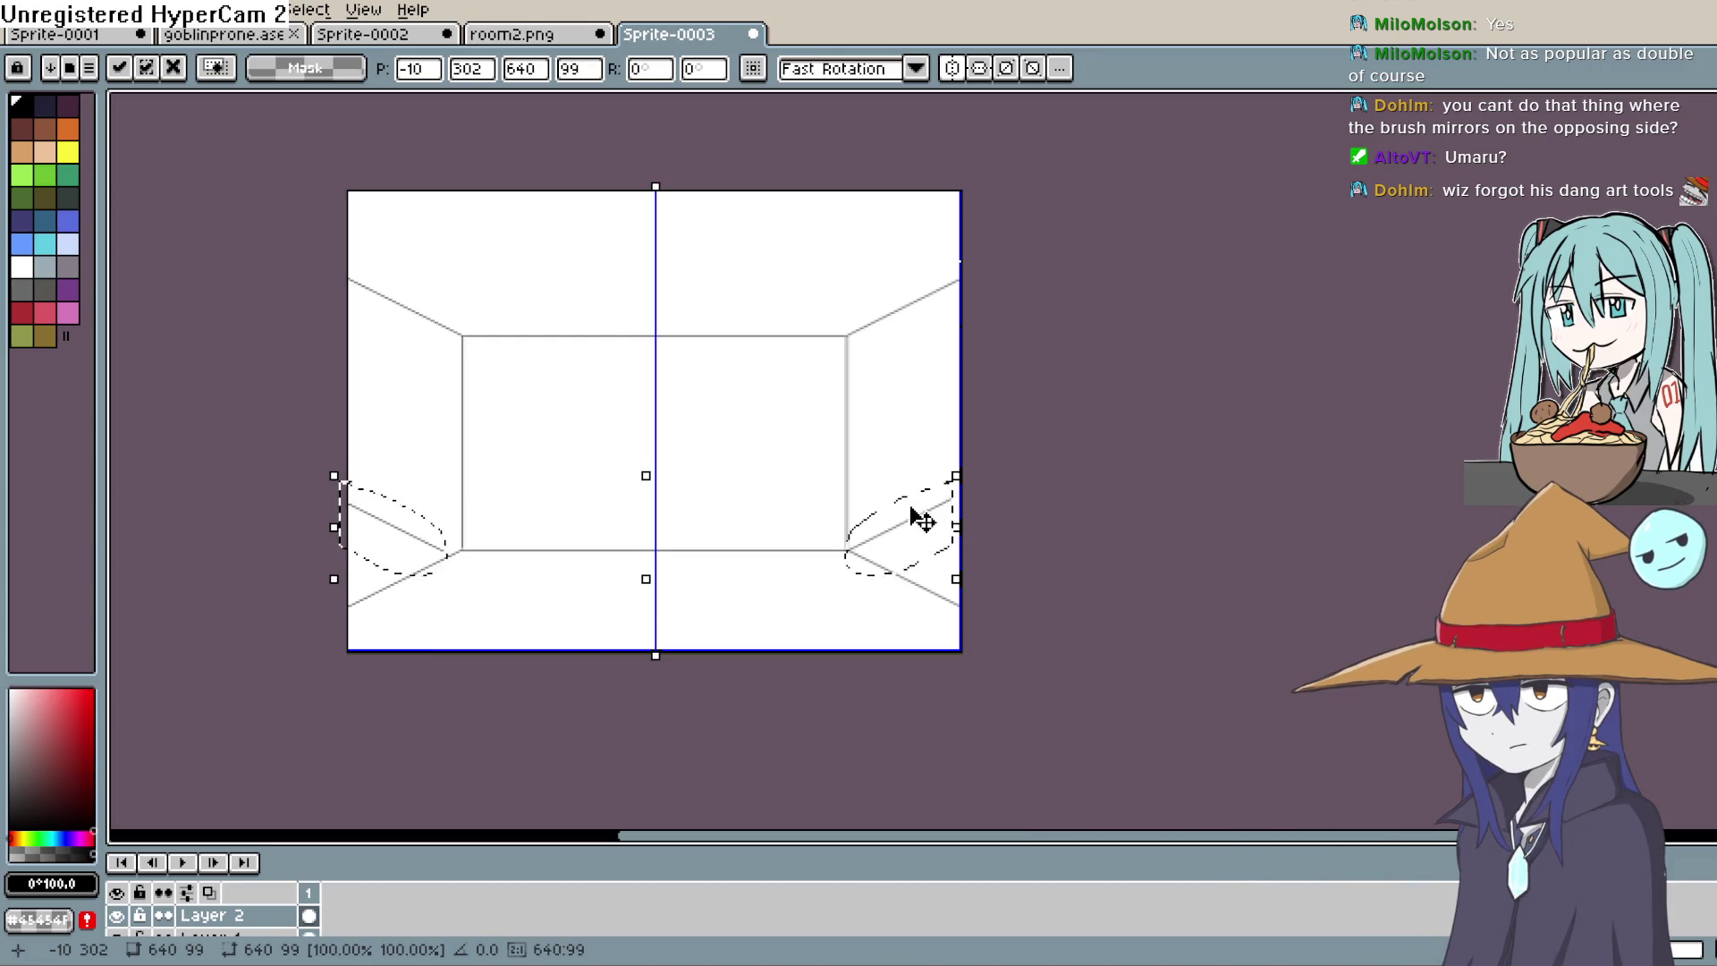
left_click(65, 9)
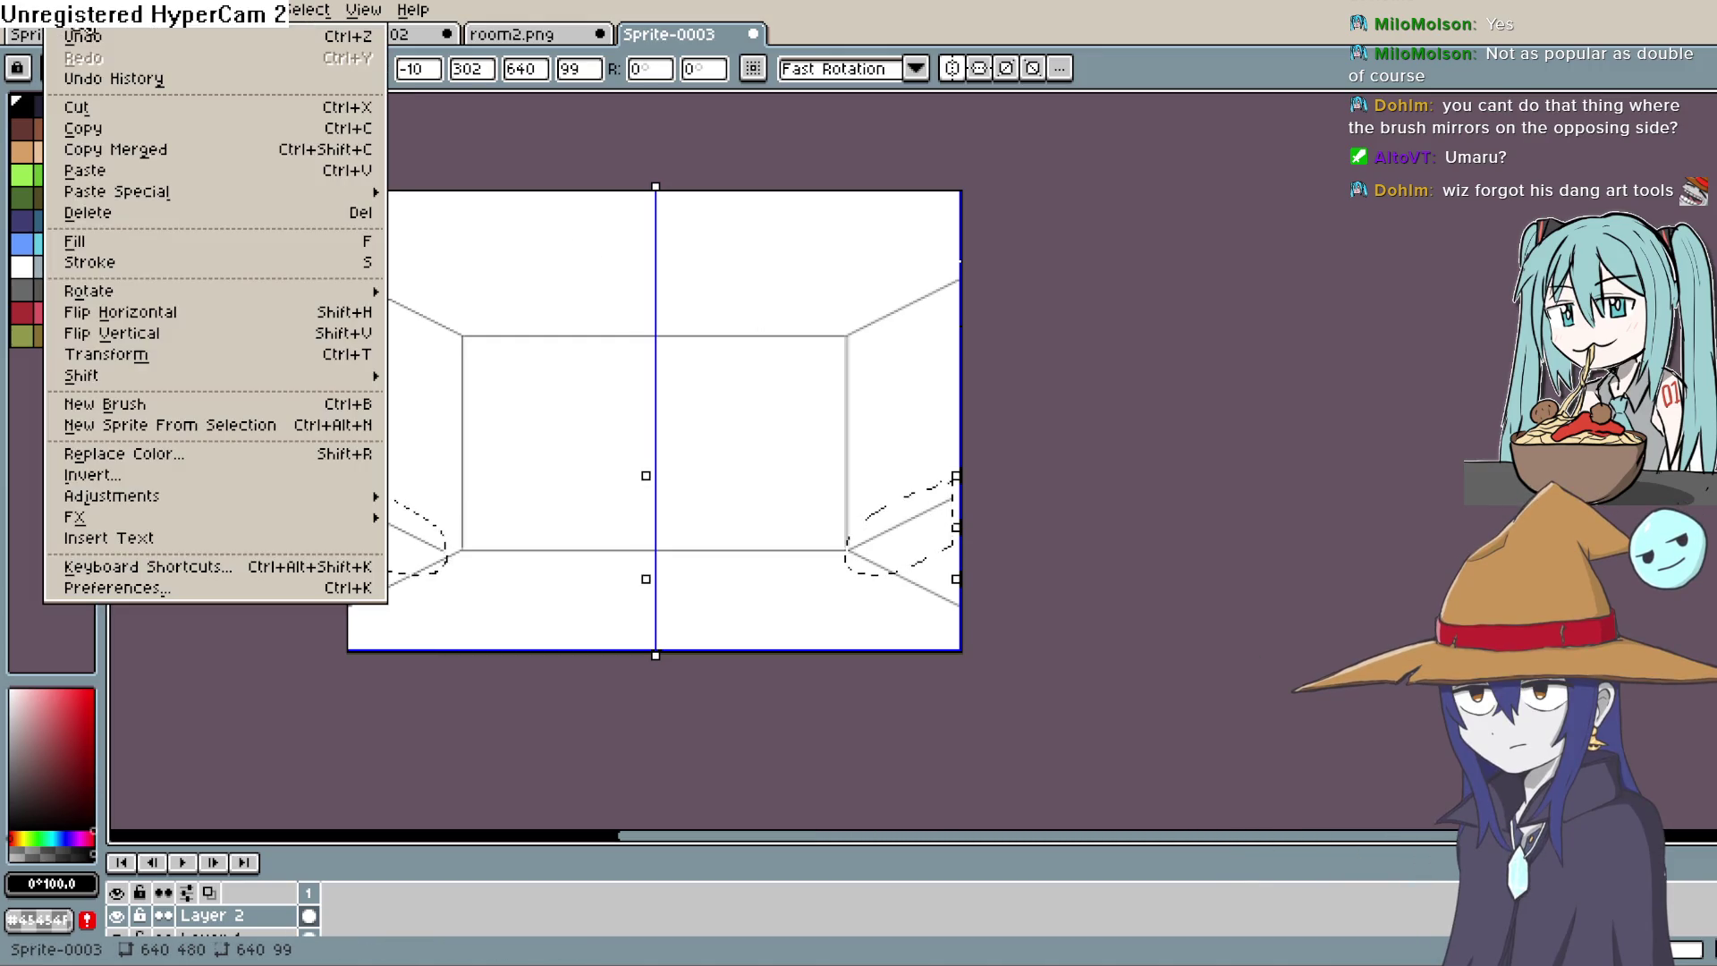
left_click(215, 331)
left_click_drag(920, 560, 931, 608)
key("Return")
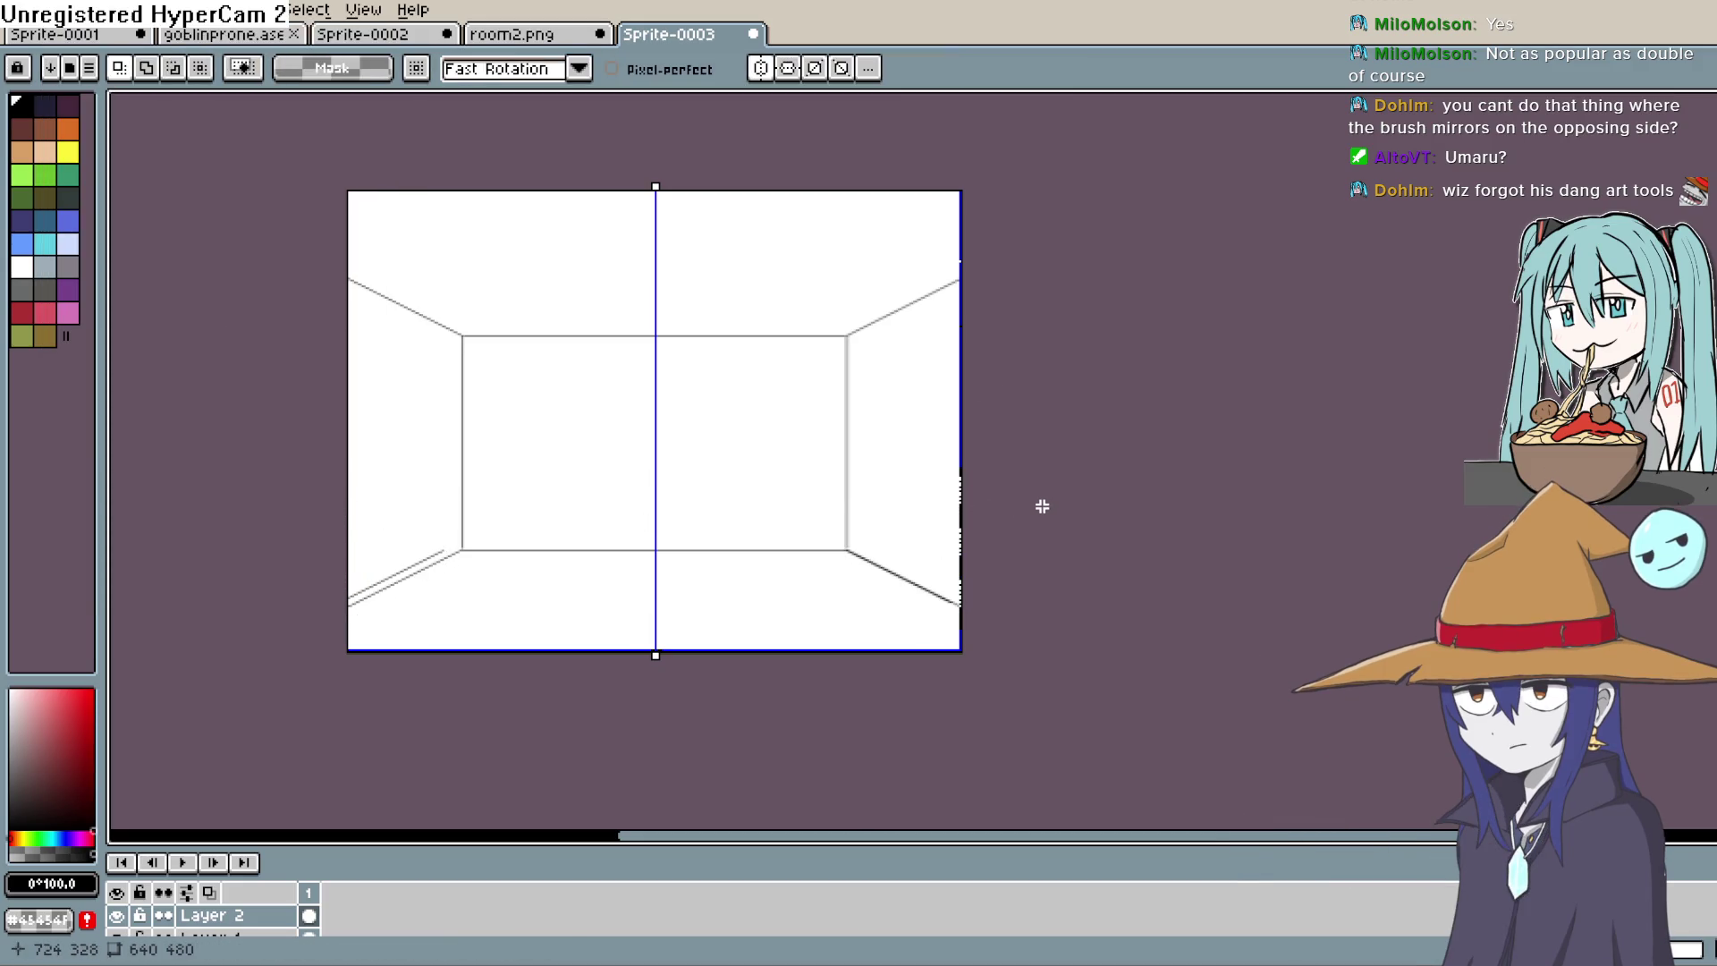
Step: Fine-tune the floor lines' position, then deselect and frame the whole room
scroll(924, 548, "down", 1)
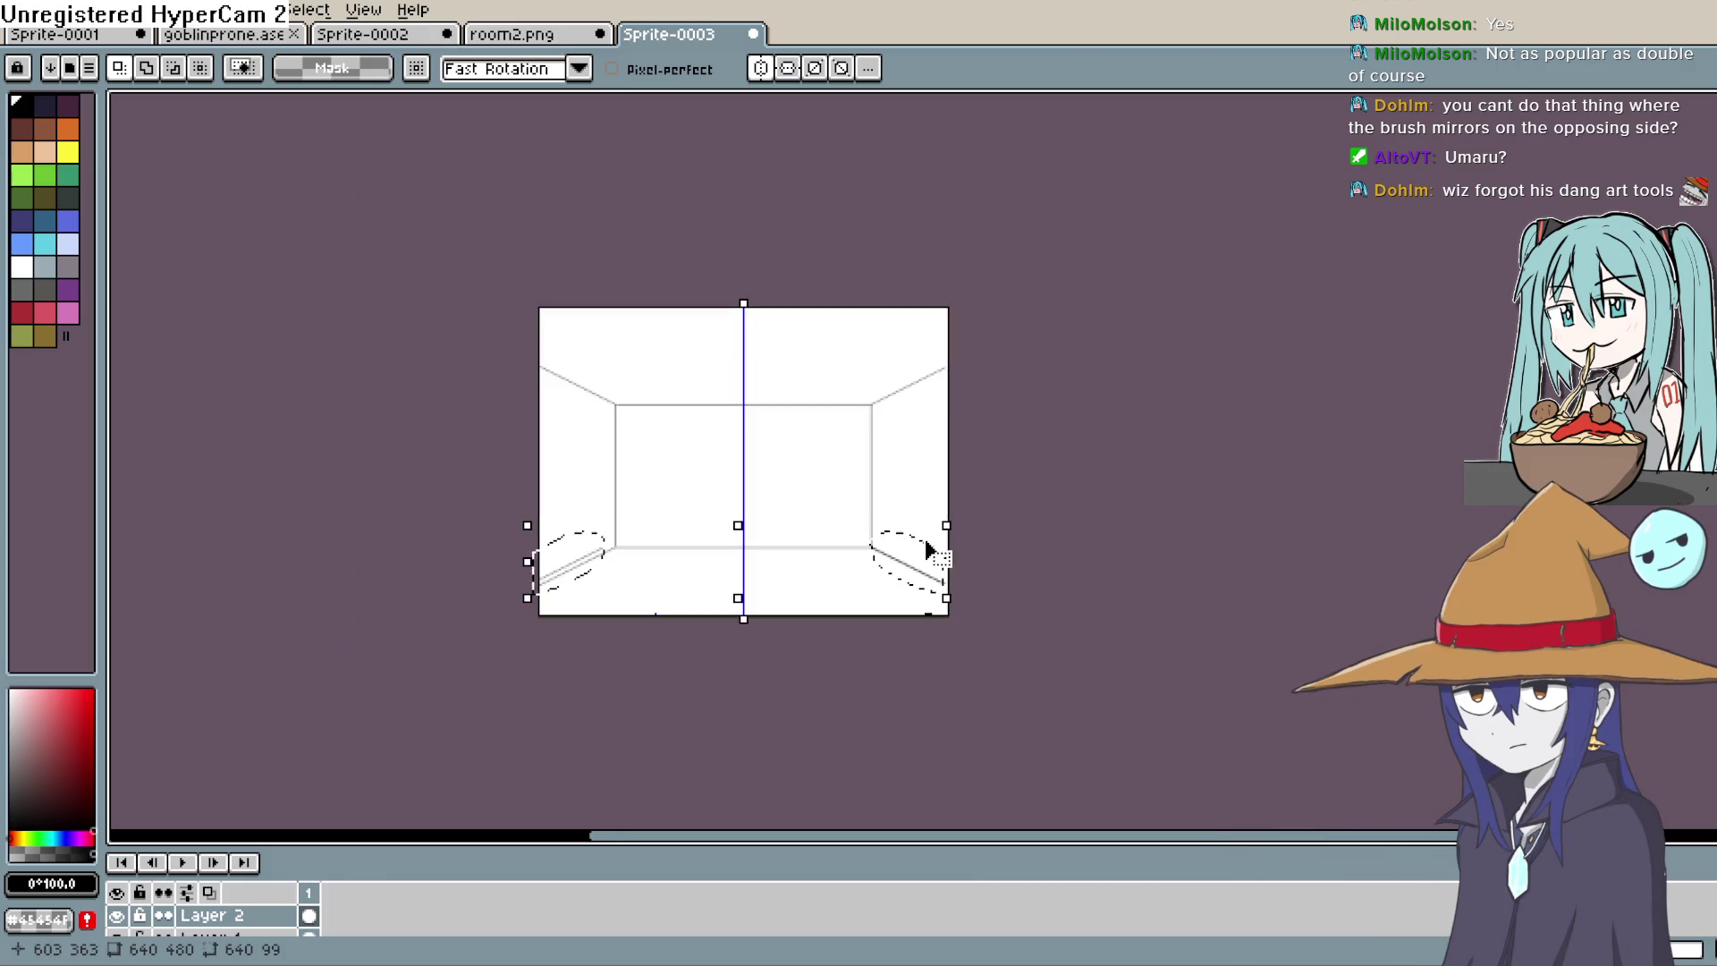
scroll(937, 592, "up", 3)
scroll(848, 682, "up", 1)
scroll(744, 729, "down", 1)
mouse_move(728, 713)
left_mouse_down()
mouse_move(1265, 544)
mouse_move(1227, 566)
left_mouse_up()
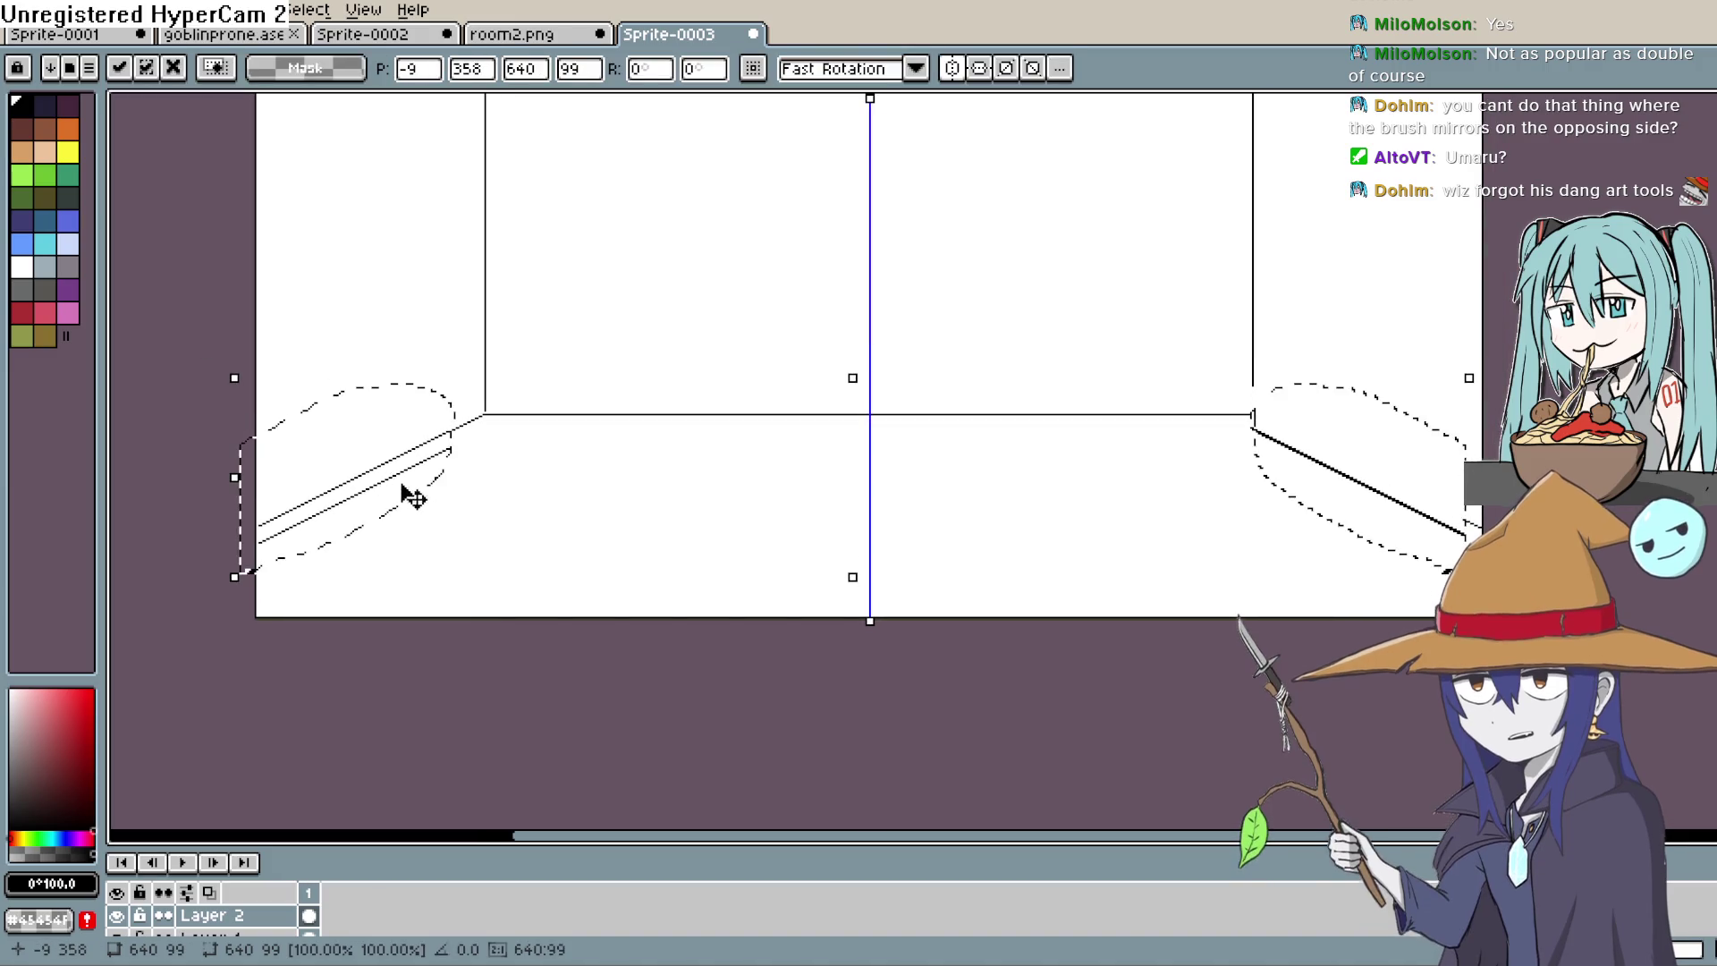
mouse_move(1291, 463)
left_mouse_down()
mouse_move(1431, 452)
mouse_move(1190, 633)
left_mouse_up()
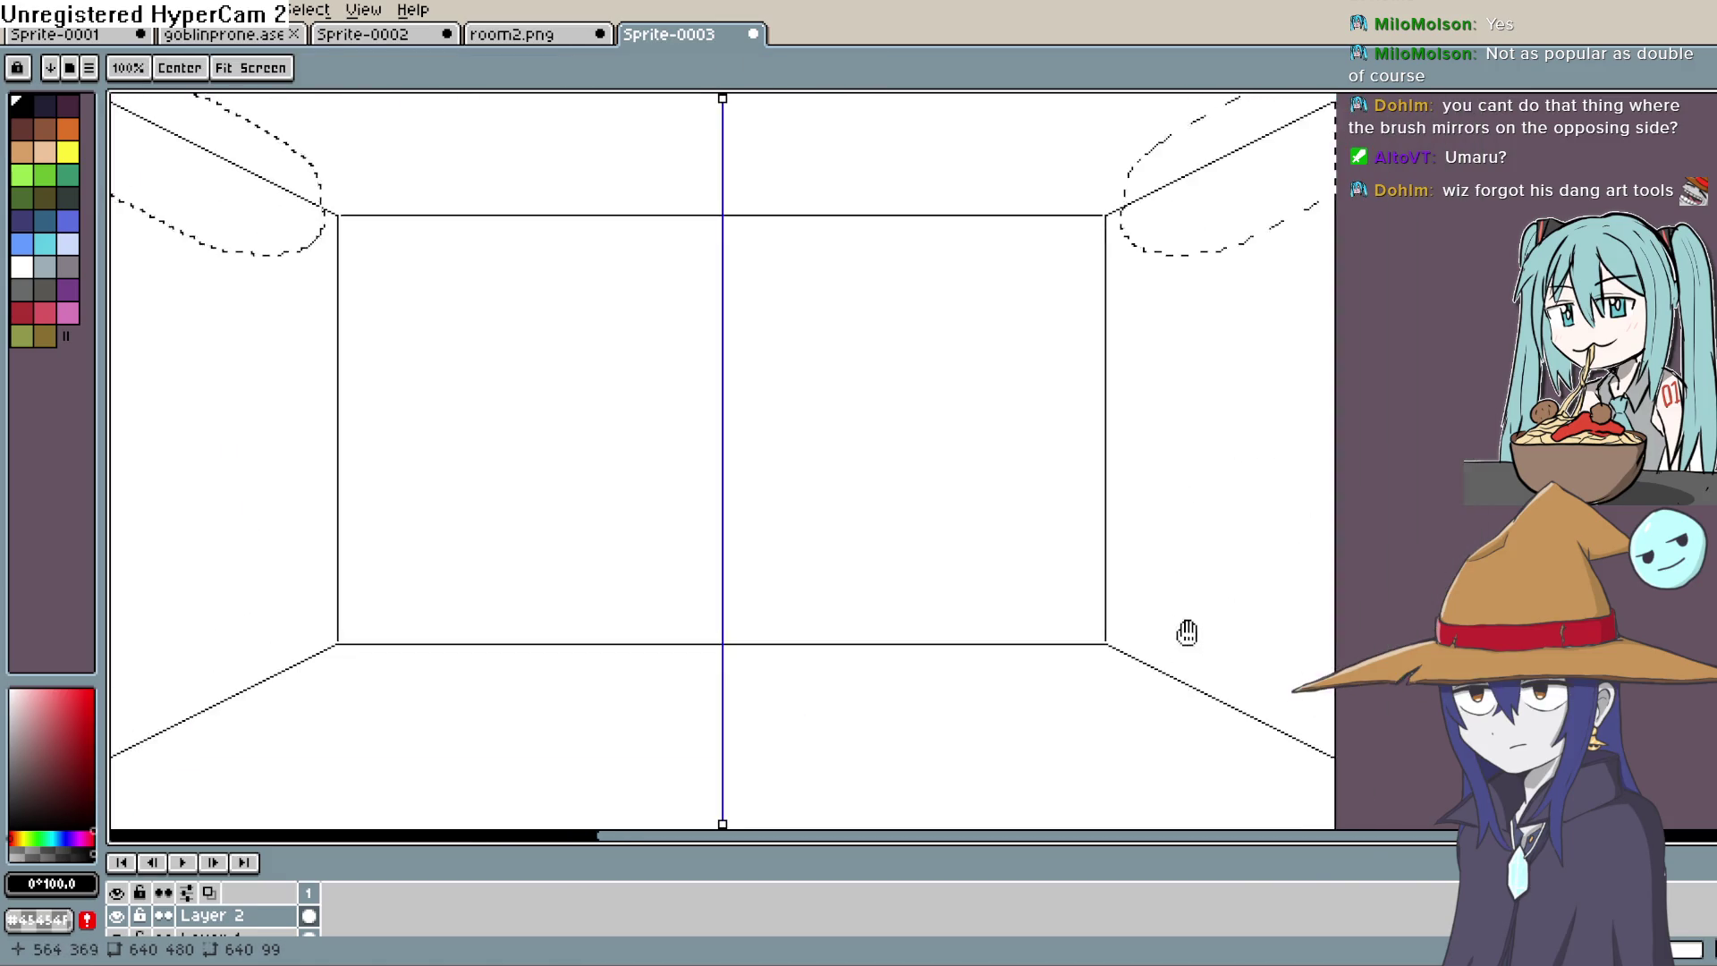
left_click(1226, 483)
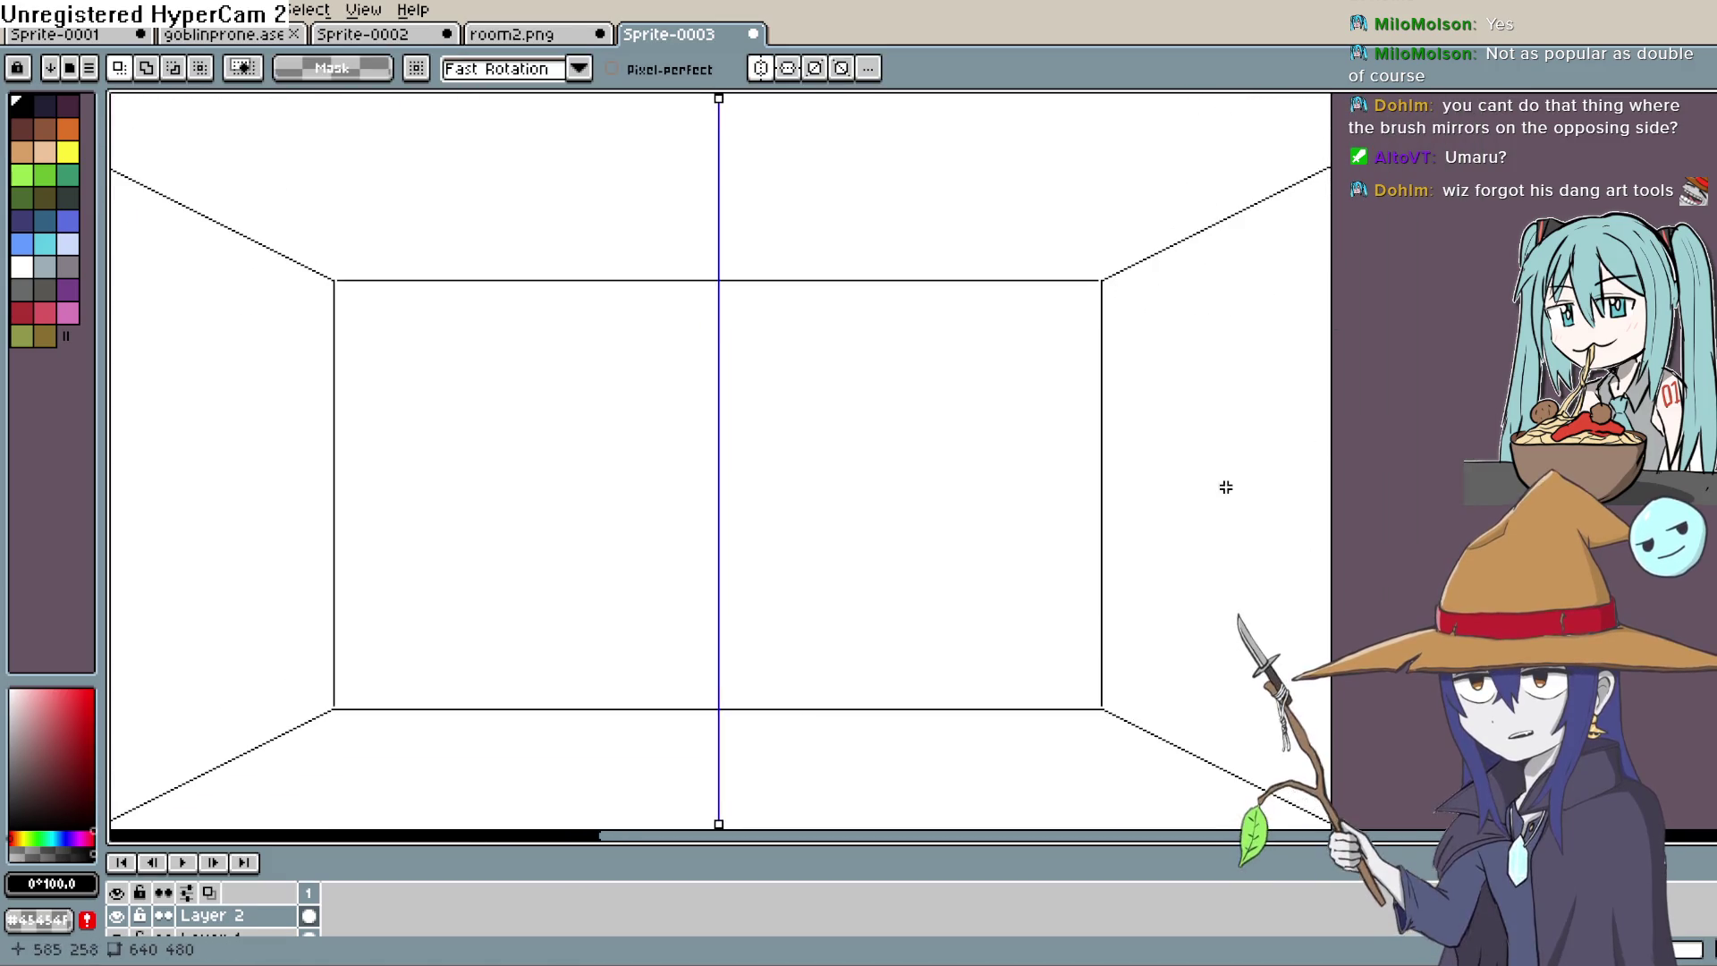
mouse_move(1171, 524)
left_mouse_down()
mouse_move(1173, 544)
mouse_move(1164, 461)
left_mouse_up()
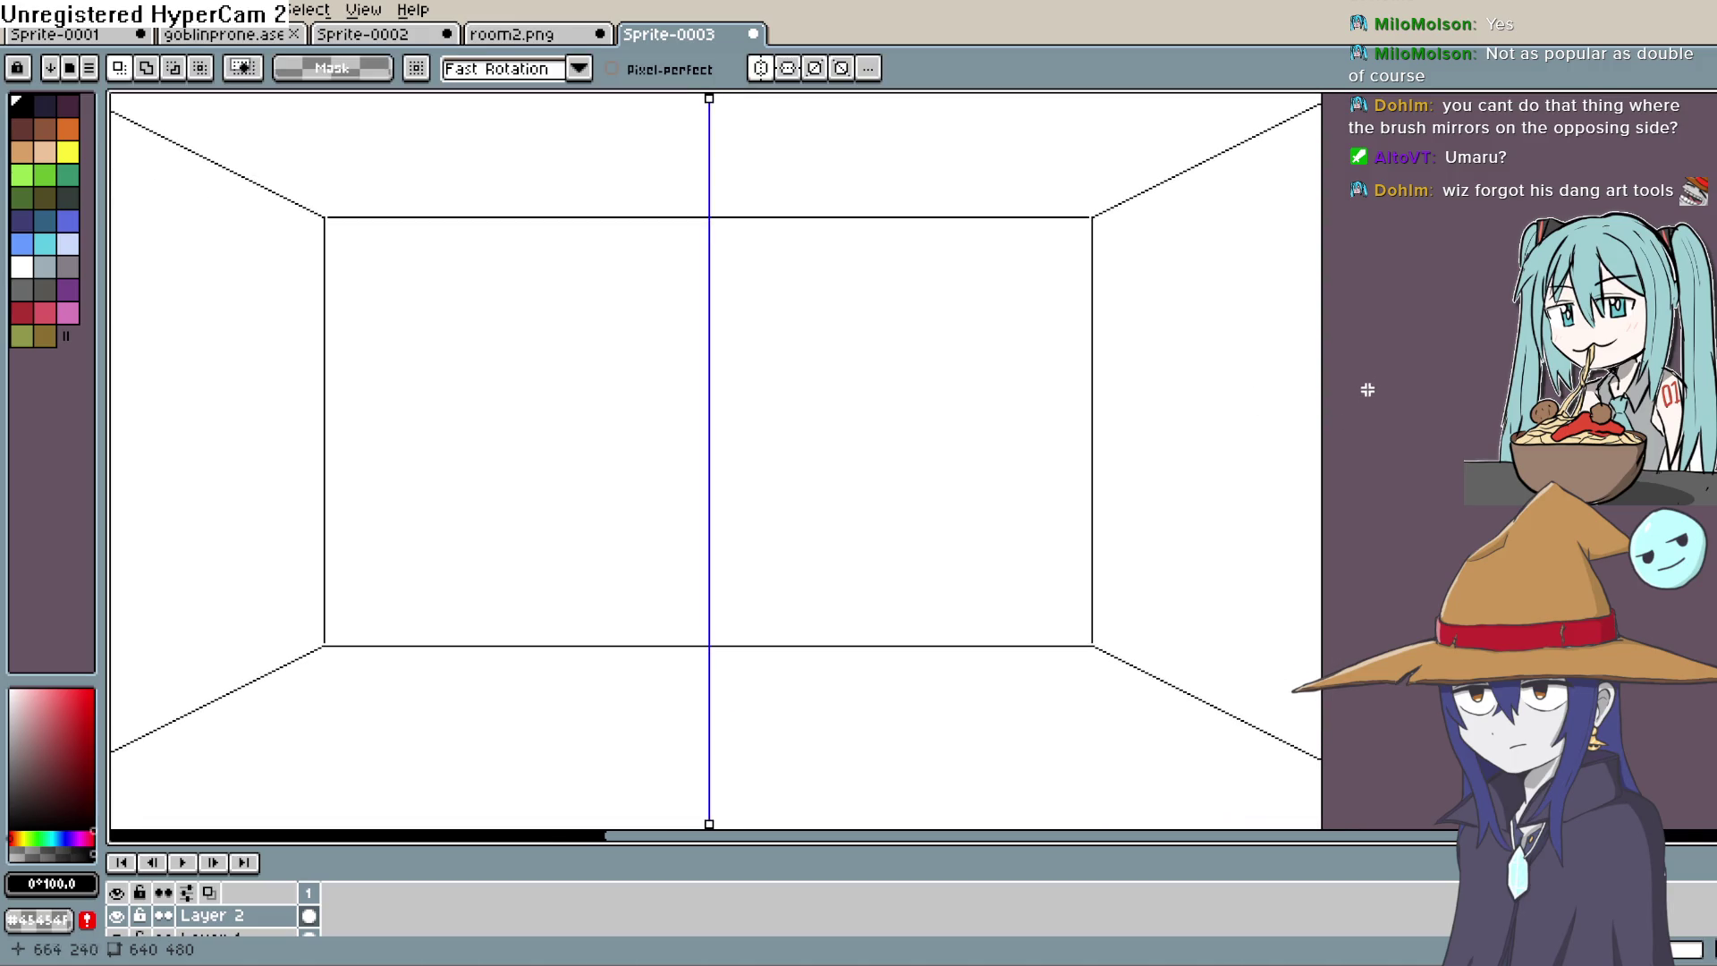
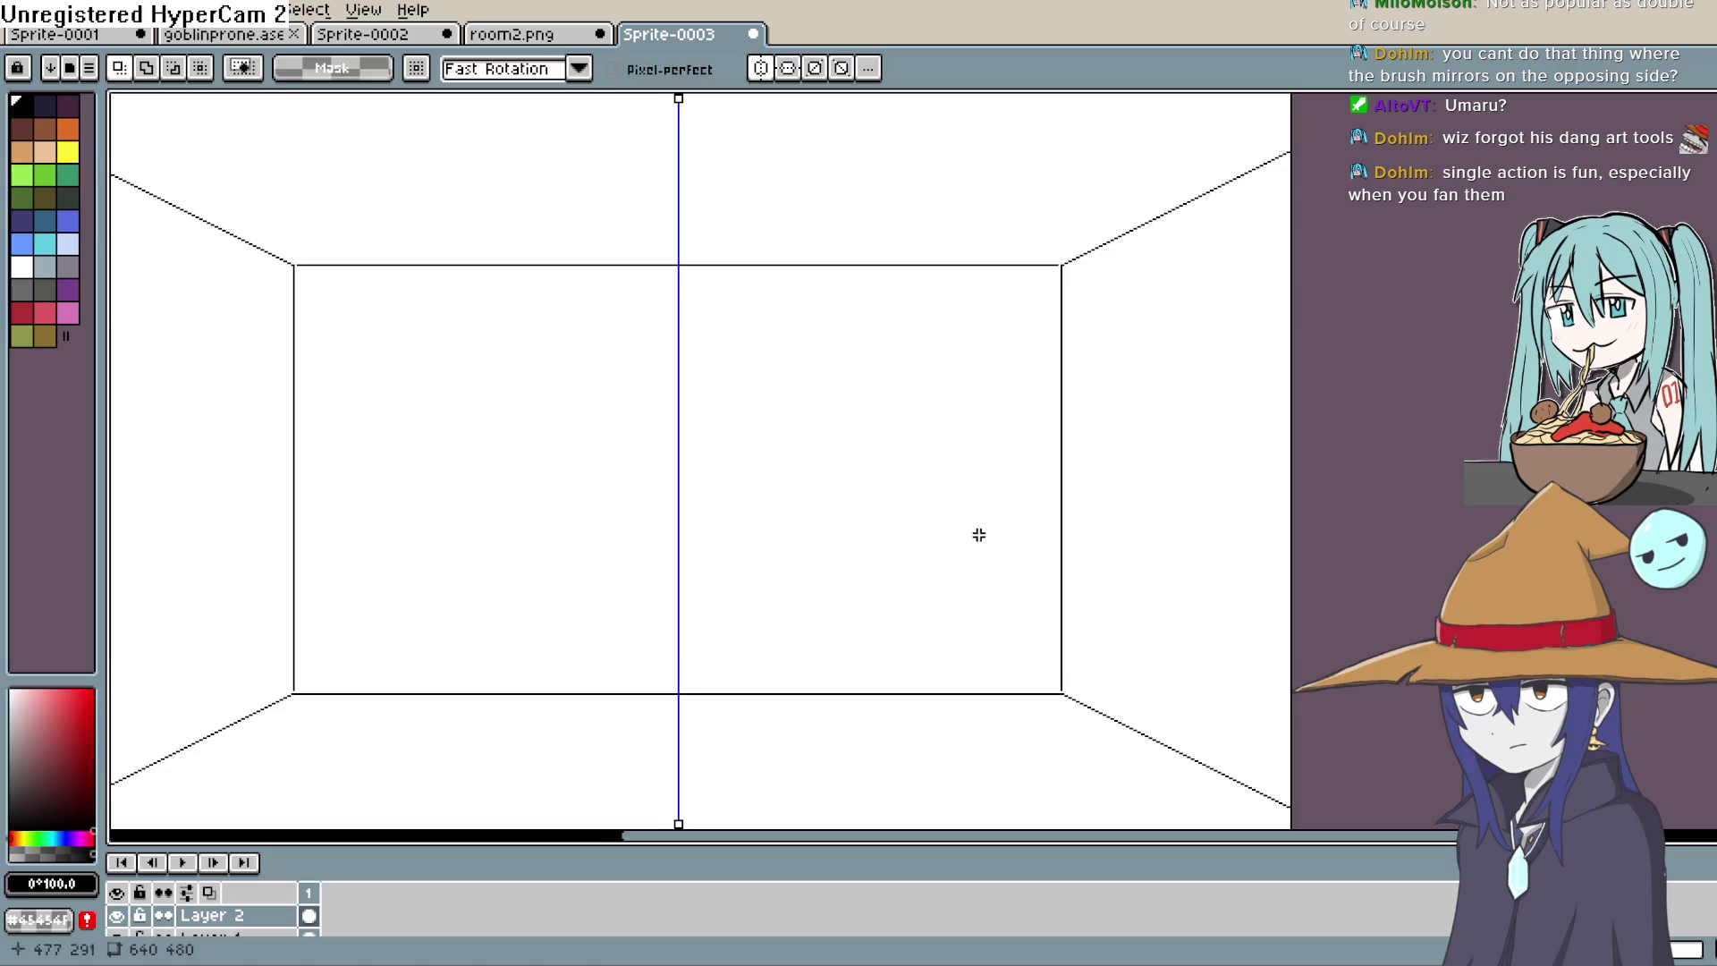
Step: Draw shorter mirrored vertical door posts on both side walls, plus a taller post near the right edge
mouse_move(977, 533)
left_mouse_down()
mouse_move(1056, 335)
mouse_move(1045, 361)
left_mouse_up()
mouse_move(1291, 433)
left_mouse_down()
mouse_move(1180, 448)
mouse_move(1135, 545)
mouse_move(1053, 466)
left_mouse_up()
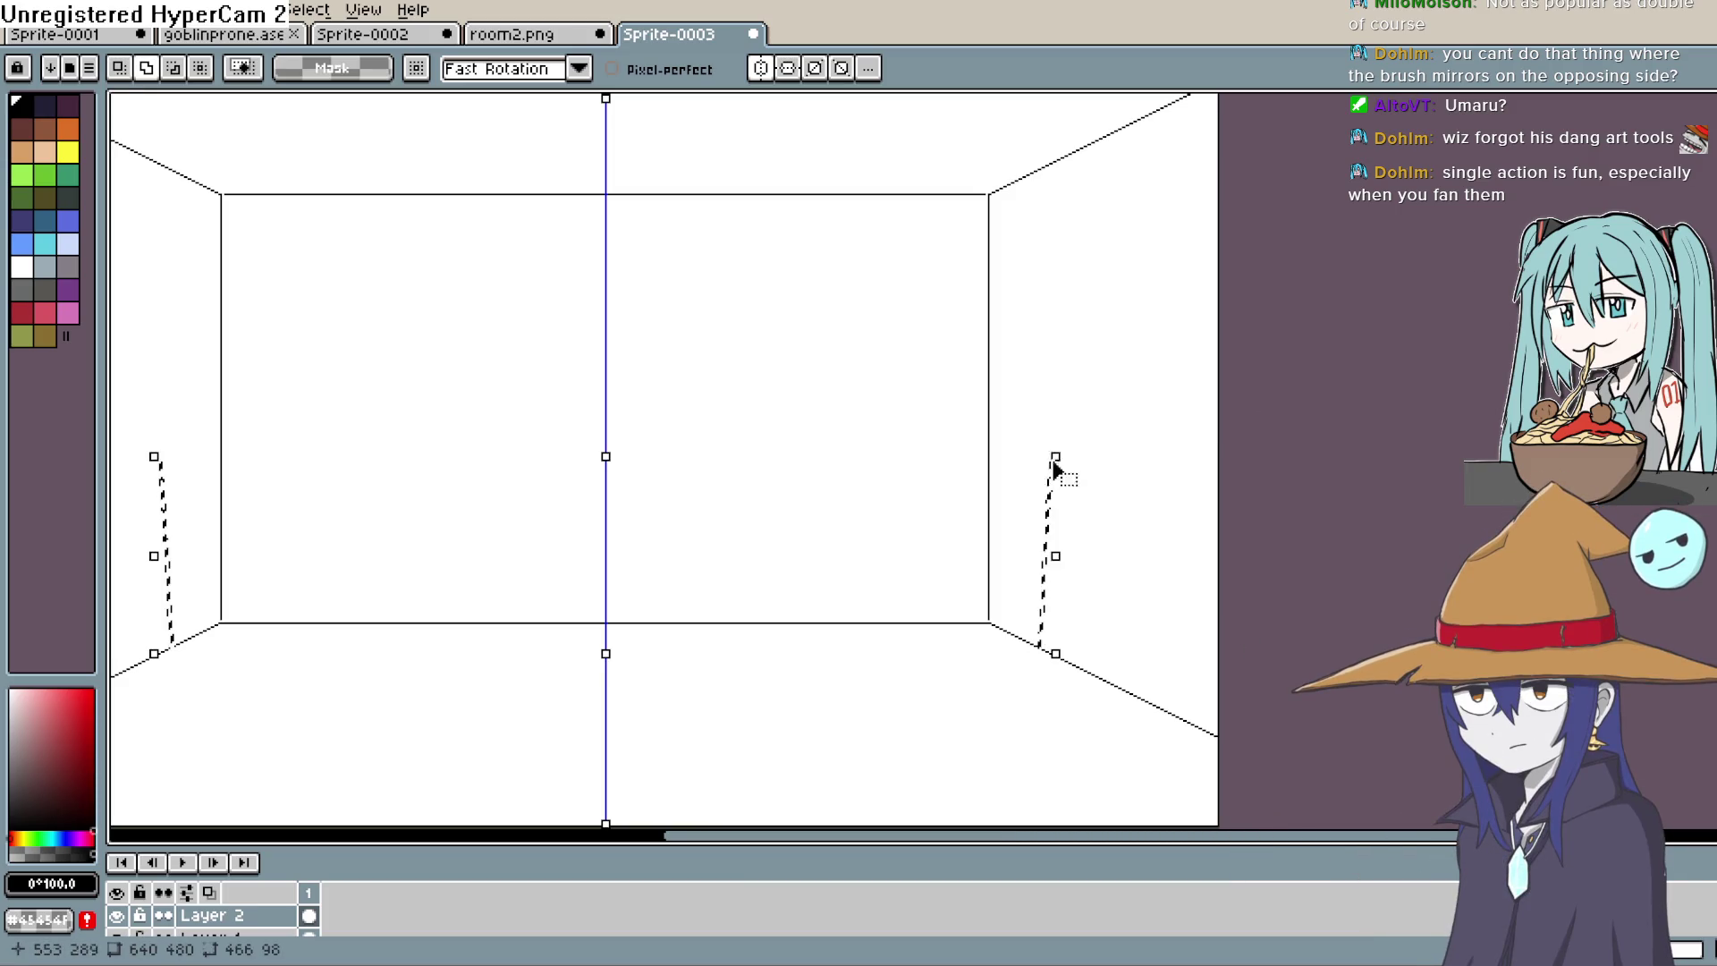
key("ctrl+z")
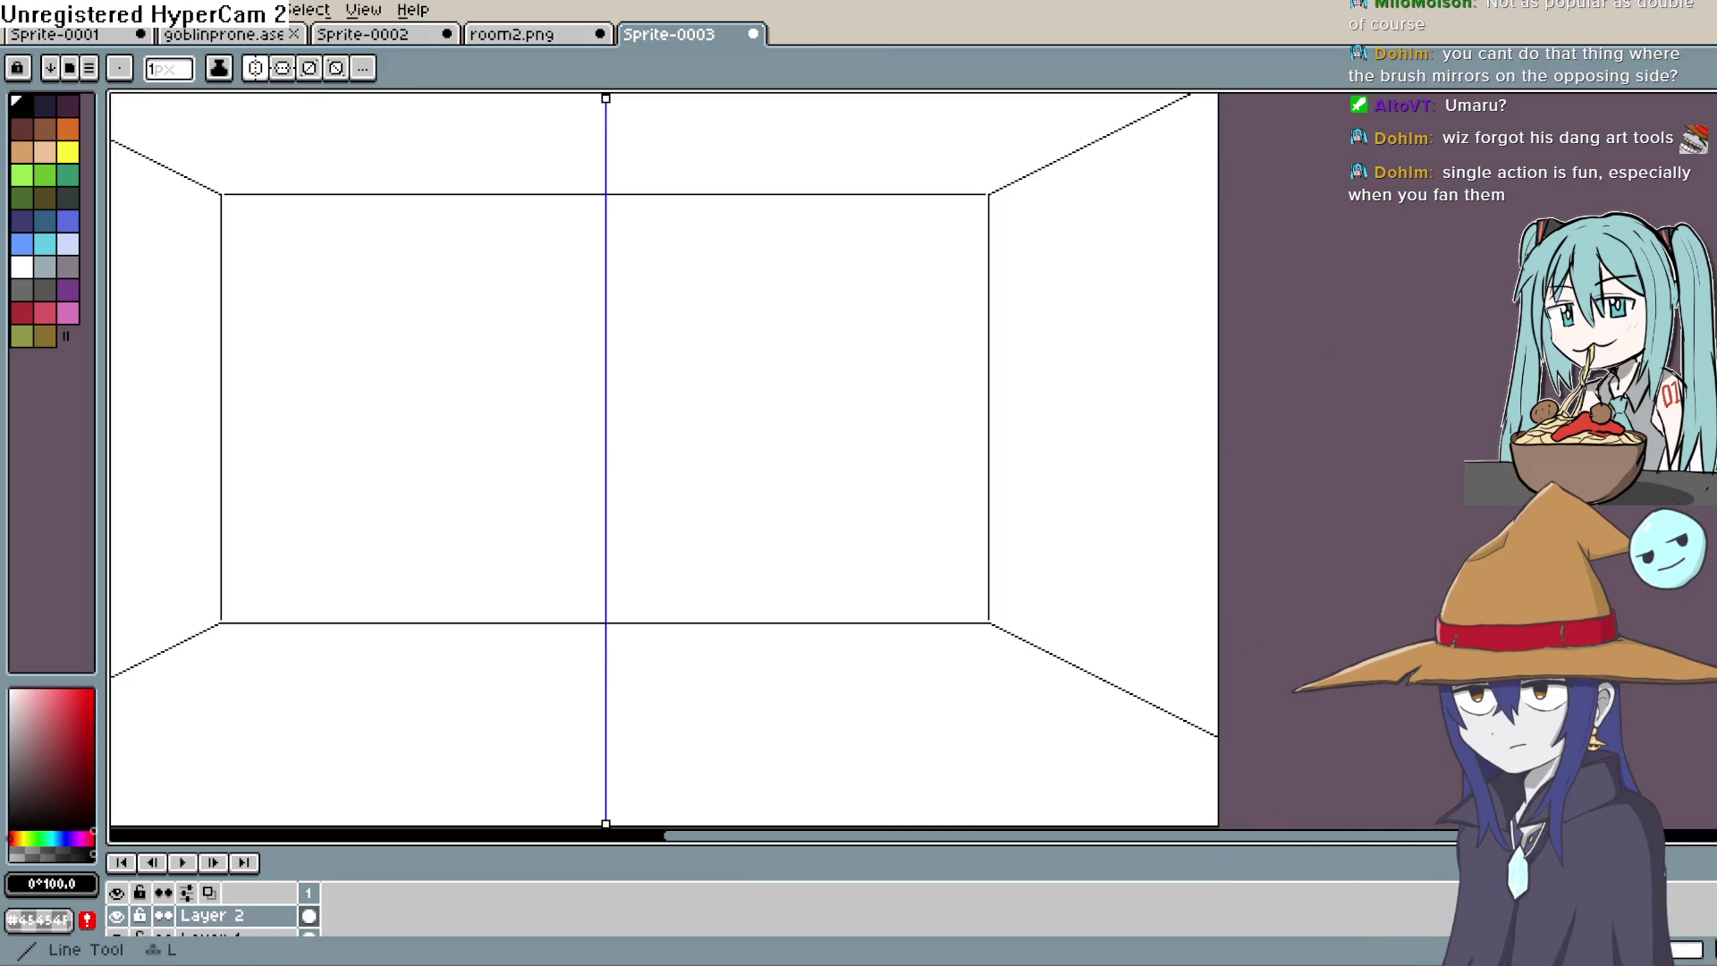
left_click_drag(1045, 646, 1049, 476)
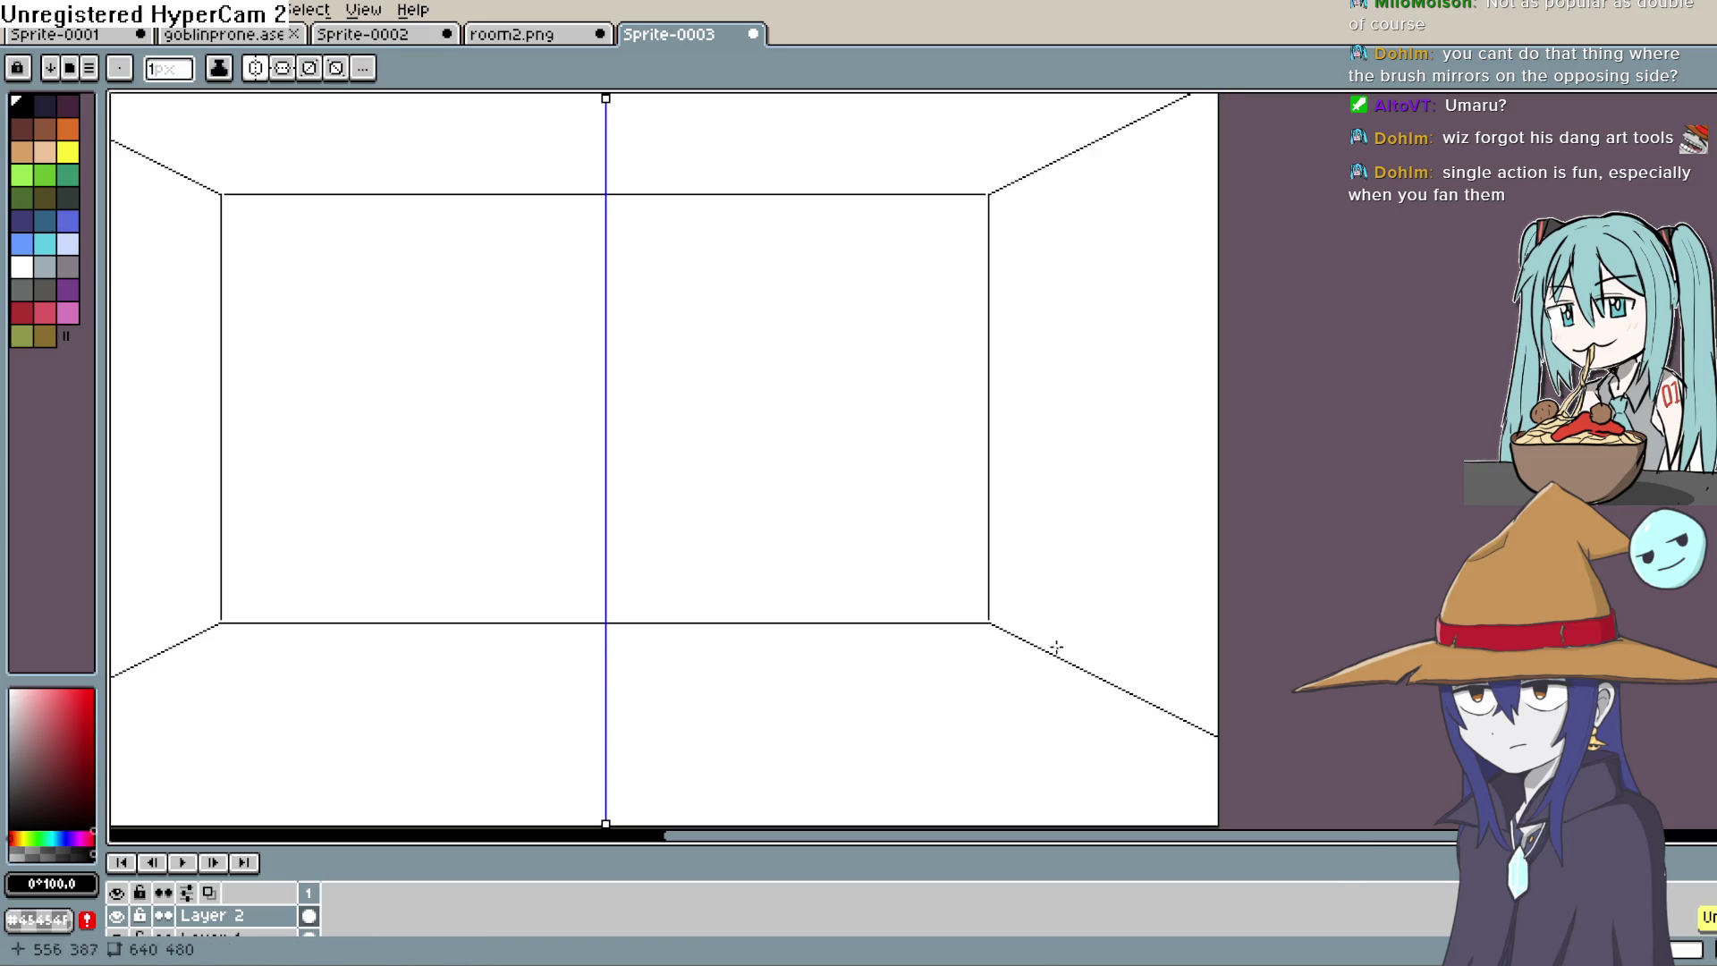
key("ctrl+z")
left_click_drag(1048, 651, 1049, 529)
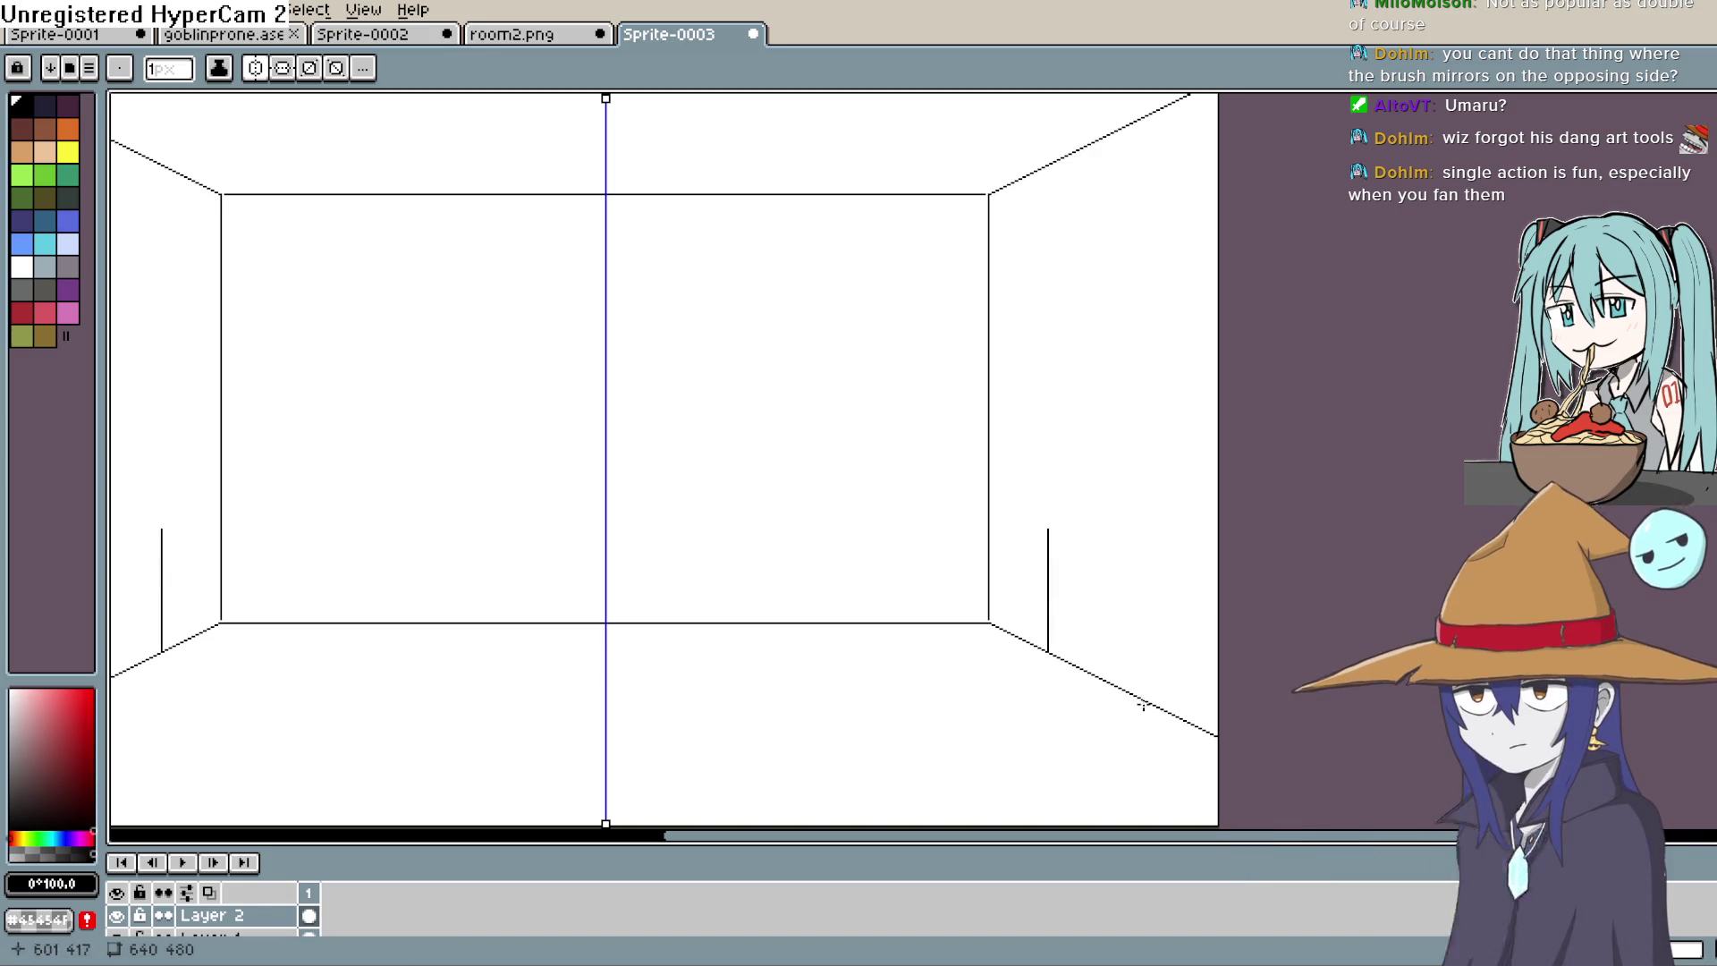
left_click_drag(1149, 701, 1143, 522)
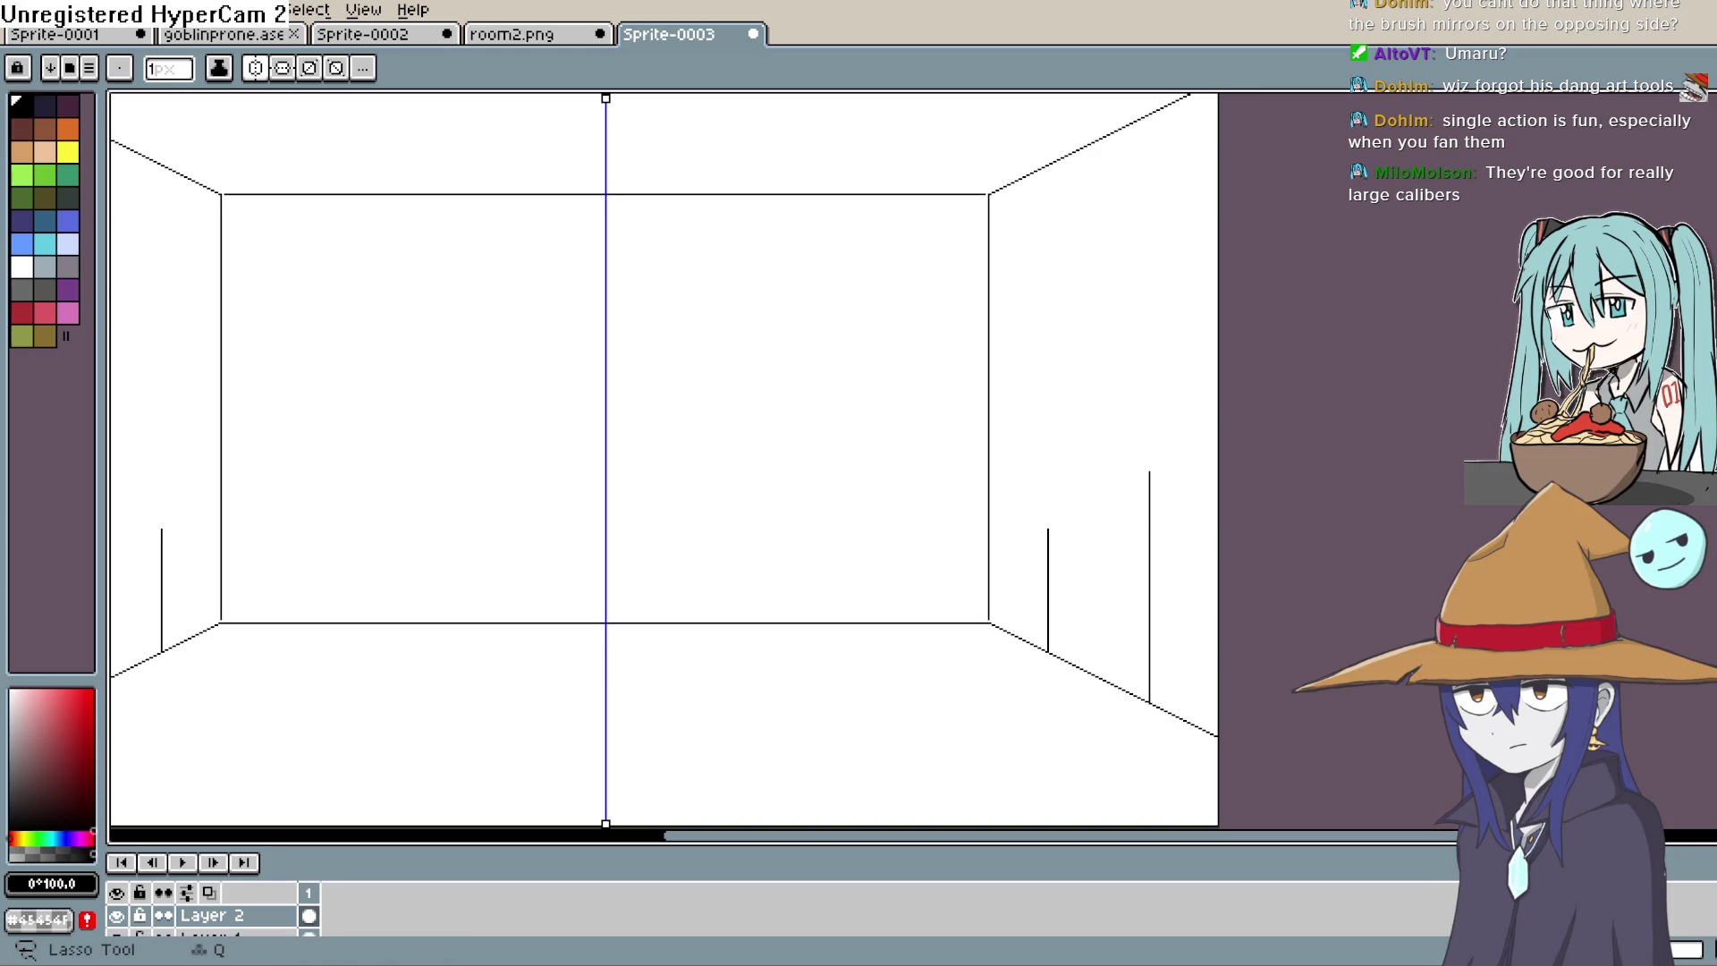
Step: Lasso the two curved ceiling-corner strokes and move them down onto the door posts
key("q")
scroll(1178, 155, "up", 2)
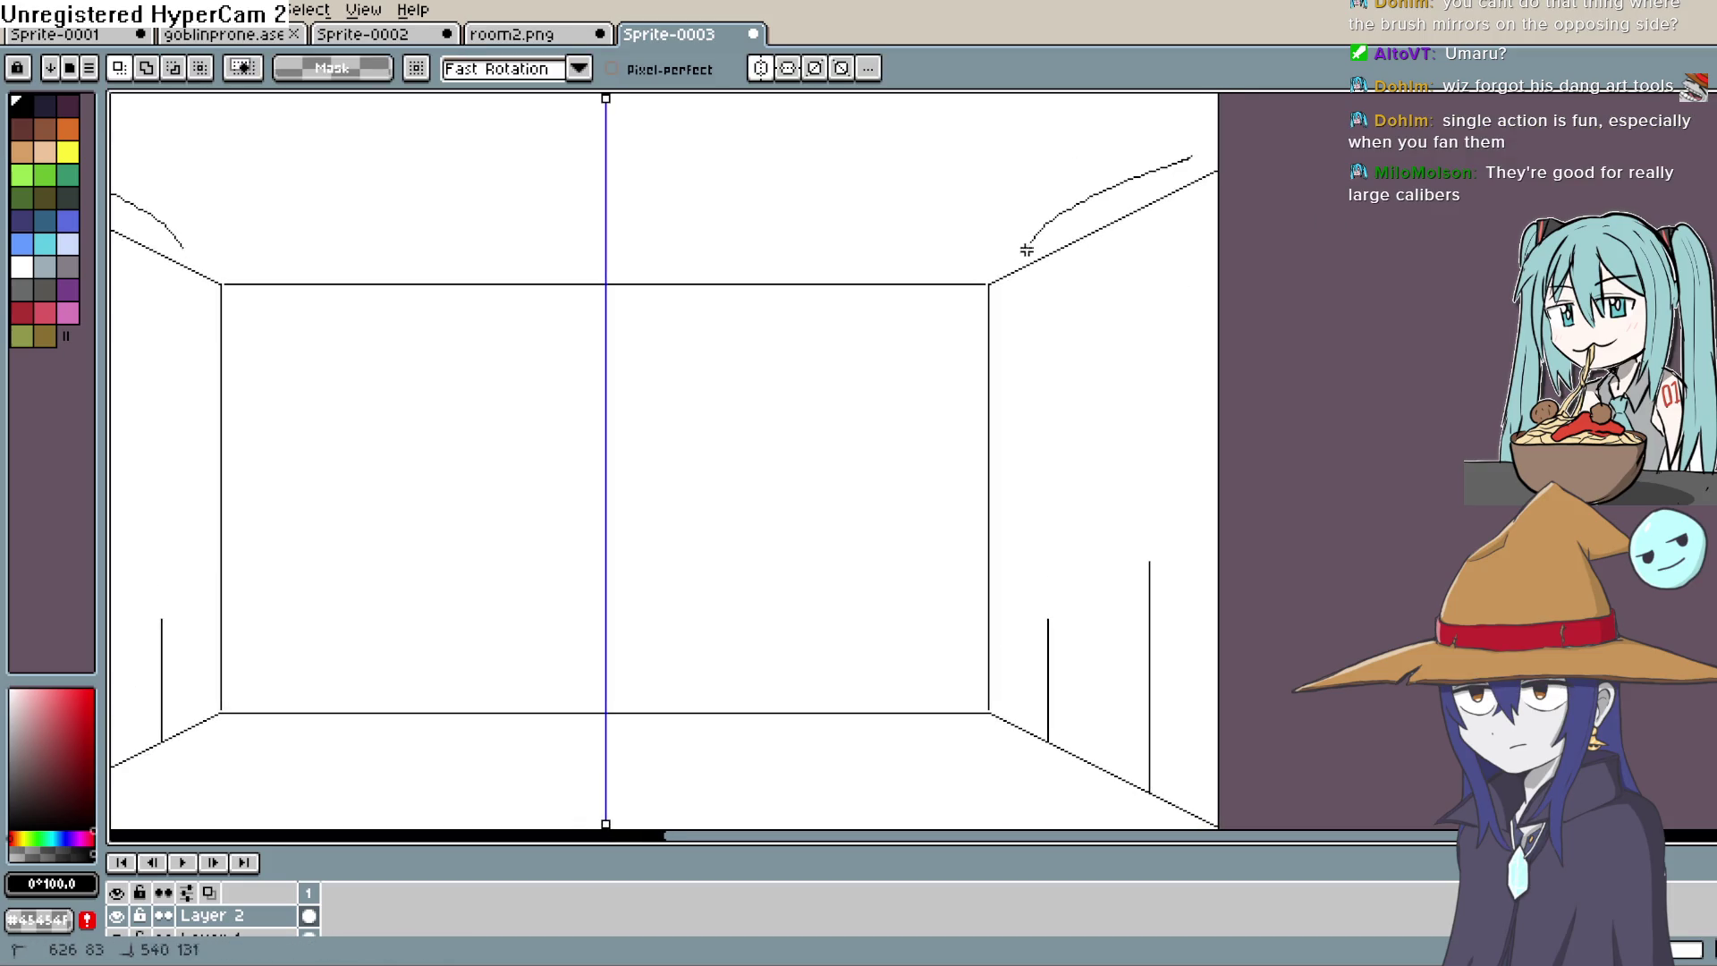
left_click(1230, 158)
left_click(1175, 213)
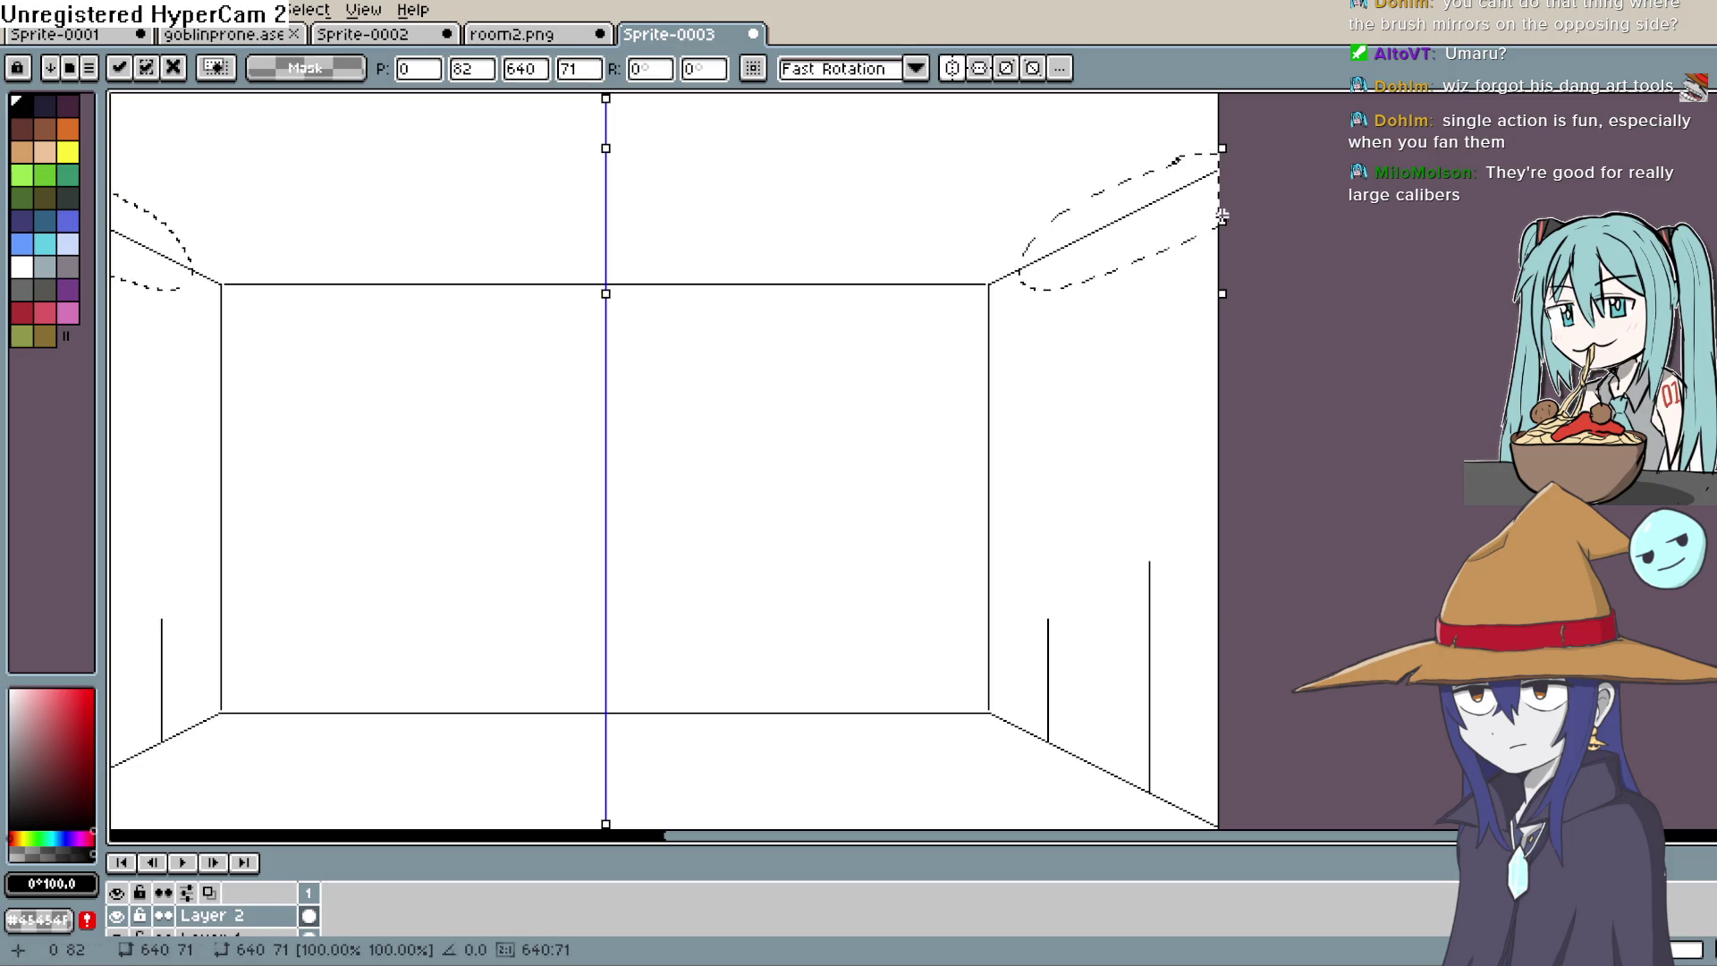
mouse_move(1174, 213)
left_mouse_down()
mouse_move(1145, 576)
mouse_move(1160, 583)
left_mouse_up()
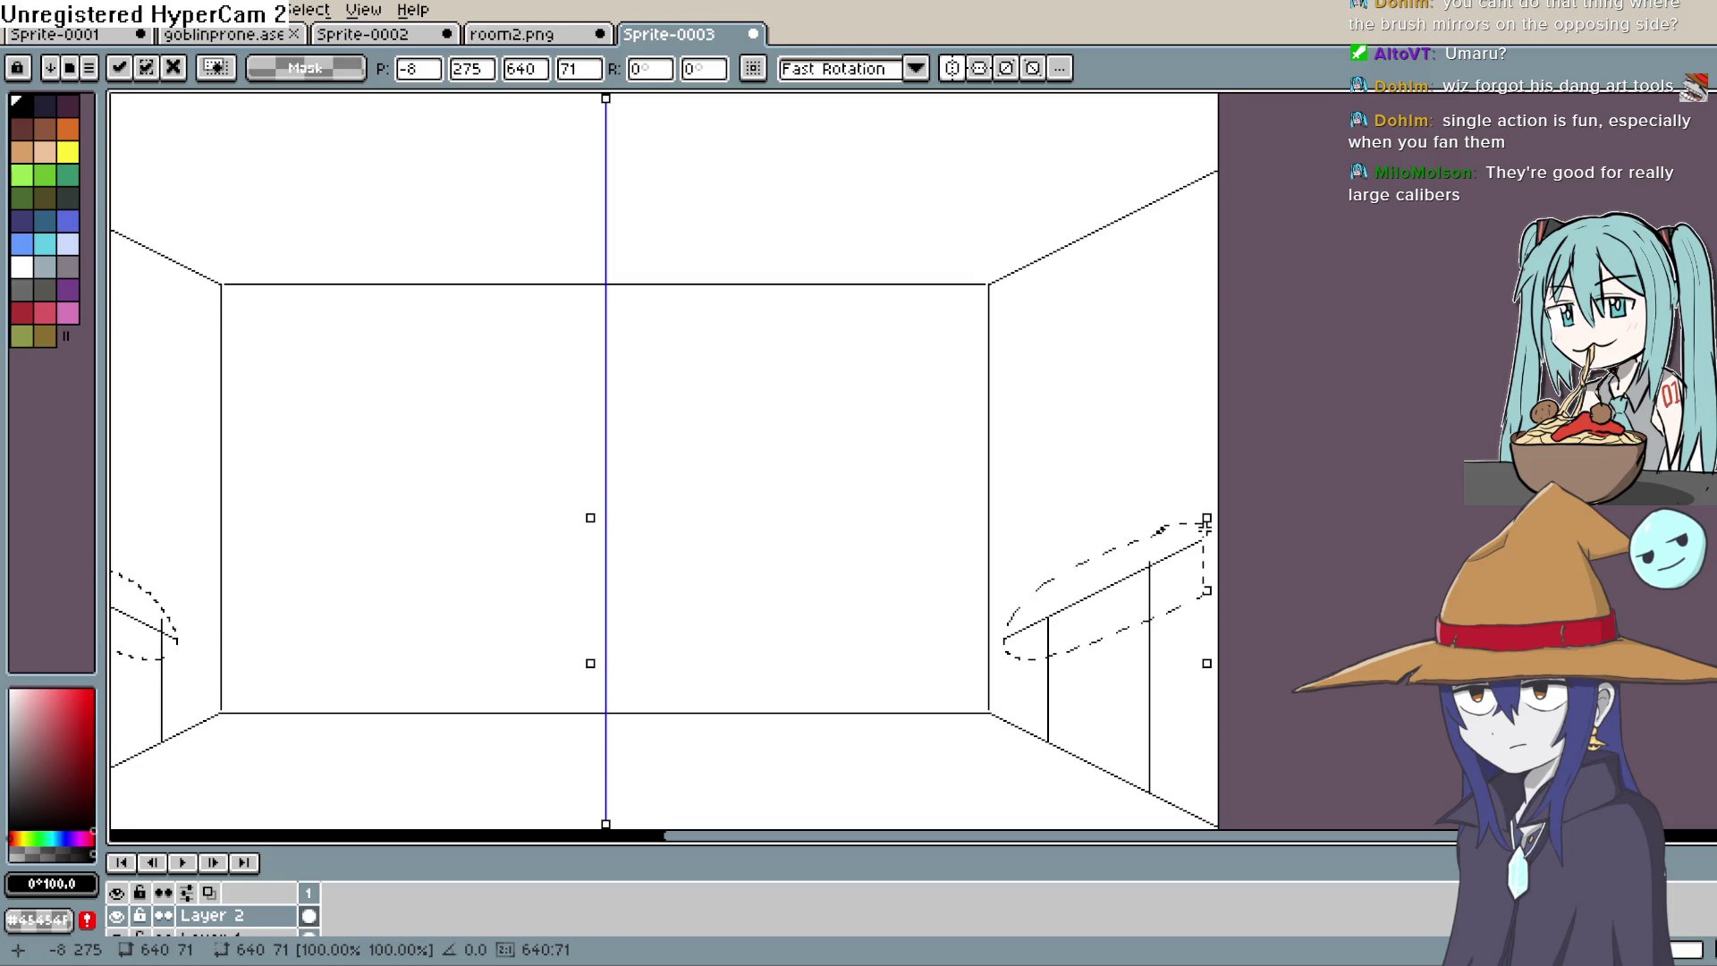
key("Delete")
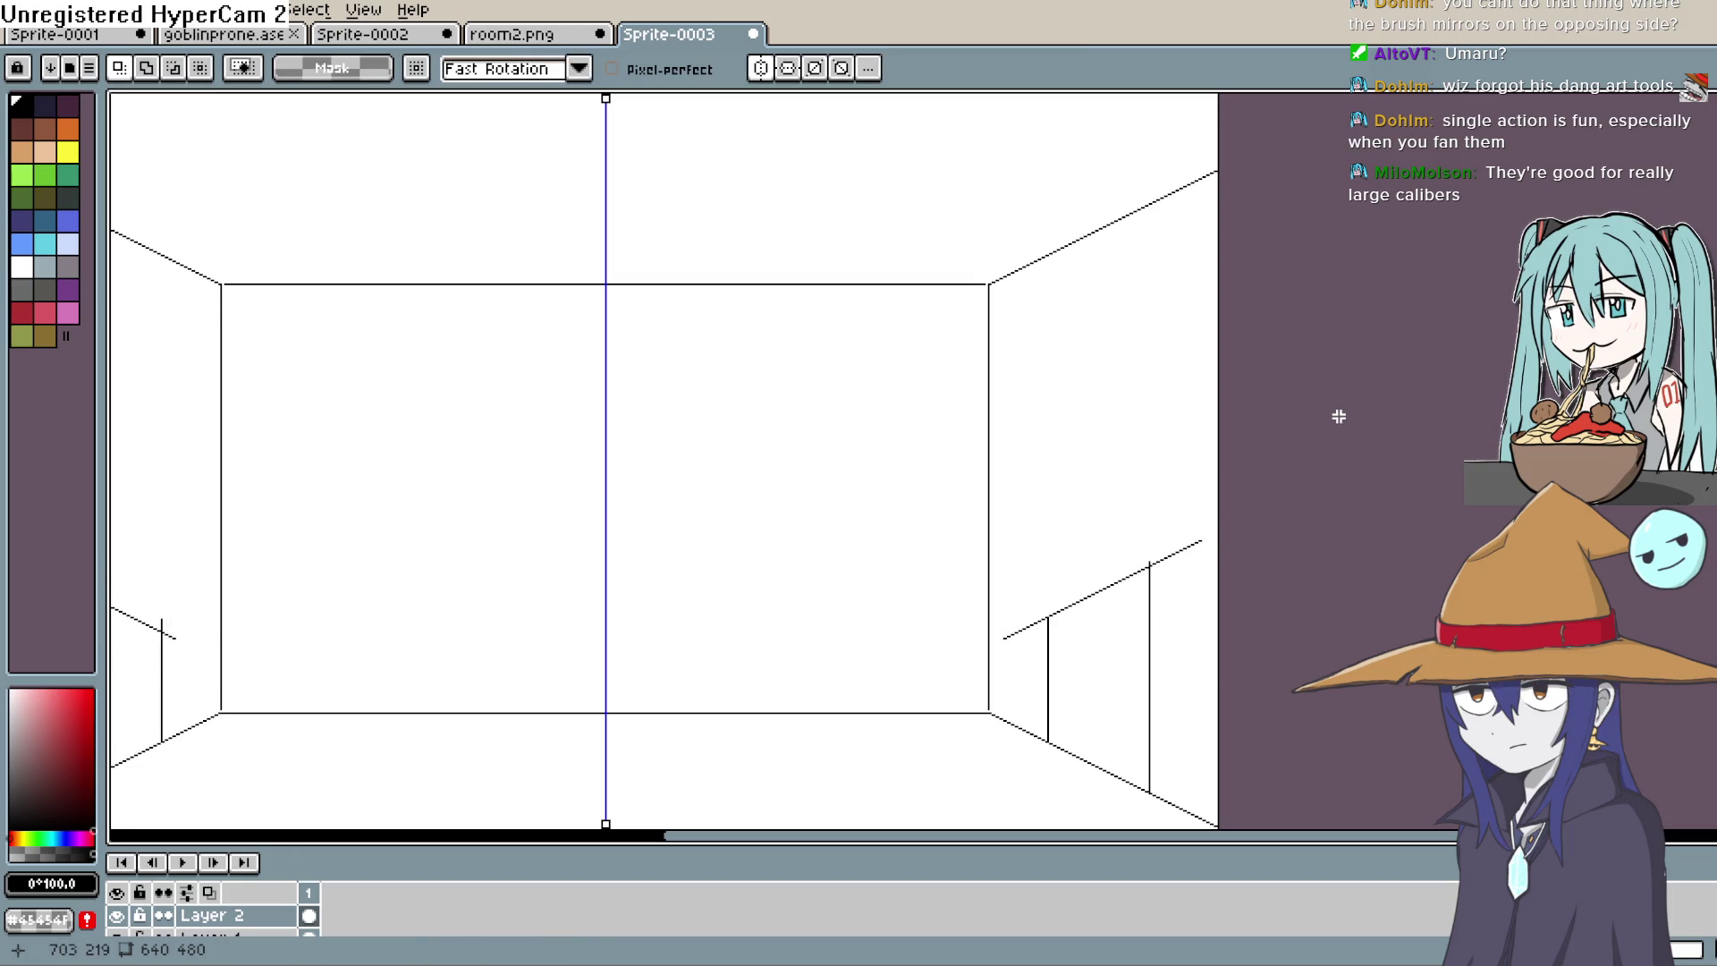
Step: Undo a stray black bucket fill and pencil the slanted door top on the right wall
key("g")
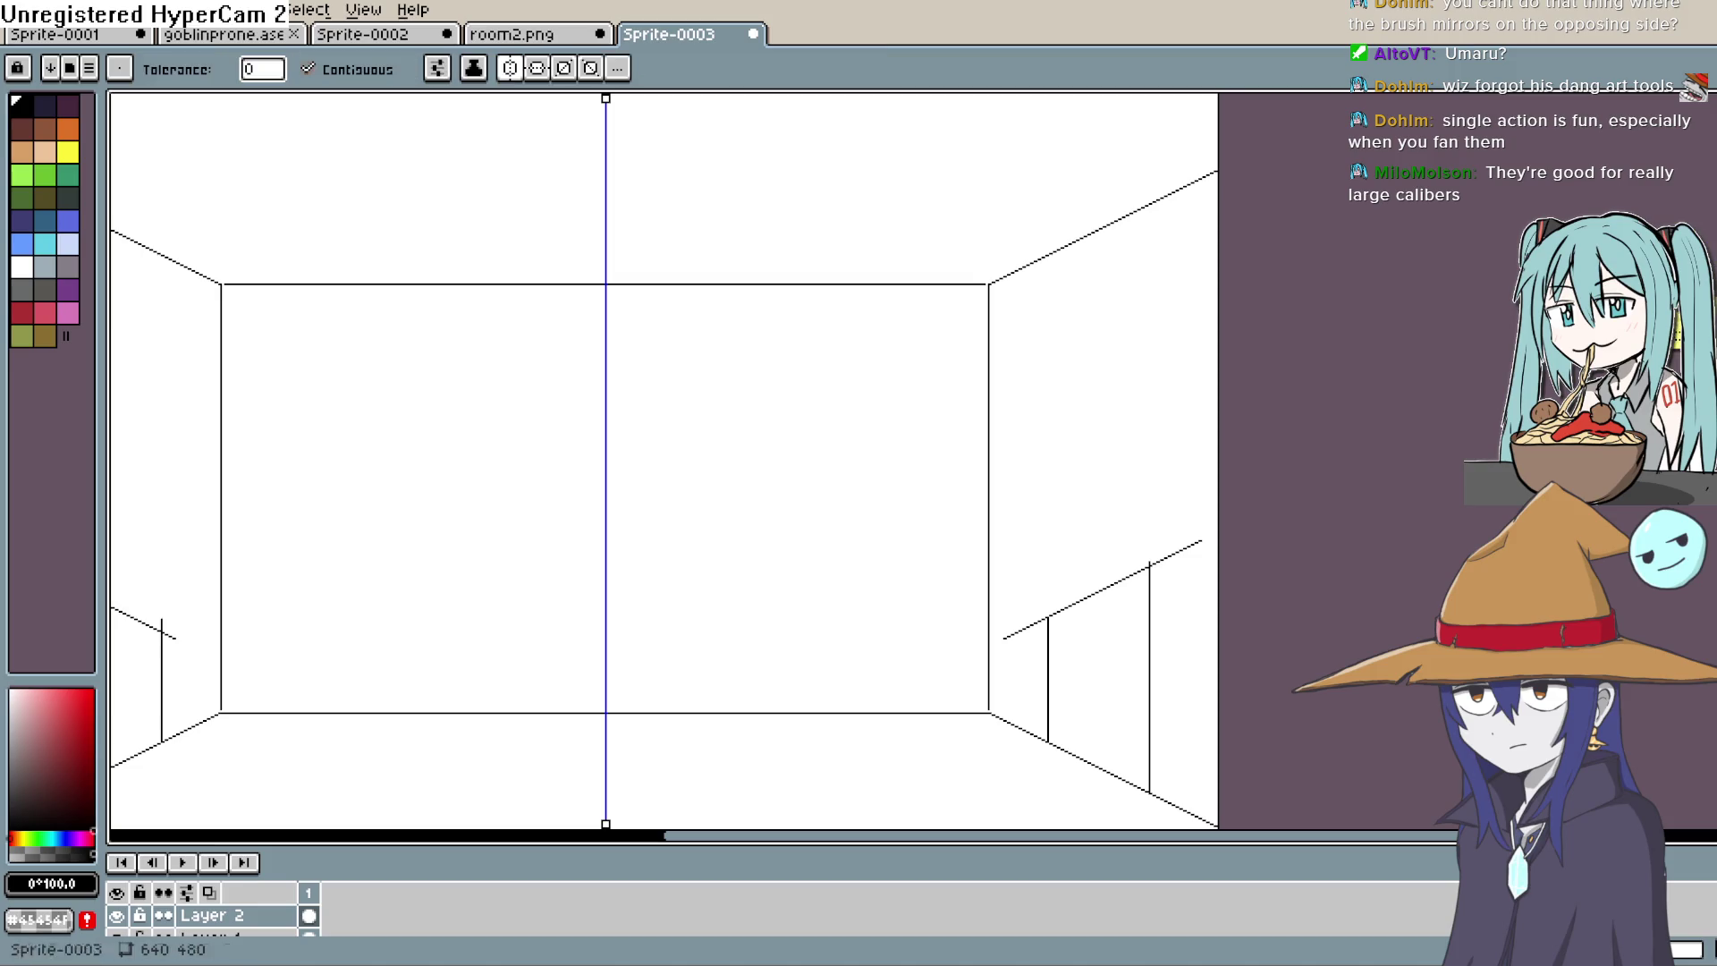
left_click(1199, 548)
key("ctrl+z")
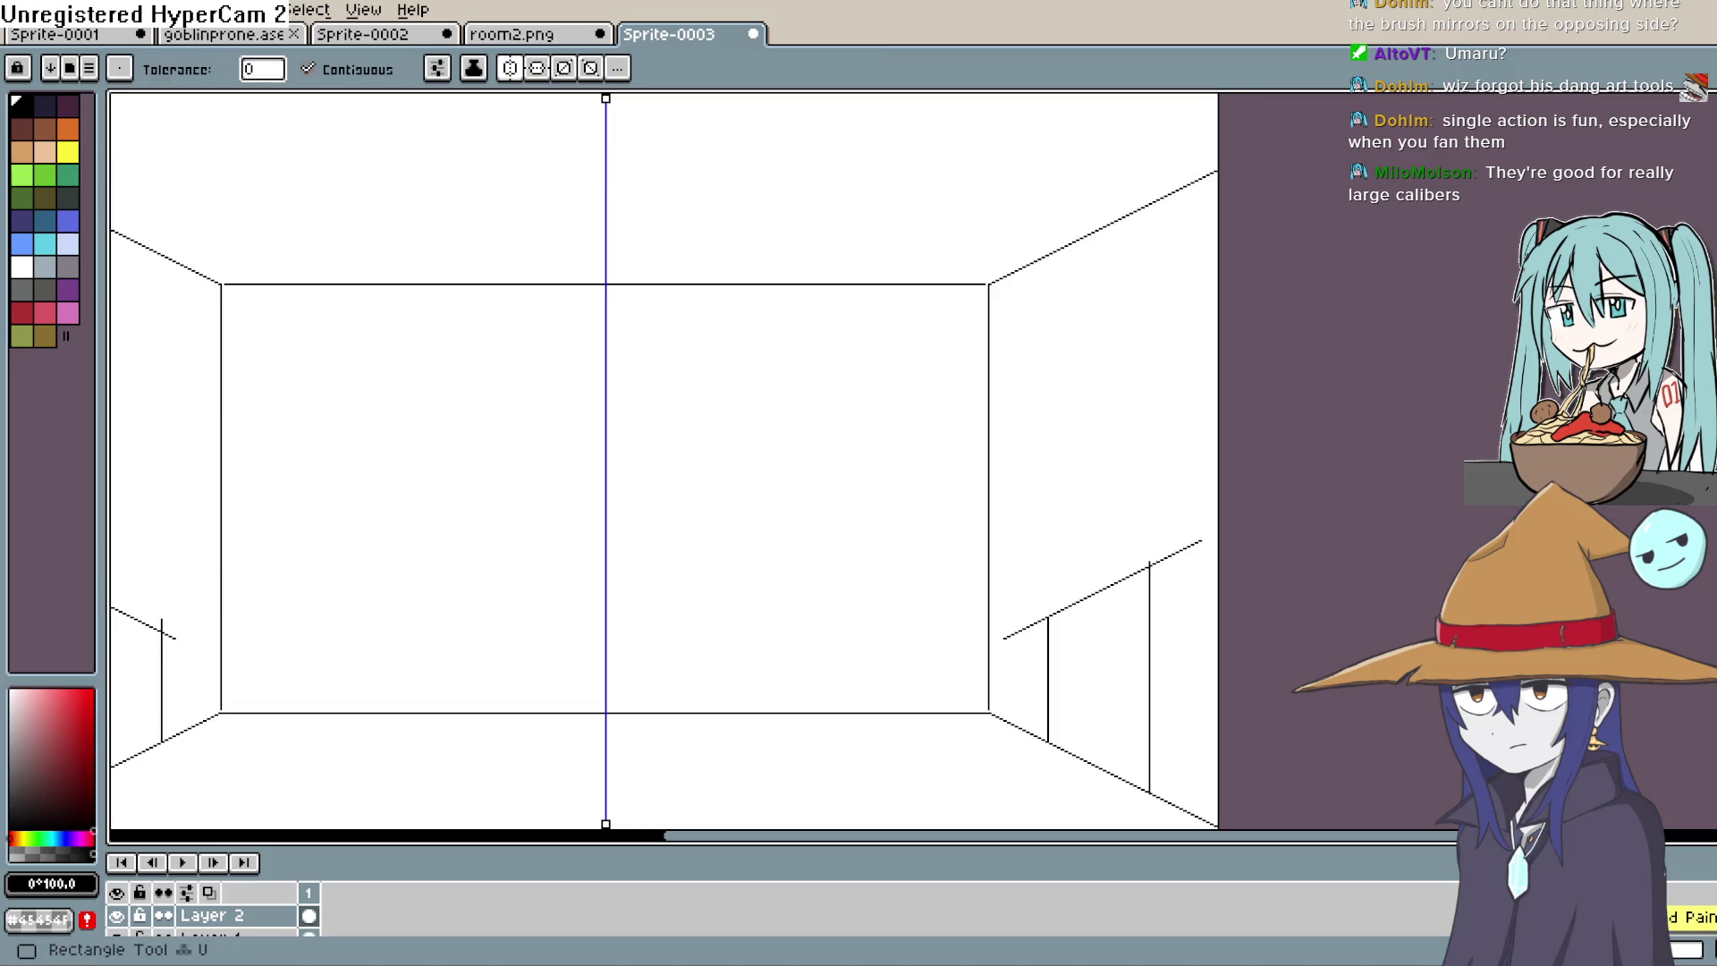
key("b")
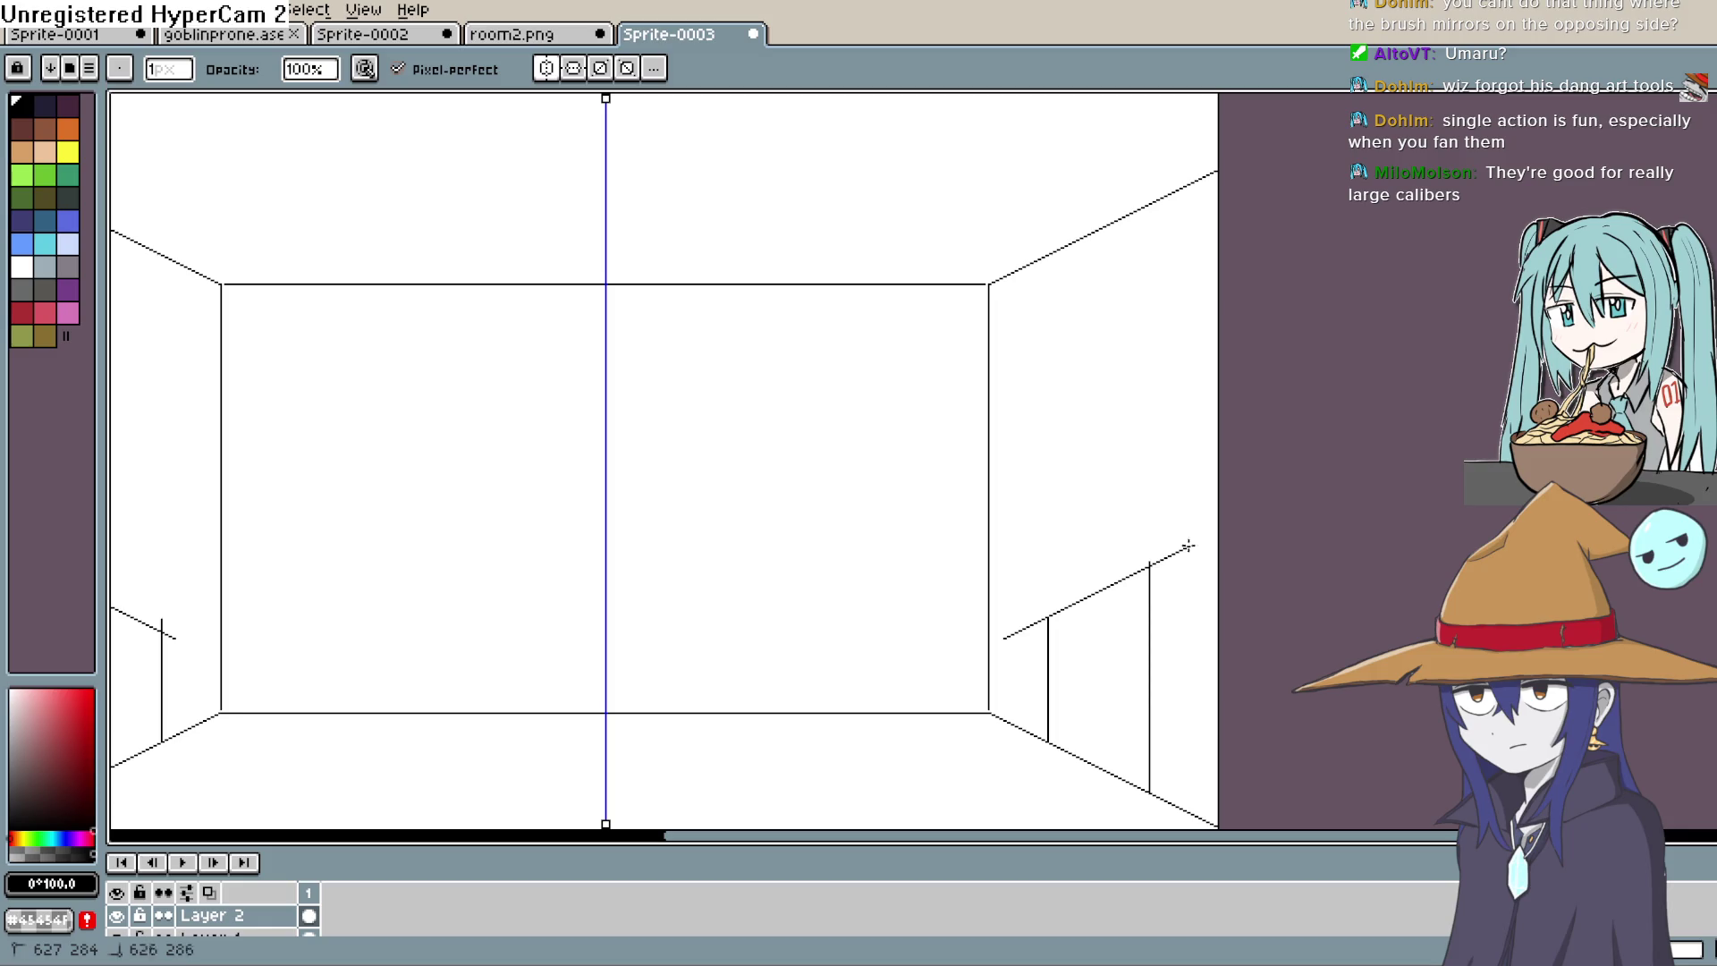
left_click(1179, 552, "shift")
Step: Erase parts of the left door post and wall diagonal, then undo those erasures
mouse_move(1151, 561)
left_mouse_down()
mouse_move(1124, 576)
mouse_move(1371, 487)
left_mouse_up()
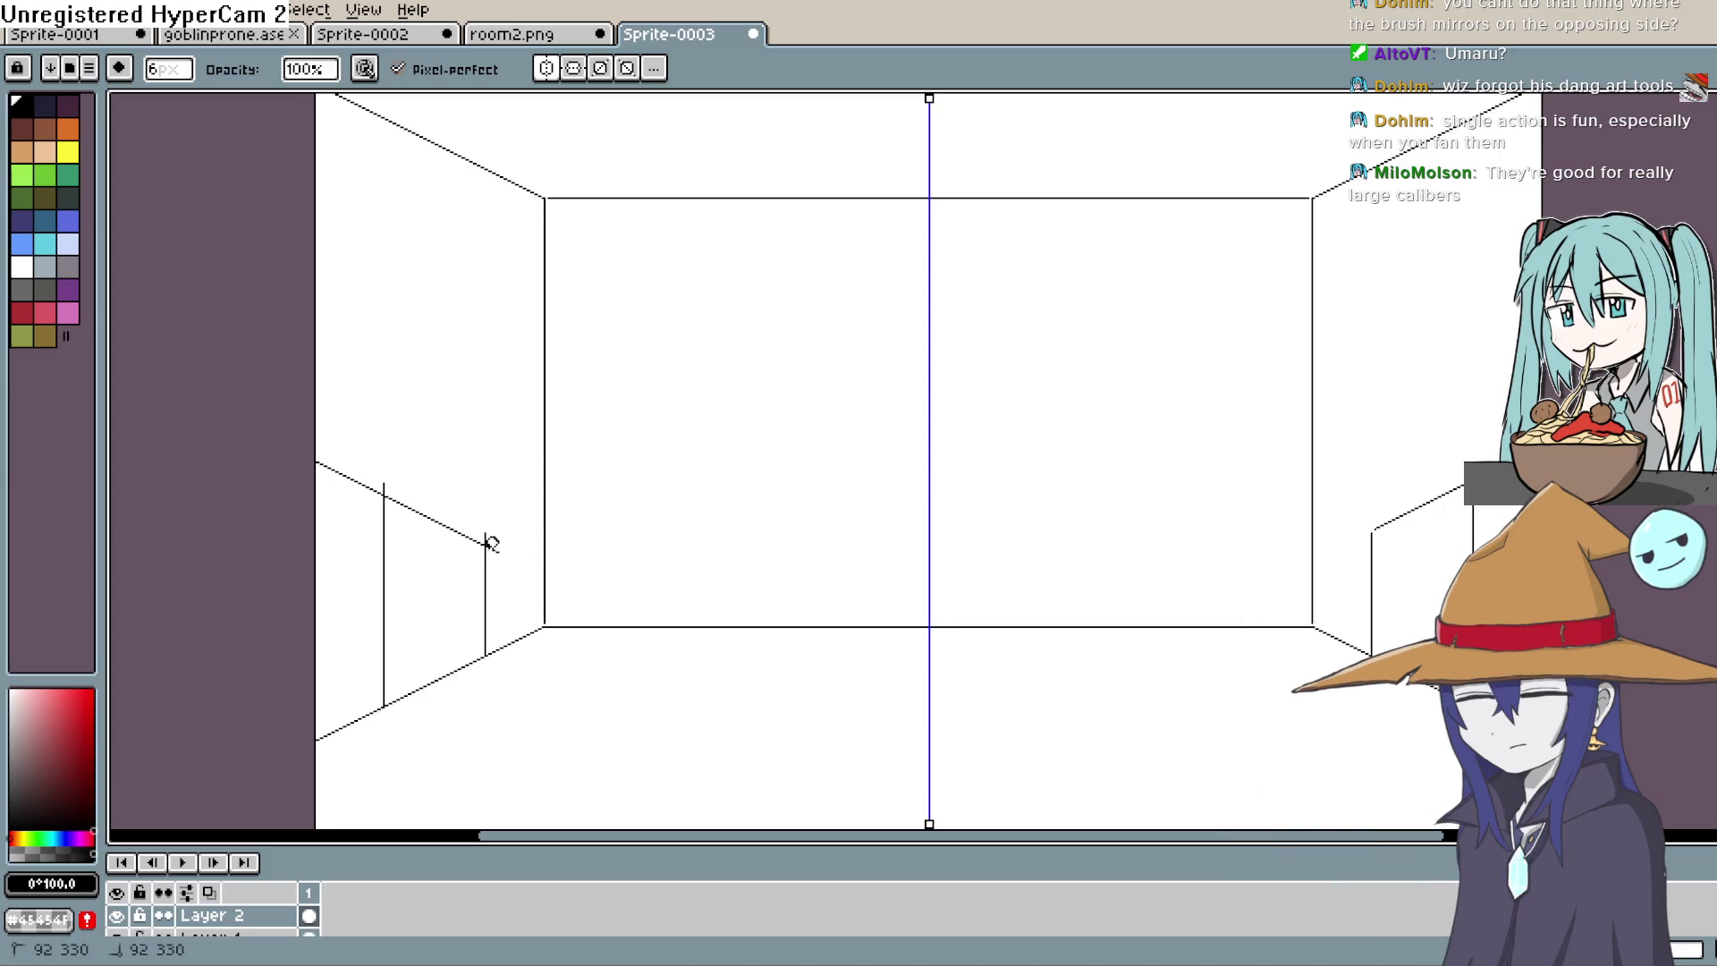
mouse_move(492, 544)
left_mouse_down()
mouse_move(483, 533)
mouse_move(484, 617)
left_mouse_up()
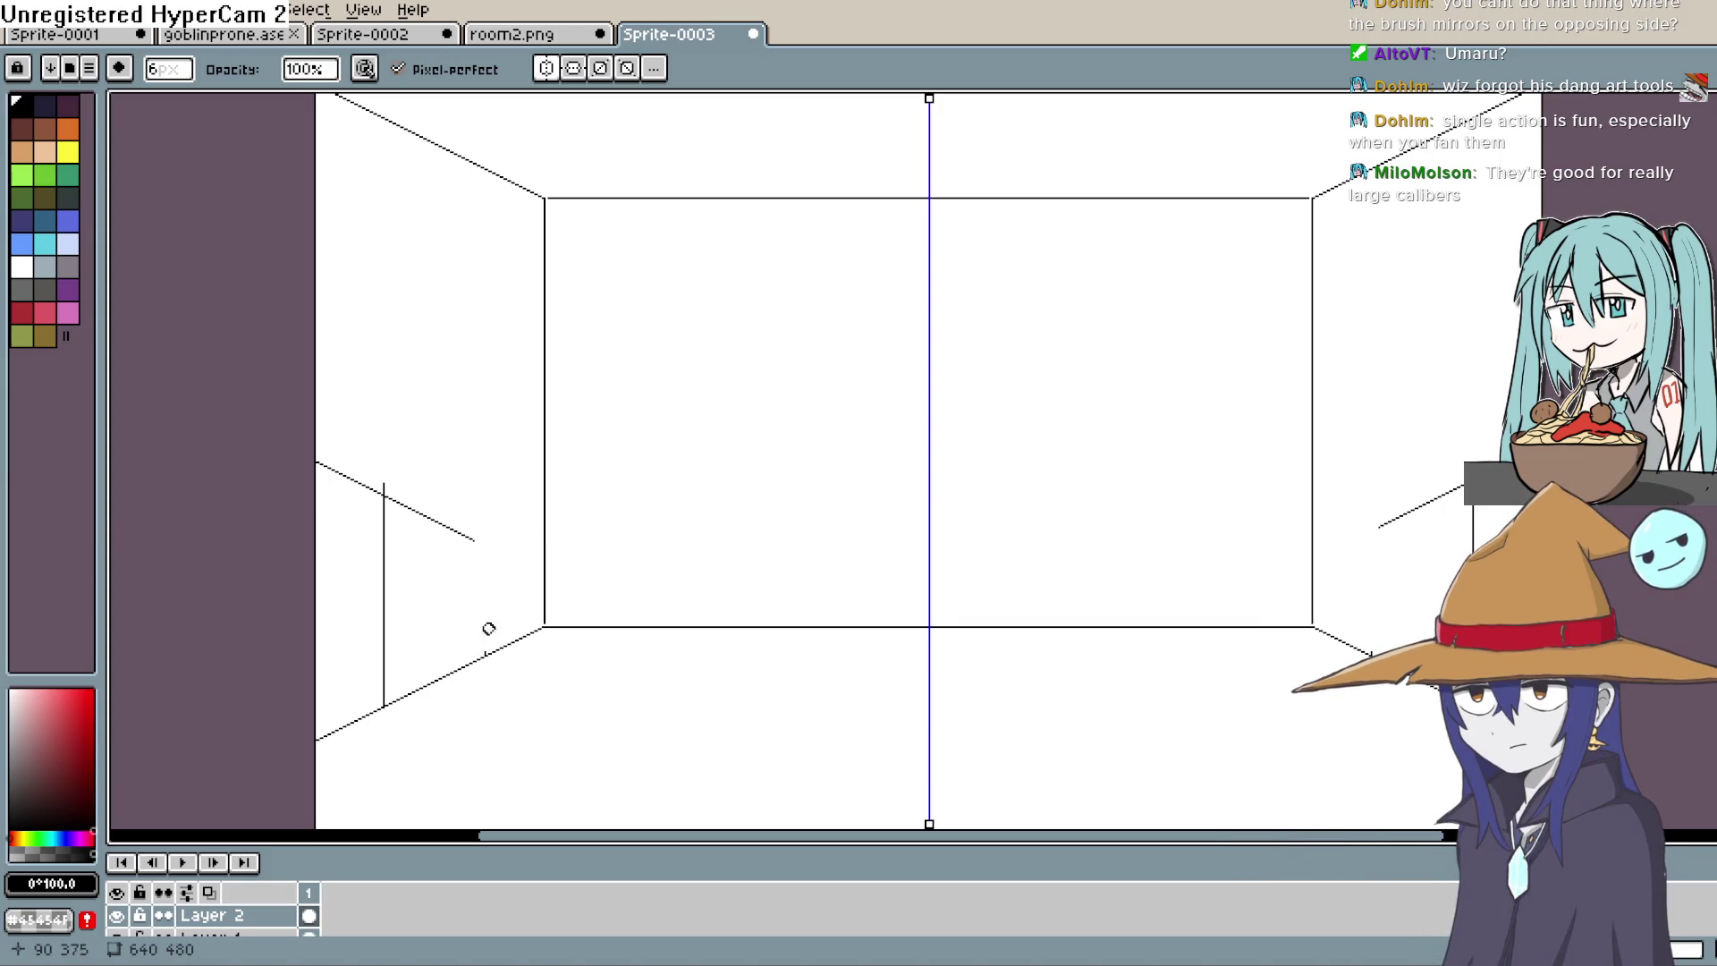
mouse_move(455, 522)
left_mouse_down()
mouse_move(472, 501)
mouse_move(498, 515)
mouse_move(403, 474)
left_mouse_up()
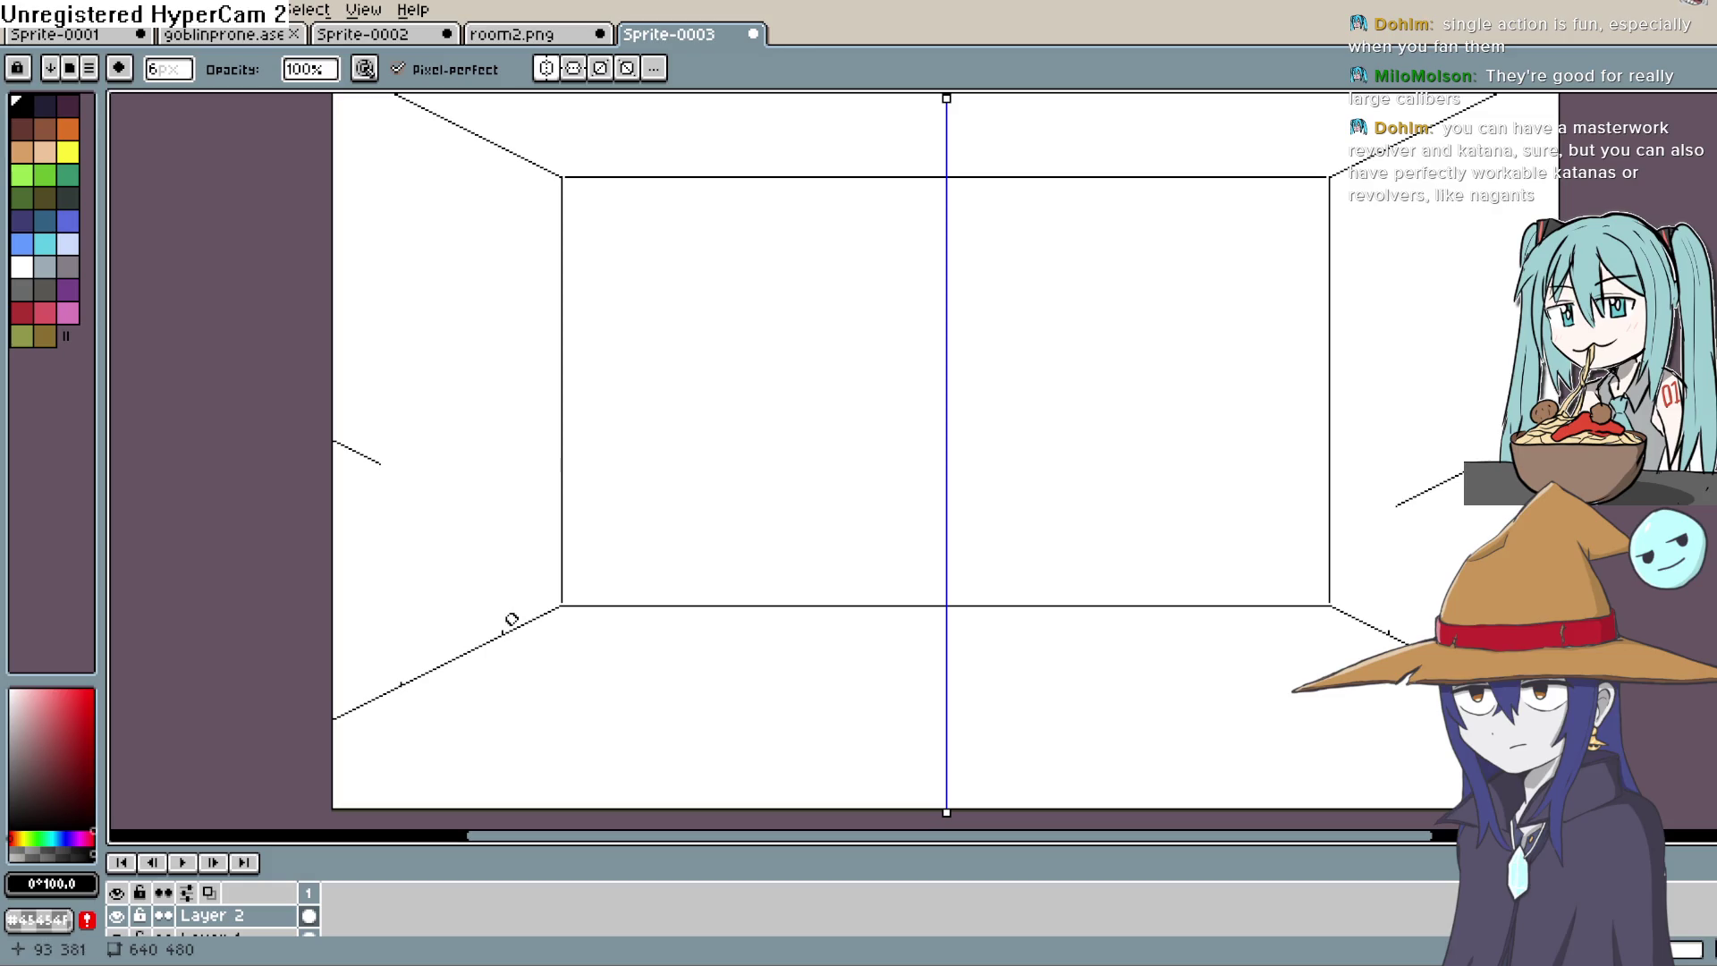
left_click_drag(512, 619, 500, 629)
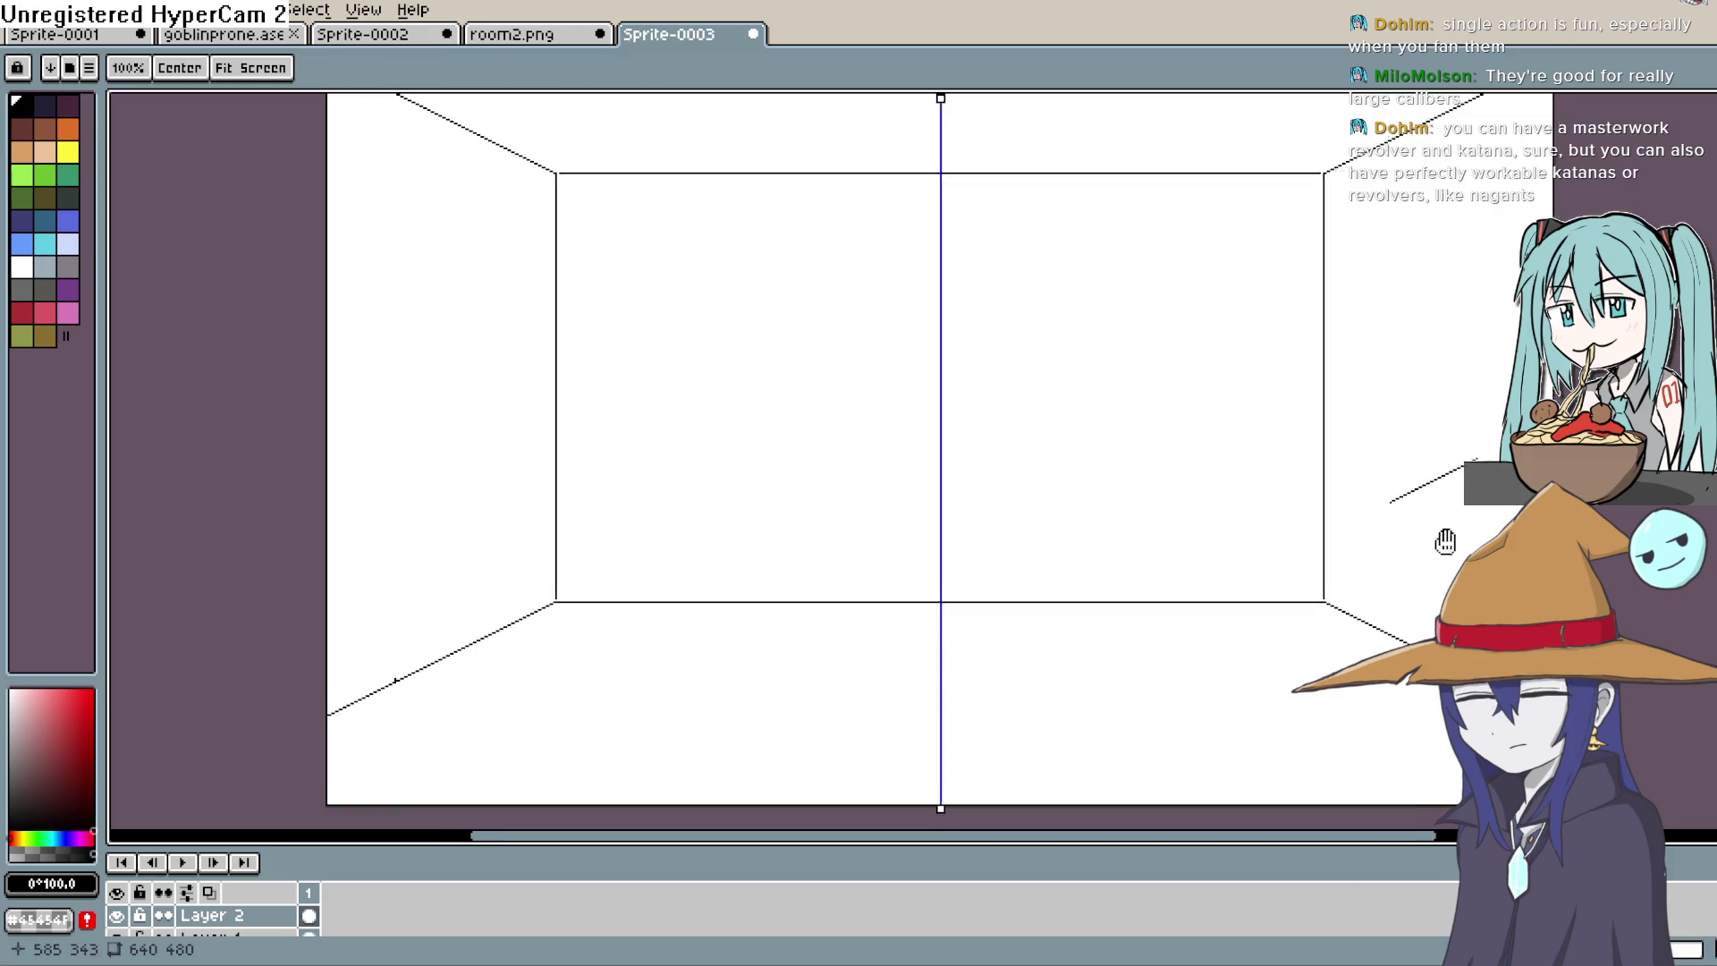
left_click_drag(1446, 540, 1311, 471)
key("v")
key("ctrl+z")
key("e")
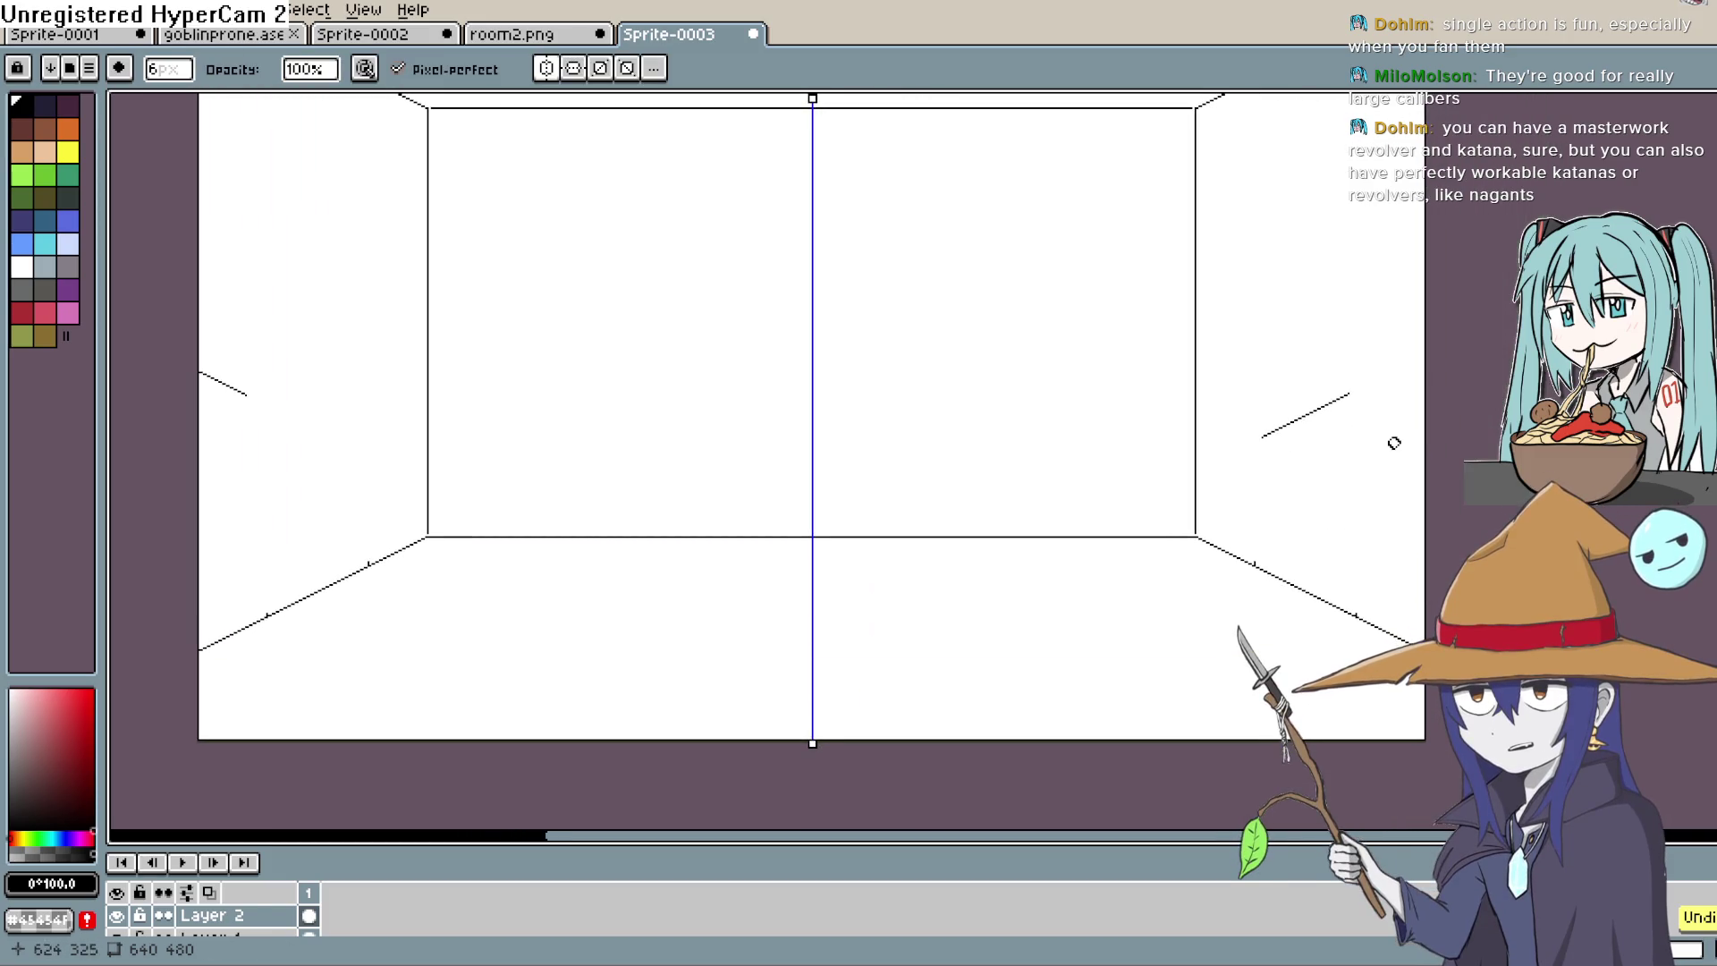
key("ctrl+z")
key("ctrl+z")
key("ctrl+z")
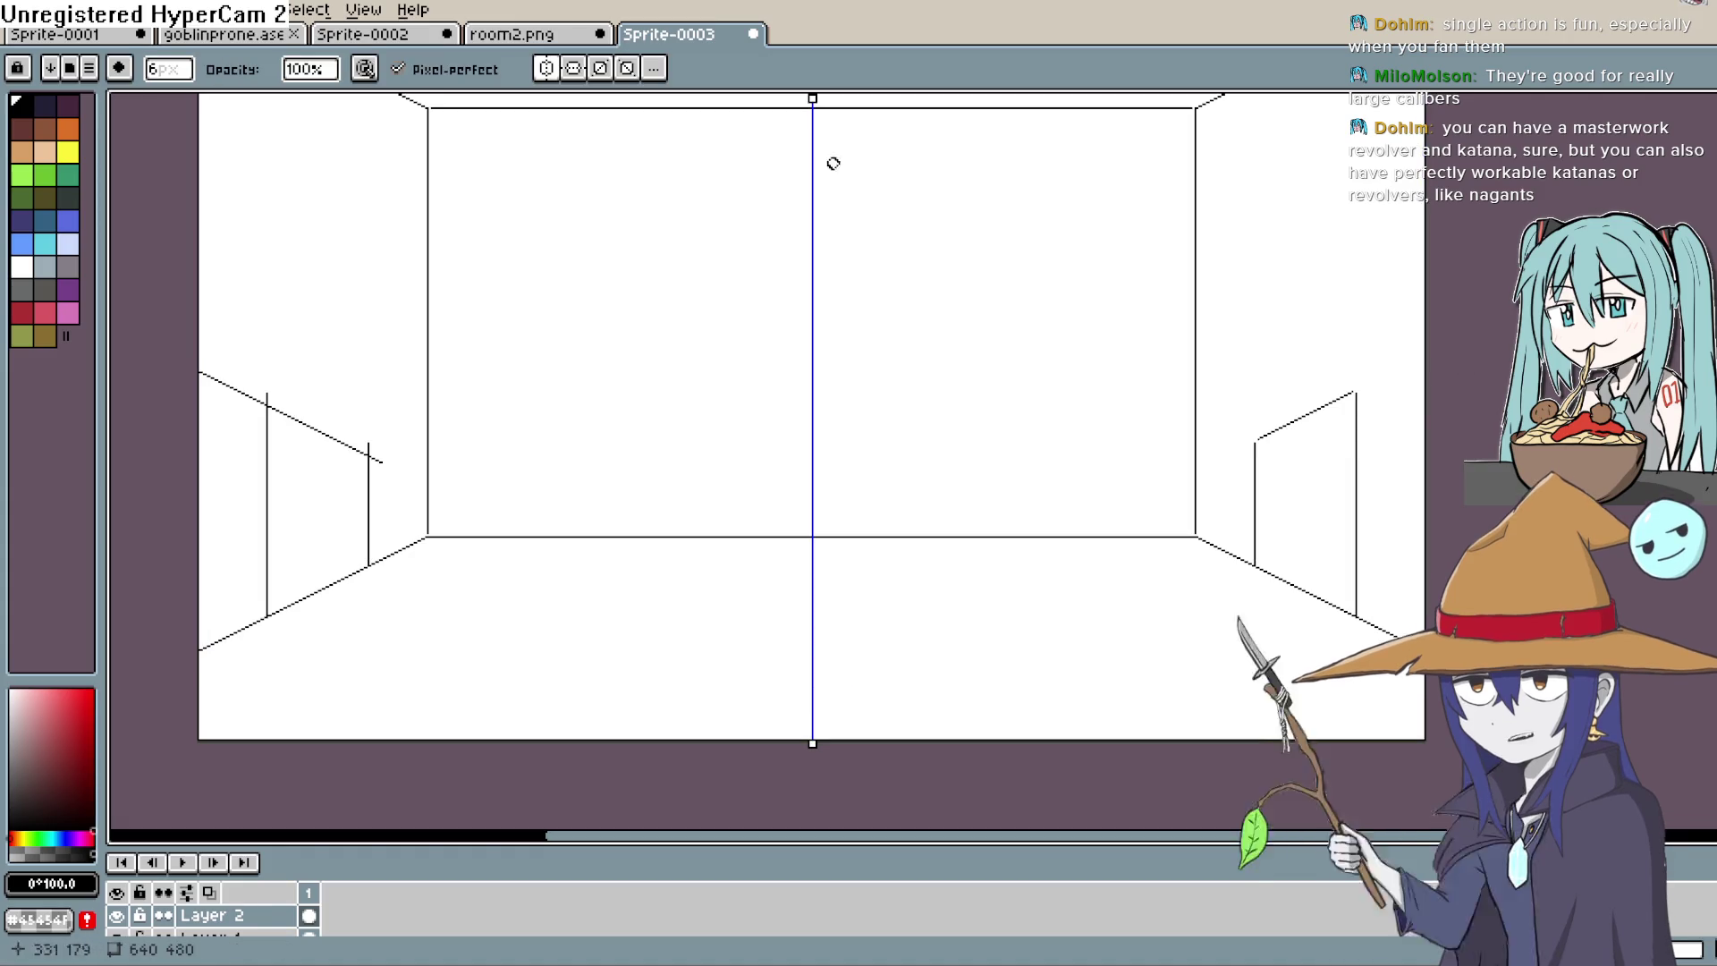
Step: Turn off symmetry and erase the left door's top and post
left_click(545, 69)
mouse_move(314, 421)
left_mouse_down()
mouse_move(370, 453)
mouse_move(367, 547)
left_mouse_up()
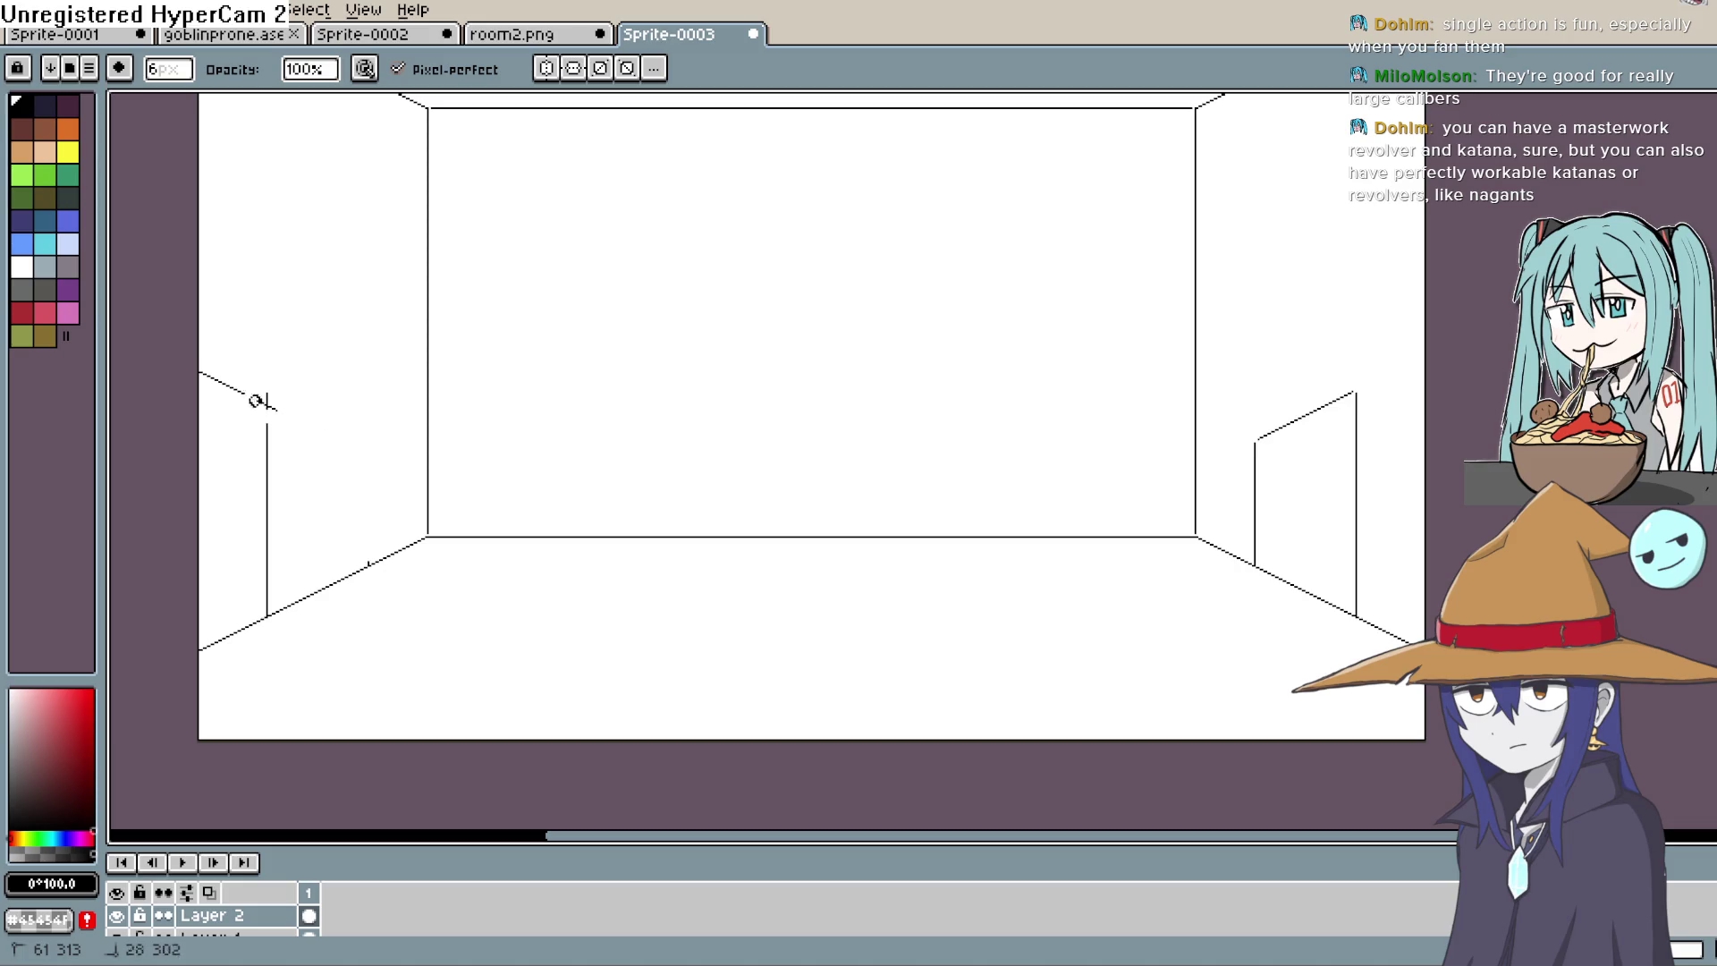
left_click_drag(267, 420, 264, 606)
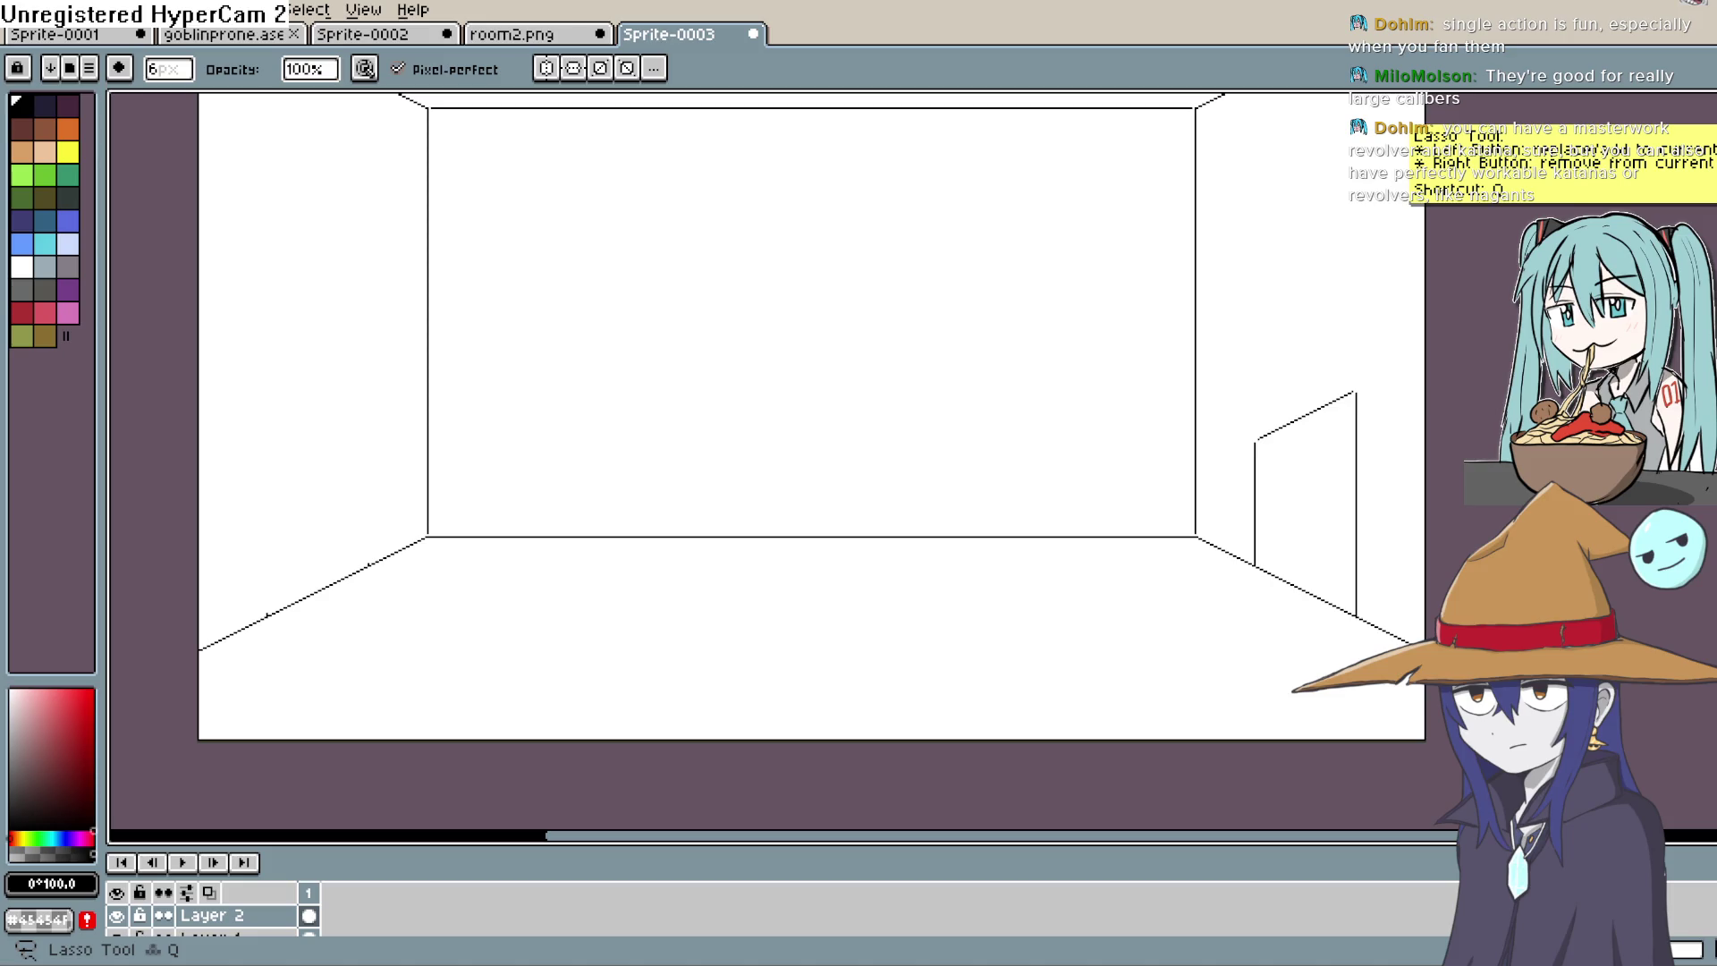
key("b")
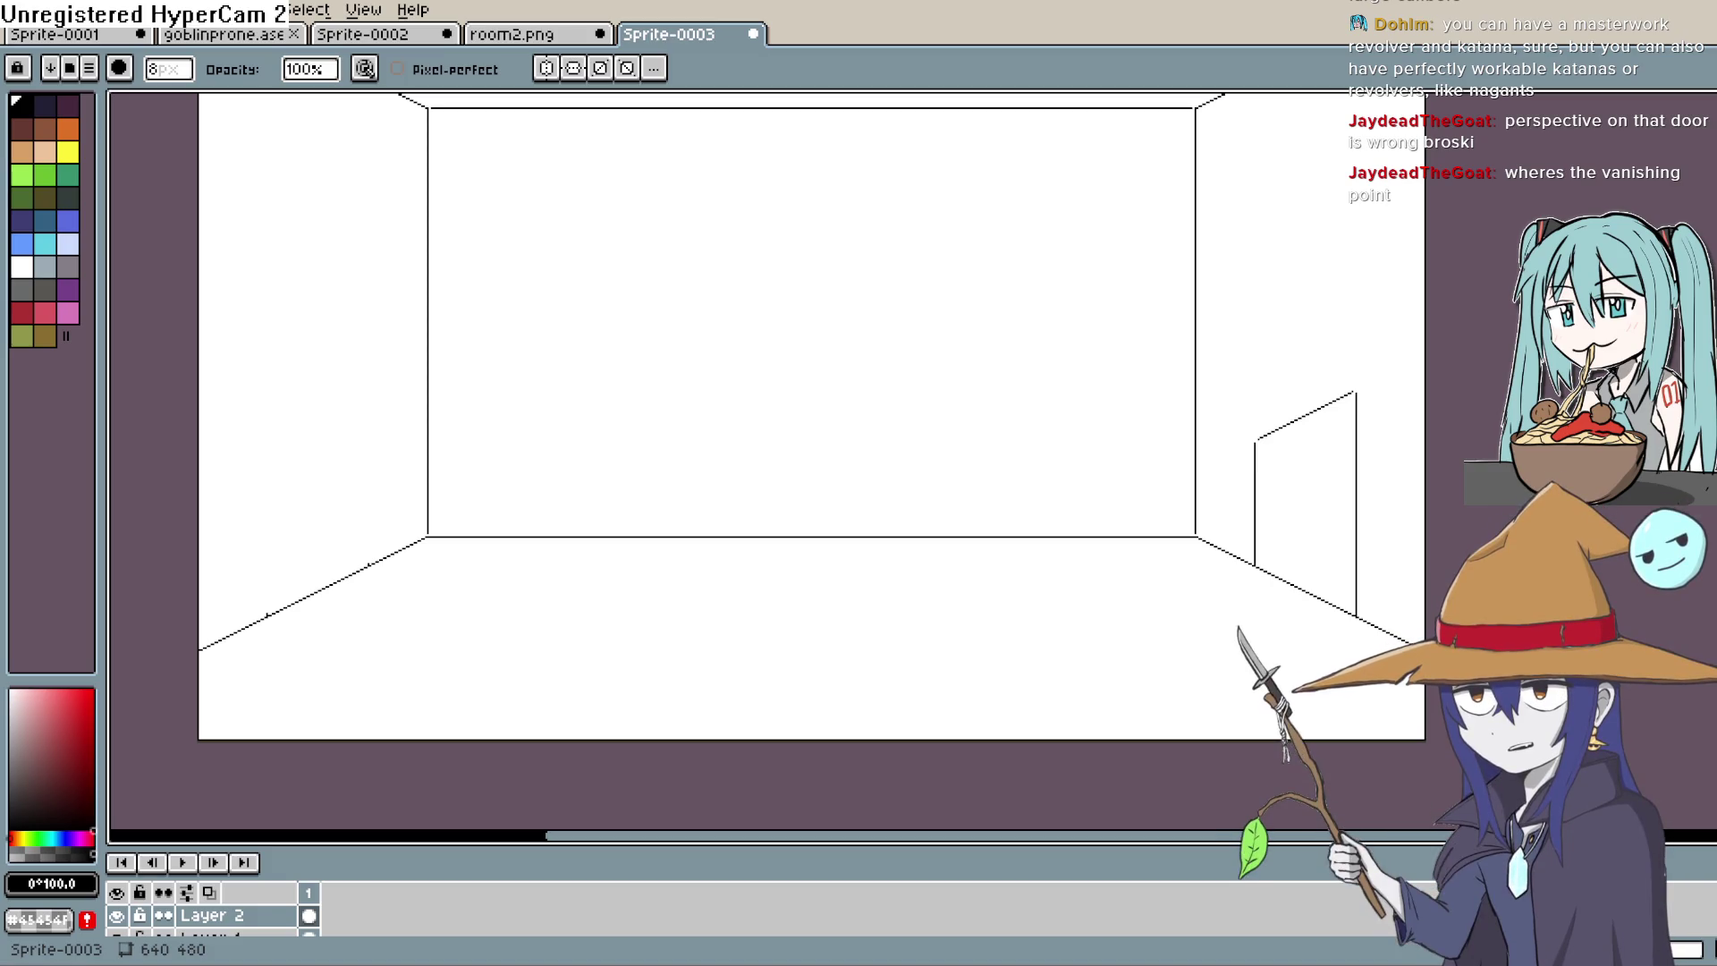
mouse_move(1167, 349)
left_mouse_down()
mouse_move(1134, 345)
mouse_move(1027, 247)
left_mouse_up()
Step: Zoom into the door for a close look, then bring the whole room back into view
key("i")
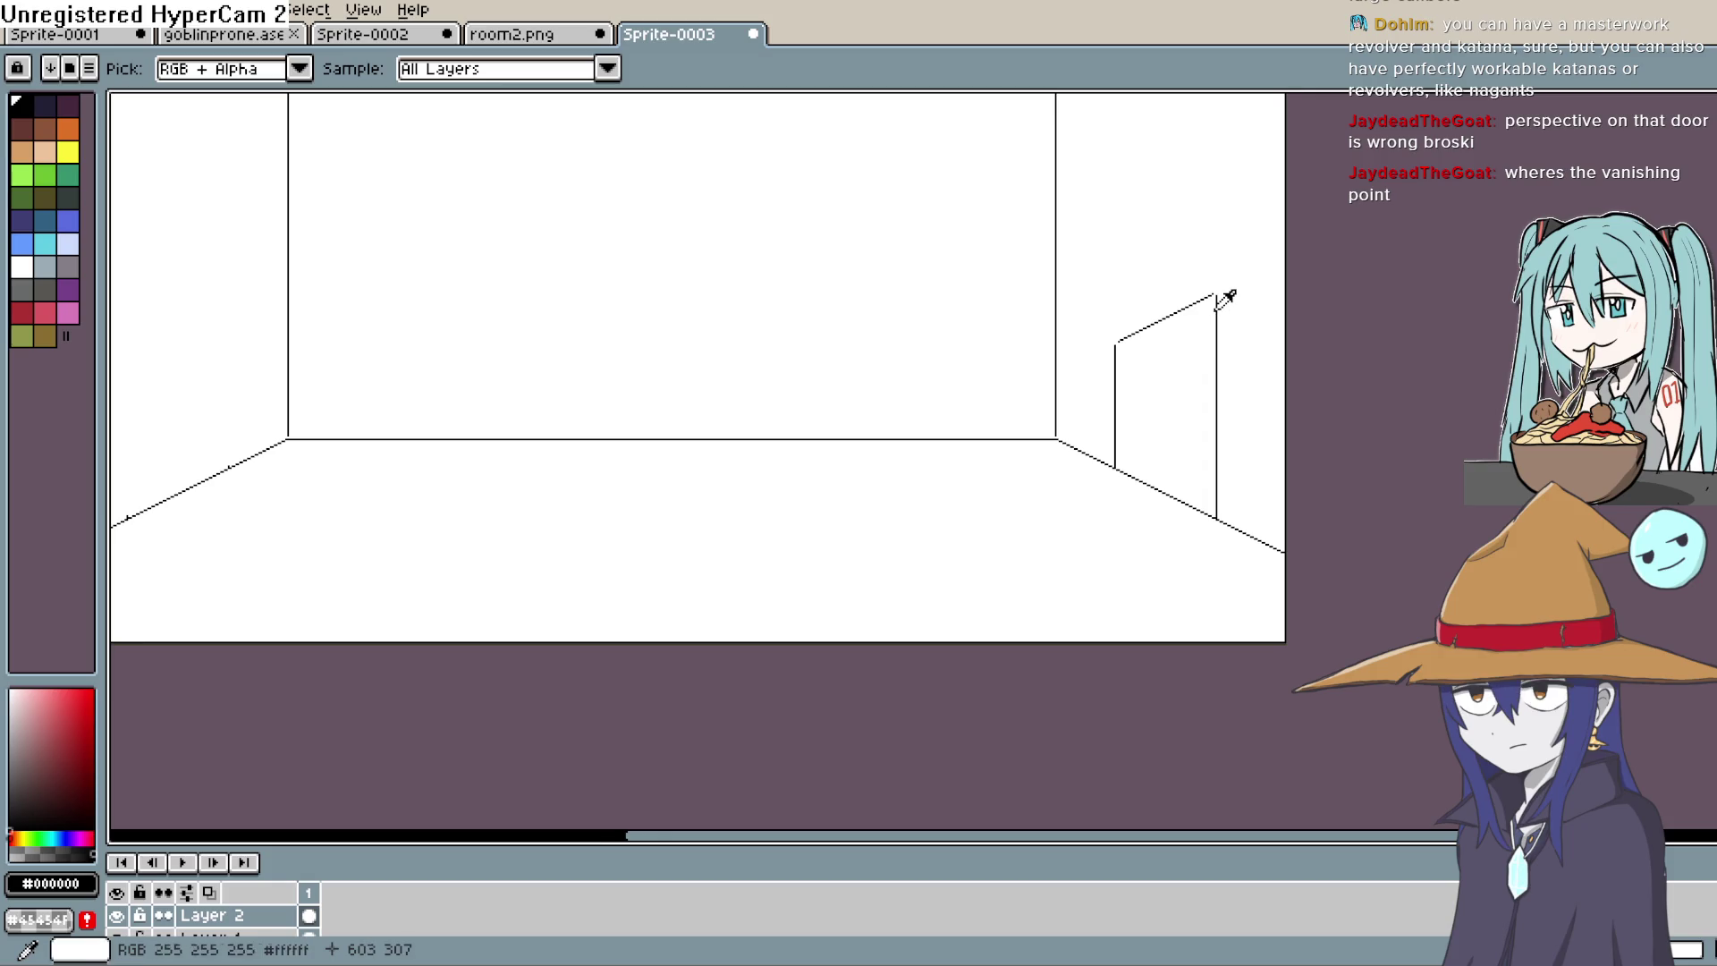
scroll(1227, 302, "down", 2)
scroll(1252, 309, "up", 5)
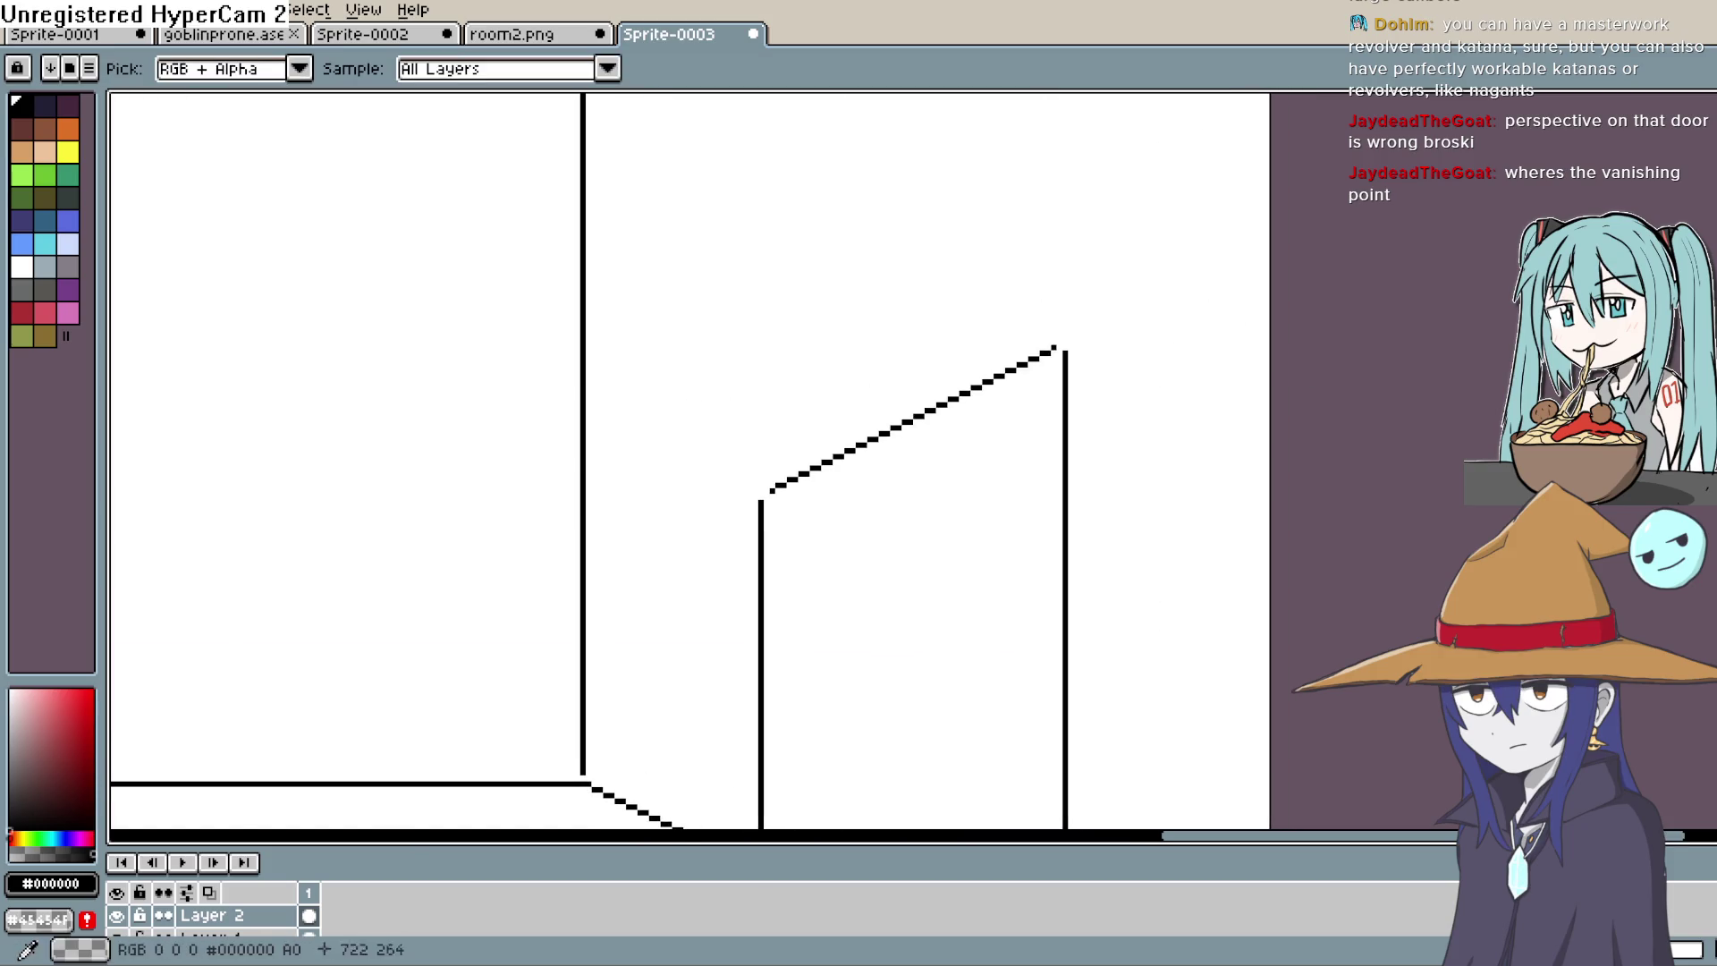
mouse_move(1150, 348)
left_mouse_down()
mouse_move(1112, 411)
mouse_move(1136, 314)
left_mouse_up()
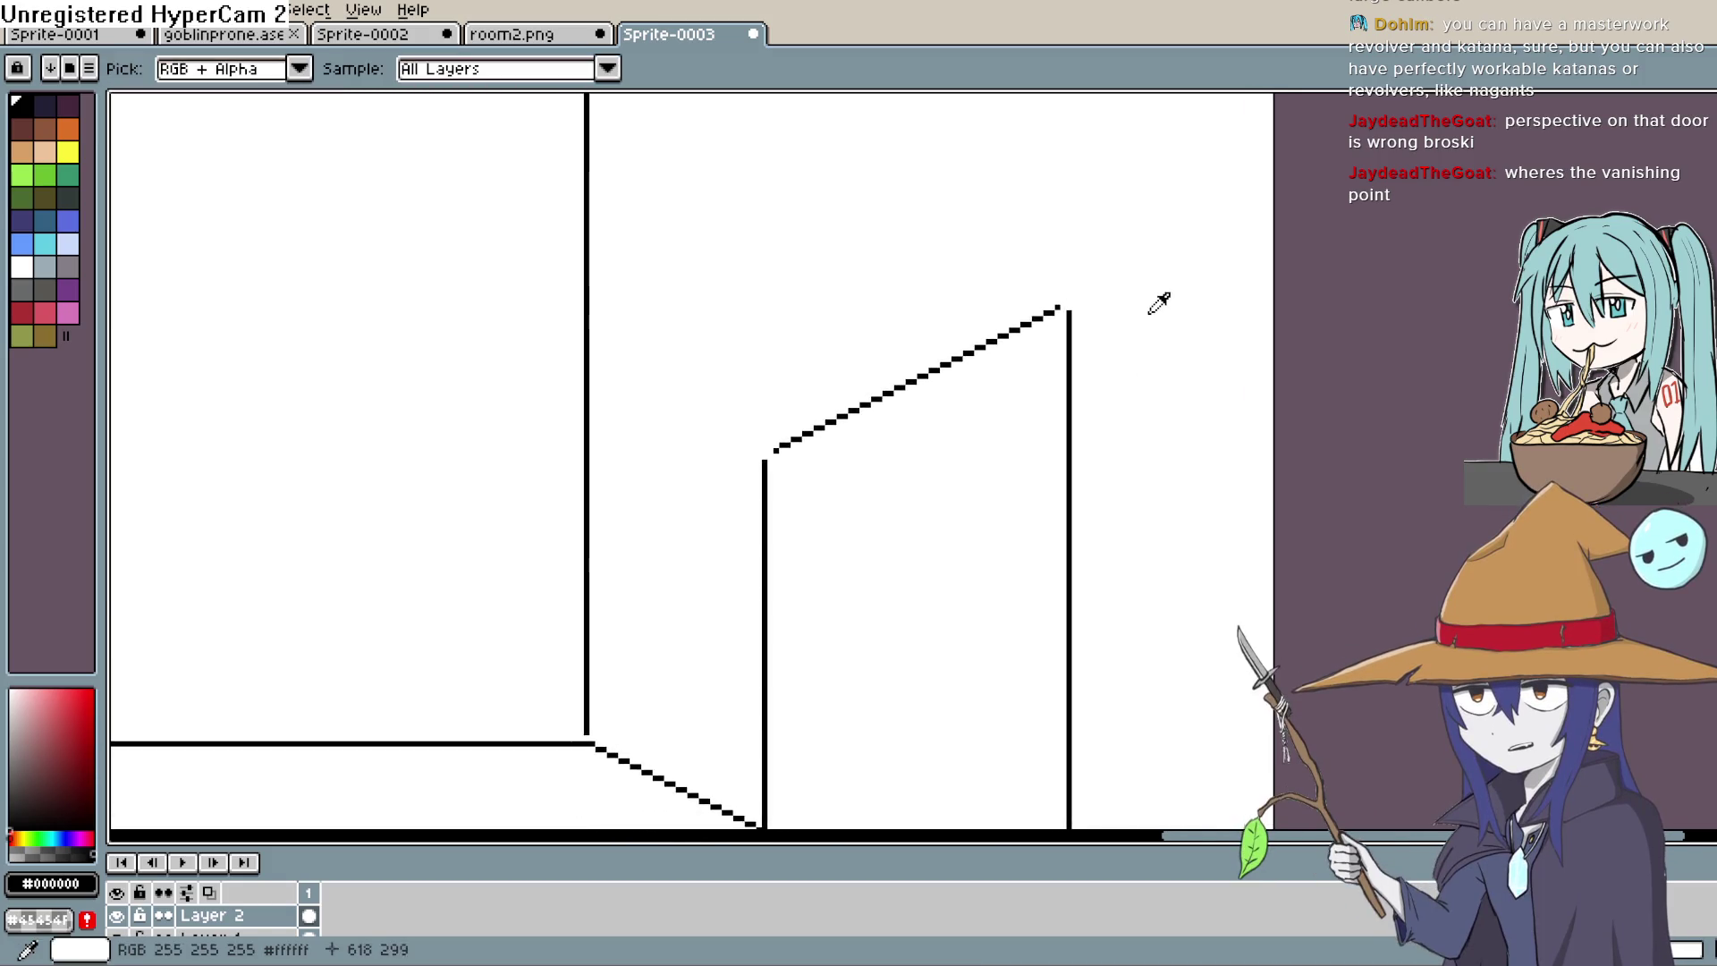
scroll(1149, 313, "up", 2)
scroll(1166, 380, "down", 4)
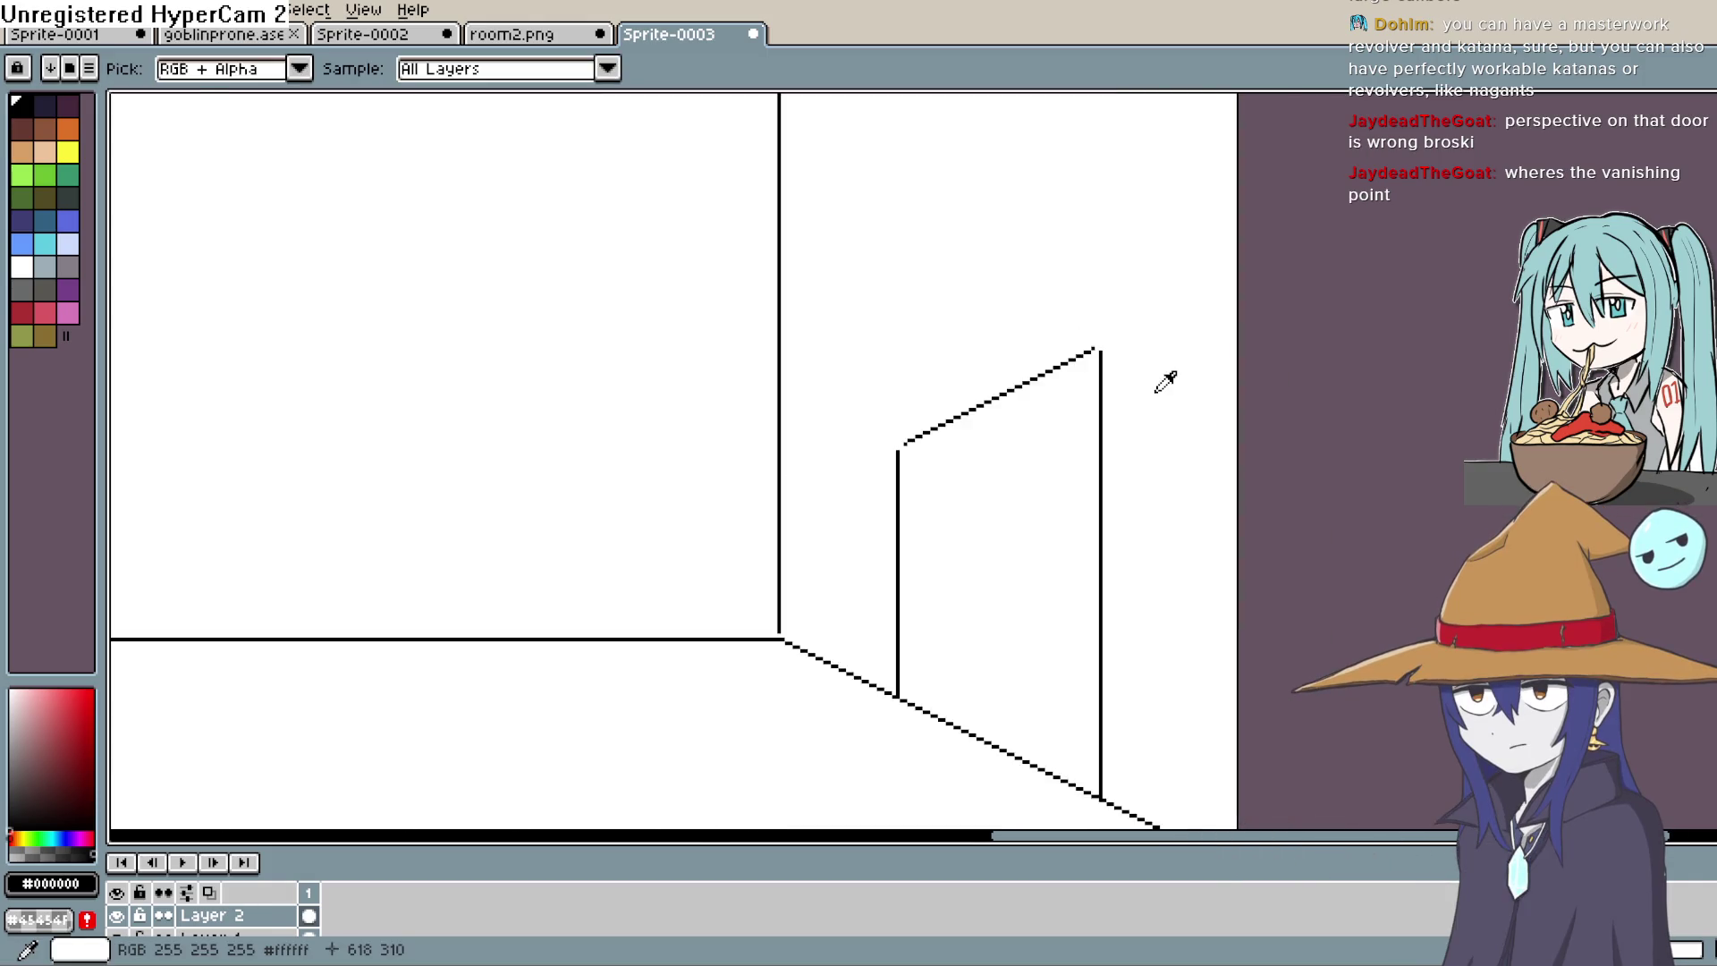
scroll(1166, 376, "up", 1)
mouse_move(1166, 376)
left_mouse_down()
mouse_move(1127, 537)
mouse_move(1146, 399)
left_mouse_up()
mouse_move(1407, 240)
left_mouse_down()
mouse_move(1222, 491)
mouse_move(1251, 360)
mouse_move(1418, 333)
mouse_move(1364, 370)
mouse_move(1307, 372)
left_mouse_up()
scroll(1353, 358, "down", 3)
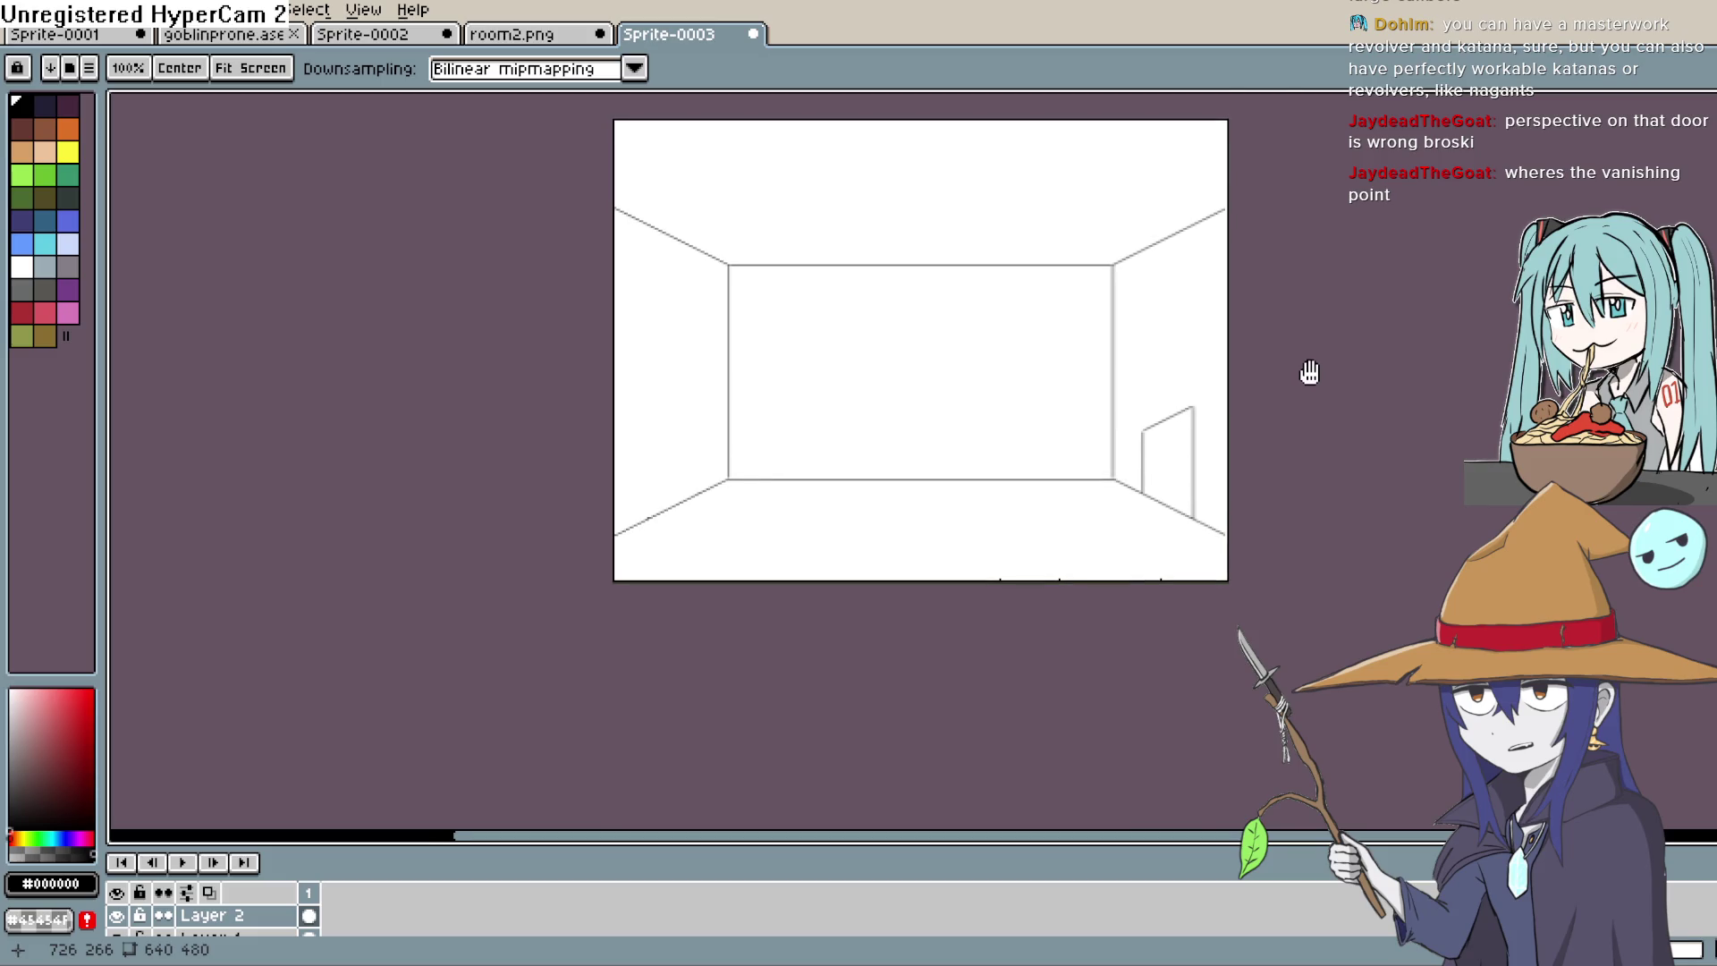
Step: Draw a horizontal eye-level line across the full width of the room
key("i")
key("l")
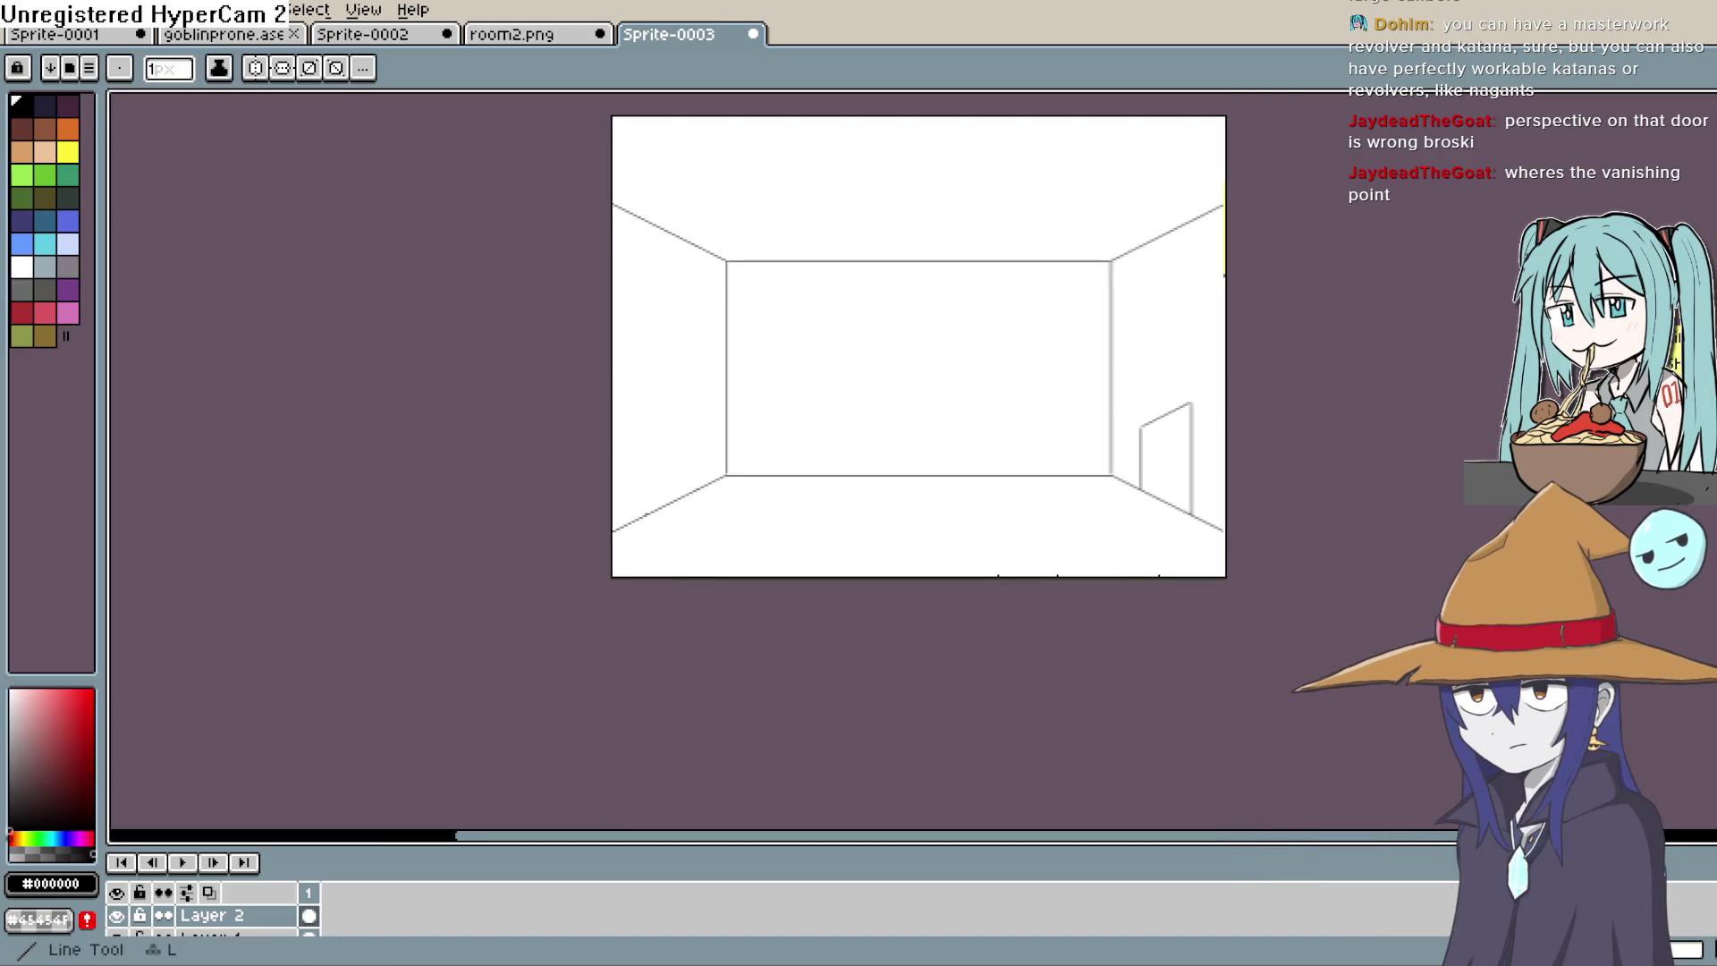
left_click_drag(1002, 461, 964, 411)
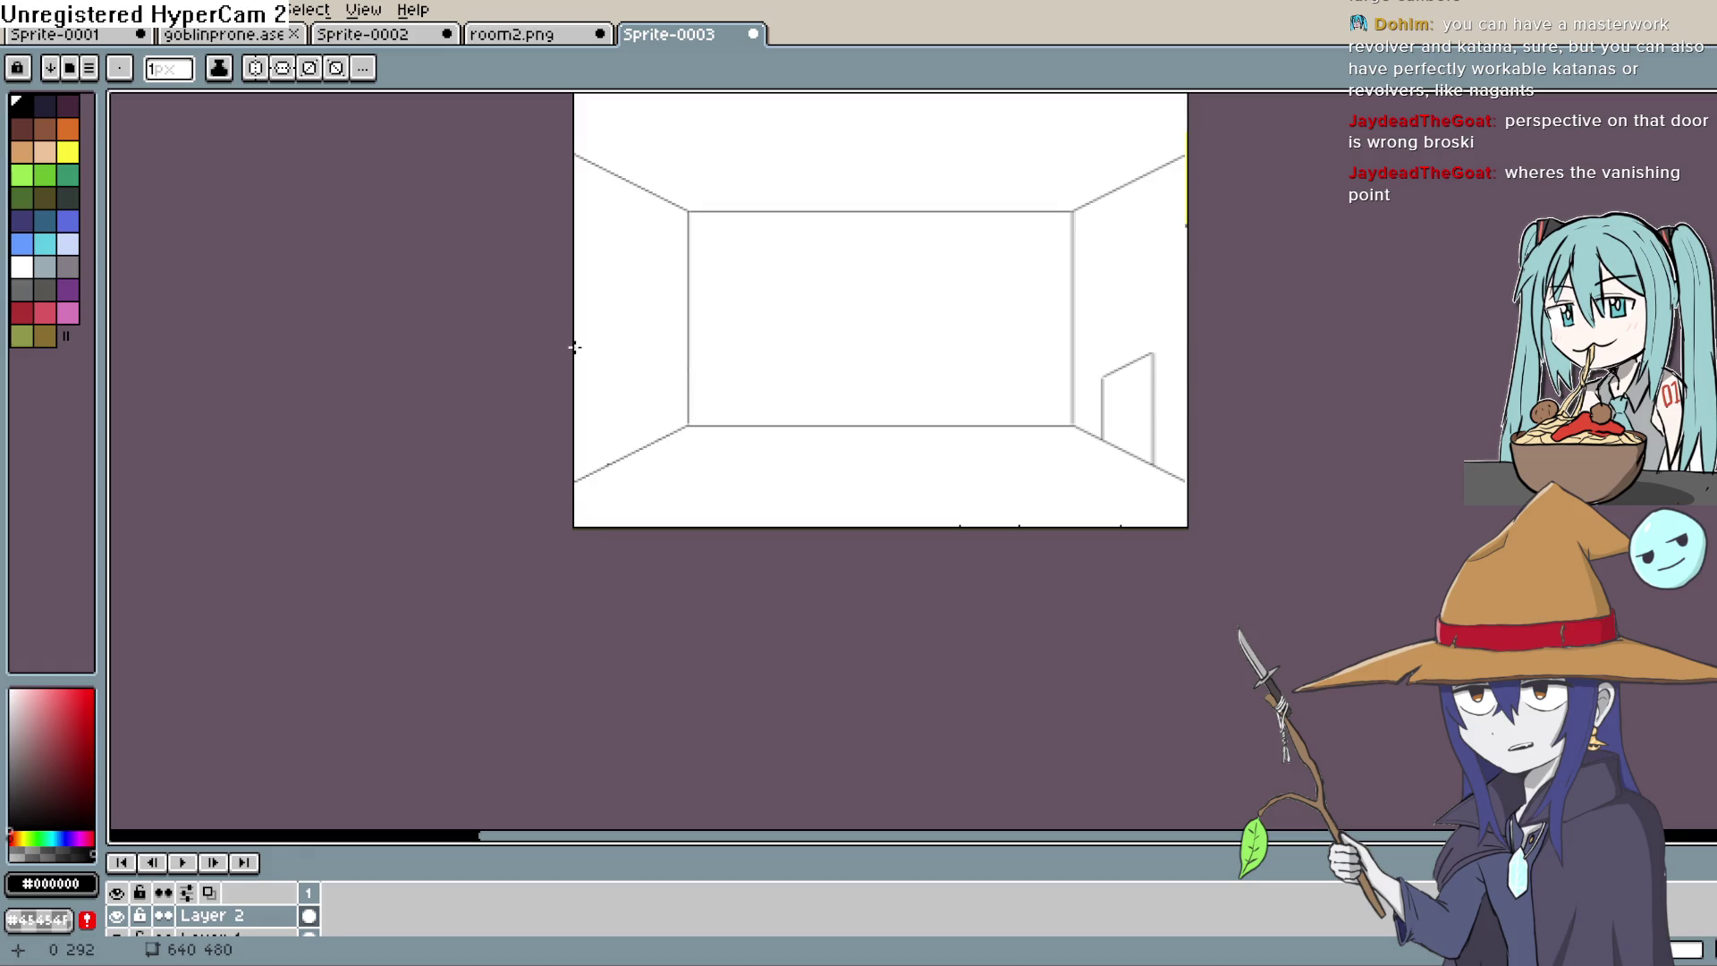
mouse_move(579, 351)
left_mouse_down()
mouse_move(1201, 306)
mouse_move(991, 360)
left_mouse_up()
scroll(991, 360, "up", 3)
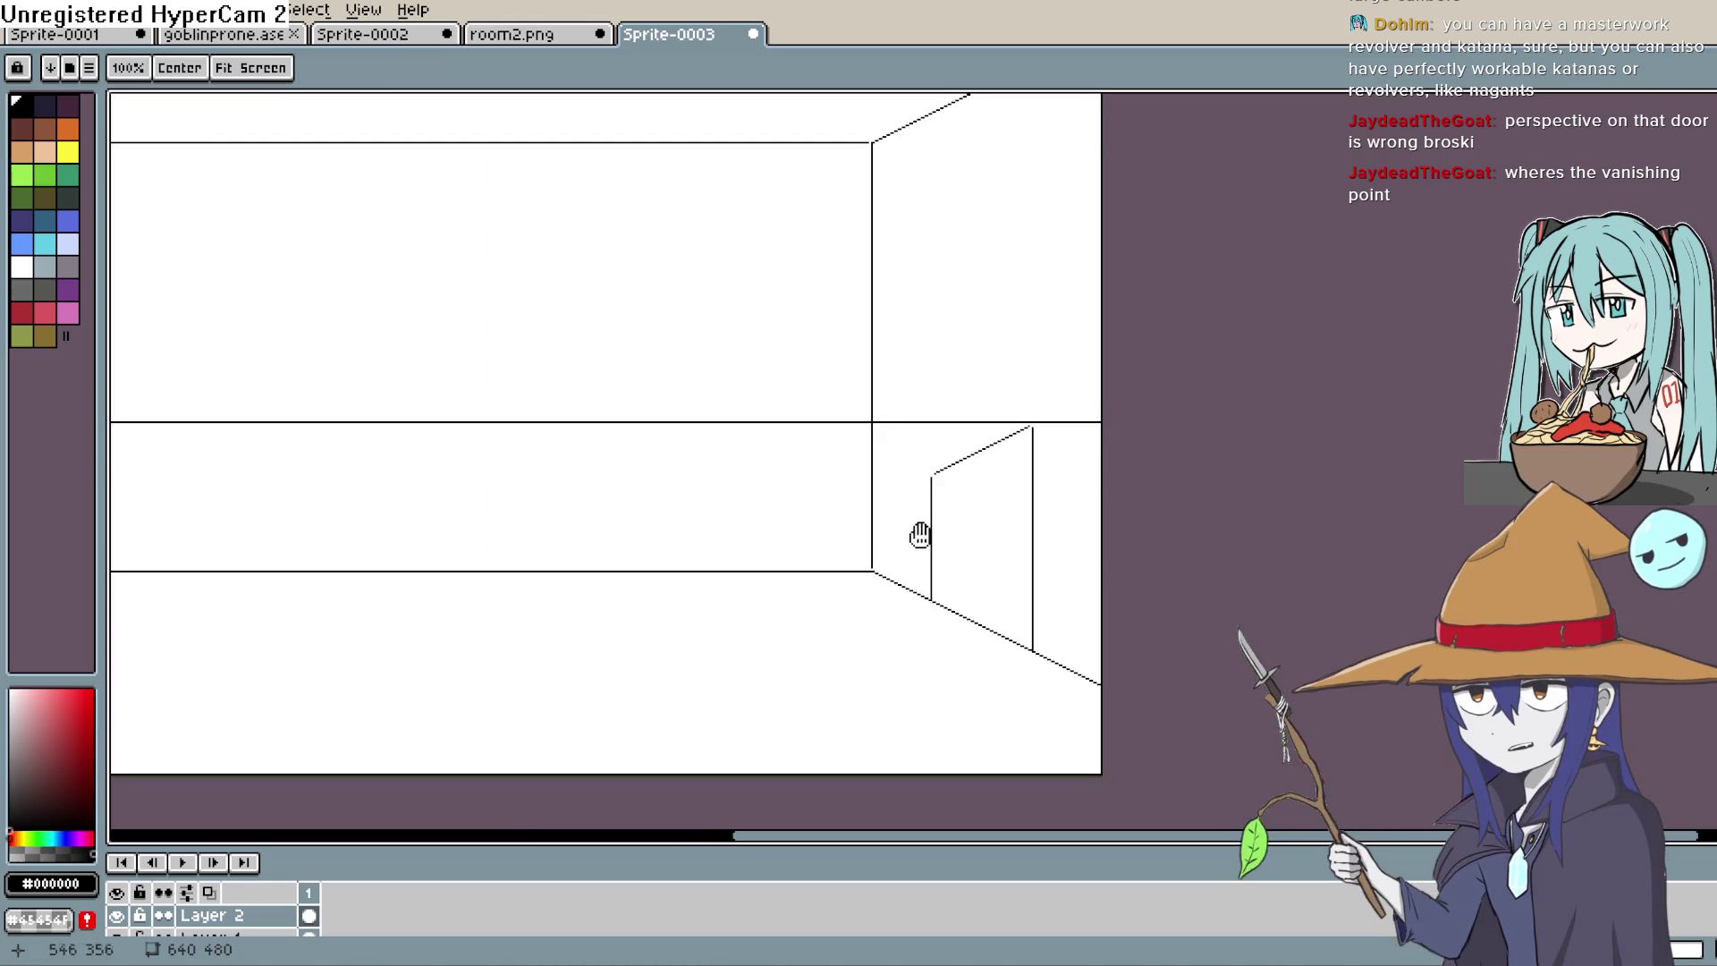
Step: Sketch perspective guides from the floor corners and a horizontal line, then undo them
left_click_drag(1061, 504, 858, 405)
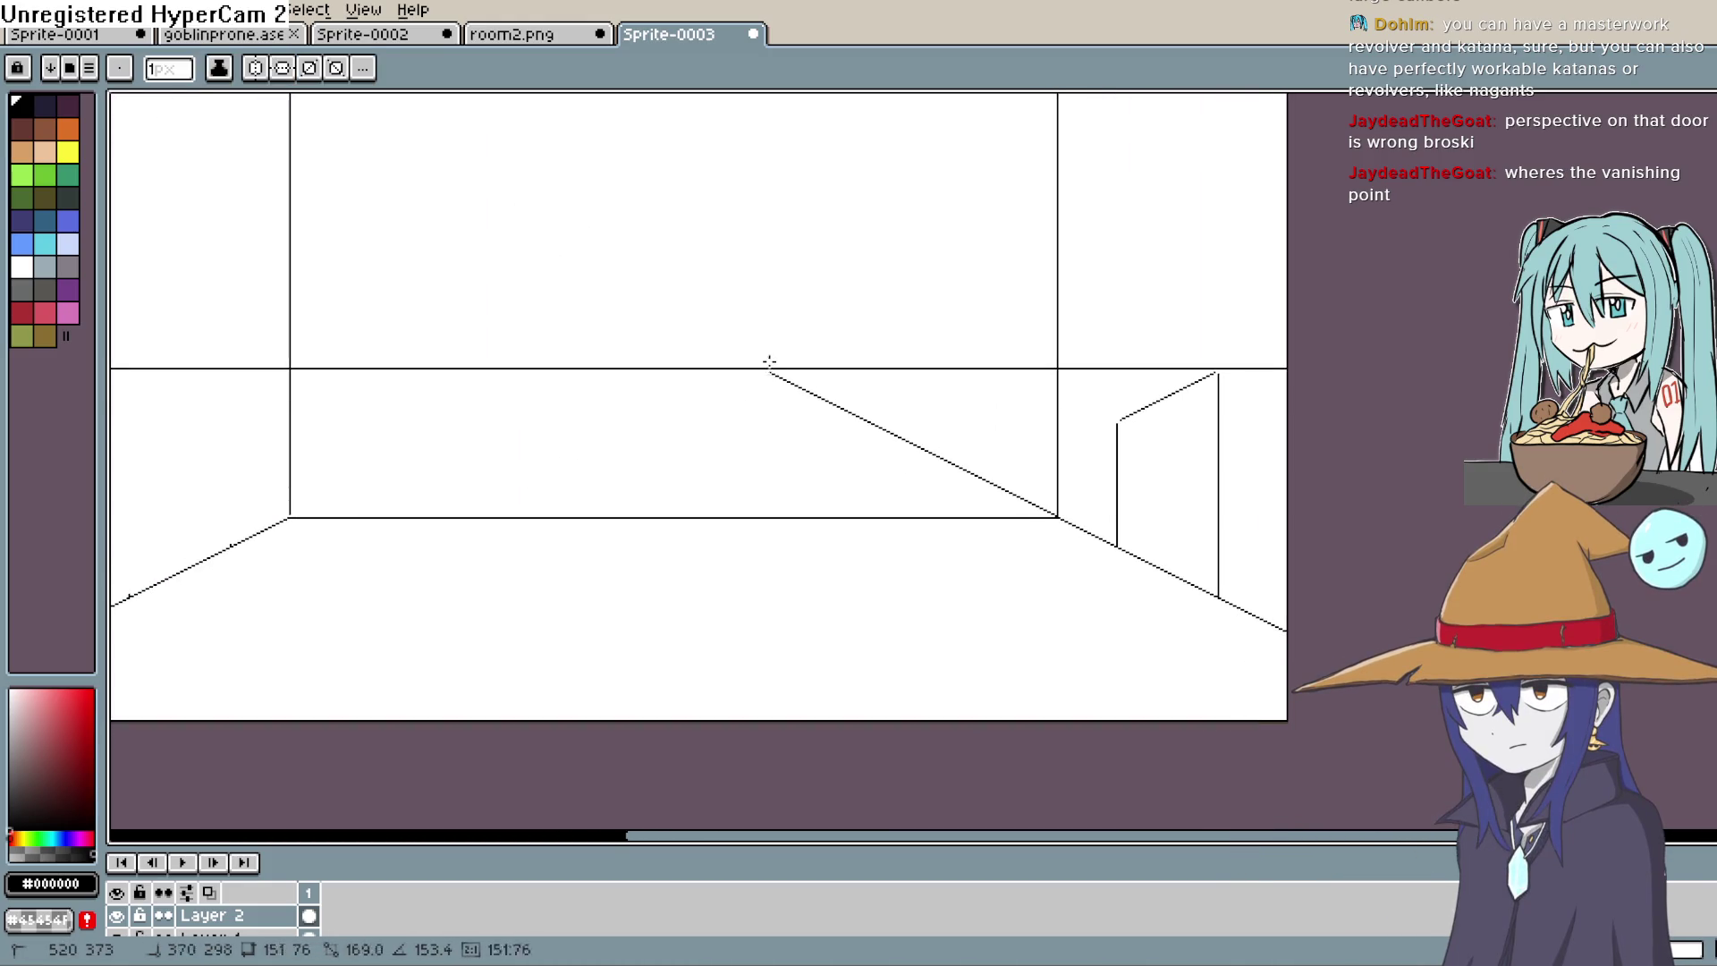
left_click_drag(769, 362, 705, 340)
left_click_drag(288, 520, 812, 261)
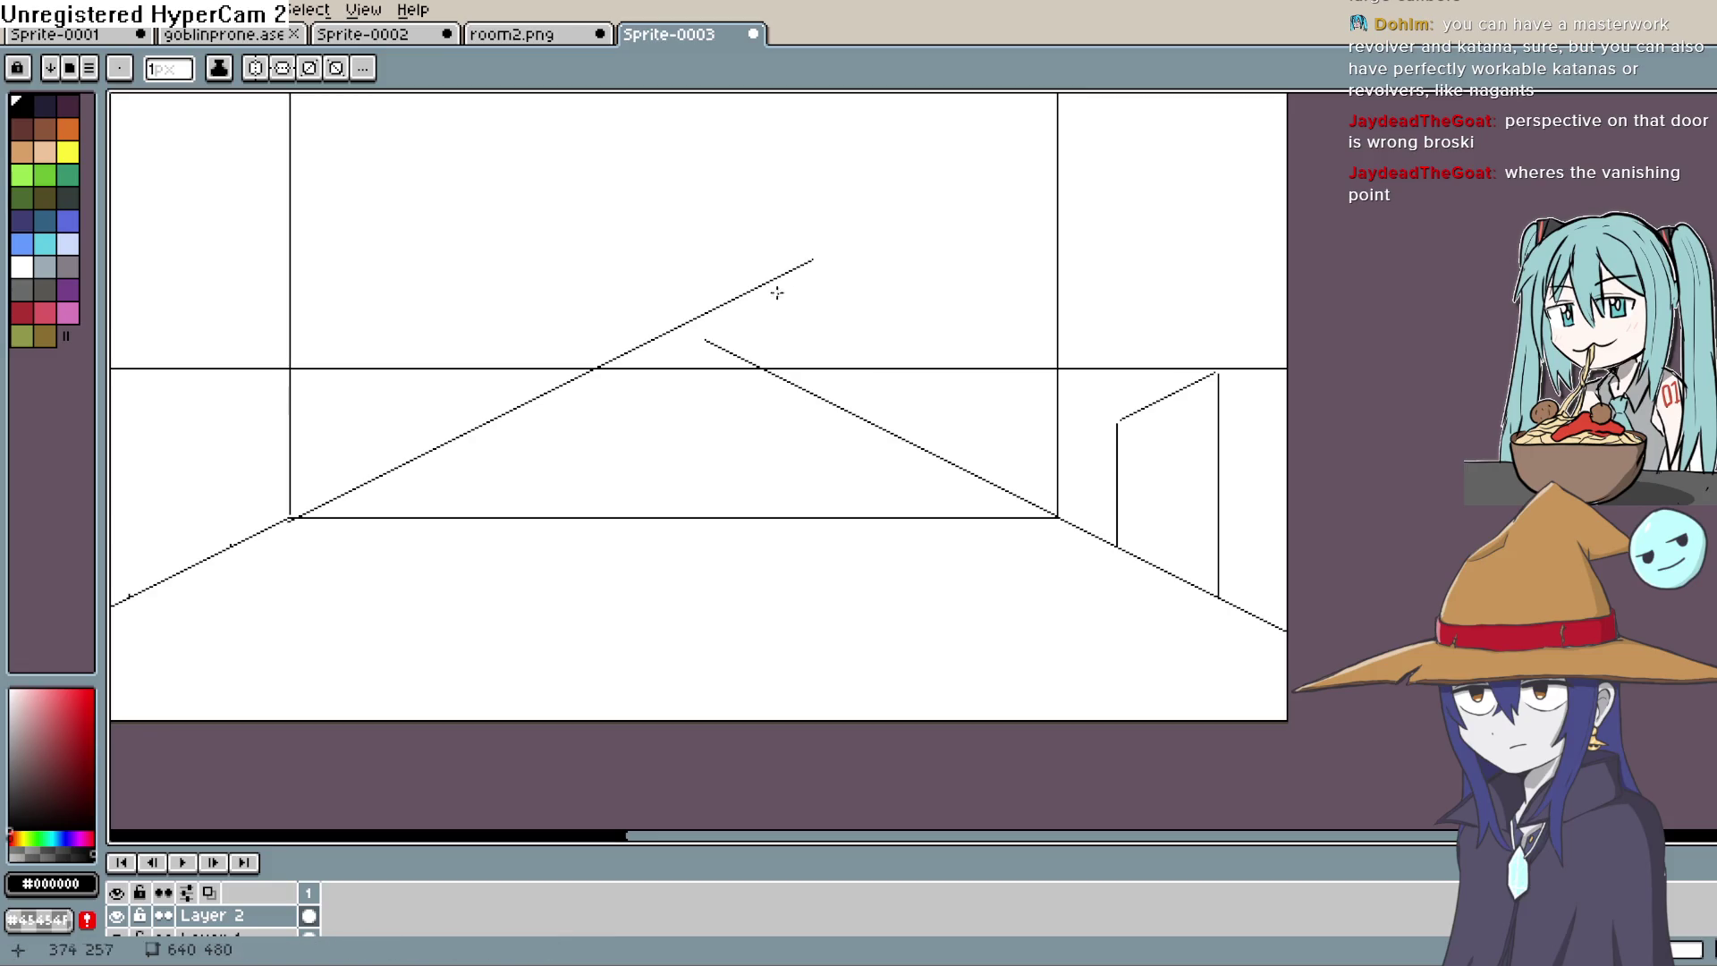
key("ctrl+z")
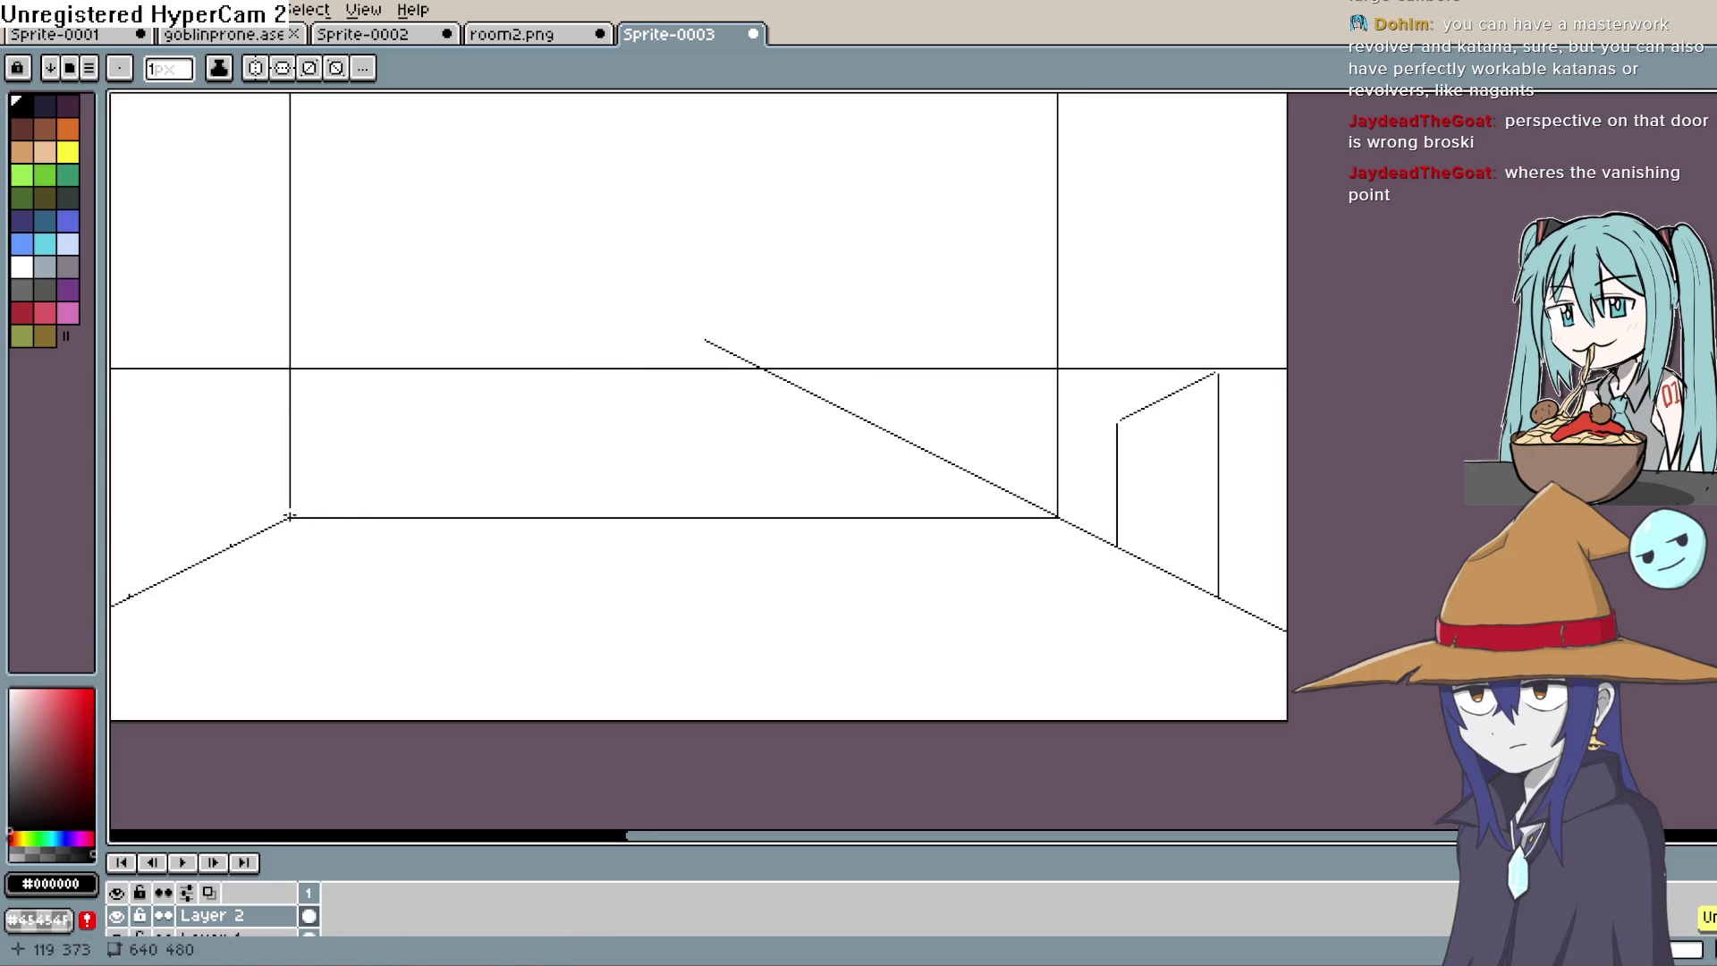
mouse_move(290, 517)
left_mouse_down()
mouse_move(556, 368)
mouse_move(781, 273)
left_mouse_up()
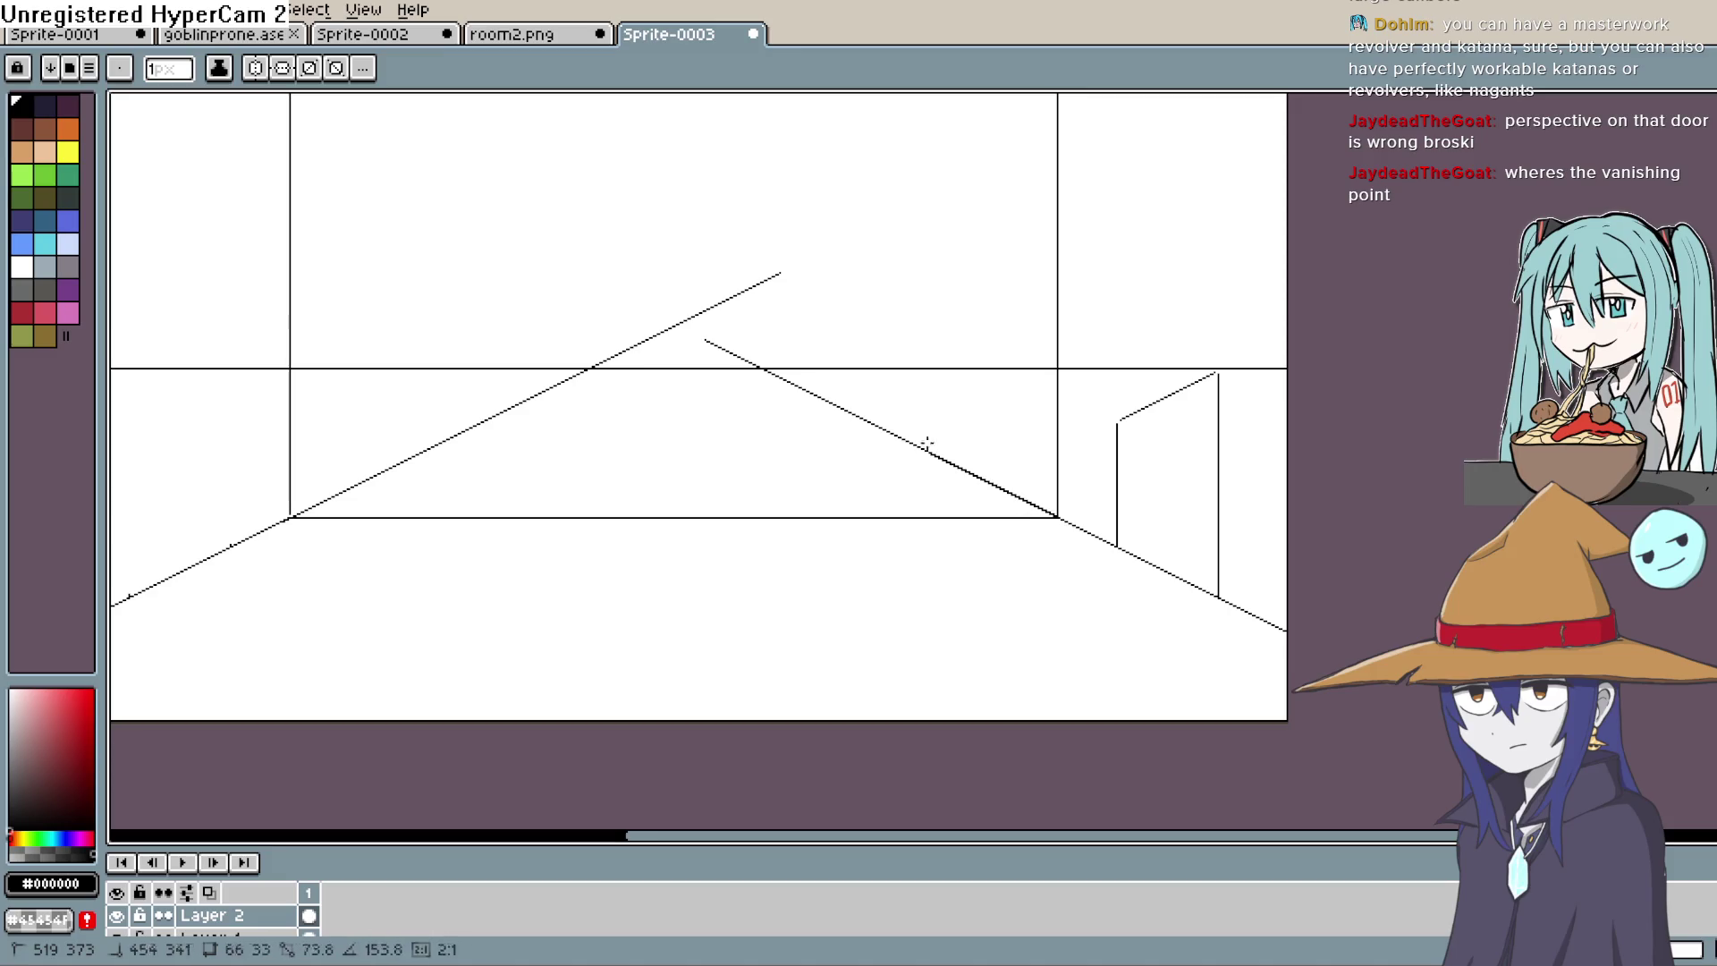
left_click_drag(927, 442, 620, 299)
left_click_drag(1191, 359, 1238, 367)
left_click_drag(112, 324, 850, 303)
key("ctrl+z")
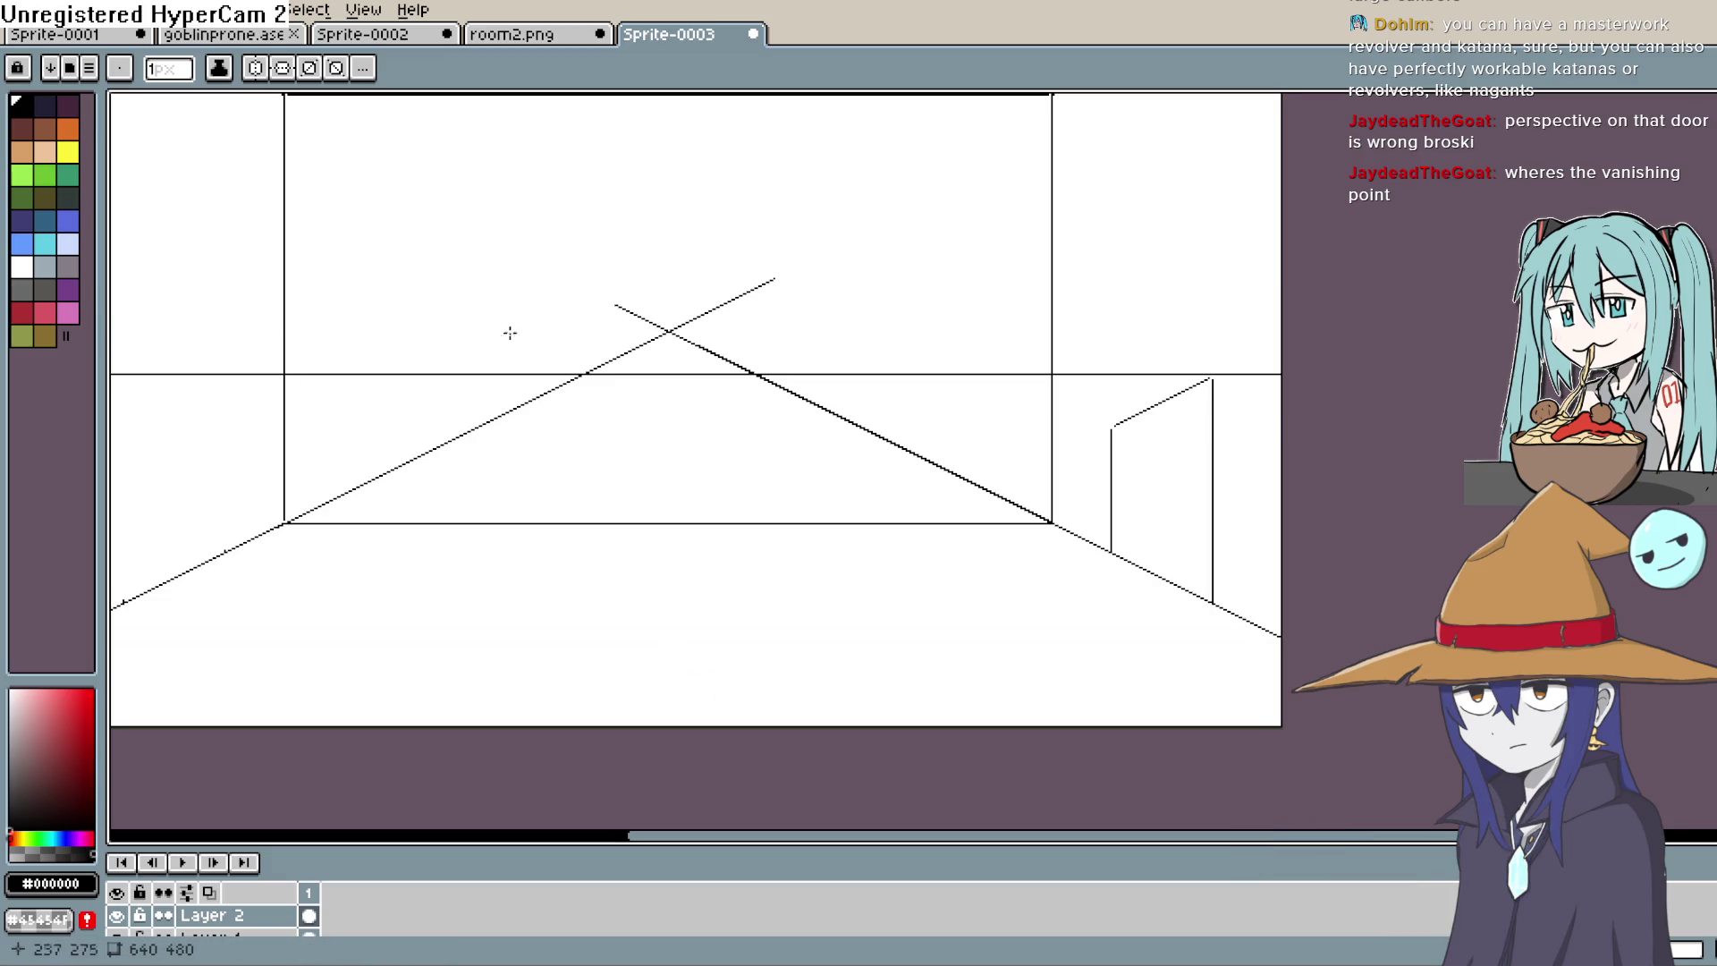
key("ctrl+z")
key("ctrl+z")
key("ctrl+z")
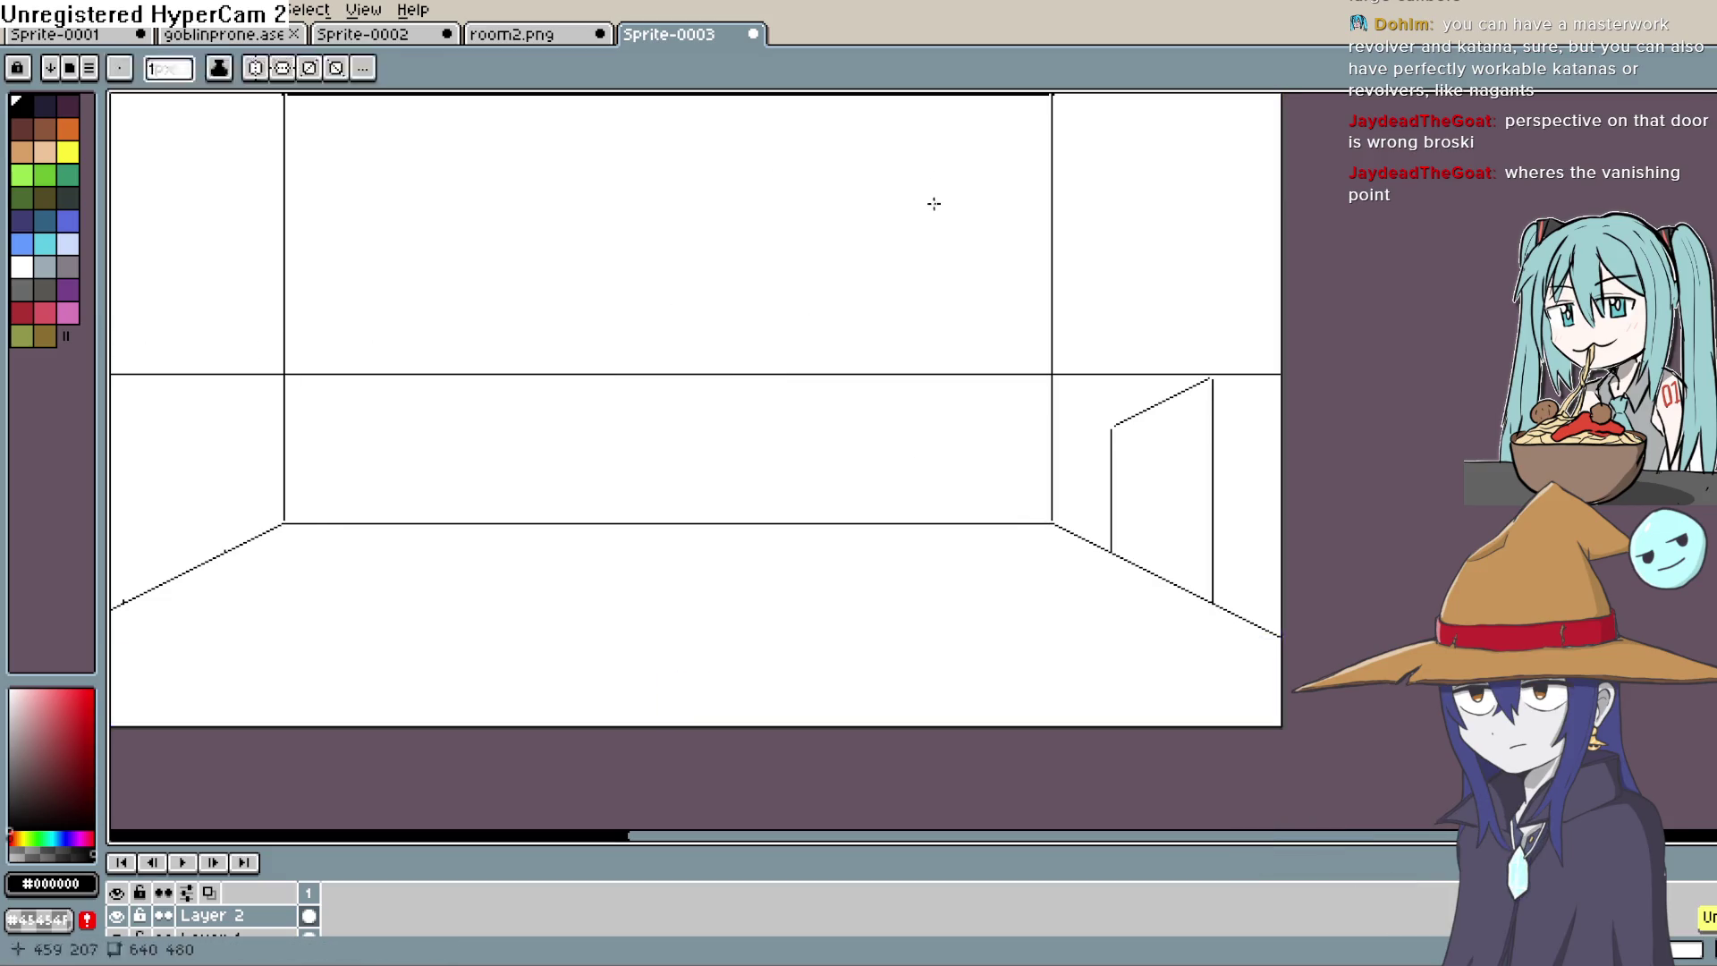
Step: With vertical symmetry on, draw mirrored corner diagonals and a horizon line through the vanishing point
left_click(285, 76)
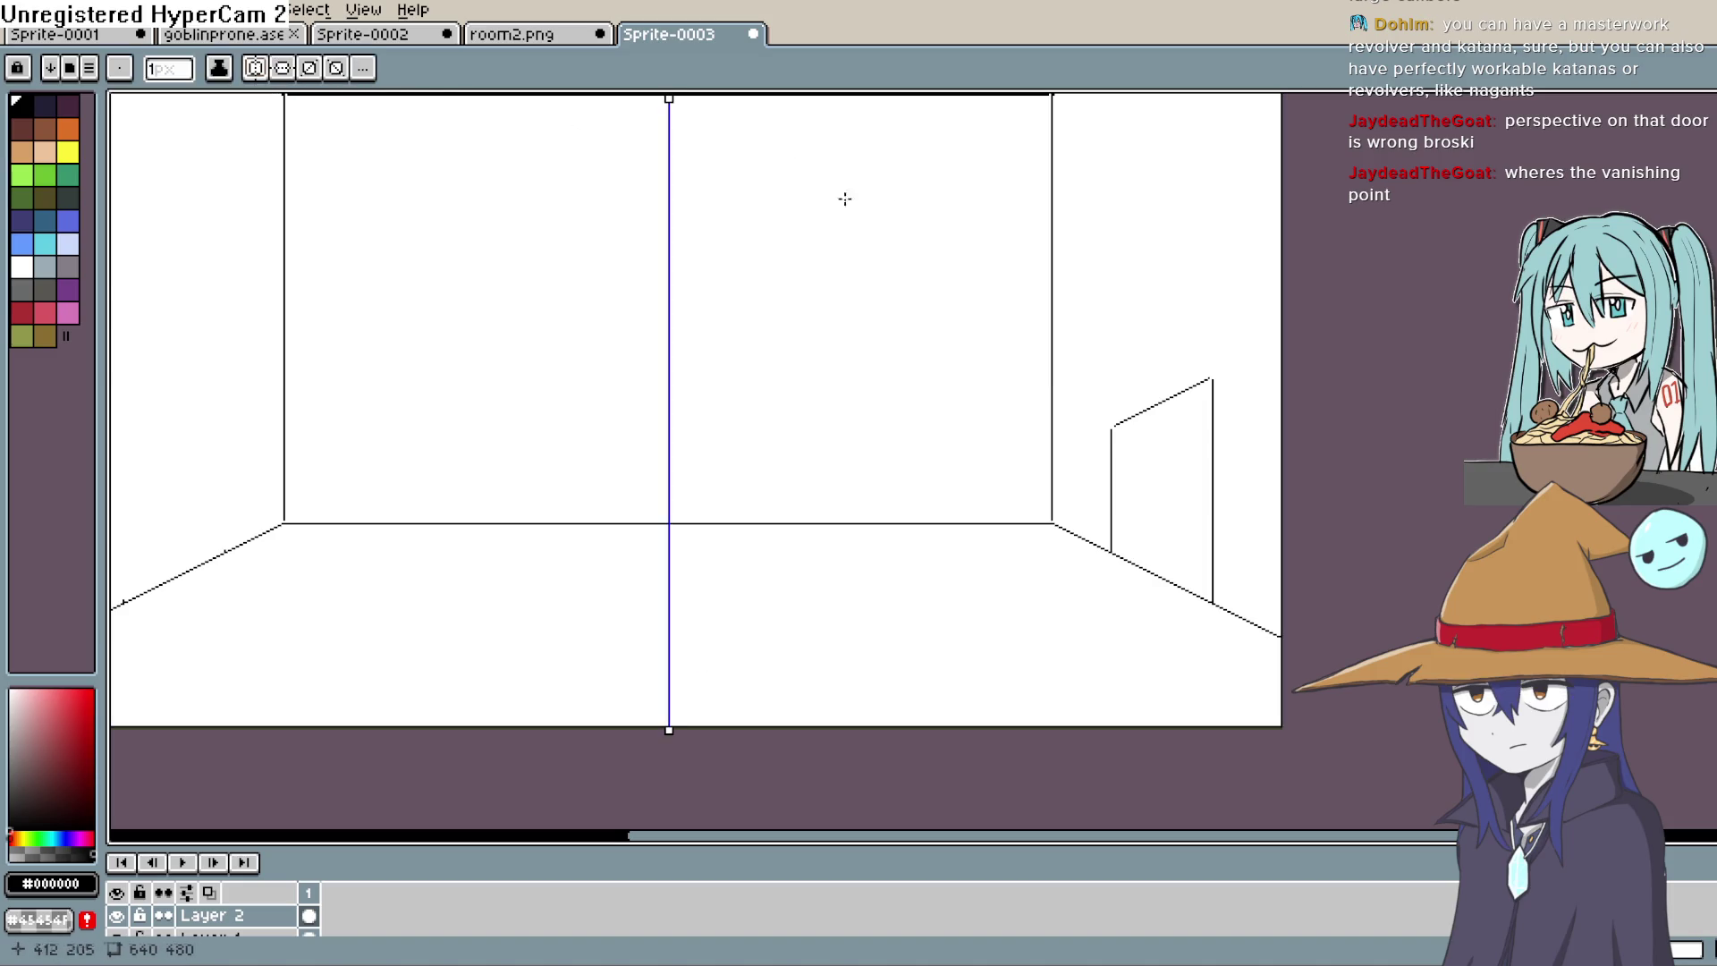
left_click_drag(1052, 524, 654, 325)
left_click_drag(120, 362, 829, 353)
key("ctrl+z")
mouse_move(676, 331)
left_mouse_down()
mouse_move(1297, 331)
mouse_move(1297, 398)
left_mouse_up()
key("ctrl+z")
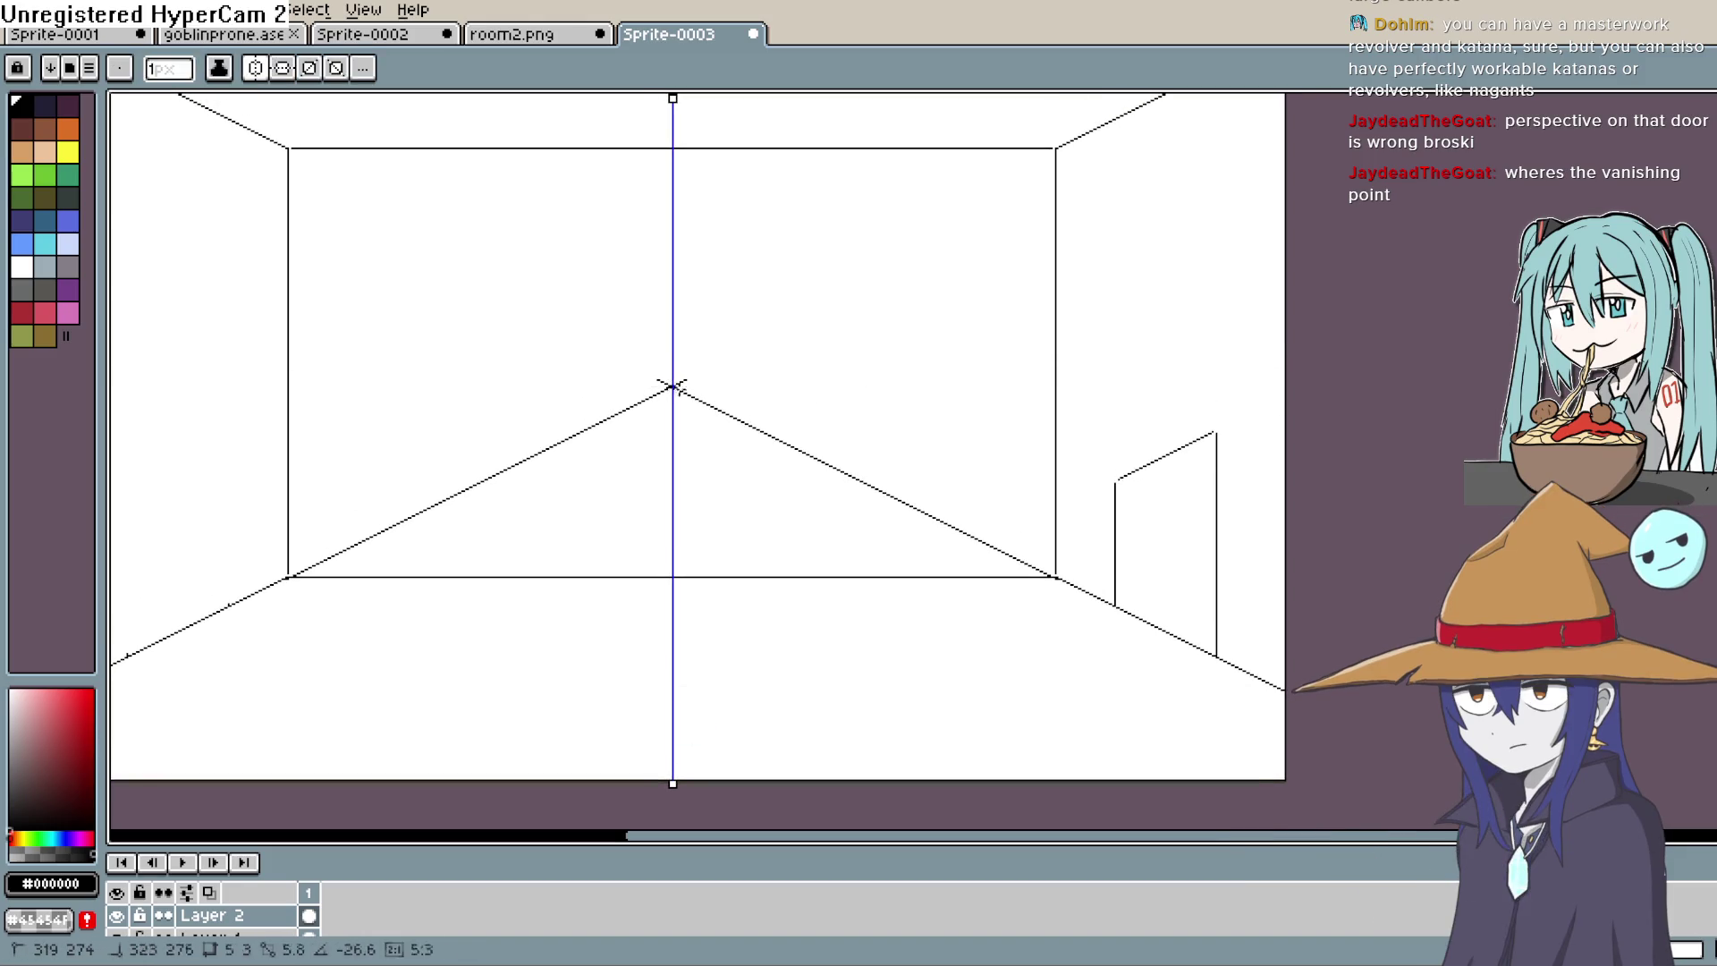
left_click_drag(673, 385, 1100, 387)
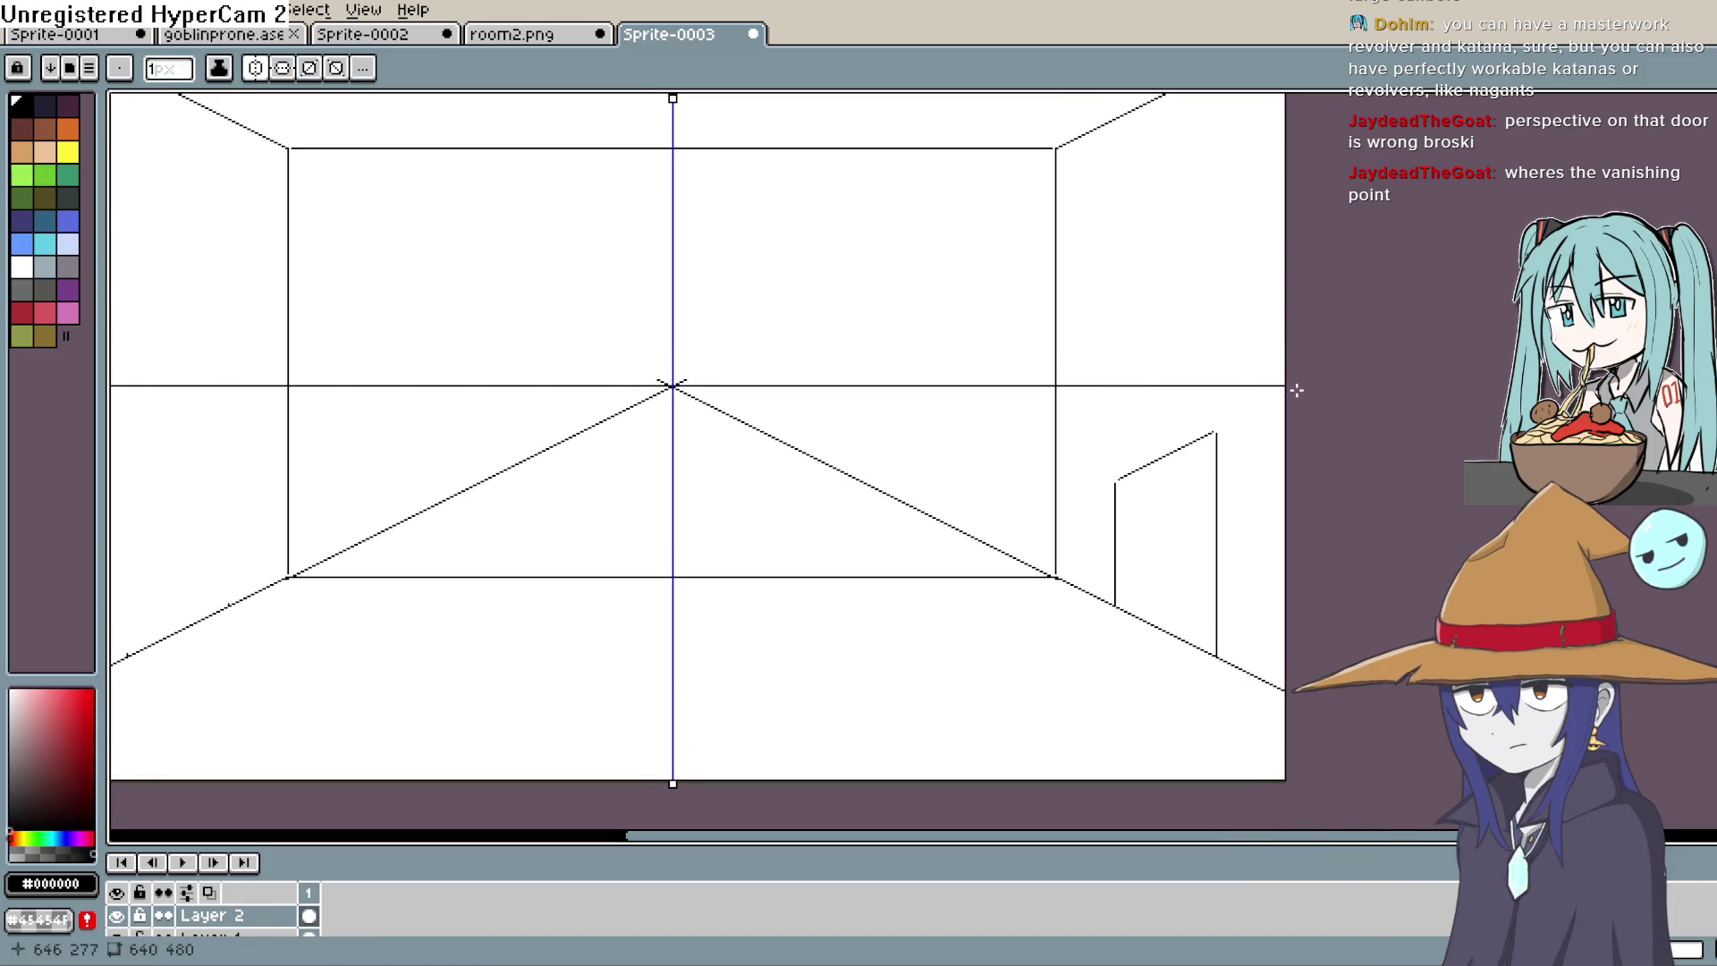
Step: Cut the line piece at the door's base and paste it back
mouse_move(1262, 364)
left_mouse_down()
mouse_move(1216, 367)
mouse_move(1150, 260)
left_mouse_up()
mouse_move(1145, 372)
left_mouse_down()
mouse_move(1157, 479)
mouse_move(1077, 510)
mouse_move(1108, 395)
mouse_move(1135, 399)
mouse_move(1118, 507)
mouse_move(1116, 443)
mouse_move(1134, 436)
left_mouse_up()
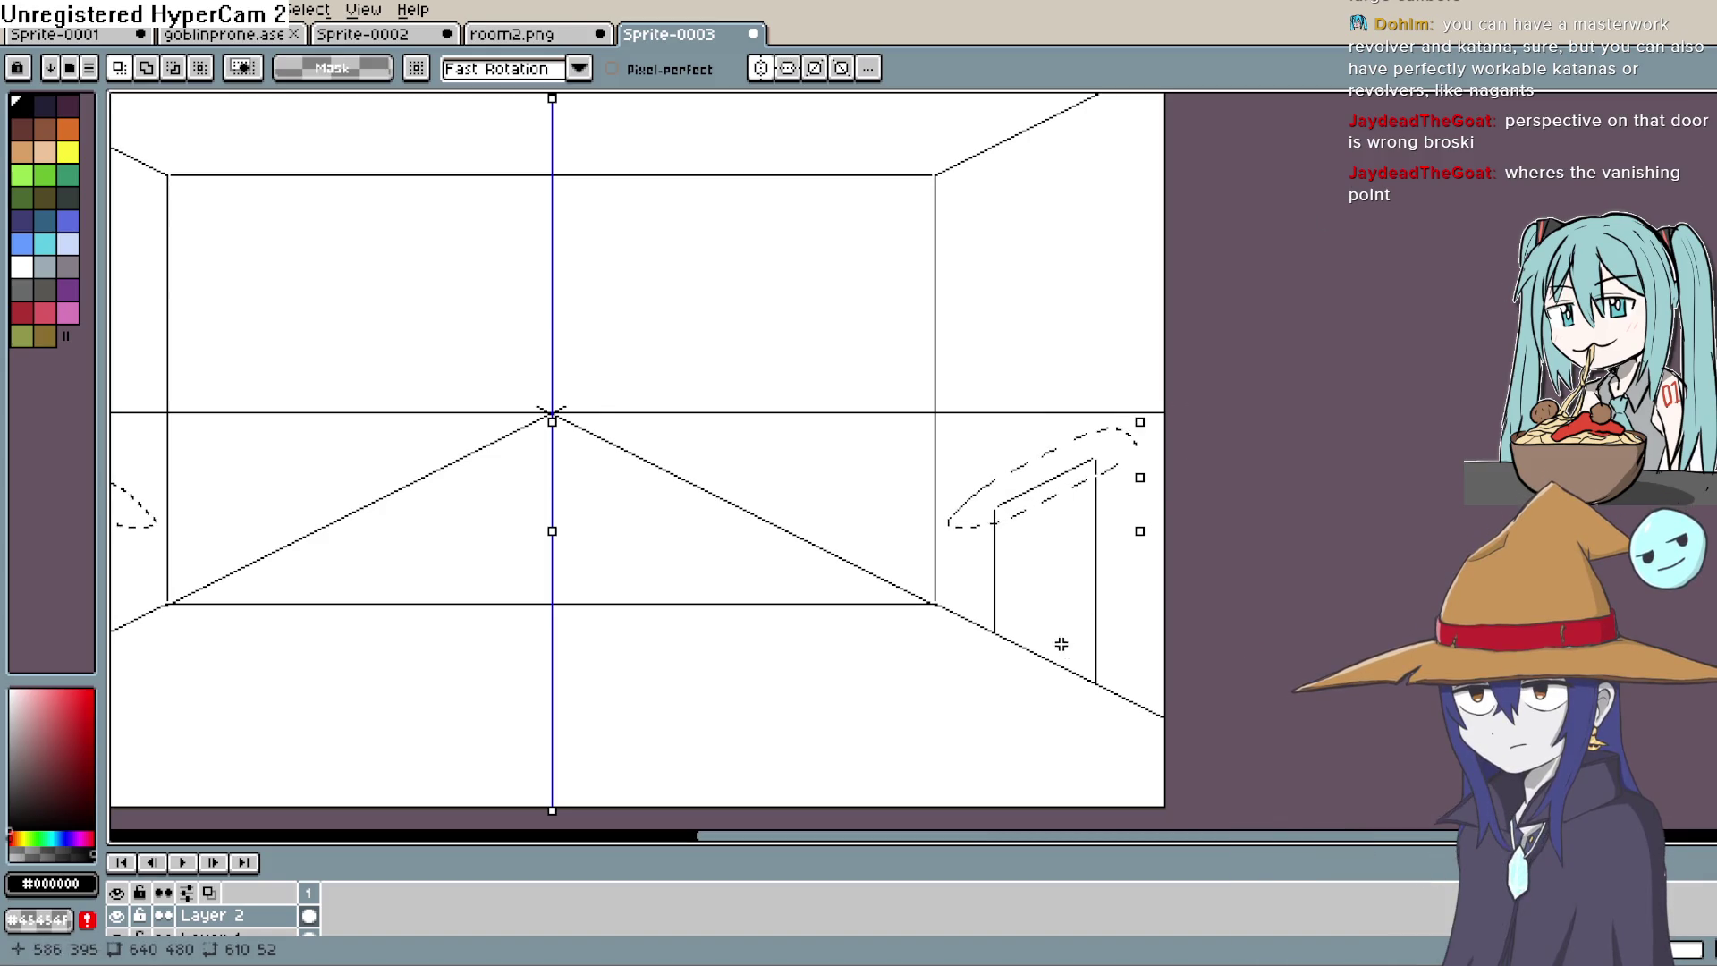
key("ctrl+x")
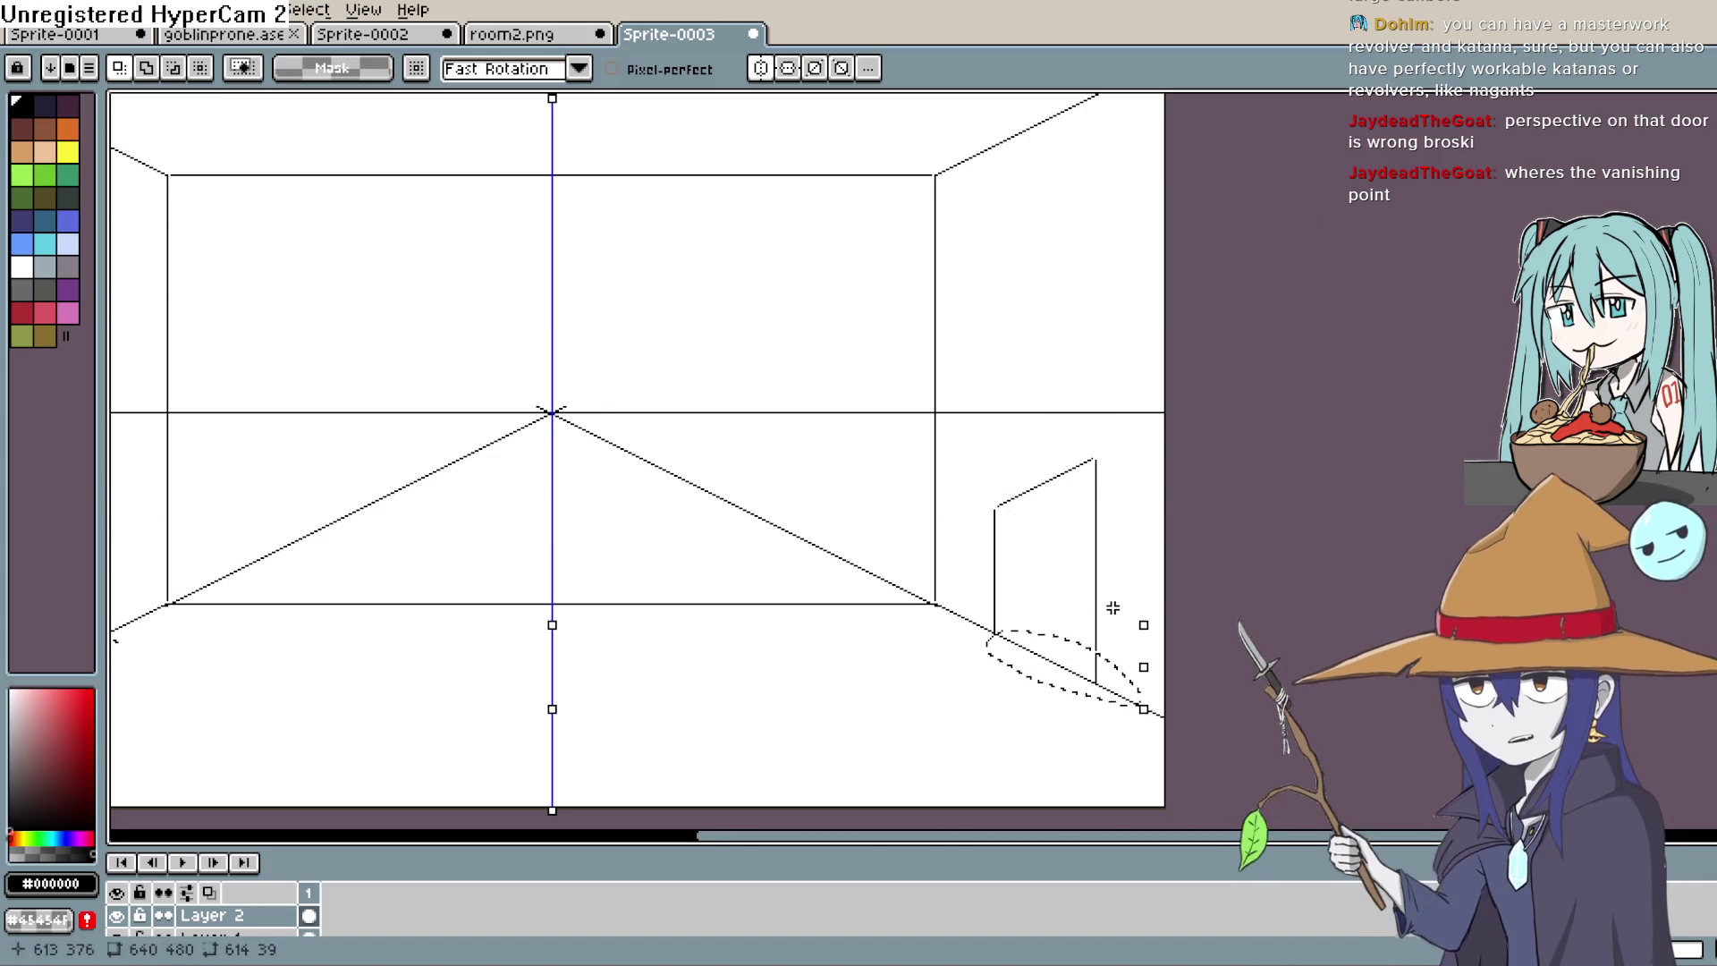
key("ctrl+v")
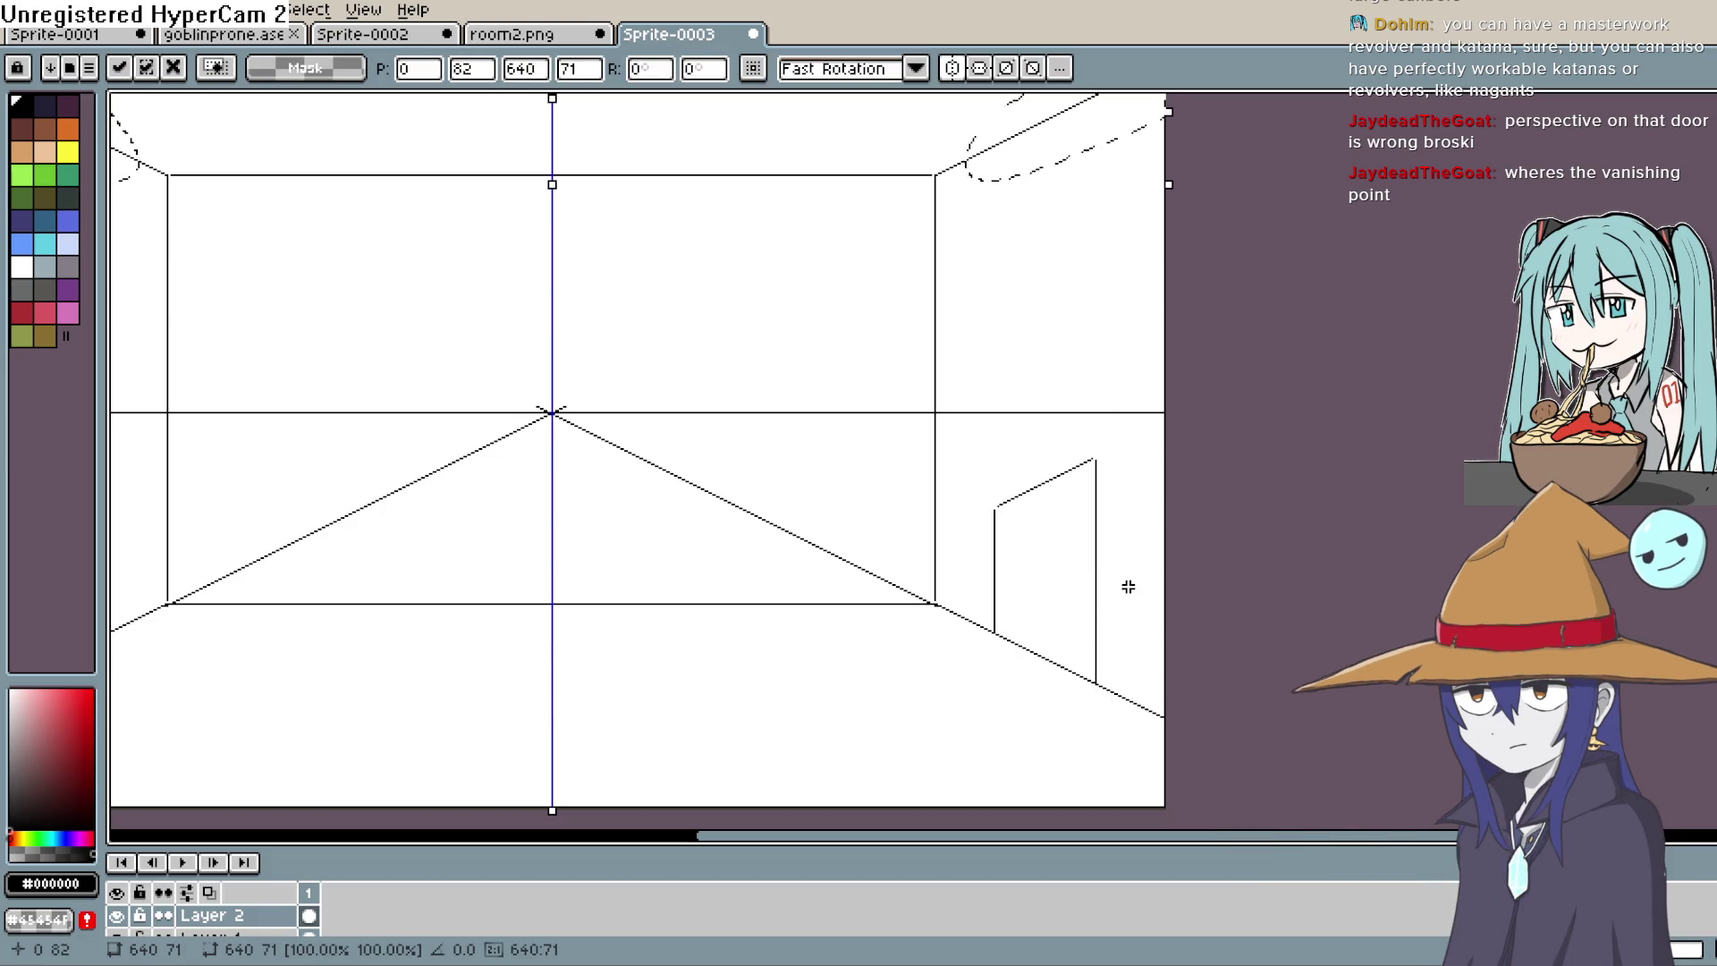
Step: Lift the floor-line piece by the door, nudge it up to horizon height, and deselect
key("Escape")
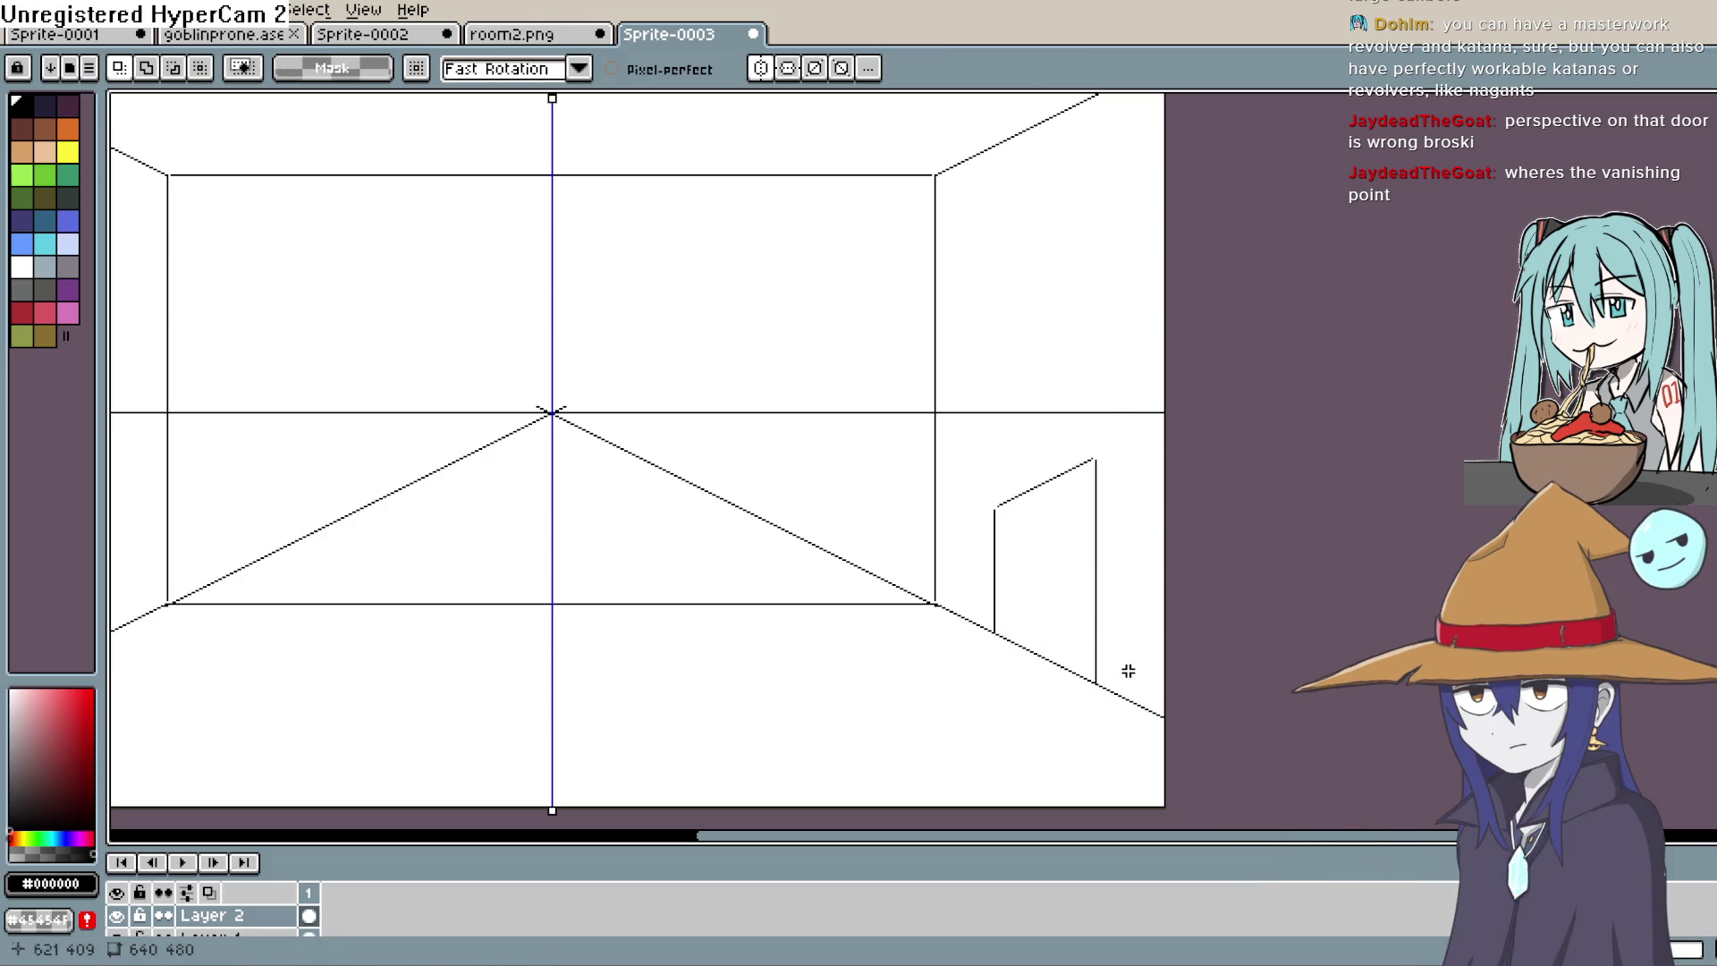
key("ctrl+shift+d")
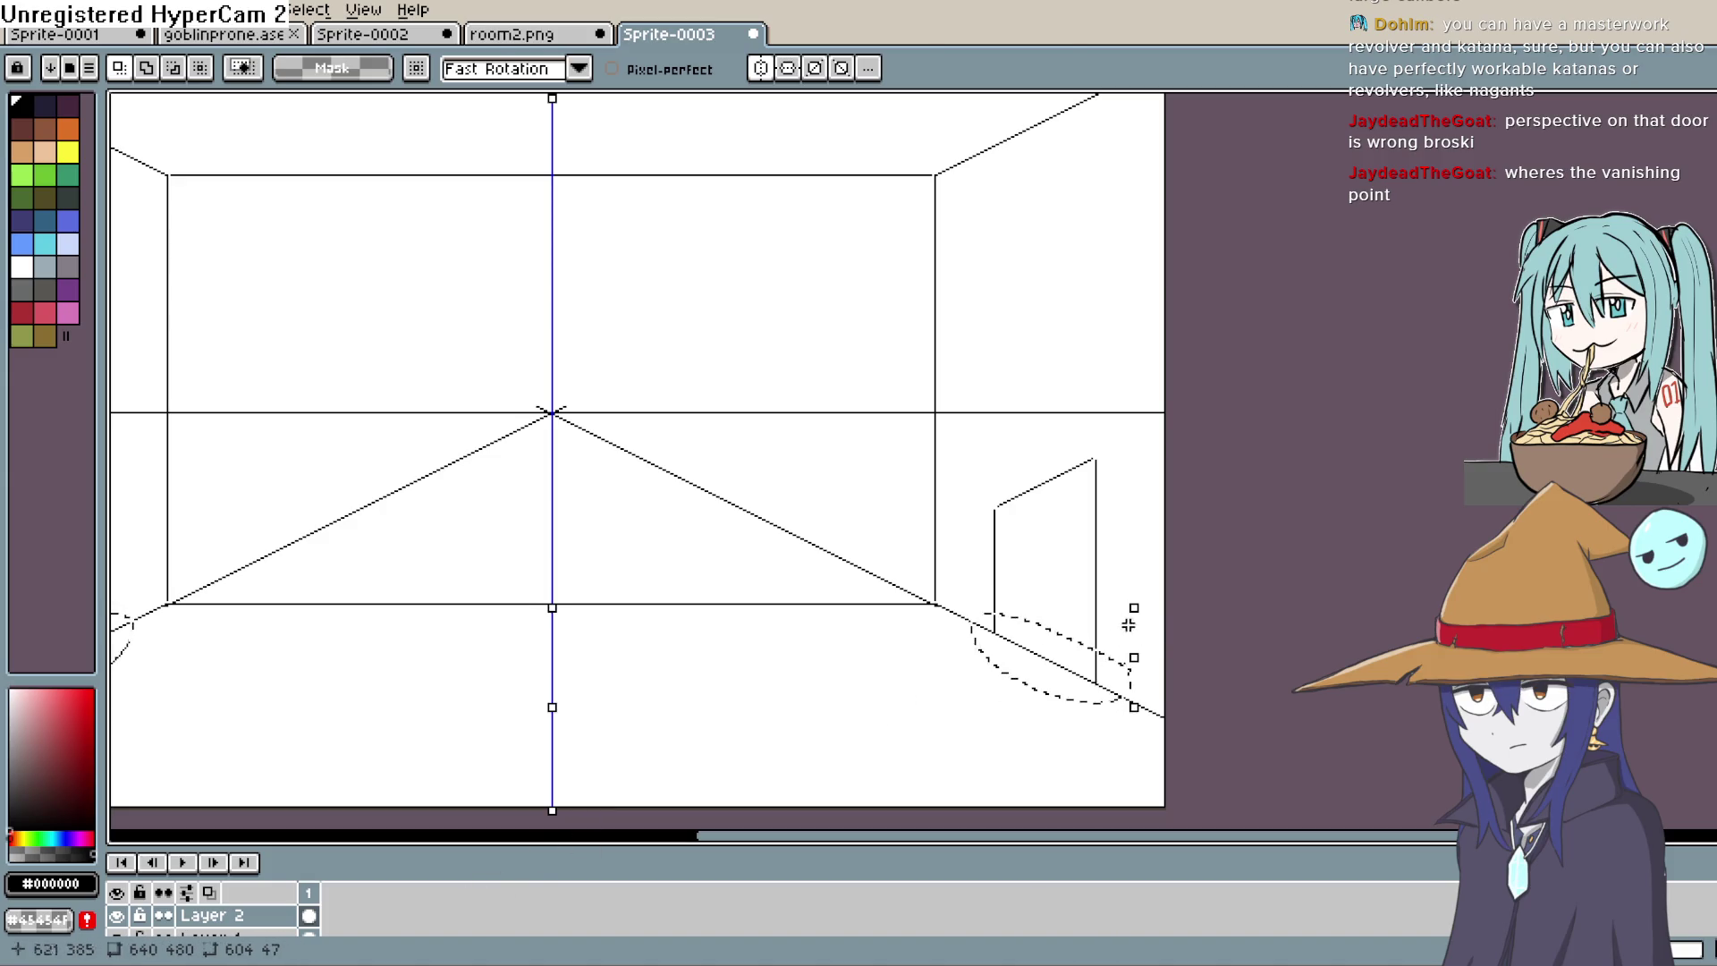
left_click_drag(1085, 678, 1096, 471)
key("Up")
key("Up")
key("Up")
key("Left")
key("Left")
key("Left")
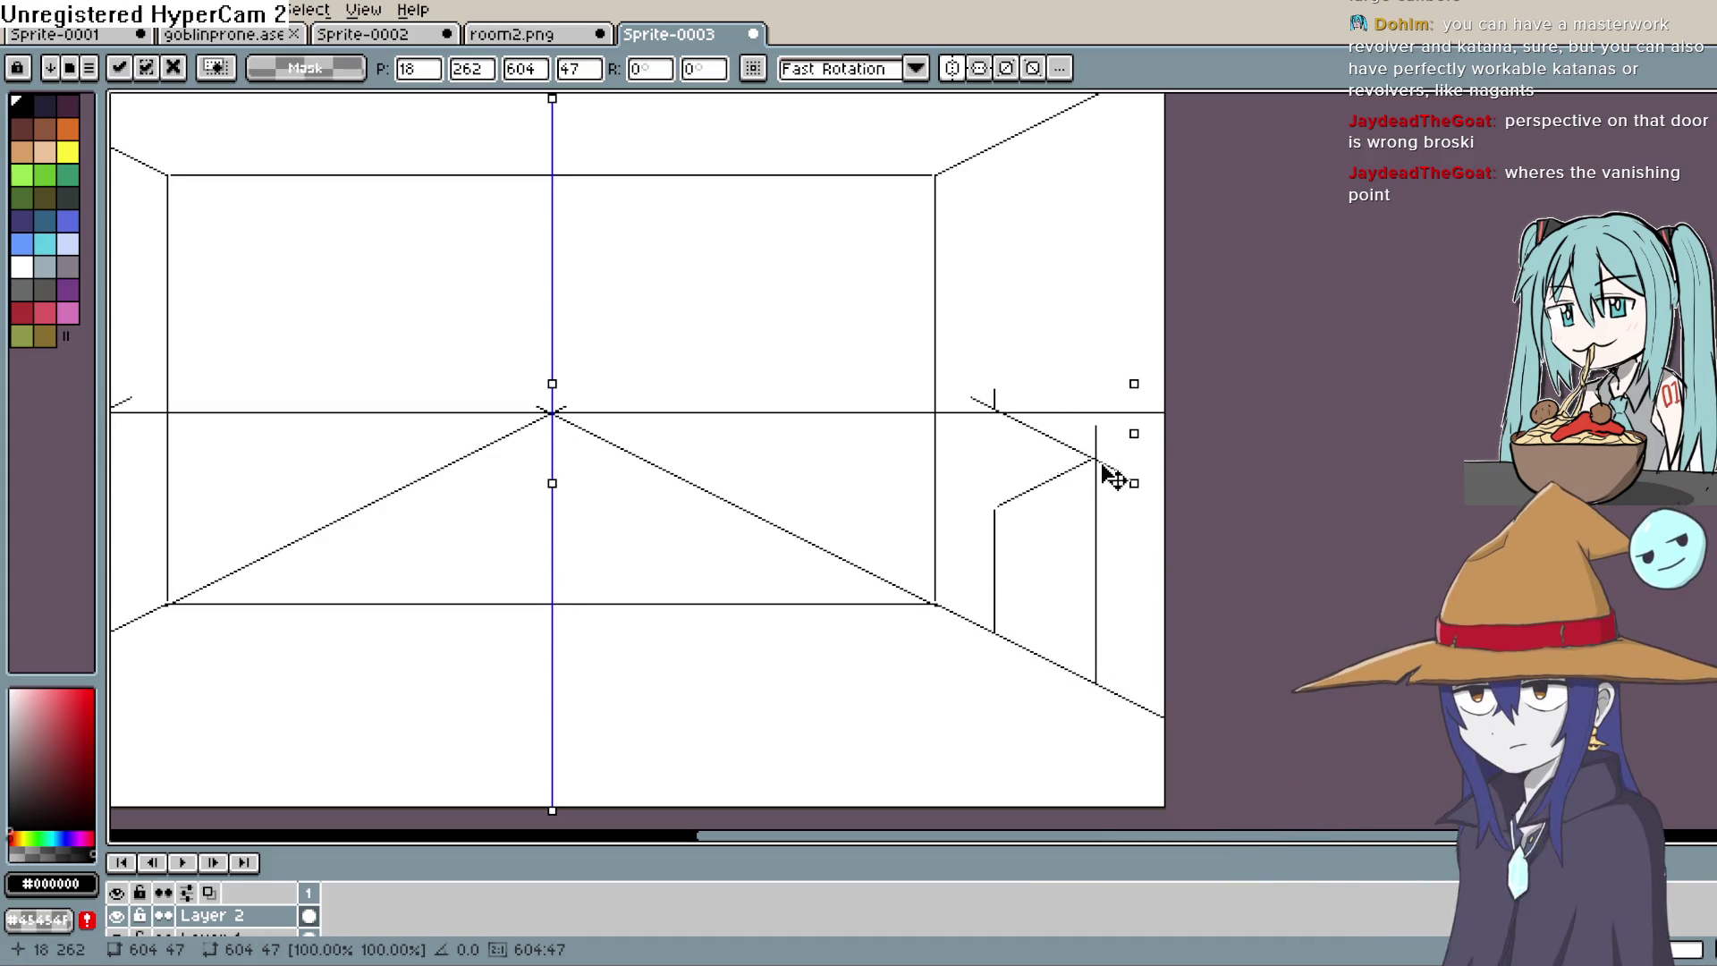
left_click_drag(1109, 472, 1120, 482)
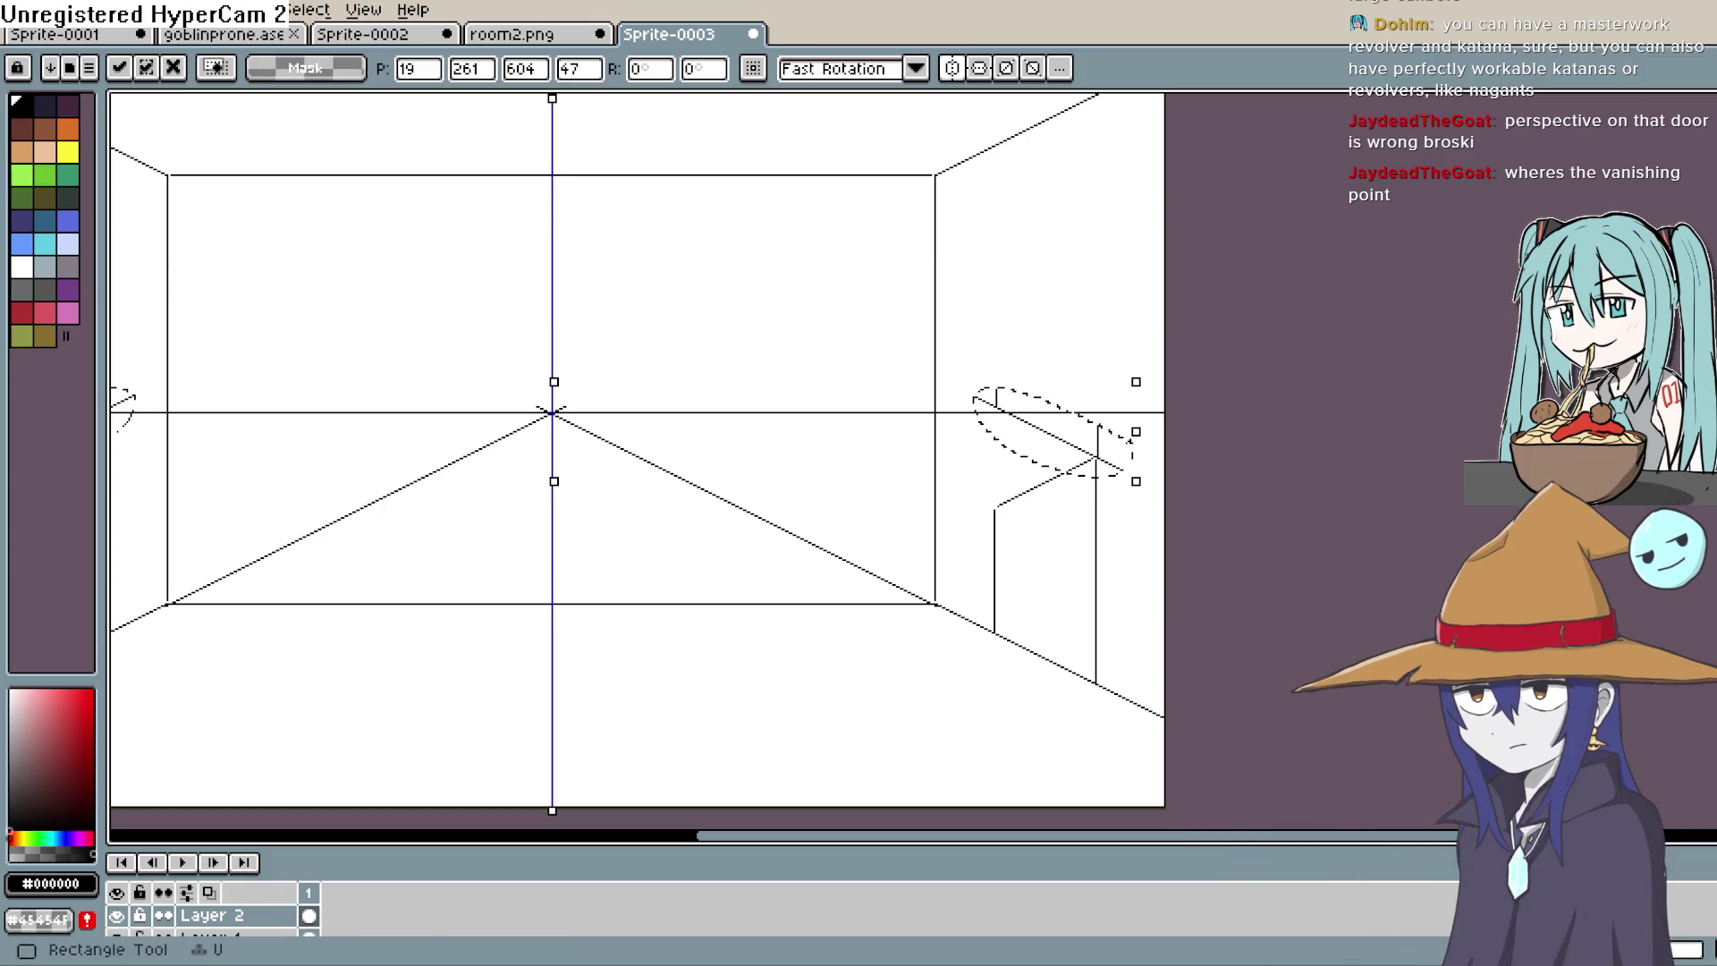
key("l")
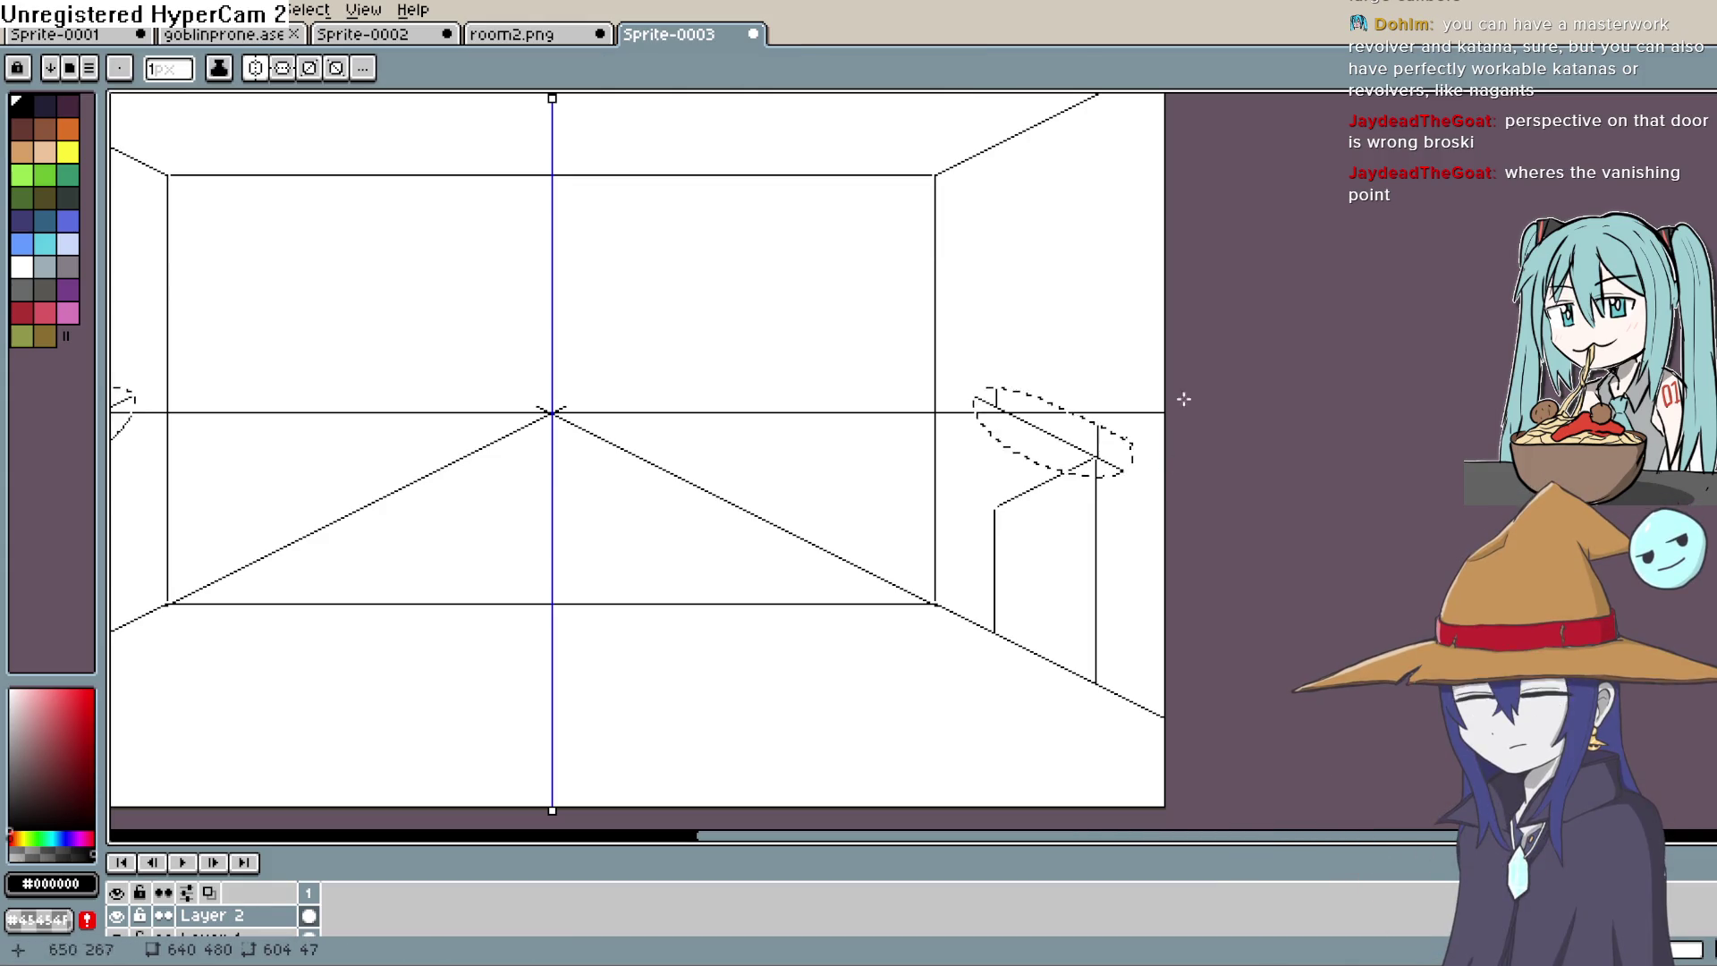
key("m")
key("ctrl+d")
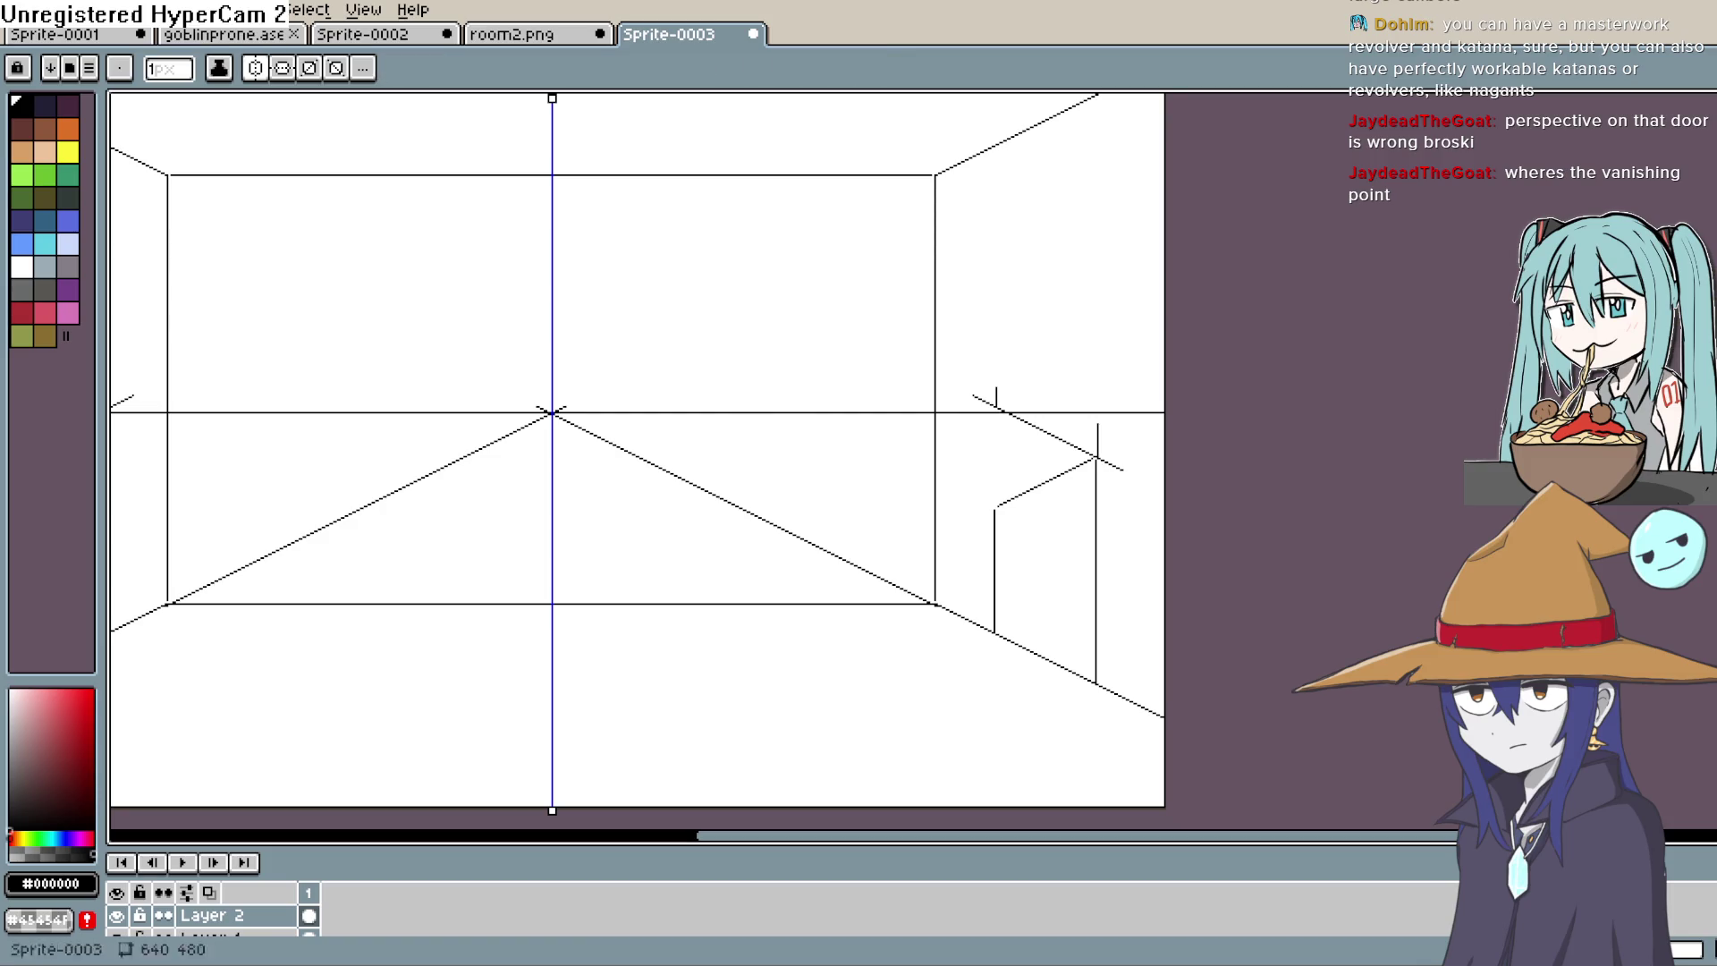
Step: Draw two vertical guide lines on the right wall down to the door's left edge
key("l")
left_click_drag(1000, 413, 1000, 561)
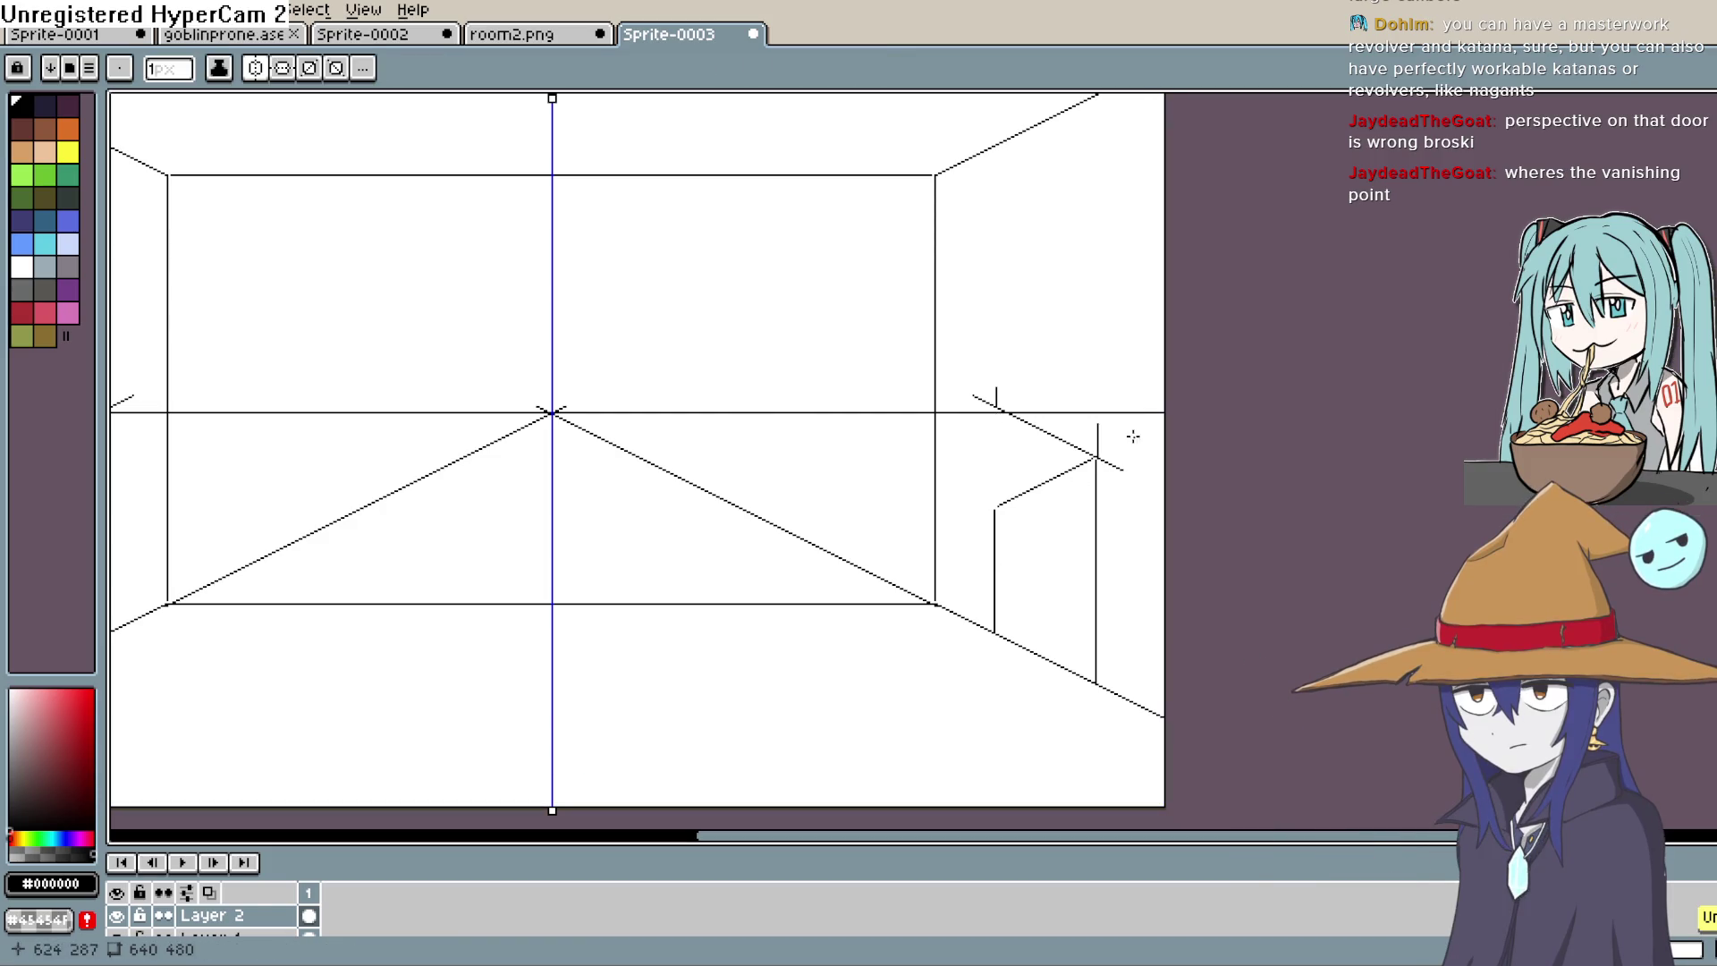
left_click_drag(992, 407, 993, 509)
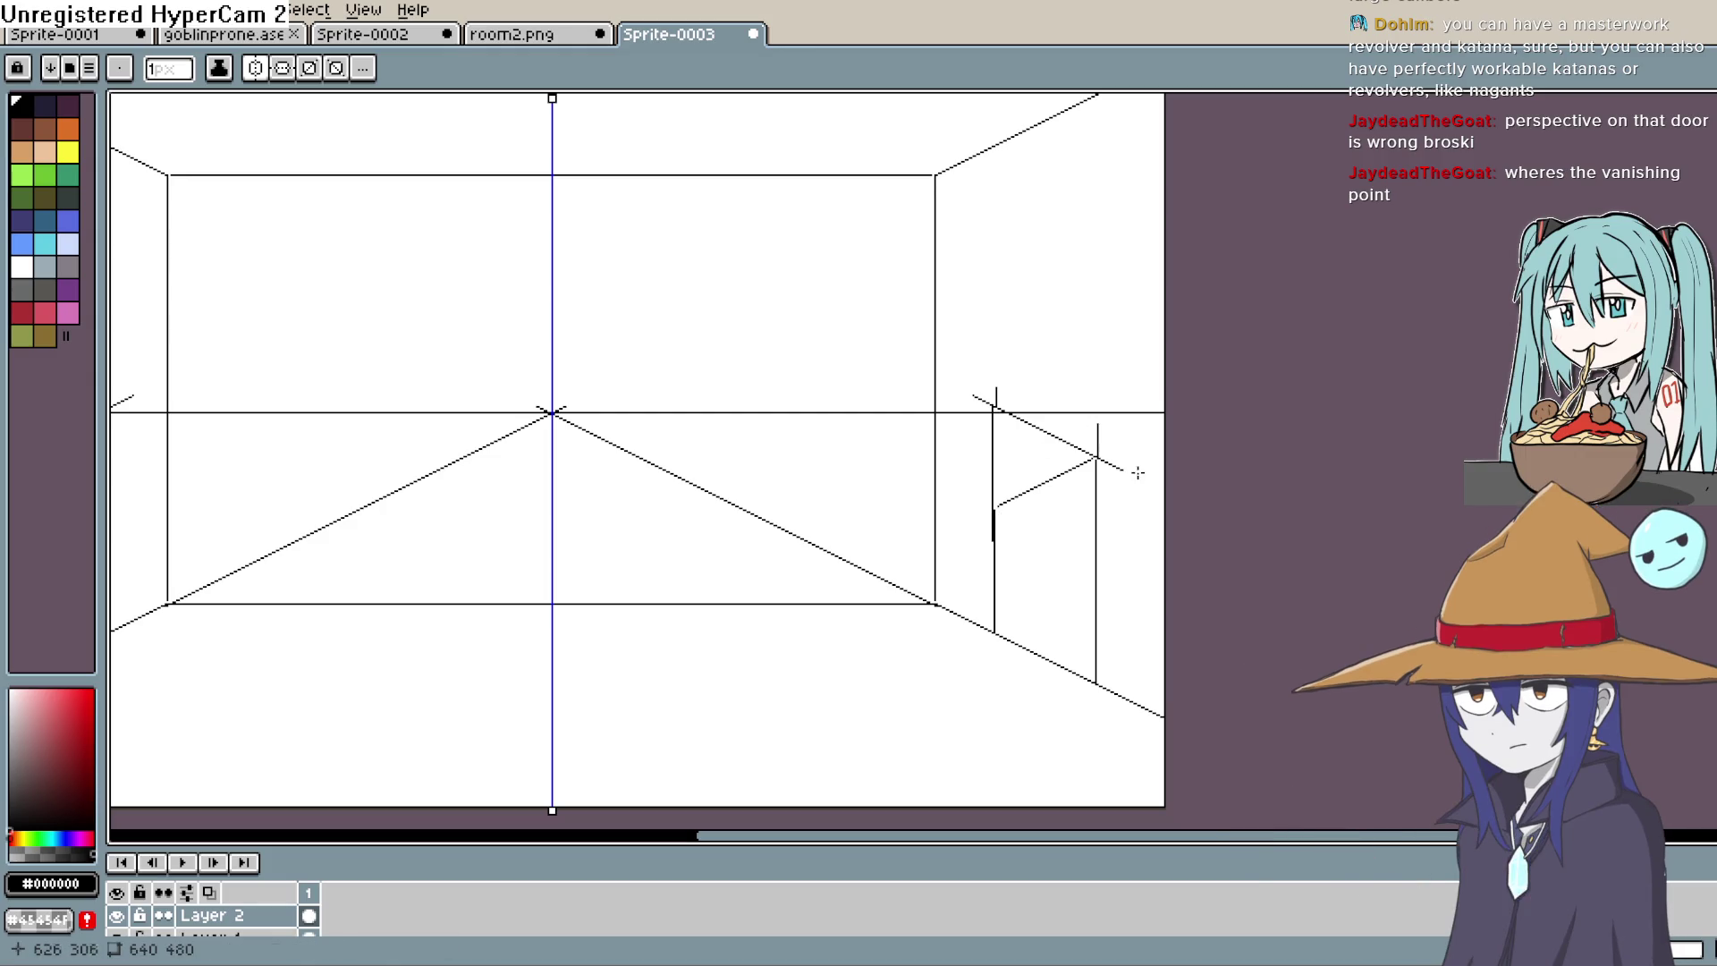
scroll(1138, 473, "down", 3)
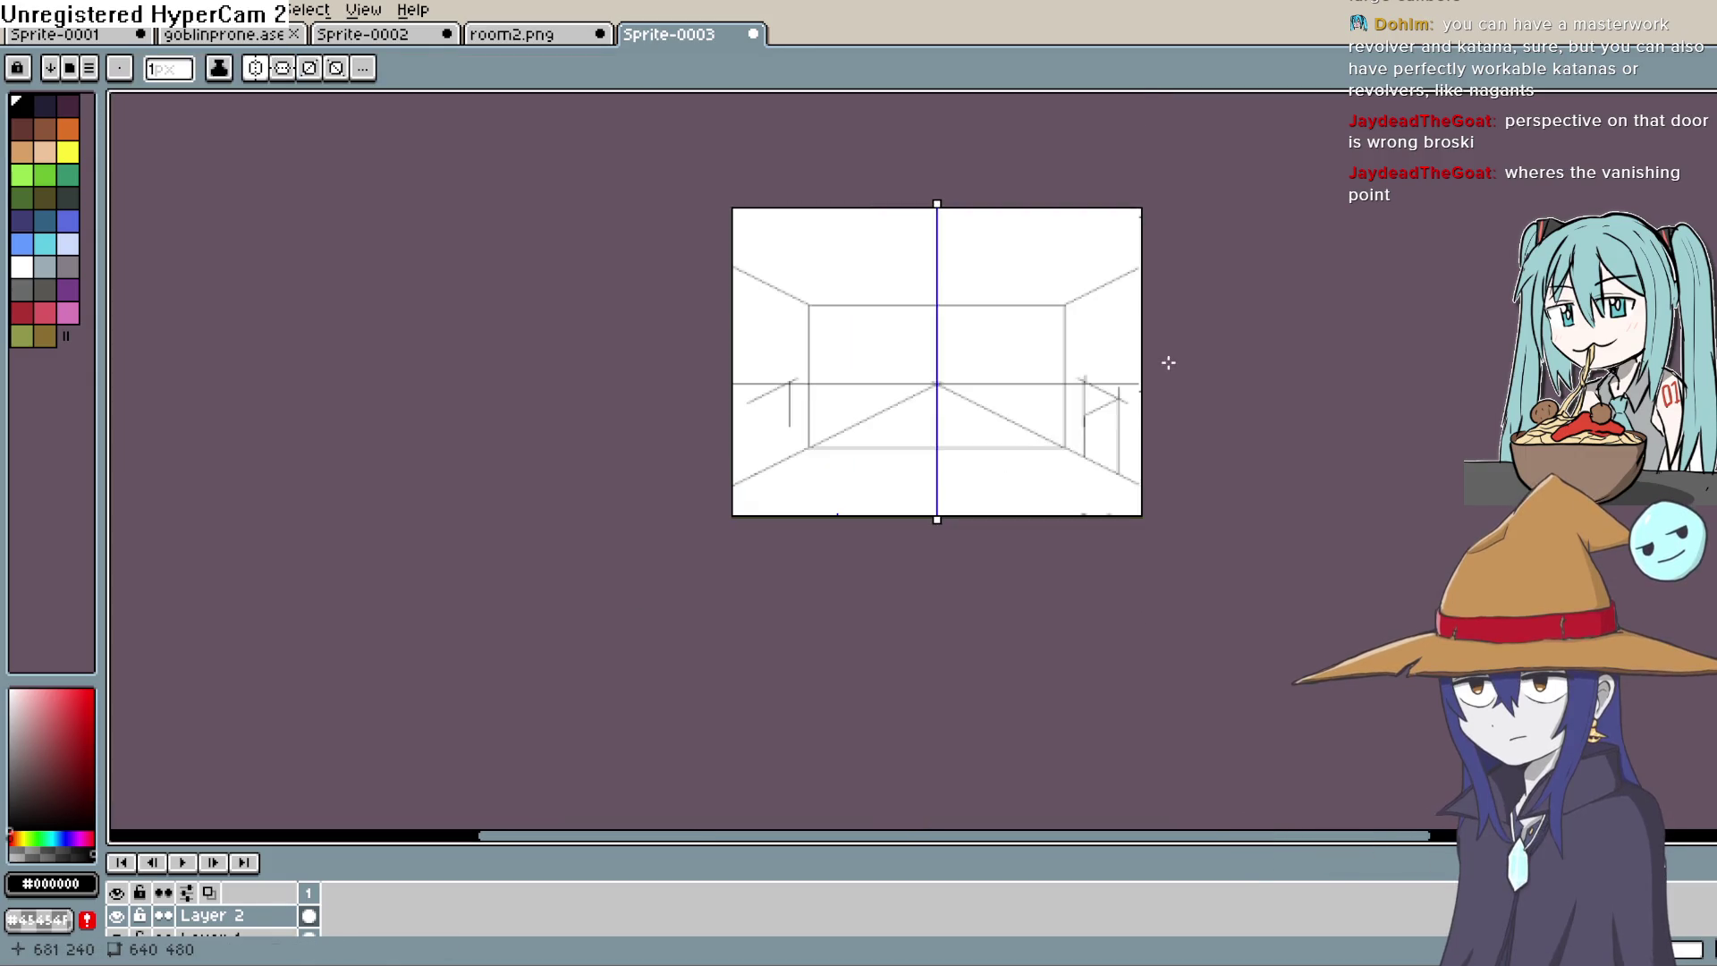
scroll(1168, 362, "up", 3)
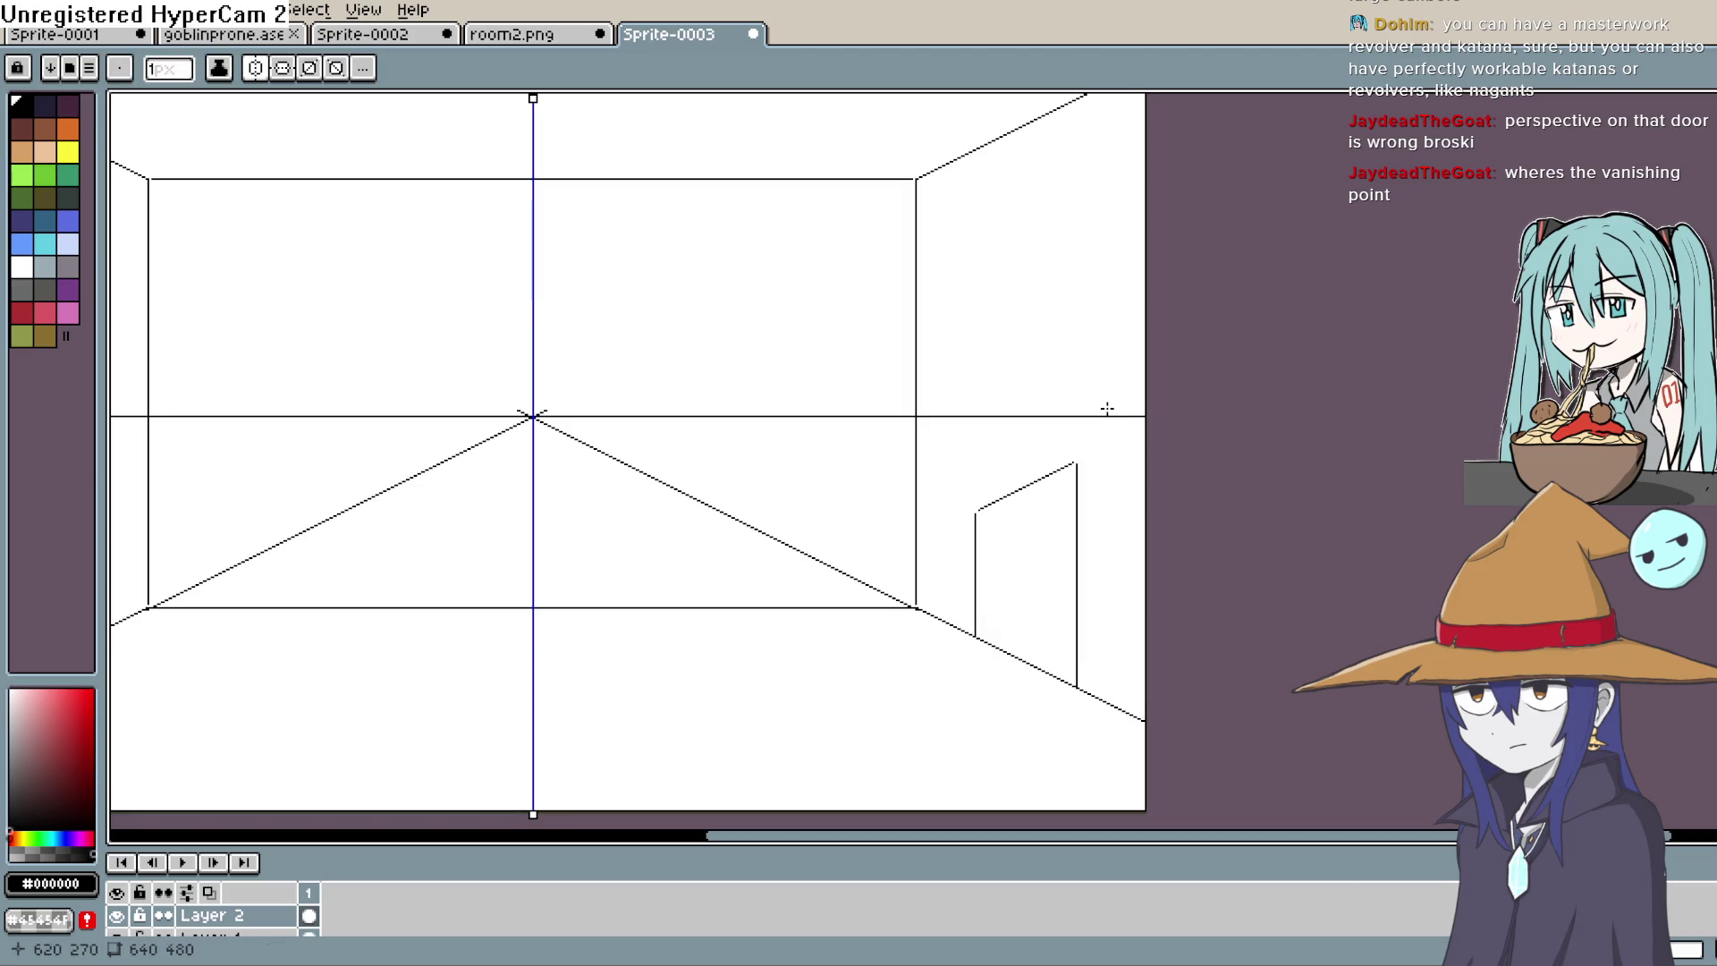
mouse_move(1108, 409)
left_mouse_down()
mouse_move(1089, 503)
mouse_move(1093, 479)
mouse_move(1114, 483)
left_mouse_up()
key("b")
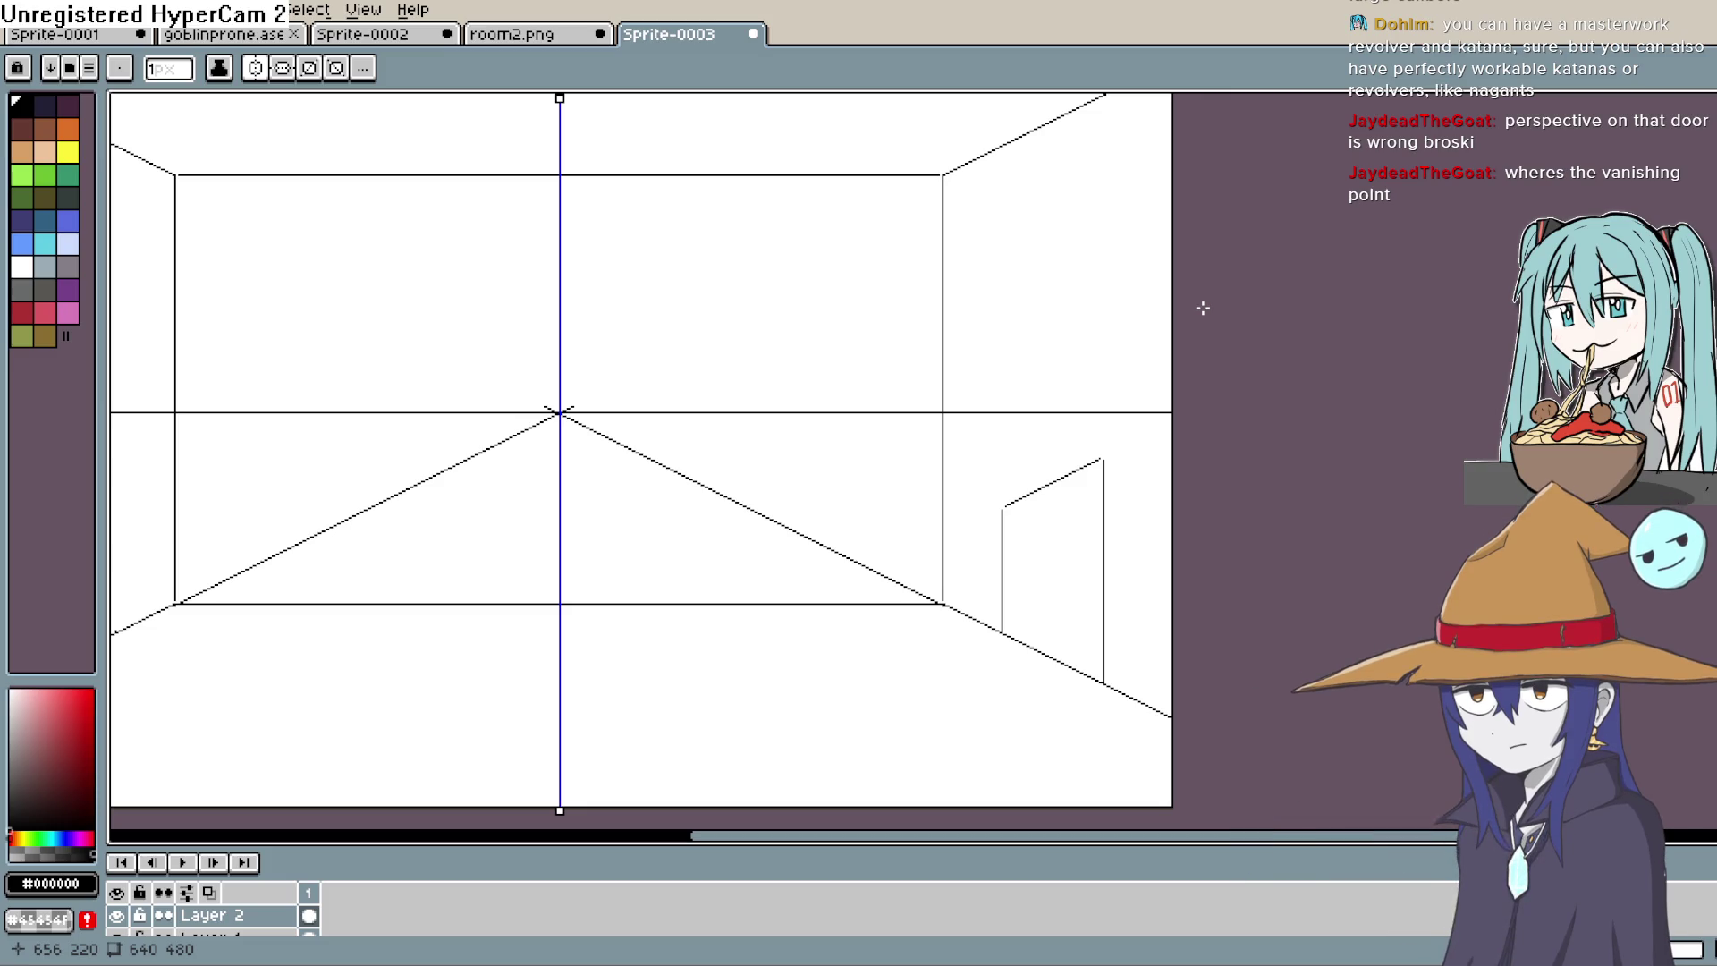
key("space")
left_click_drag(937, 534, 906, 513)
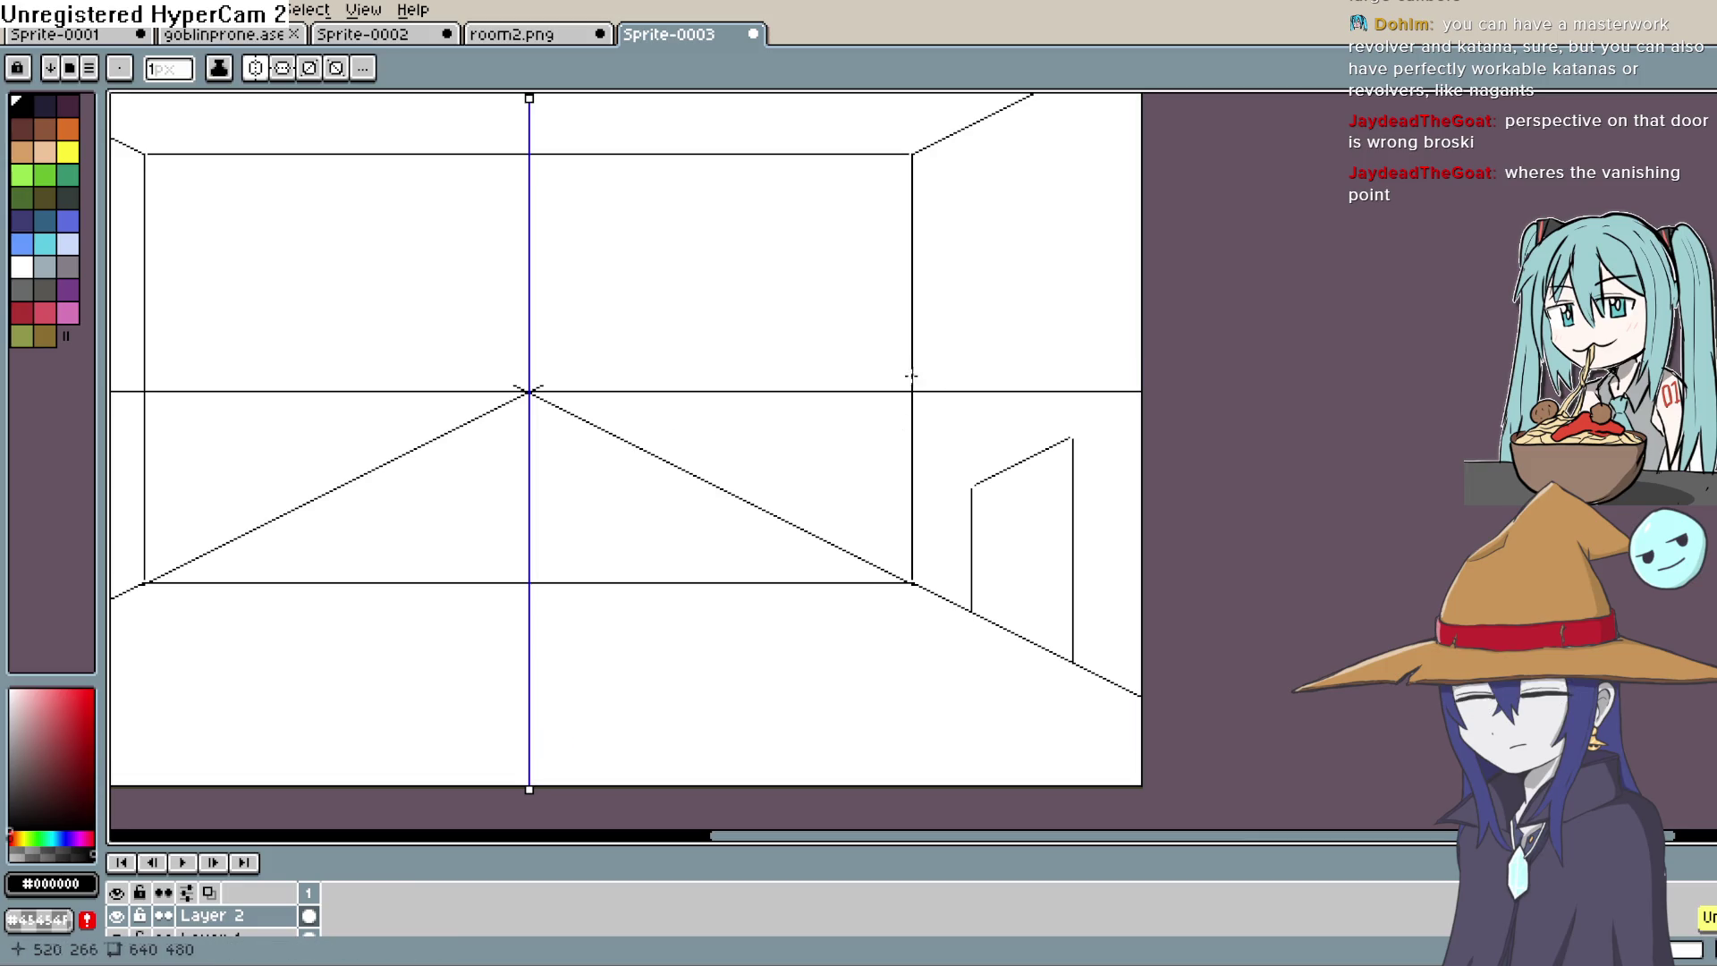
key("space")
mouse_move(1092, 502)
left_mouse_down()
mouse_move(1250, 498)
mouse_move(1238, 508)
left_mouse_up()
scroll(1181, 601, "down", 3)
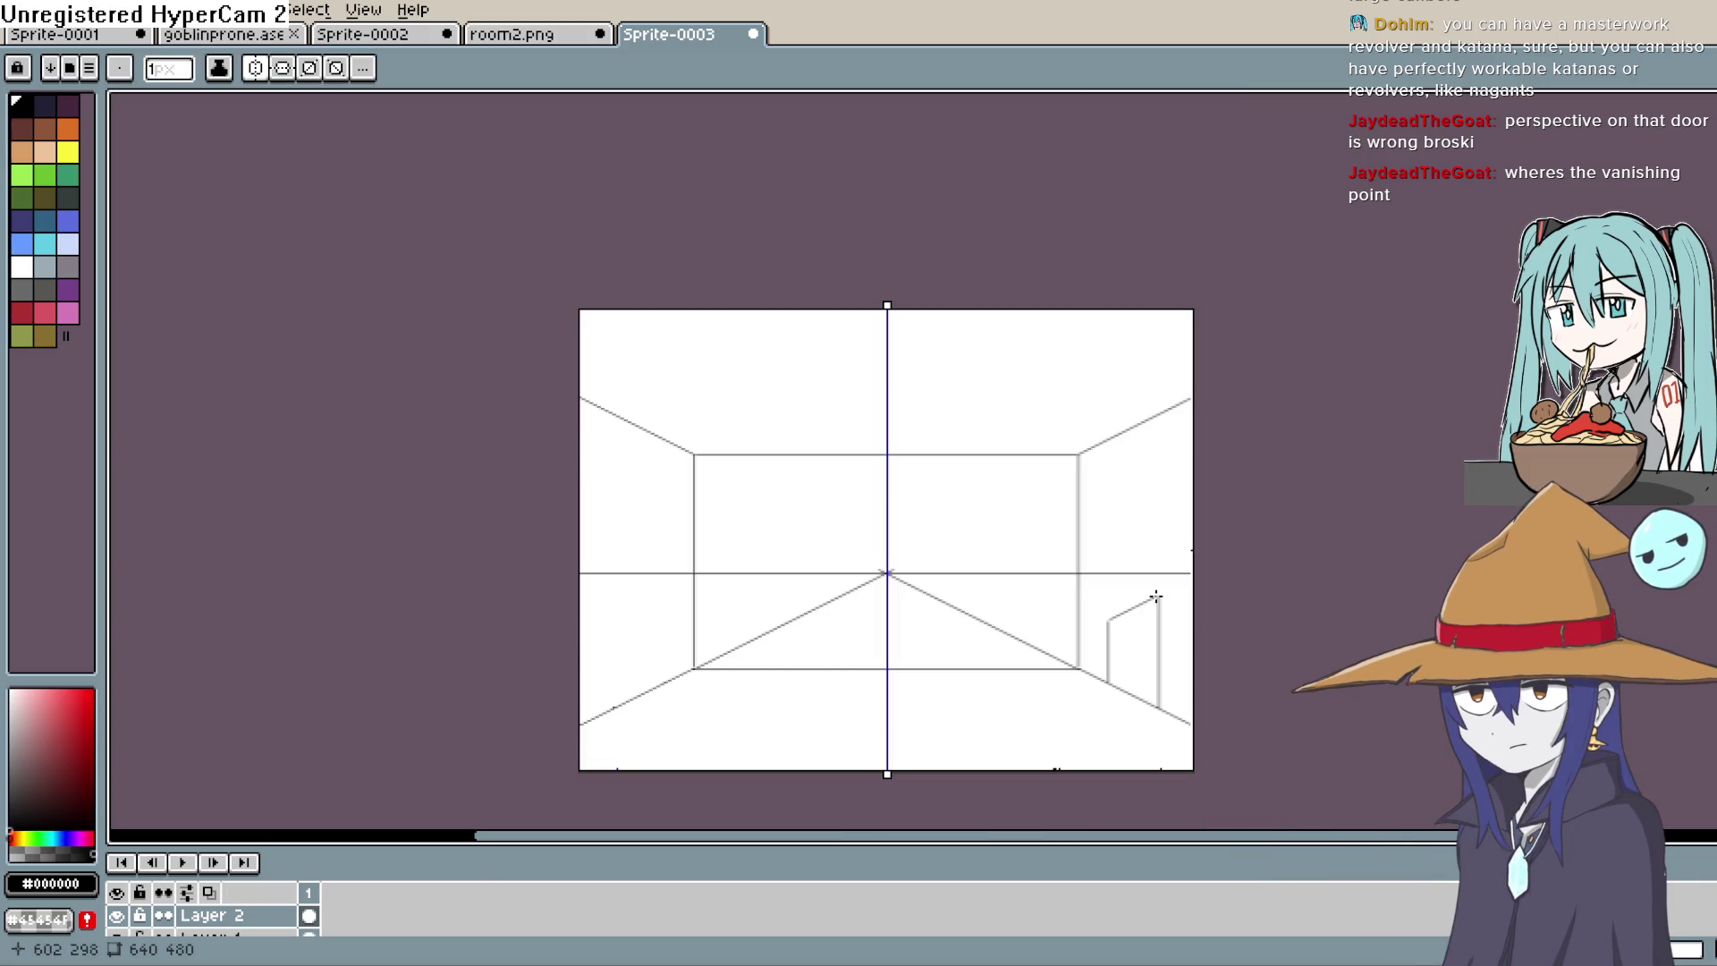
key("space")
mouse_move(1043, 572)
left_mouse_down()
mouse_move(1028, 549)
mouse_move(1070, 464)
mouse_move(1043, 486)
mouse_move(1029, 568)
left_mouse_up()
scroll(1027, 549, "up", 1)
left_click_drag(777, 483, 826, 464)
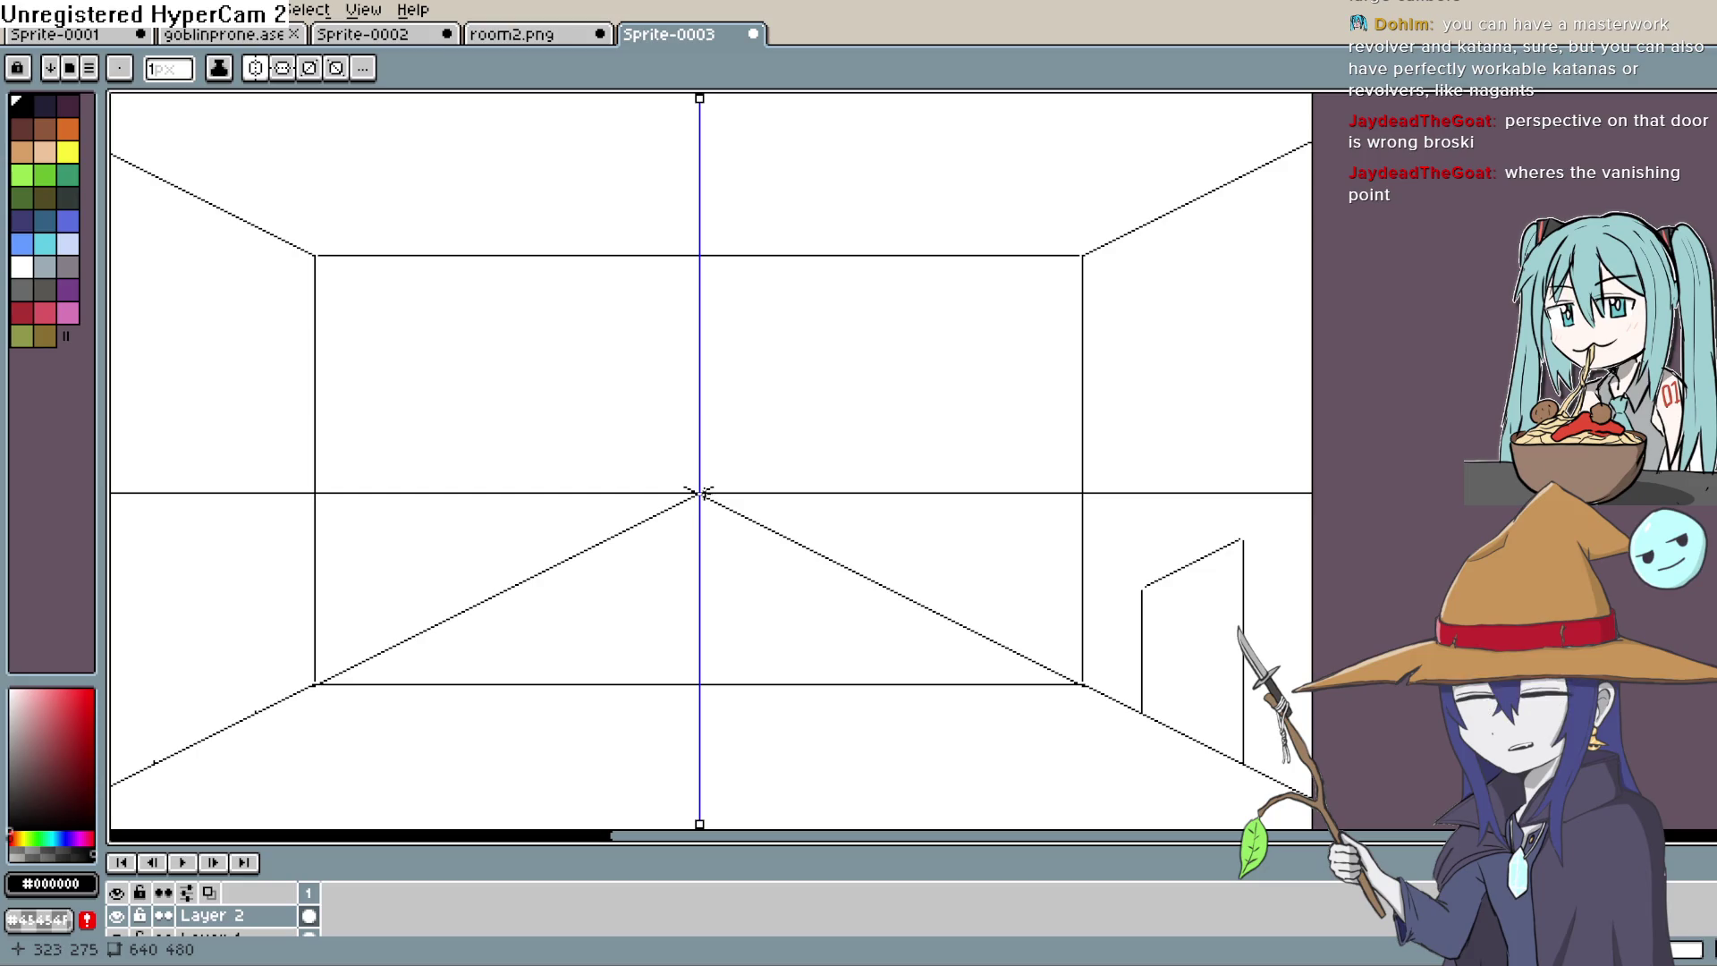
mouse_move(701, 491)
left_mouse_down()
mouse_move(904, 349)
mouse_move(1324, 190)
left_mouse_up()
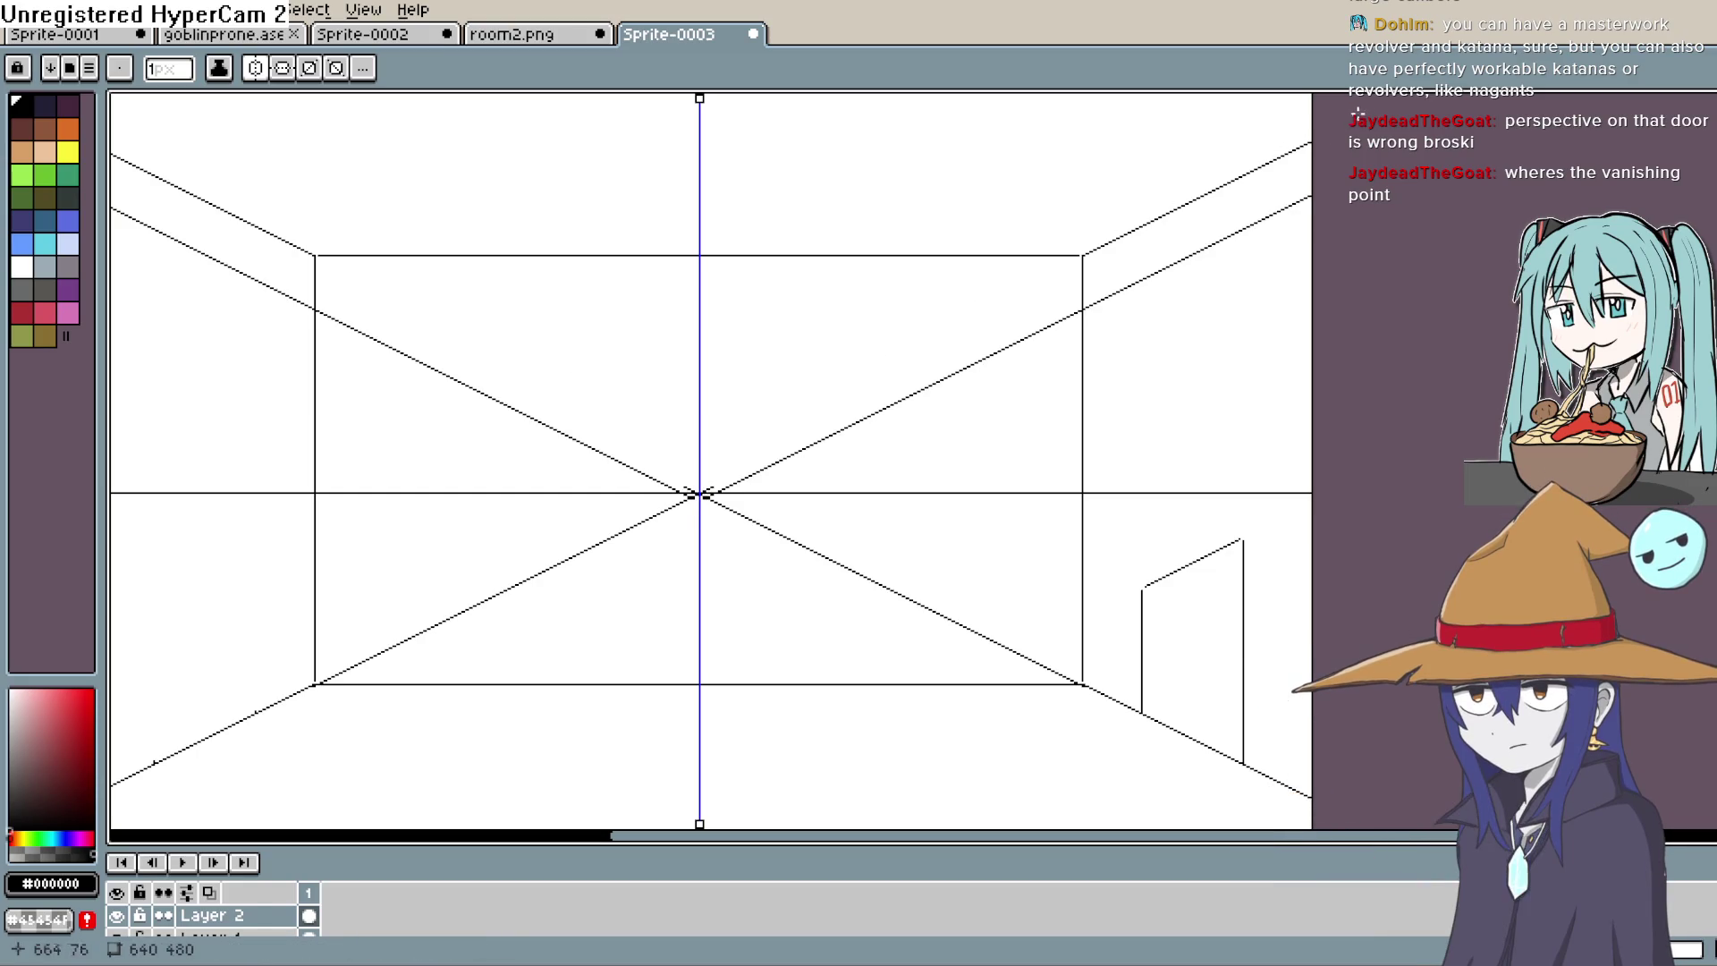
Step: Draw mirrored lines from the vanishing point and horizontal lines across the upper and lower walls
scroll(1028, 322, "down", 3)
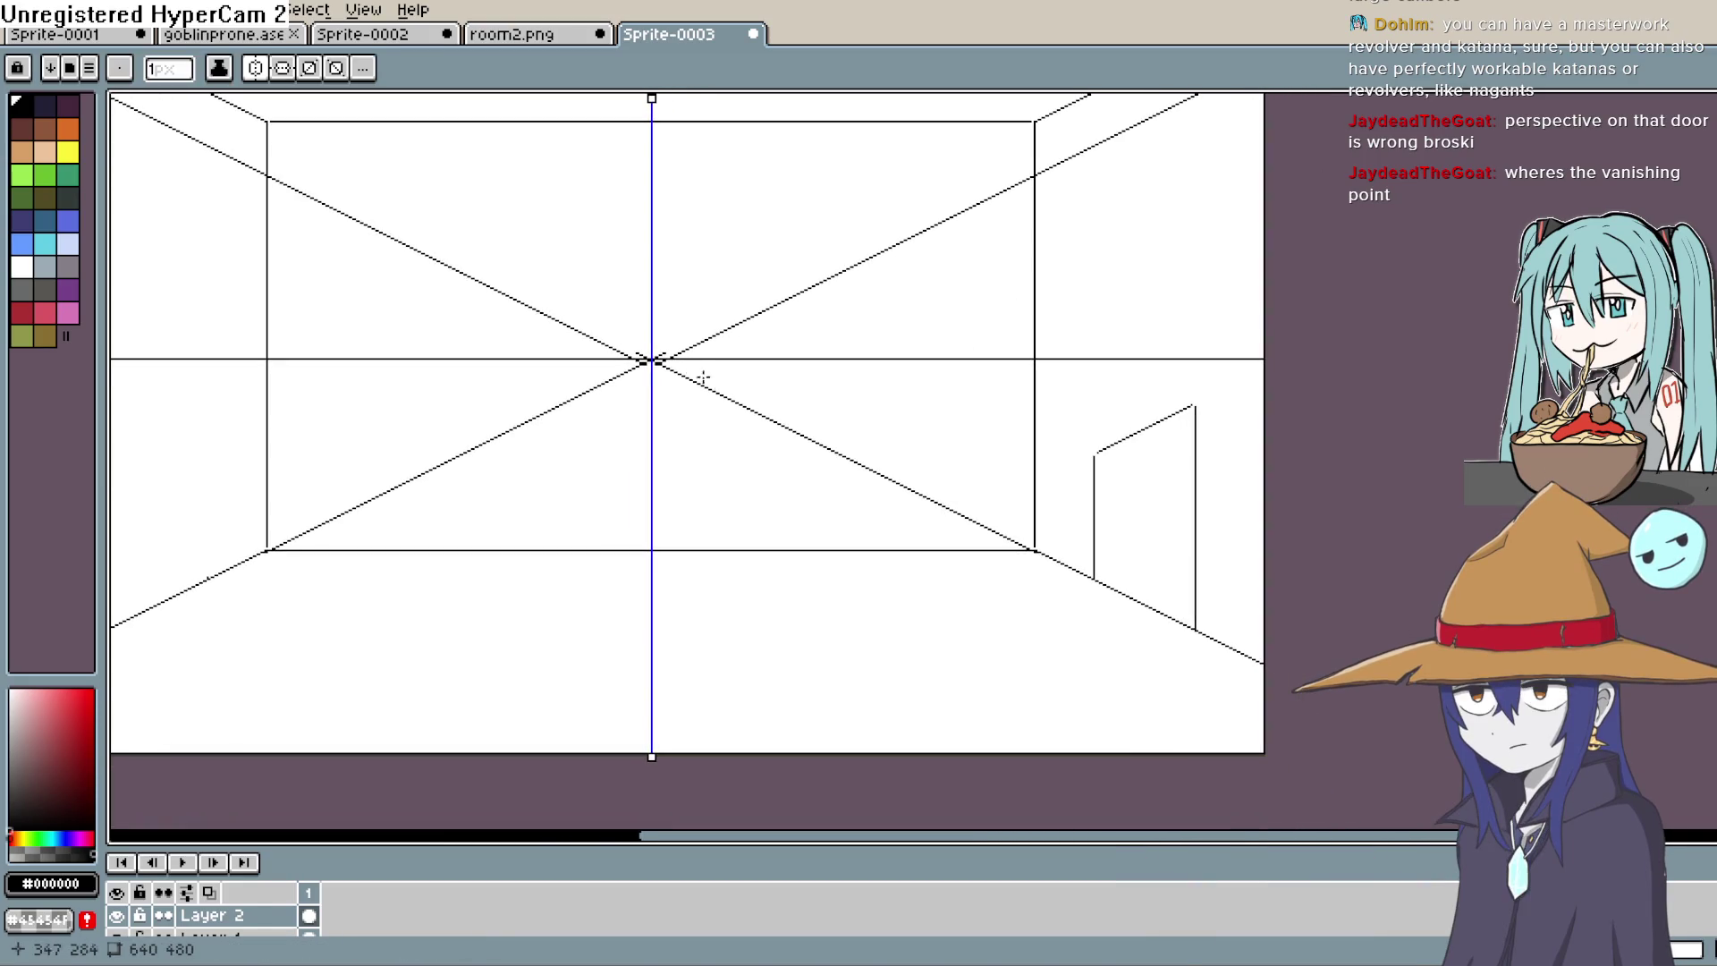
left_click_drag(652, 362, 1172, 636)
mouse_move(1296, 510)
left_mouse_down()
mouse_move(1276, 583)
mouse_move(1317, 512)
mouse_move(1315, 486)
mouse_move(1288, 483)
left_mouse_up()
mouse_move(294, 280)
left_mouse_down()
mouse_move(841, 286)
mouse_move(869, 310)
left_mouse_up()
mouse_move(1228, 304)
left_mouse_down()
mouse_move(1222, 280)
mouse_move(1306, 285)
mouse_move(1269, 318)
mouse_move(1162, 292)
mouse_move(1261, 336)
left_mouse_up()
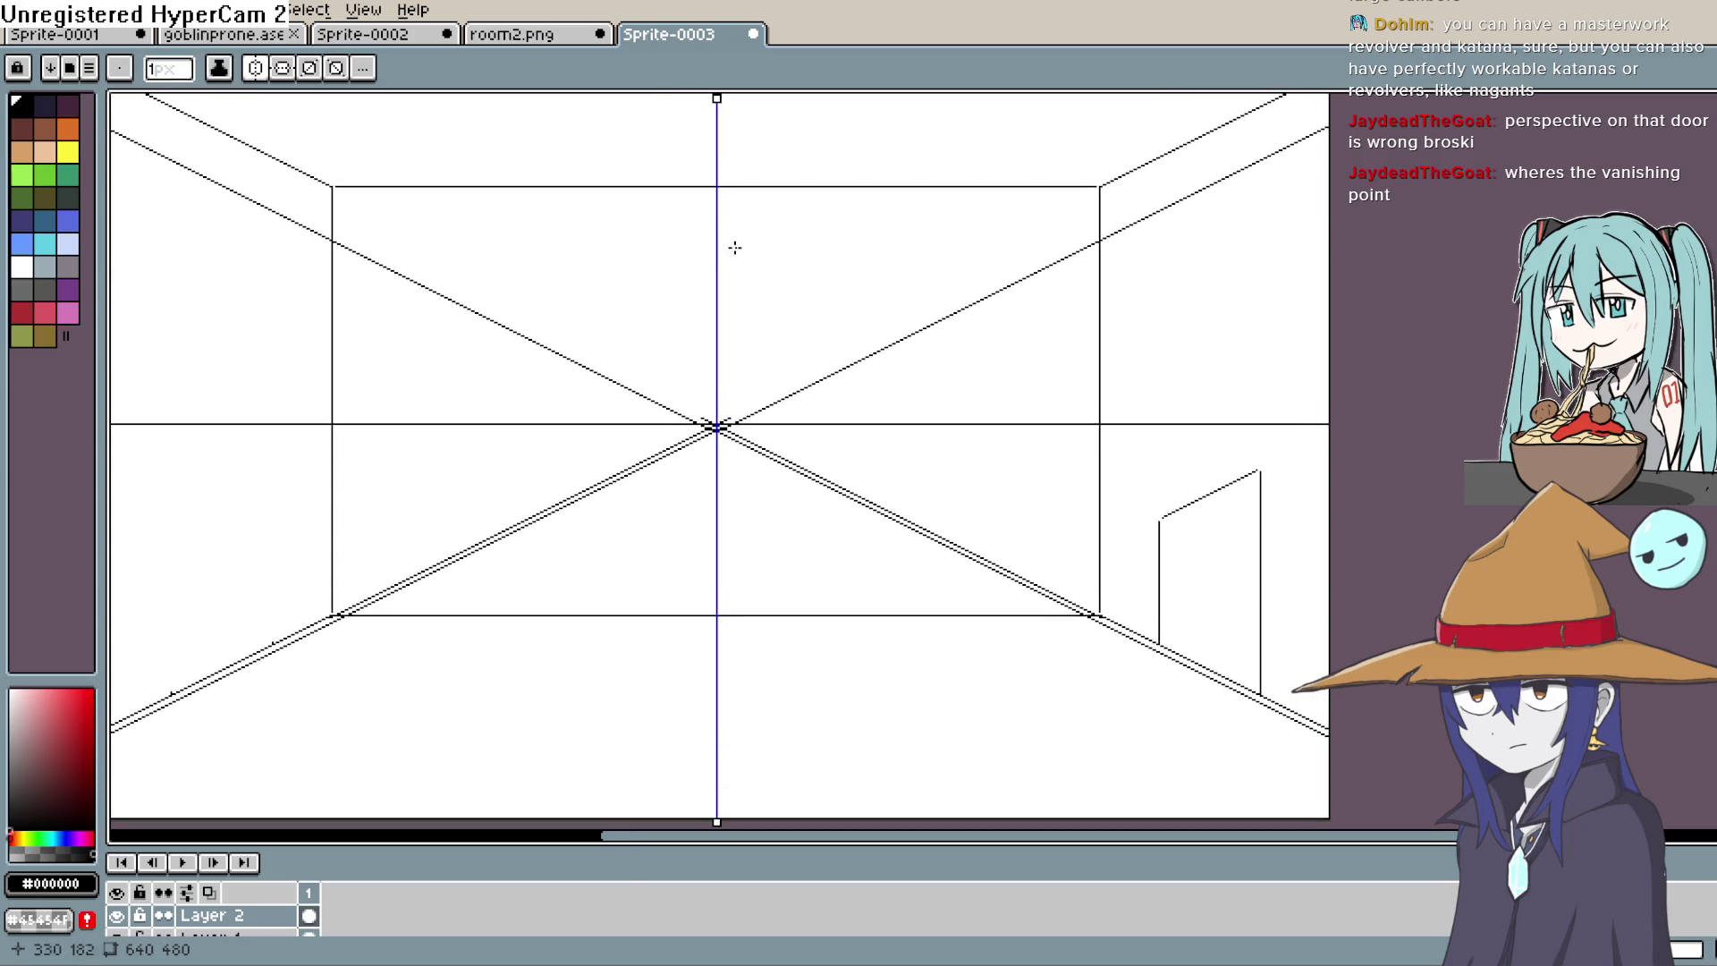
left_click_drag(1099, 242, 640, 259)
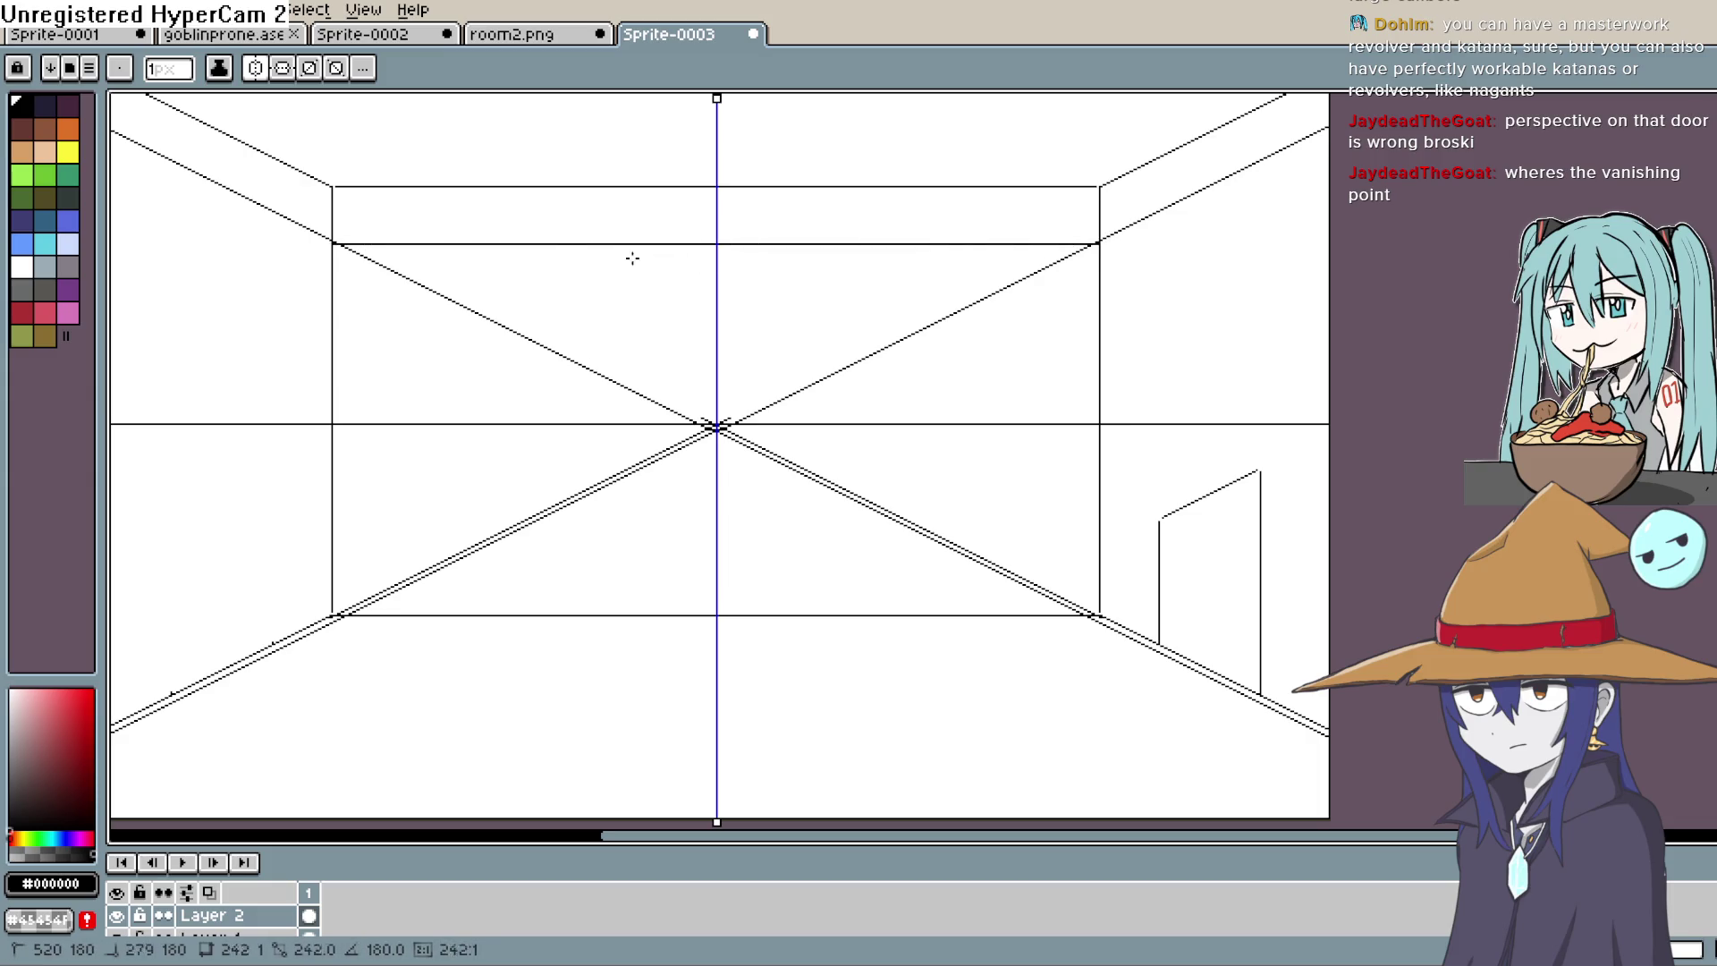
left_click_drag(310, 252, 307, 246)
mouse_move(877, 318)
left_mouse_down()
mouse_move(1124, 383)
mouse_move(1060, 411)
mouse_move(1146, 391)
mouse_move(1119, 414)
mouse_move(1139, 475)
mouse_move(1098, 471)
left_mouse_up()
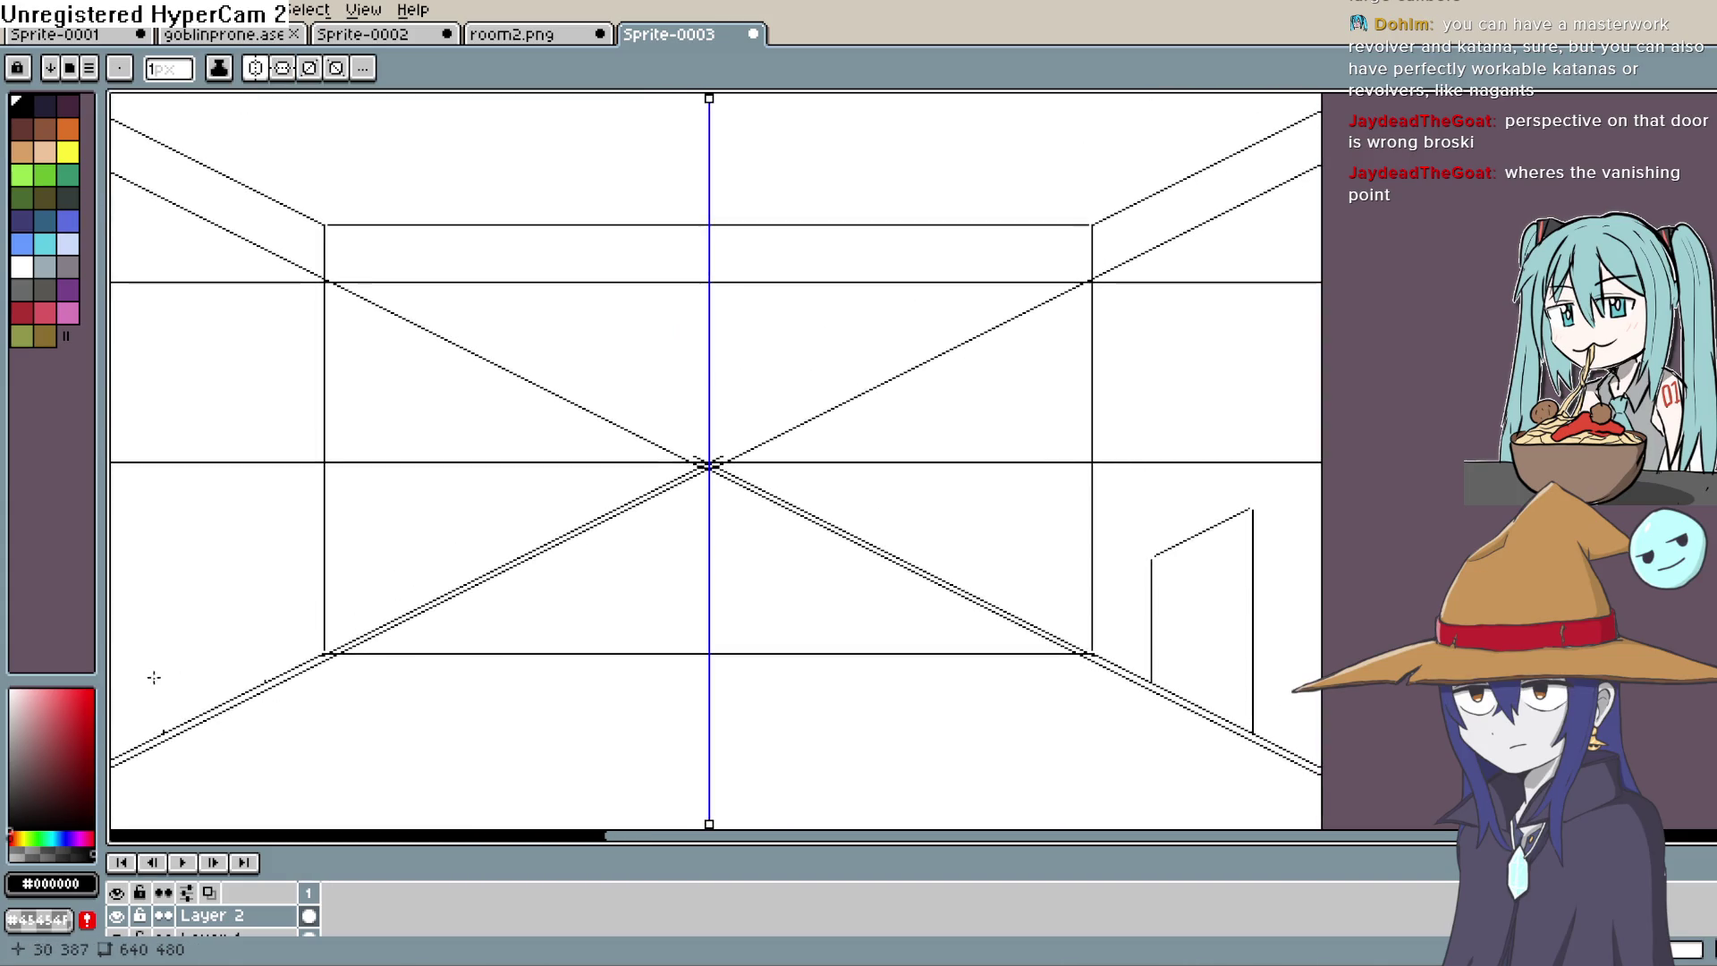
left_click_drag(326, 654, 112, 654)
mouse_move(1112, 499)
left_mouse_down()
mouse_move(1226, 498)
mouse_move(1230, 567)
mouse_move(1241, 480)
mouse_move(1188, 463)
mouse_move(1188, 431)
mouse_move(1129, 465)
left_mouse_up()
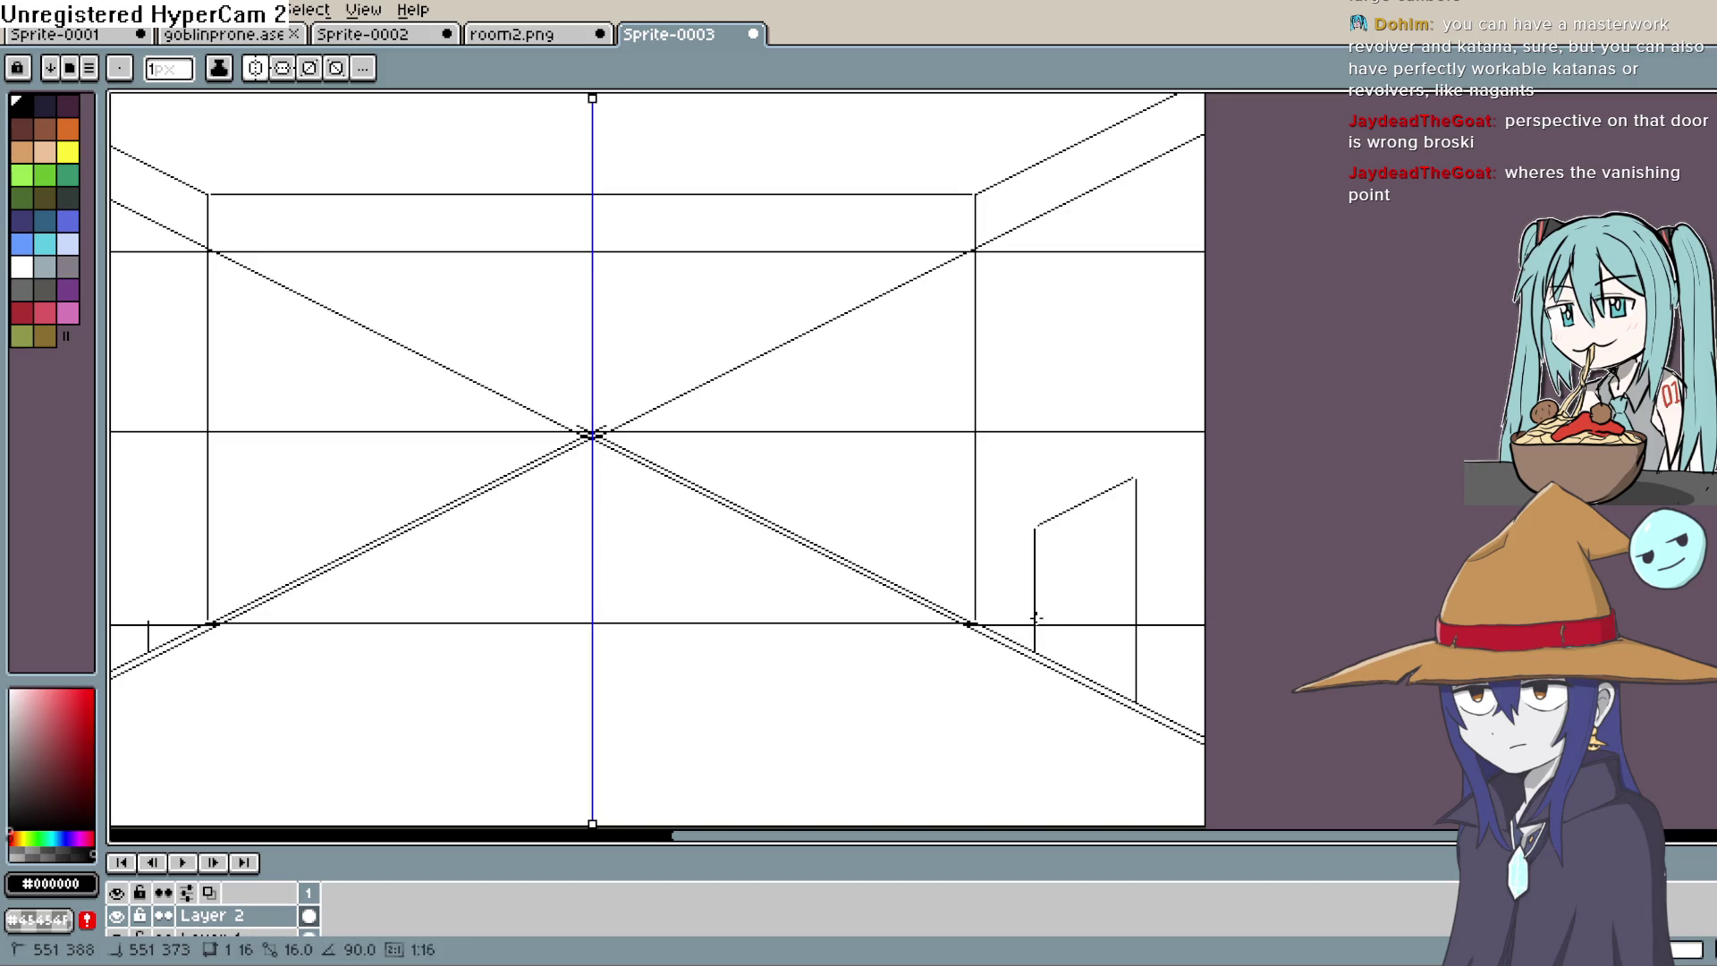
Step: Extend the door's left and right edges upward and add a mirrored line from the vanishing point
left_click_drag(1043, 494, 1035, 483)
left_click_drag(1140, 699, 1139, 474)
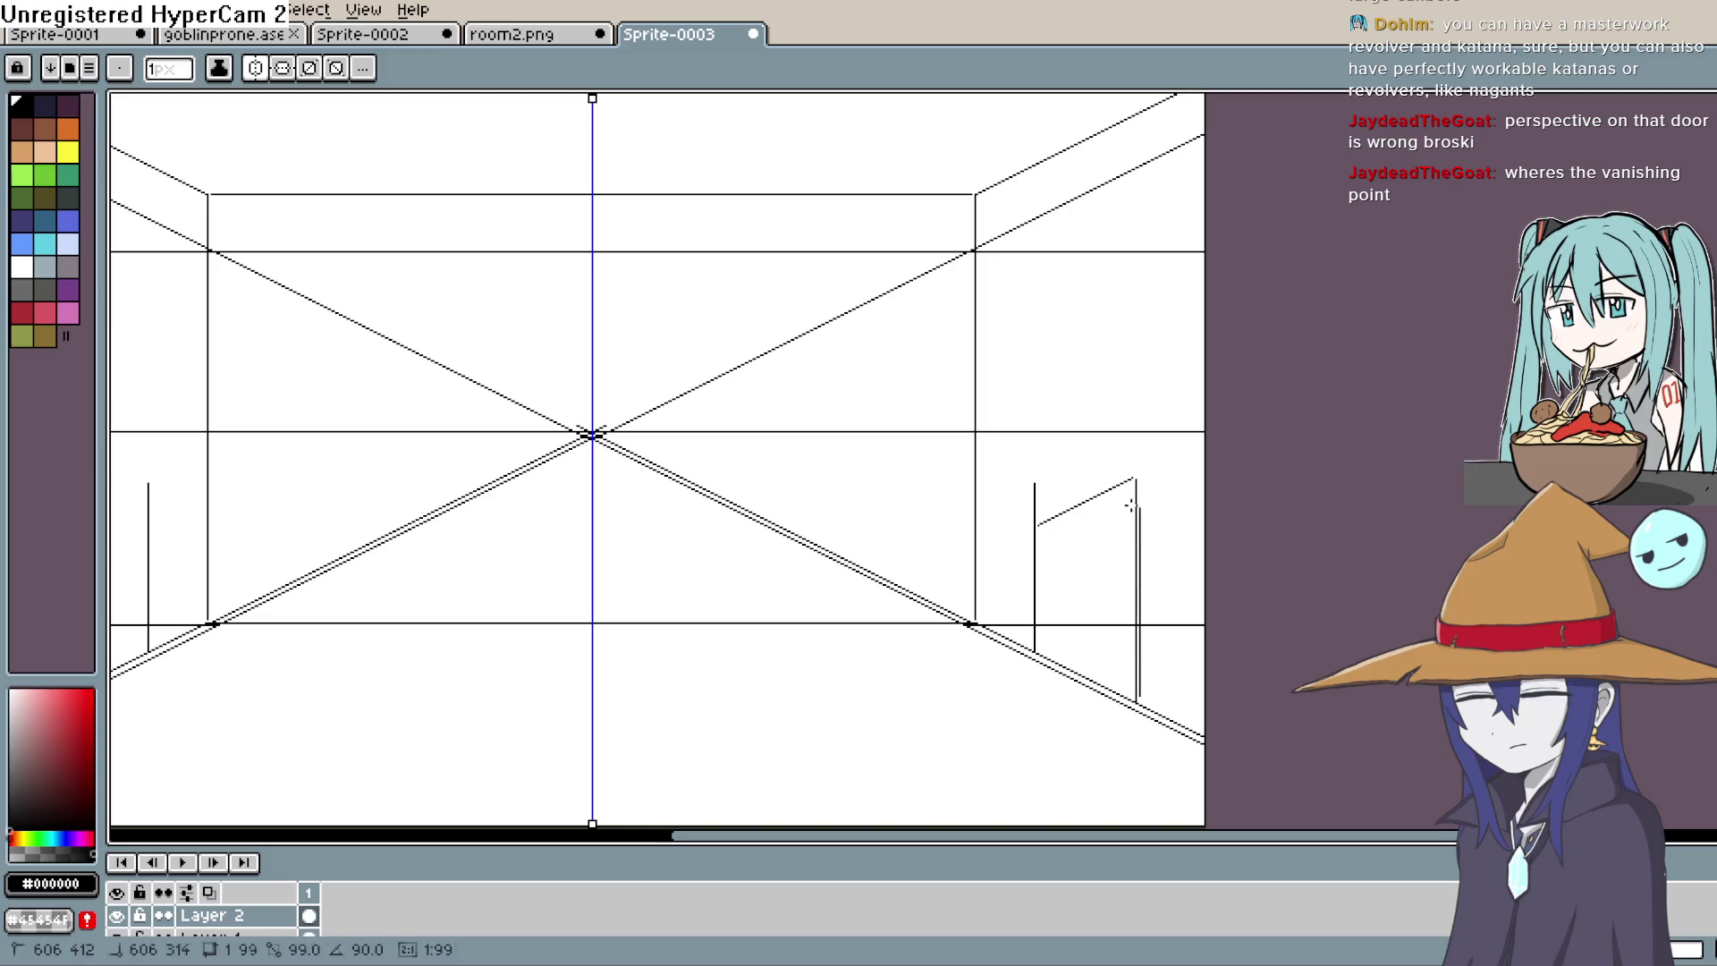
left_click_drag(593, 435, 972, 483)
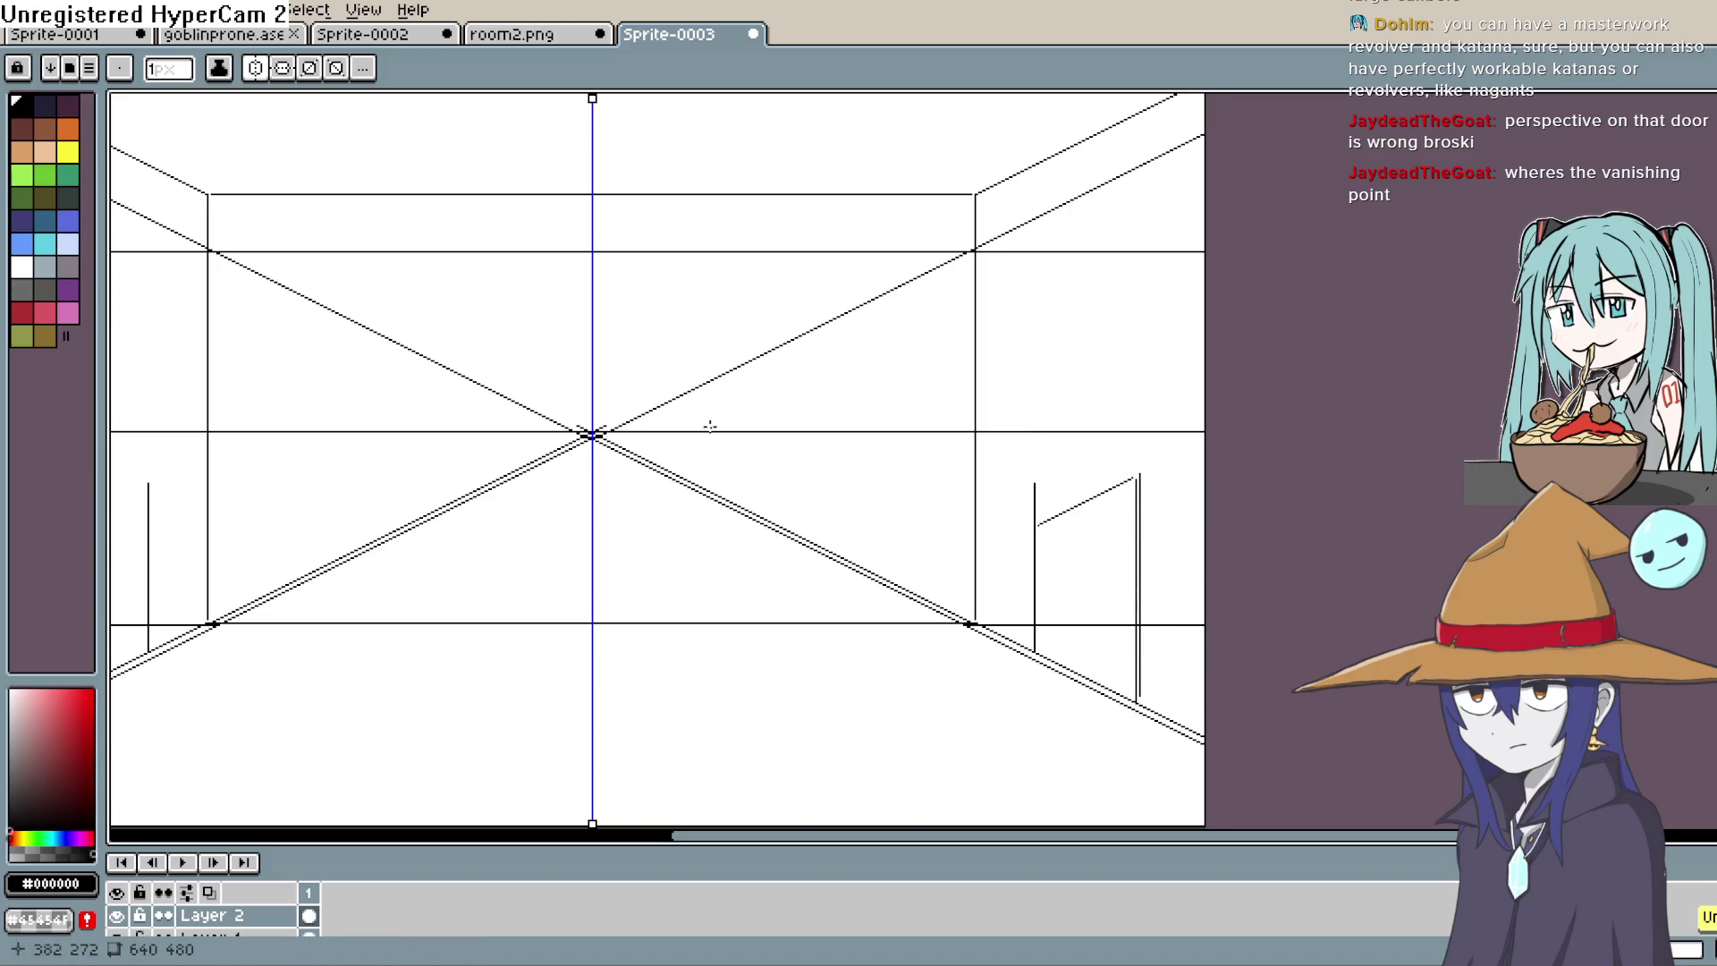
left_click_drag(593, 435, 881, 493)
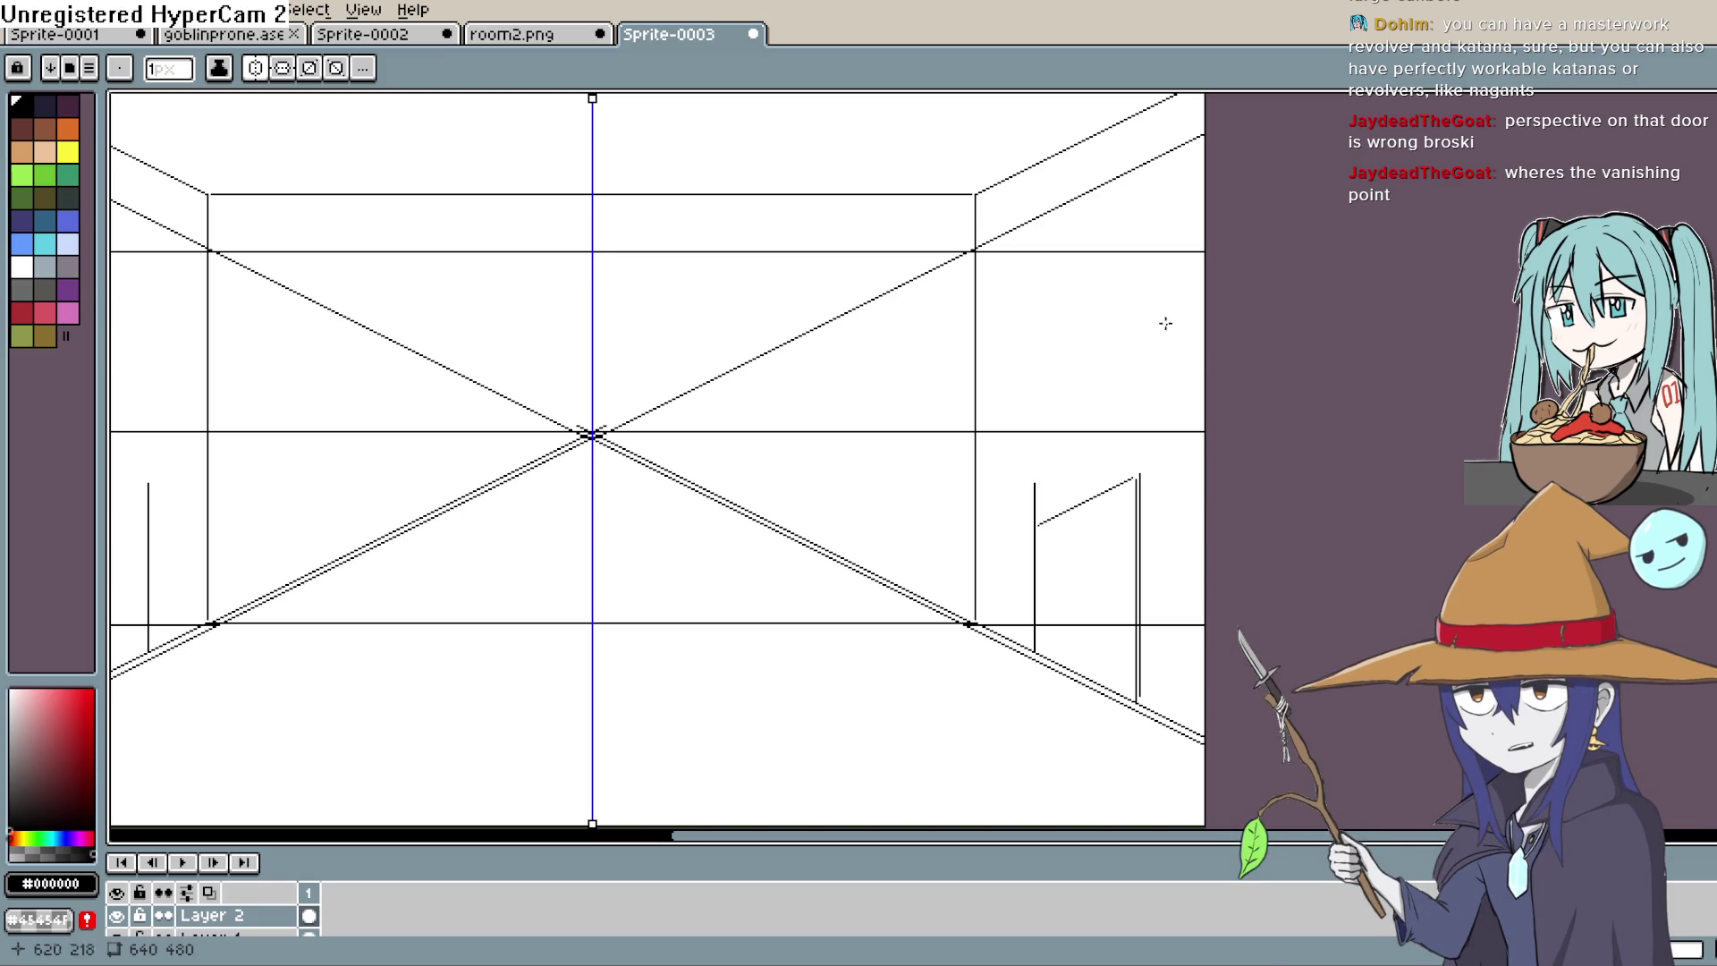
key("b")
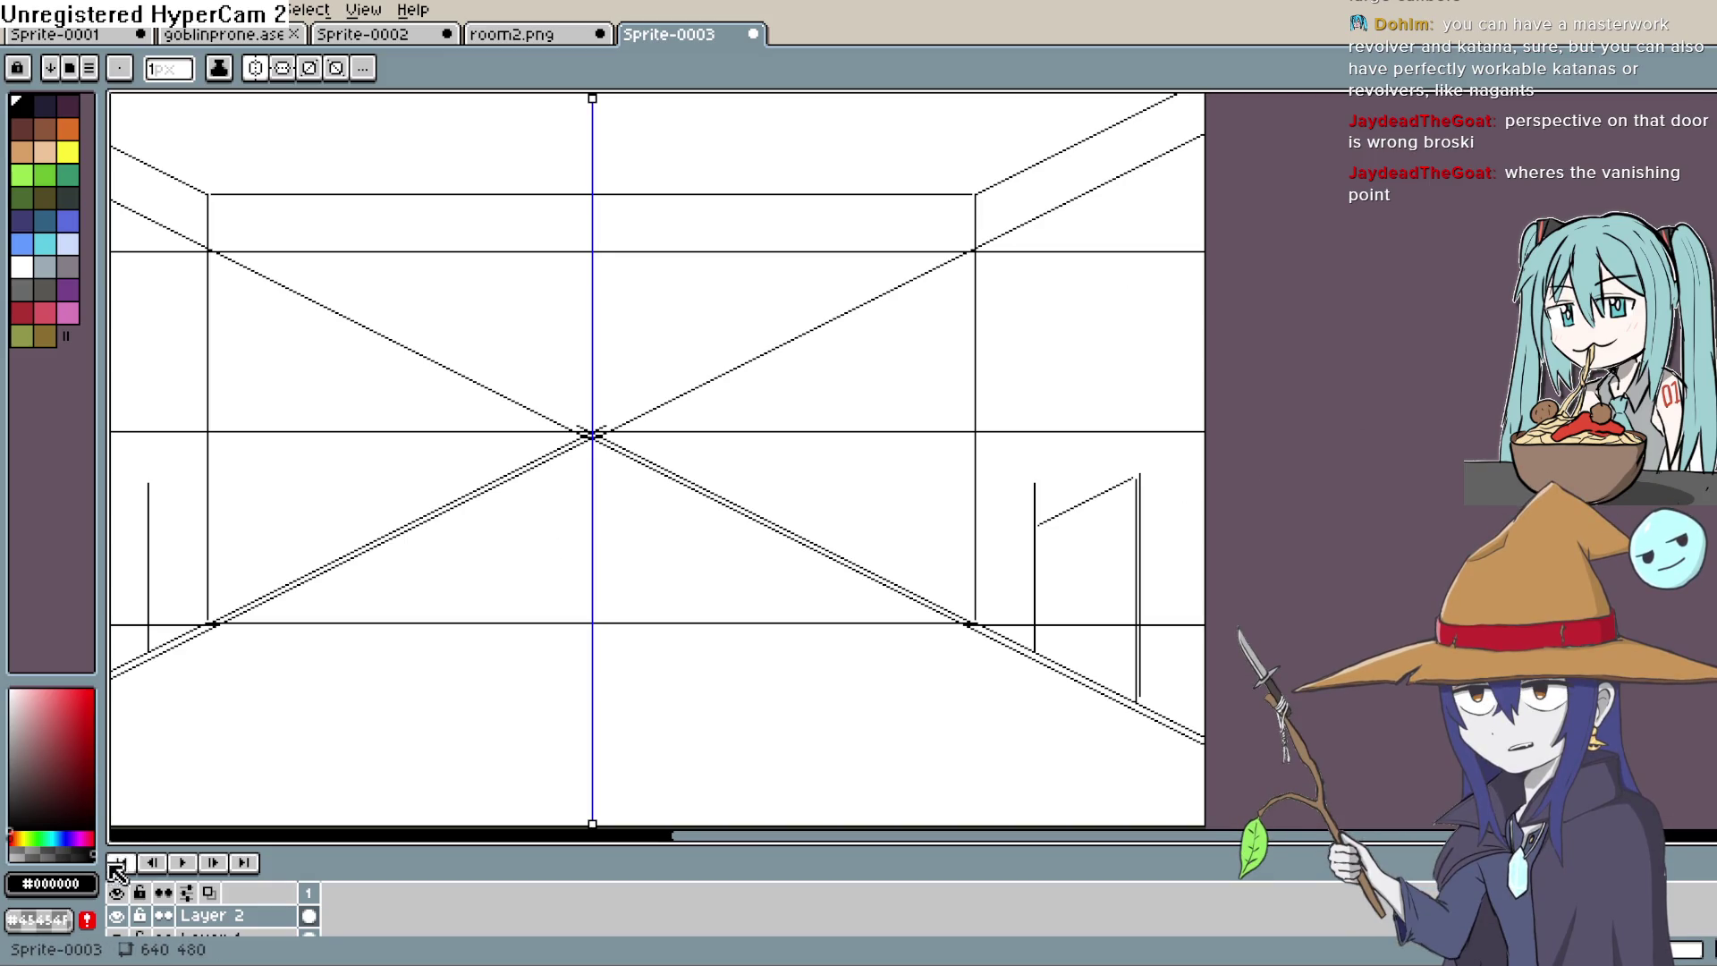
Step: Lower Layer 2's opacity, then add a new layer with a black horizontal line across the room
double_click(290, 915)
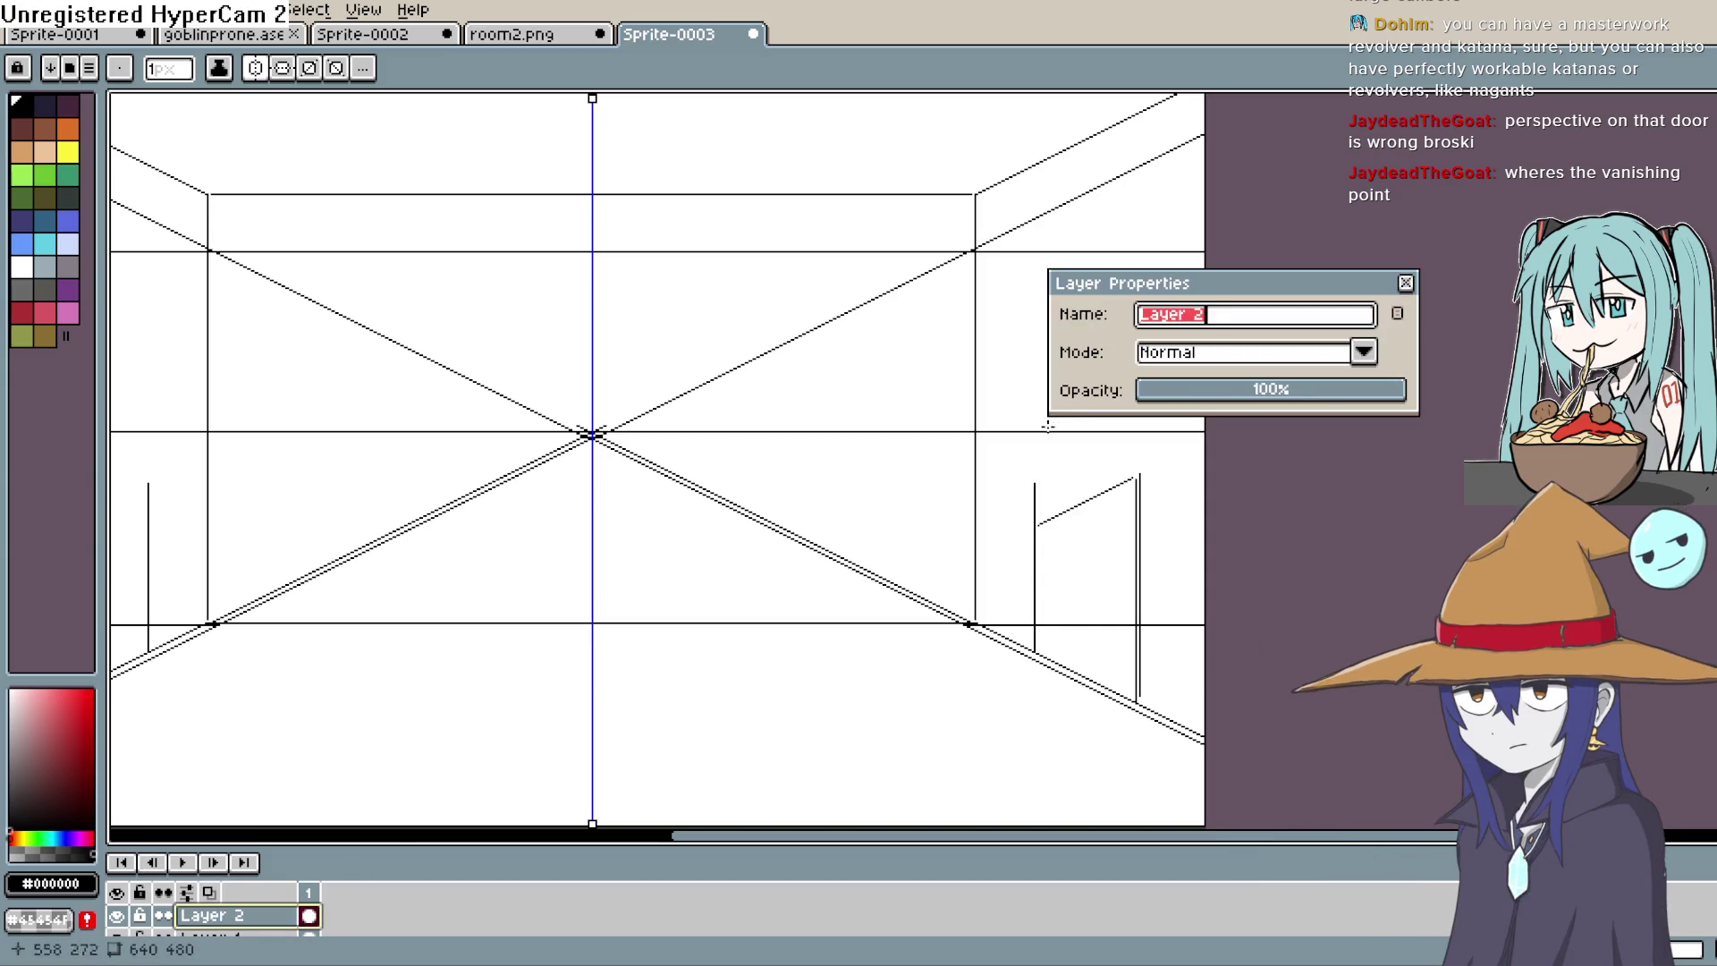
left_click_drag(1292, 399, 1244, 399)
left_click(1410, 281)
key("shift+n")
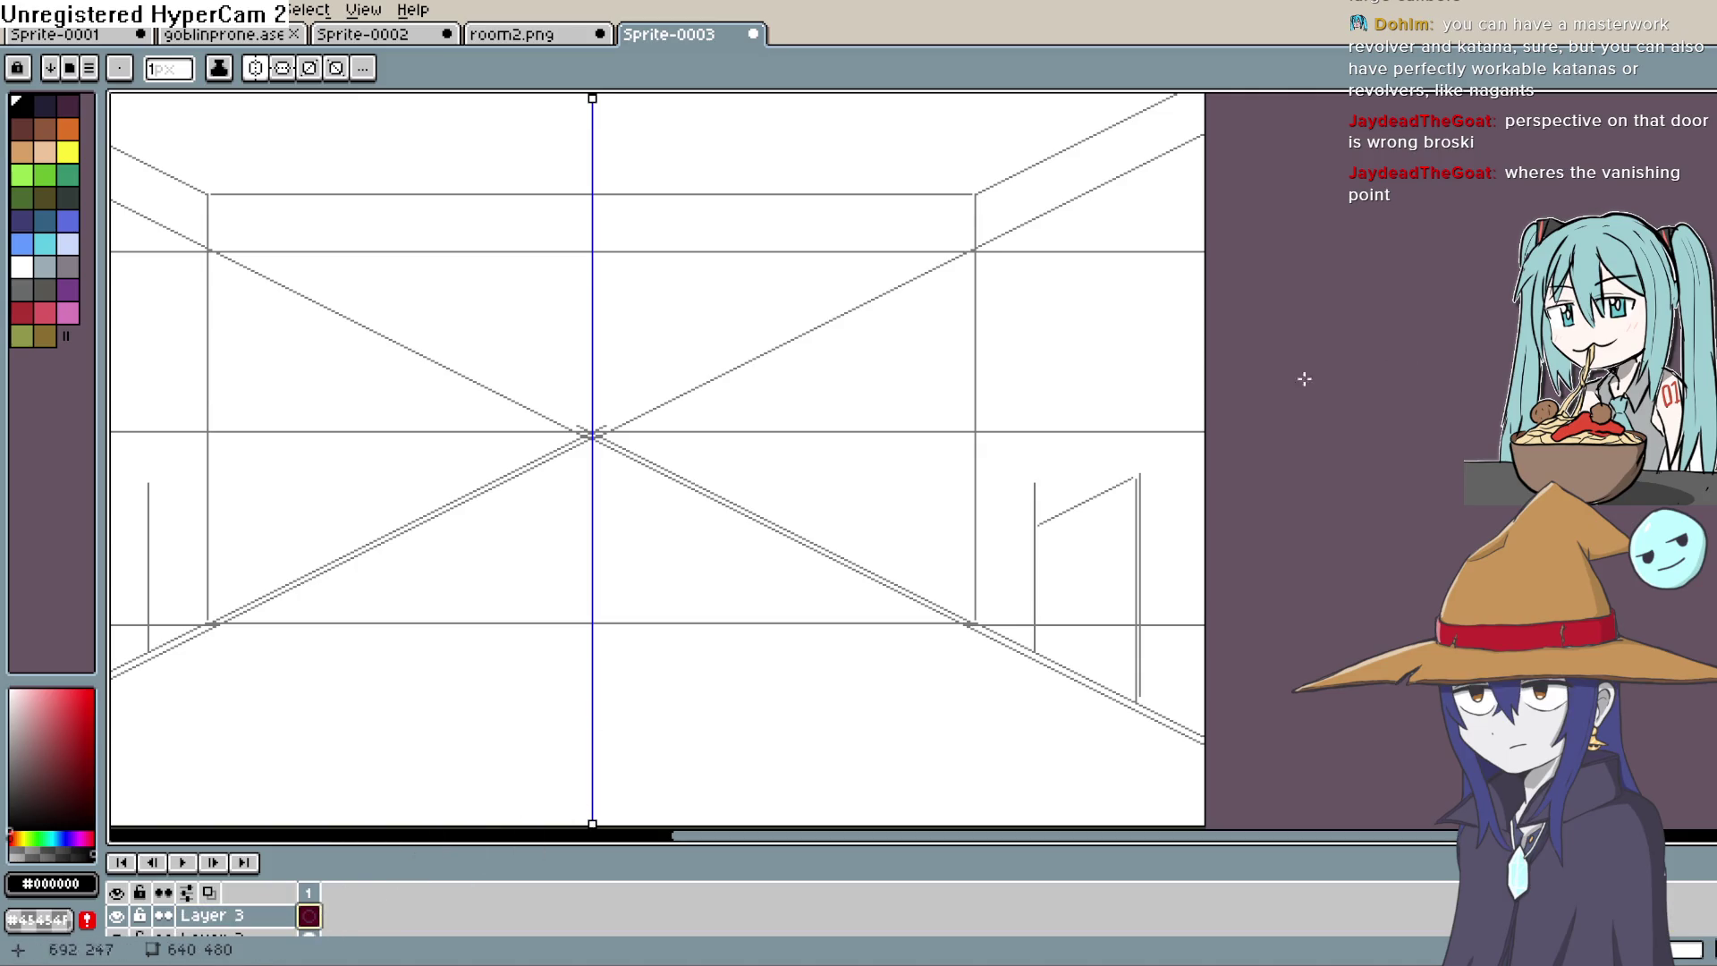
left_click_drag(628, 610, 870, 524)
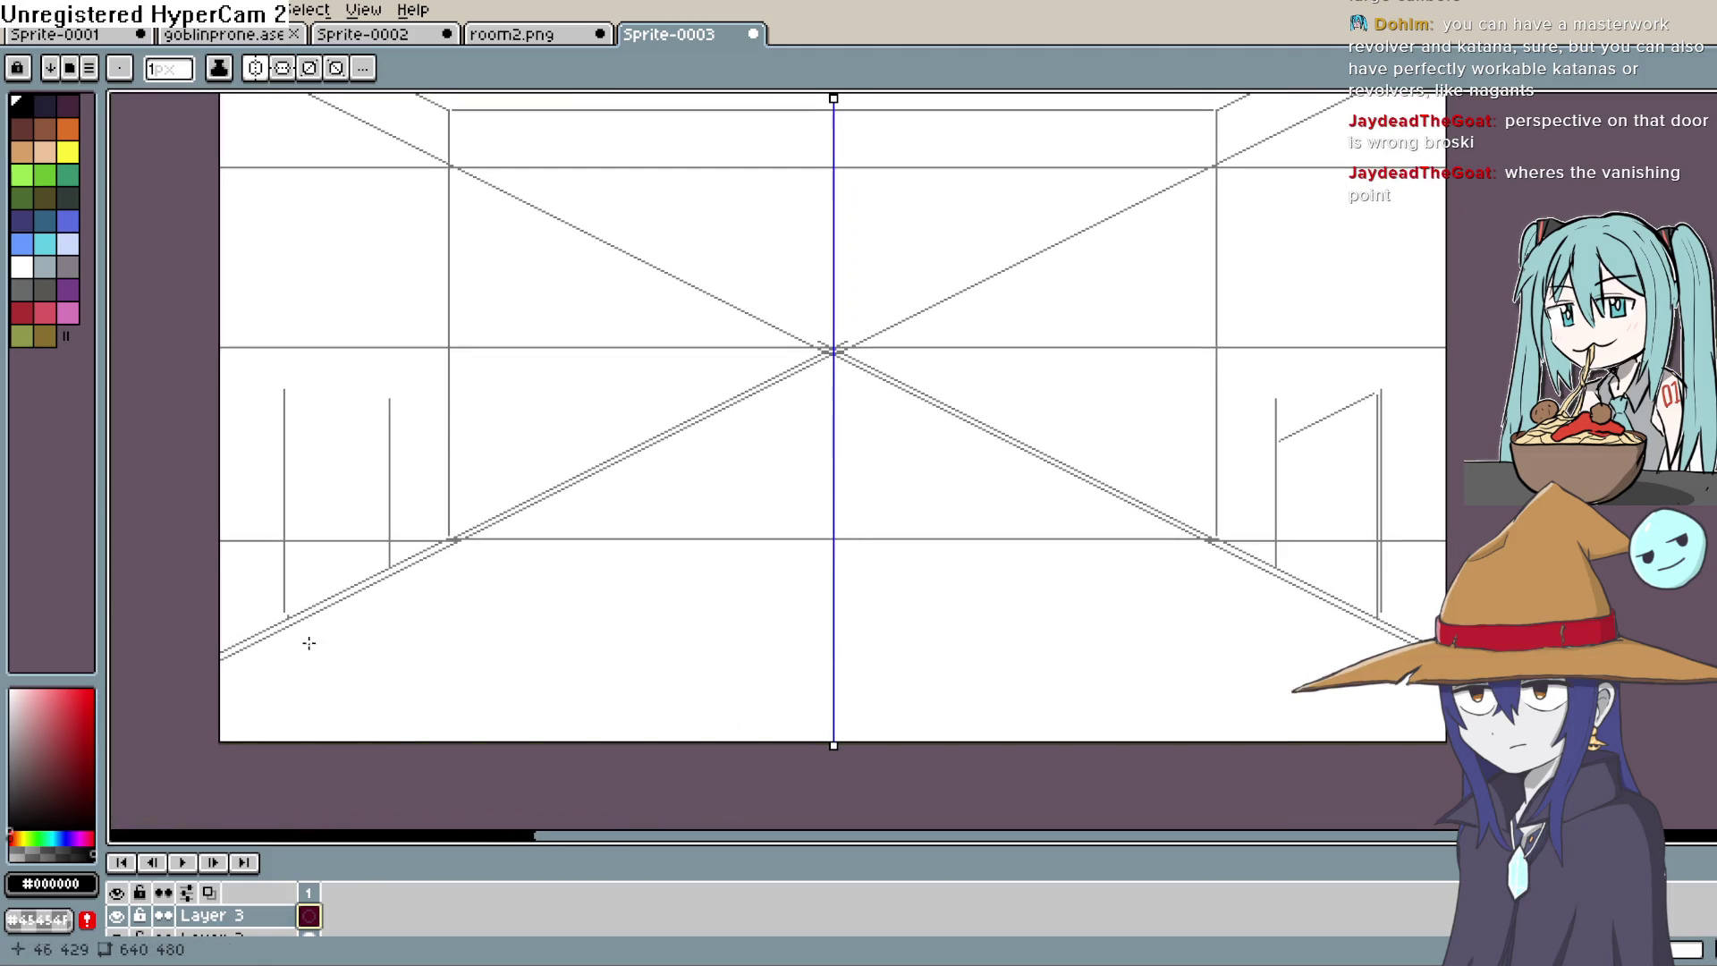
left_click_drag(441, 538, 822, 530)
mouse_move(995, 511)
left_mouse_down()
mouse_move(901, 644)
mouse_move(1020, 575)
mouse_move(1019, 492)
left_mouse_up()
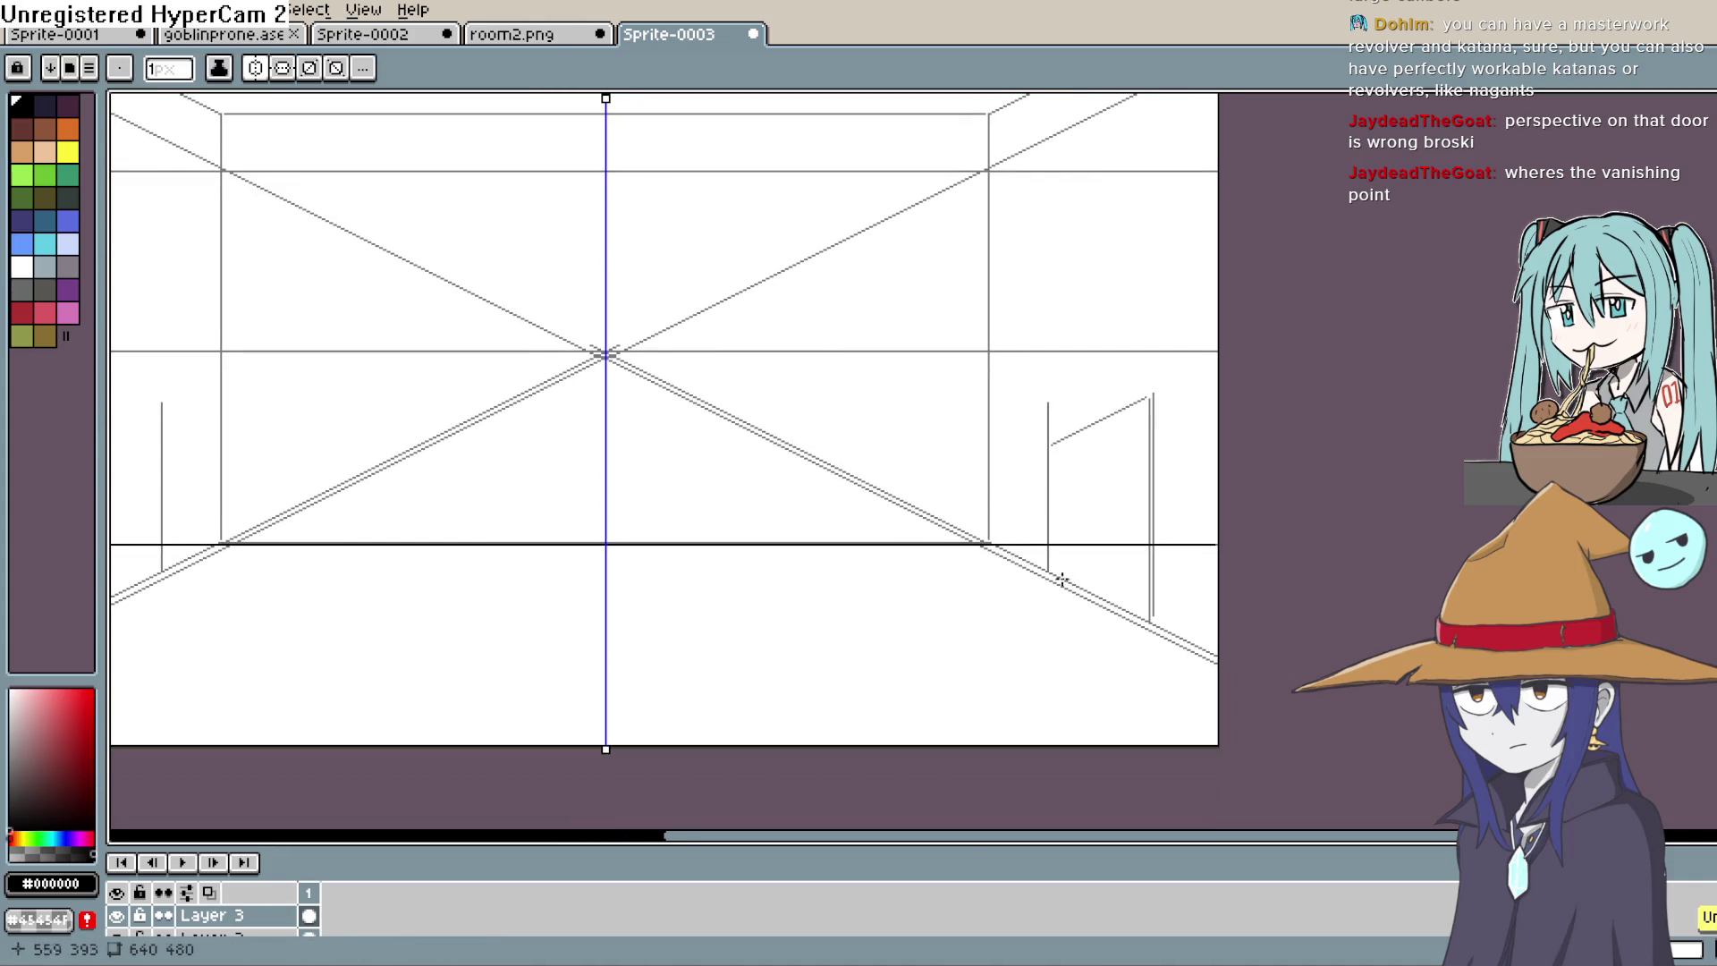
Step: Fade Layer 2 further to about 6% opacity
left_click(210, 935)
double_click(210, 916)
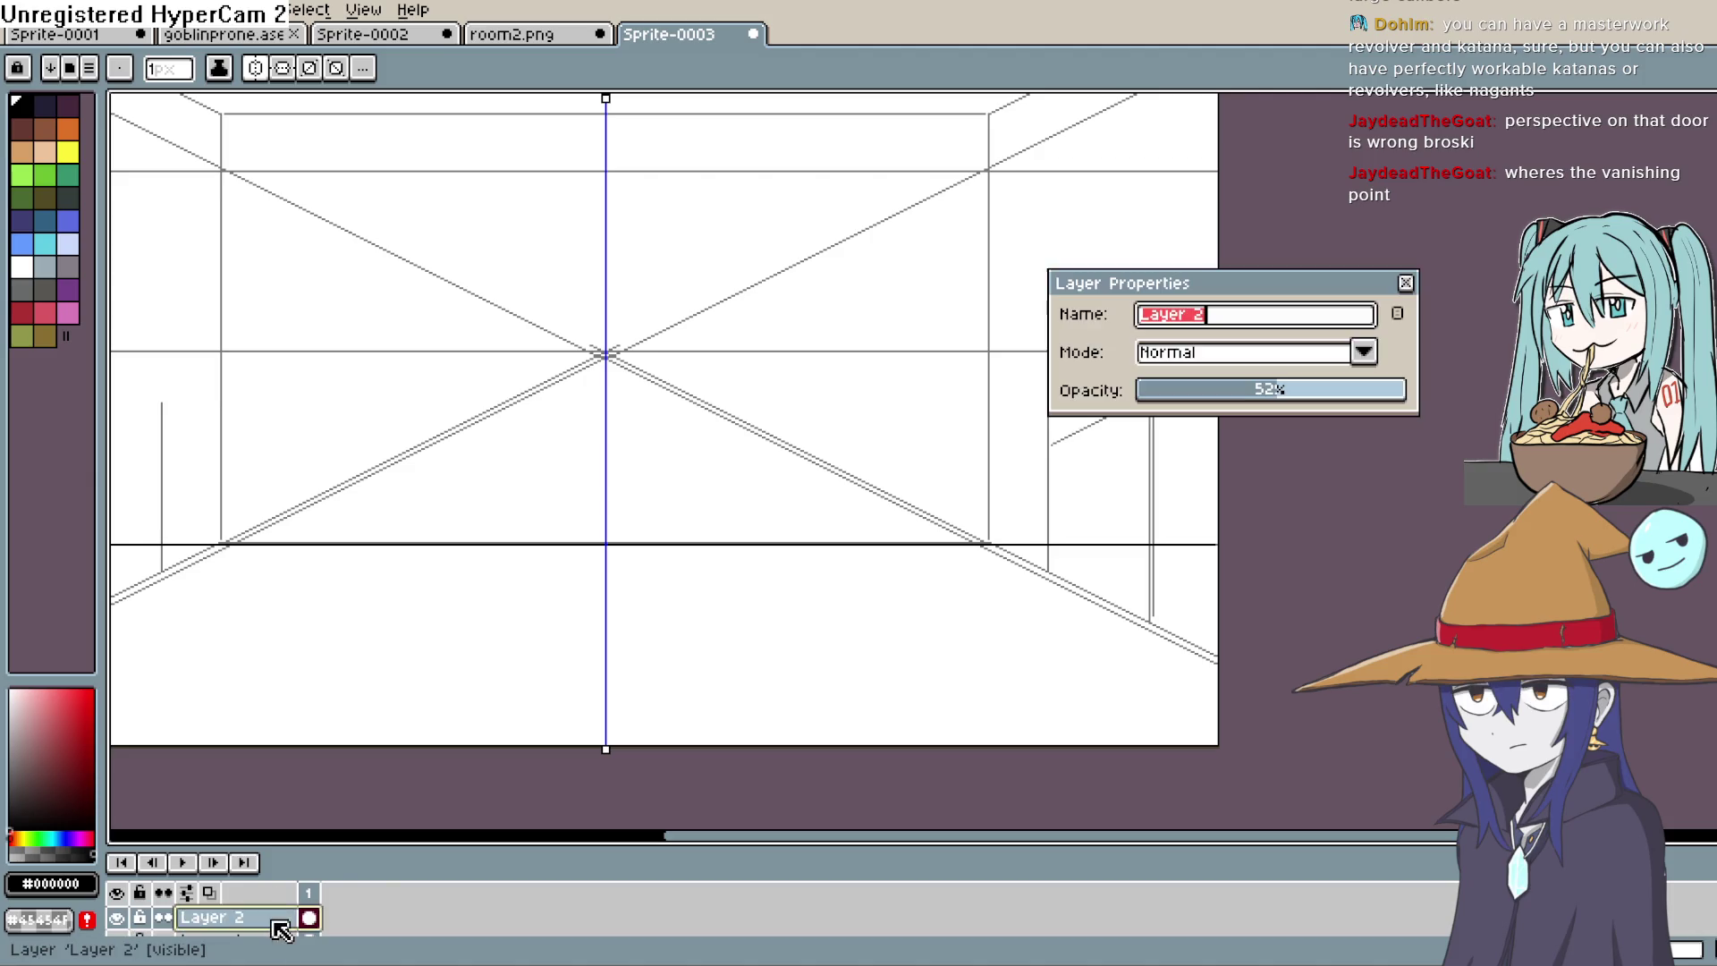
left_click(1177, 405)
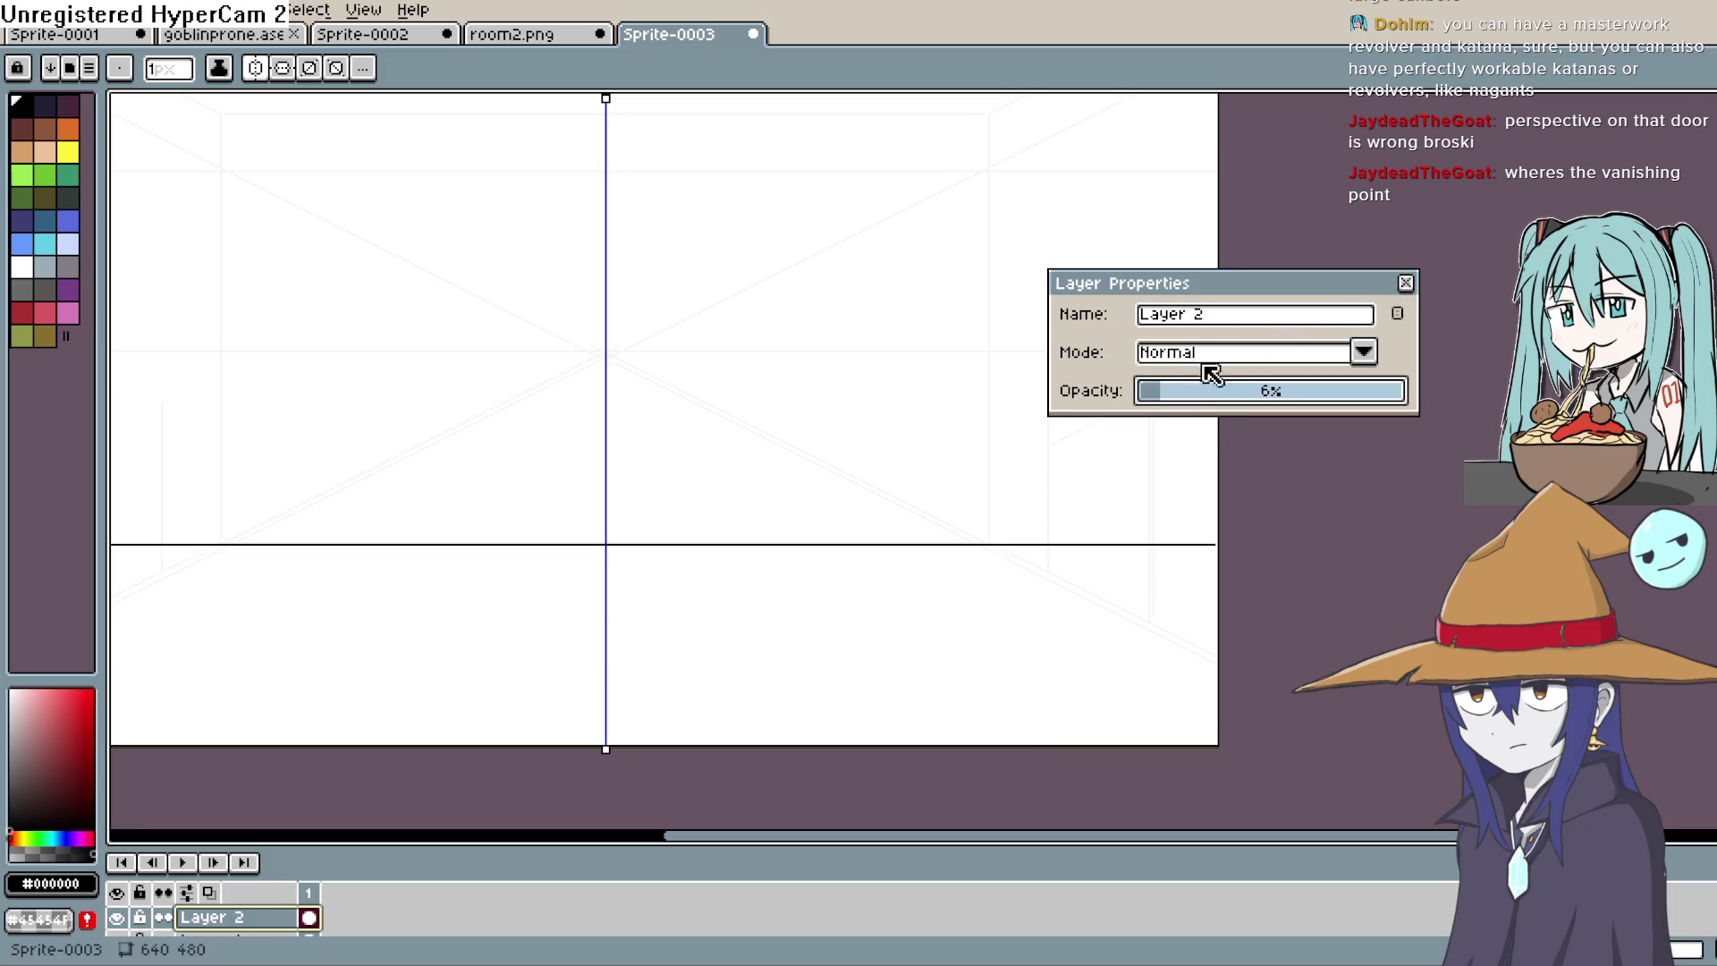
left_click(1405, 283)
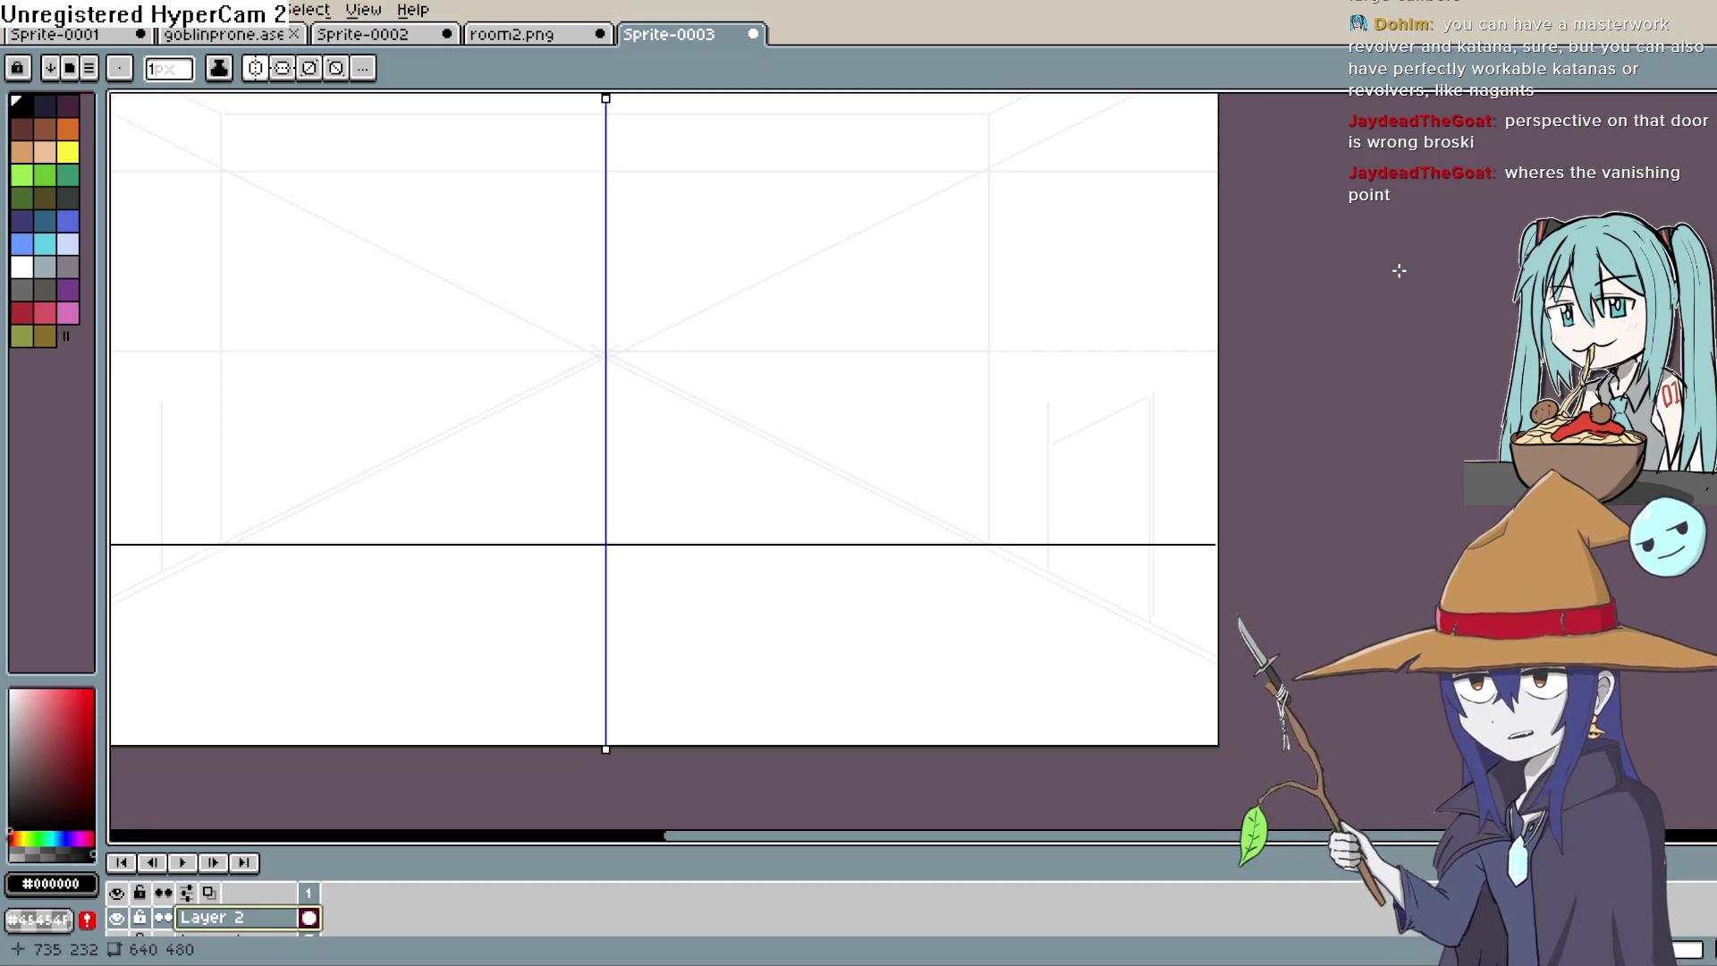
mouse_move(928, 567)
left_mouse_down()
mouse_move(912, 522)
mouse_move(989, 472)
left_mouse_up()
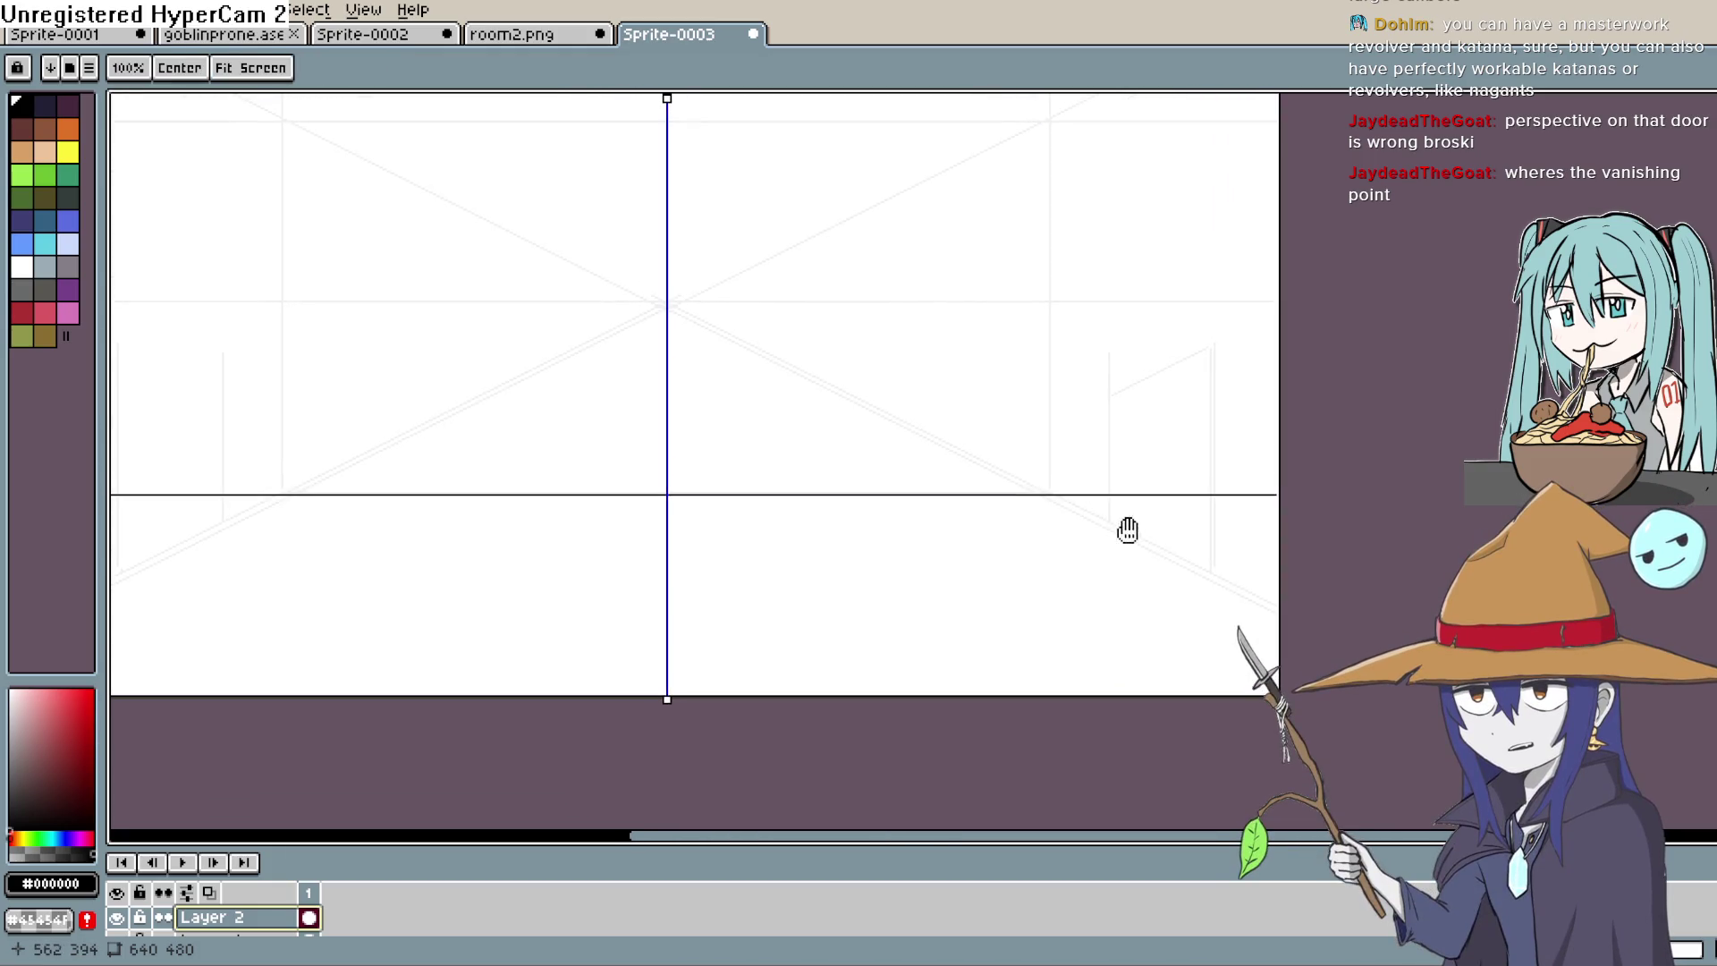
scroll(981, 491, "right", 3)
scroll(981, 491, "down", 1)
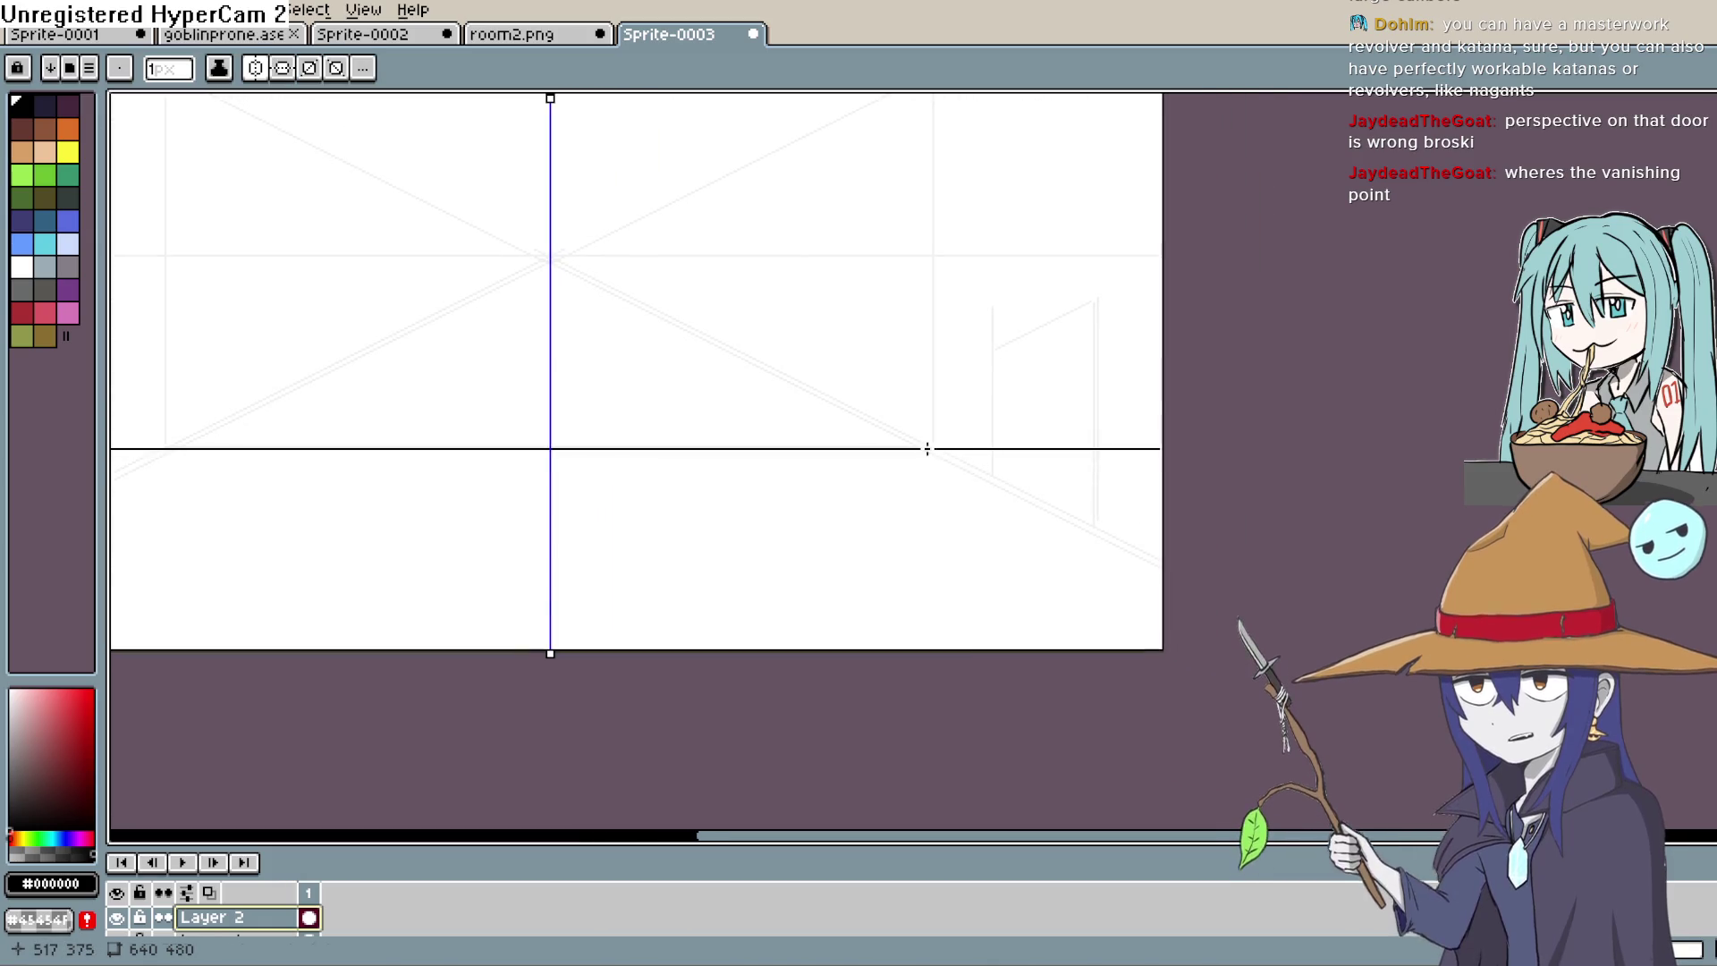
left_click(289, 921)
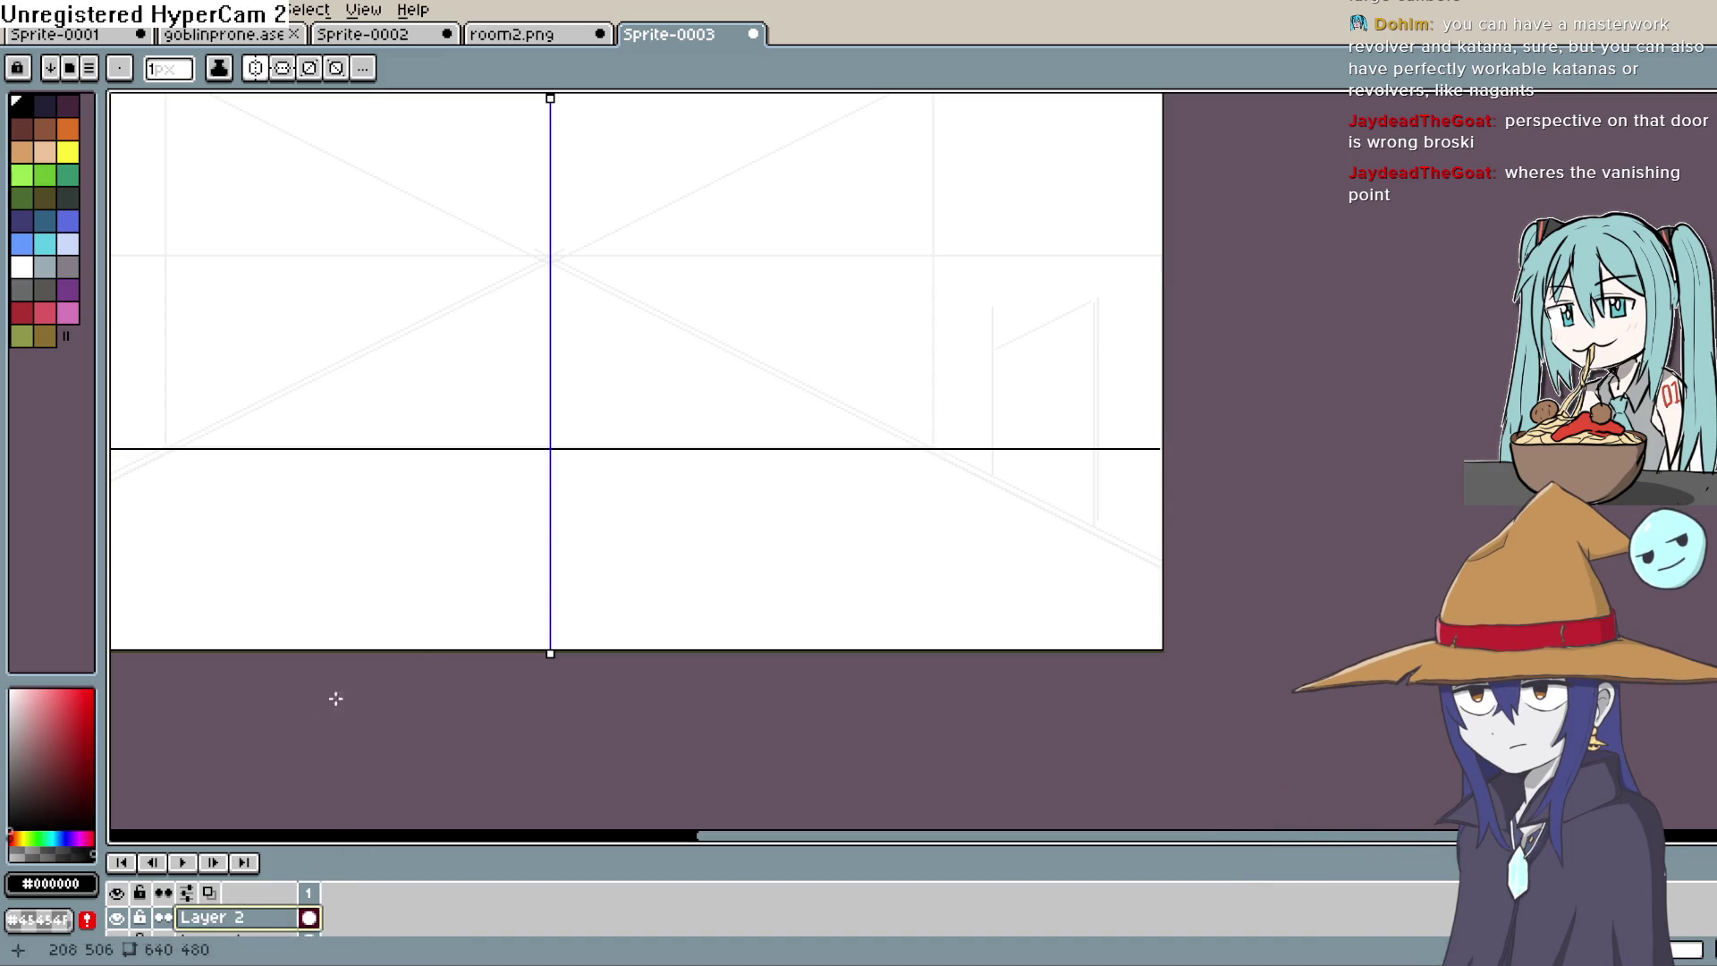
mouse_move(1061, 510)
left_mouse_down()
mouse_move(1147, 519)
mouse_move(1112, 594)
mouse_move(1046, 617)
left_mouse_up()
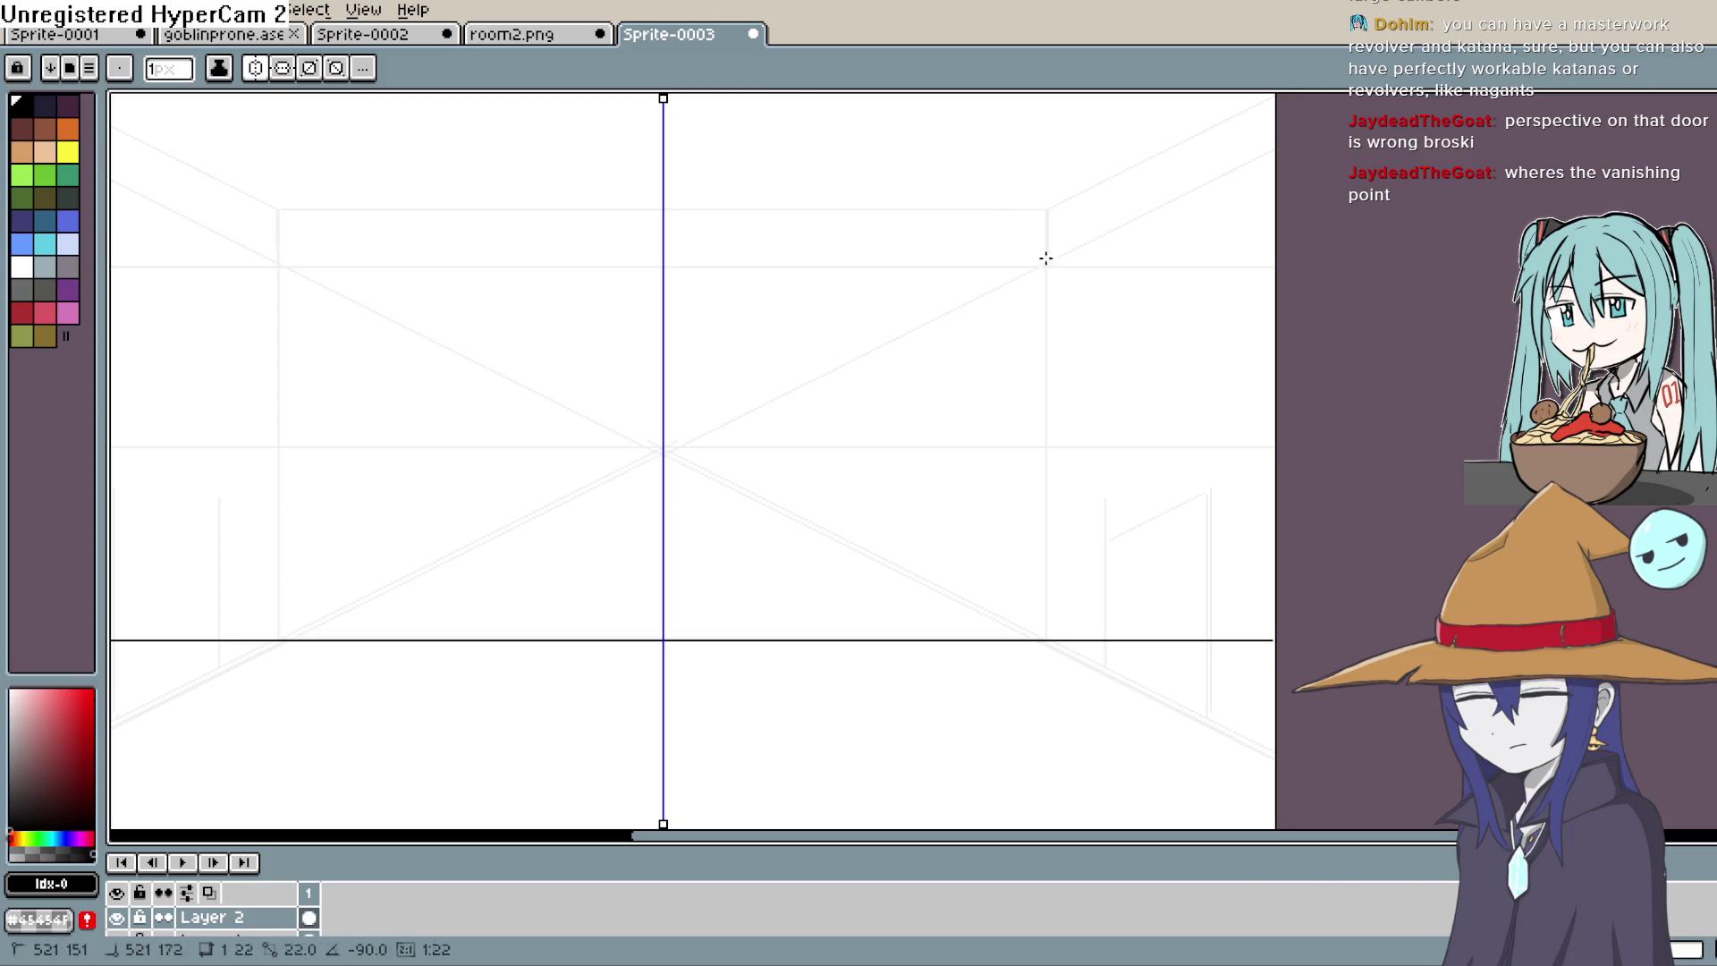
left_click_drag(1018, 372, 963, 311)
Step: On a new layer, ink the back-wall rectangle with mirrored diagonals from its top and bottom corners
key("shift+n")
left_click_drag(993, 145, 986, 547)
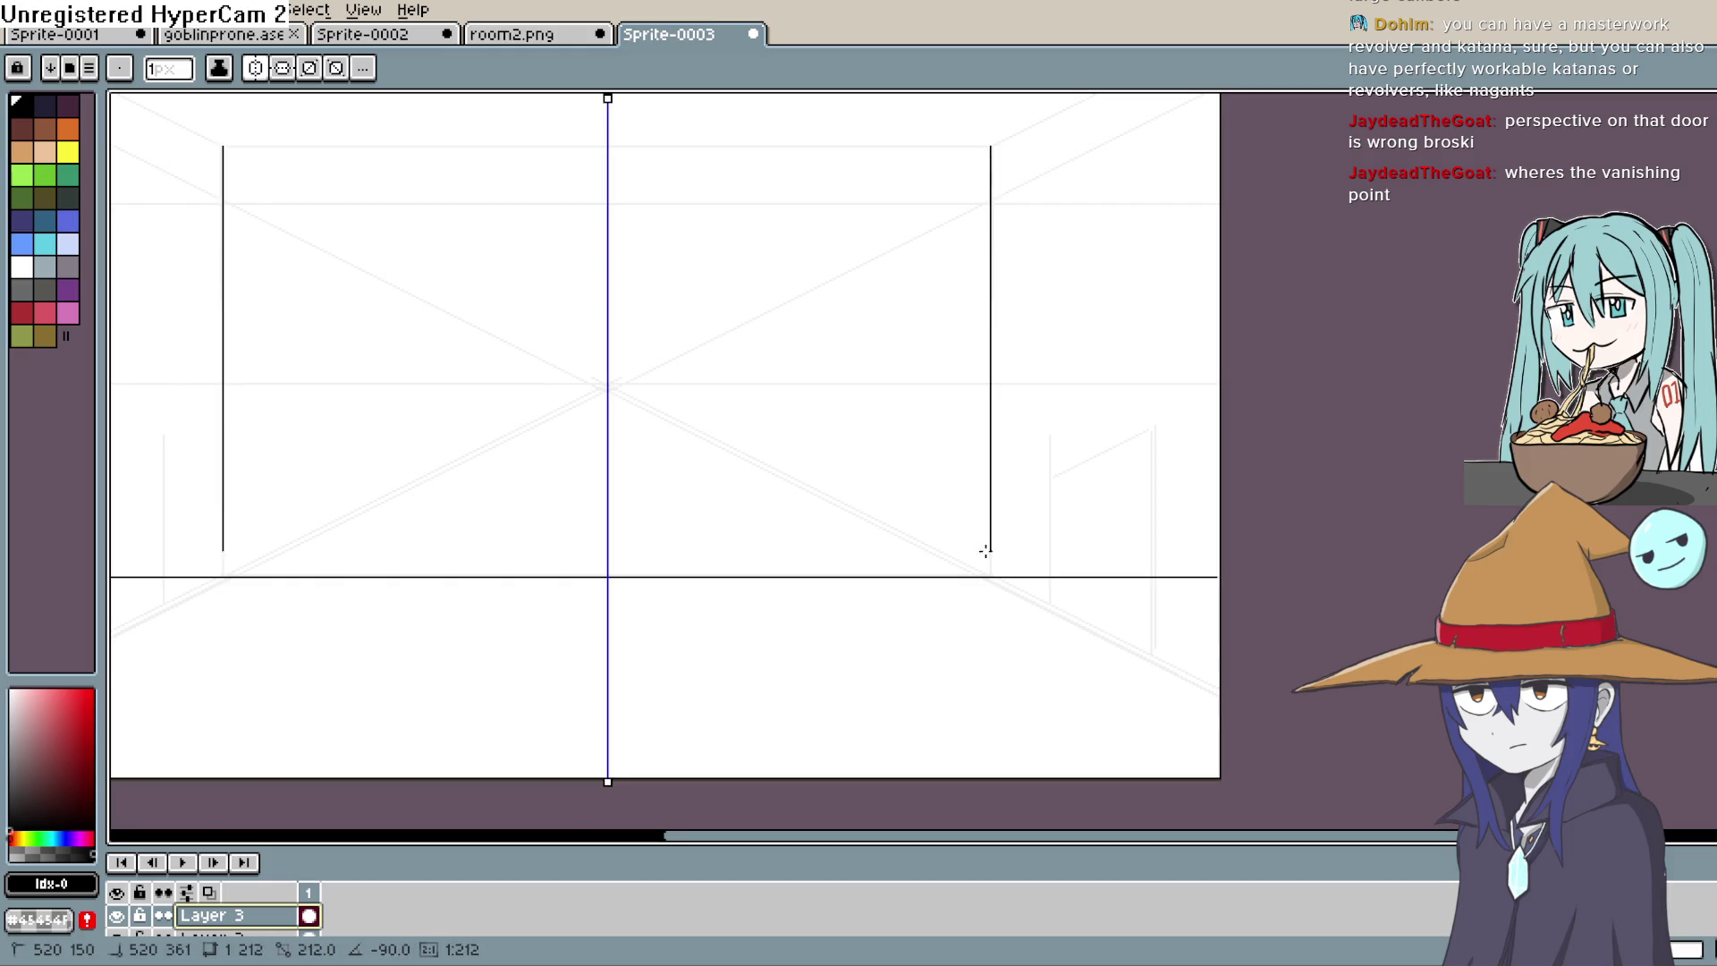
key("ctrl+z")
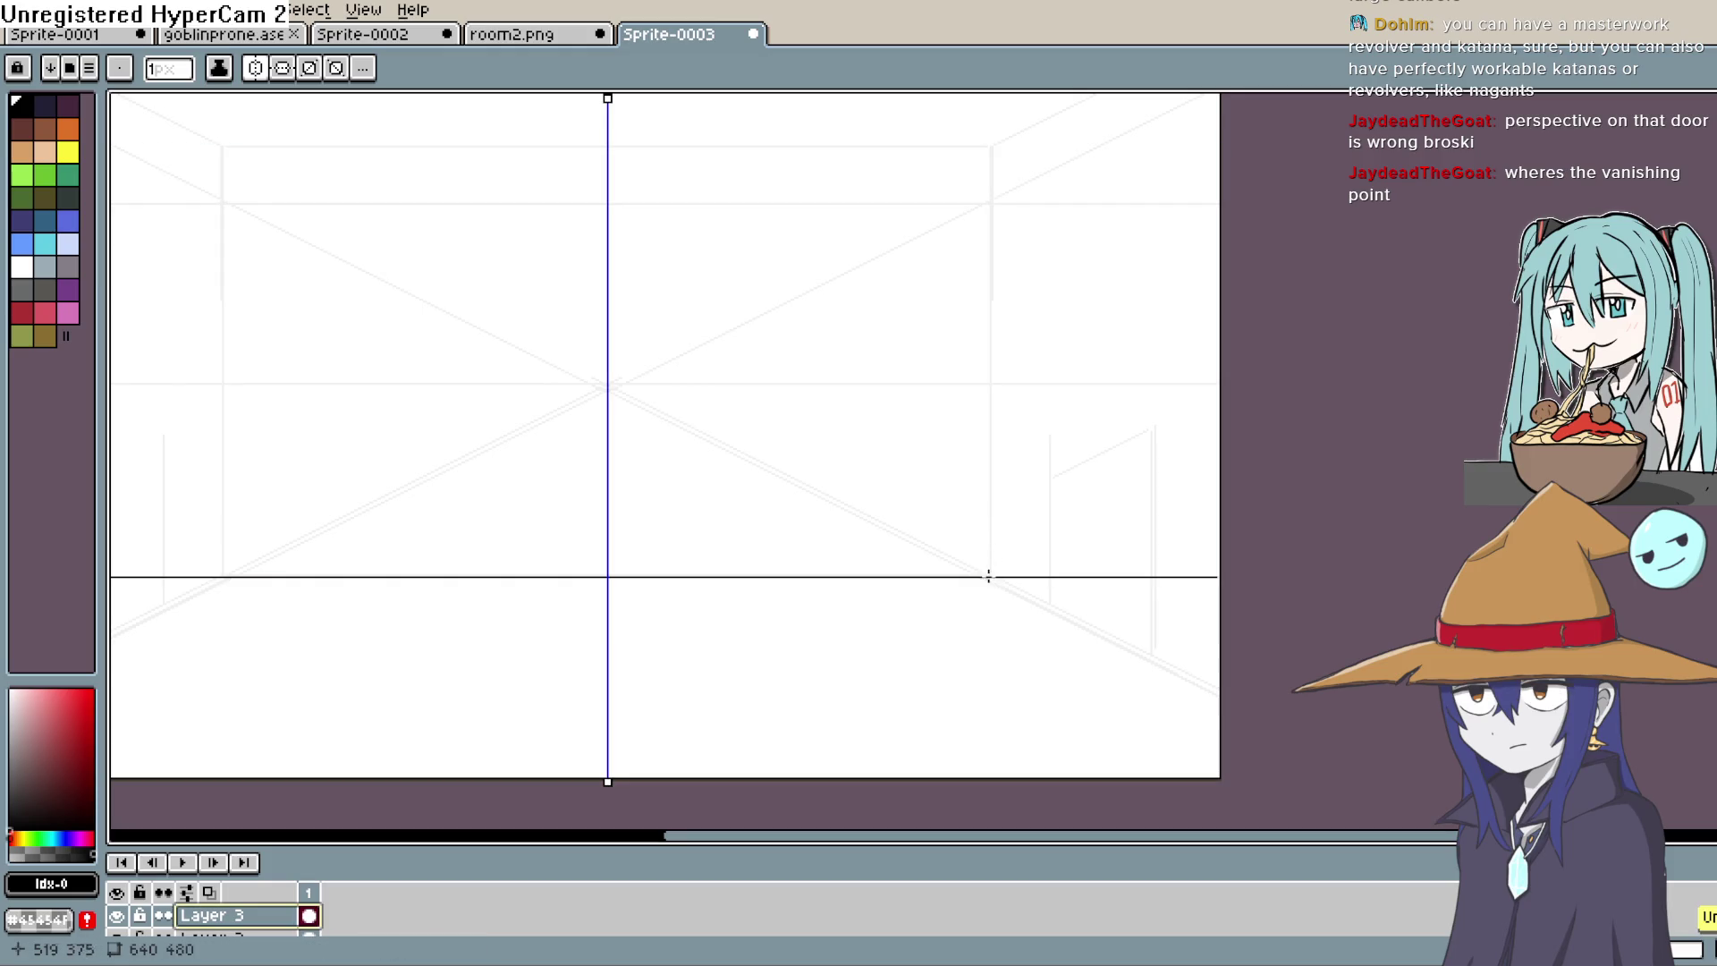
mouse_move(989, 577)
left_mouse_down()
mouse_move(991, 143)
mouse_move(1011, 315)
mouse_move(995, 370)
mouse_move(1109, 261)
mouse_move(1078, 280)
left_mouse_up()
mouse_move(943, 337)
left_mouse_down()
mouse_move(1078, 313)
mouse_move(680, 307)
left_mouse_up()
left_click_drag(1077, 421, 1077, 379)
mouse_move(1116, 722)
left_mouse_down()
mouse_move(1043, 517)
mouse_move(1232, 621)
left_mouse_up()
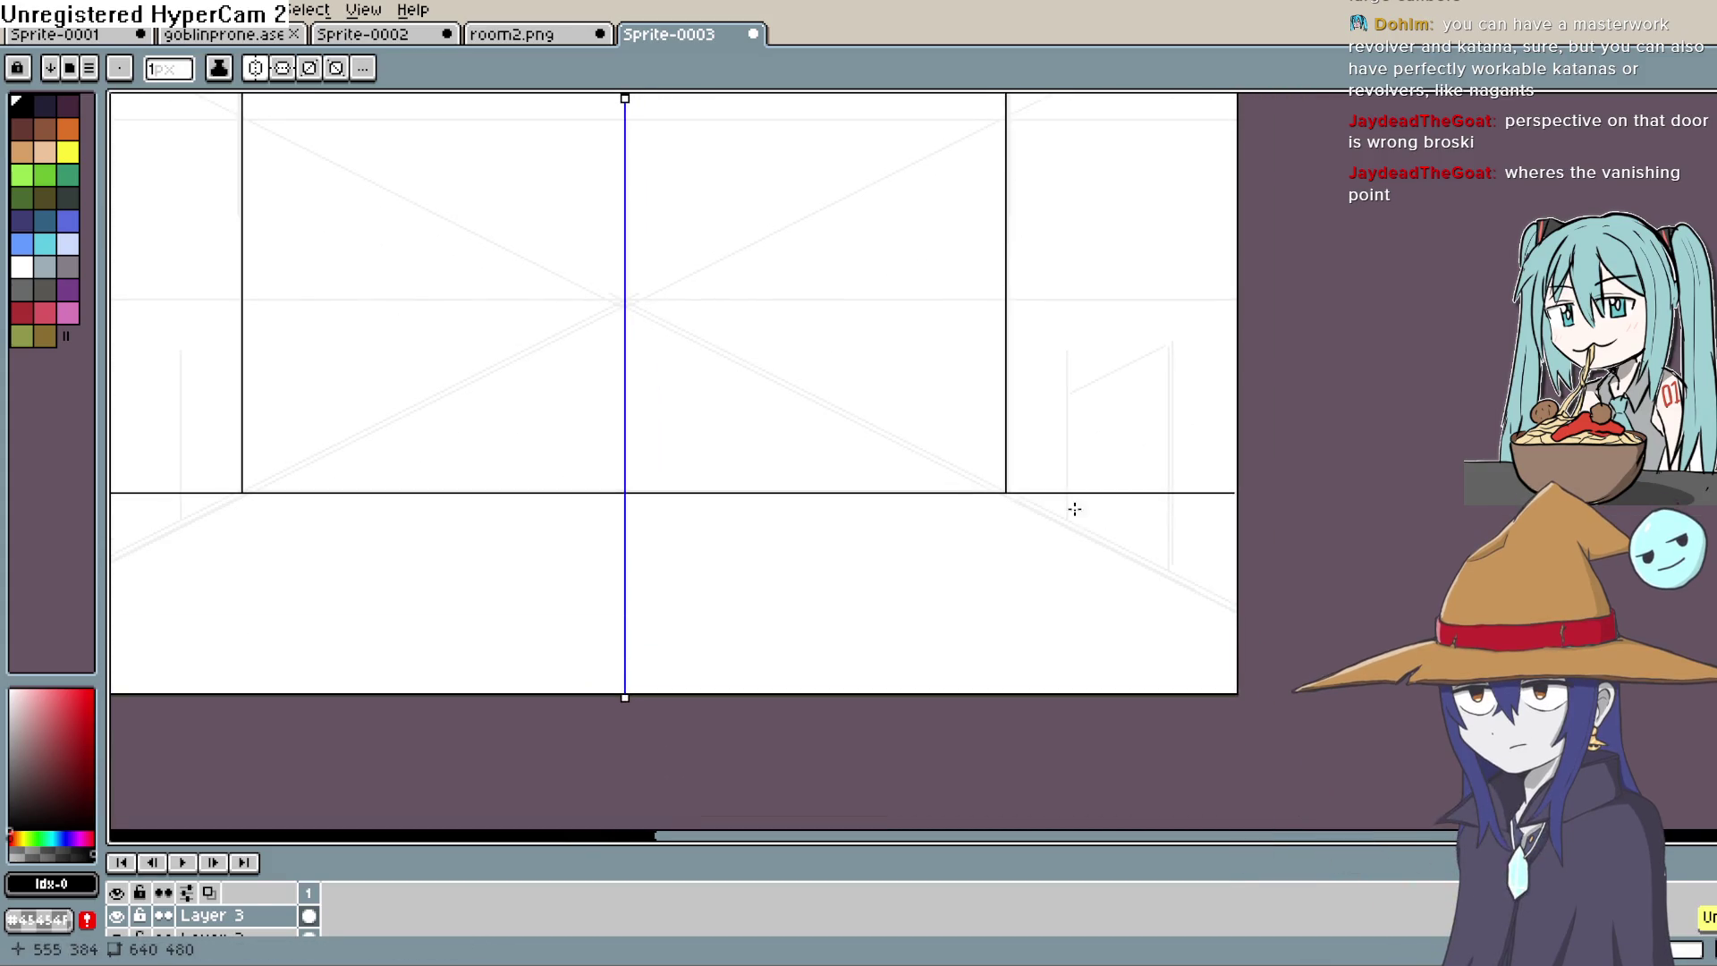
mouse_move(1004, 491)
left_mouse_down()
mouse_move(1269, 606)
mouse_move(1265, 763)
mouse_move(1156, 685)
left_mouse_up()
key("r")
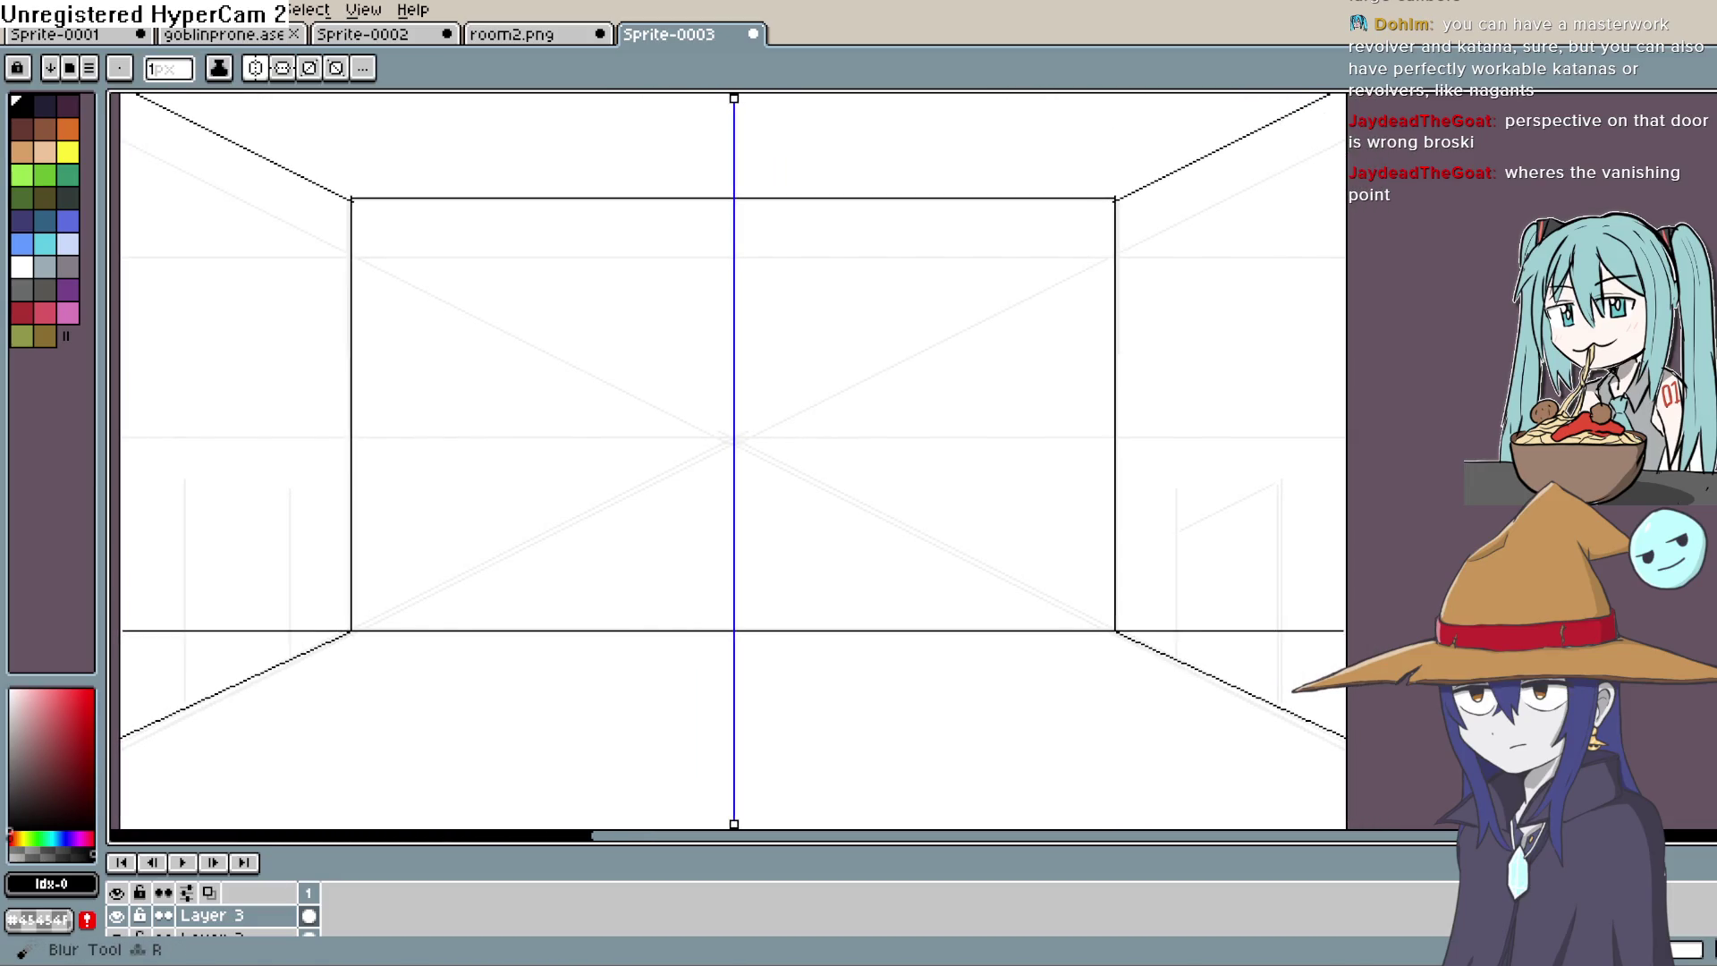
key("b")
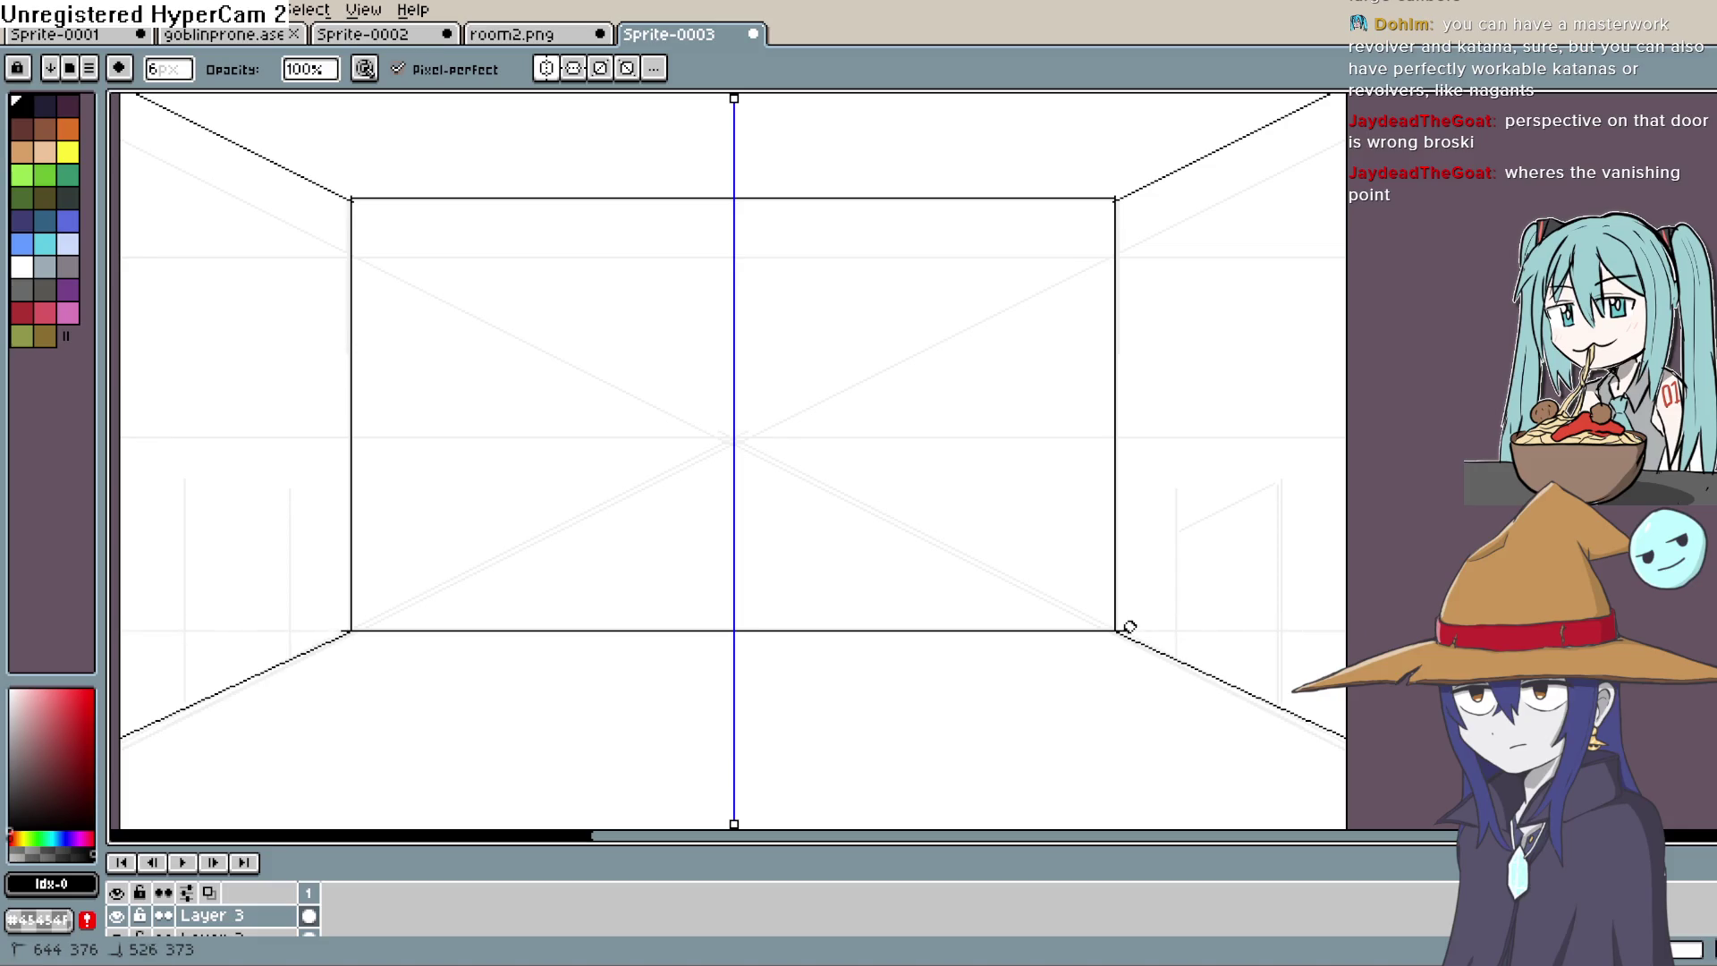
Step: Draw a line up-right from the room's top-right corner, snapped to a 2:1 slope
mouse_move(1124, 633)
left_mouse_down()
mouse_move(1323, 510)
mouse_move(1267, 492)
left_mouse_up()
key("b")
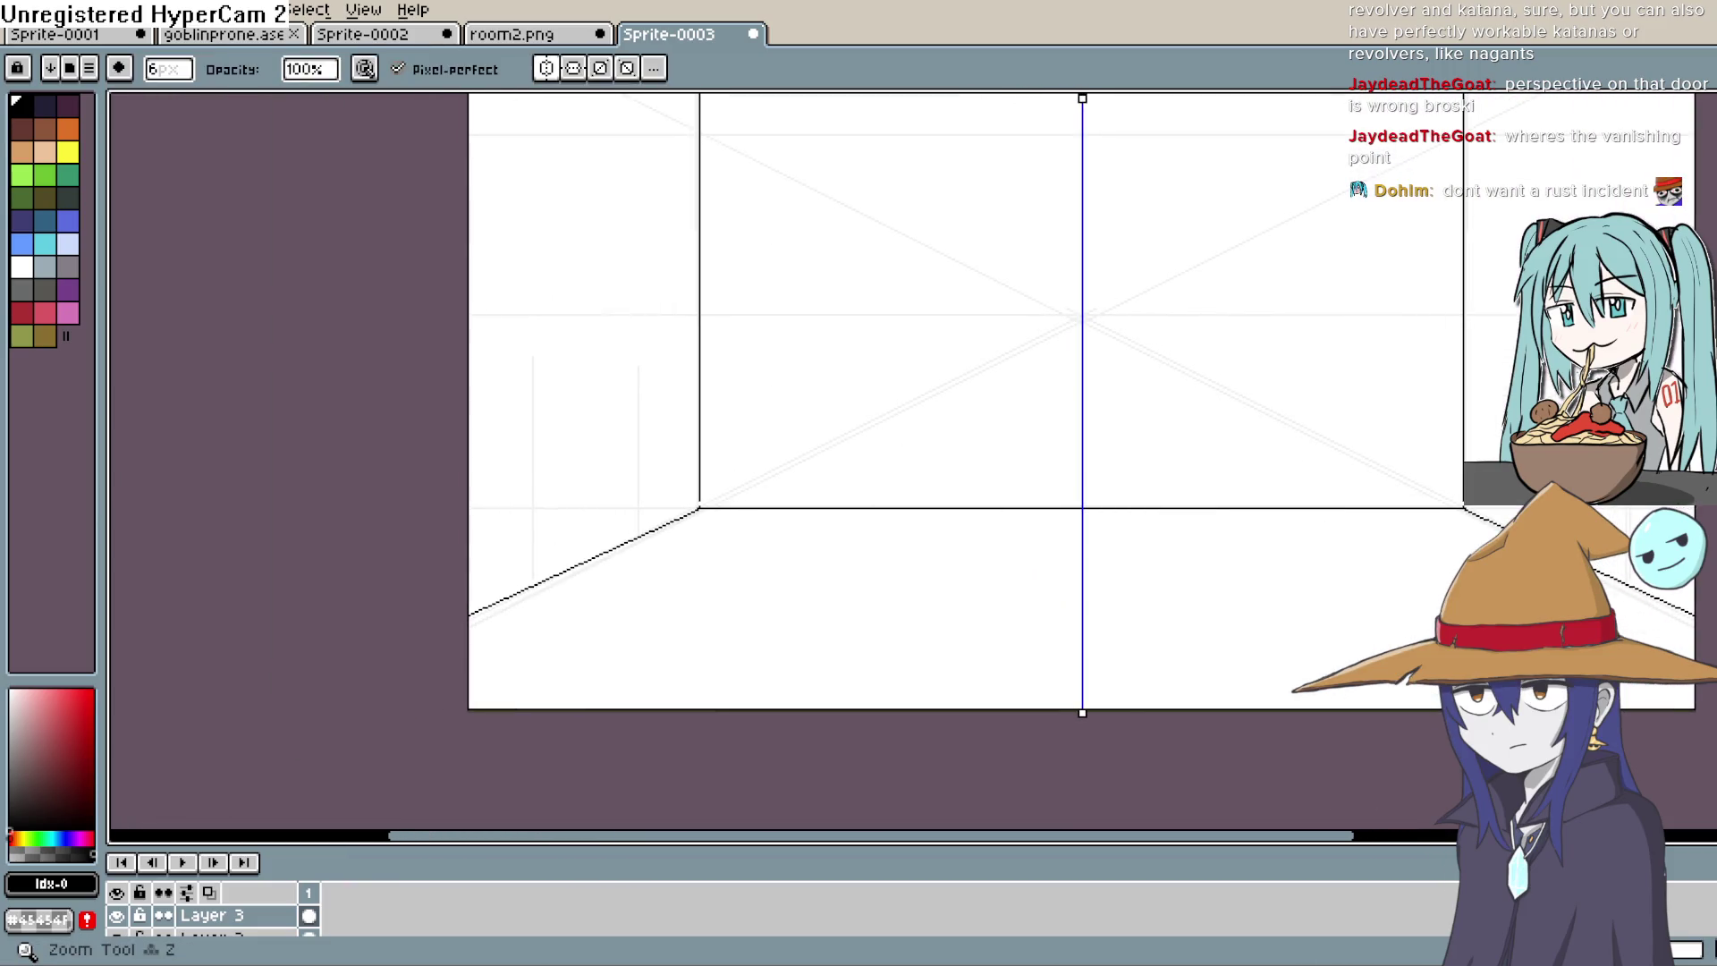
key("l")
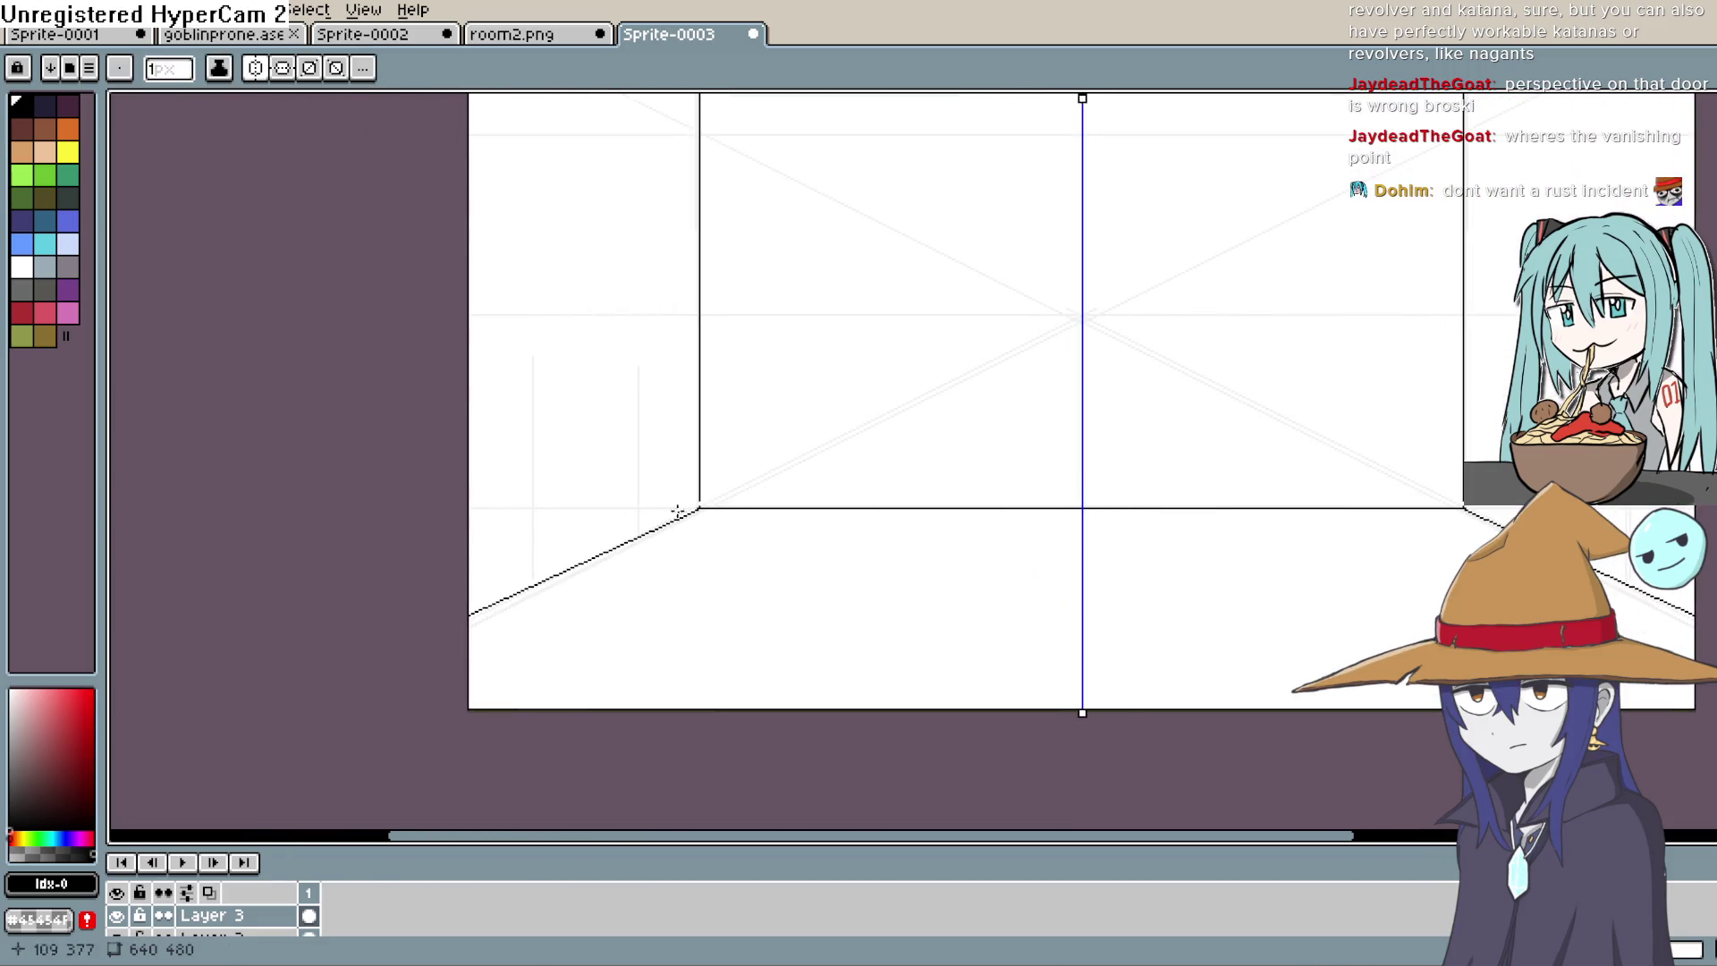
left_click_drag(1021, 477, 940, 564)
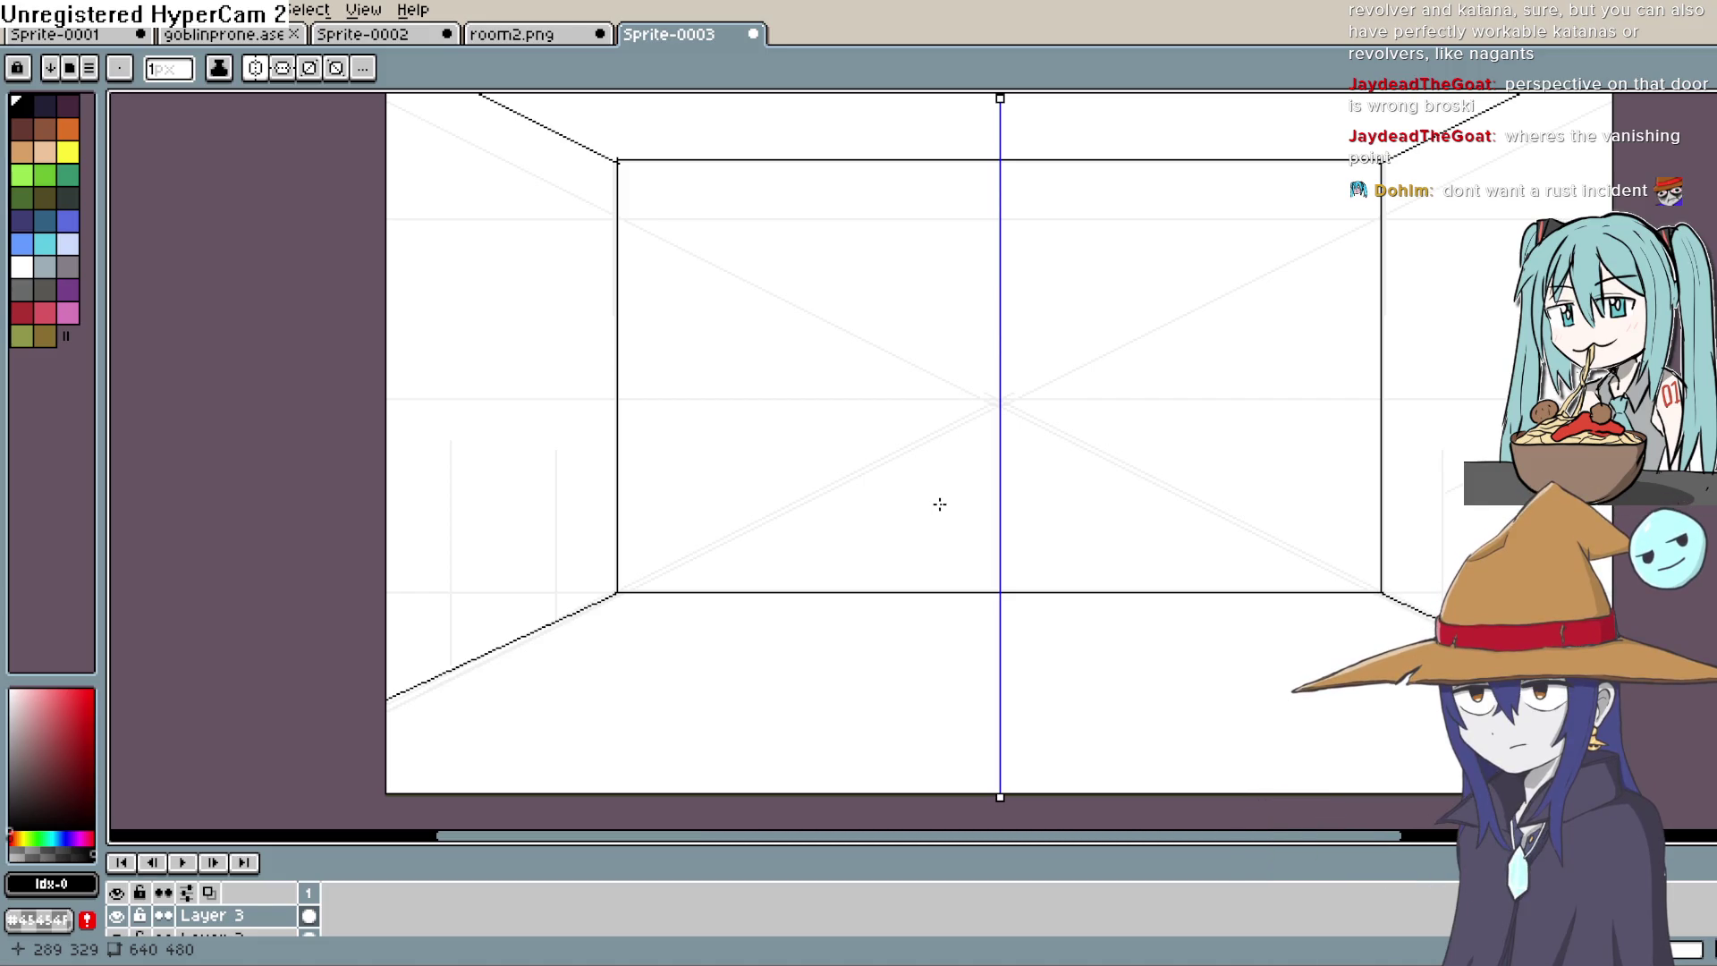
mouse_move(1226, 456)
left_mouse_down()
mouse_move(1173, 537)
mouse_move(1131, 502)
mouse_move(1154, 501)
left_mouse_up()
key("space")
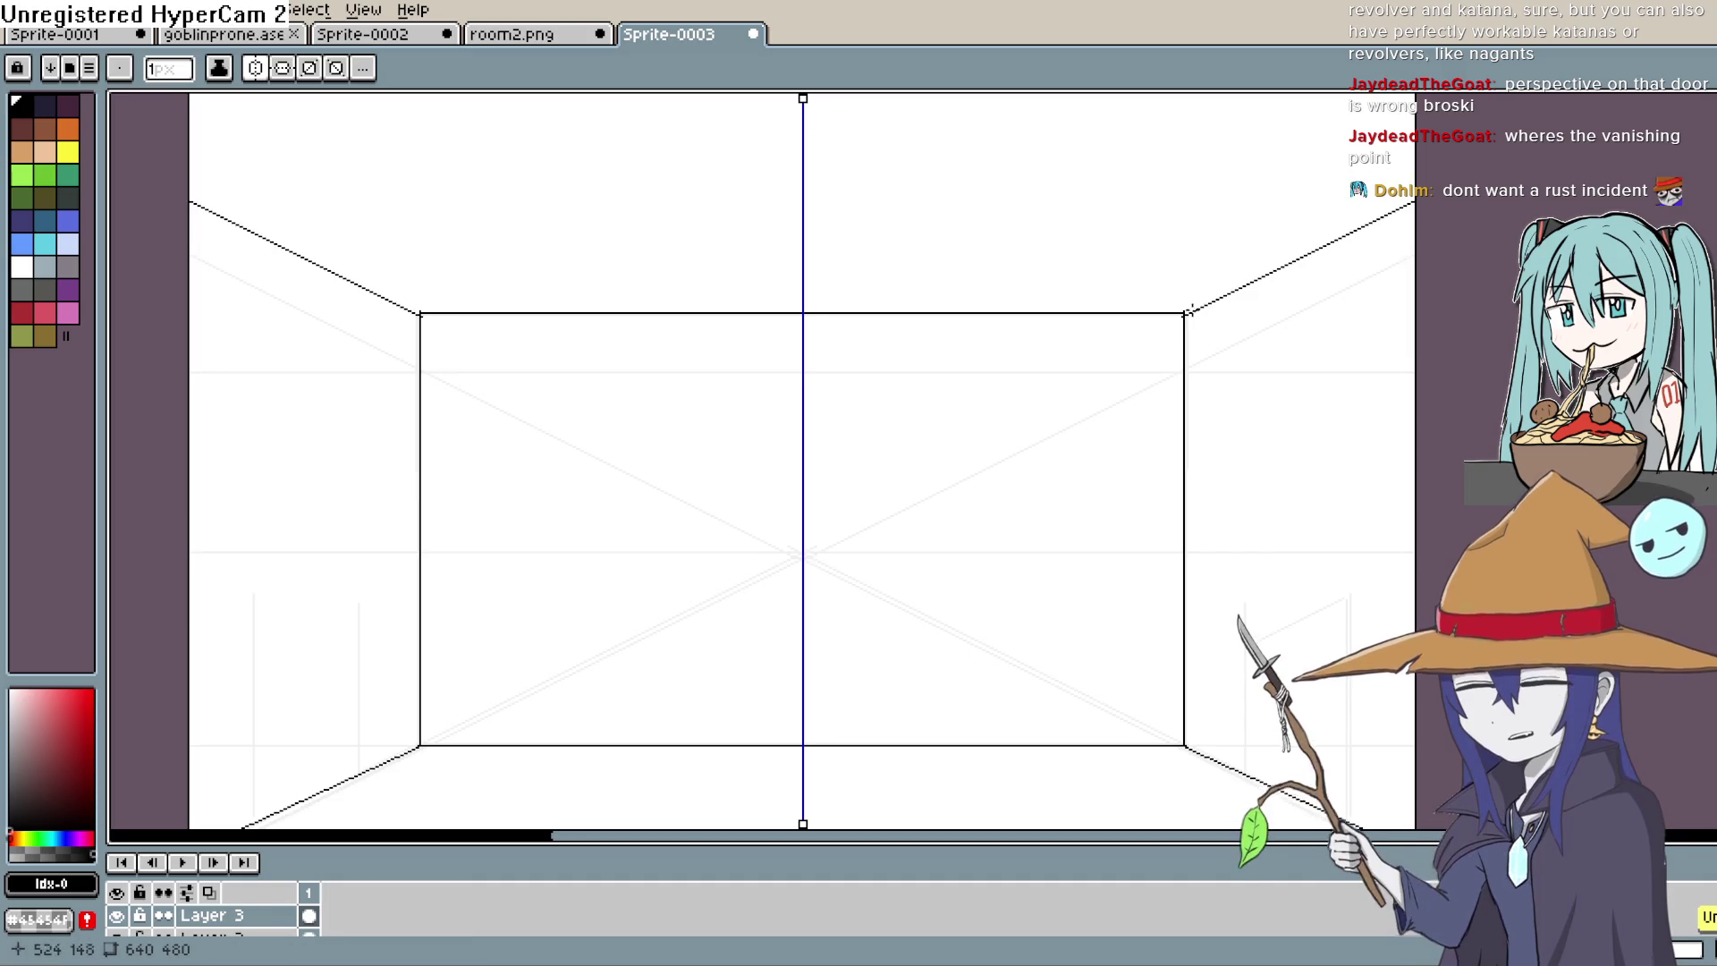
left_click_drag(1185, 313, 1346, 228)
scroll(1195, 309, "down", 1)
scroll(1258, 310, "up", 3)
mouse_move(1004, 318)
left_mouse_down()
mouse_move(1322, 199)
mouse_move(1538, 79)
left_mouse_up()
mouse_move(1391, 558)
left_mouse_down()
mouse_move(1253, 230)
mouse_move(1369, 602)
mouse_move(1233, 380)
left_mouse_up()
mouse_move(907, 691)
left_mouse_down()
mouse_move(1189, 510)
mouse_move(1438, 389)
left_mouse_up()
key("b")
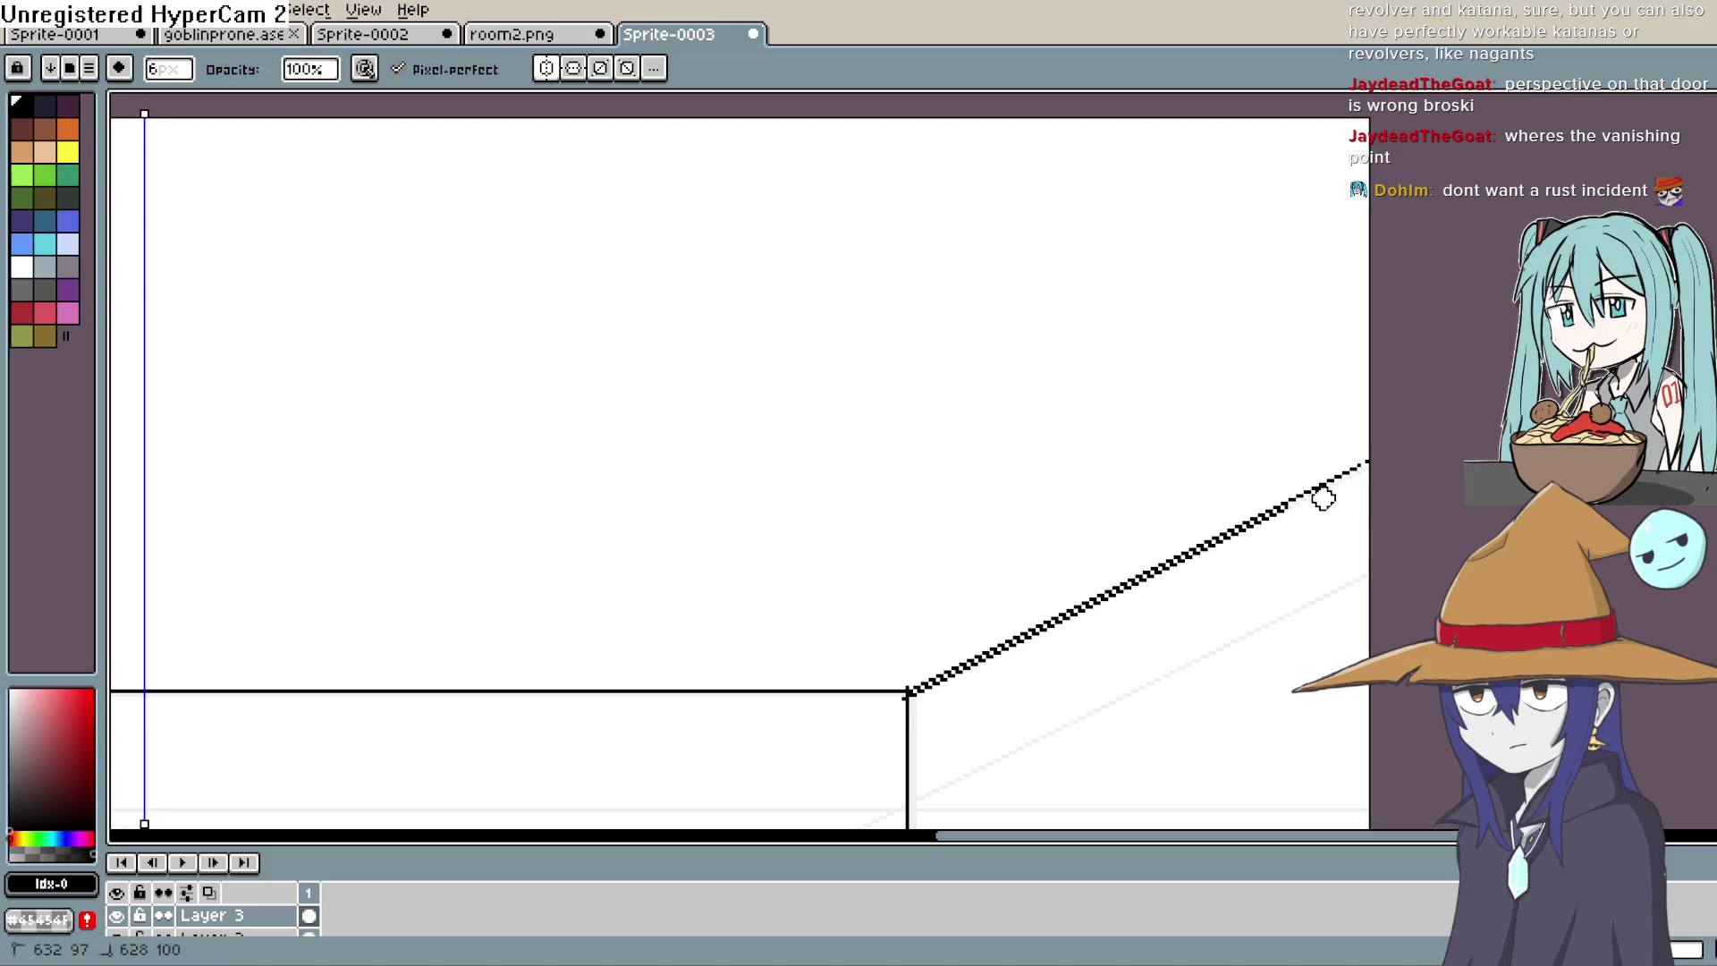
Step: Trim part of the right wall's new diagonal line, undoing the overshoot
left_click_drag(1243, 539, 1128, 593)
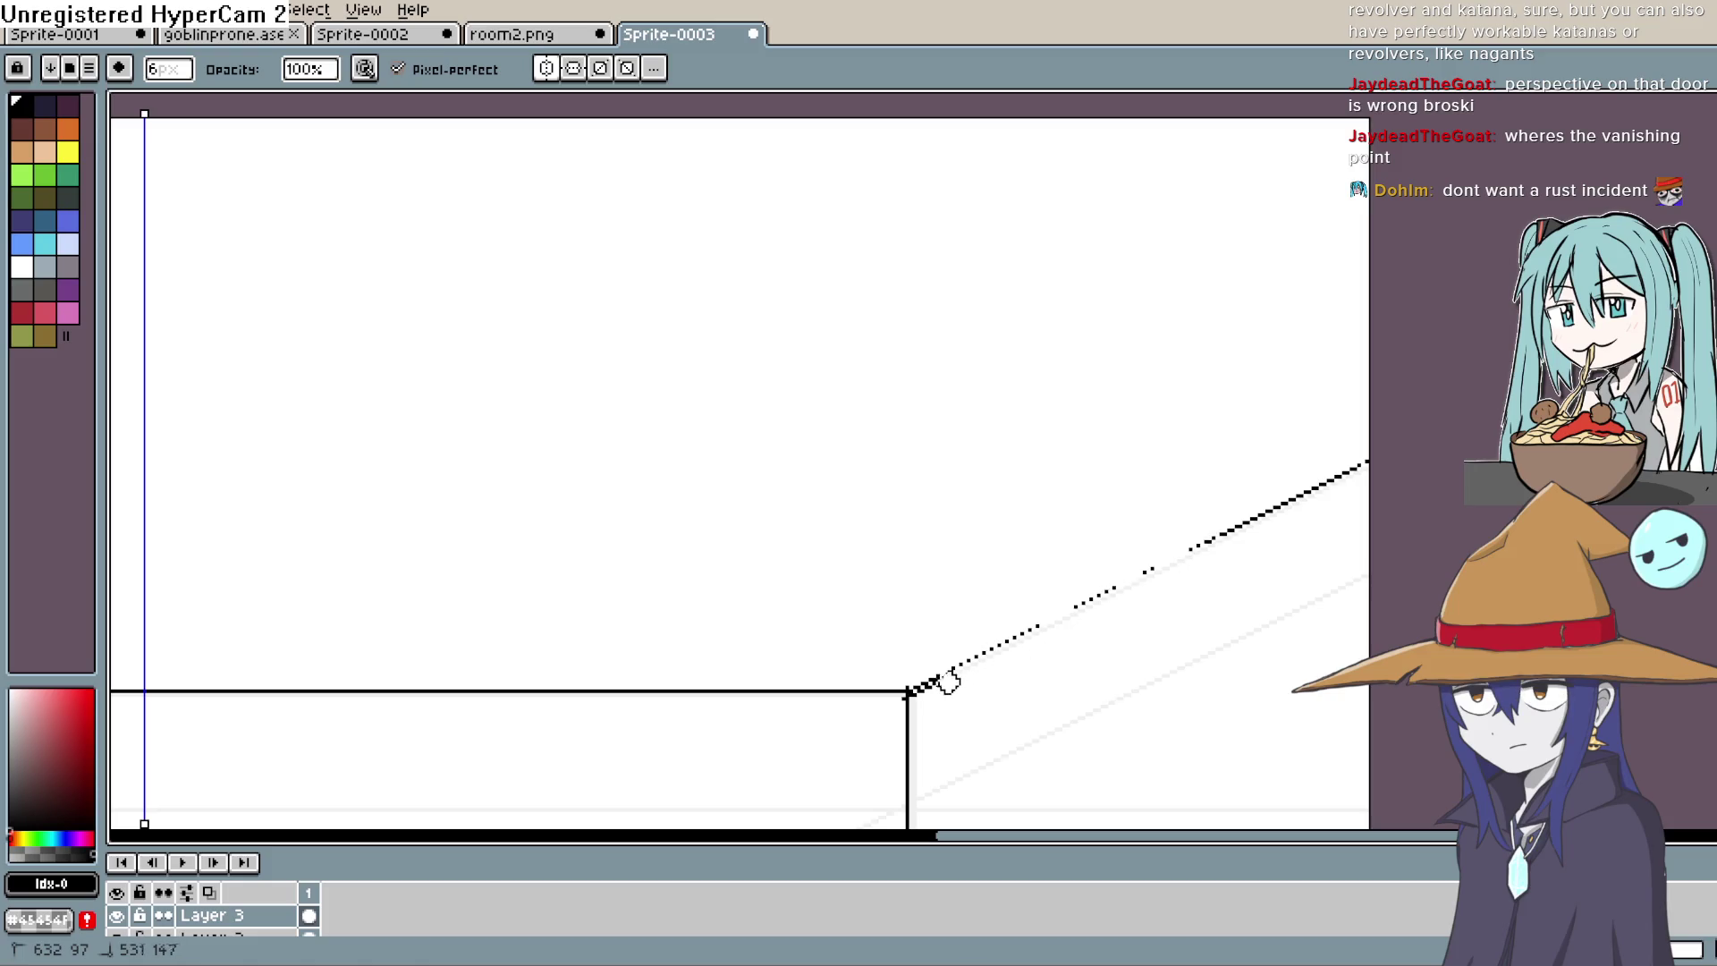
key("e")
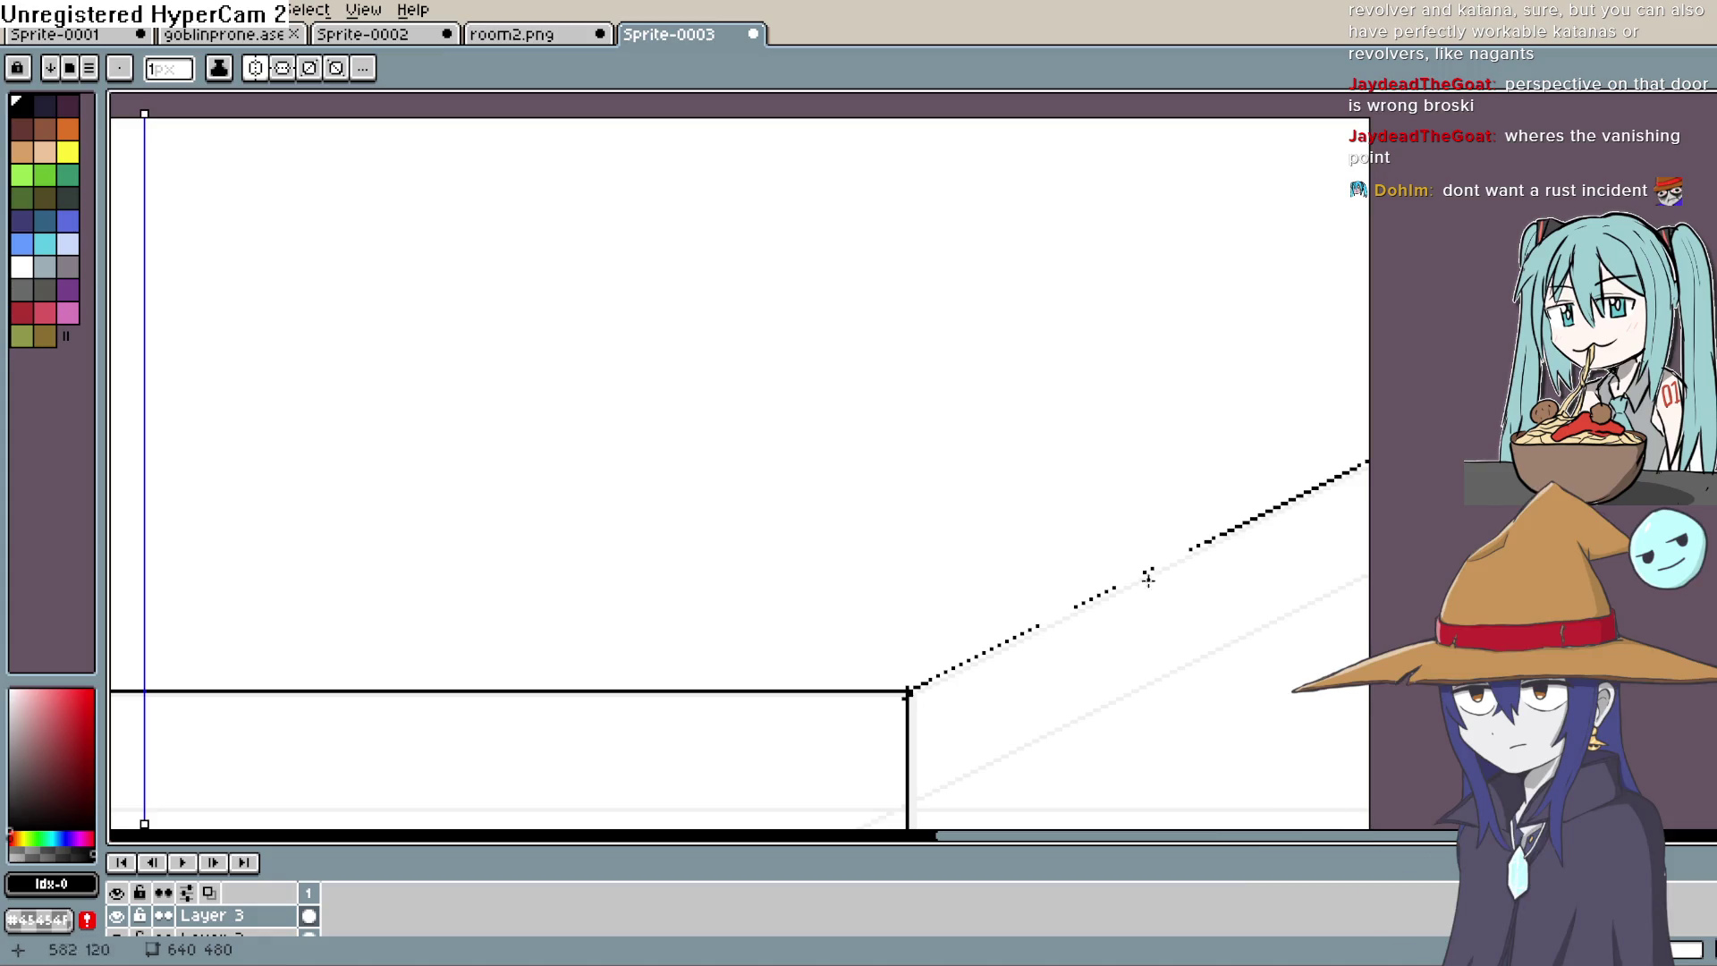
key("ctrl+z")
key("ctrl+z")
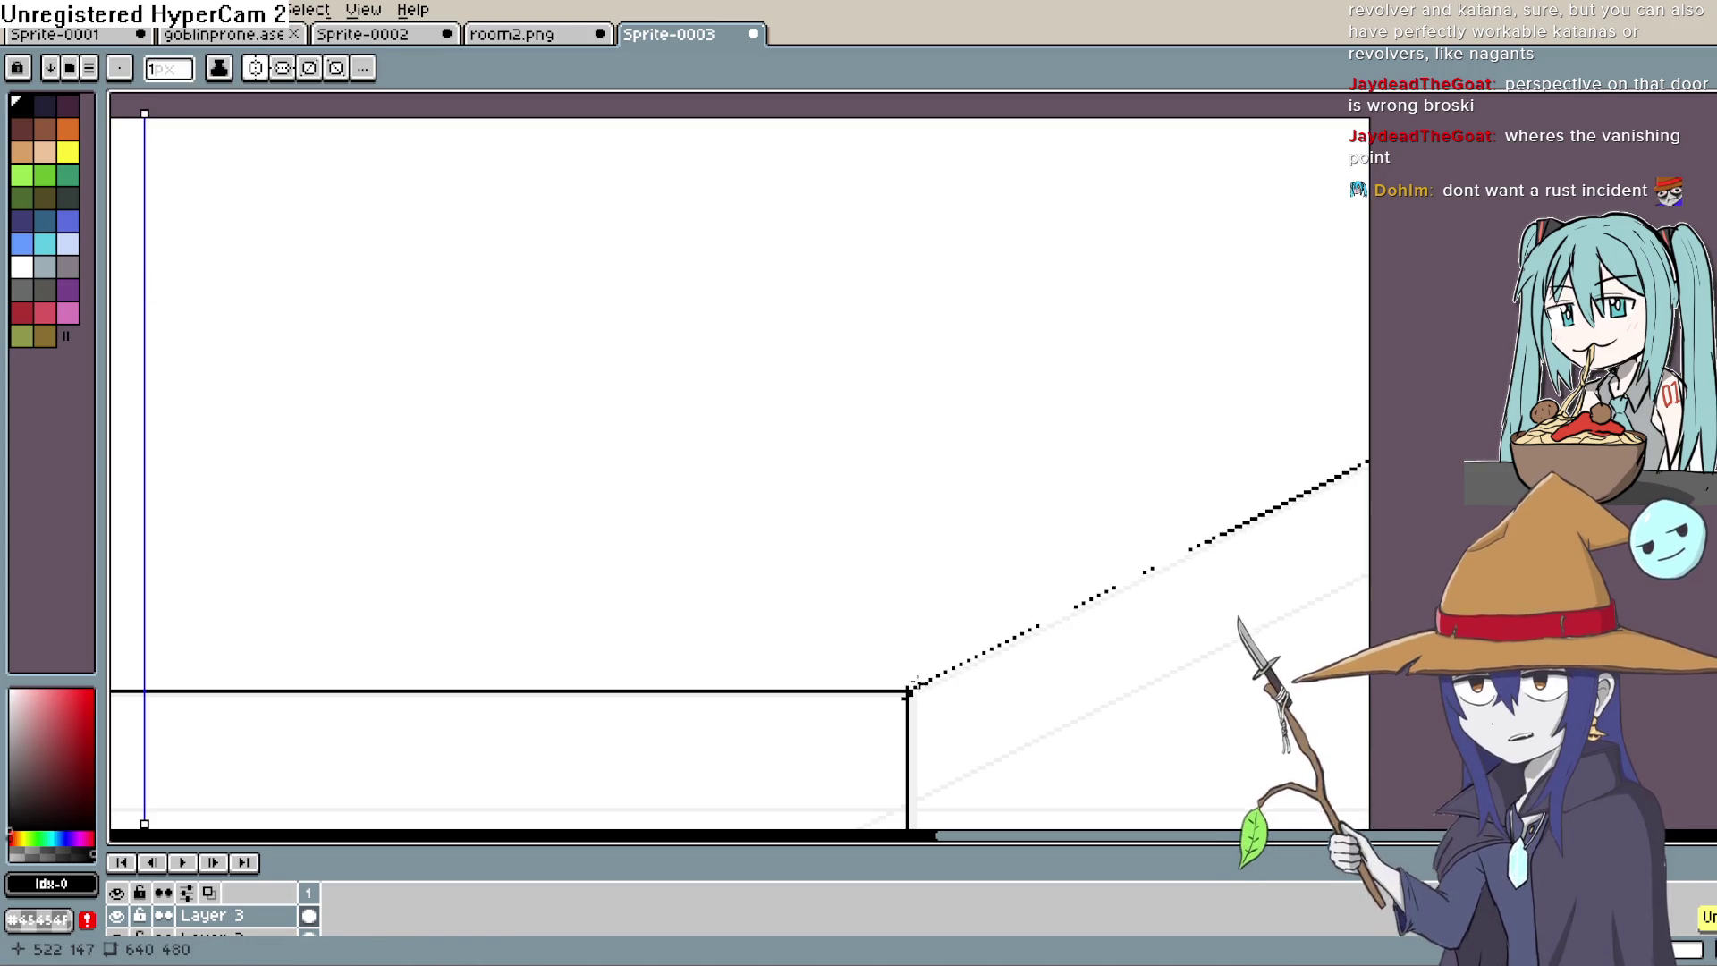
left_click_drag(1414, 438, 1422, 365)
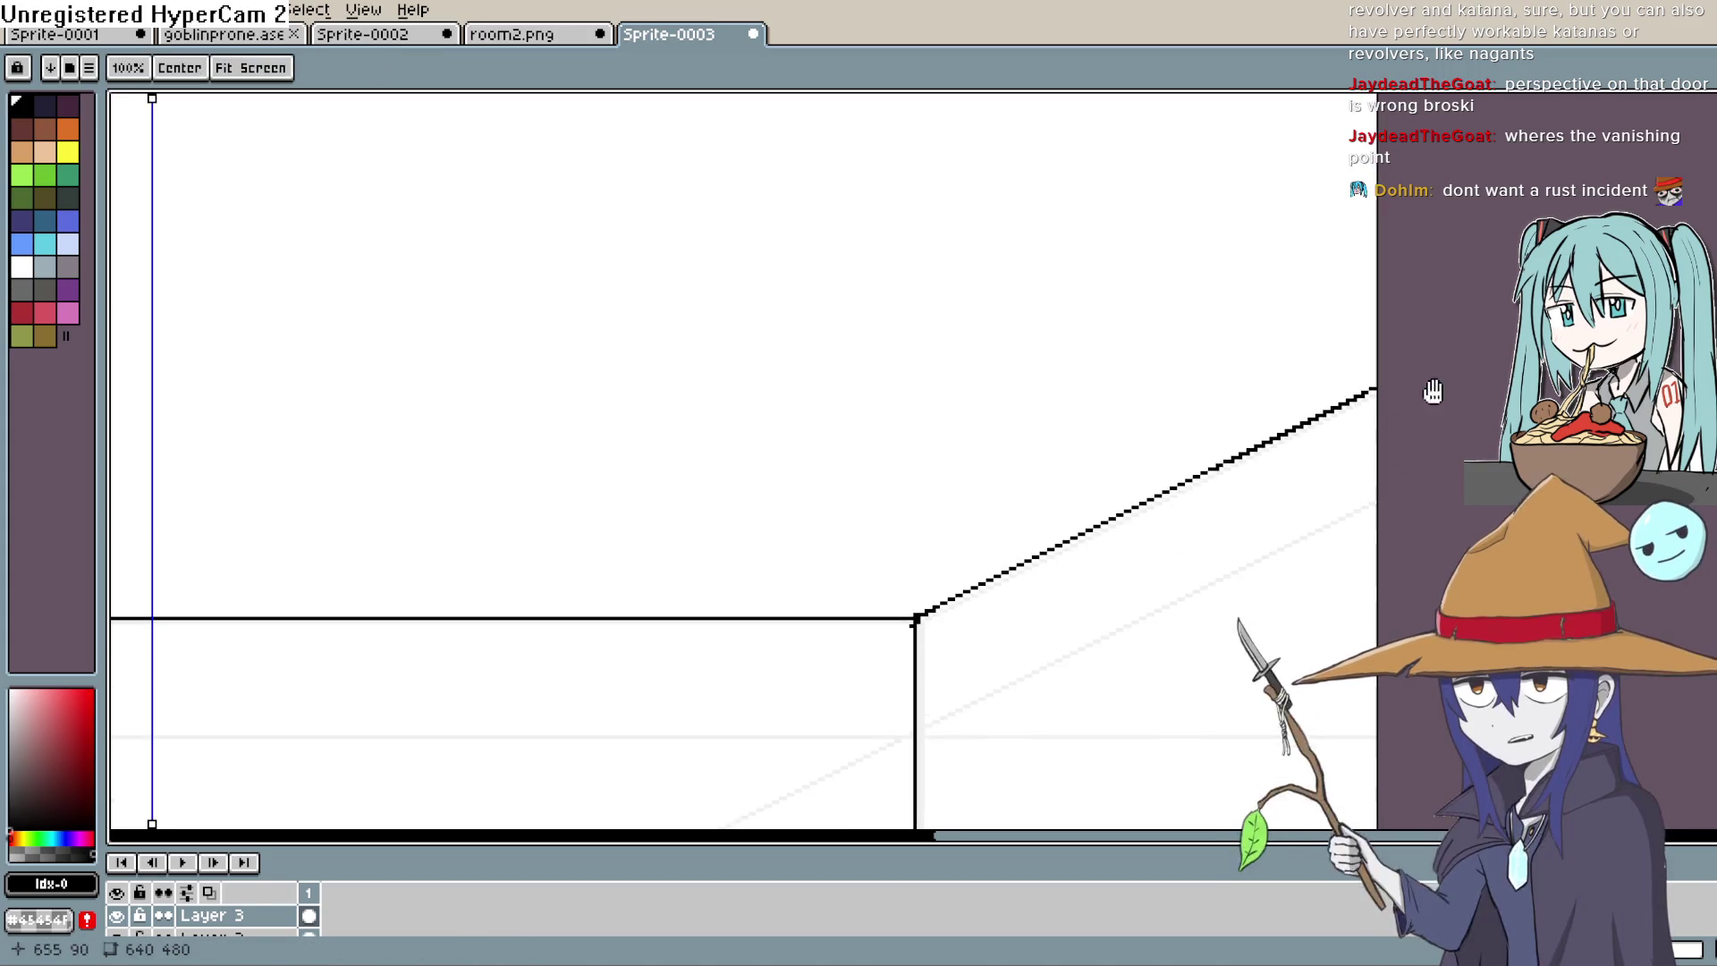
scroll(1238, 460, "down", 10)
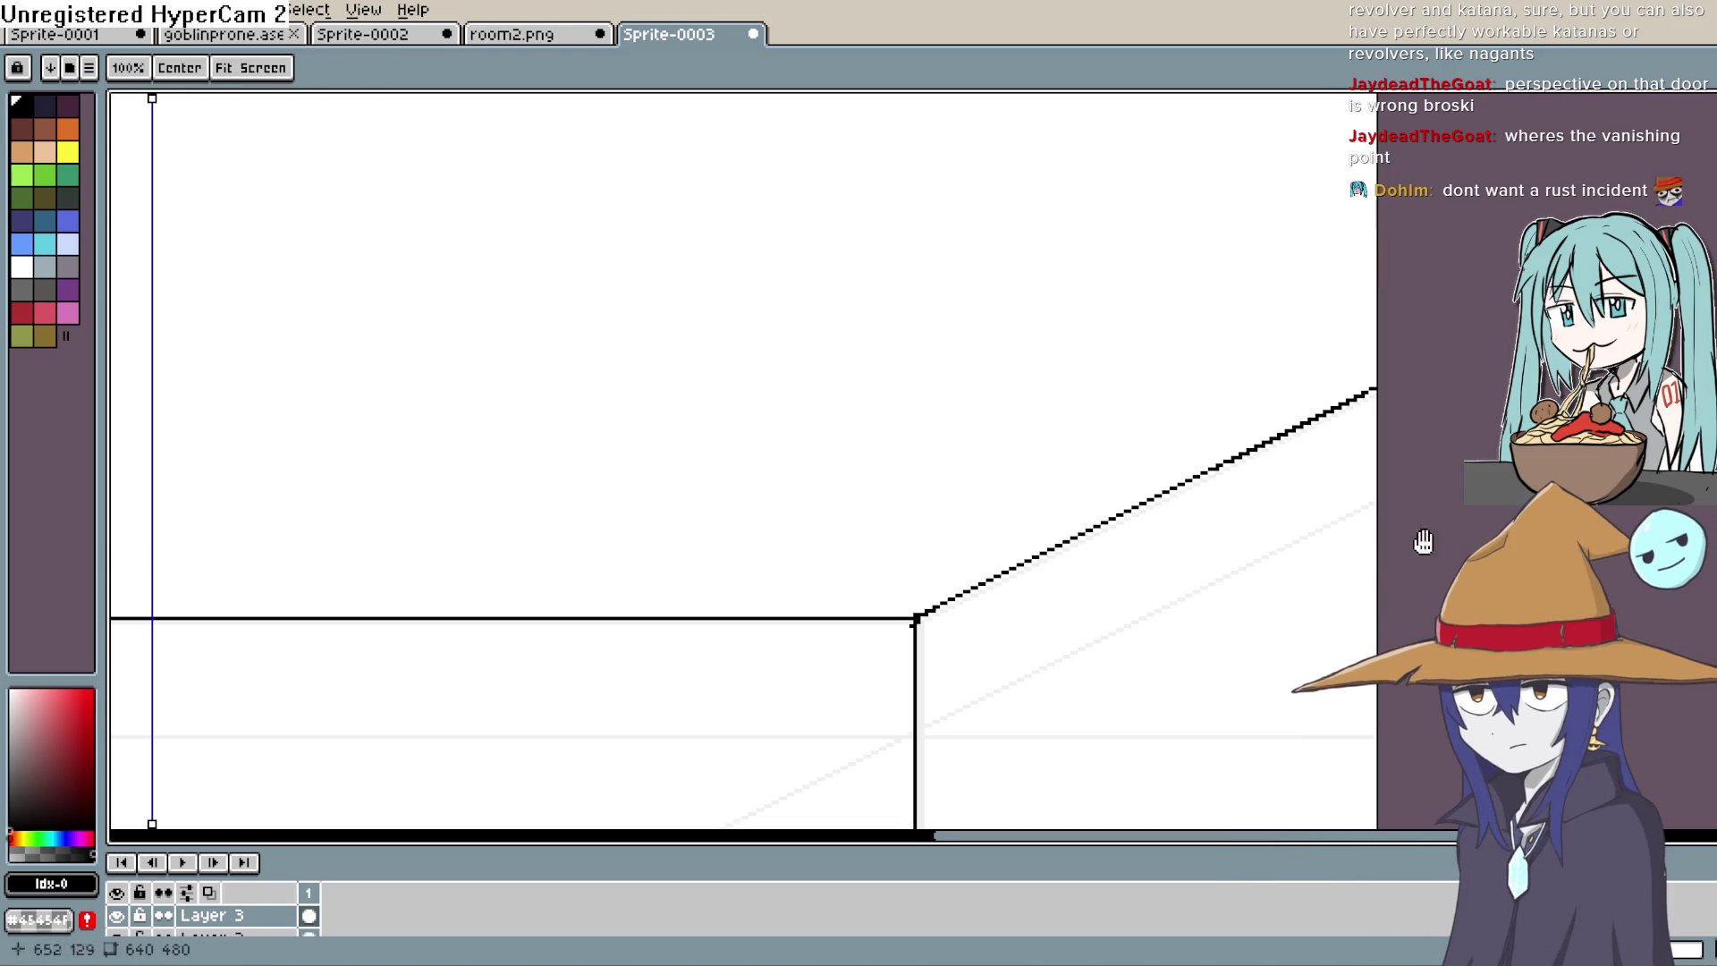
Step: Draw two vertical door posts up from the right wall's floor line, mirrored on the left wall
left_click_drag(1371, 481, 1003, 371)
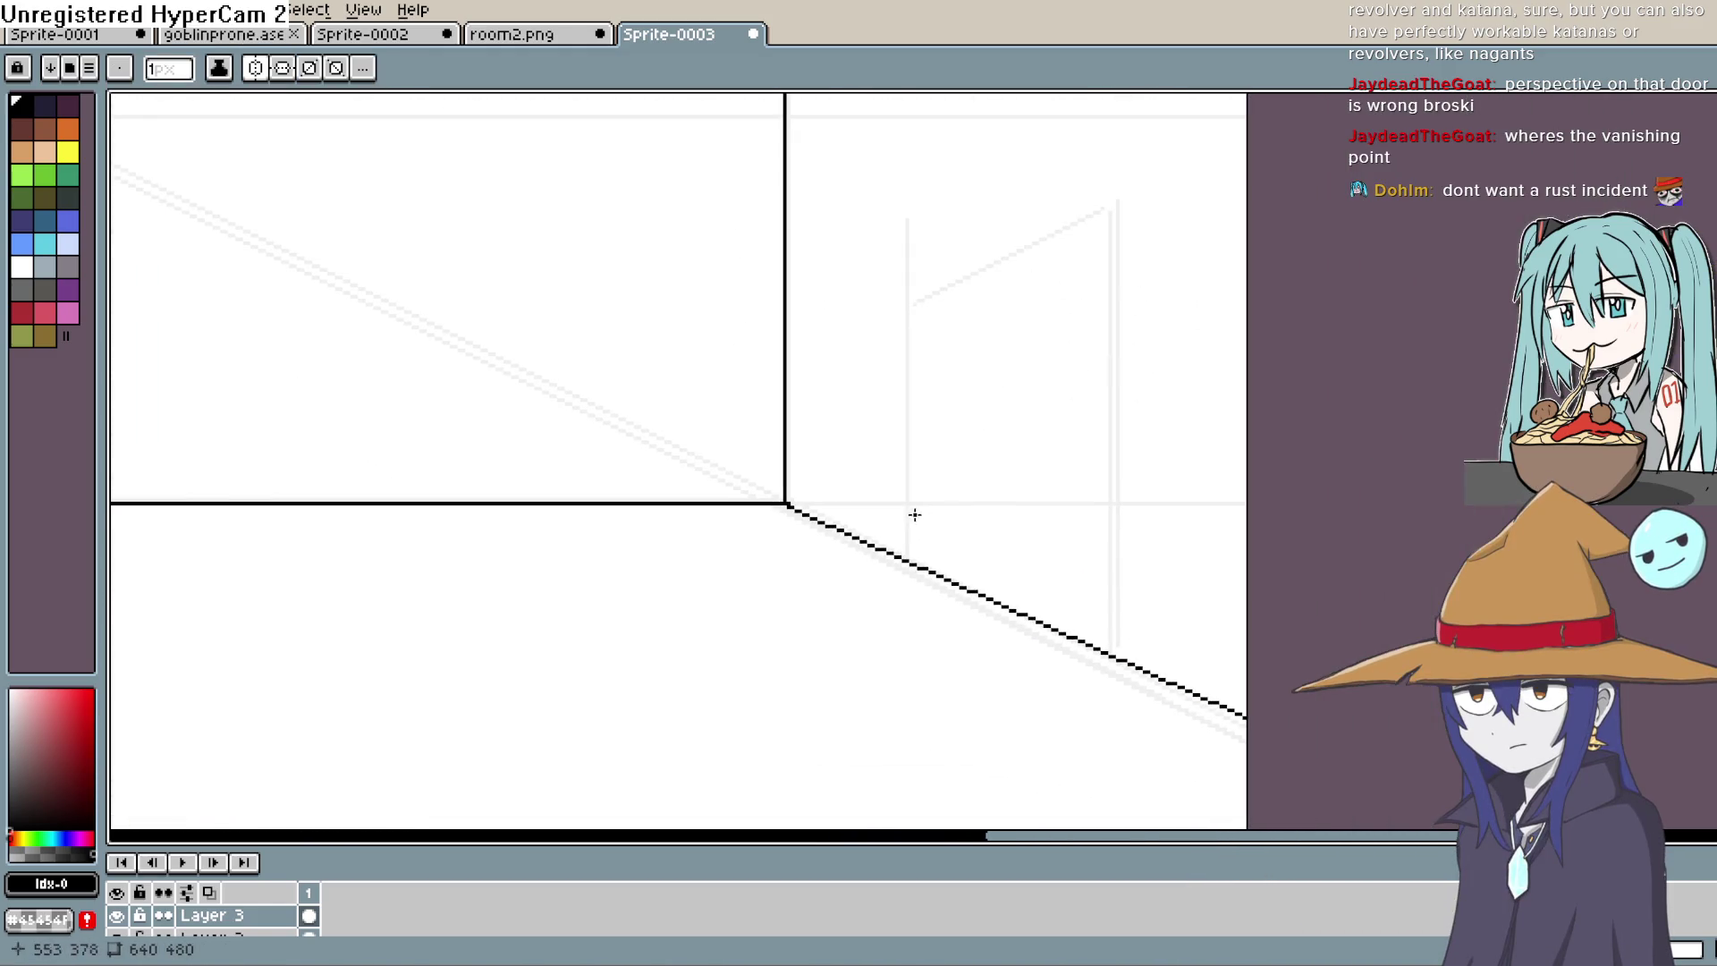
left_click_drag(907, 559, 943, 211)
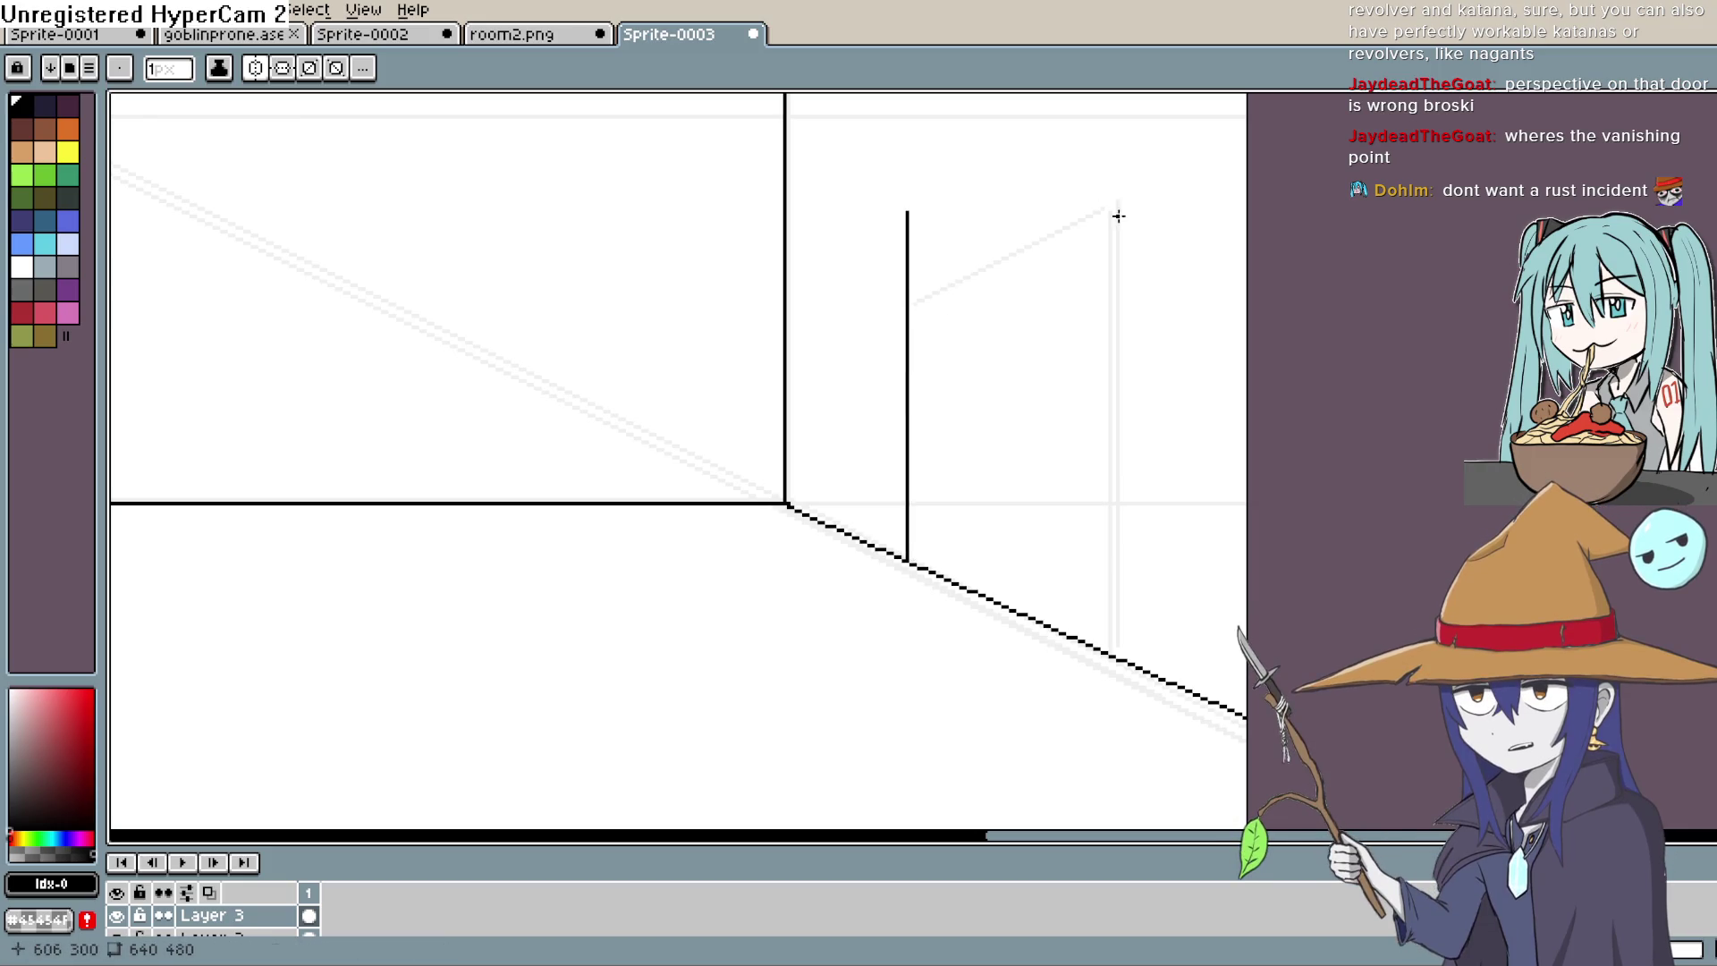
left_click_drag(1117, 212, 1117, 661)
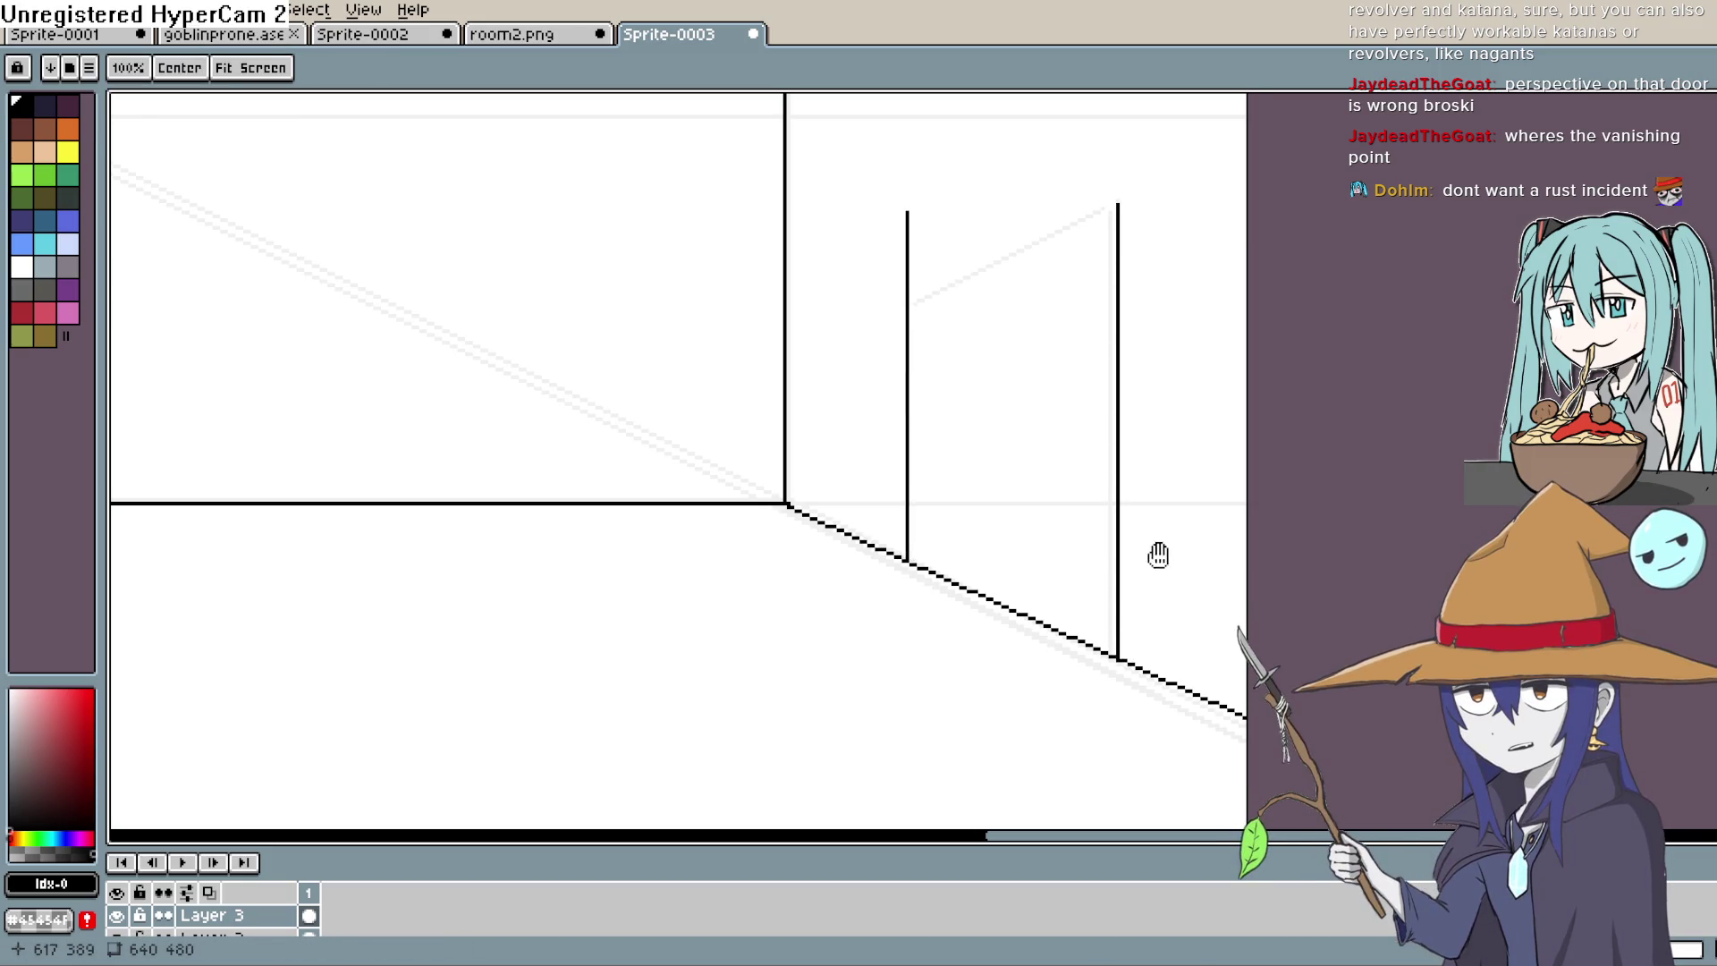
scroll(1158, 552, "up", 5)
scroll(1151, 583, "down", 2)
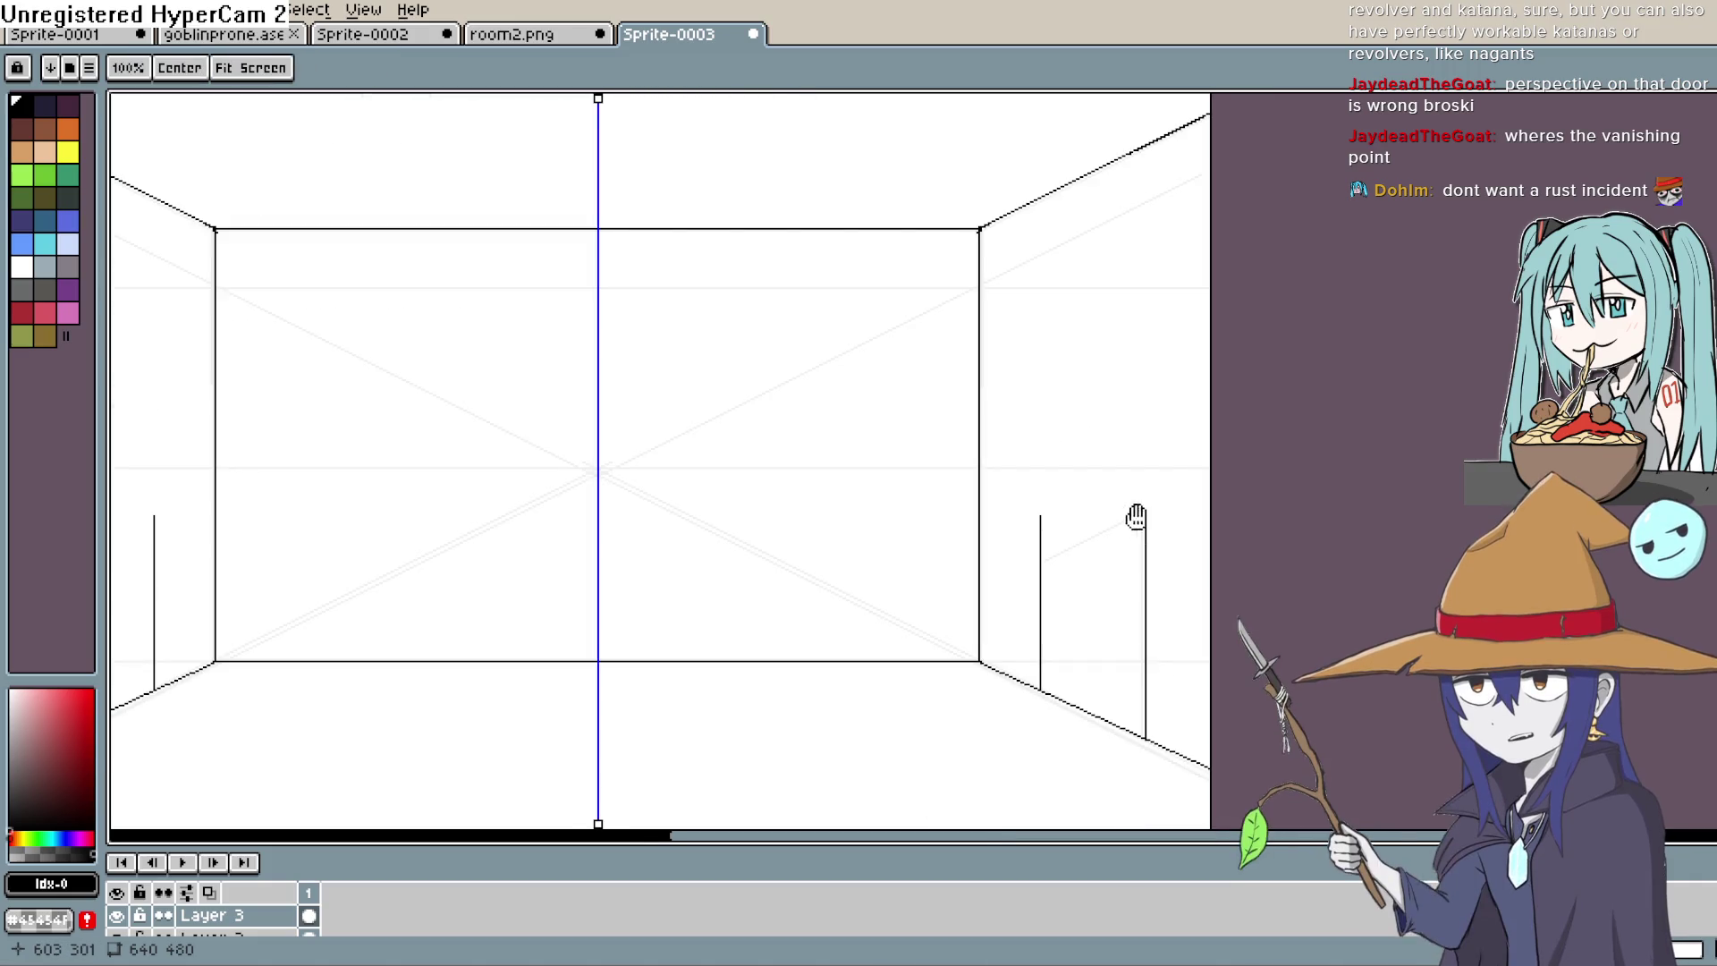
mouse_move(1124, 502)
left_mouse_down()
mouse_move(1142, 394)
mouse_move(1226, 325)
mouse_move(1174, 448)
left_mouse_up()
key("b")
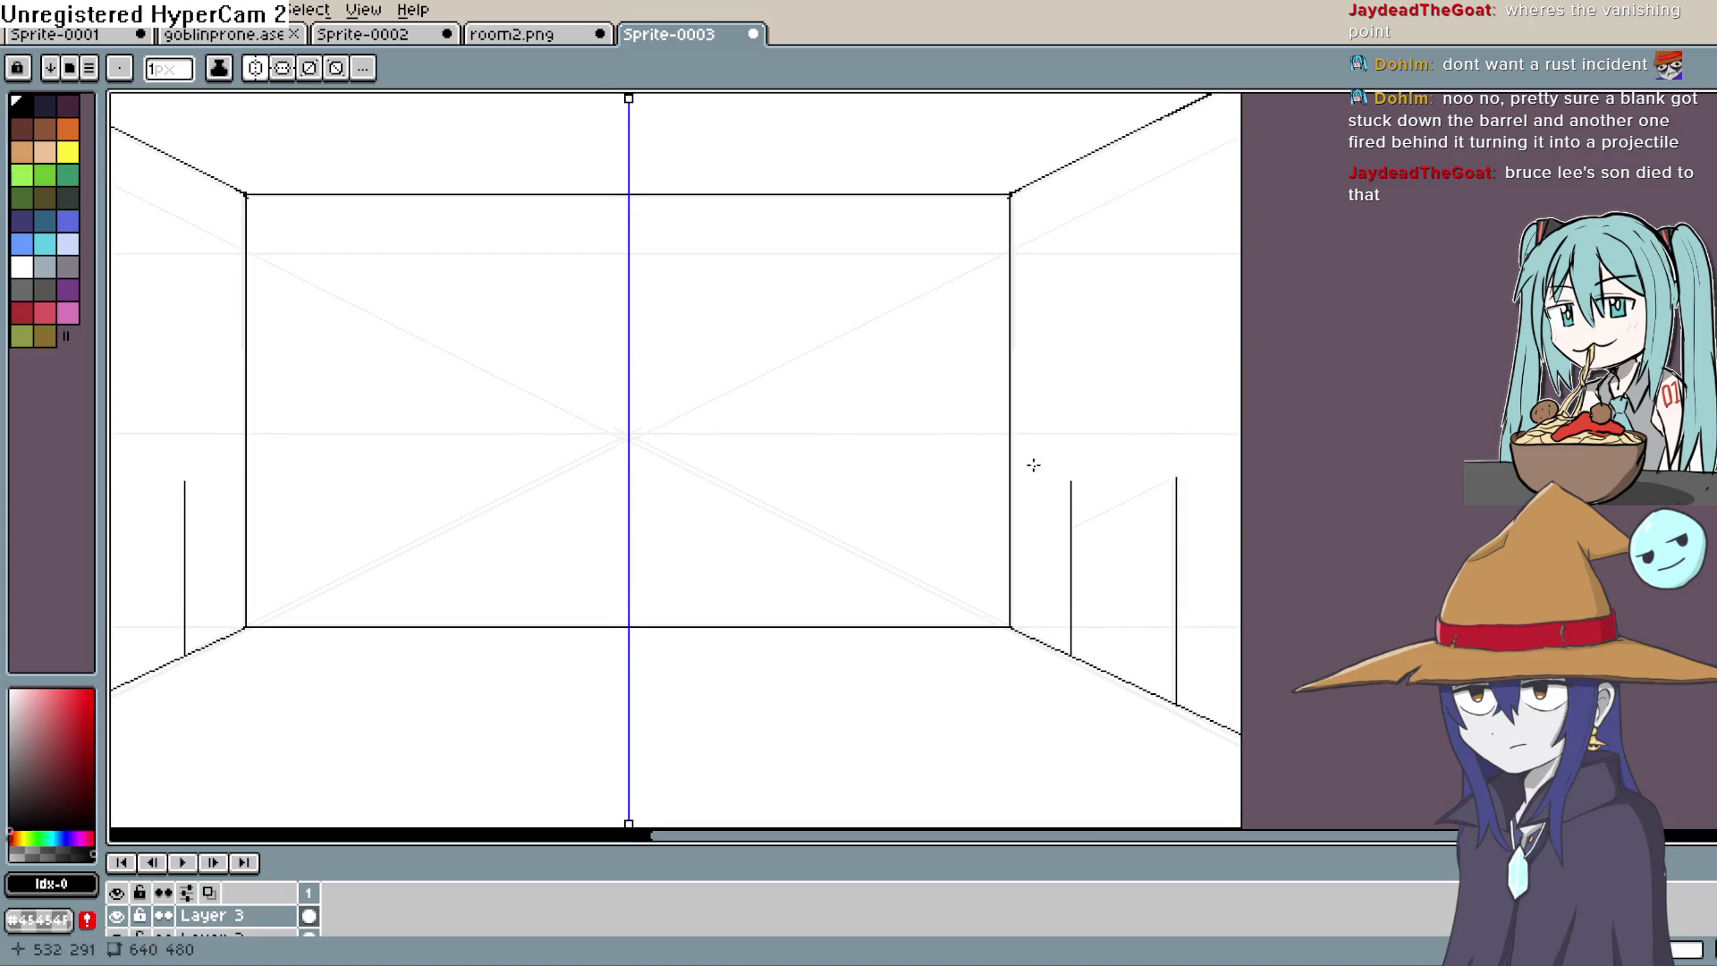
Step: Select the floor segment between the door posts and lift a copy up the wall
key("m")
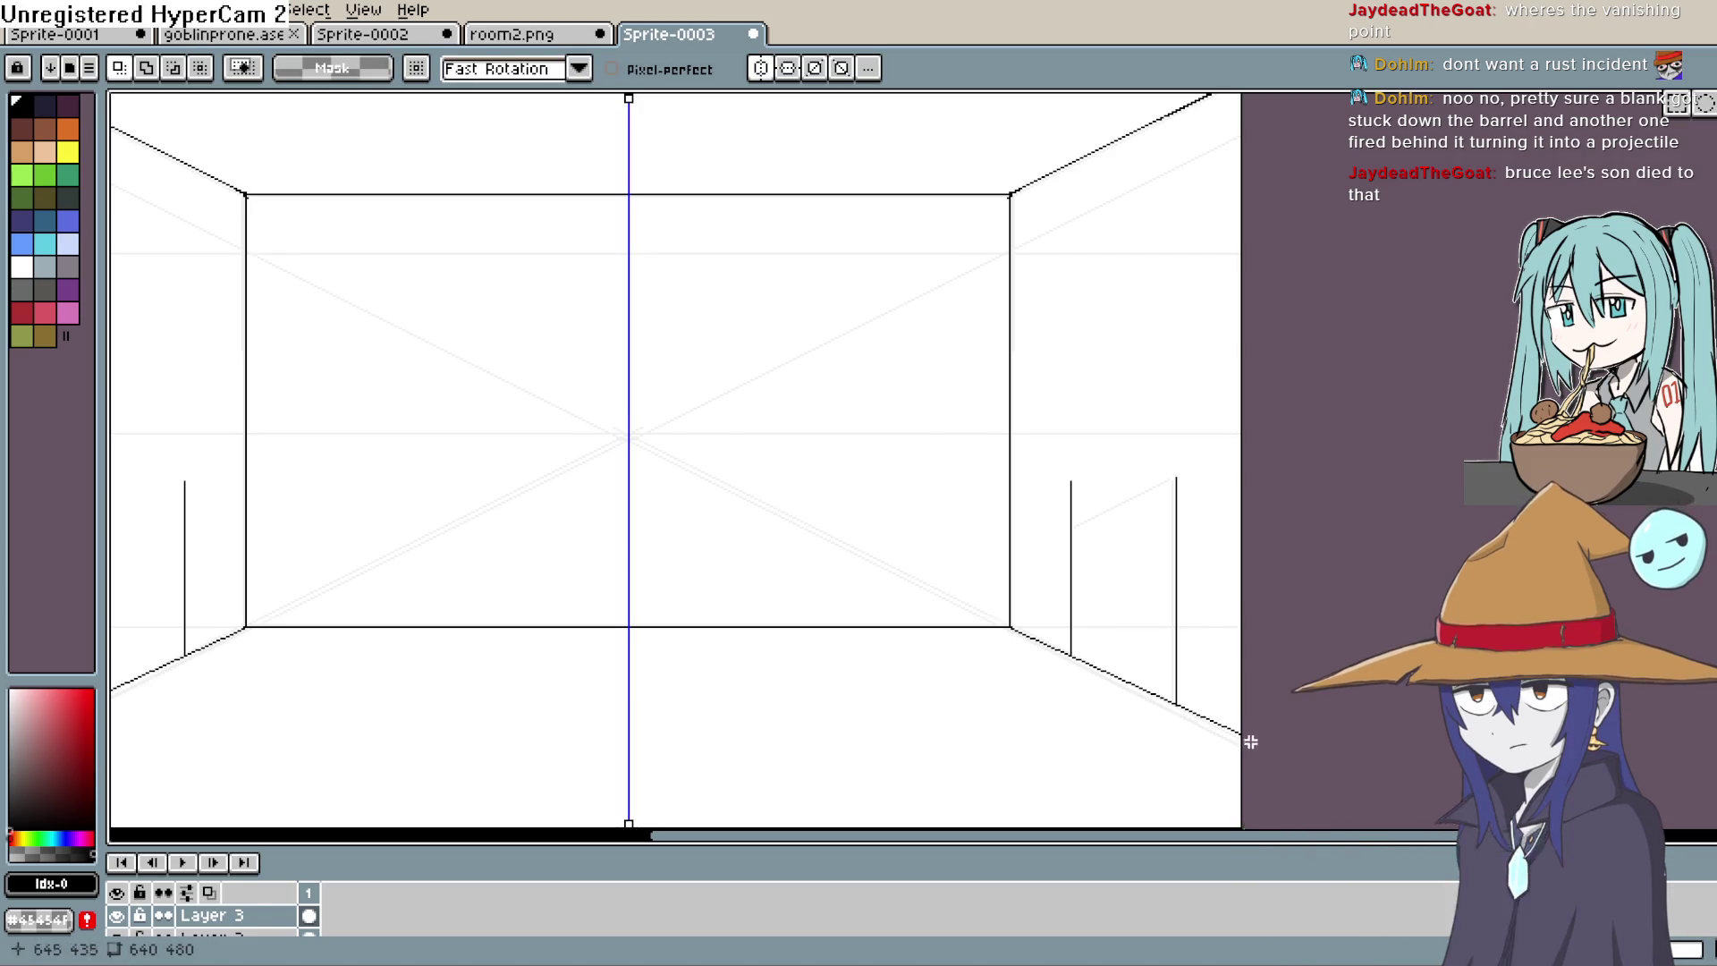
left_click_drag(1020, 636, 1055, 696)
left_click_drag(1257, 744, 644, 617)
mouse_move(1247, 705)
left_mouse_down()
mouse_move(1223, 729)
mouse_move(1243, 681)
mouse_move(1241, 541)
left_mouse_up()
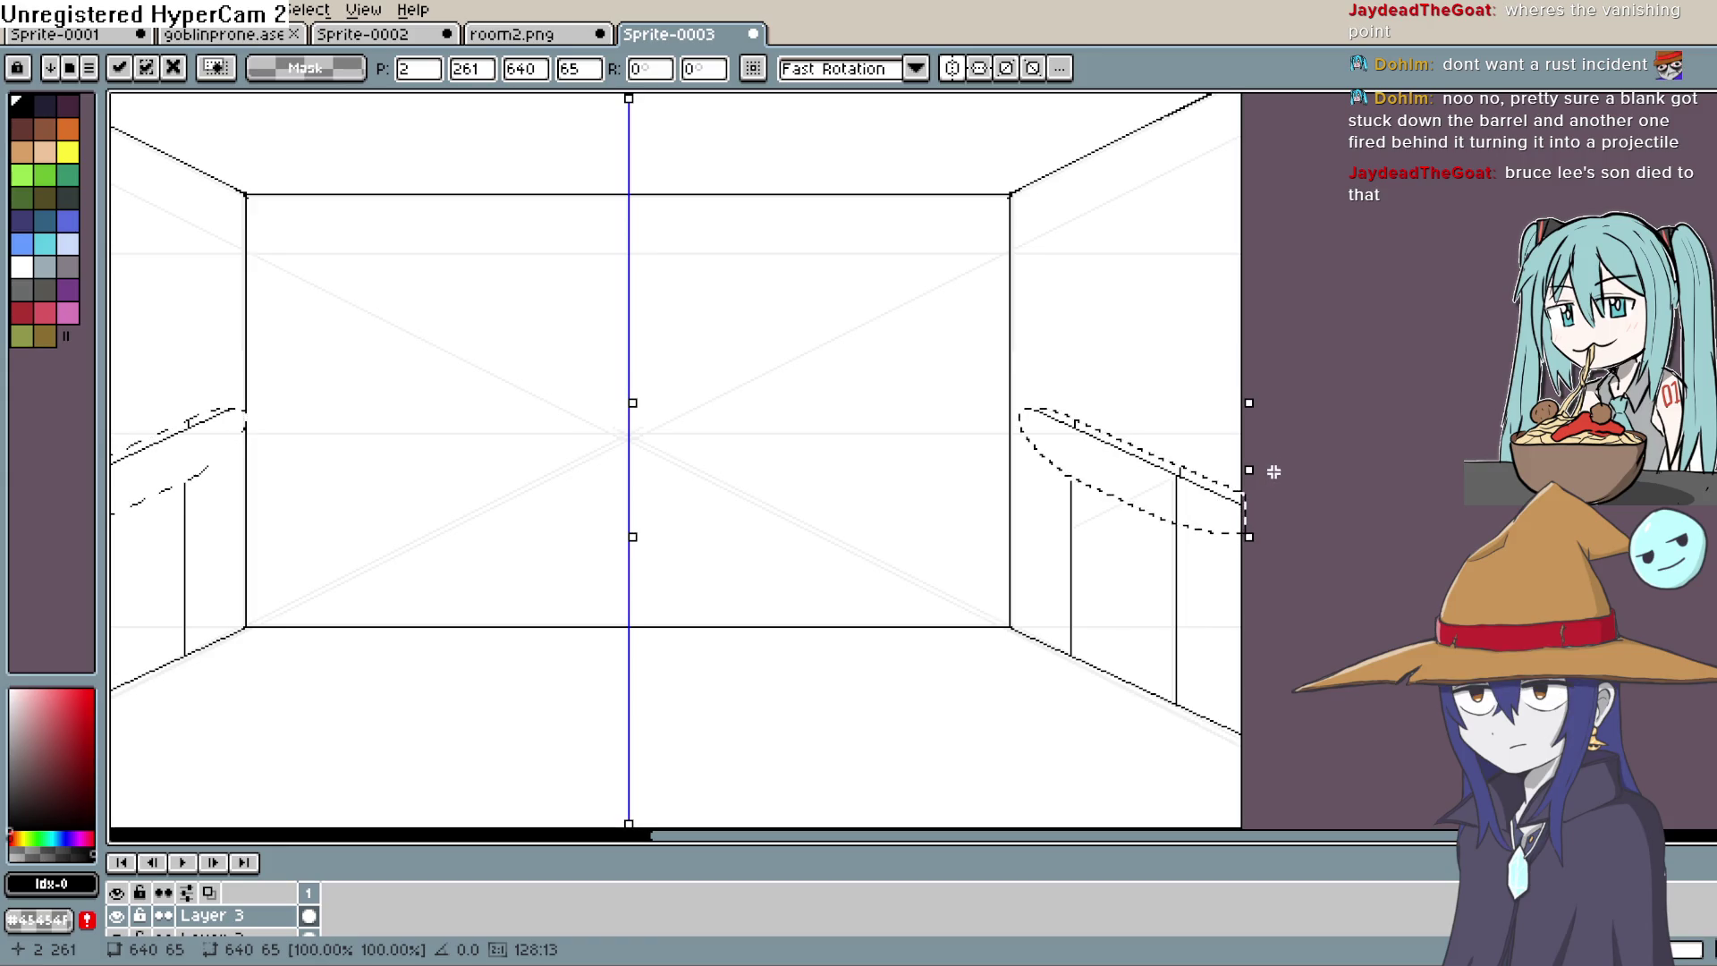
Step: Flip the copied segment horizontally and vertically, then settle it onto the door-post tops
left_click(67, 11)
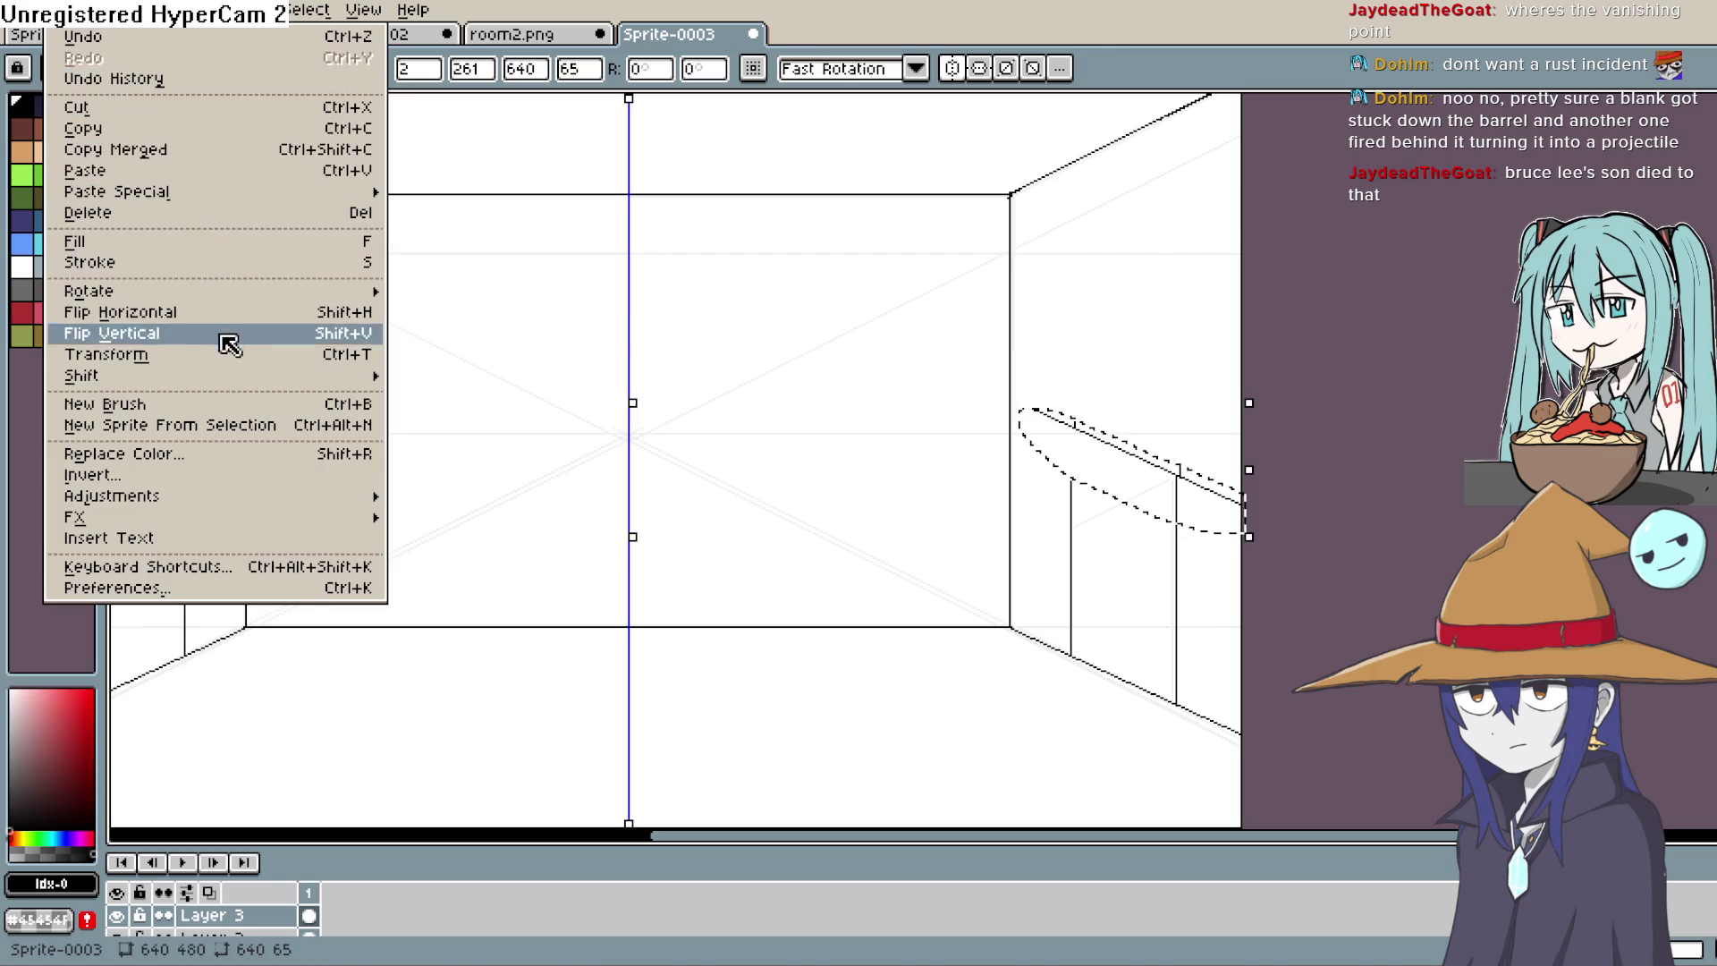
left_click(233, 310)
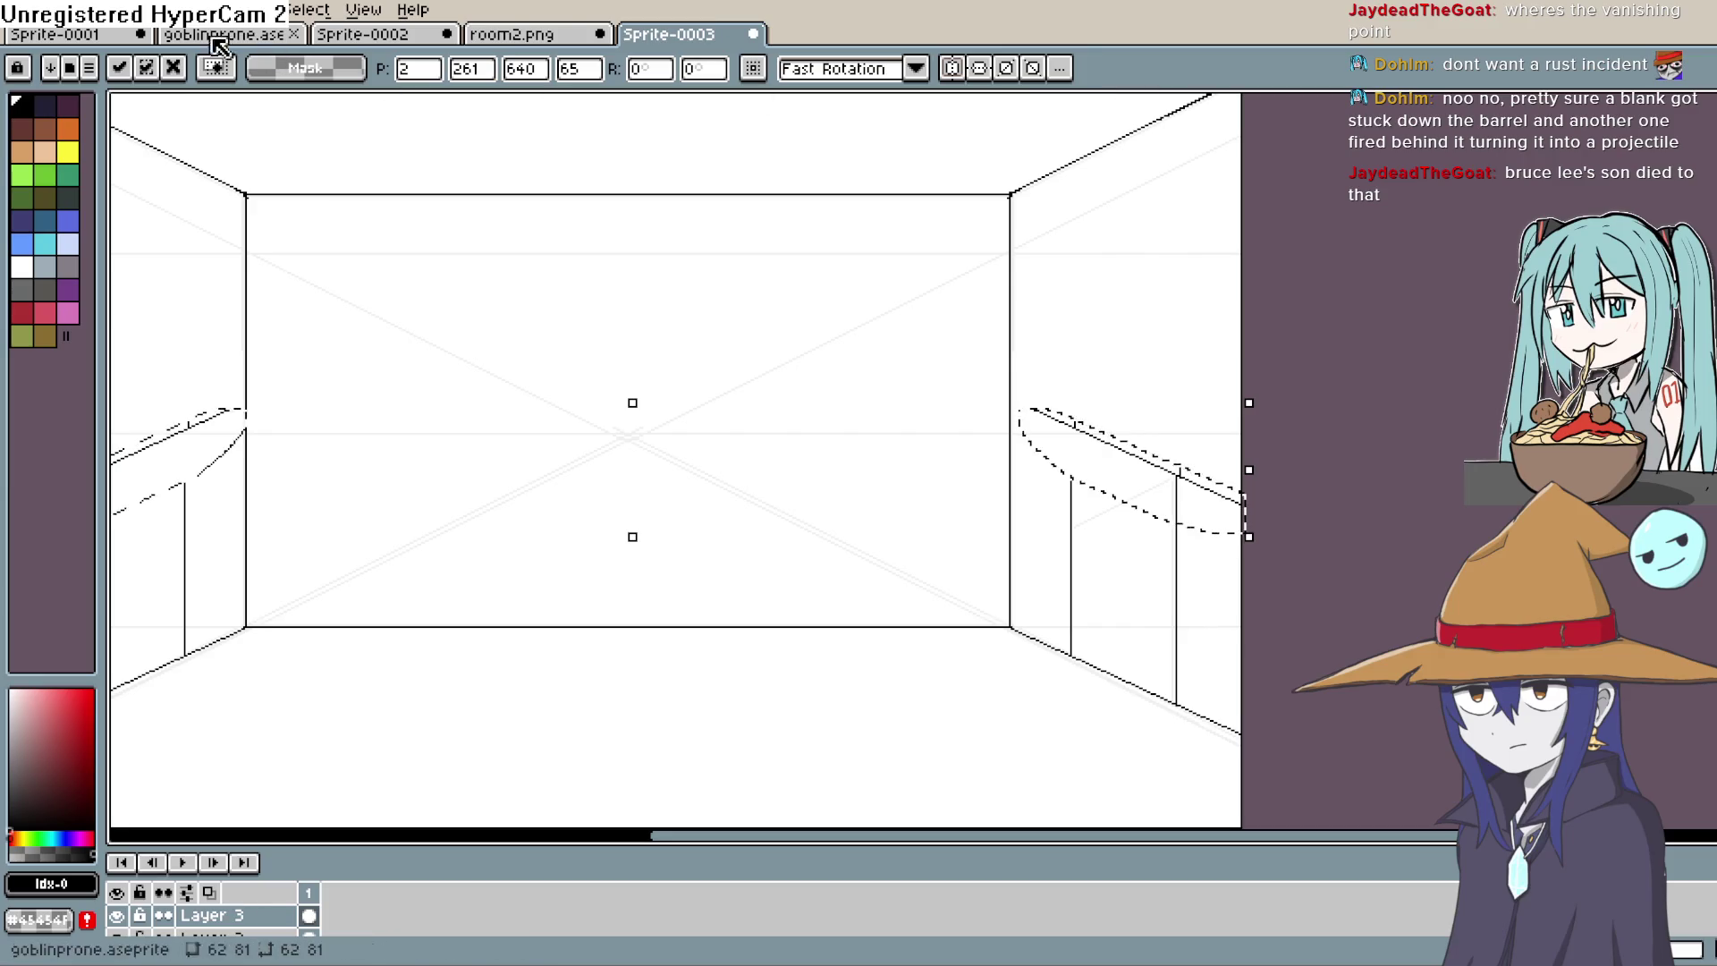
left_click(109, 10)
mouse_move(67, 10)
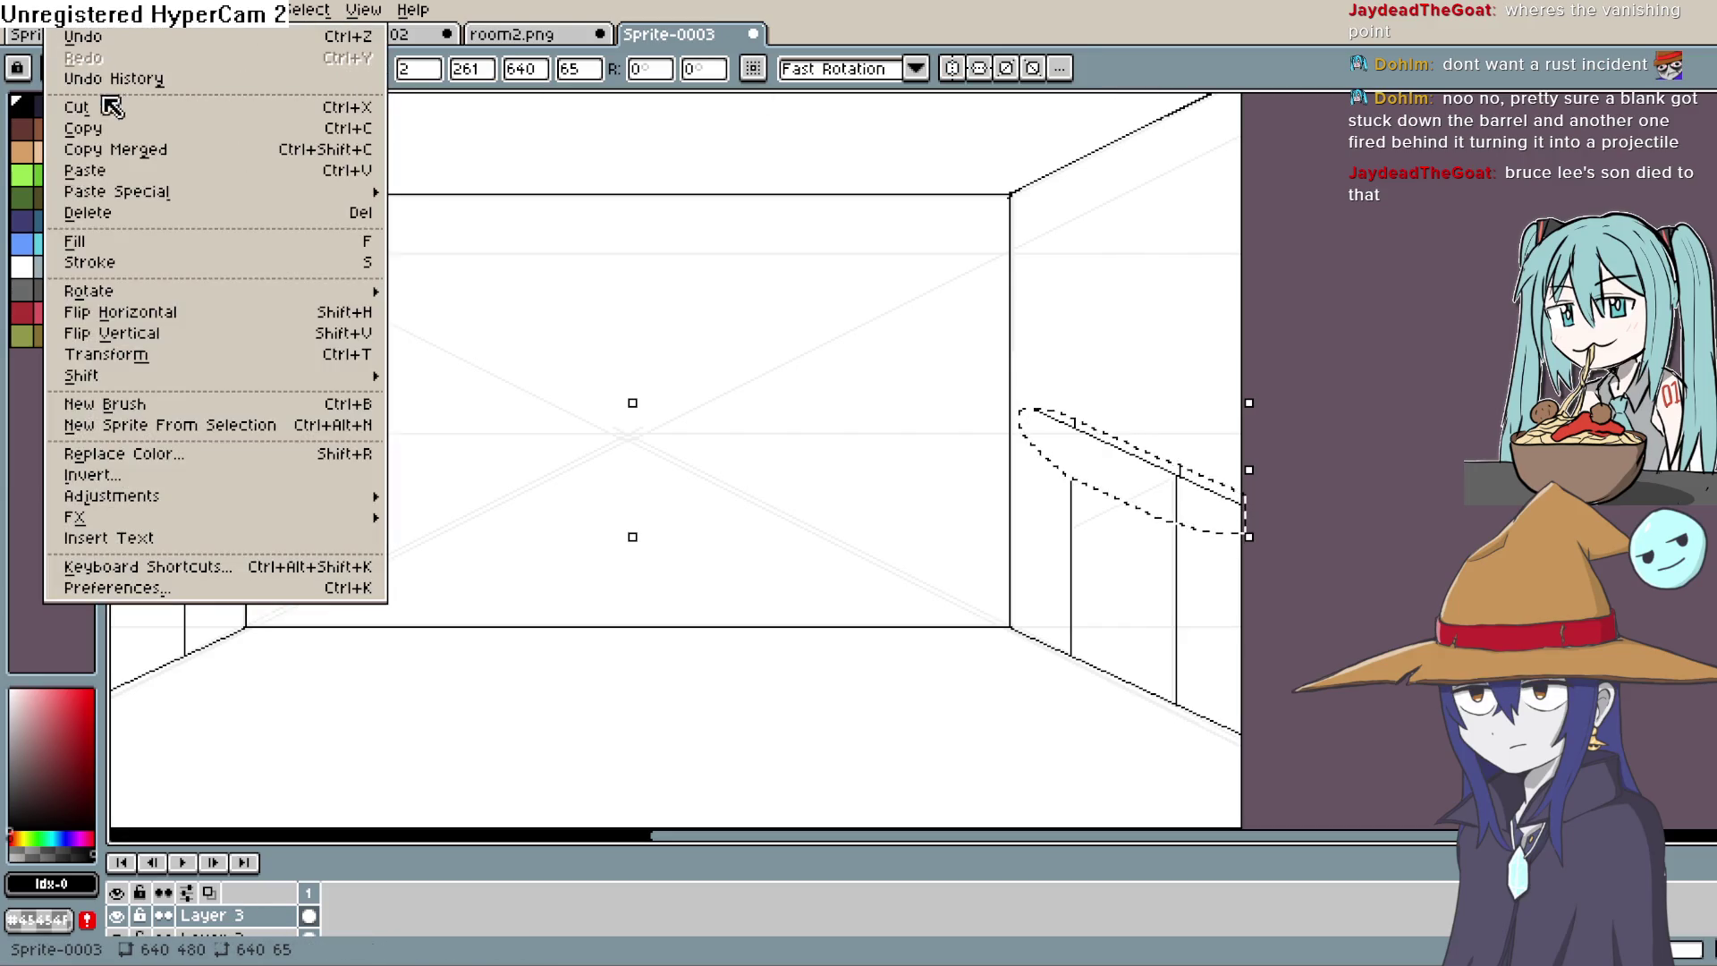
left_click(218, 322)
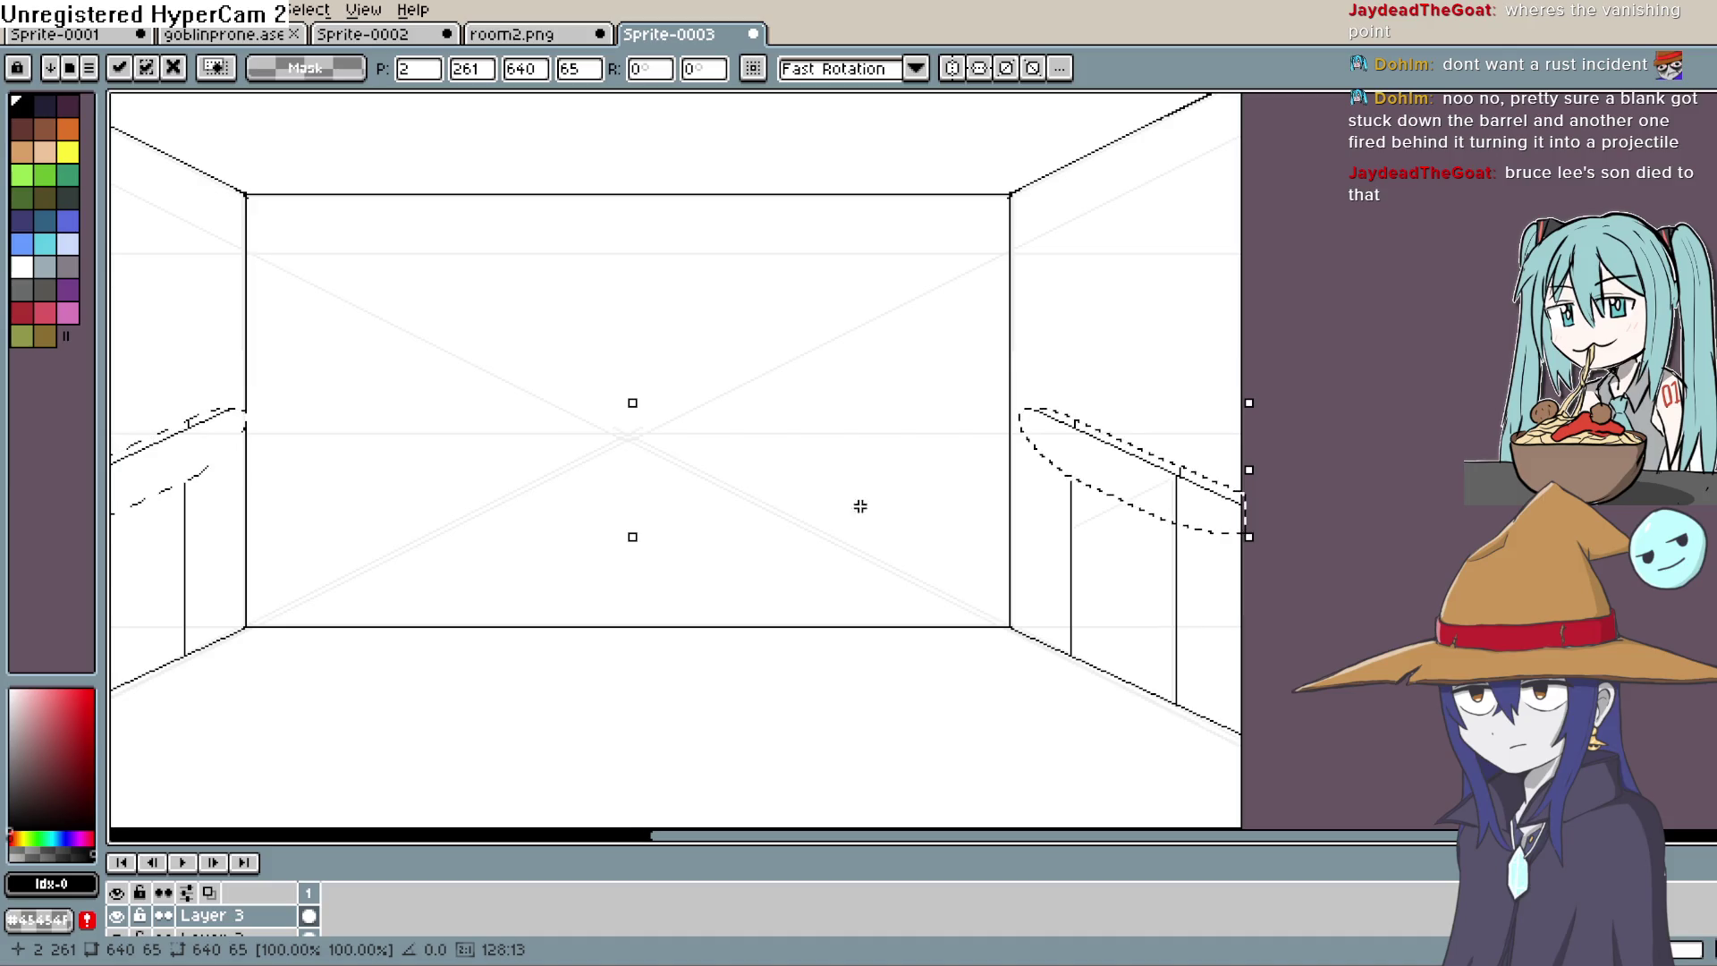
left_click(76, 12)
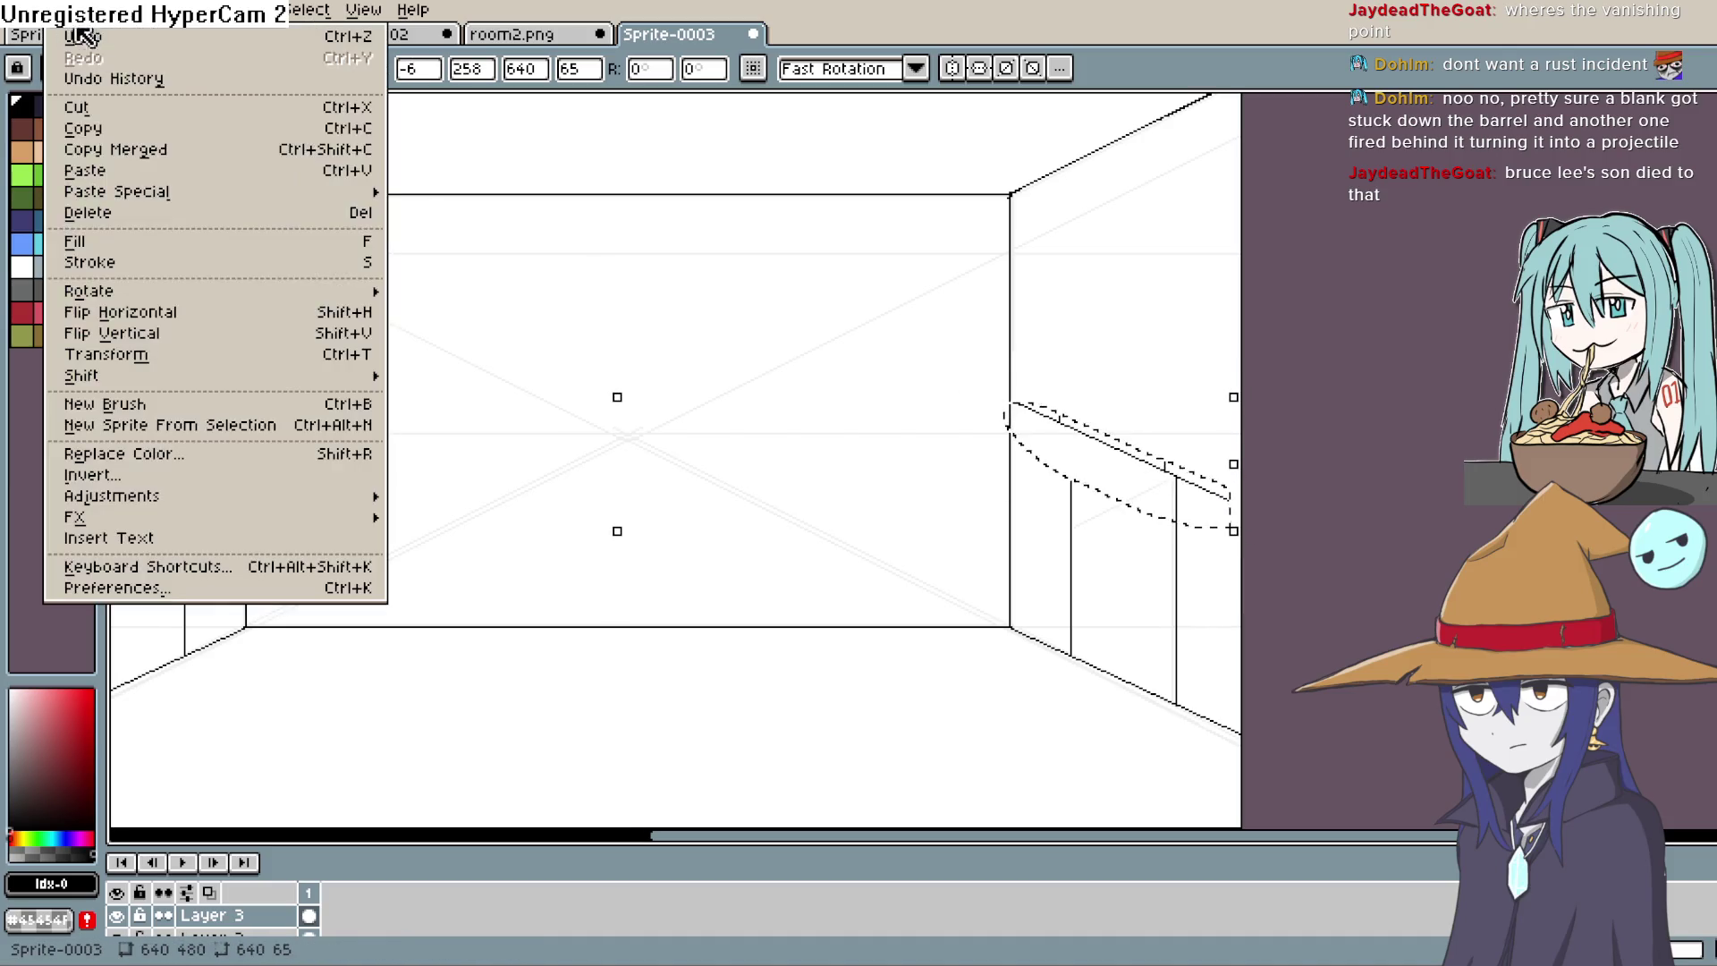
left_click(257, 333)
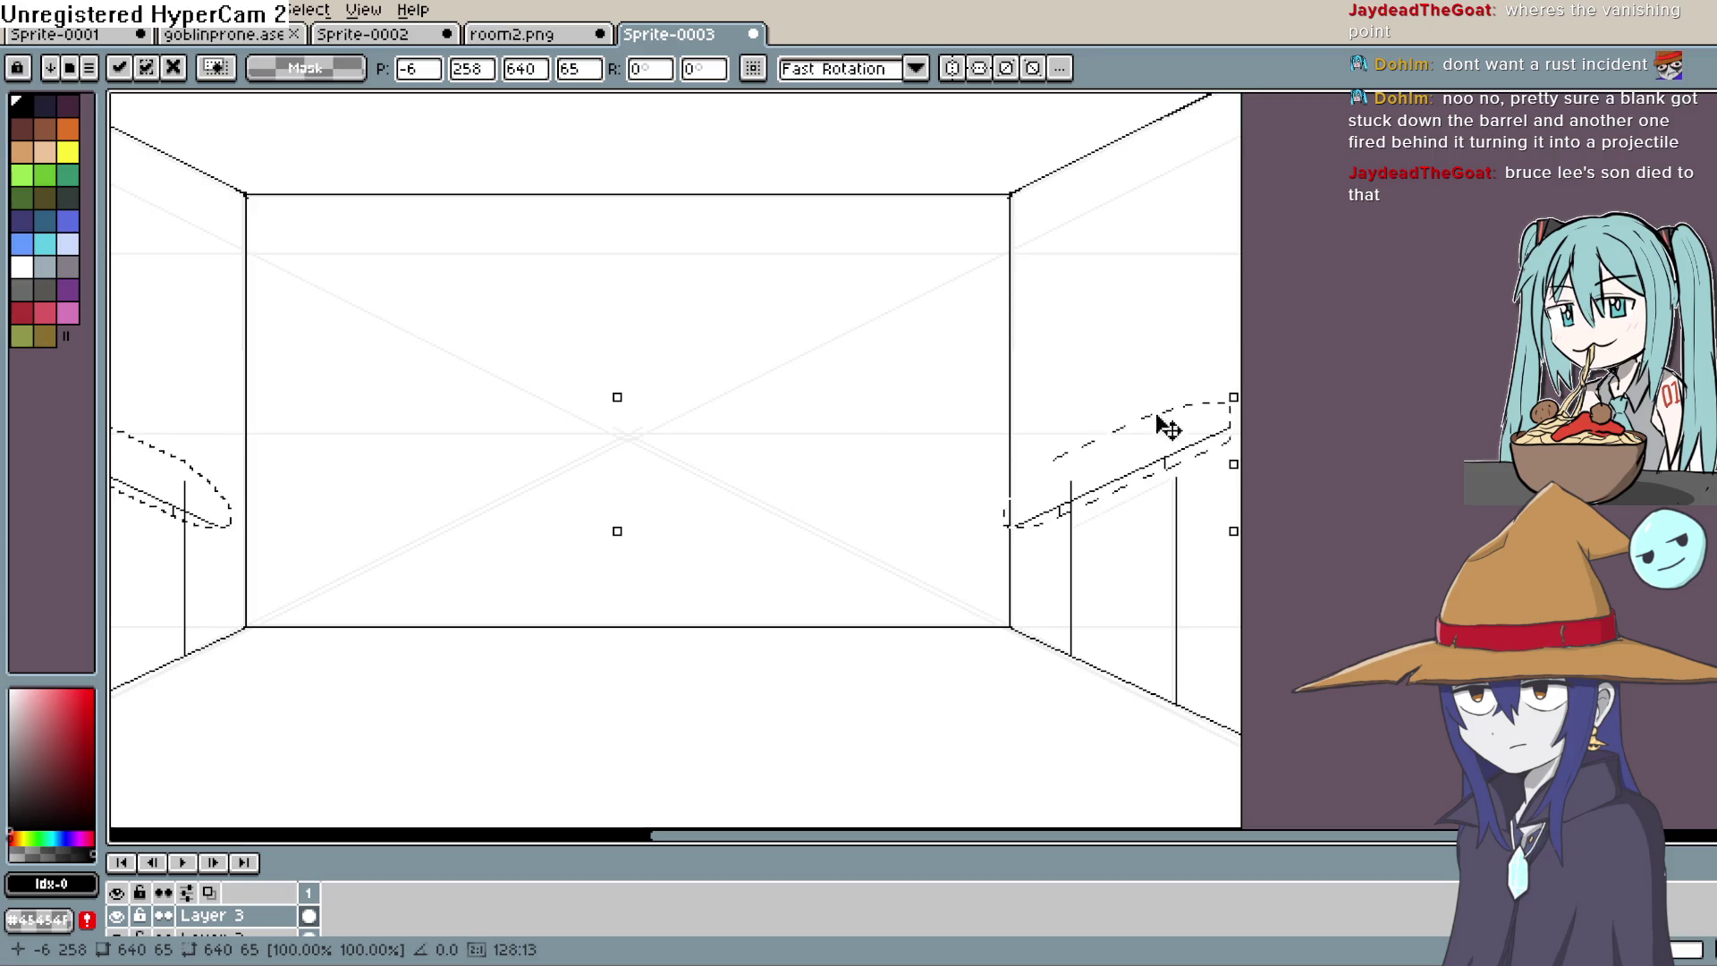
left_click_drag(1213, 436, 1218, 446)
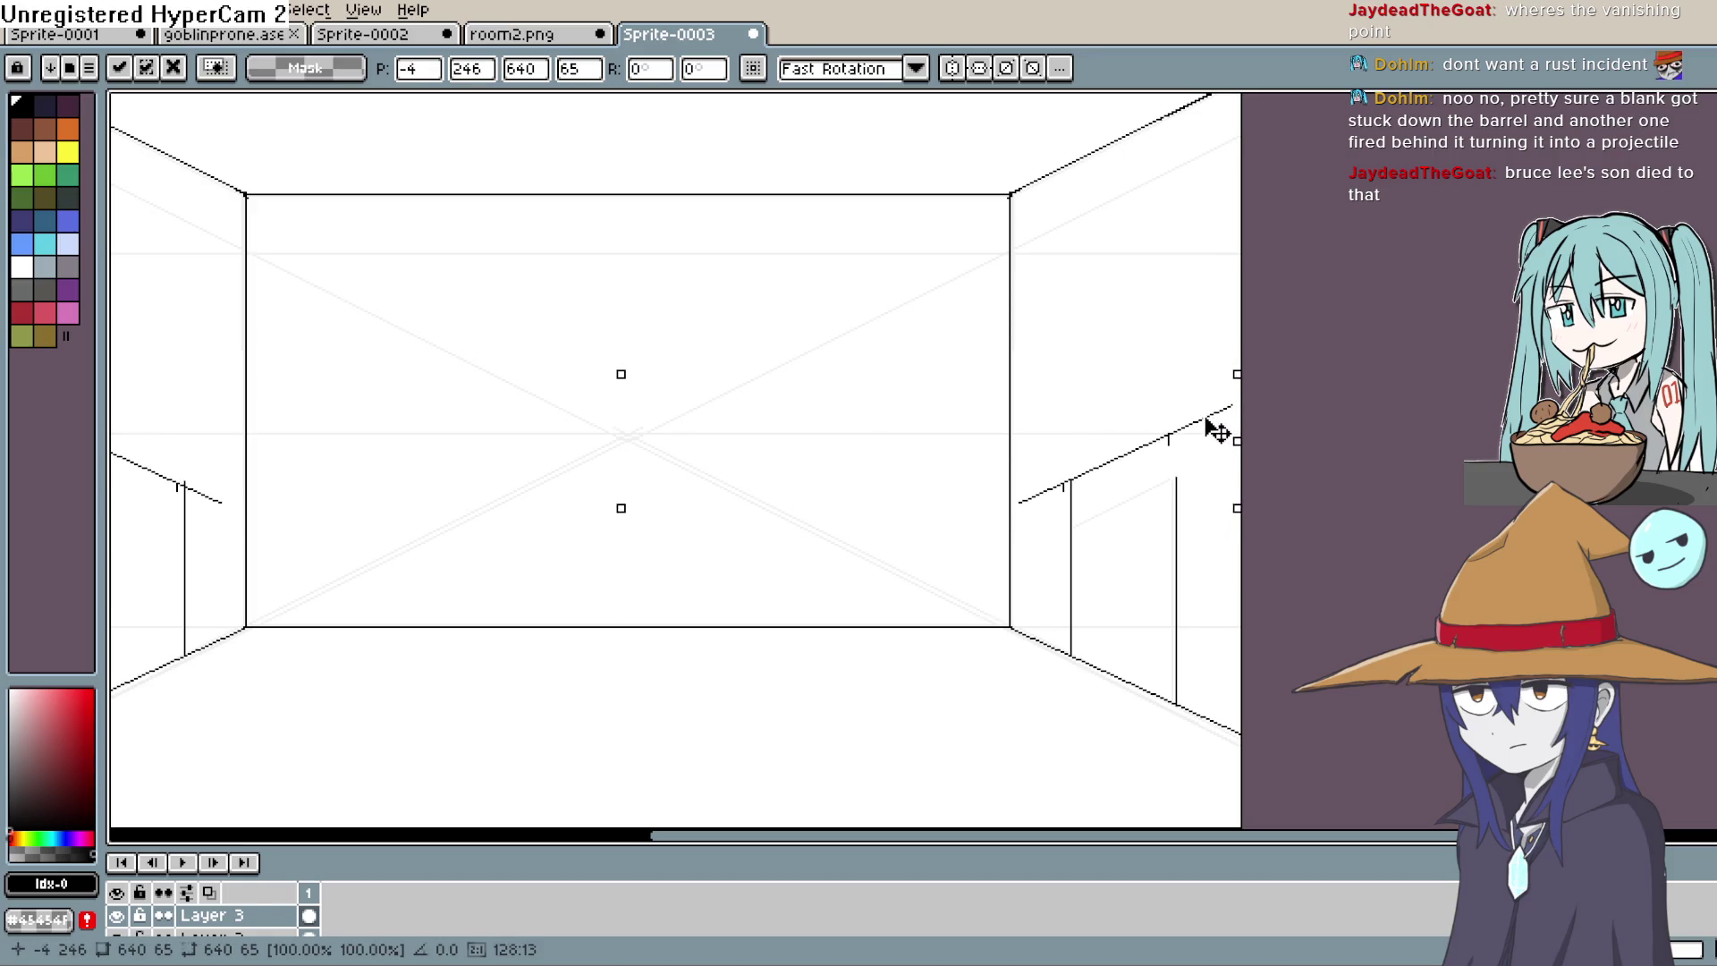
left_click_drag(1214, 429, 1201, 126)
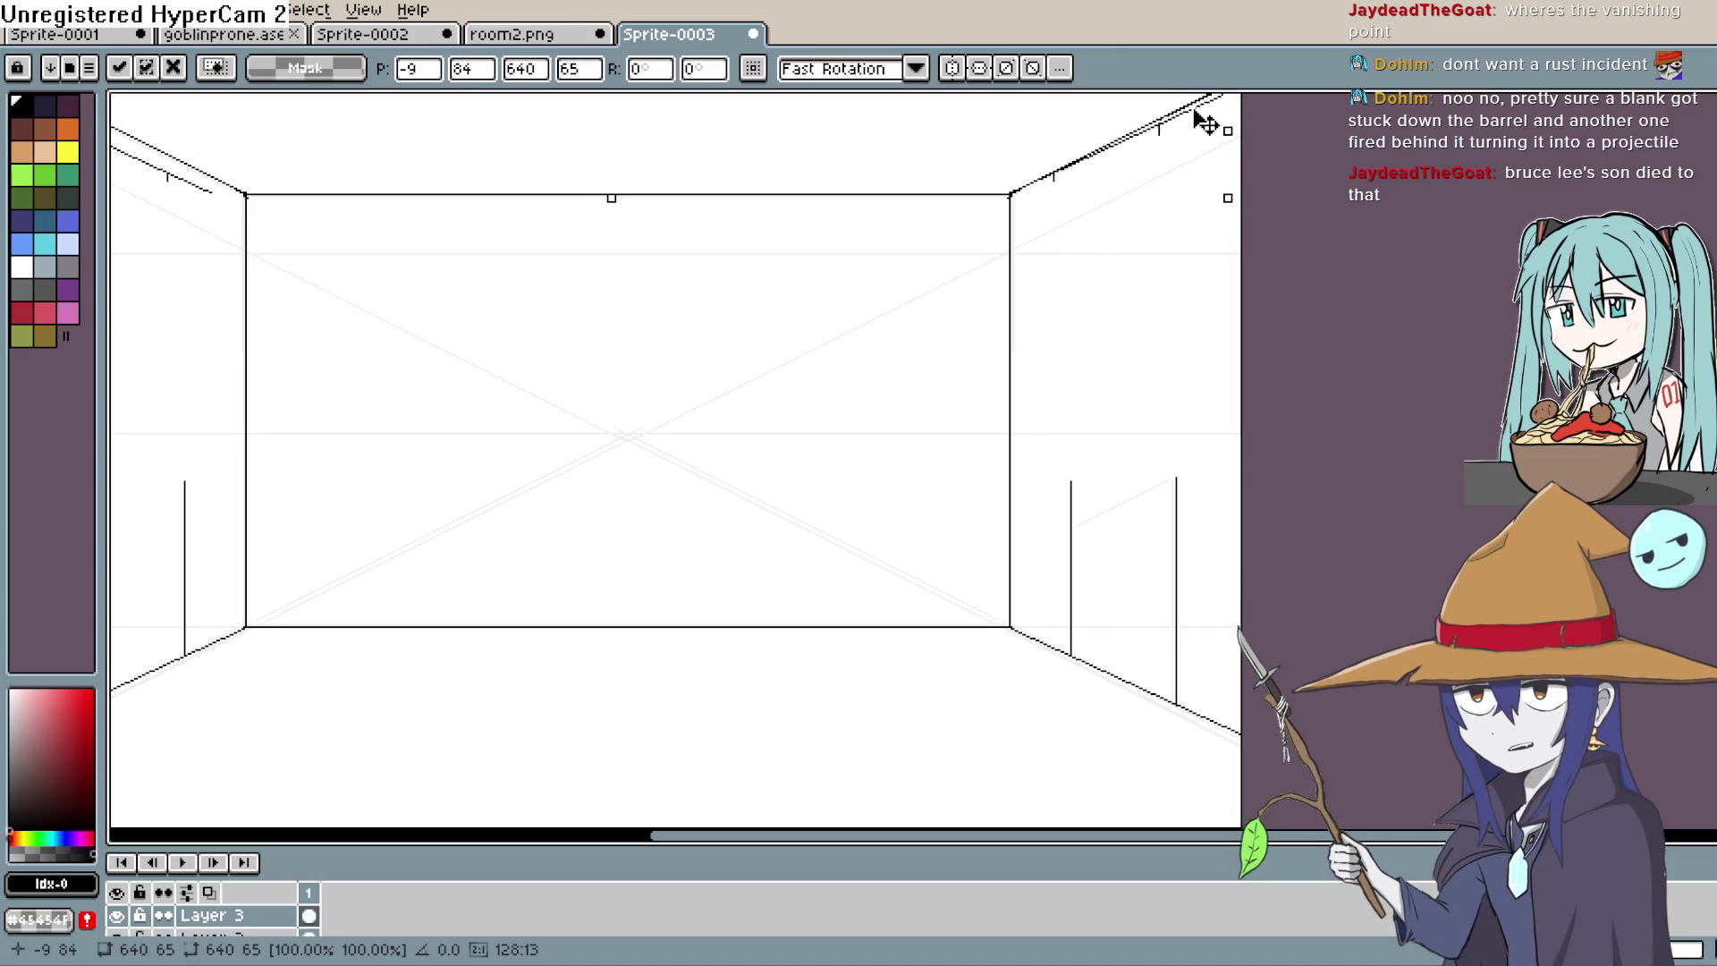
mouse_move(1206, 123)
left_mouse_down()
mouse_move(1200, 438)
mouse_move(1222, 422)
left_mouse_up()
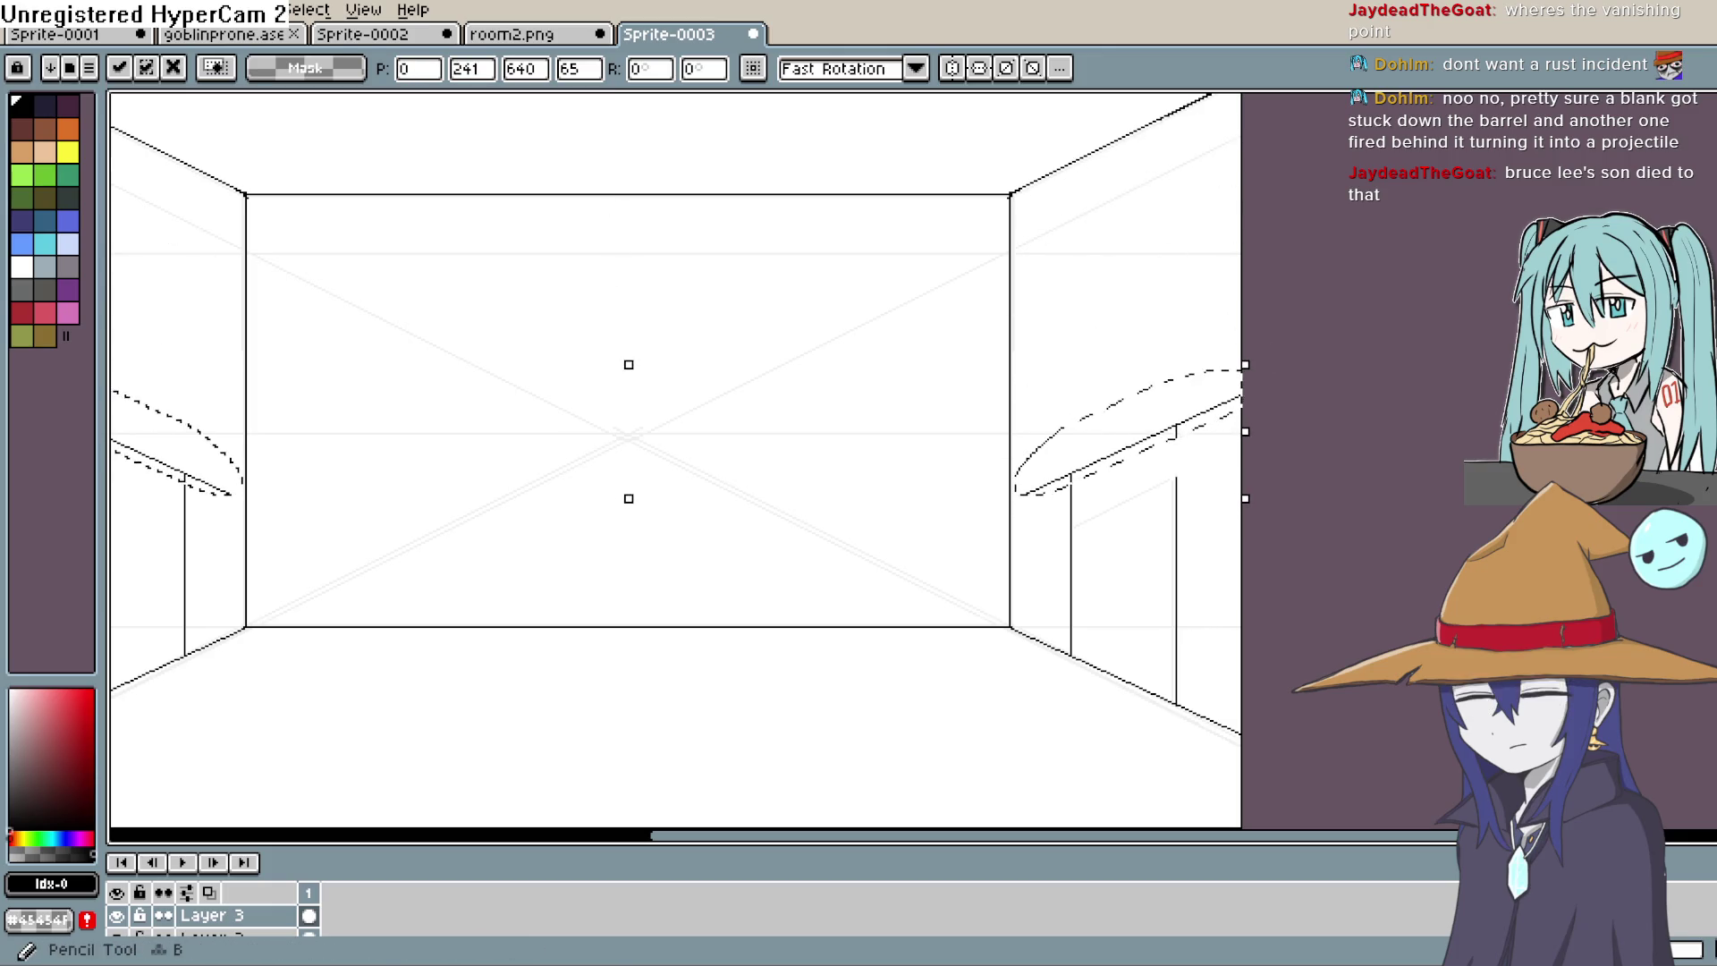
Step: Commit the flipped door-top segment in place and clear the selection
key("Return")
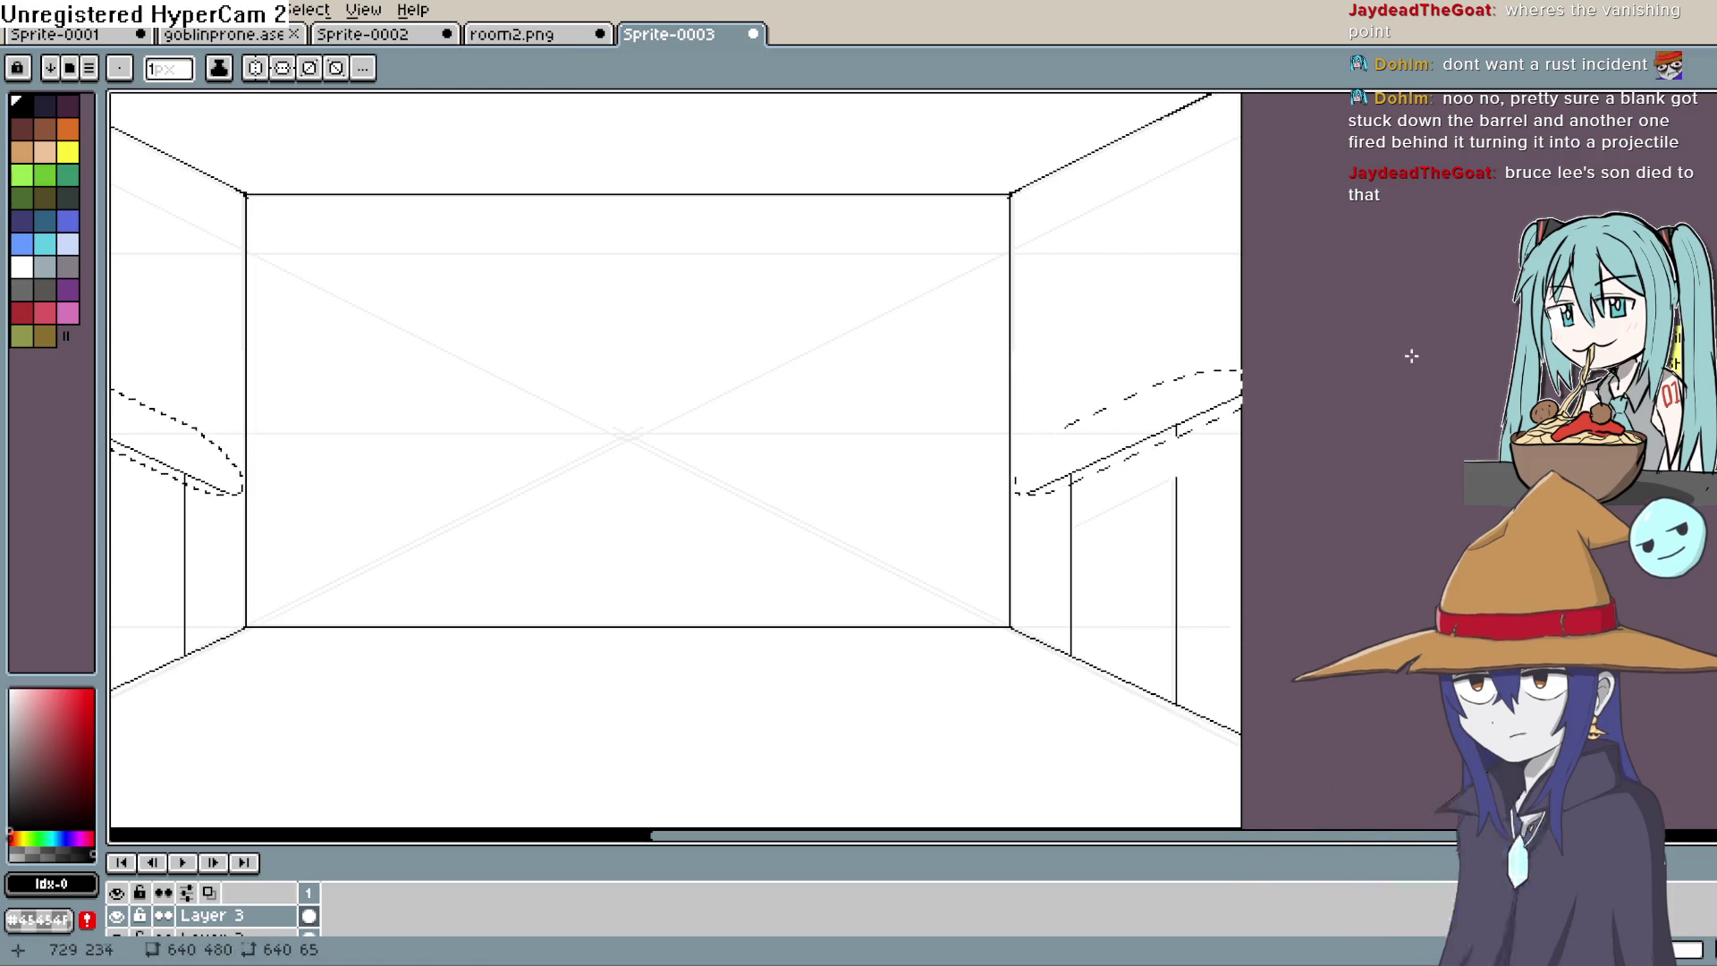
key("m")
key("ctrl+d")
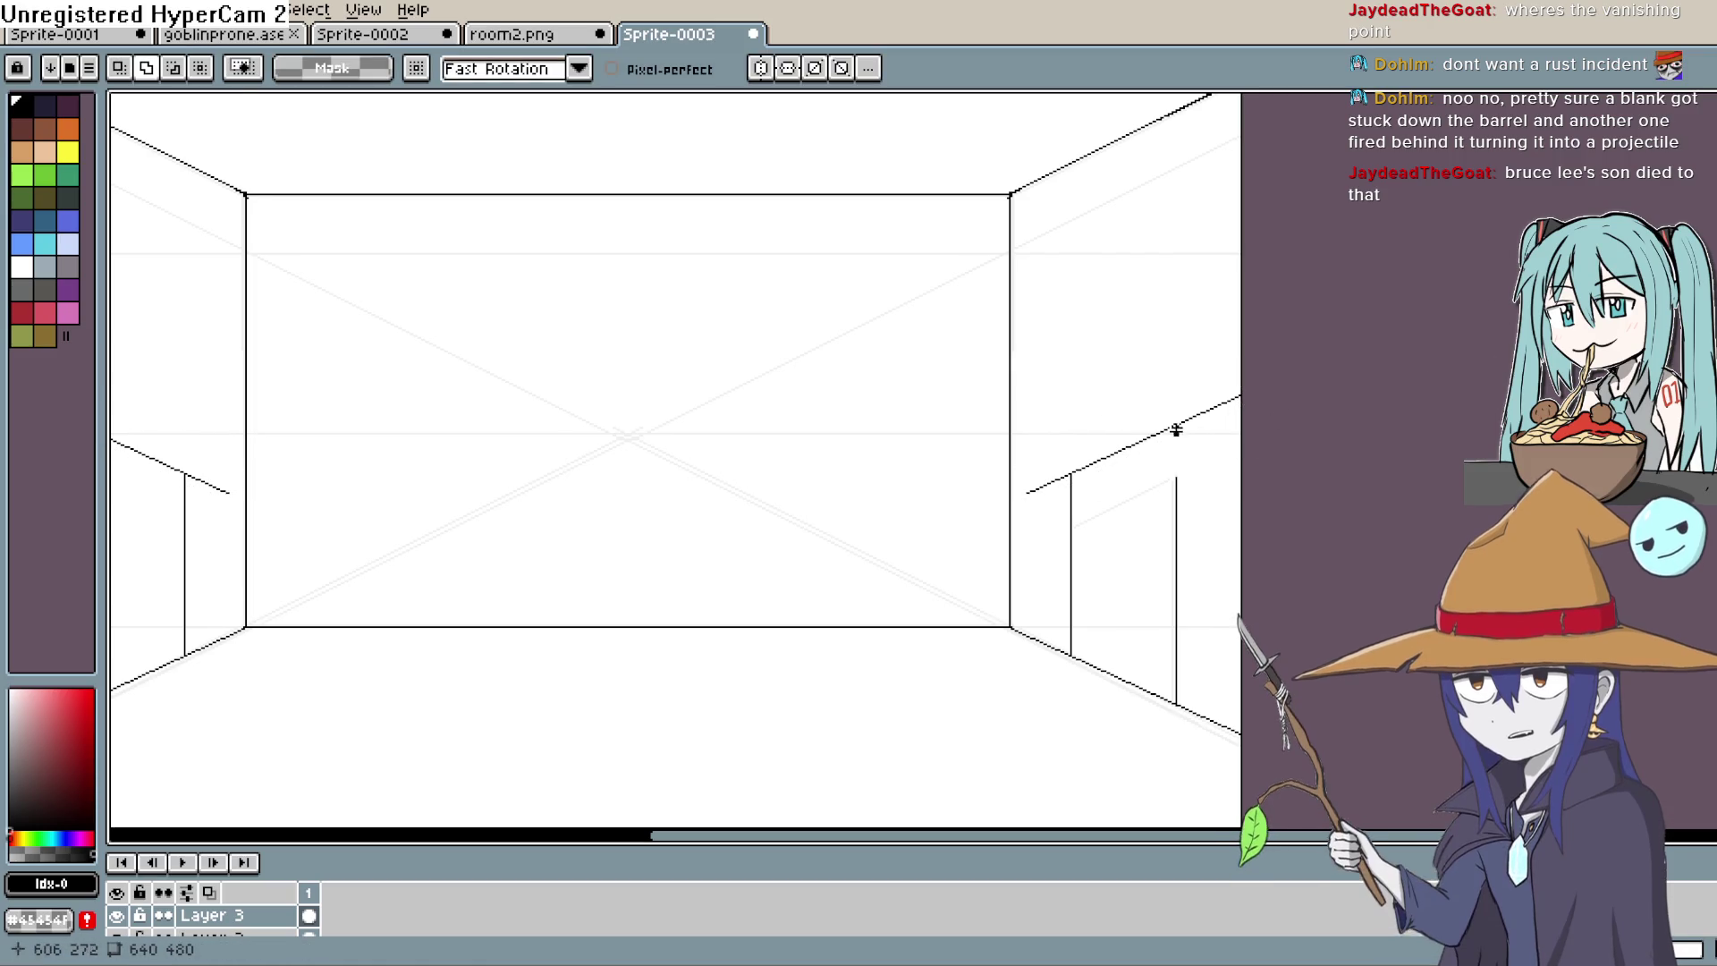
key("l")
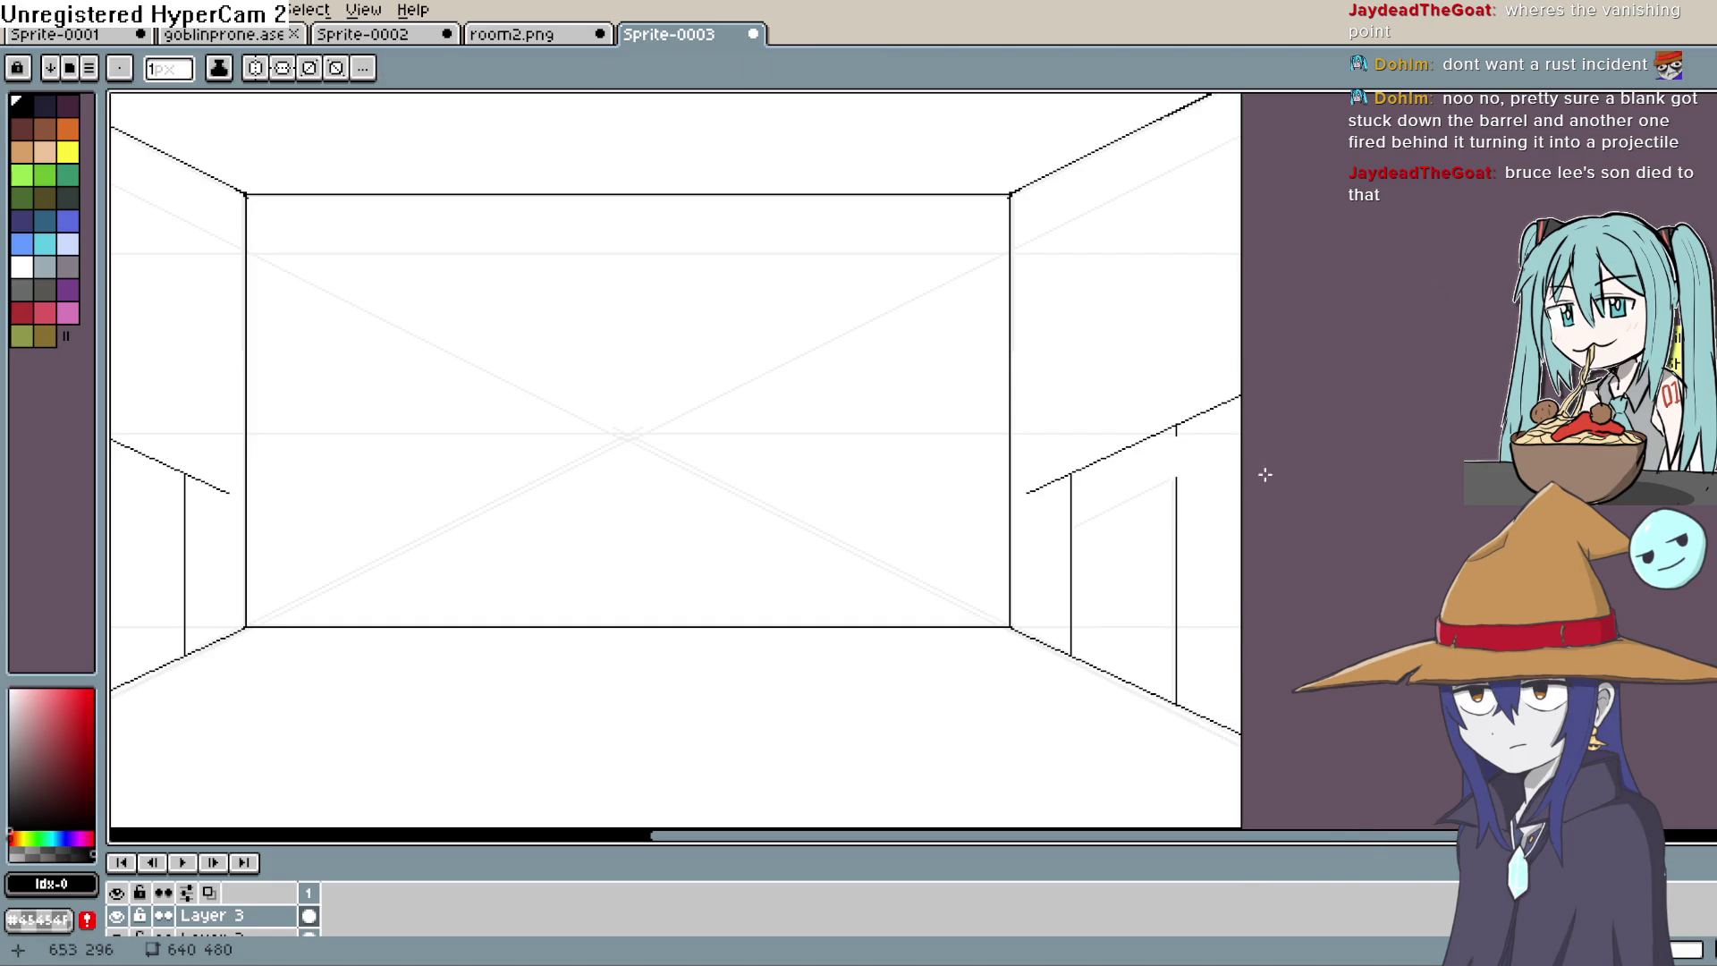
Step: Erase the line overhangs past the far door post and left of the near post
scroll(1164, 443, "down", 2)
scroll(1164, 442, "up", 3)
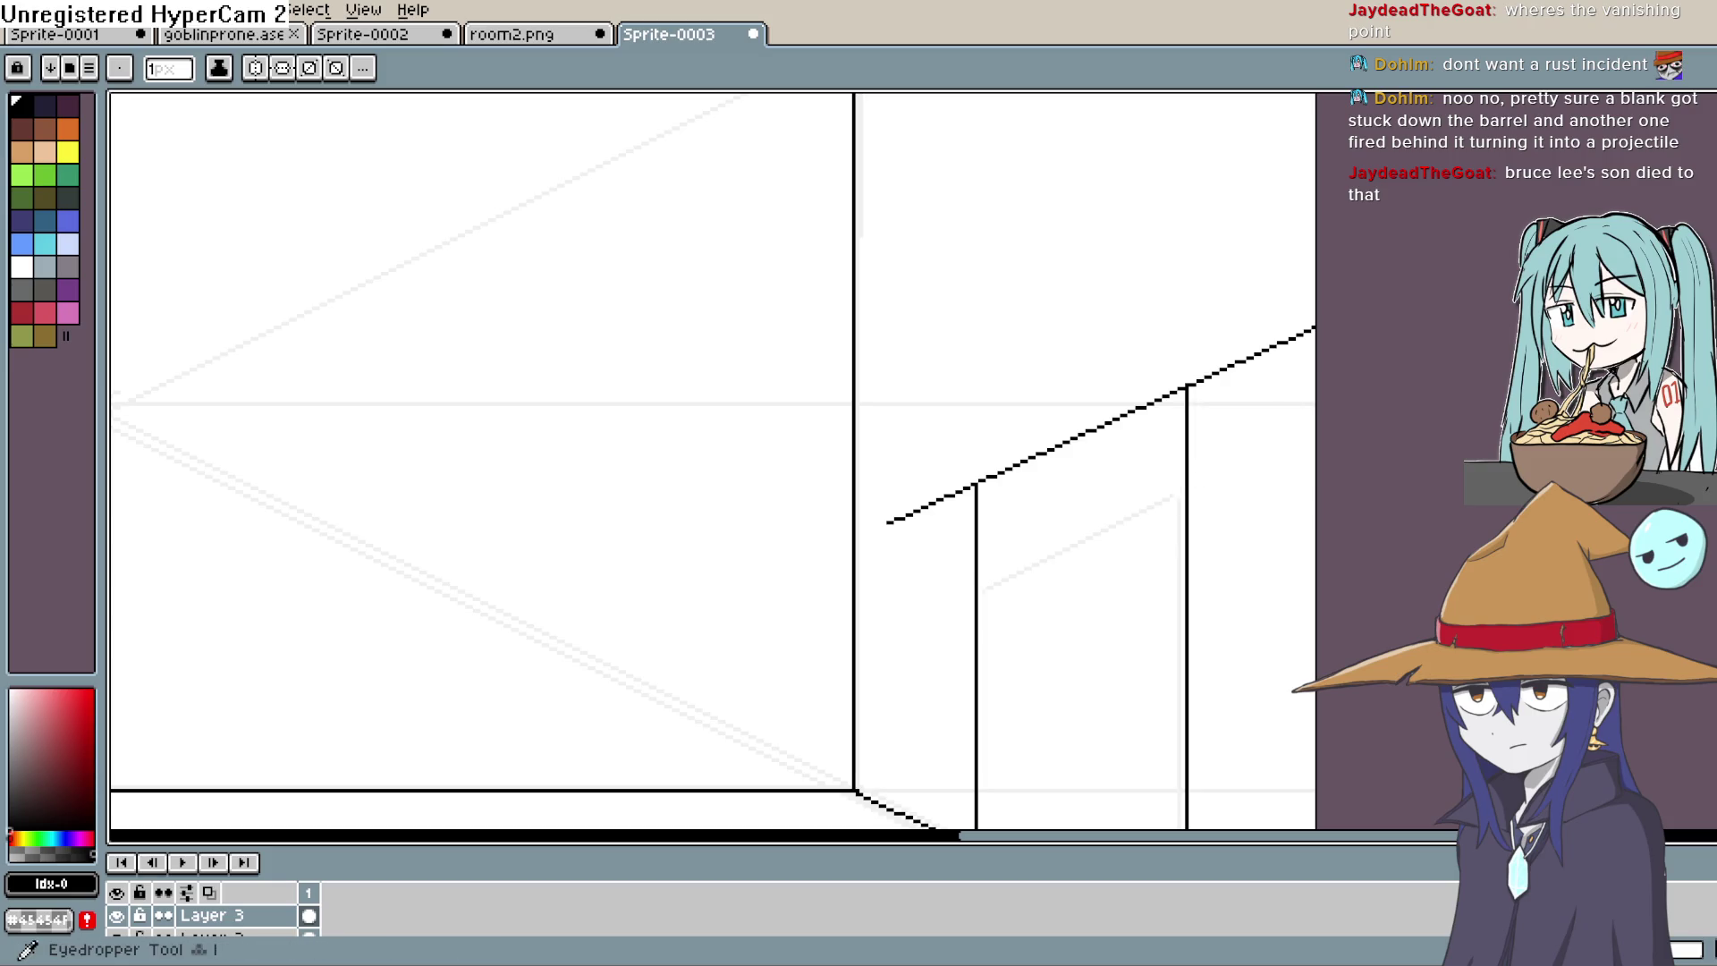
key("e")
left_click_drag(1289, 345, 1224, 372)
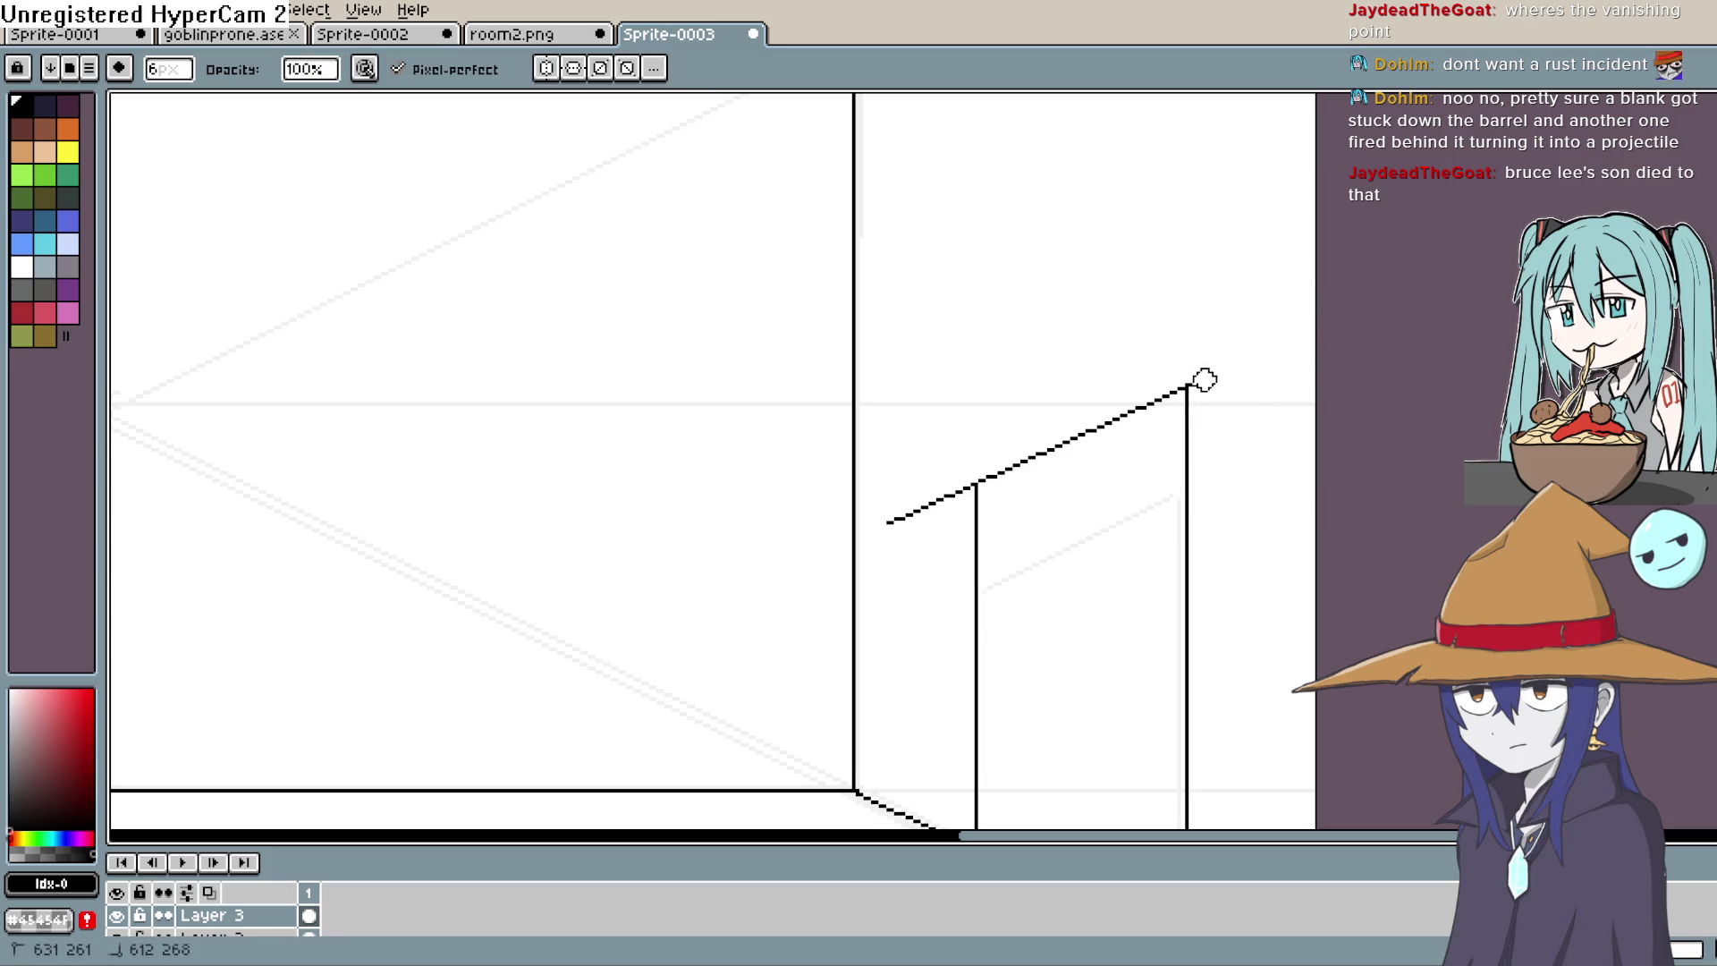
left_click(1201, 387)
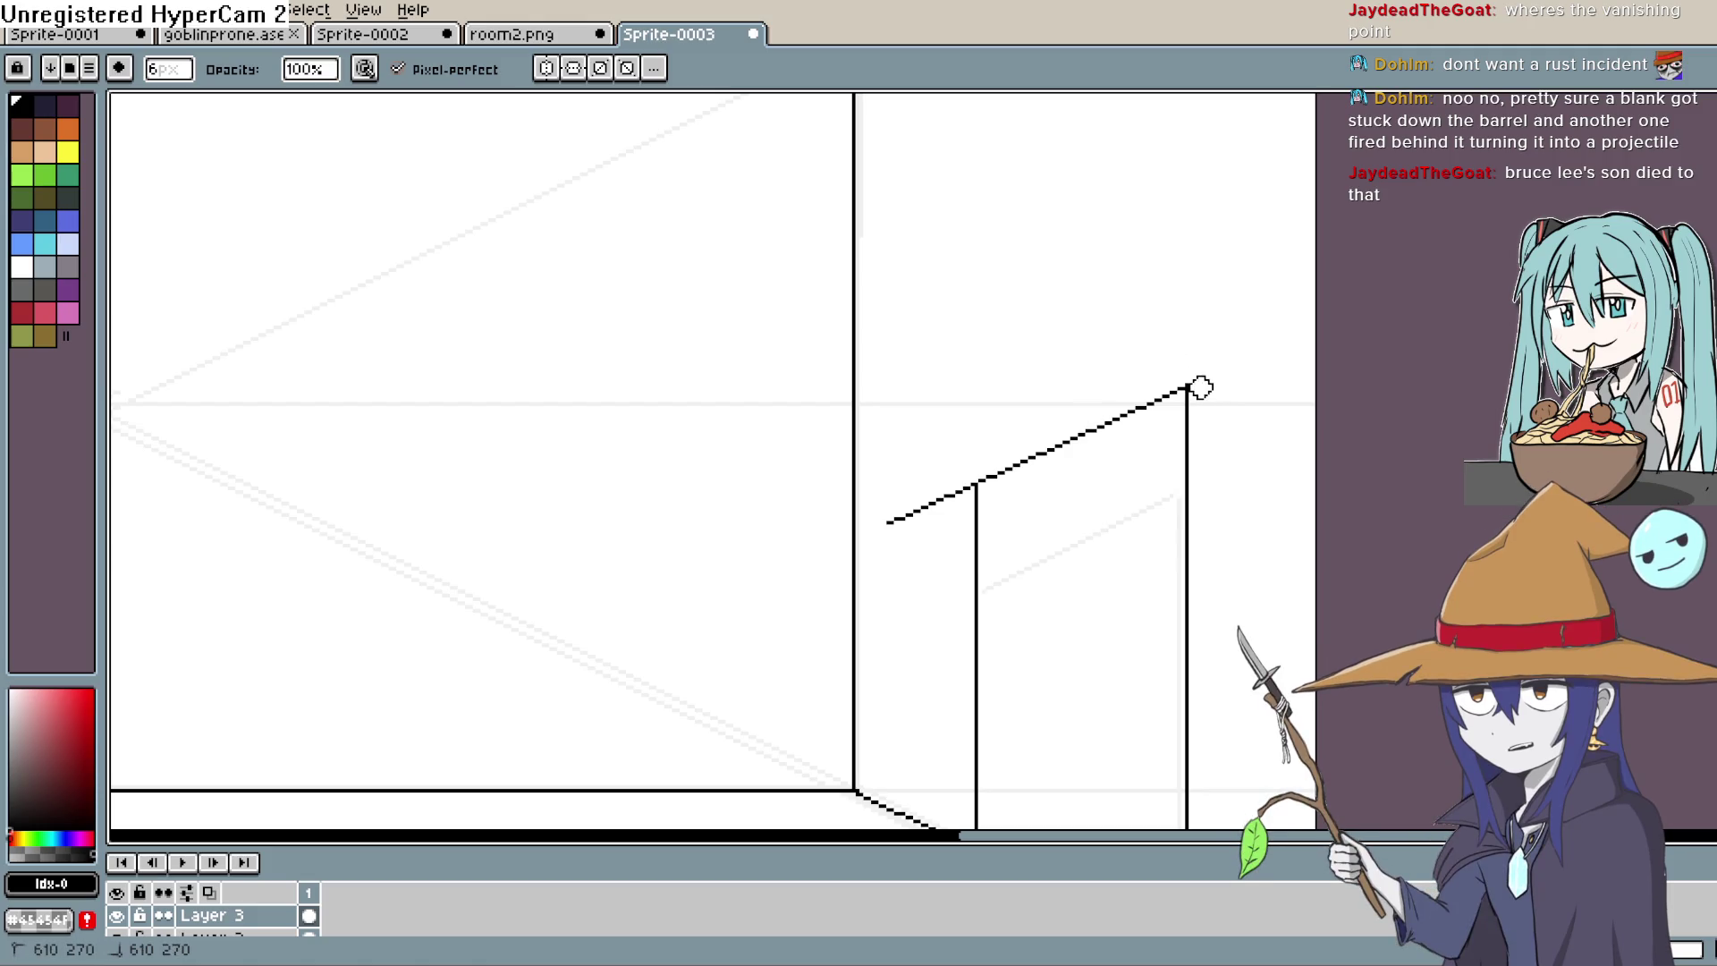
mouse_move(937, 511)
left_mouse_down()
mouse_move(906, 518)
mouse_move(958, 490)
left_mouse_up()
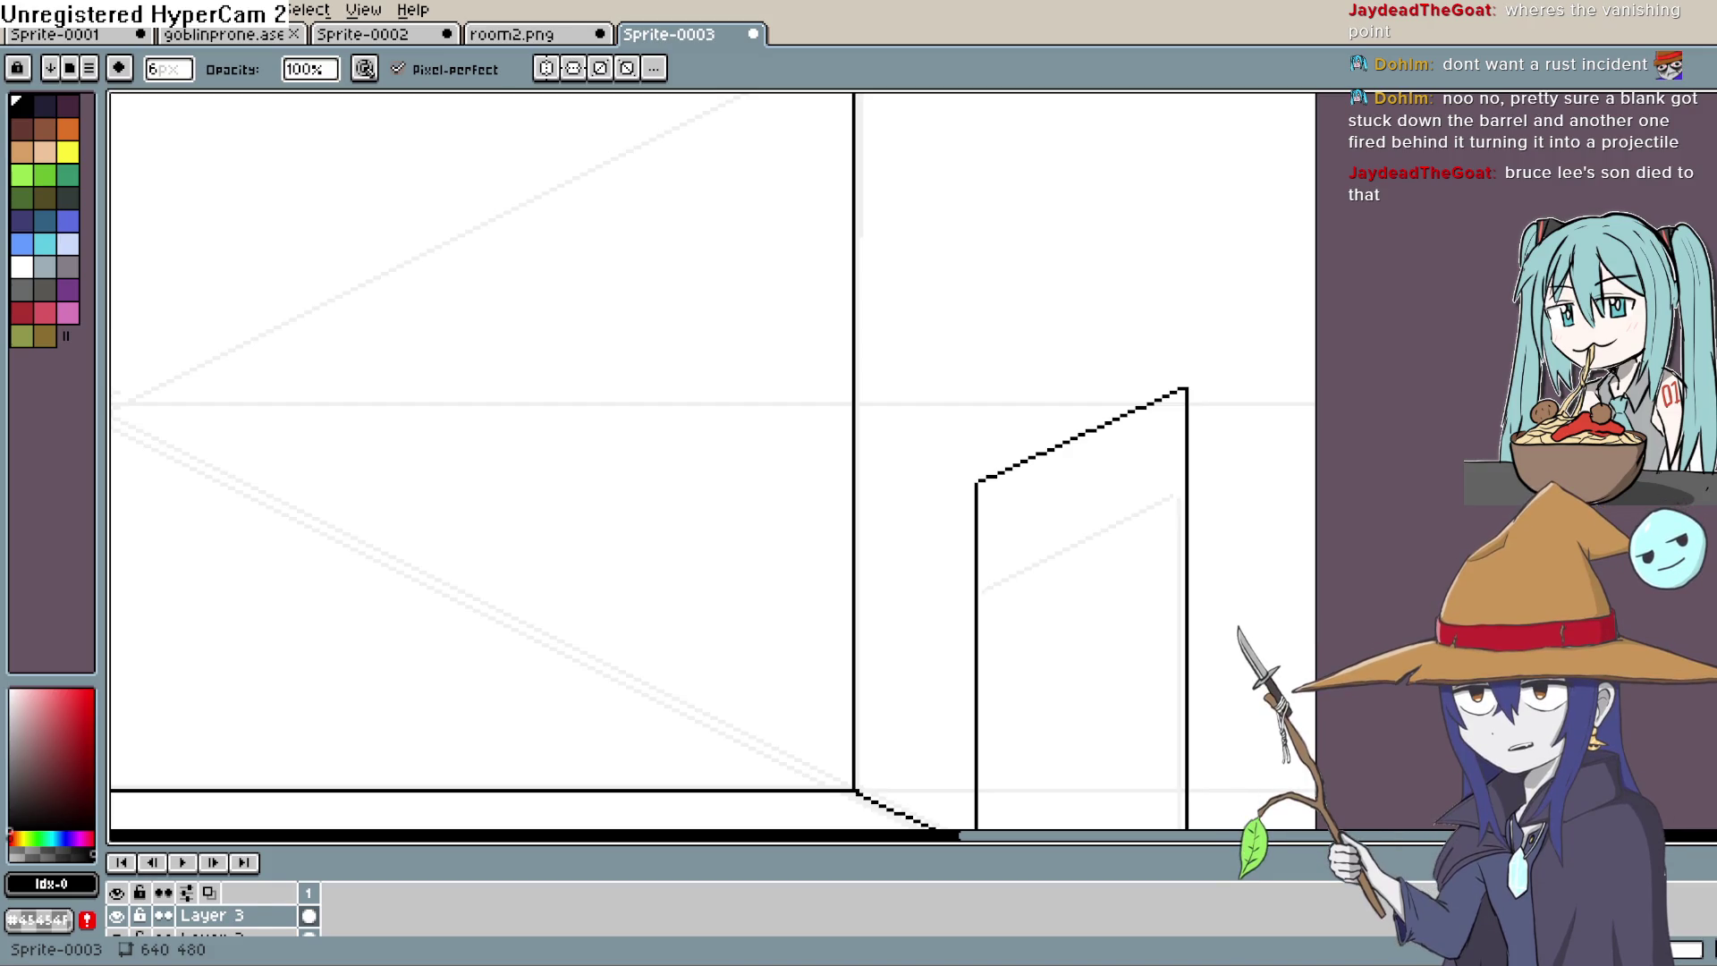
Step: Pan to recentre the door and zoom out toward the whole room
key("h")
mouse_move(1203, 470)
left_mouse_down()
mouse_move(1211, 295)
mouse_move(1220, 341)
mouse_move(1262, 292)
left_mouse_up()
key("b")
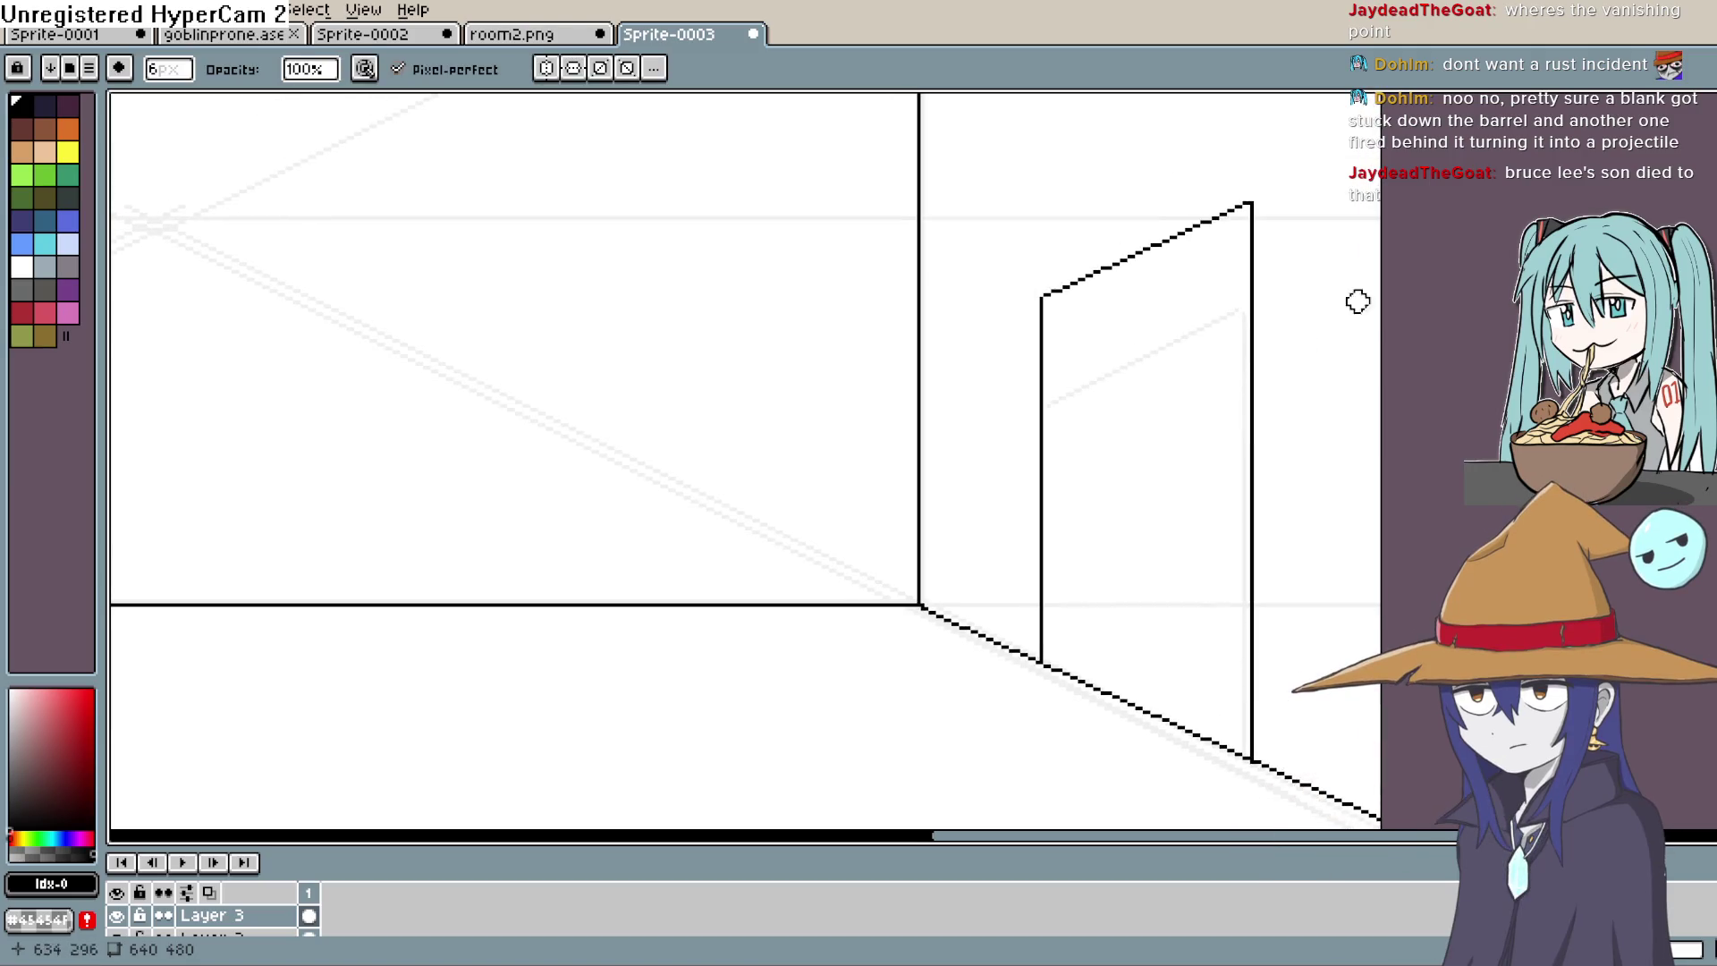
key("h")
mouse_move(1199, 513)
left_mouse_down()
mouse_move(1219, 432)
mouse_move(1153, 475)
left_mouse_up()
key("b")
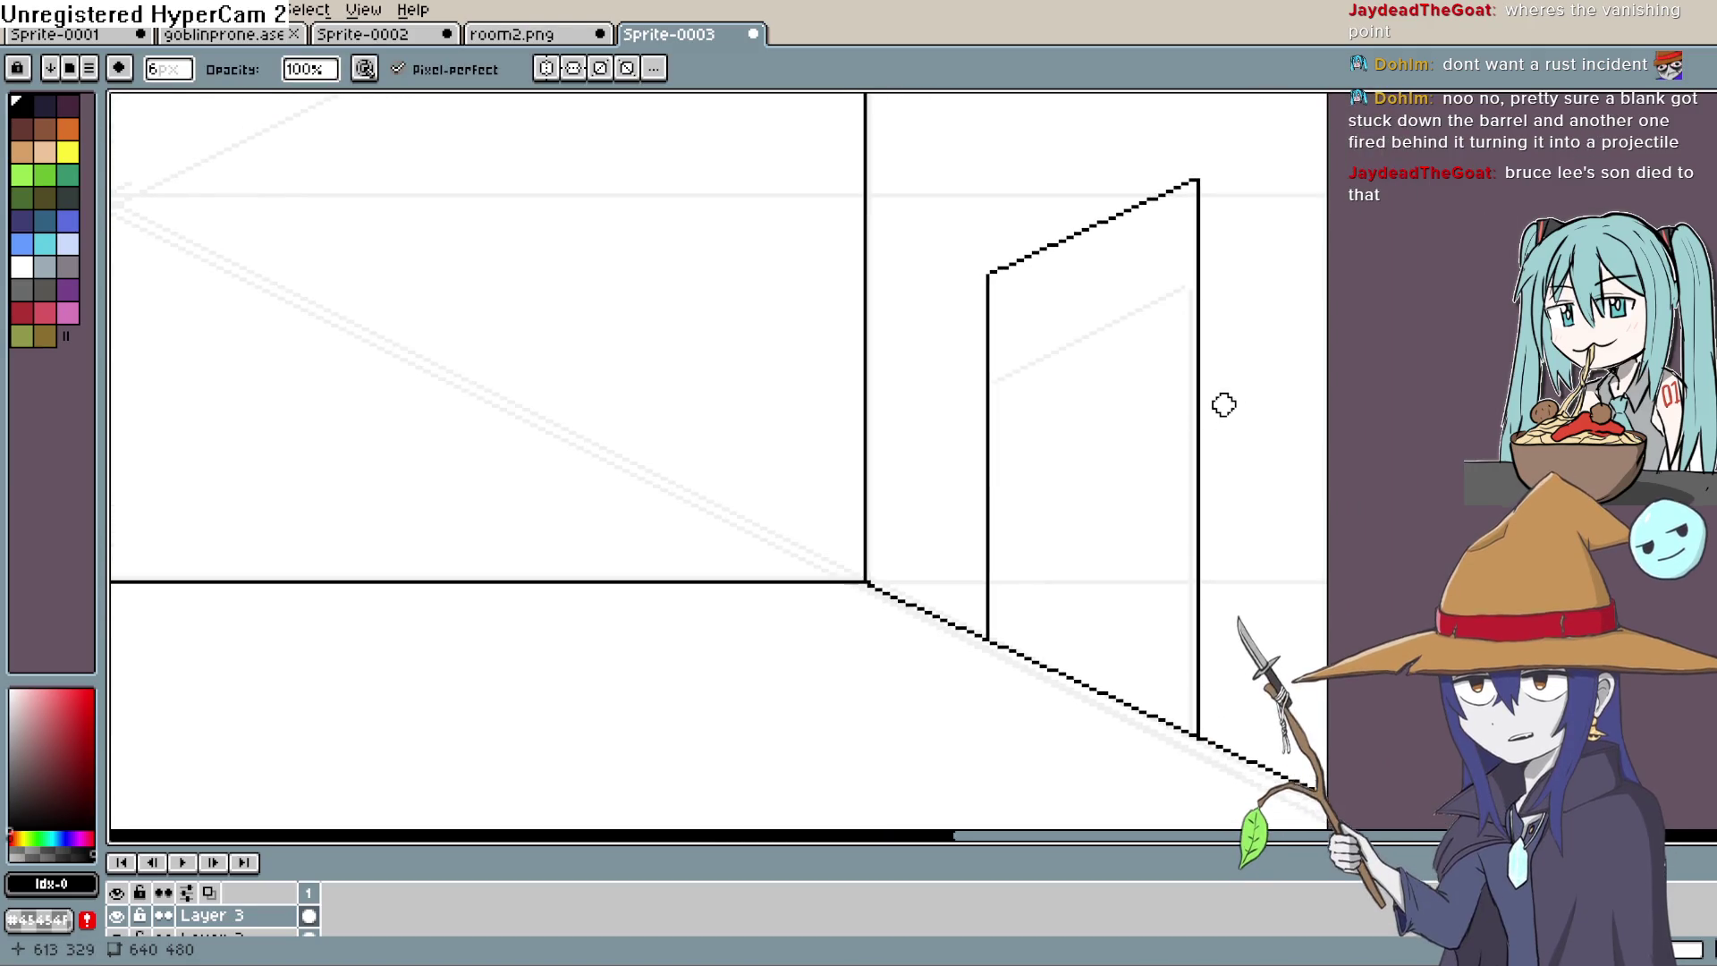
scroll(1220, 370, "down", 4)
Step: Erase the stray diagonal stroke on the left wall
key("h")
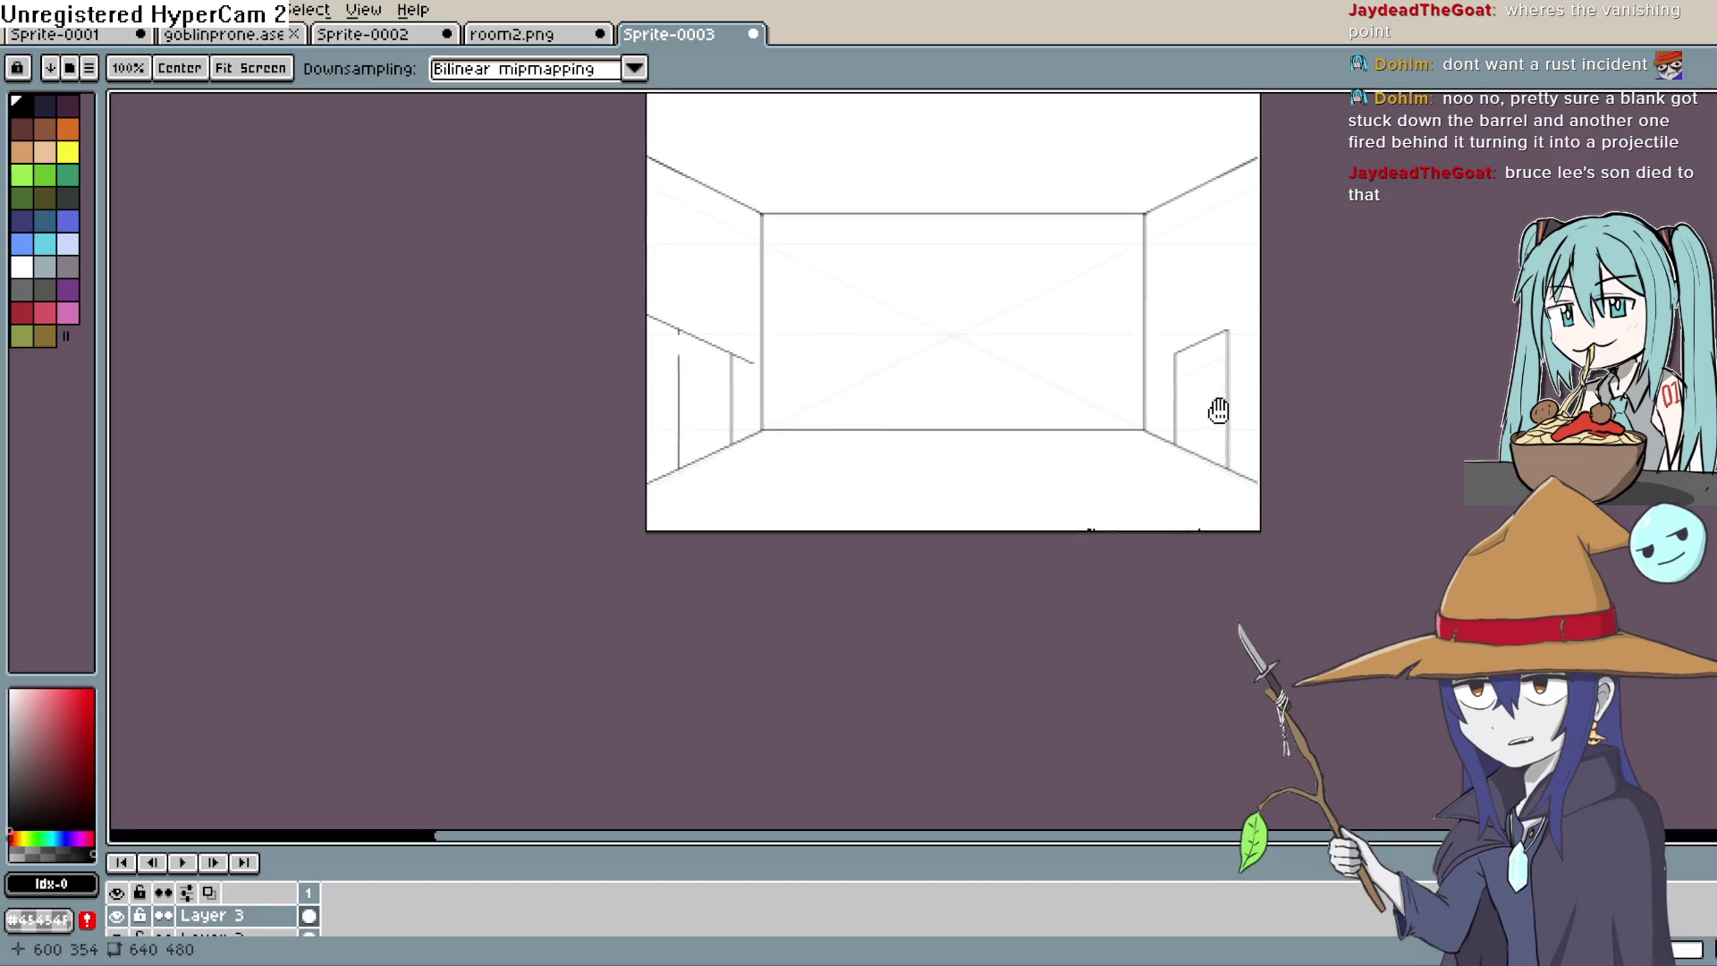
left_click_drag(1215, 407, 1282, 395)
key("b")
scroll(863, 411, "up", 2)
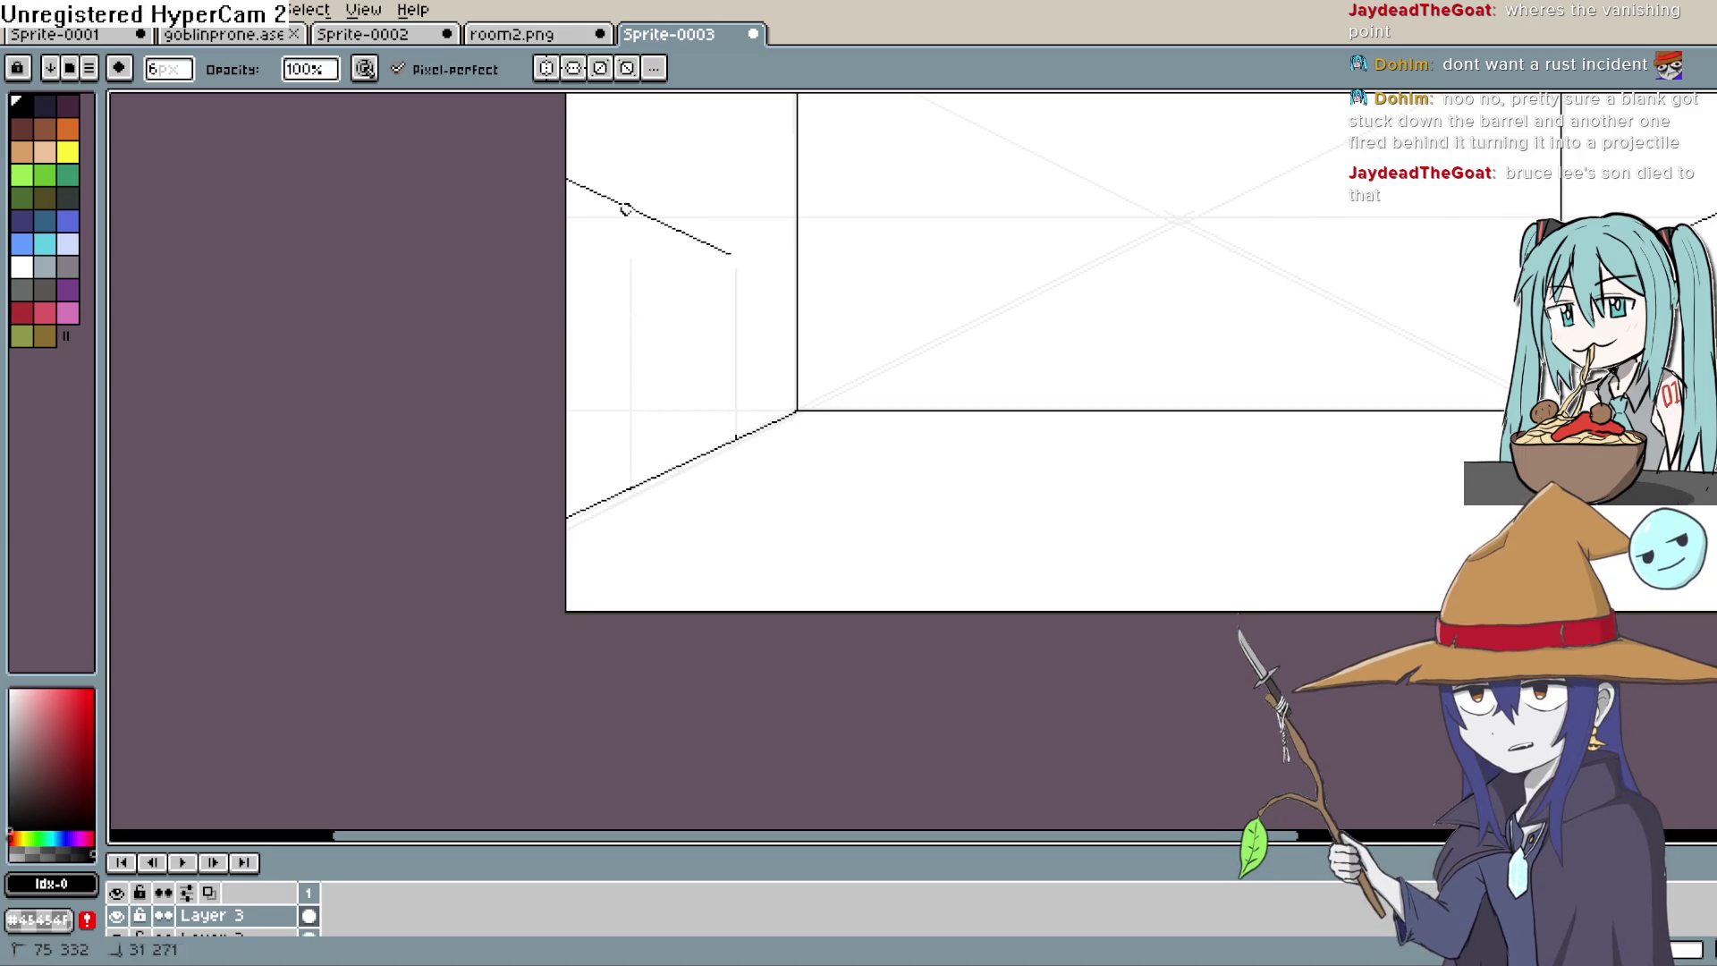
left_click_drag(674, 220, 738, 253)
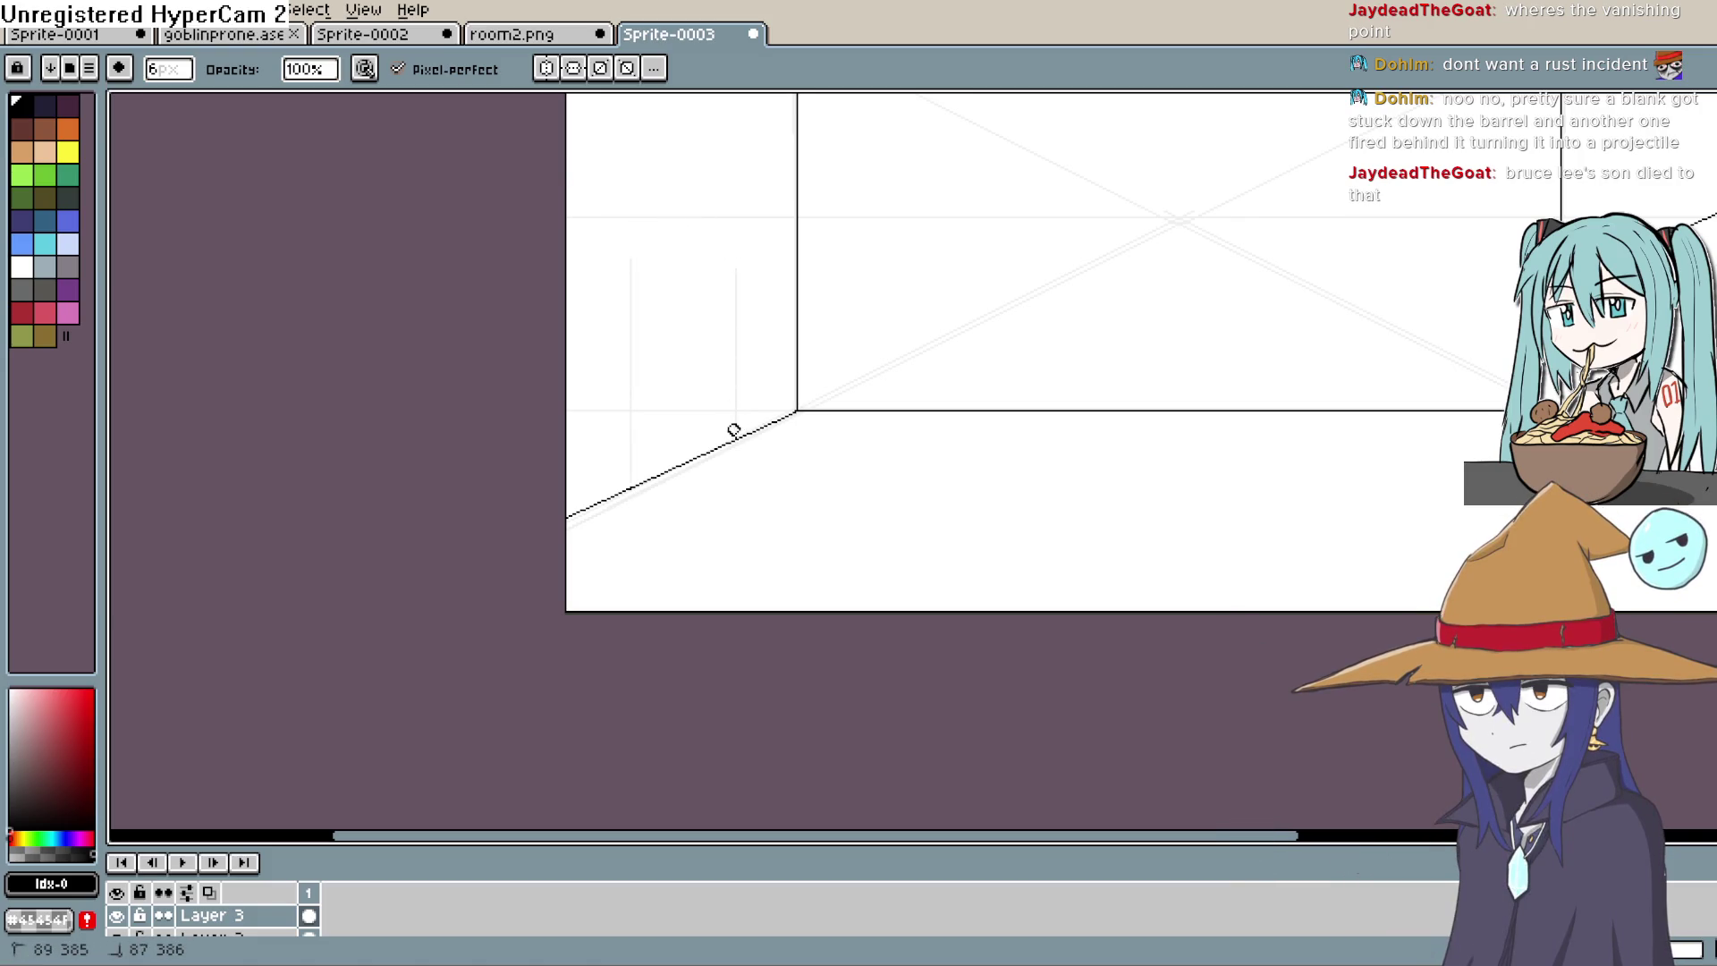
scroll(713, 521, "down", 3)
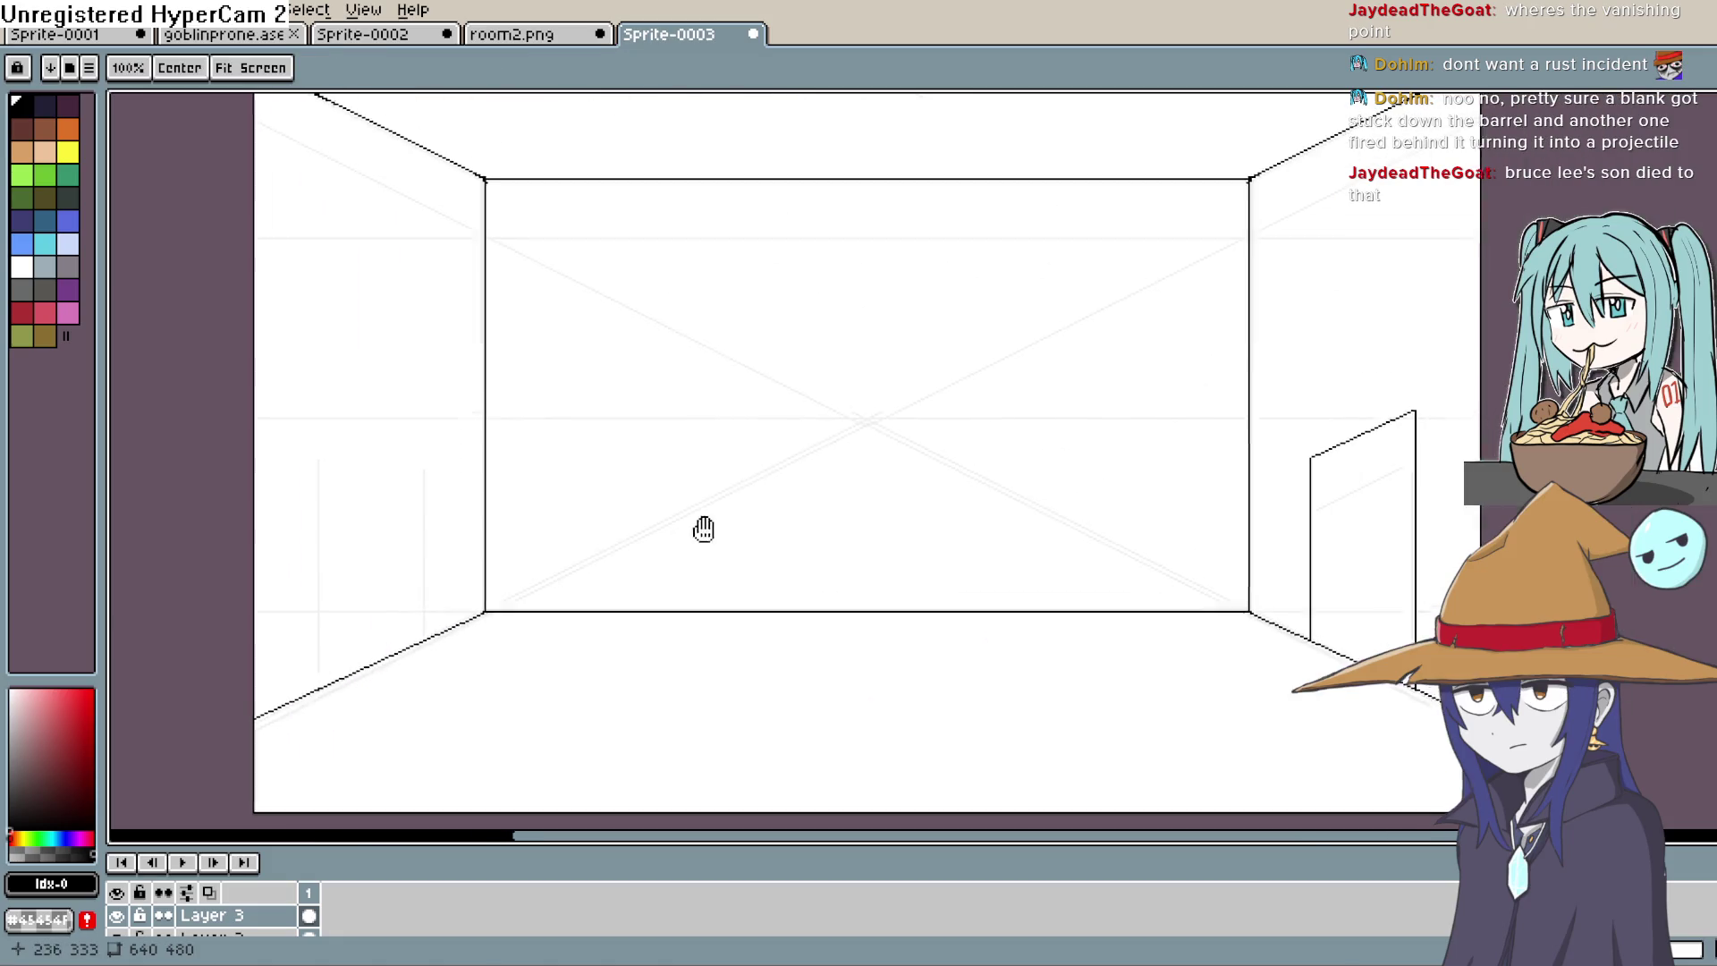
scroll(1291, 436, "up", 2)
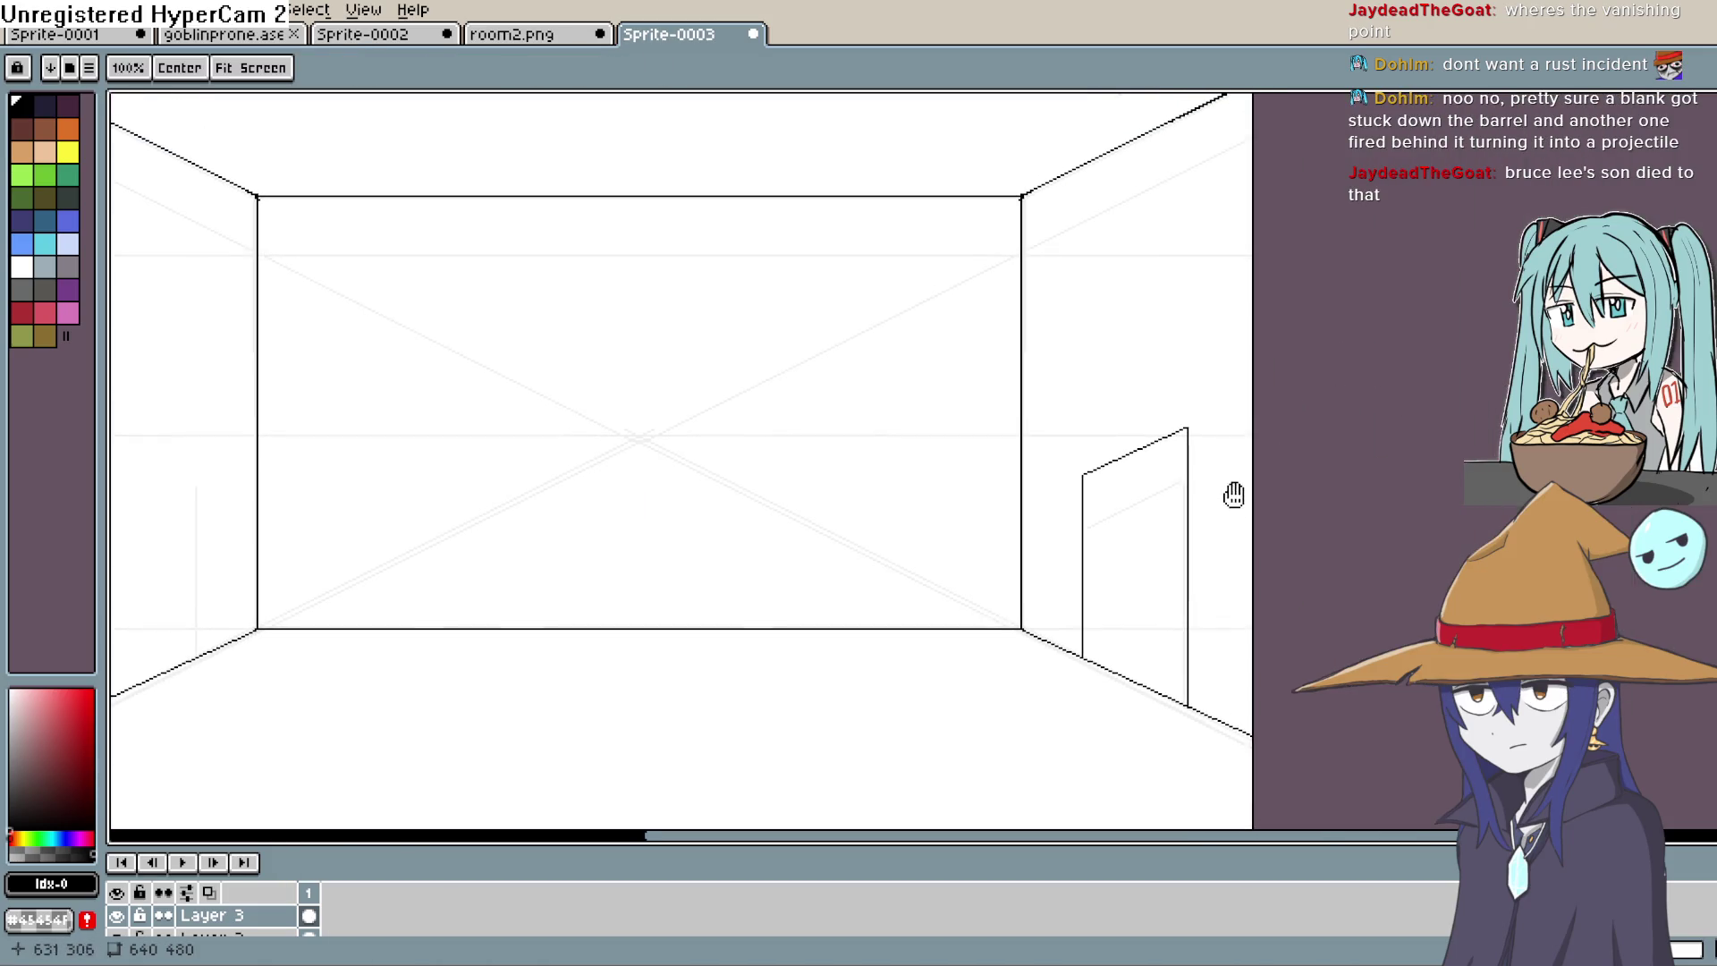
mouse_move(1230, 492)
left_mouse_down()
mouse_move(1223, 508)
mouse_move(1228, 447)
mouse_move(1272, 452)
left_mouse_up()
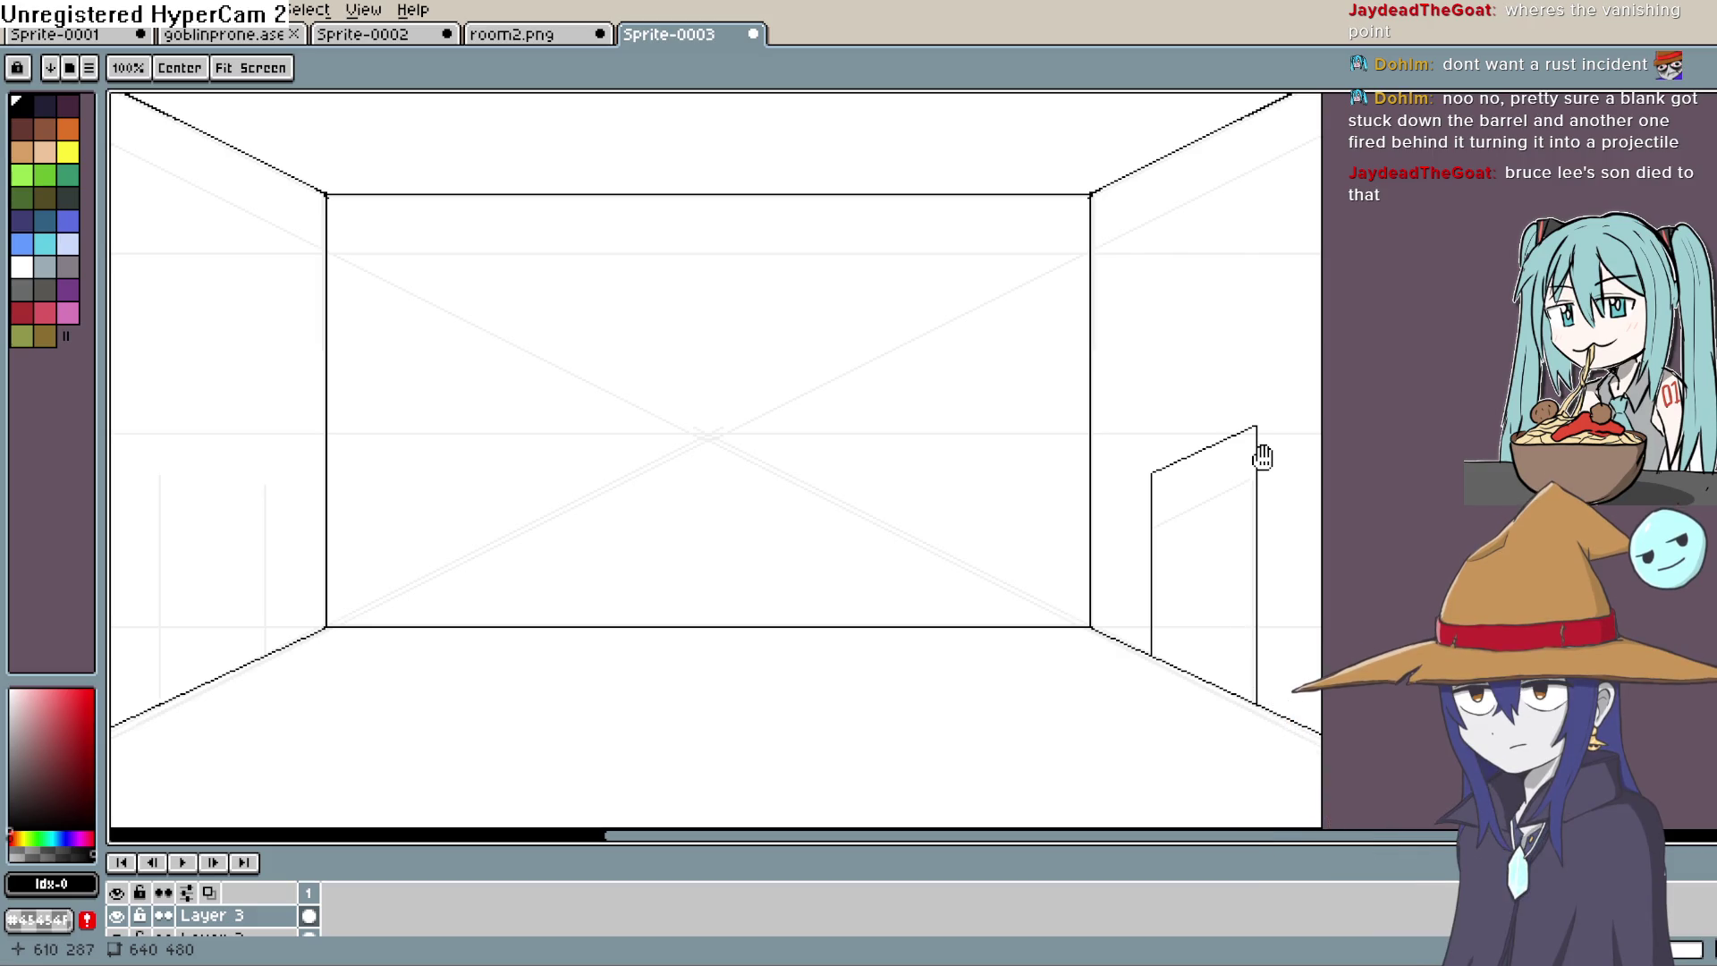
key("b")
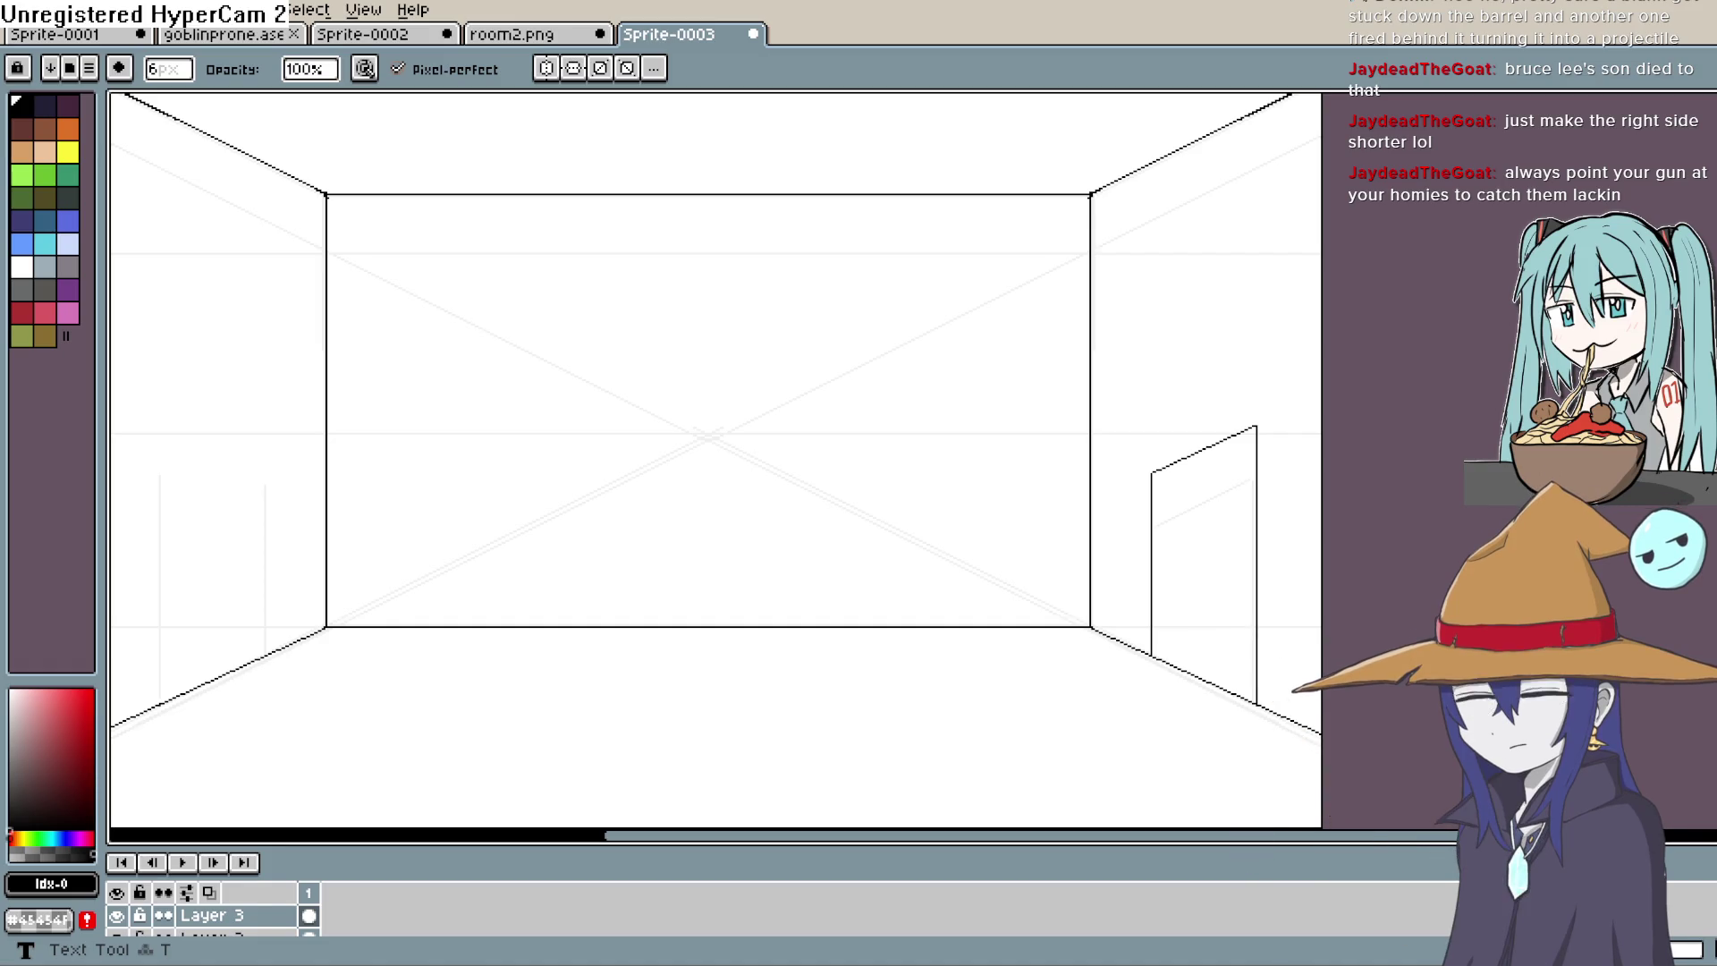
Step: Add a new layer with the Line tool active and hide the perspective guides on Layer 2
key("b")
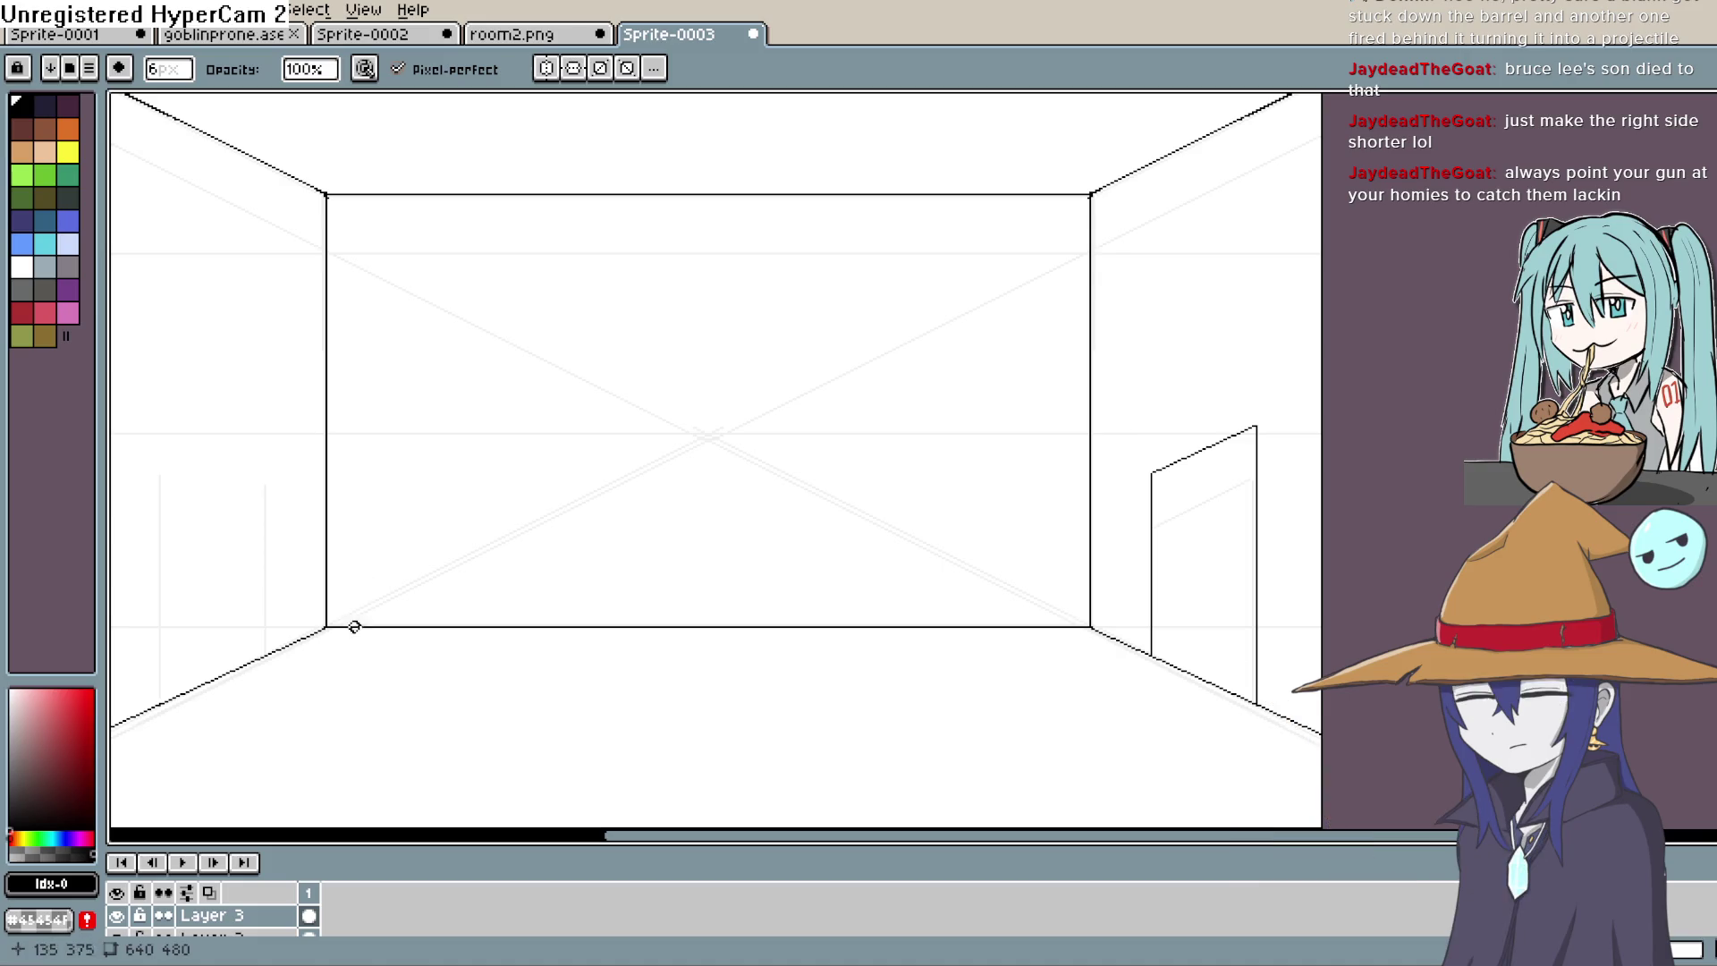
key("l")
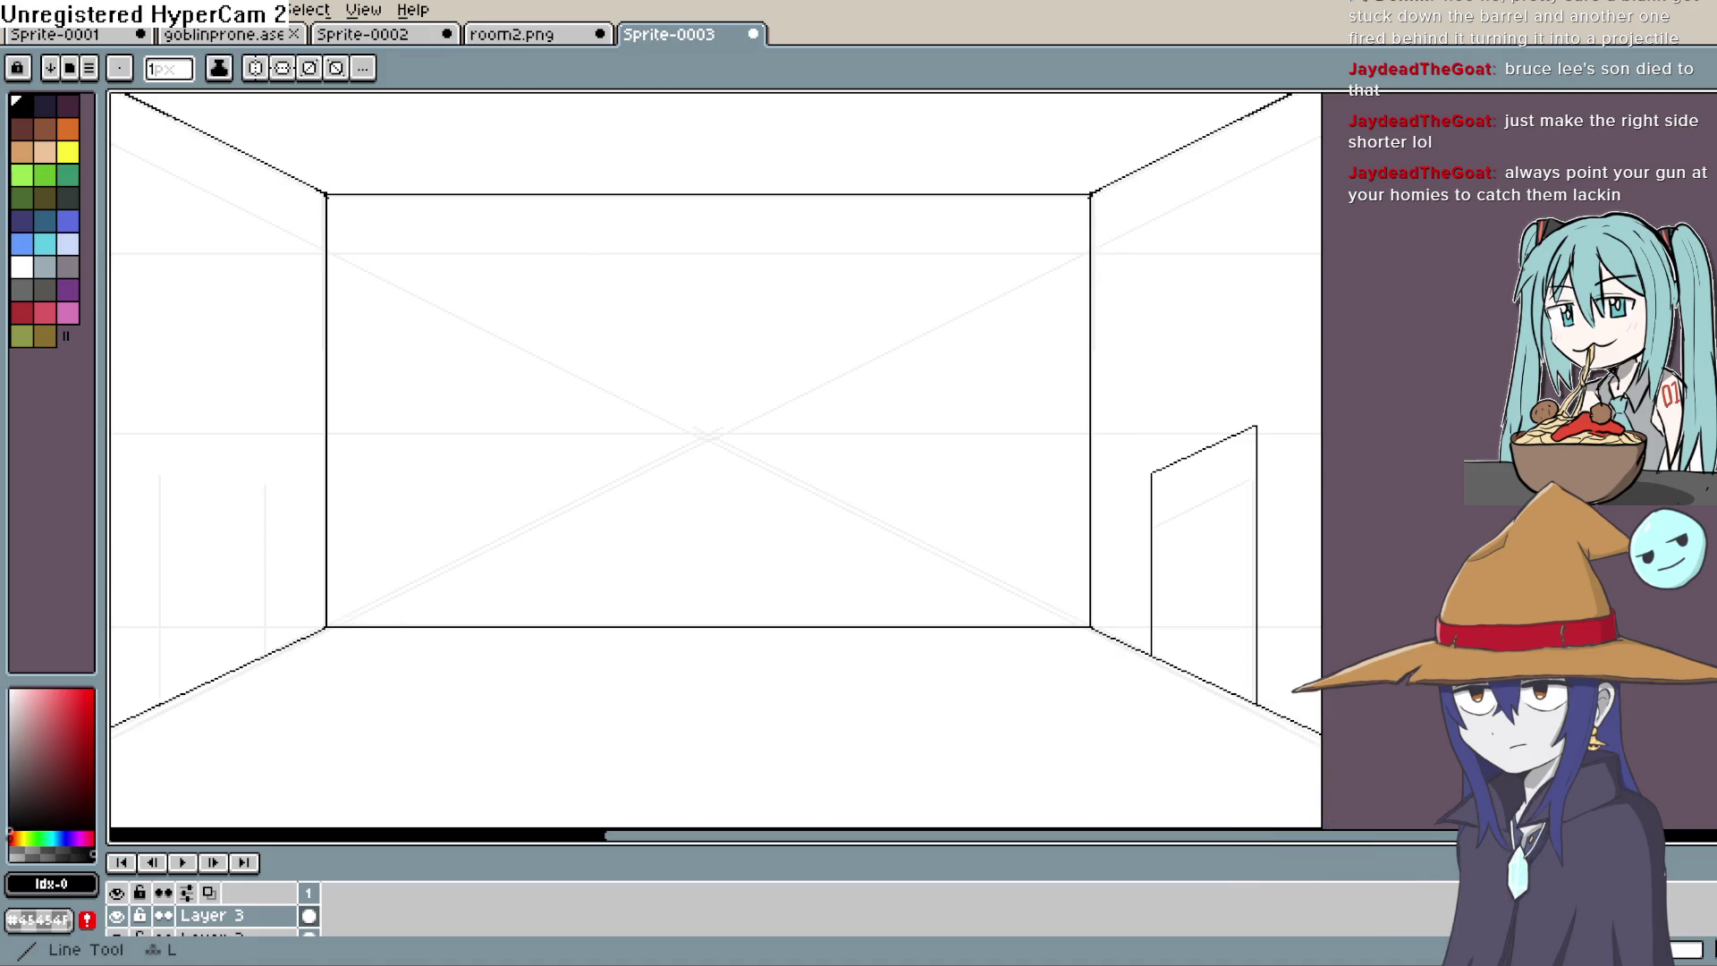
key("shift+n")
scroll(224, 921, "down", 1)
left_click(118, 922)
left_click(117, 919)
scroll(118, 920, "down", 1)
left_click(118, 922)
scroll(364, 644, "up", 2)
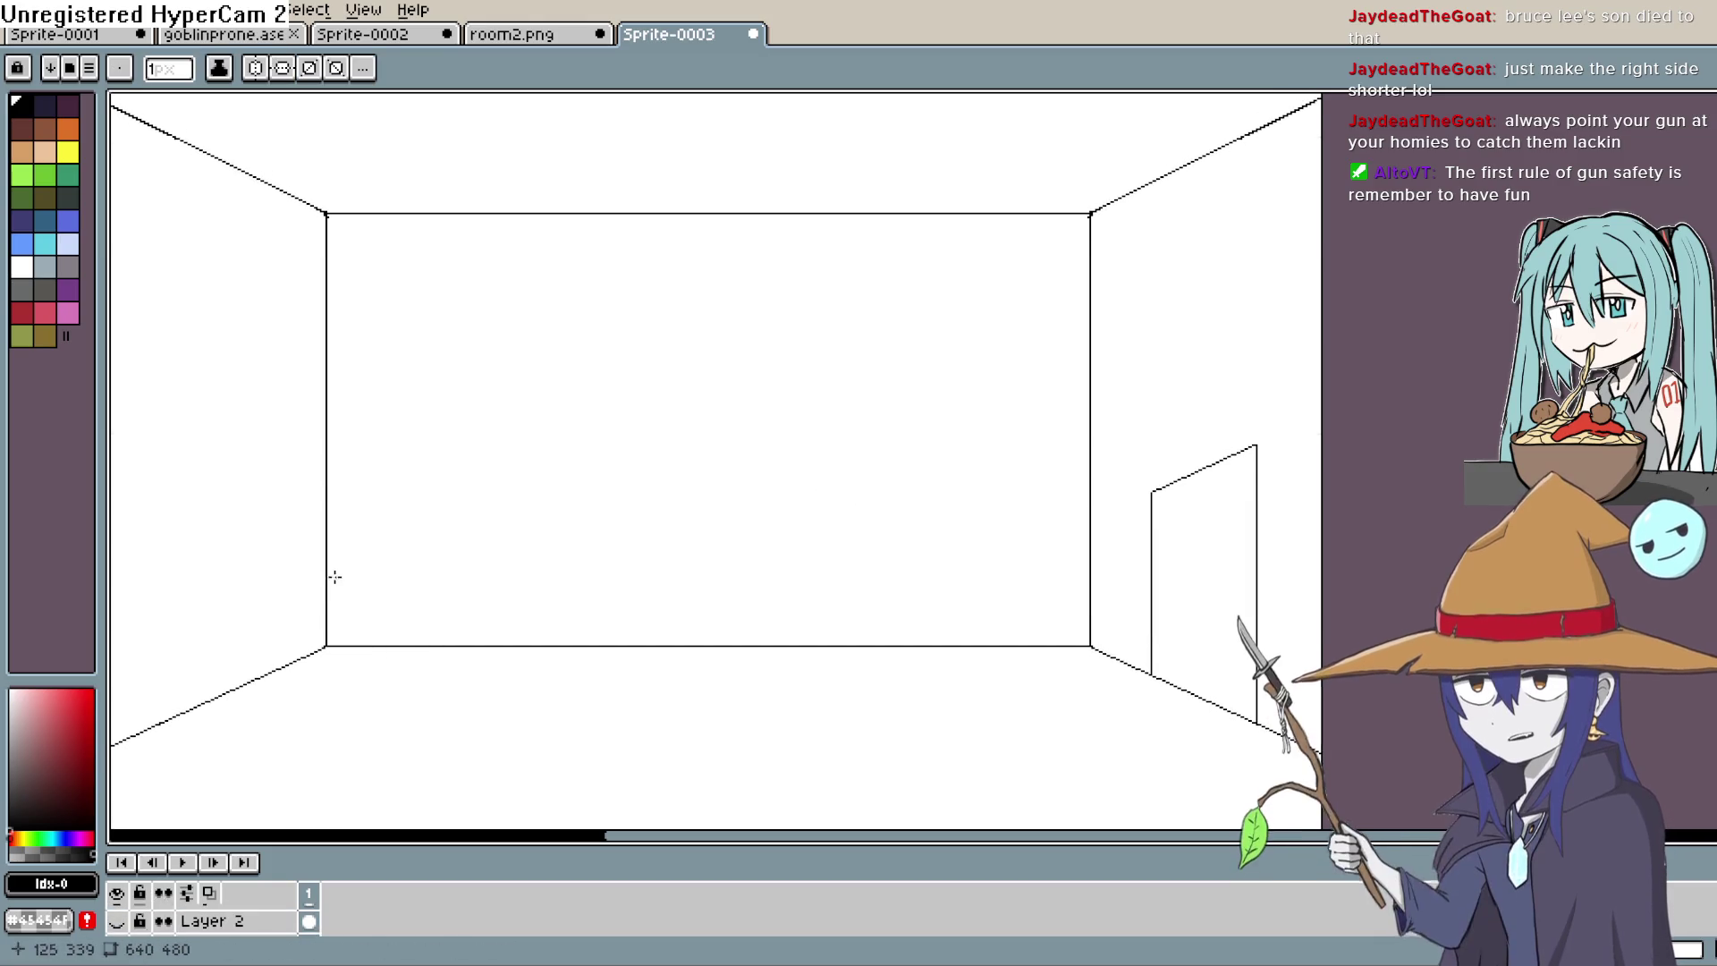
Step: Draw a horizontal shelf edge on the back wall from the left wall, undoing uneven attempts
left_click_drag(328, 578, 624, 573)
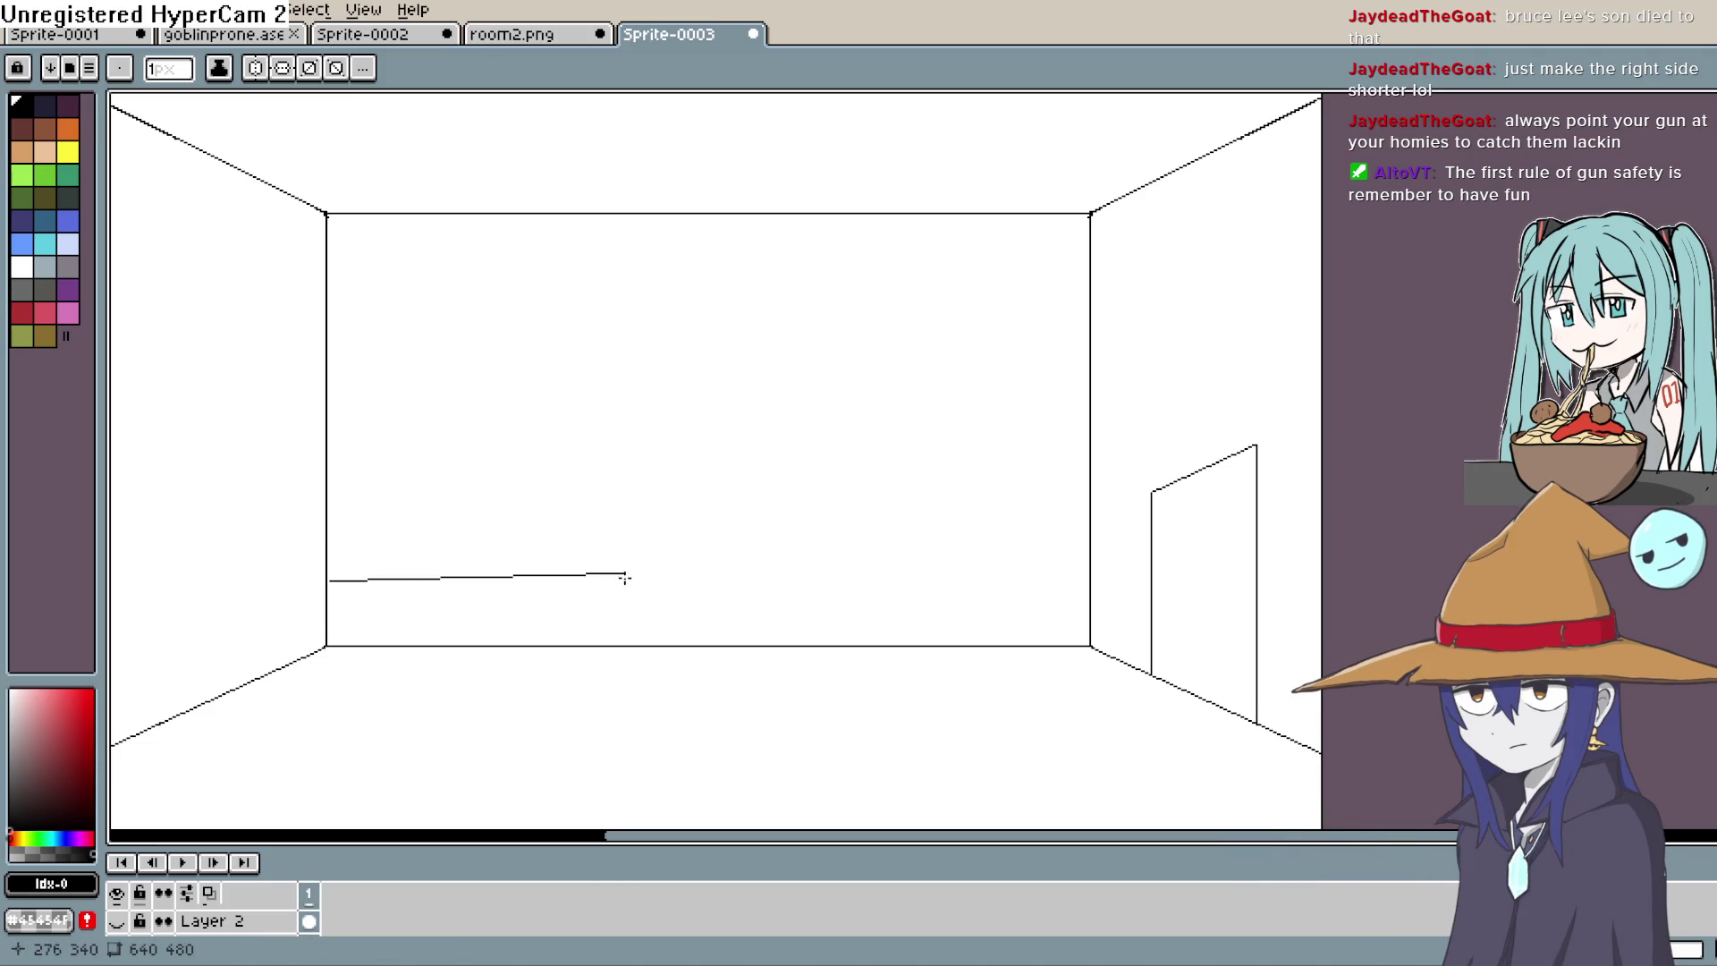
key("ctrl+z")
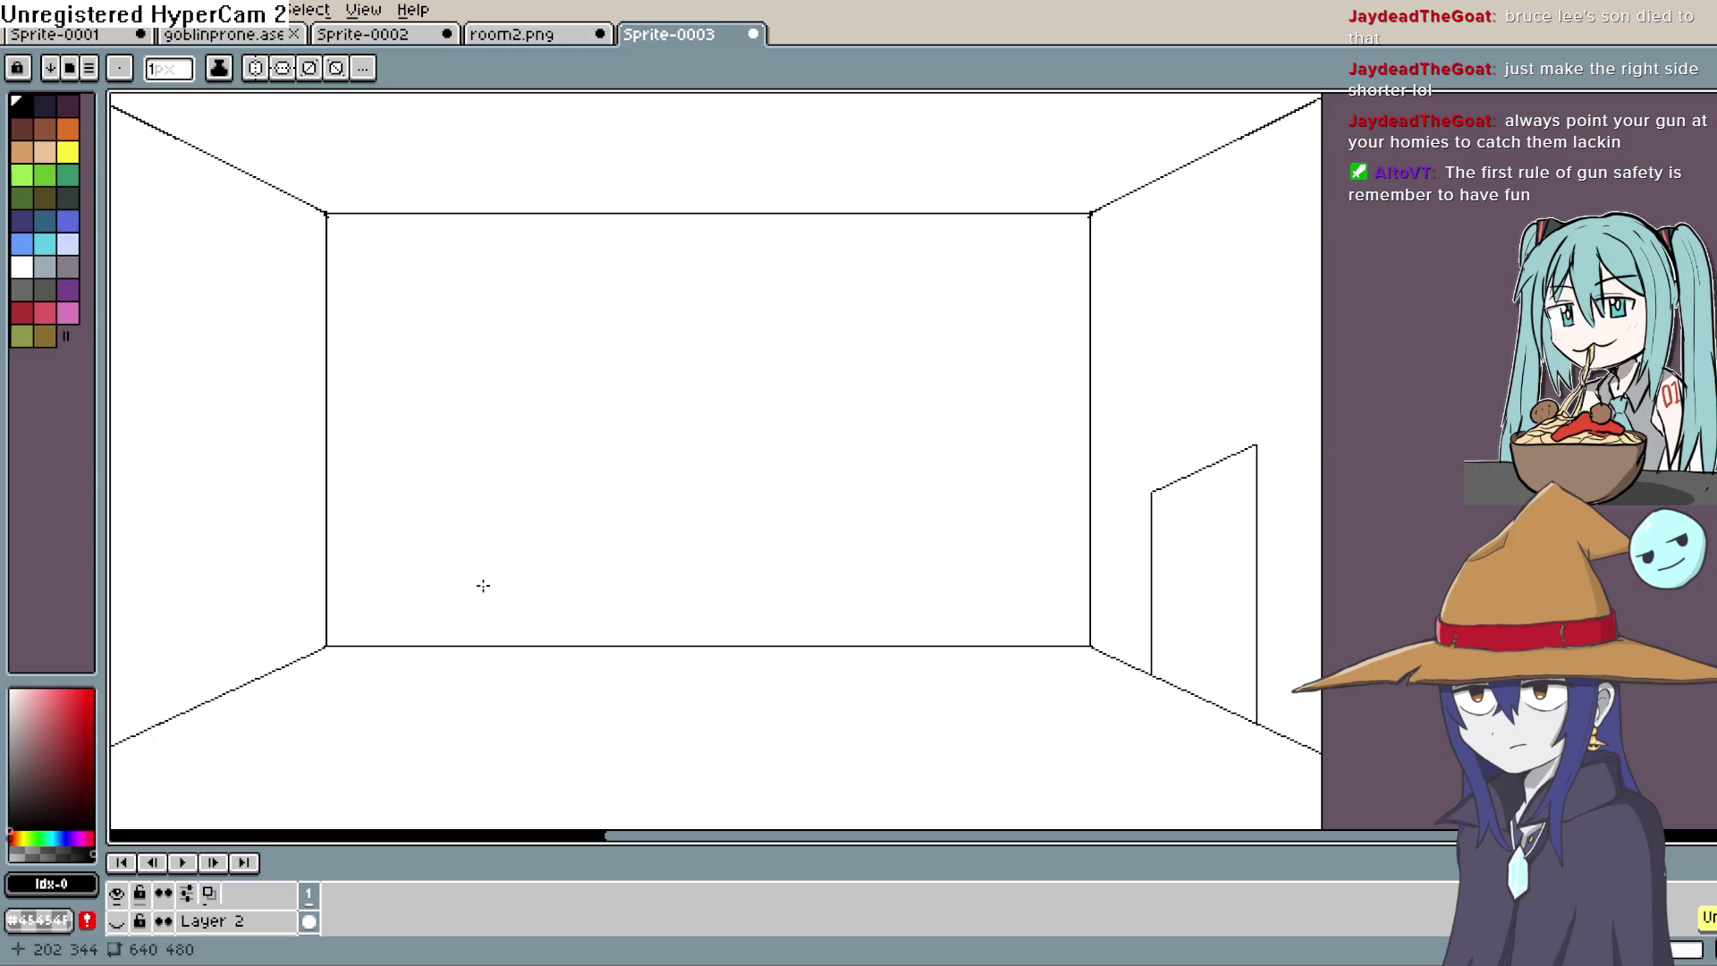
mouse_move(327, 585)
left_mouse_down()
mouse_move(633, 587)
mouse_move(674, 546)
mouse_move(331, 530)
mouse_move(350, 586)
left_mouse_up()
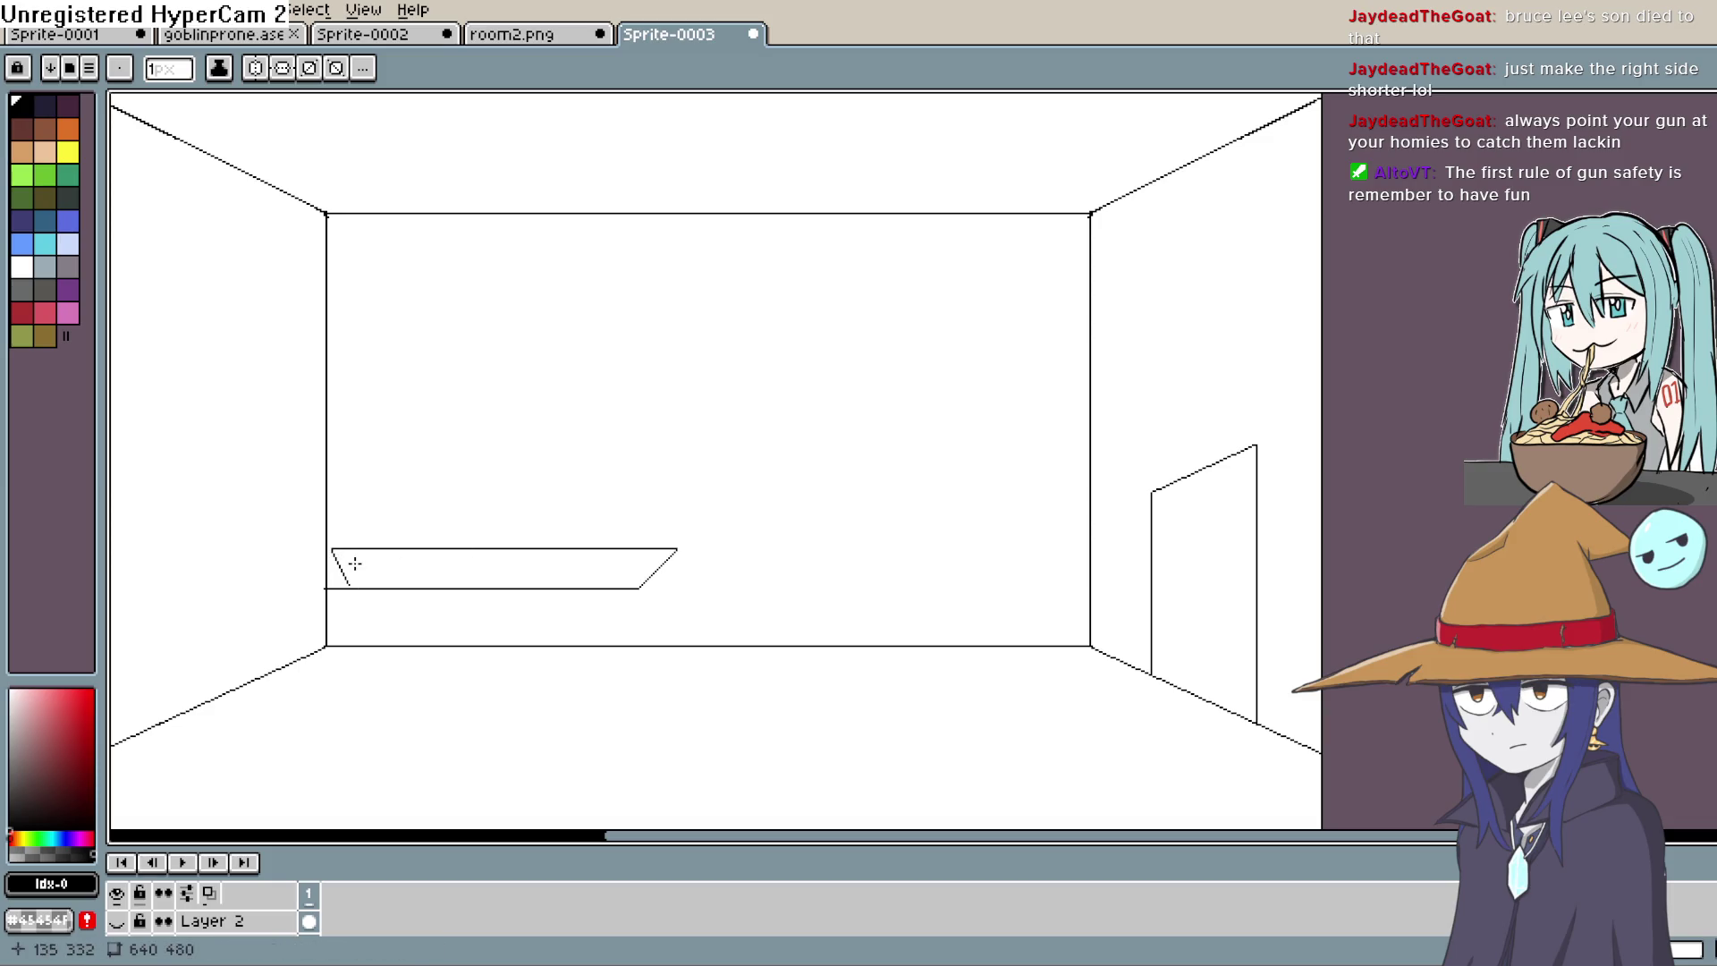
key("ctrl+z")
Step: Lasso-select the right-wall door's top edge and try rotating it, then revert
mouse_move(1260, 530)
left_mouse_down()
mouse_move(1184, 437)
mouse_move(1092, 440)
left_mouse_up()
key("q")
left_click_drag(969, 341, 995, 462)
left_click_drag(1023, 305, 1011, 307)
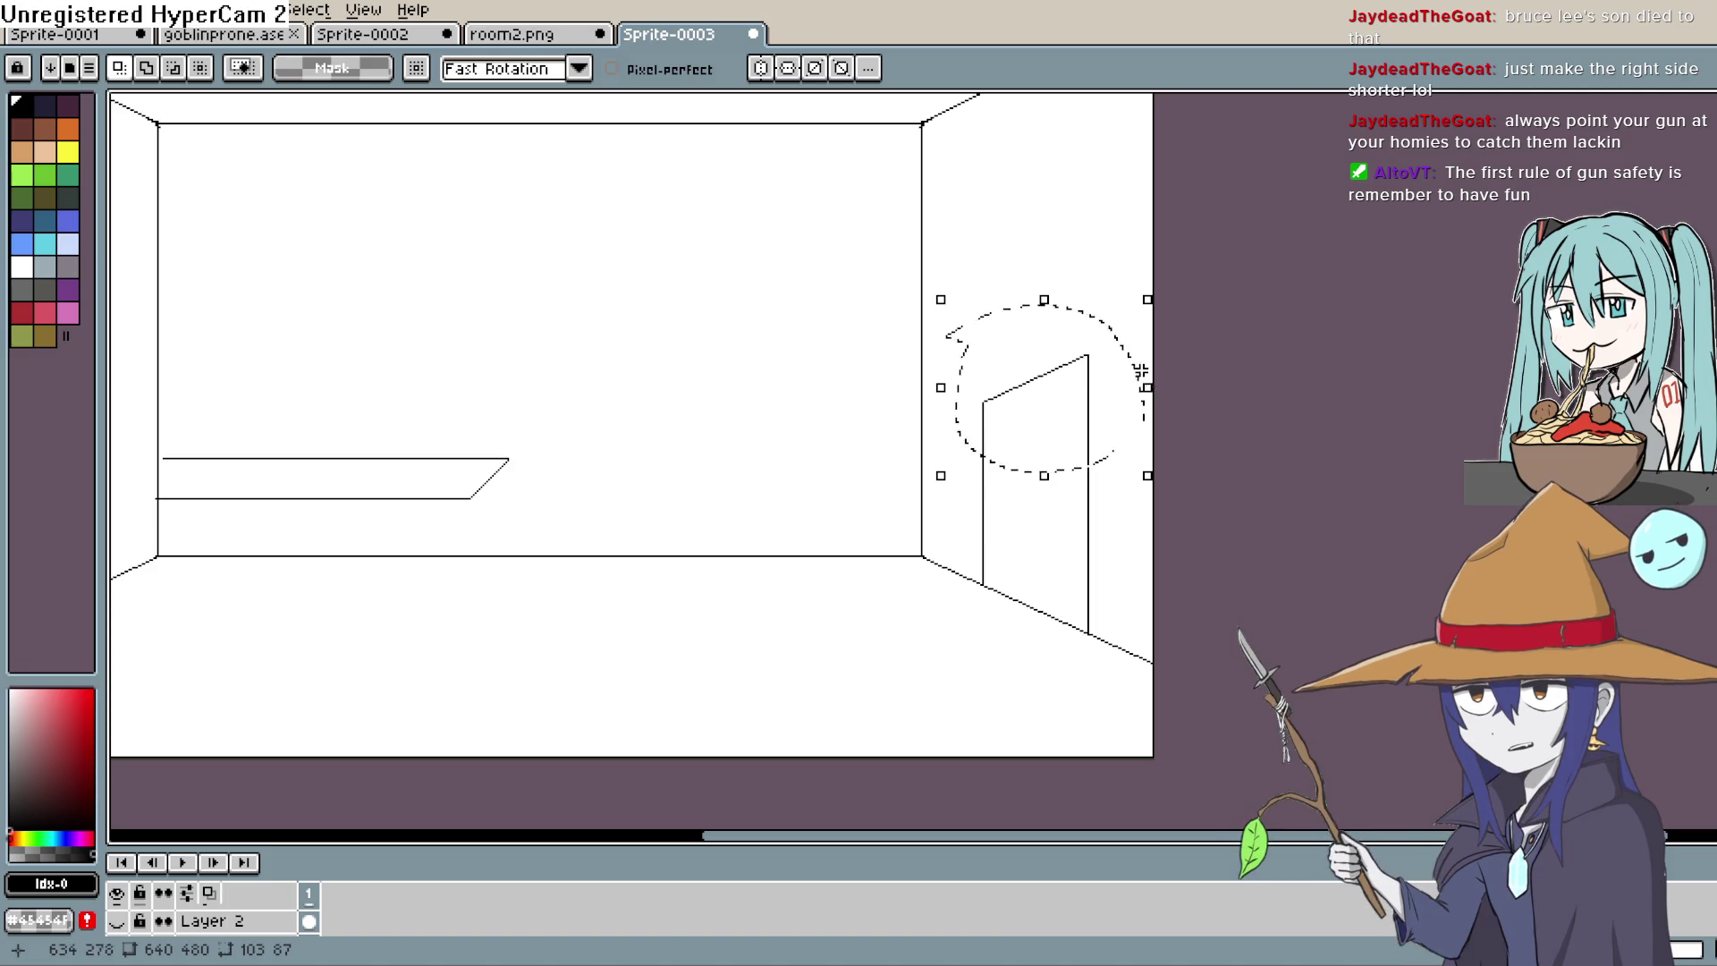
left_click_drag(1157, 391, 1172, 490)
key("Escape")
scroll(340, 912, "down", 1)
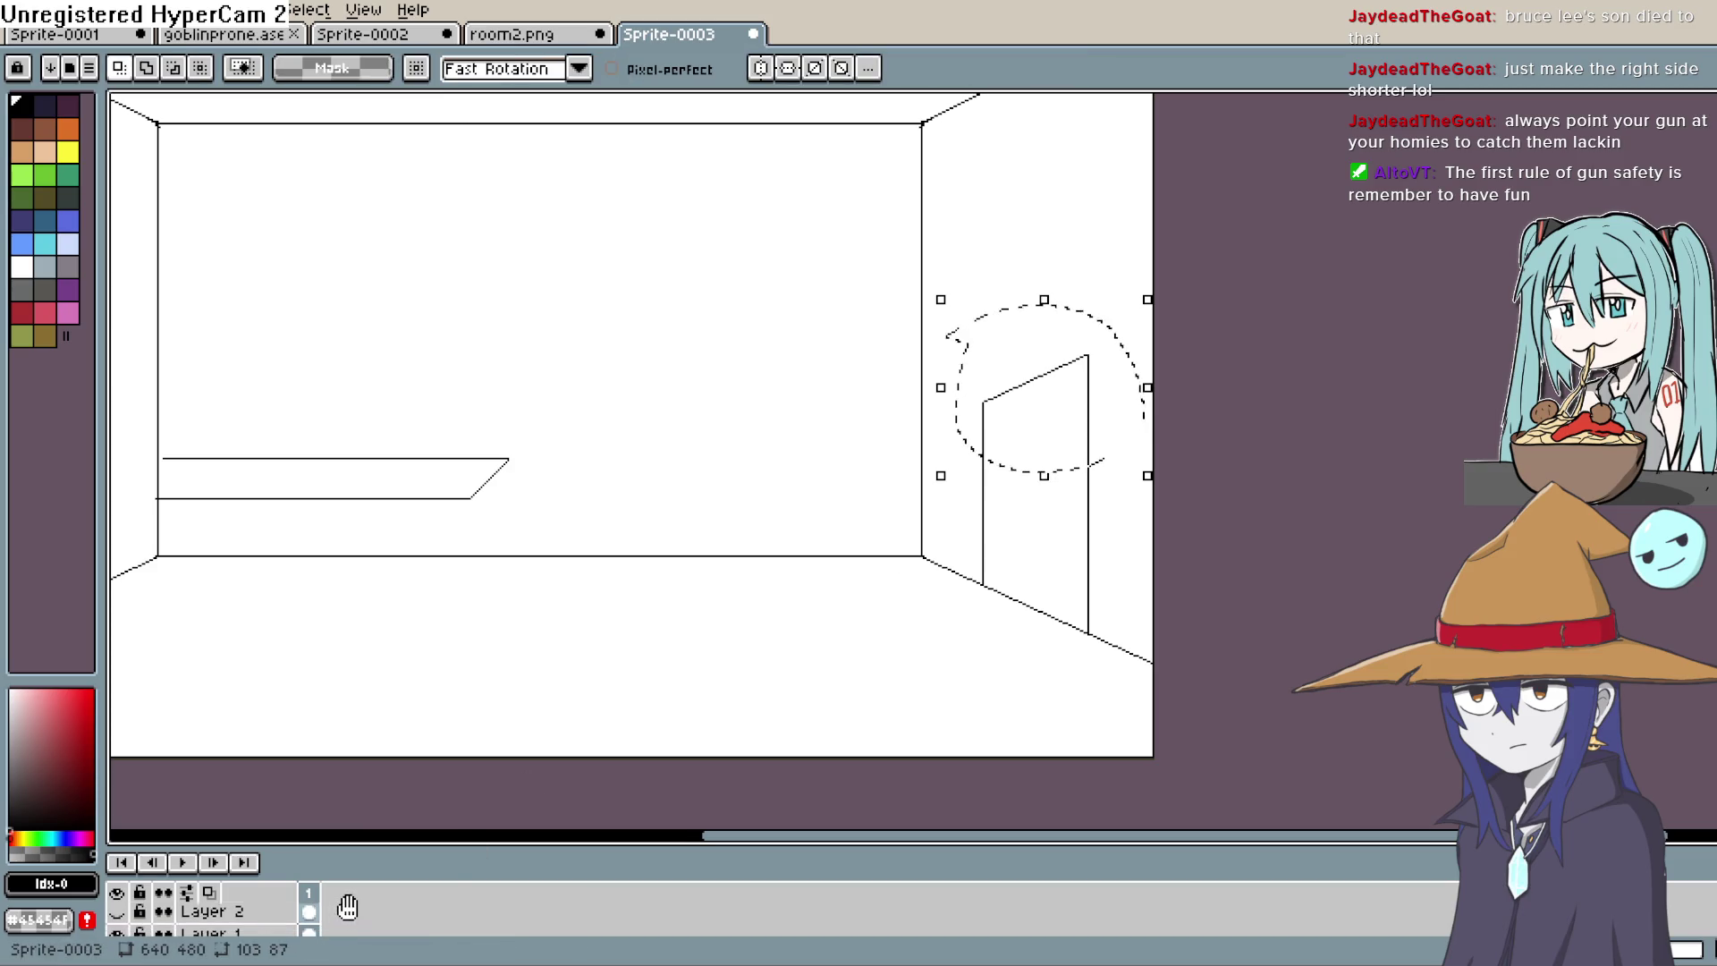
left_click_drag(420, 848, 407, 751)
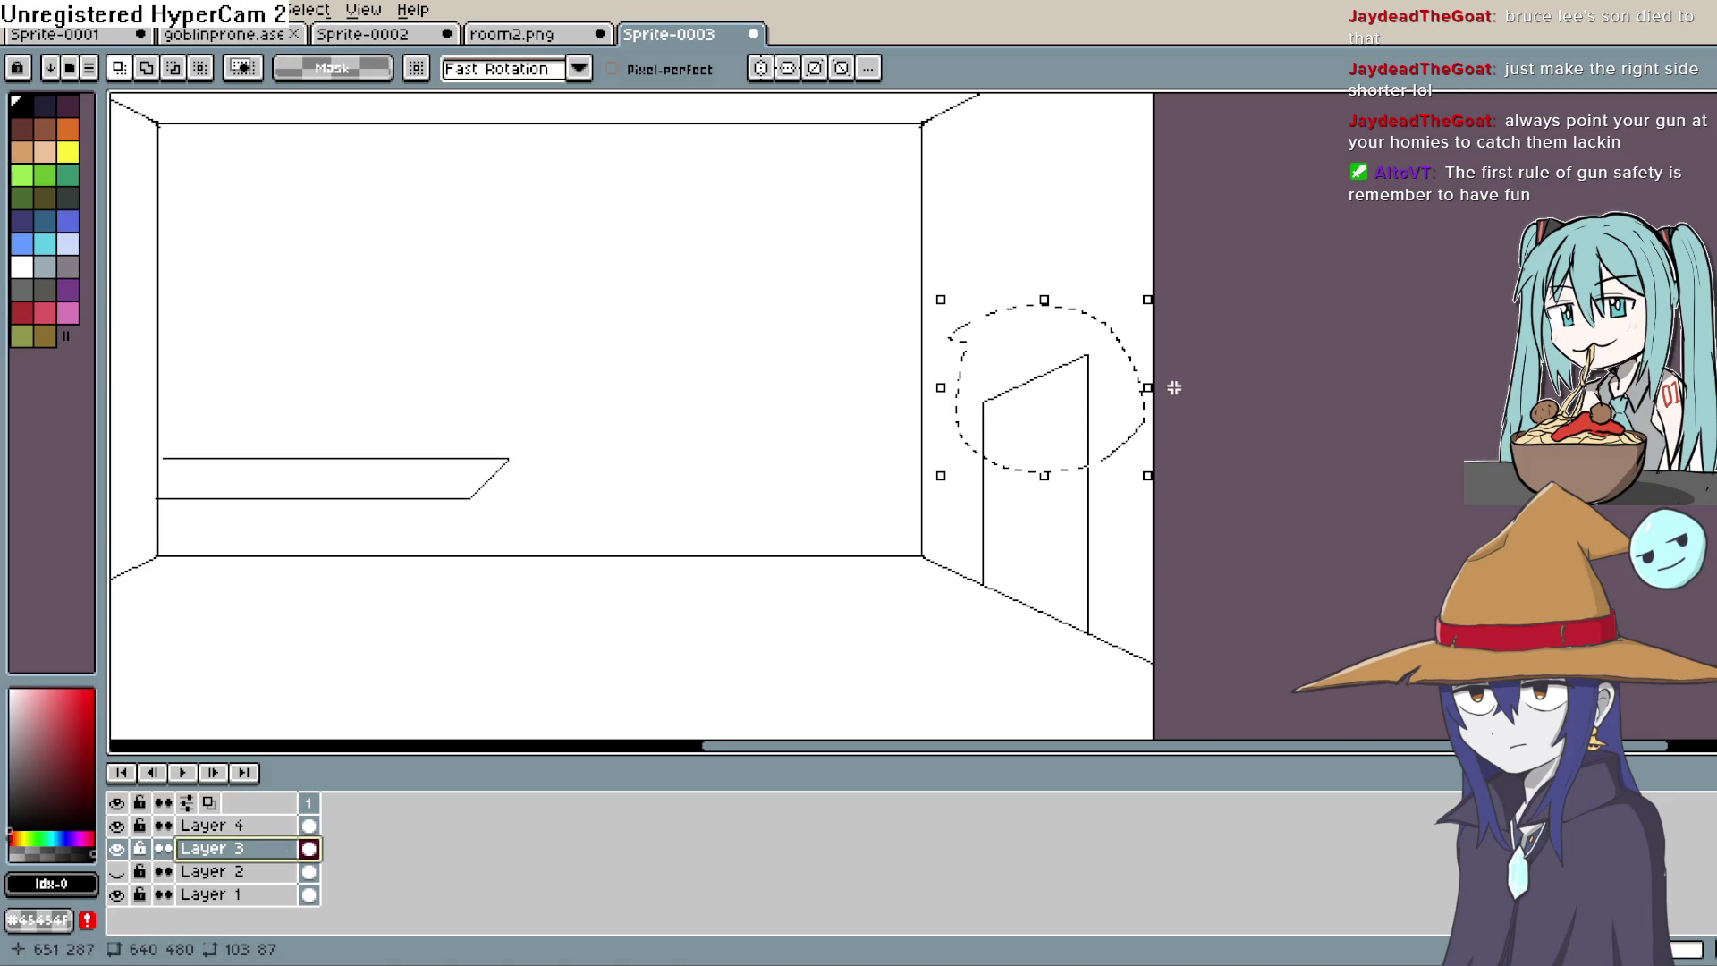
mouse_move(1154, 385)
left_mouse_down()
mouse_move(1173, 410)
mouse_move(1153, 491)
left_mouse_up()
mouse_move(1252, 411)
left_mouse_down()
mouse_move(1245, 451)
mouse_move(1236, 383)
left_mouse_up()
scroll(1226, 459, "down", 2)
key("ctrl+z")
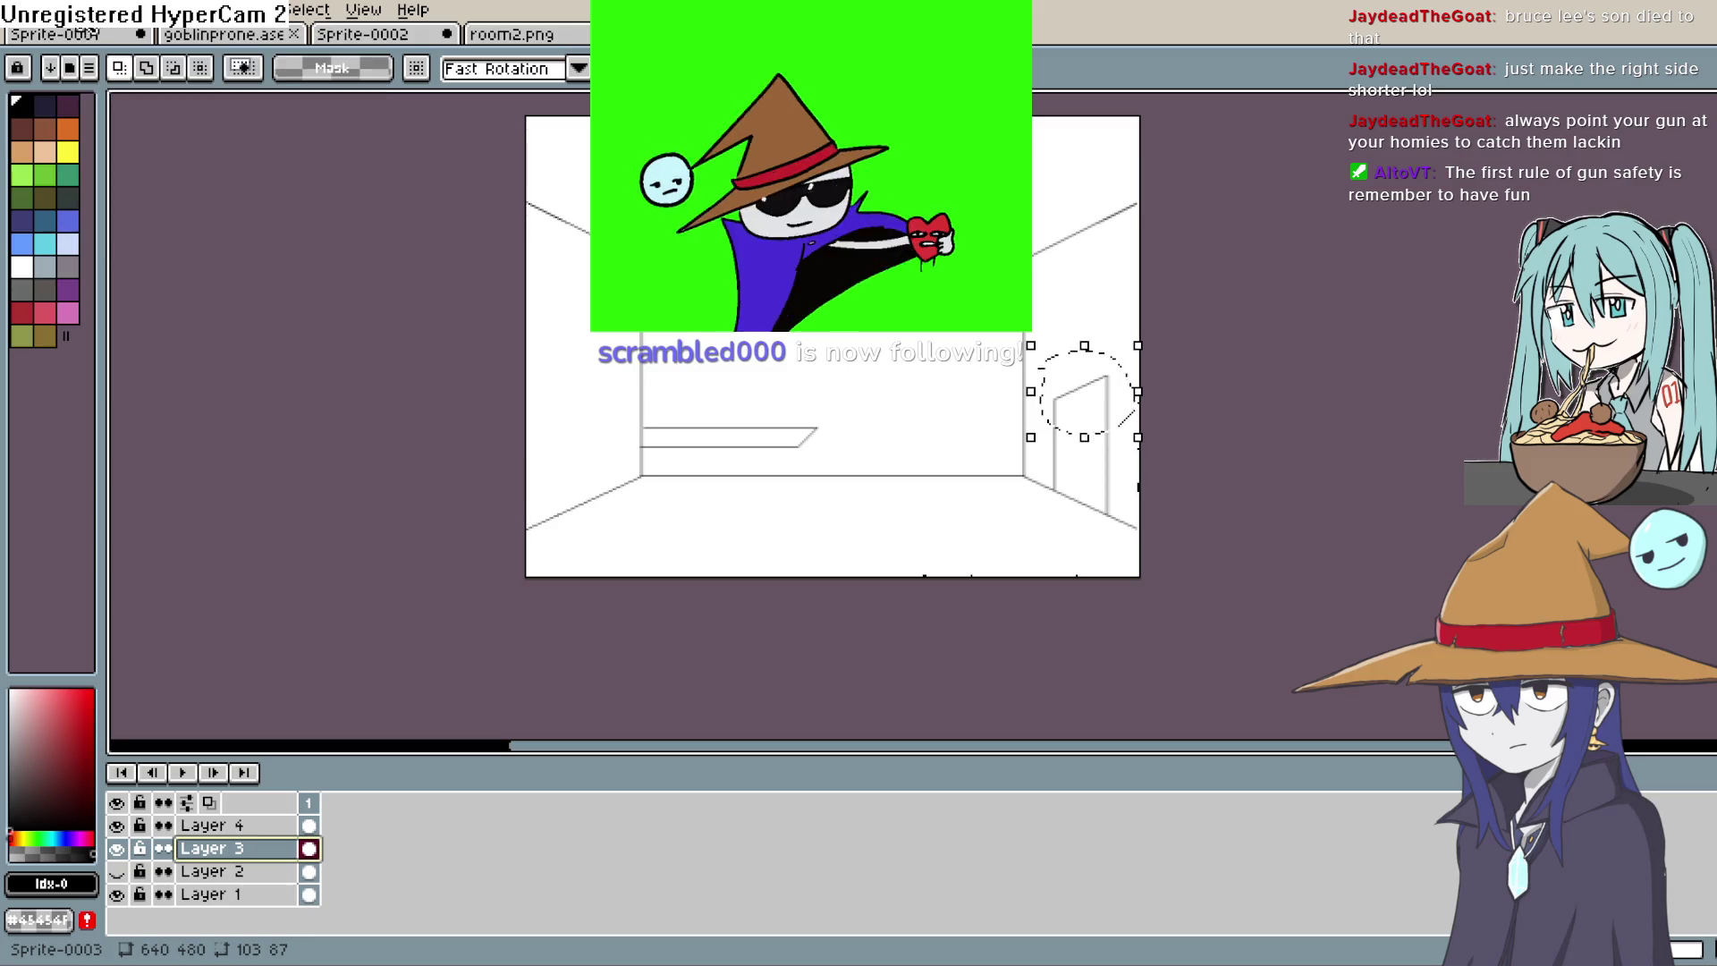
Step: Flip the door top horizontally, nudge it up slightly, and deselect
left_click(64, 10)
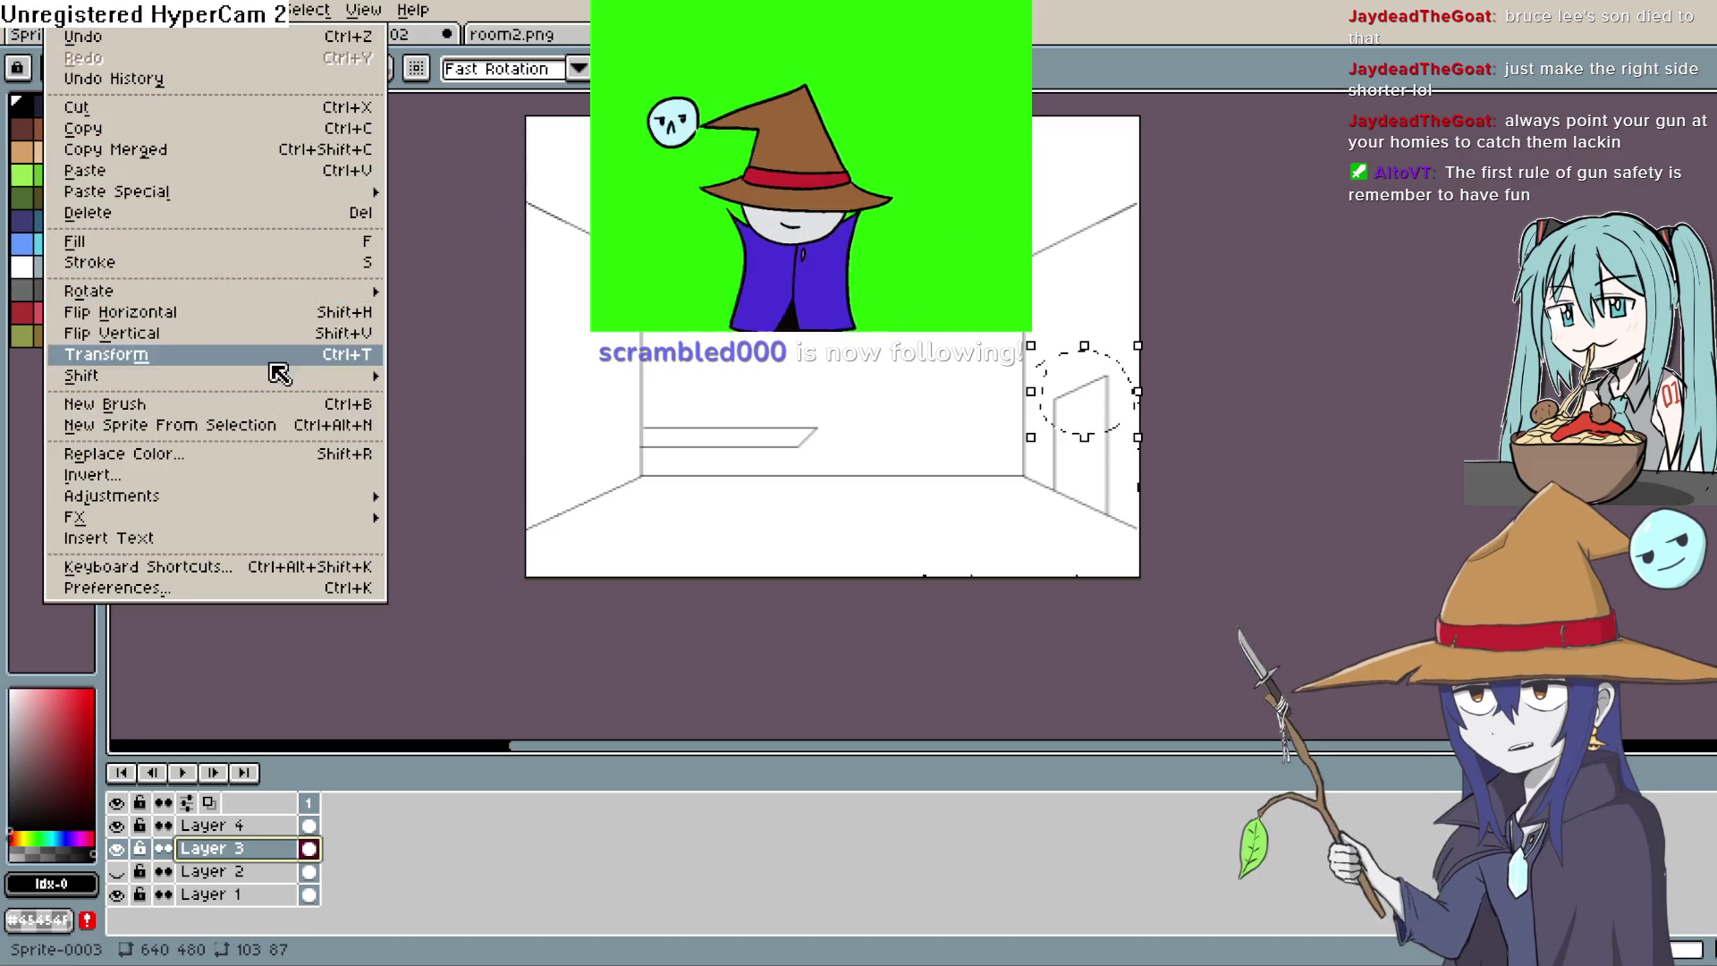
left_click(277, 317)
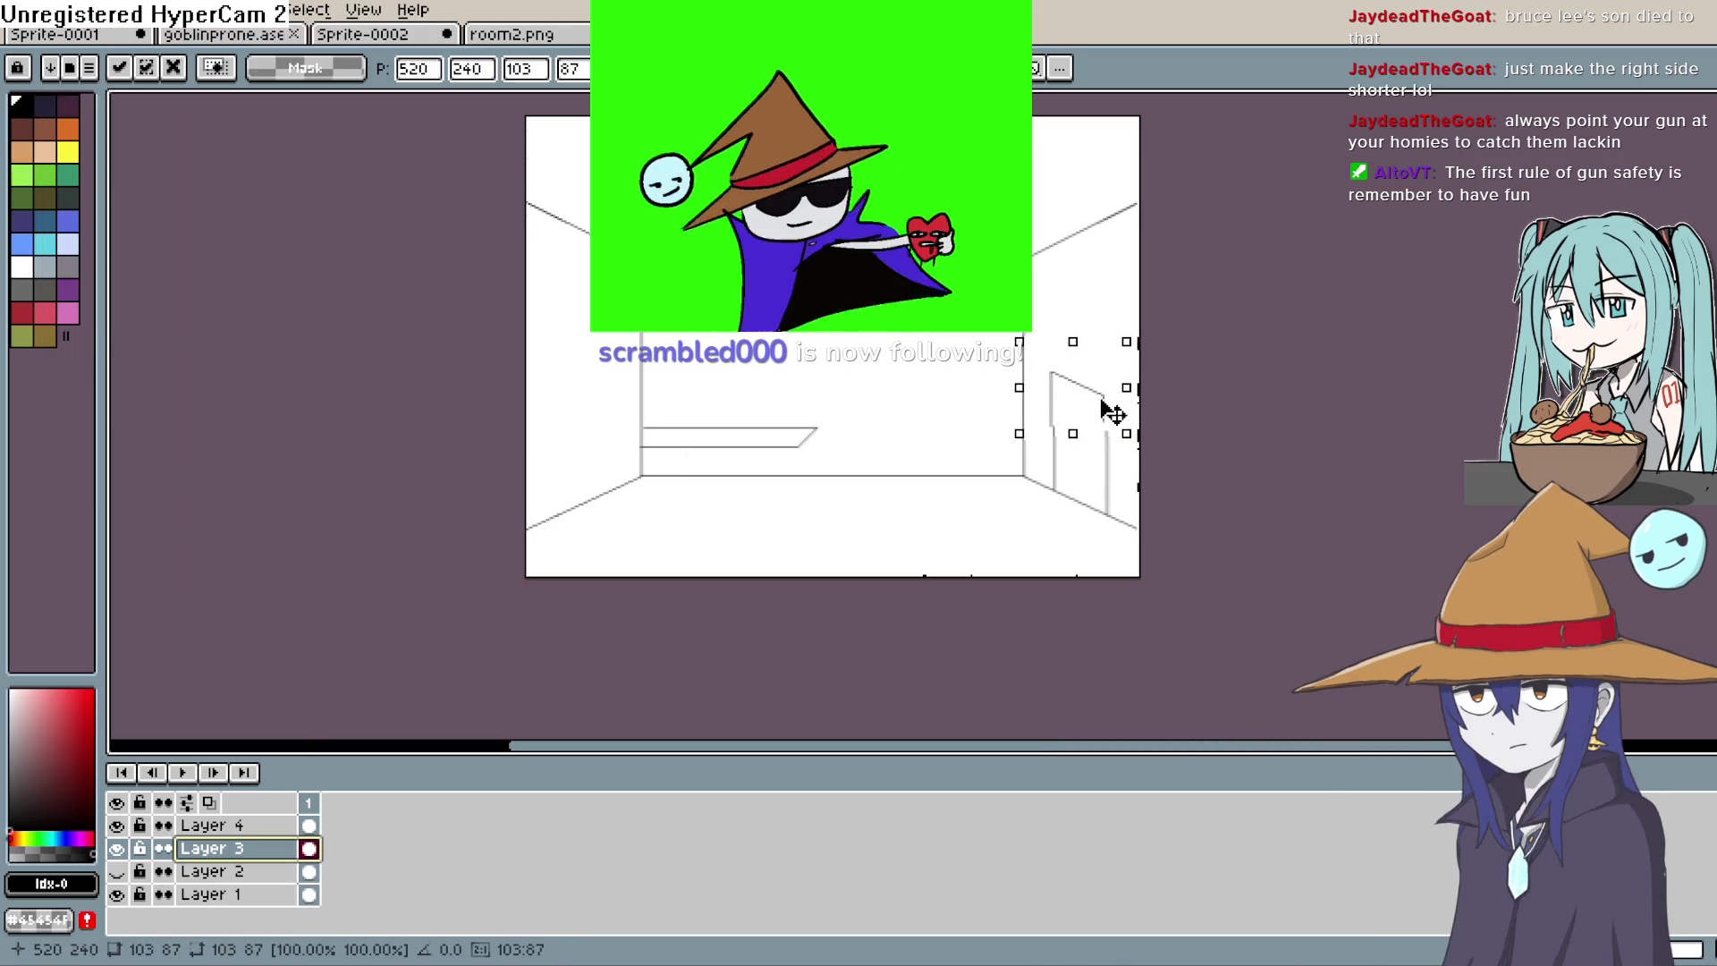
left_click_drag(1110, 414, 1109, 410)
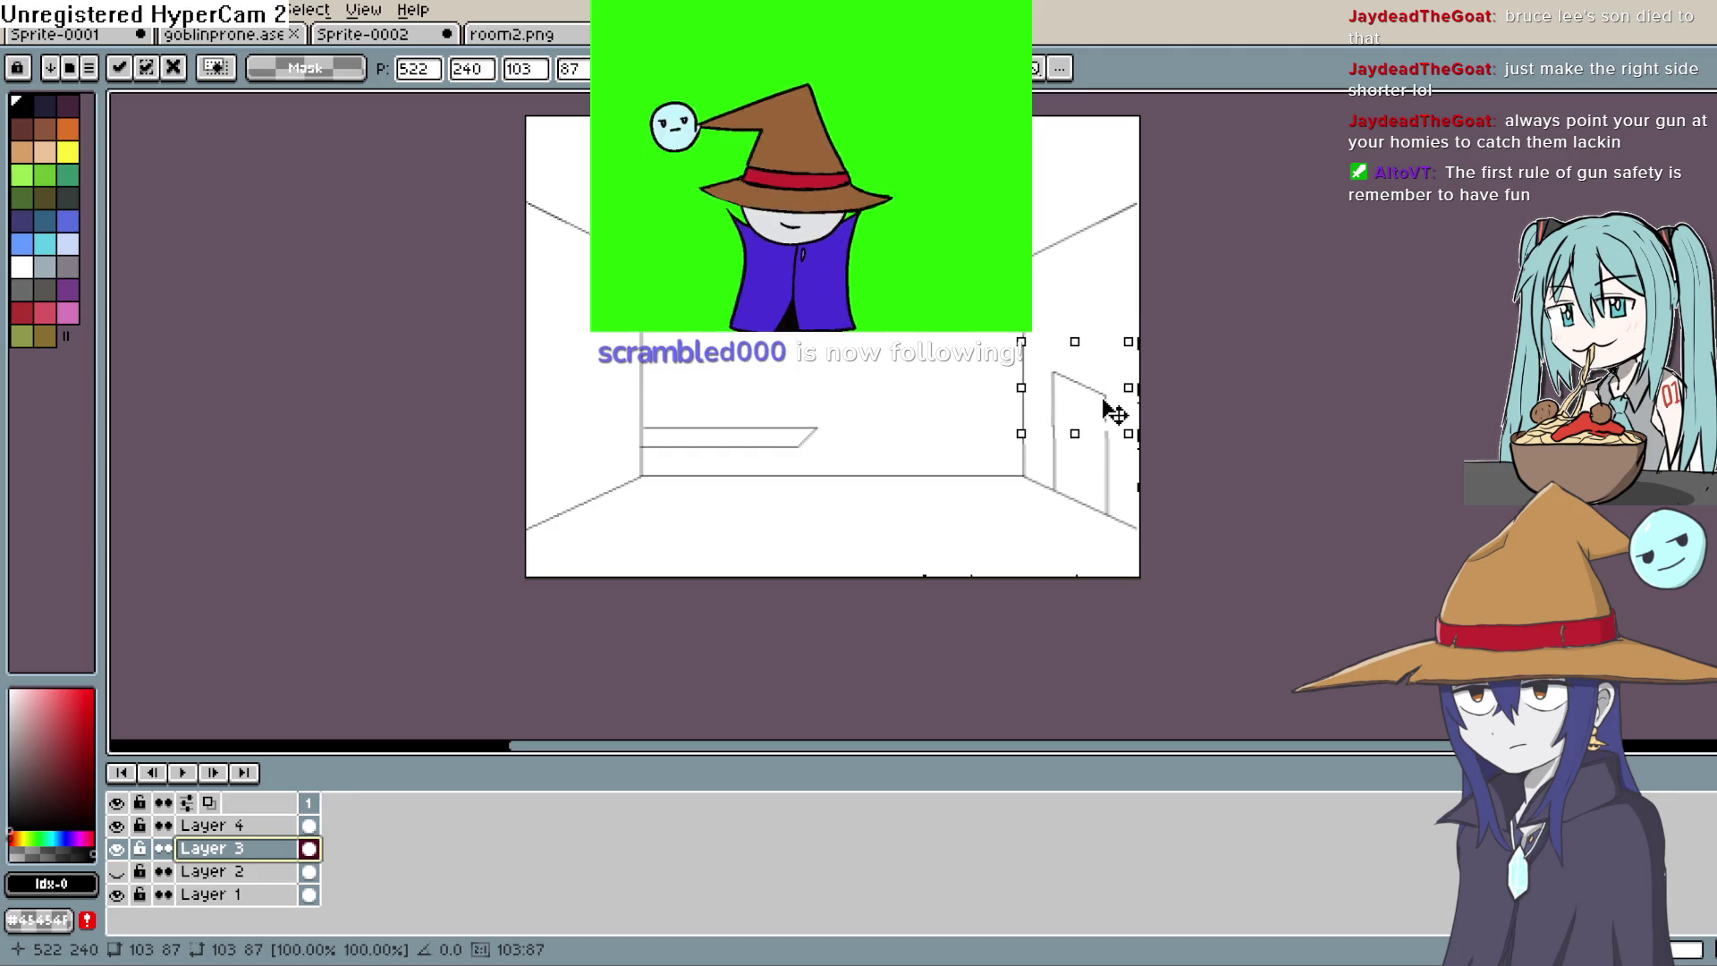
left_click_drag(1108, 407, 1151, 414)
key("shift+p")
left_click(1407, 283)
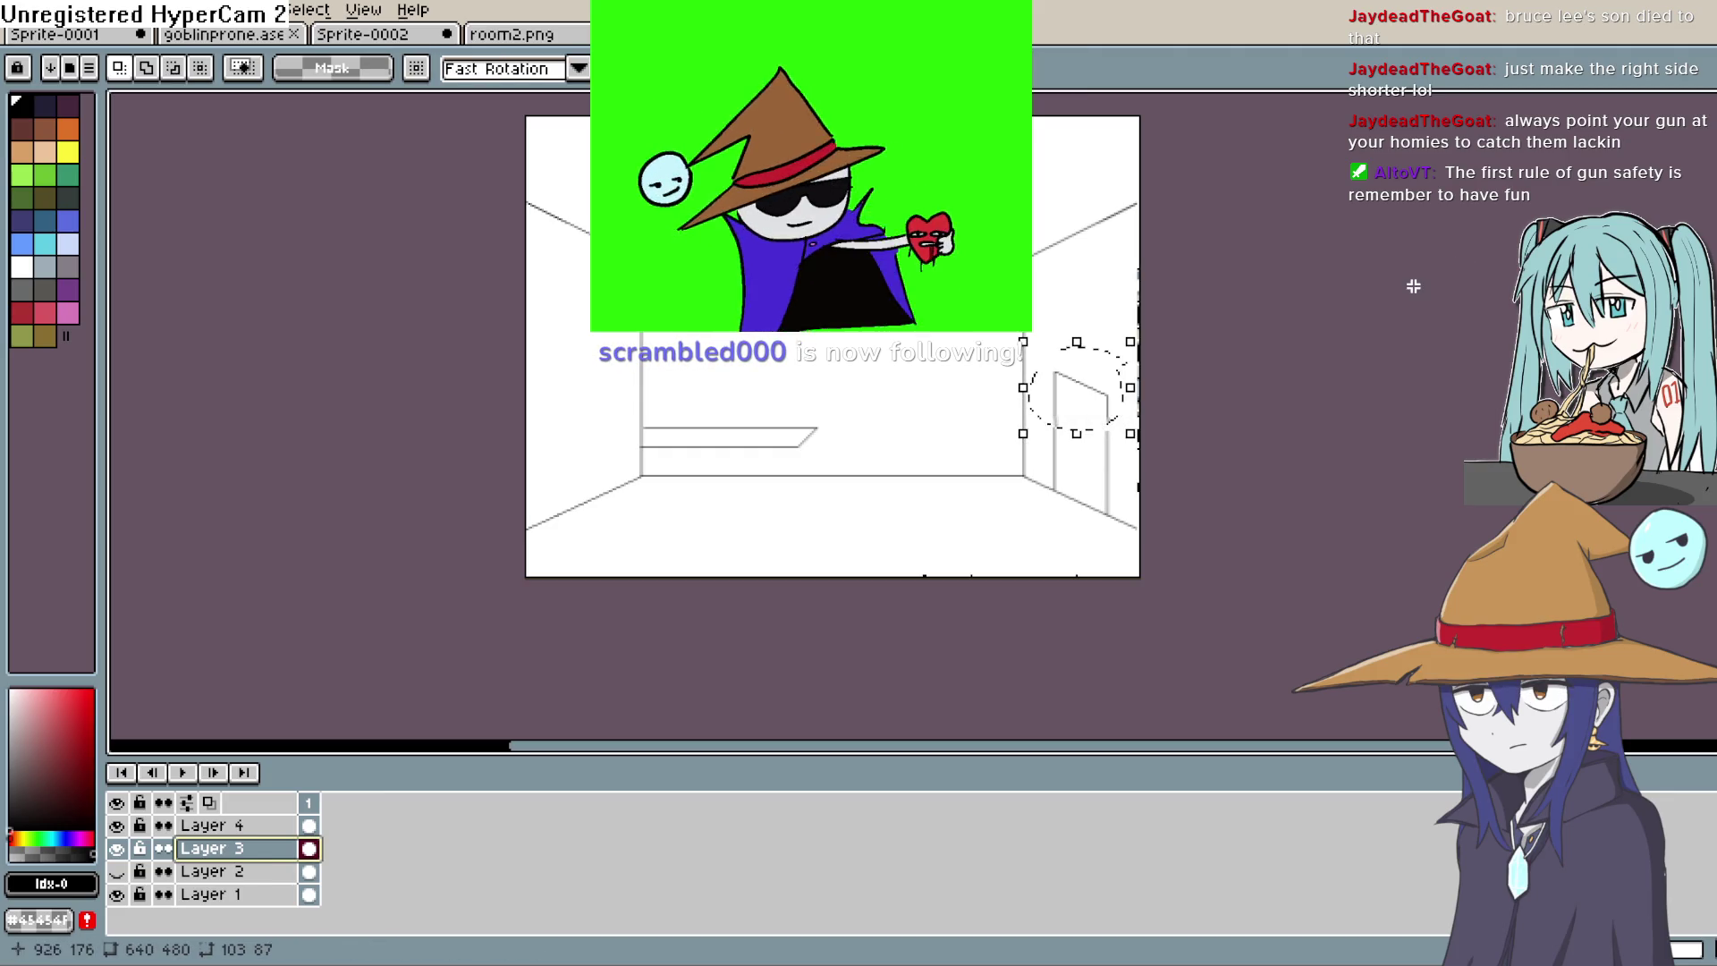
scroll(1189, 441, "up", 3)
scroll(1228, 277, "down", 2)
mouse_move(1228, 277)
left_mouse_down()
mouse_move(1204, 534)
mouse_move(1226, 418)
mouse_move(1235, 449)
left_mouse_up()
key("ctrl+d")
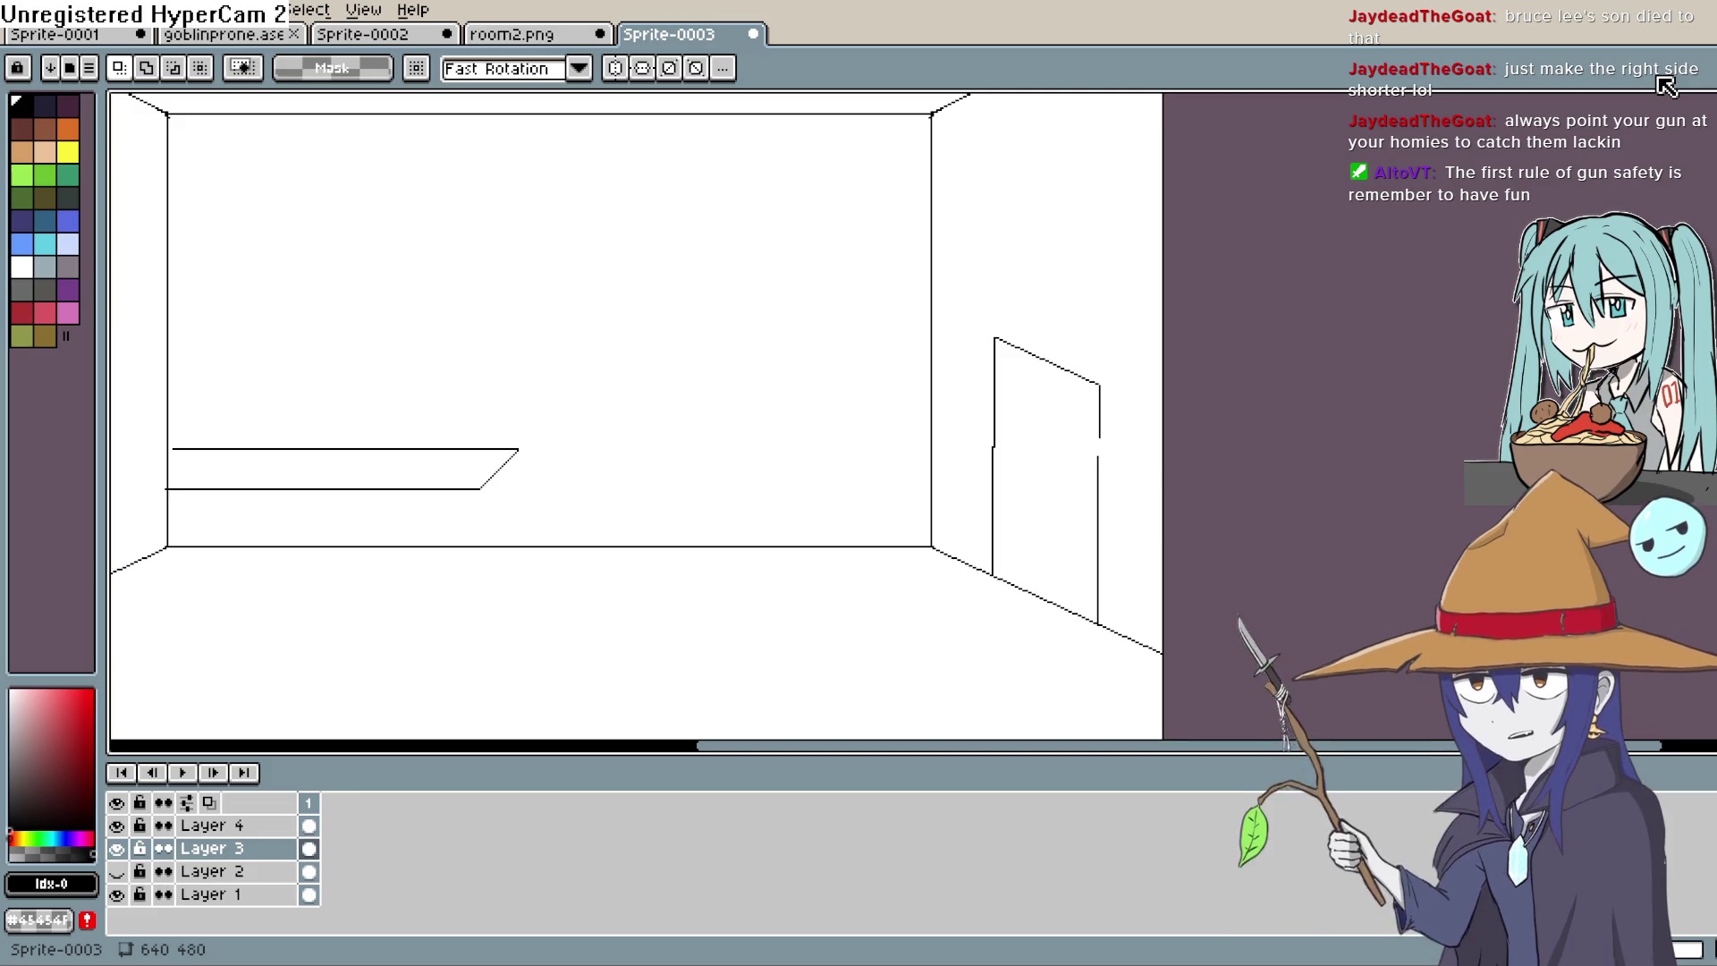
Step: Pencil a diagonal edge down from the corner and a line across the back wall
mouse_move(1092, 474)
left_mouse_down()
mouse_move(1077, 468)
mouse_move(1065, 567)
mouse_move(1089, 510)
mouse_move(1193, 468)
left_mouse_up()
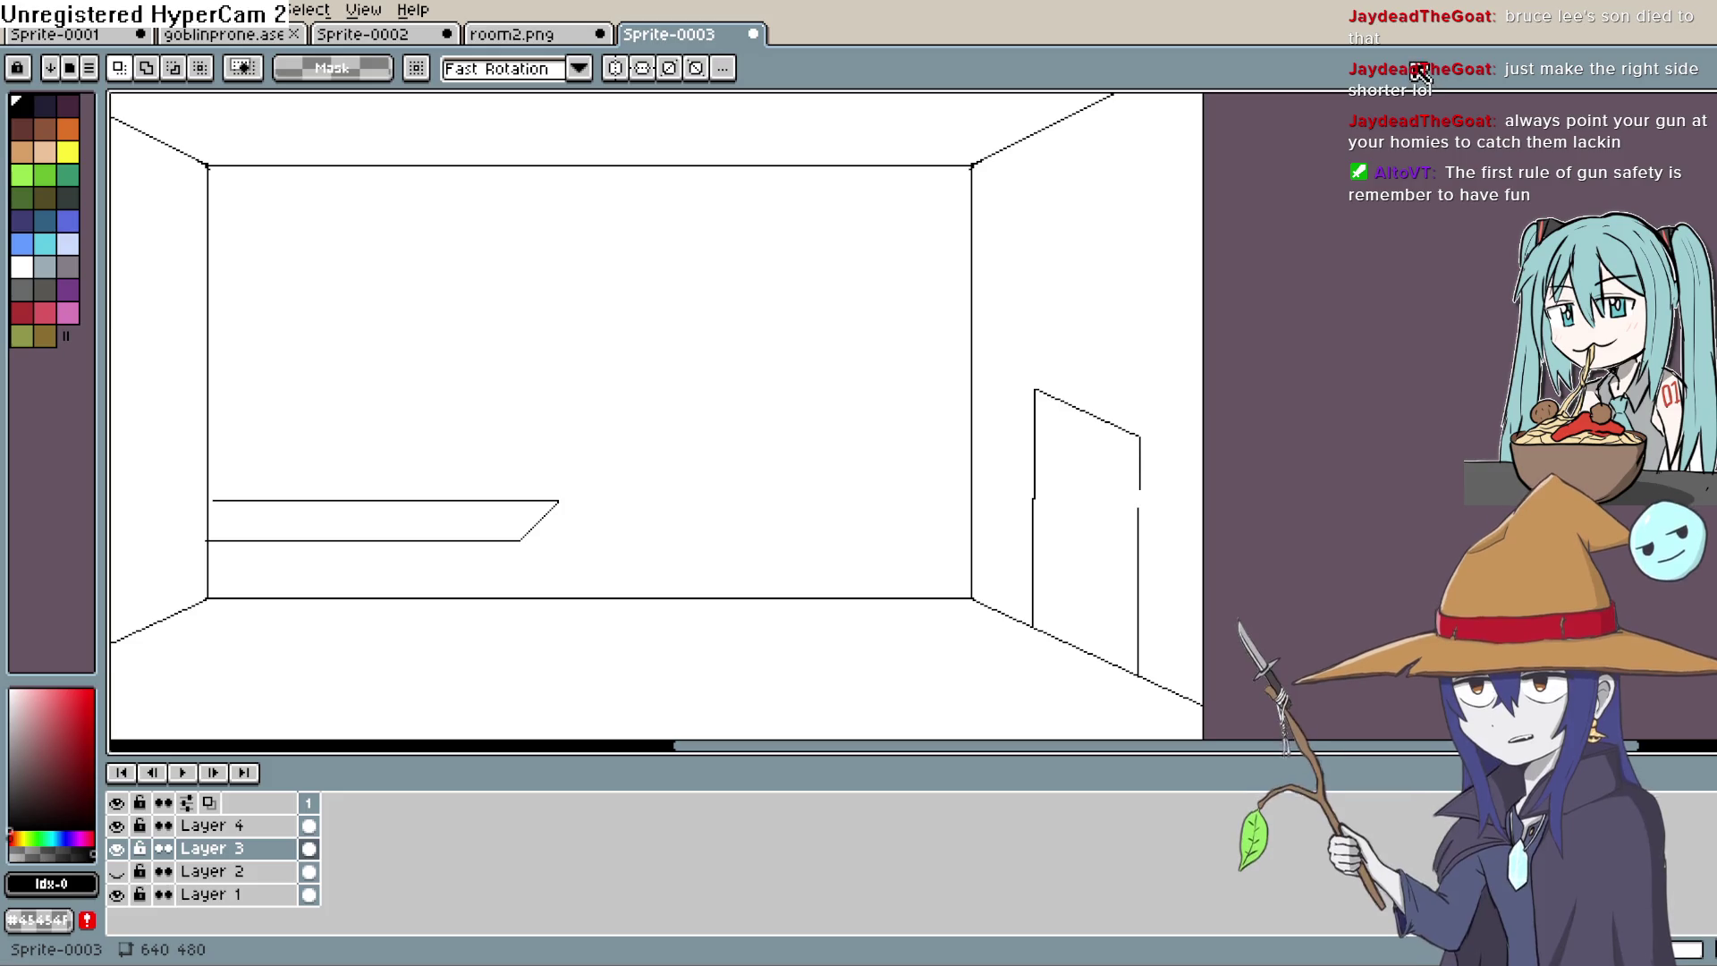
left_click_drag(518, 560, 542, 504)
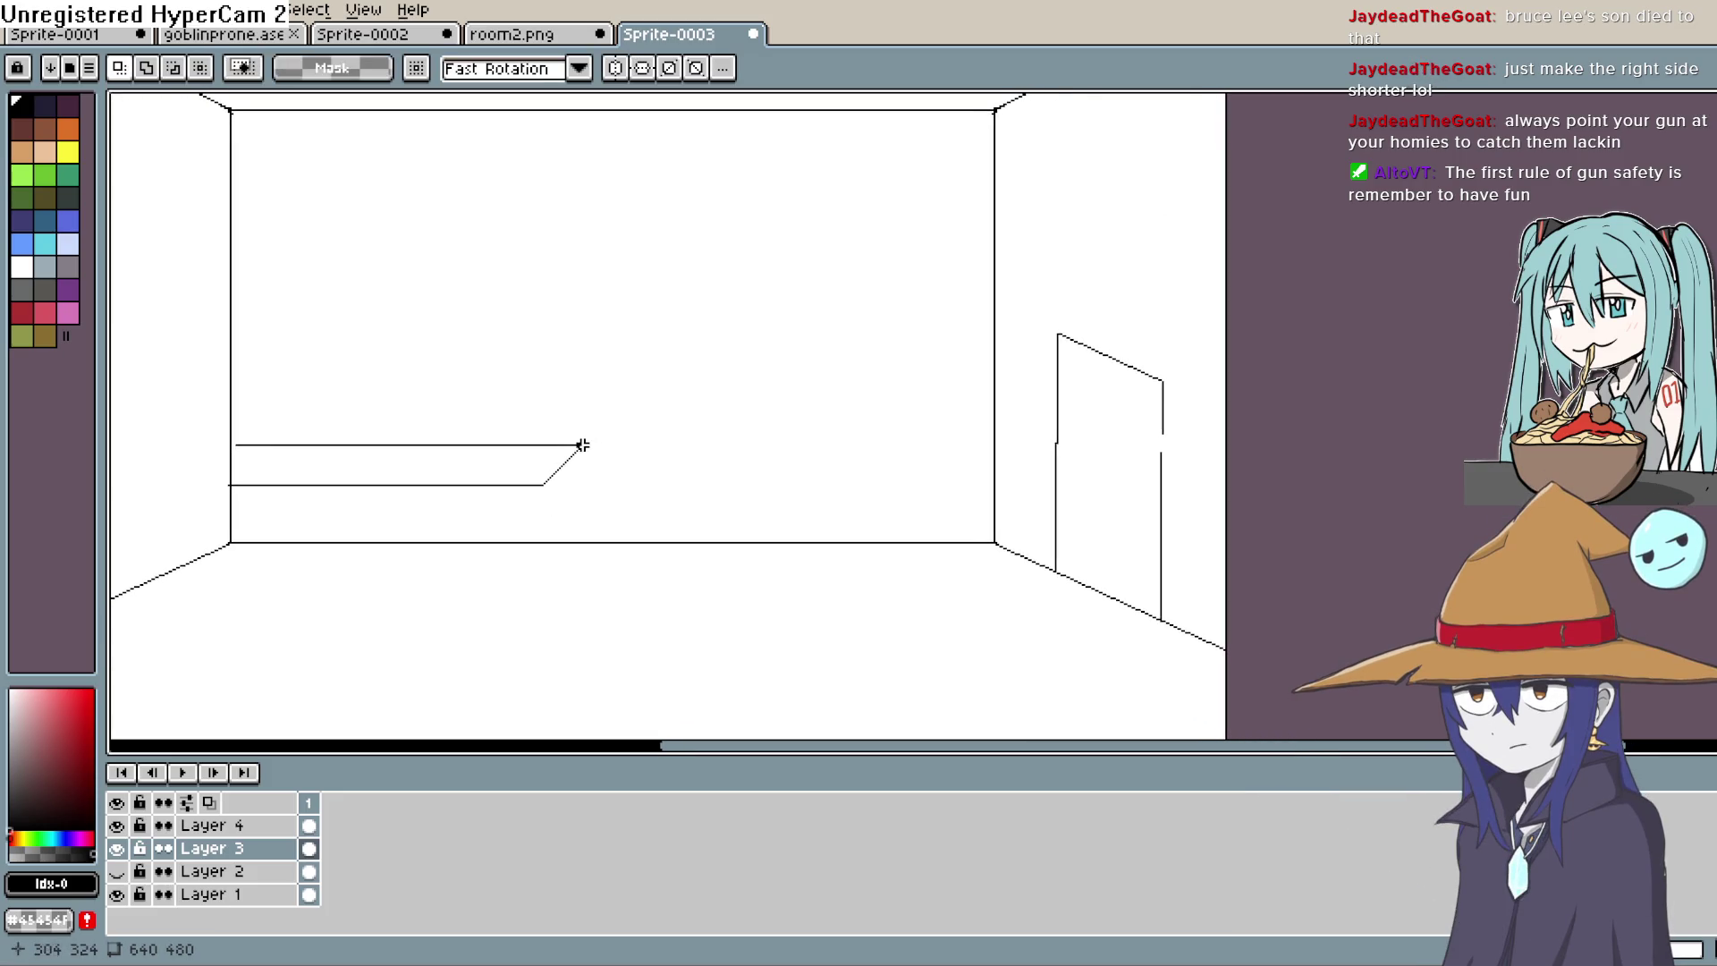
scroll(581, 430, "up", 1)
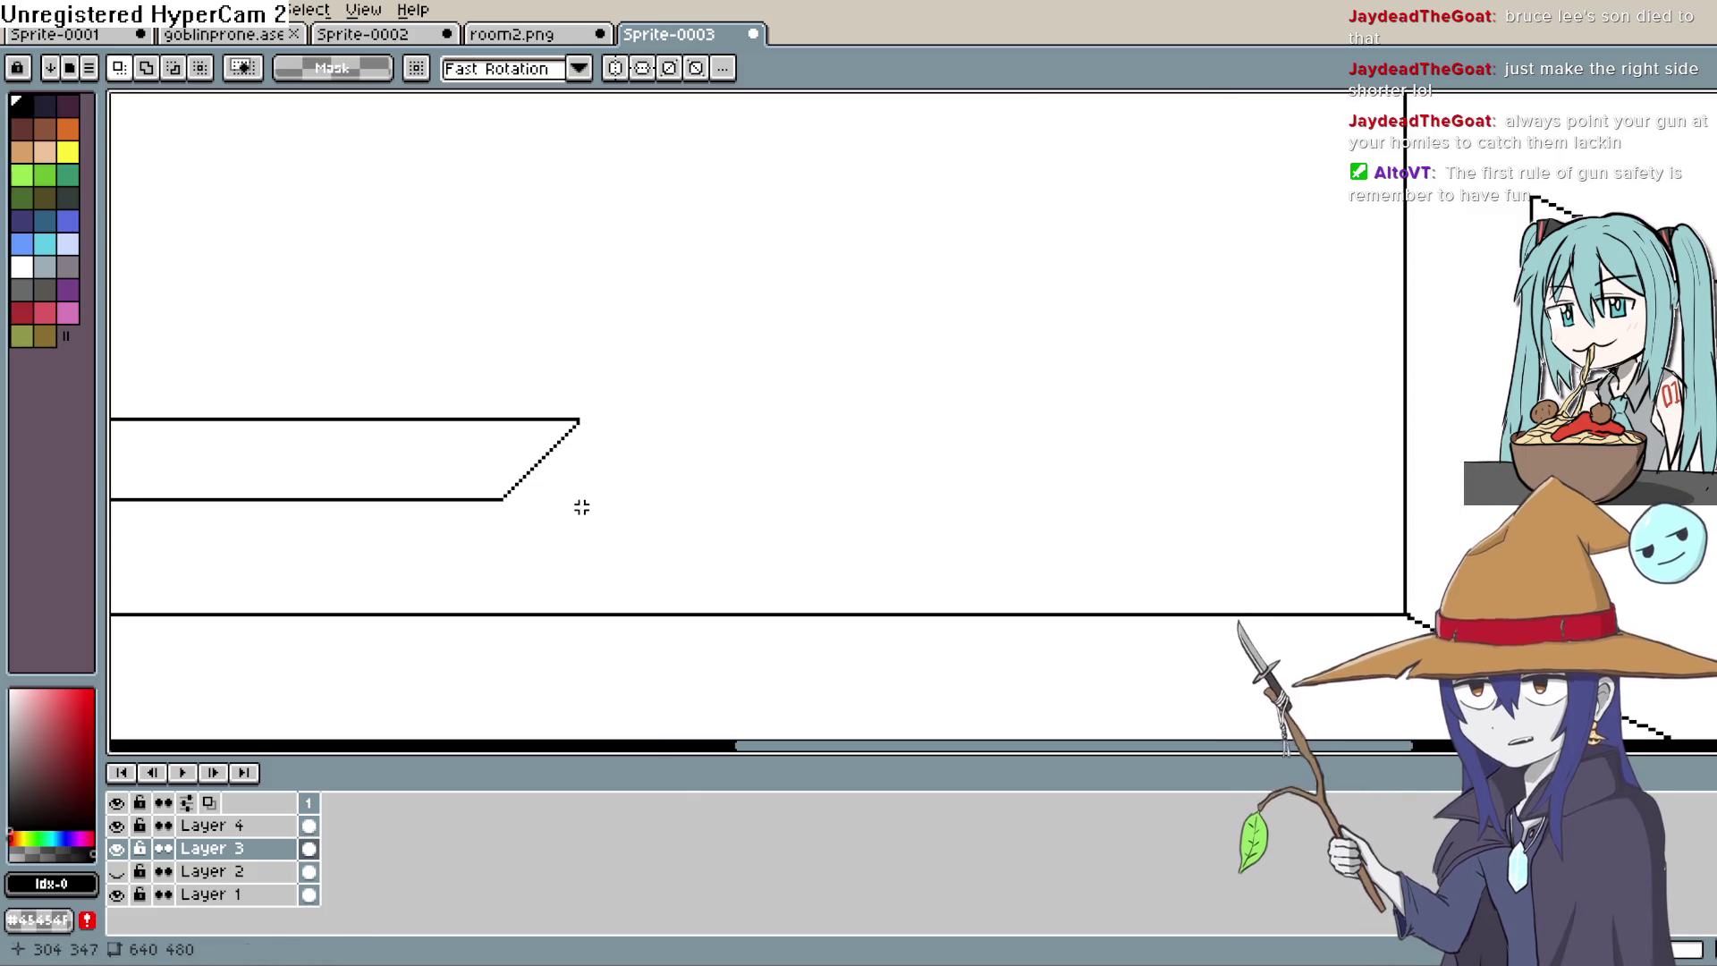
key("b")
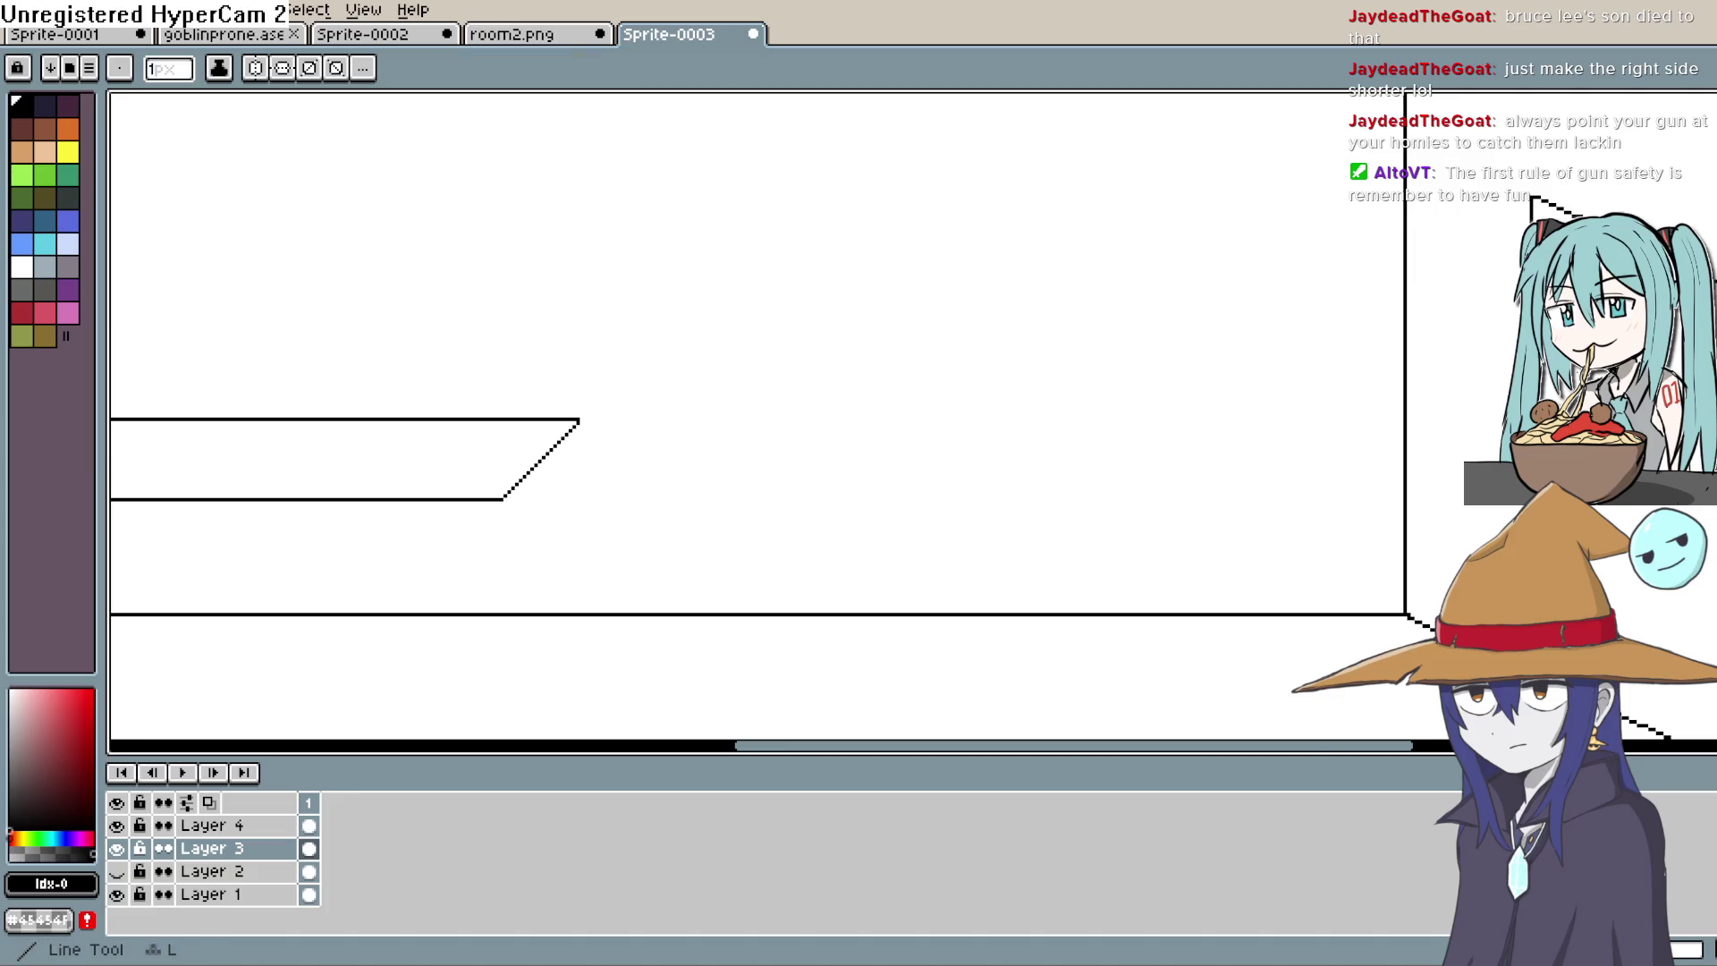
left_click_drag(806, 484, 927, 437)
scroll(928, 437, "up", 1)
scroll(613, 412, "up", 1)
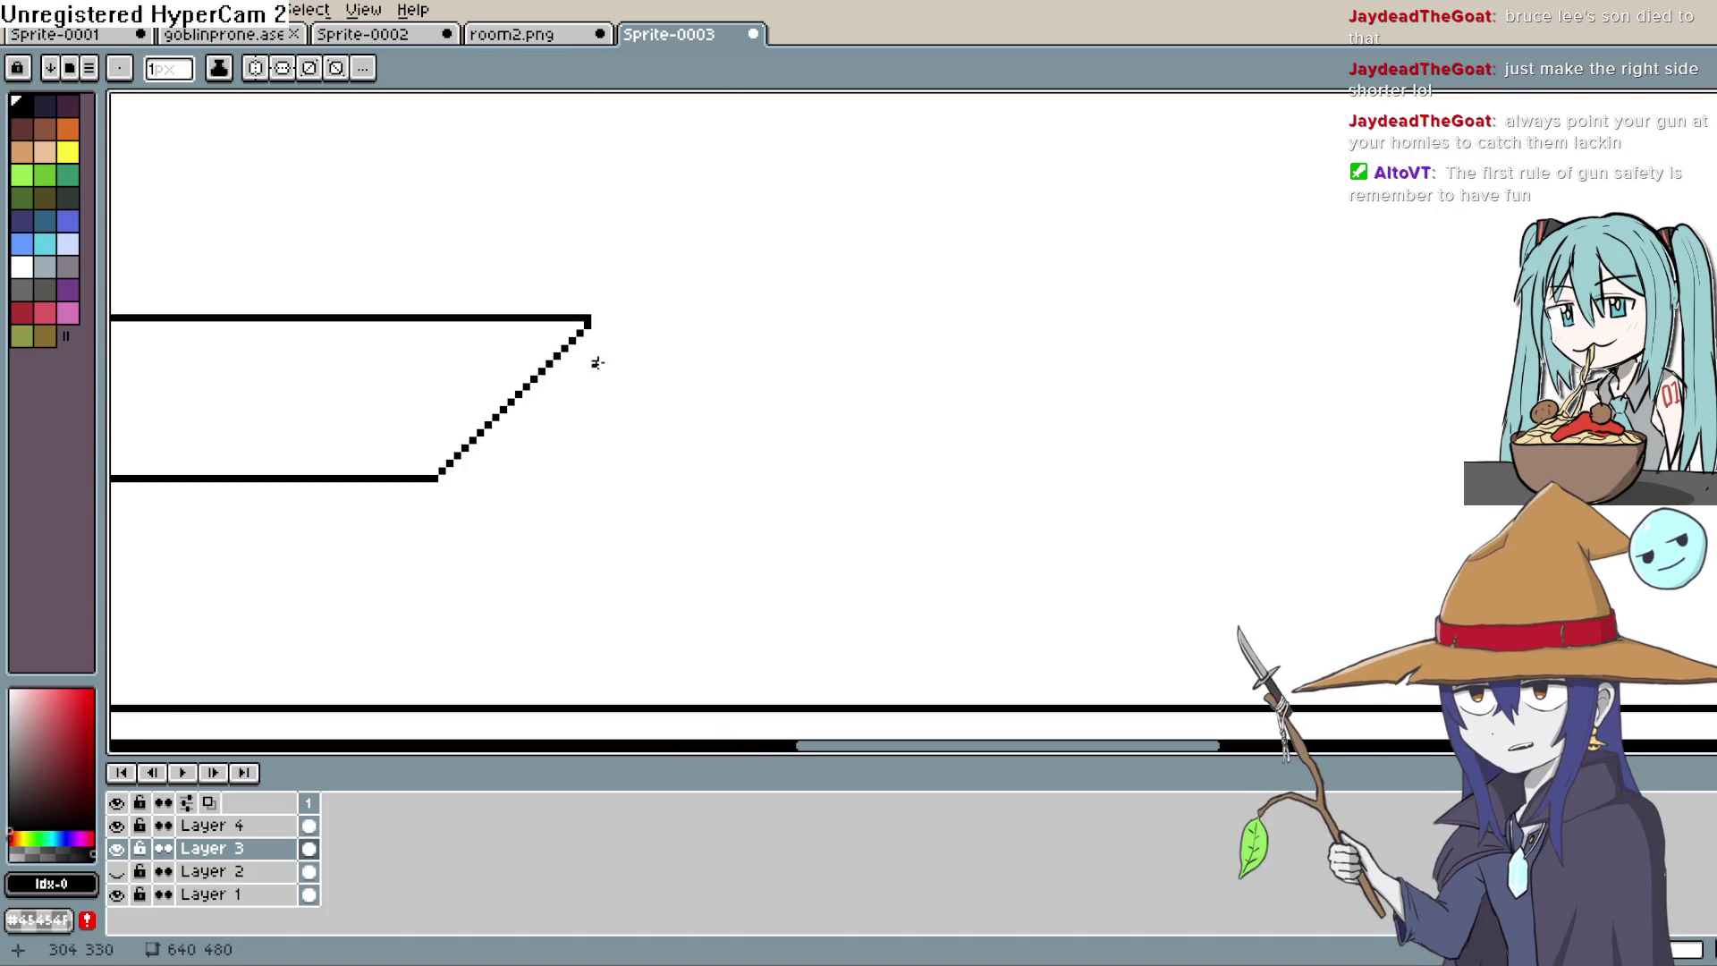
left_click(586, 333)
mouse_move(581, 408)
left_mouse_down()
mouse_move(441, 548)
mouse_move(805, 462)
left_mouse_up()
mouse_move(247, 466)
left_mouse_down()
mouse_move(138, 460)
mouse_move(805, 442)
left_mouse_up()
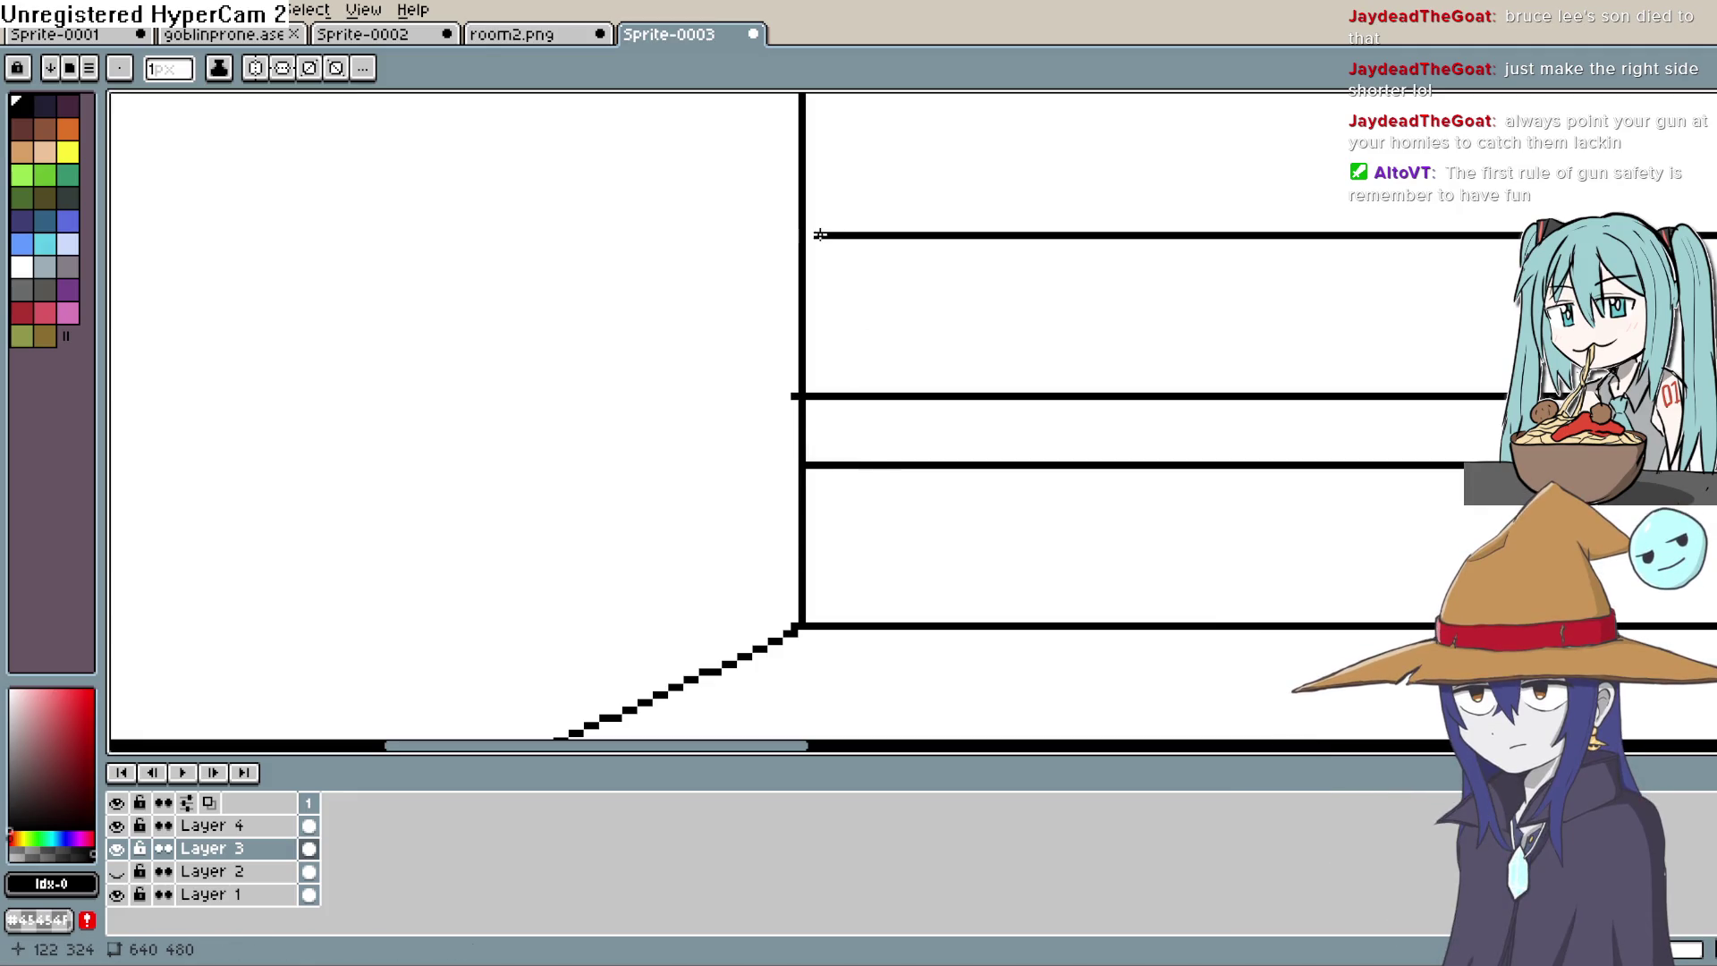
Step: Make Layer 4 the active layer, opening and closing its properties unchanged
mouse_move(867, 342)
left_mouse_down()
mouse_move(797, 361)
mouse_move(625, 510)
mouse_move(616, 404)
left_mouse_up()
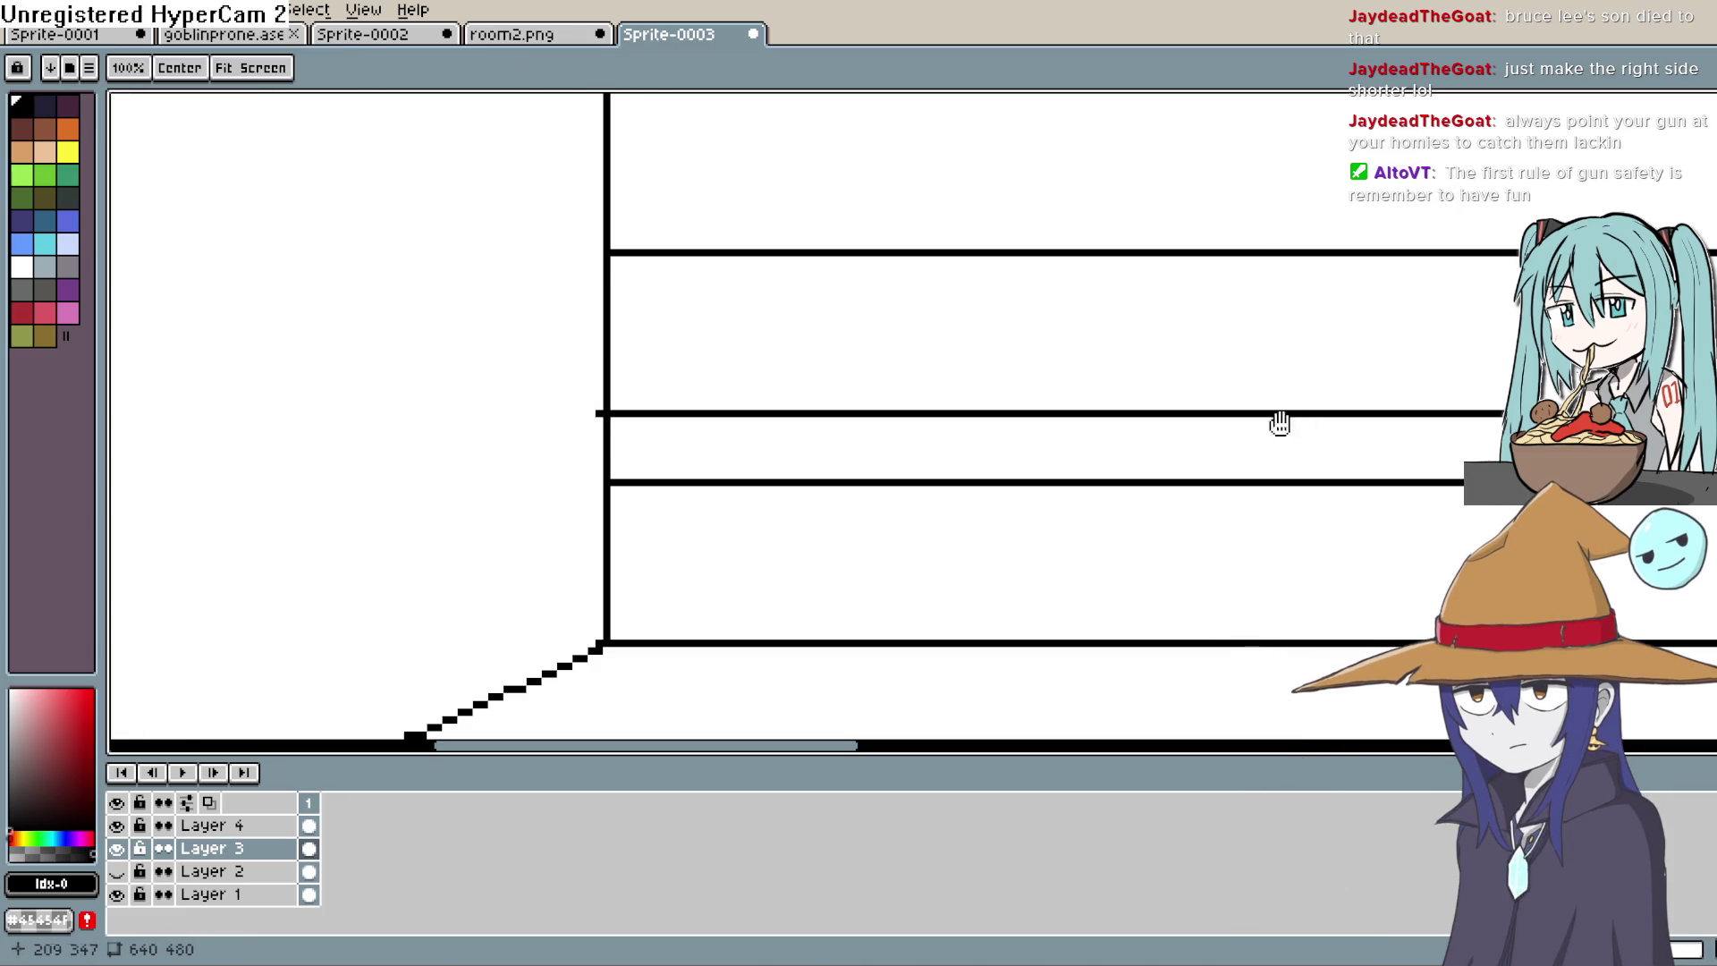
left_click_drag(1291, 422, 1109, 322)
left_click(281, 826)
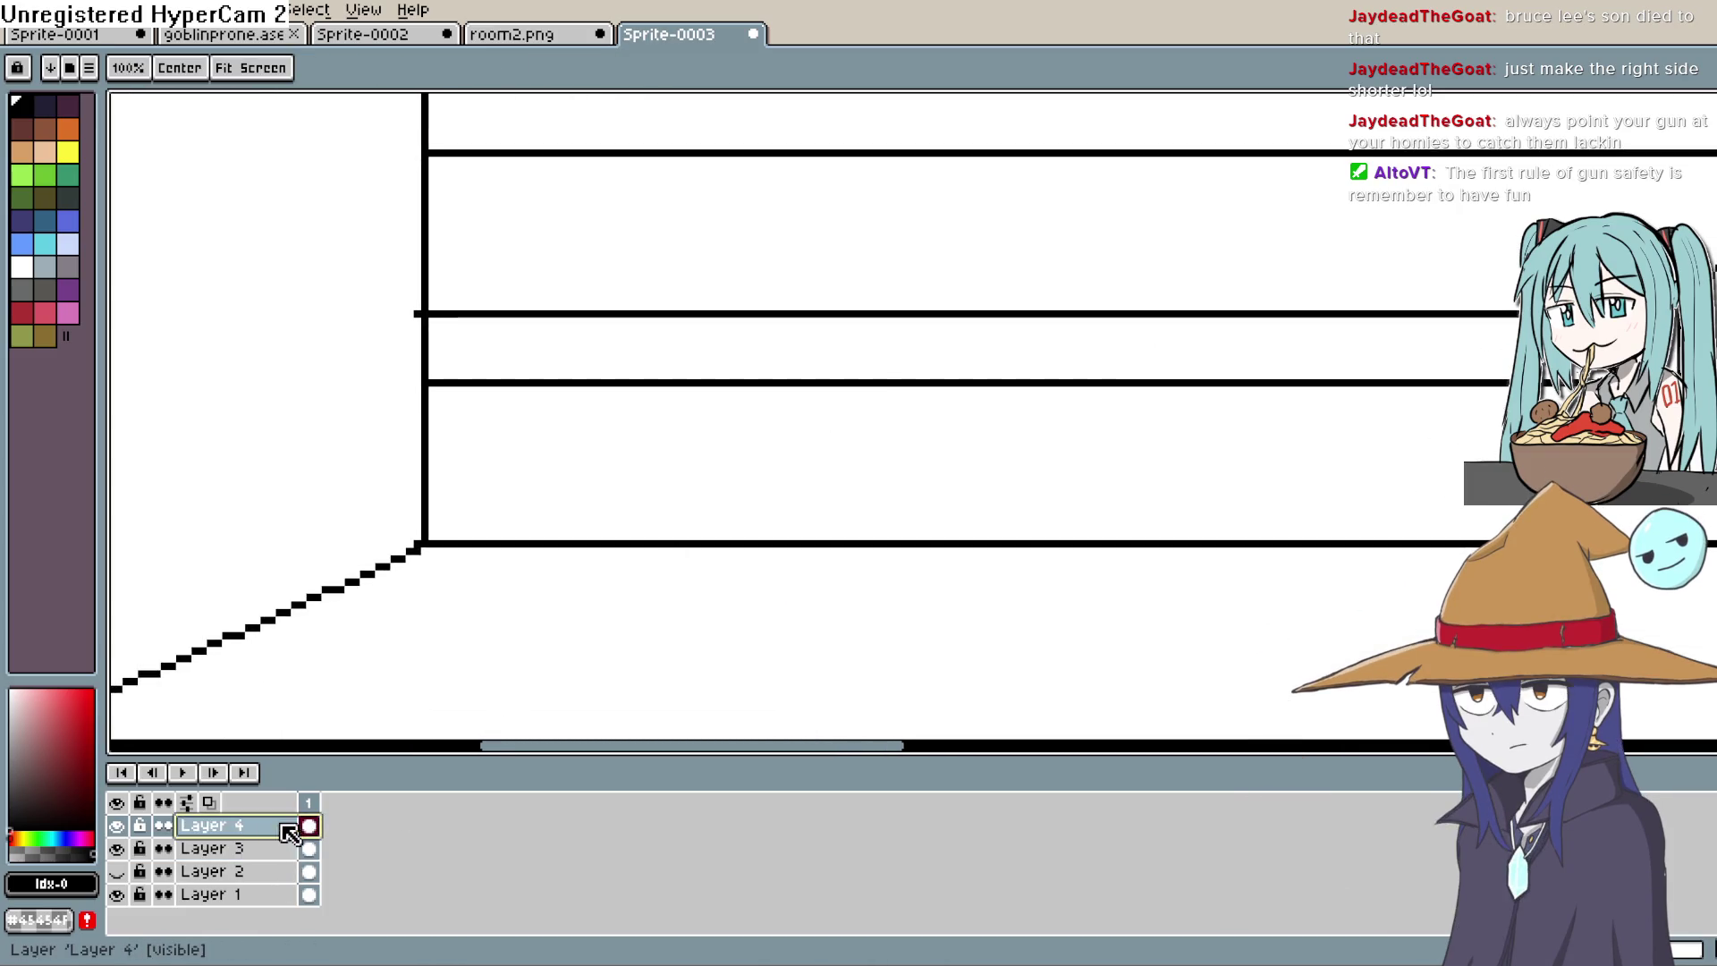
double_click(295, 825)
left_click(1394, 280)
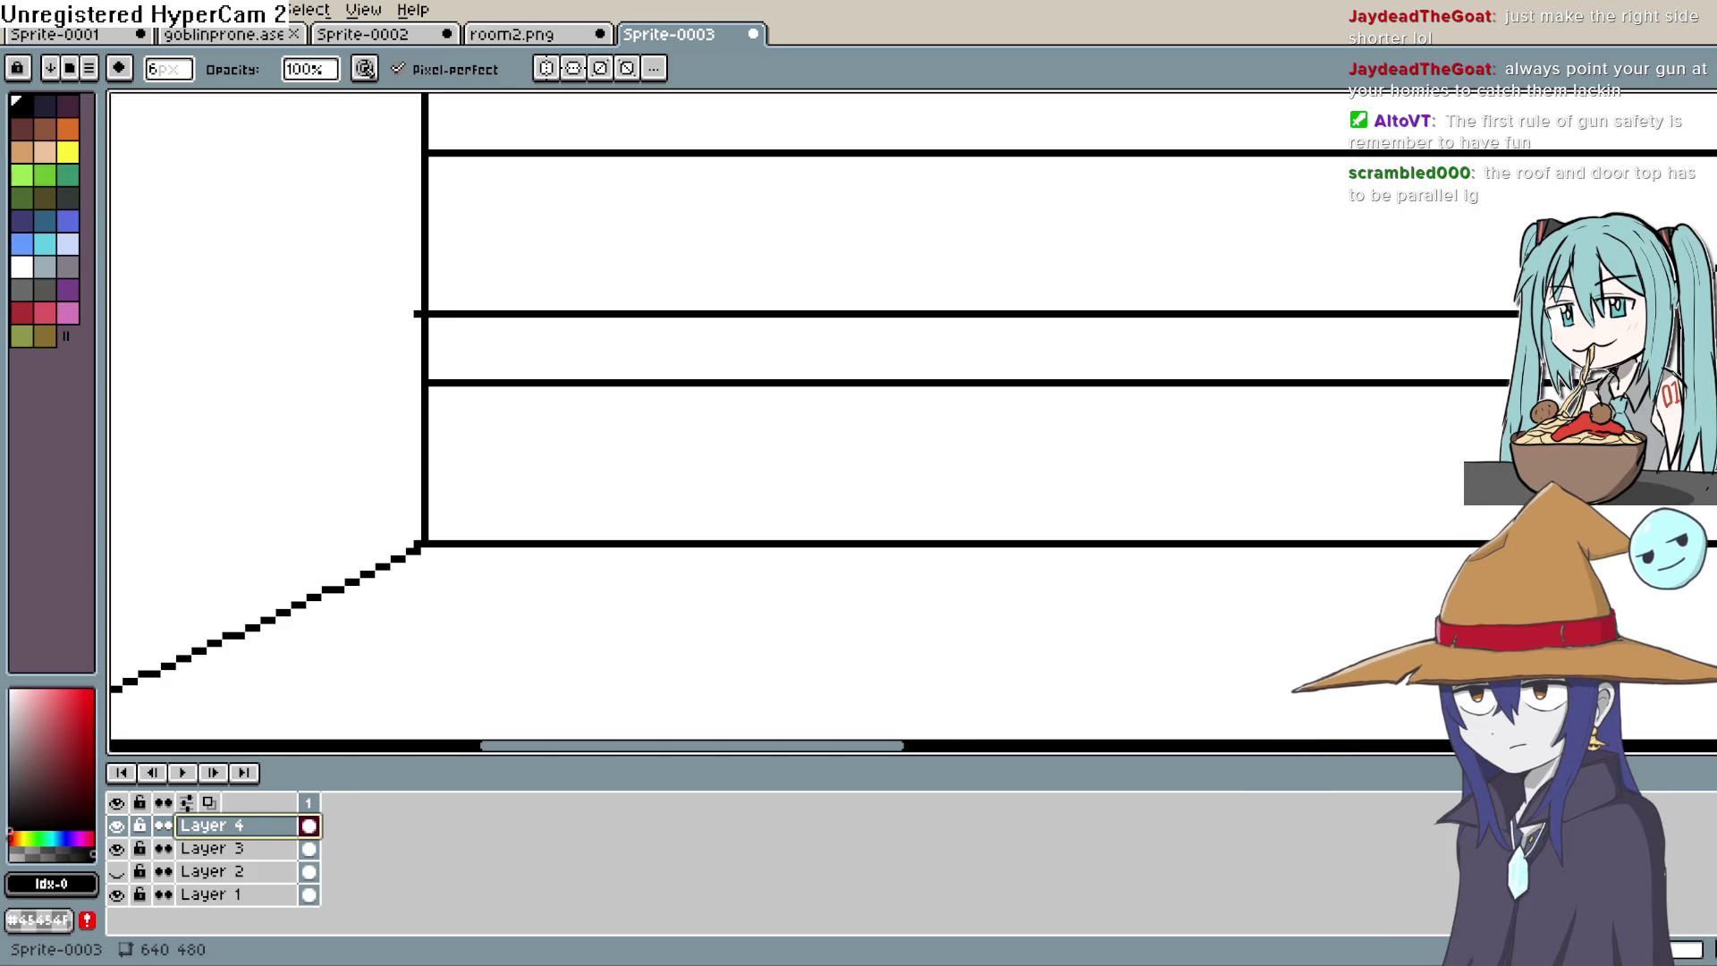
Step: Draw a vertical leg down from the shelf's front end, plus trial floor lines
scroll(805, 510, "down", 2)
left_click_drag(805, 510, 1055, 383)
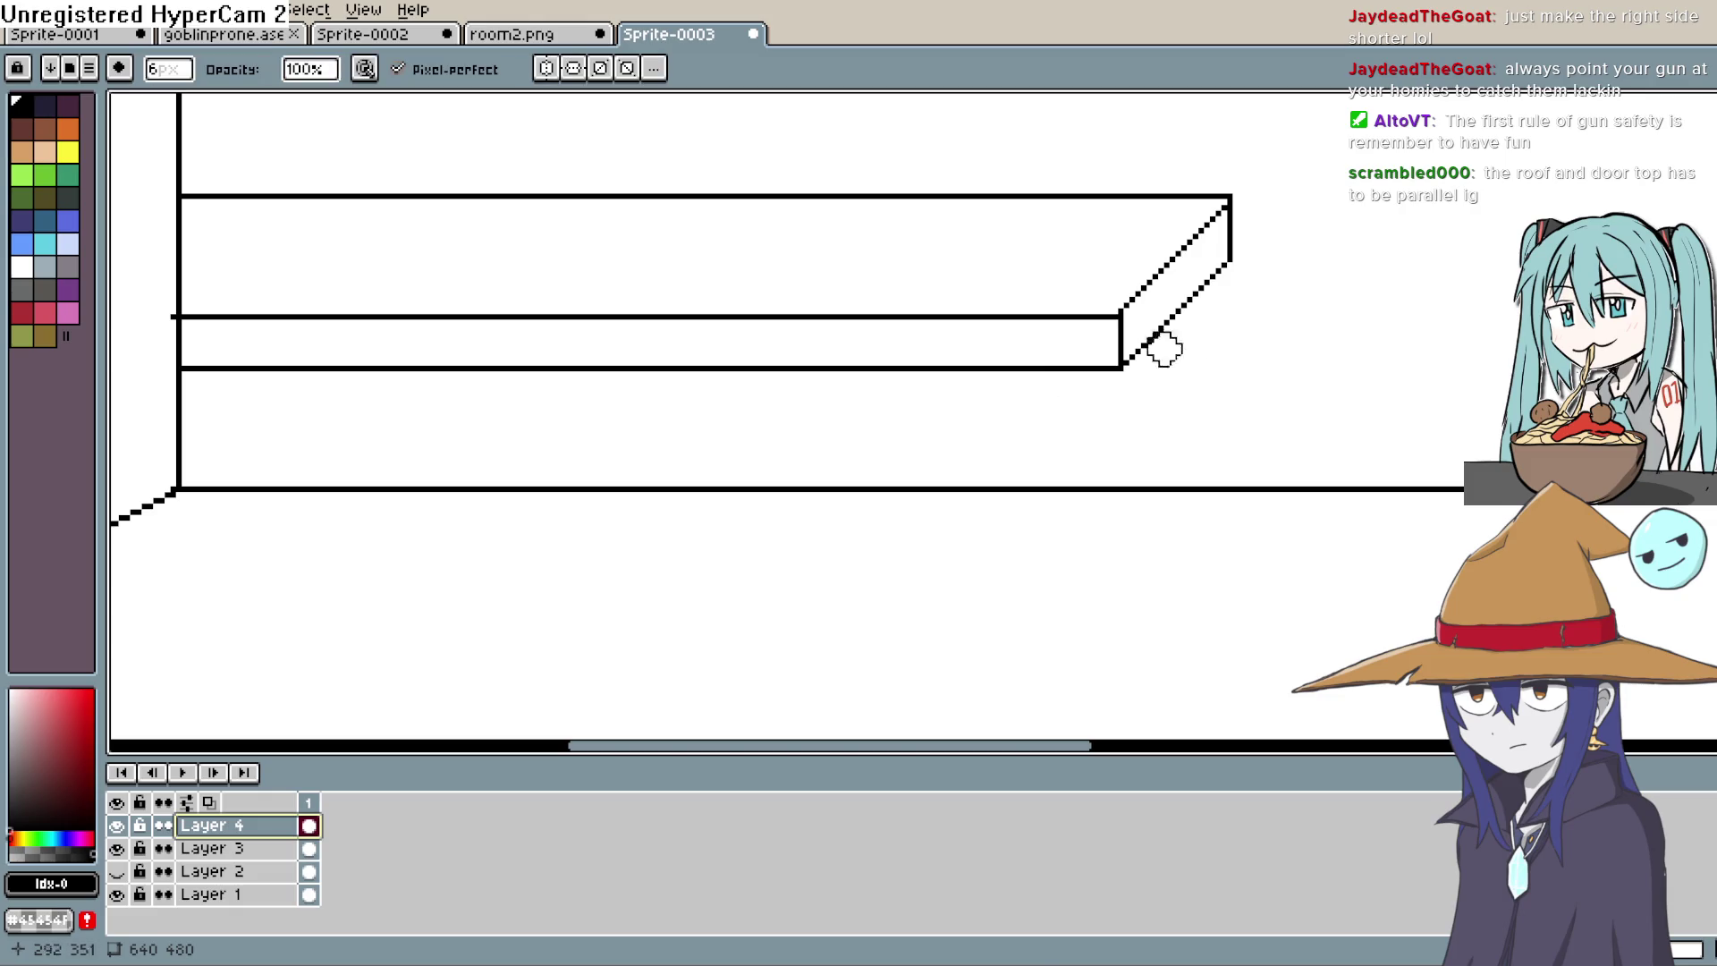
key("l")
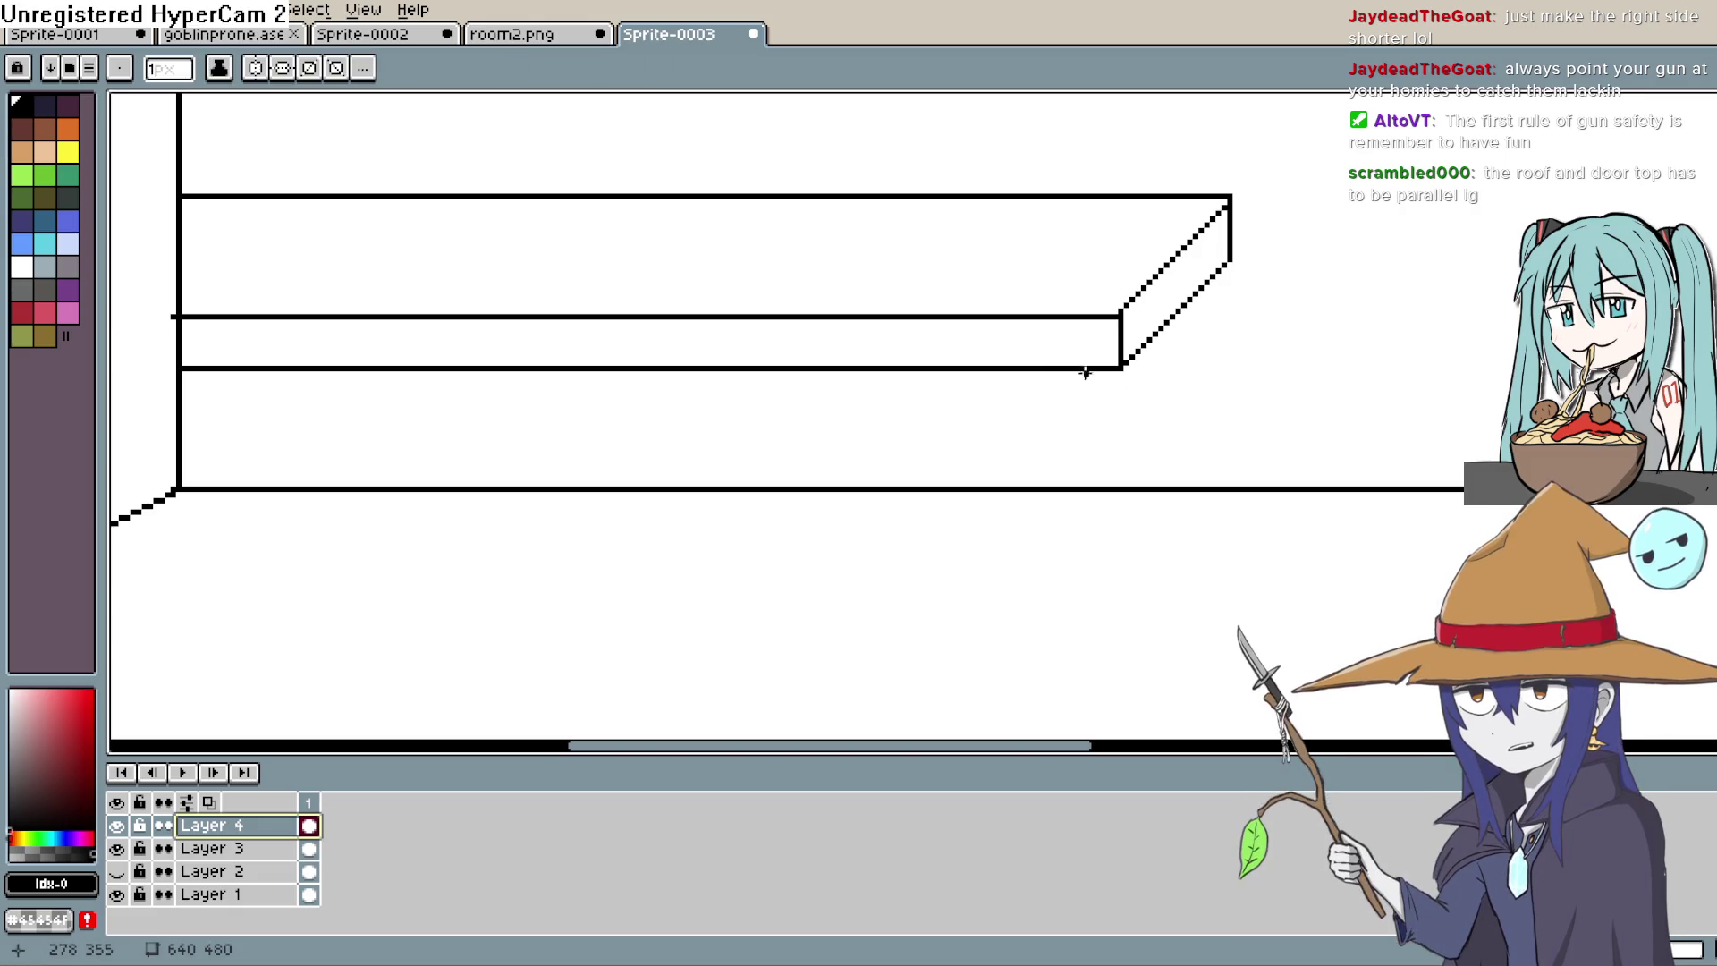
left_click_drag(1097, 369, 1093, 462)
left_click_drag(1097, 556, 1288, 476)
left_click_drag(1226, 280, 1223, 276)
mouse_move(1227, 479)
left_mouse_down()
mouse_move(1207, 568)
mouse_move(1304, 452)
mouse_move(1443, 391)
mouse_move(695, 342)
mouse_move(808, 671)
mouse_move(793, 598)
left_mouse_up()
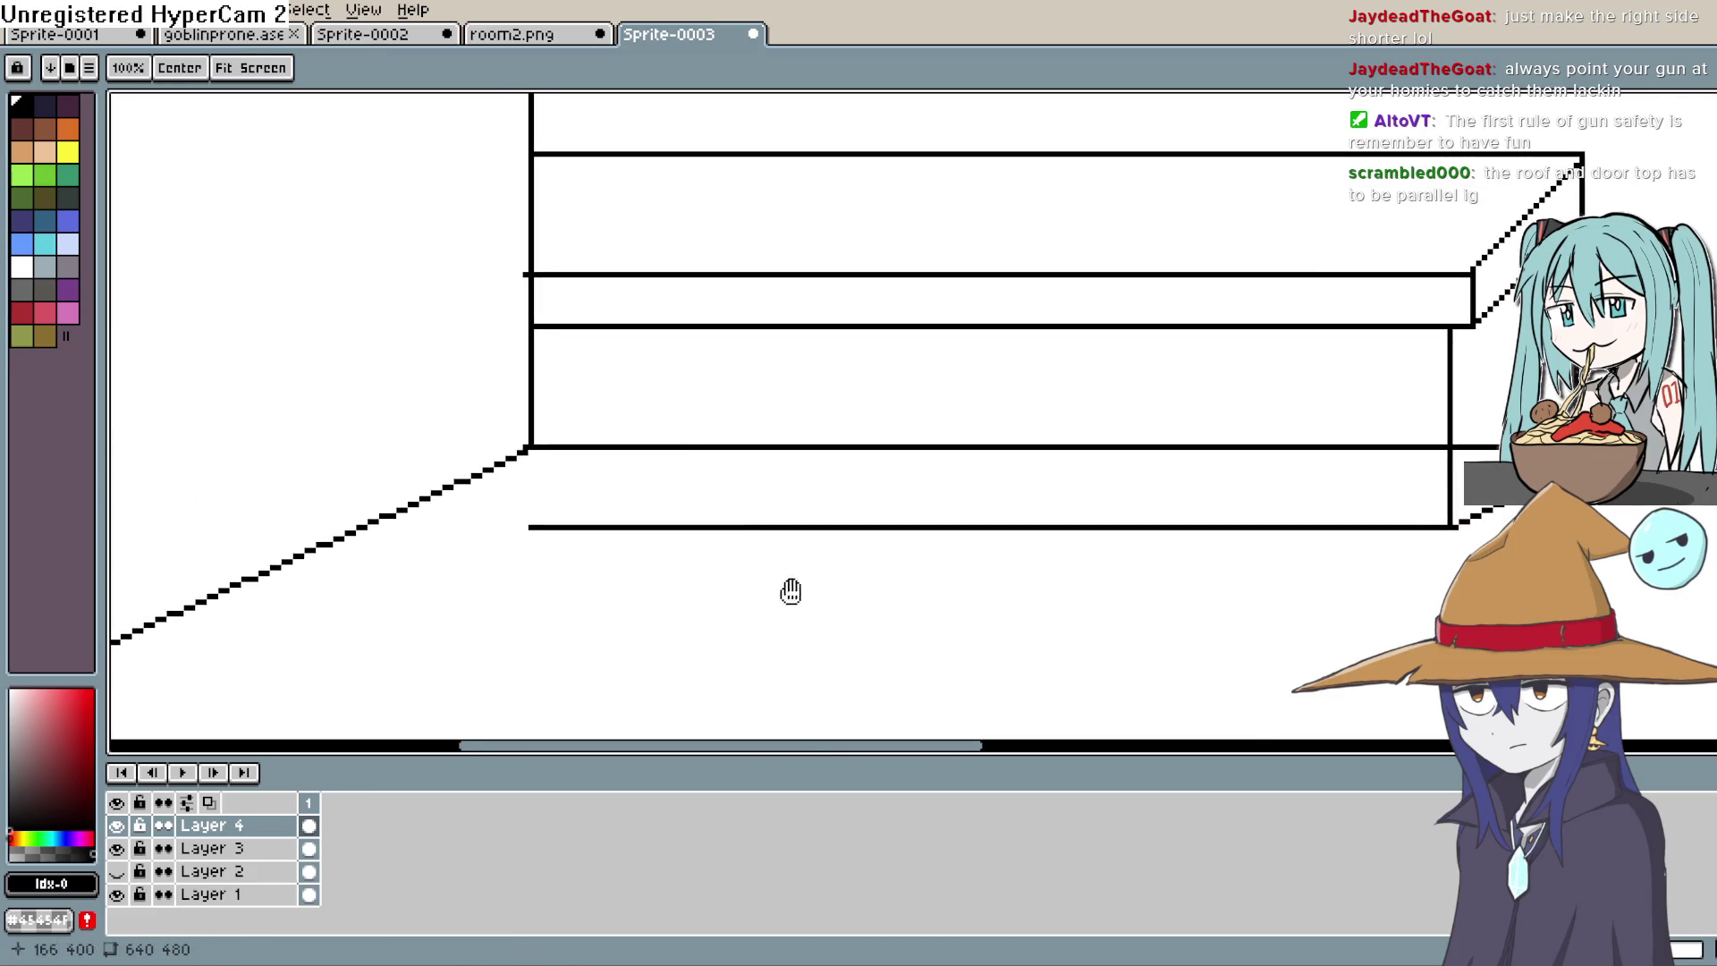
Step: Undo the extra floor and leg lines and zoom back out
mouse_move(930, 425)
left_mouse_down()
mouse_move(1060, 495)
mouse_move(848, 443)
left_mouse_up()
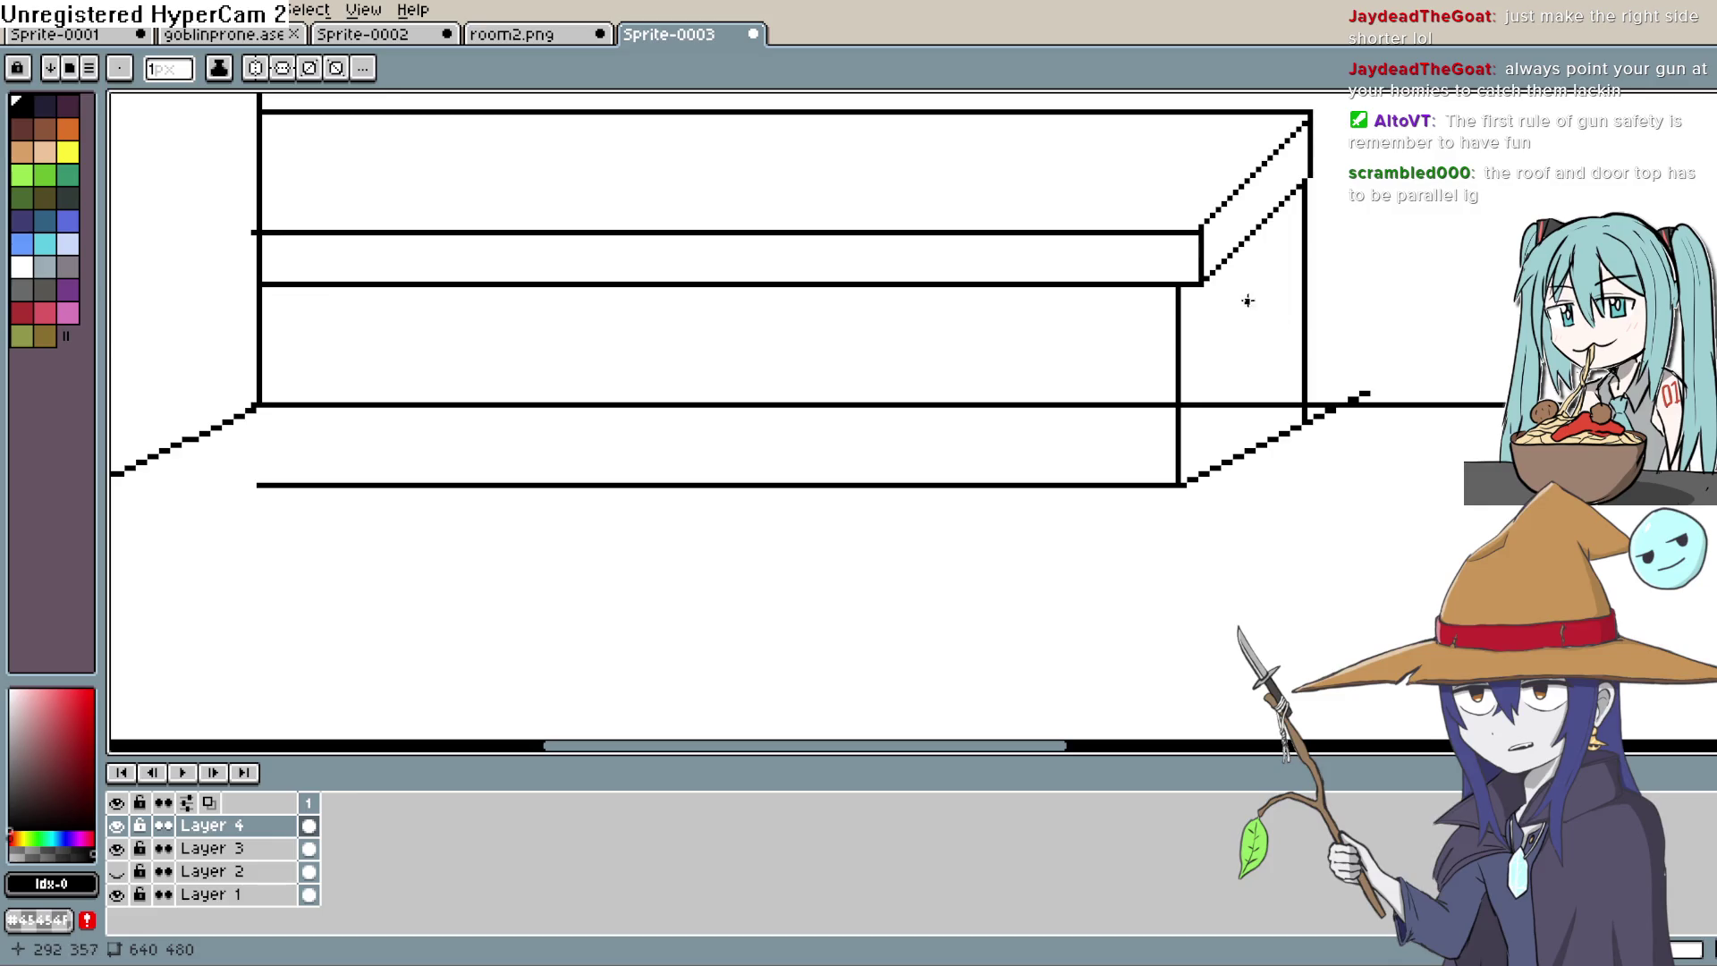
key("ctrl+z")
key("ctrl+z")
key("ctrl+z")
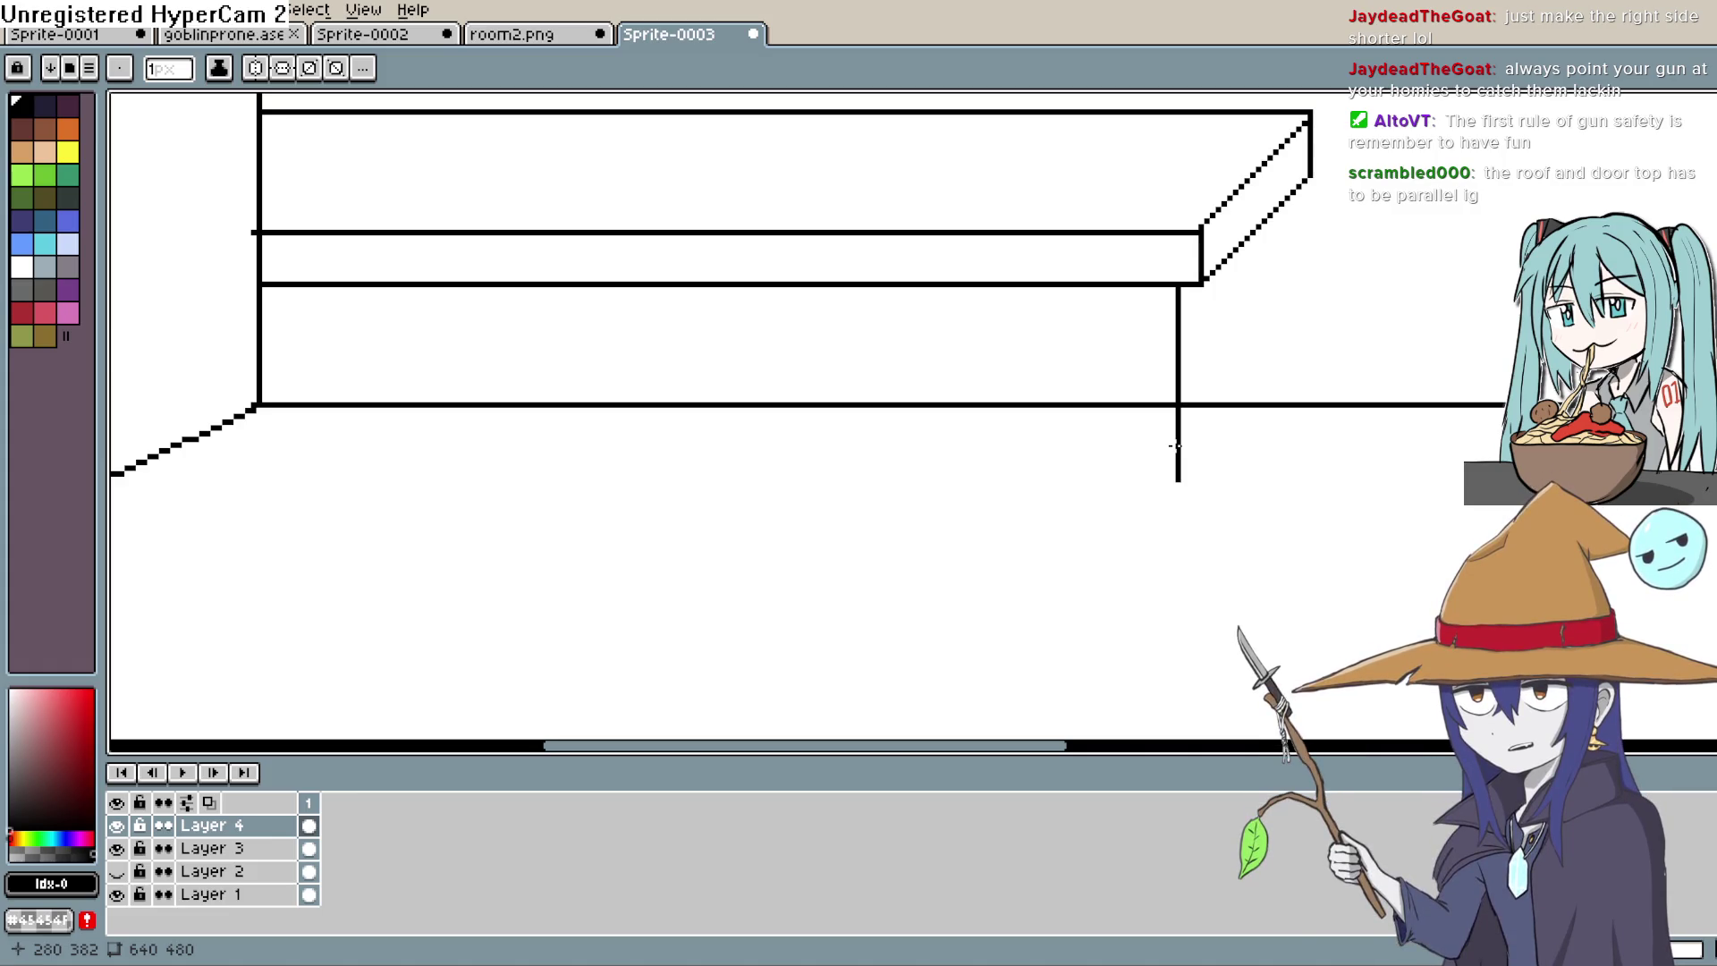
left_click_drag(1237, 486, 1048, 443)
scroll(1048, 444, "down", 3)
scroll(1125, 570, "up", 3)
scroll(1126, 570, "right", 5)
Step: Select the door top and toggle Layer 3's visibility to check its lines, keeping it active
mouse_move(1082, 431)
left_mouse_down()
mouse_move(1023, 337)
mouse_move(868, 416)
left_mouse_up()
left_click_drag(911, 474, 881, 479)
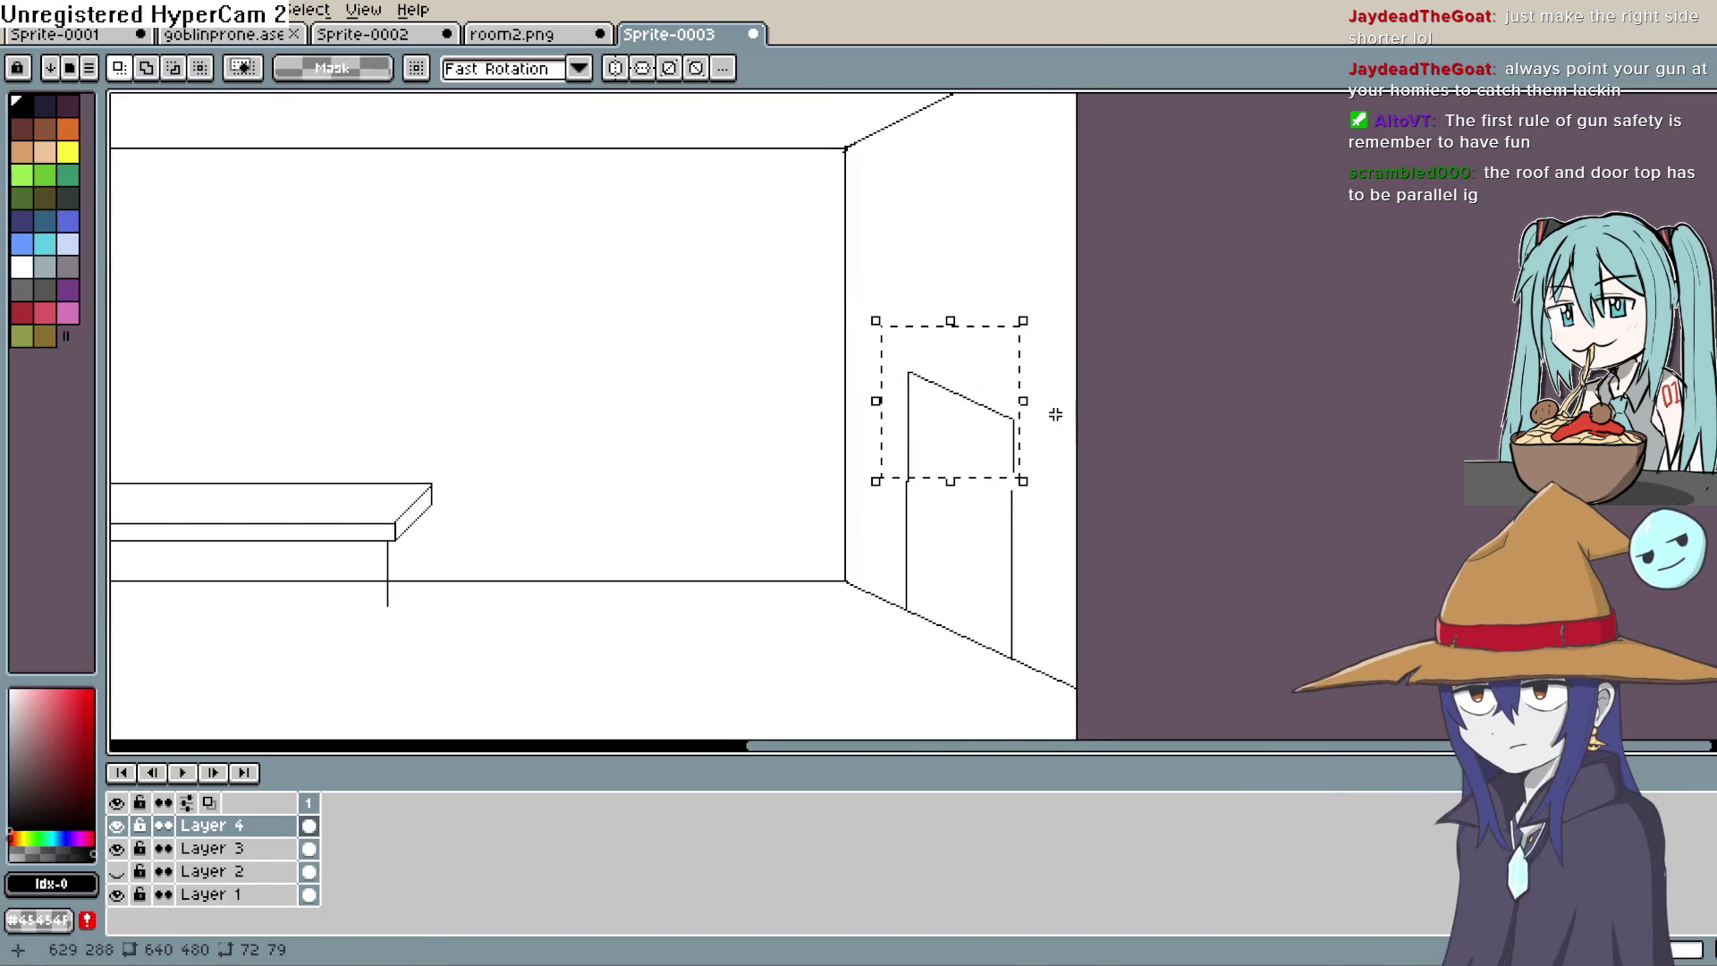
left_click(56, 9)
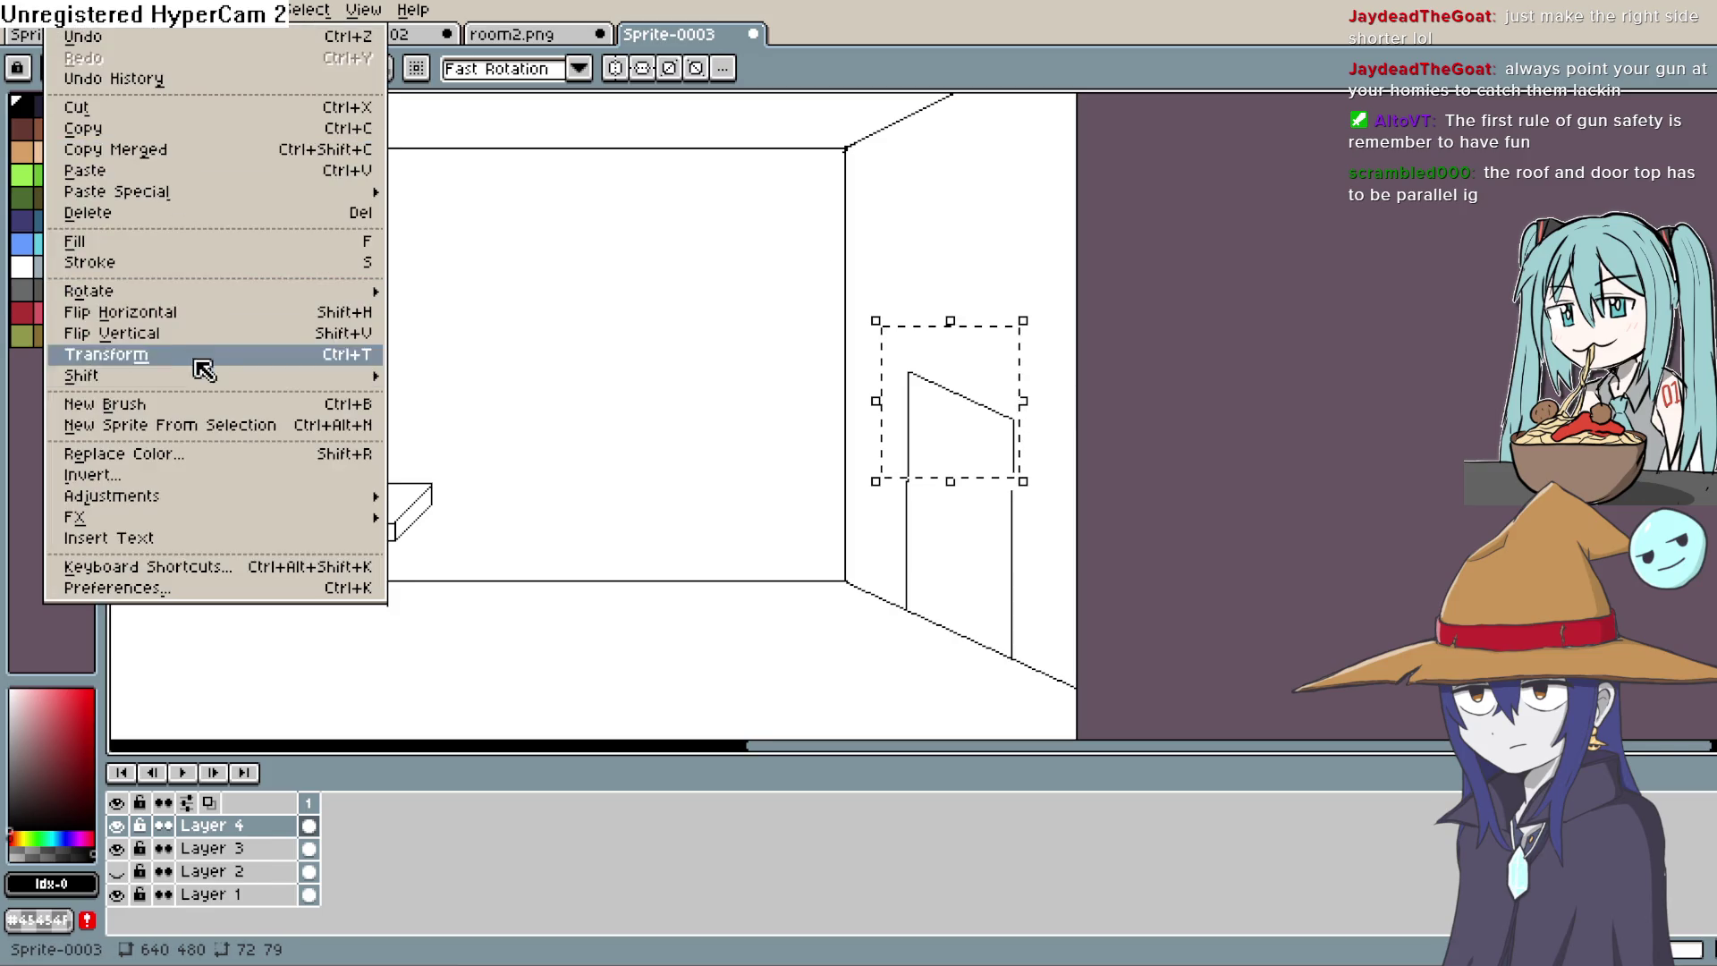
left_click(215, 313)
key("Return")
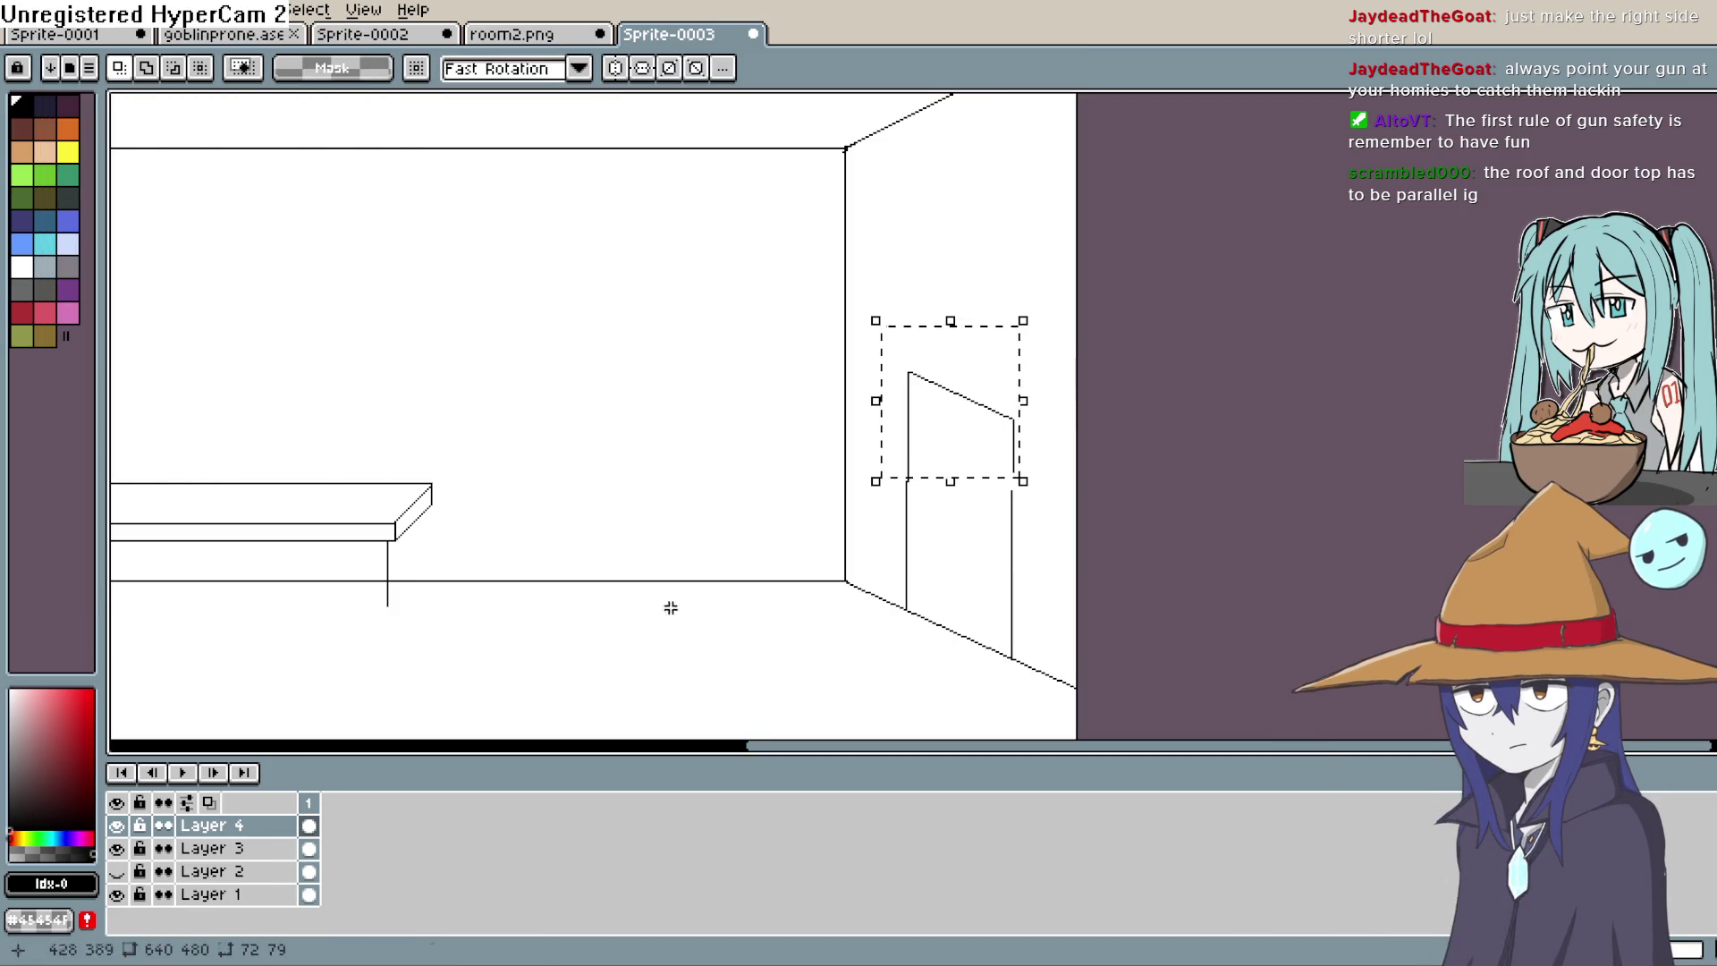
left_click(116, 849)
left_click(117, 848)
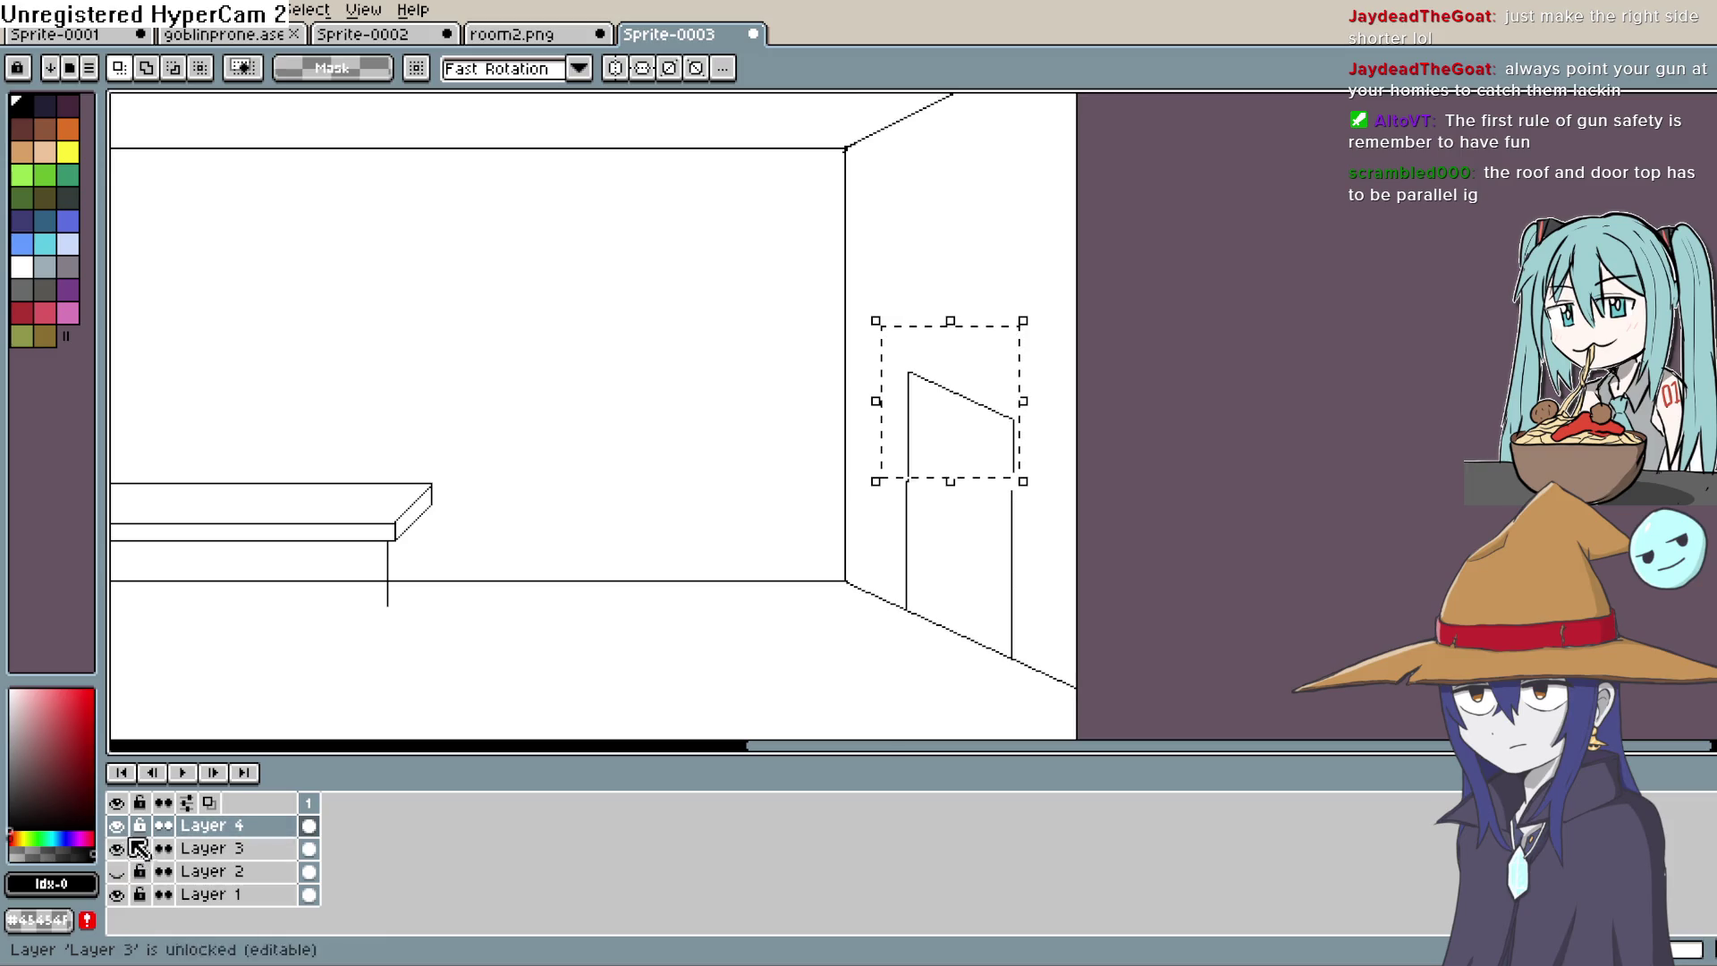
left_click(215, 848)
Step: Flip the selected door top horizontally and move it up against the ceiling line
left_click(56, 10)
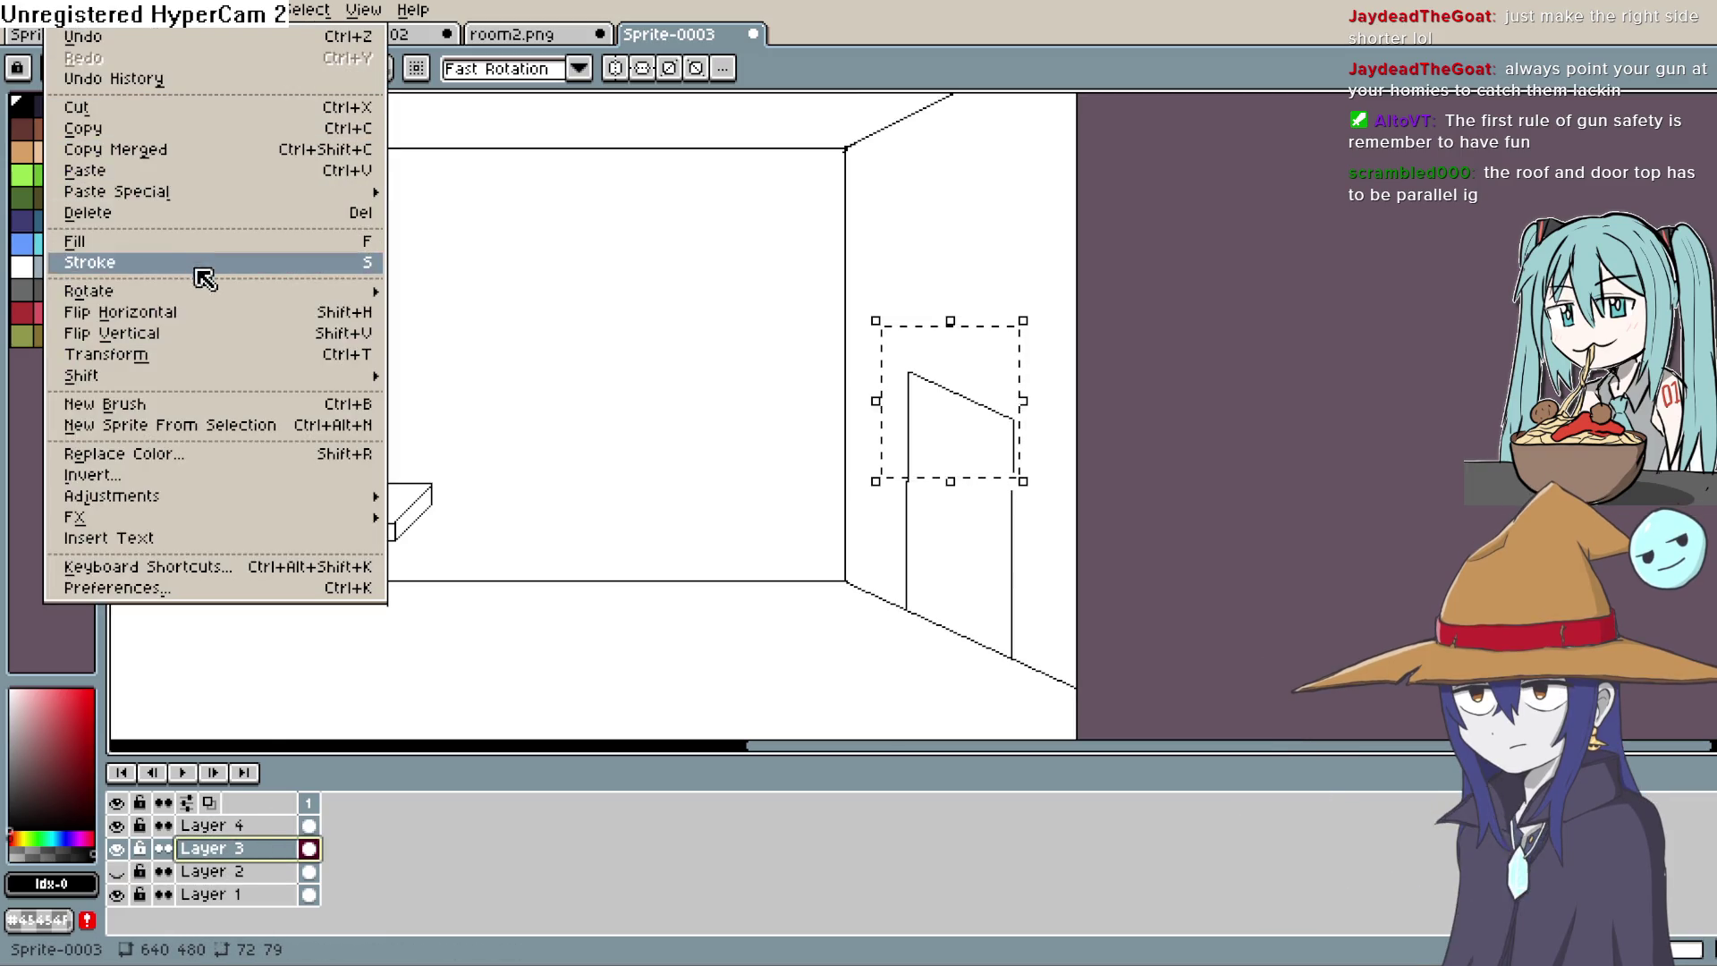
left_click(199, 335)
left_click(56, 10)
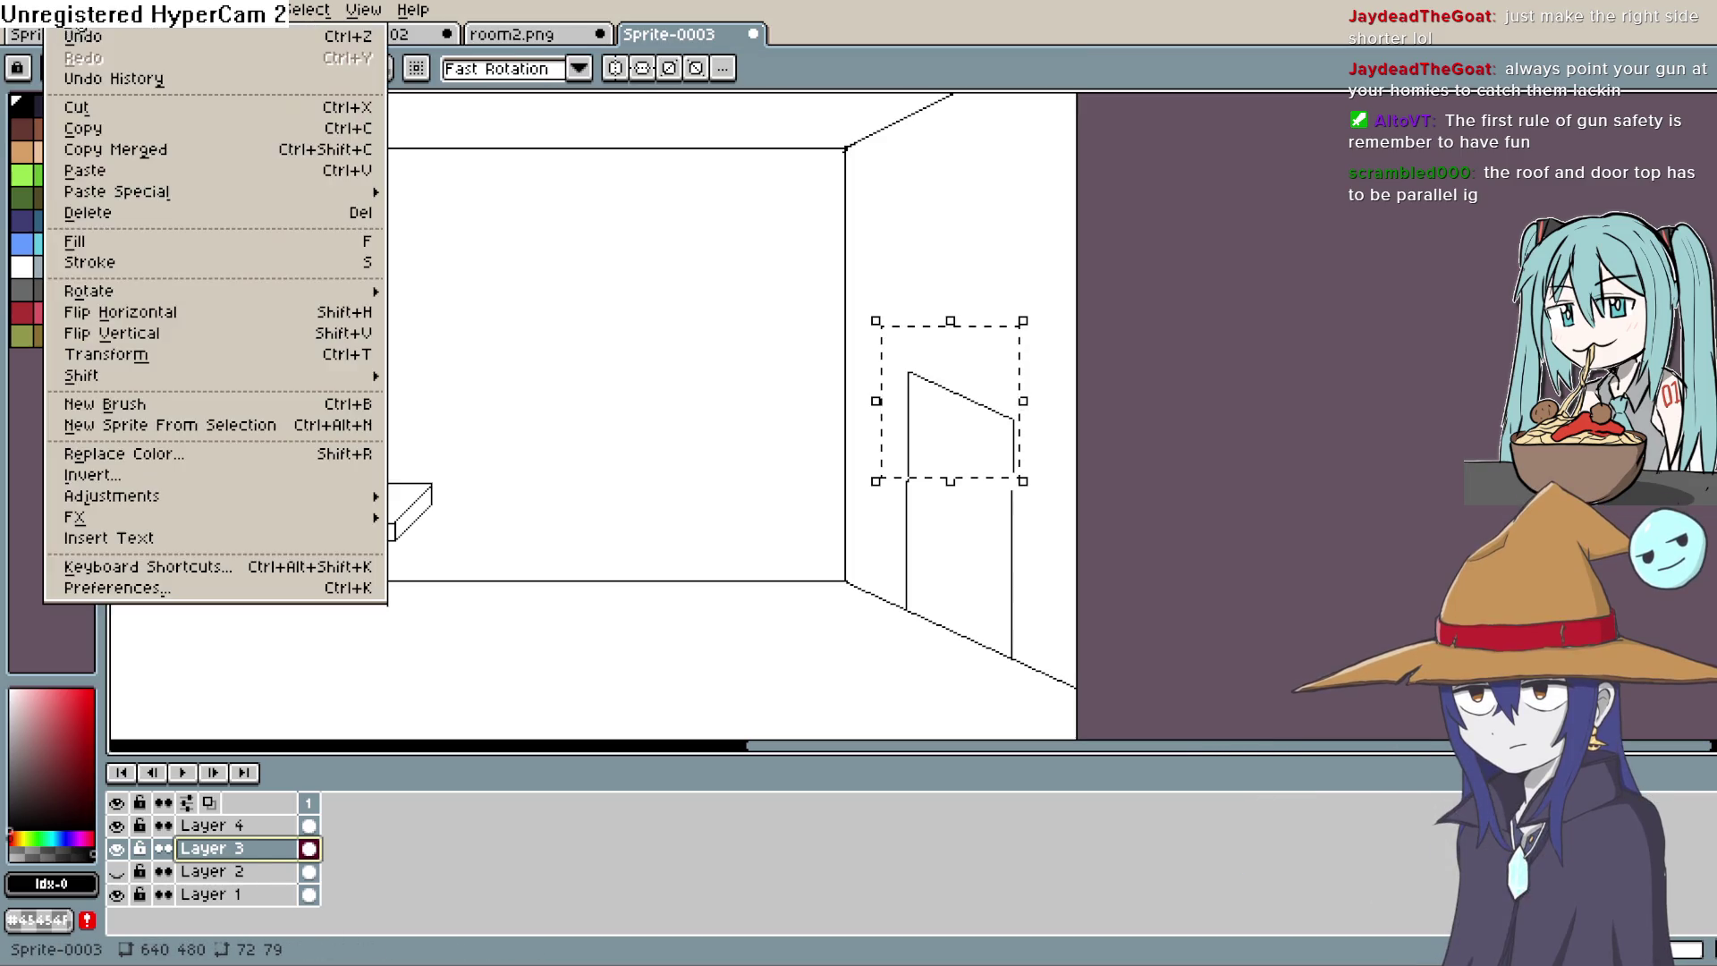
left_click(184, 315)
mouse_move(984, 409)
left_mouse_down()
mouse_move(1028, 184)
mouse_move(989, 391)
mouse_move(988, 356)
left_mouse_up()
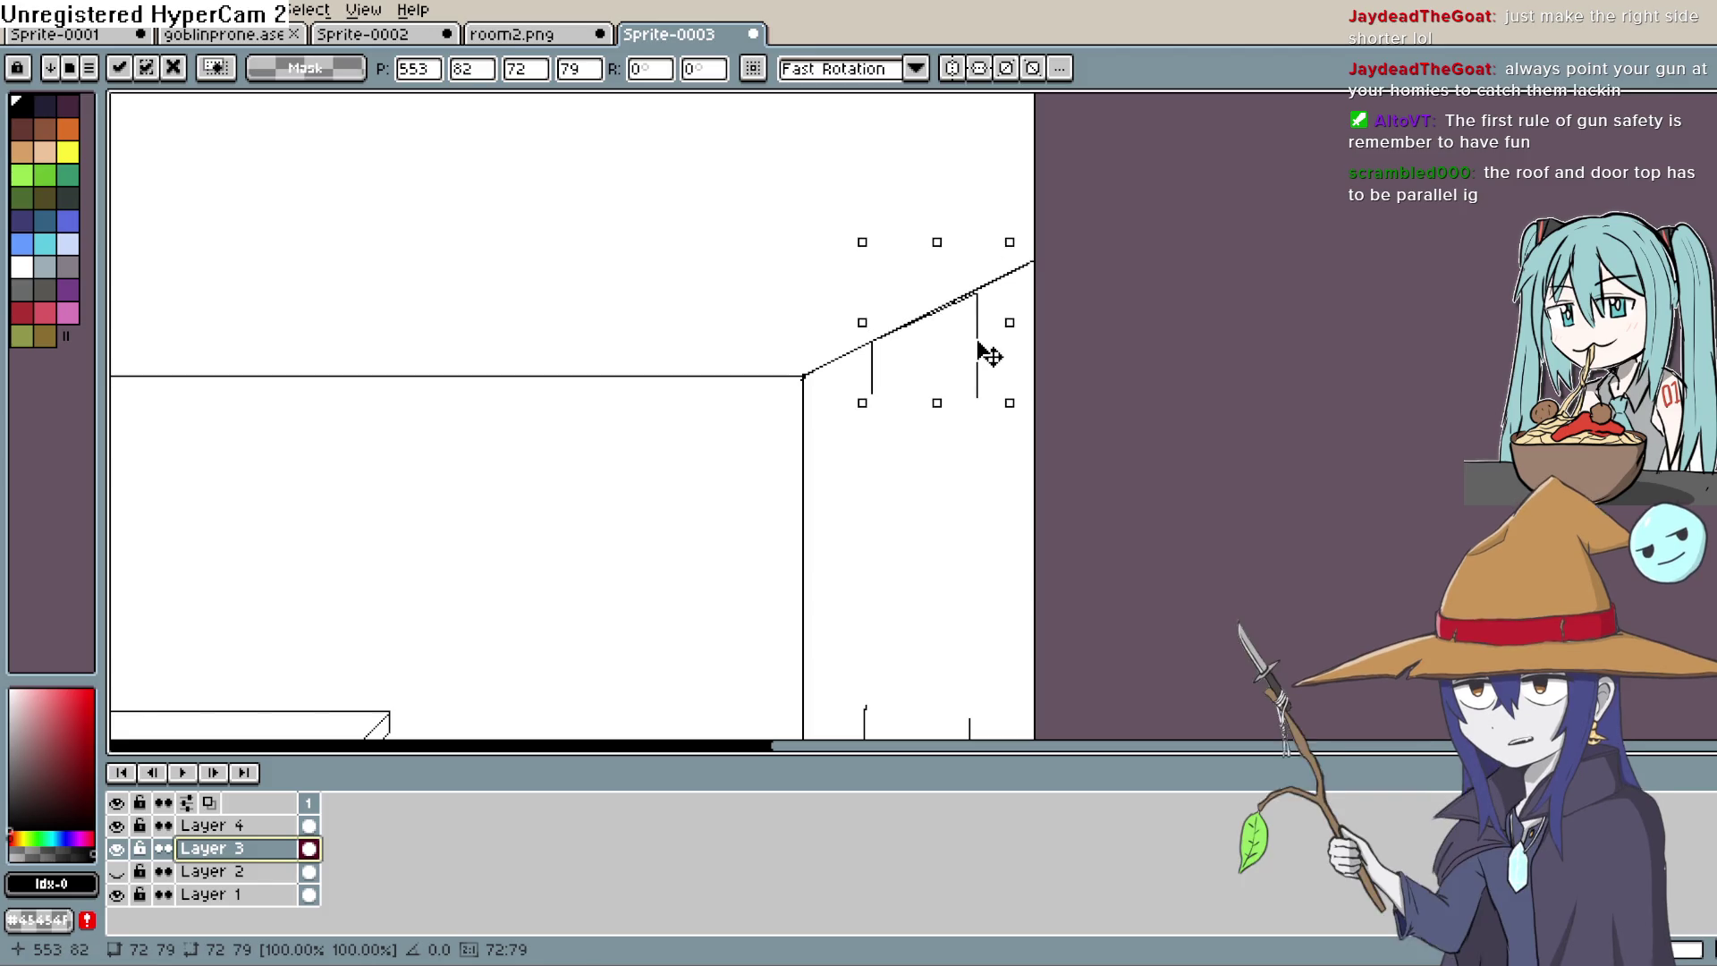
key("Return")
scroll(996, 372, "up", 2)
scroll(993, 479, "down", 2)
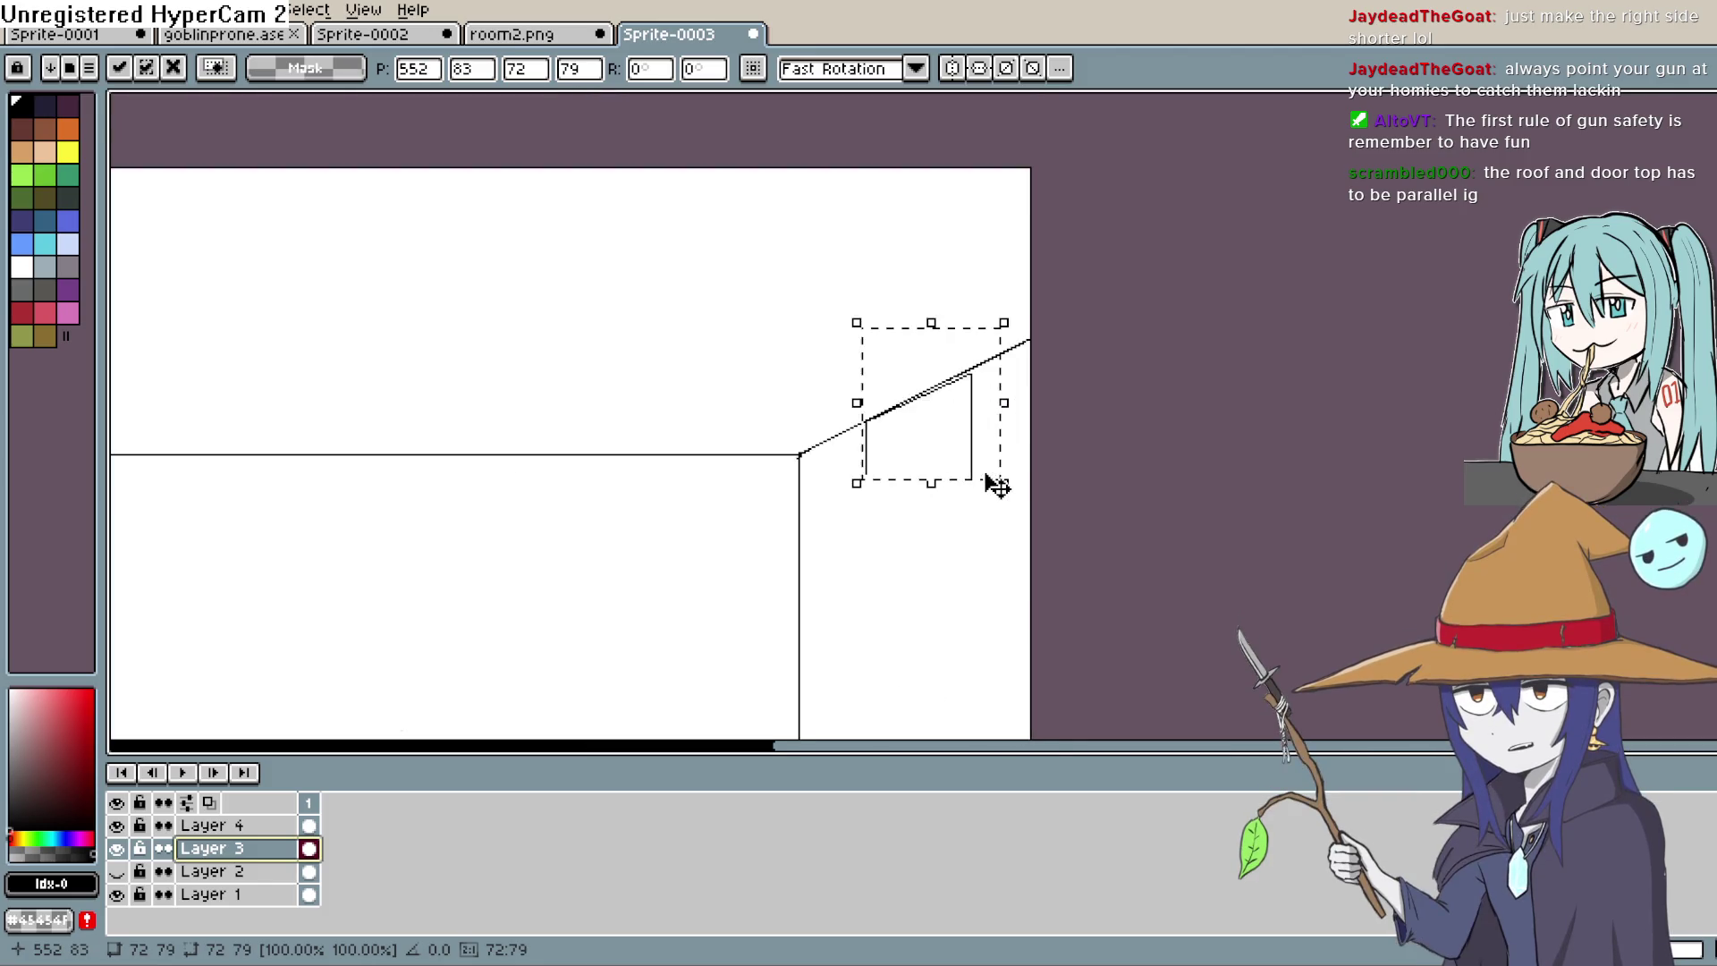
scroll(990, 480, "up", 5)
scroll(939, 420, "down", 5)
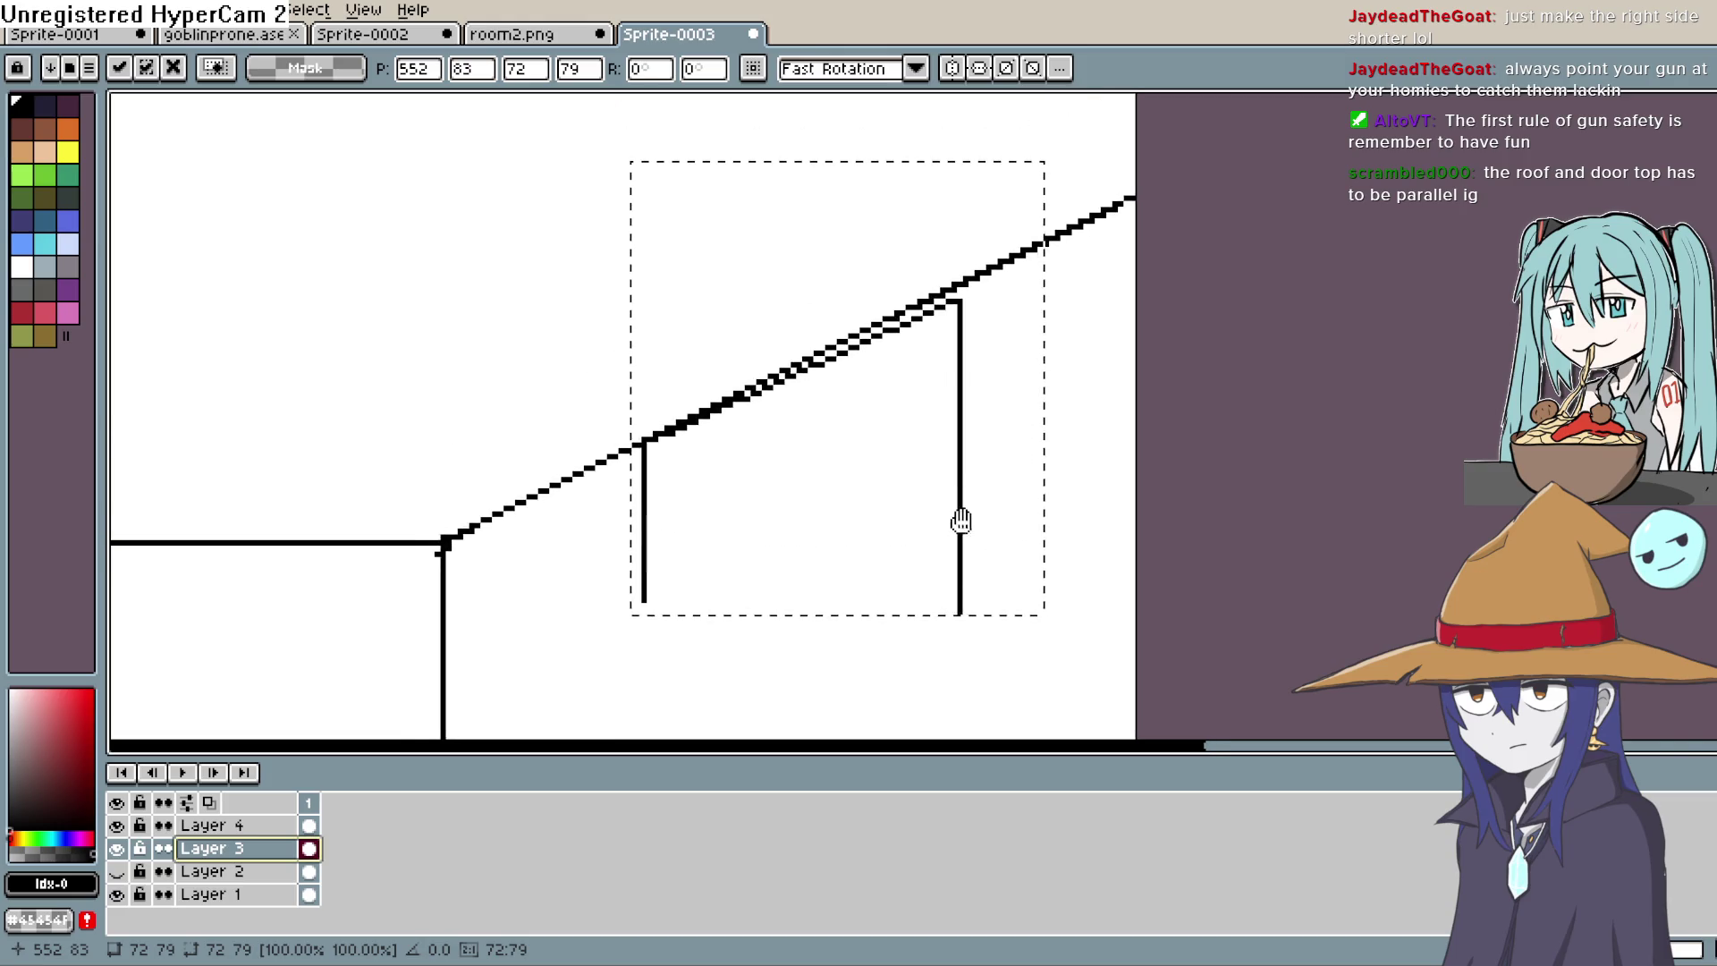
scroll(975, 344, "up", 3)
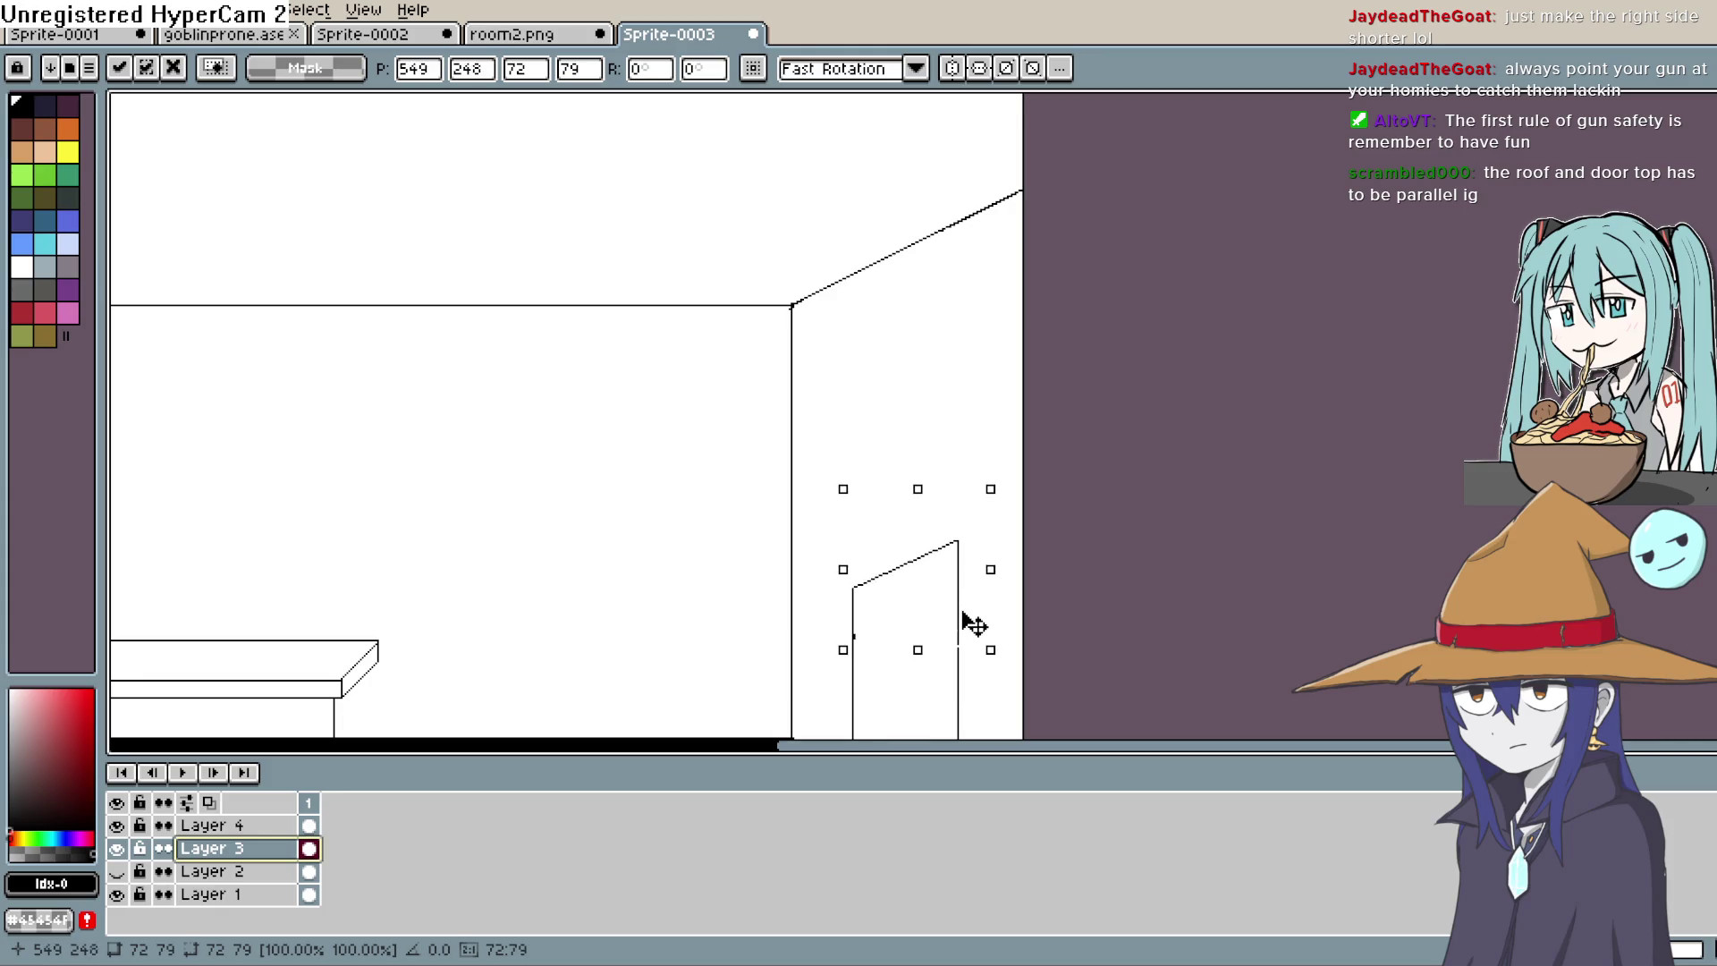
Step: Move a piece of the ceiling line down onto the door top and commit it
mouse_move(958, 625)
left_mouse_down()
mouse_move(1108, 510)
mouse_move(1141, 365)
mouse_move(1114, 492)
left_mouse_up()
left_click_drag(988, 133, 852, 247)
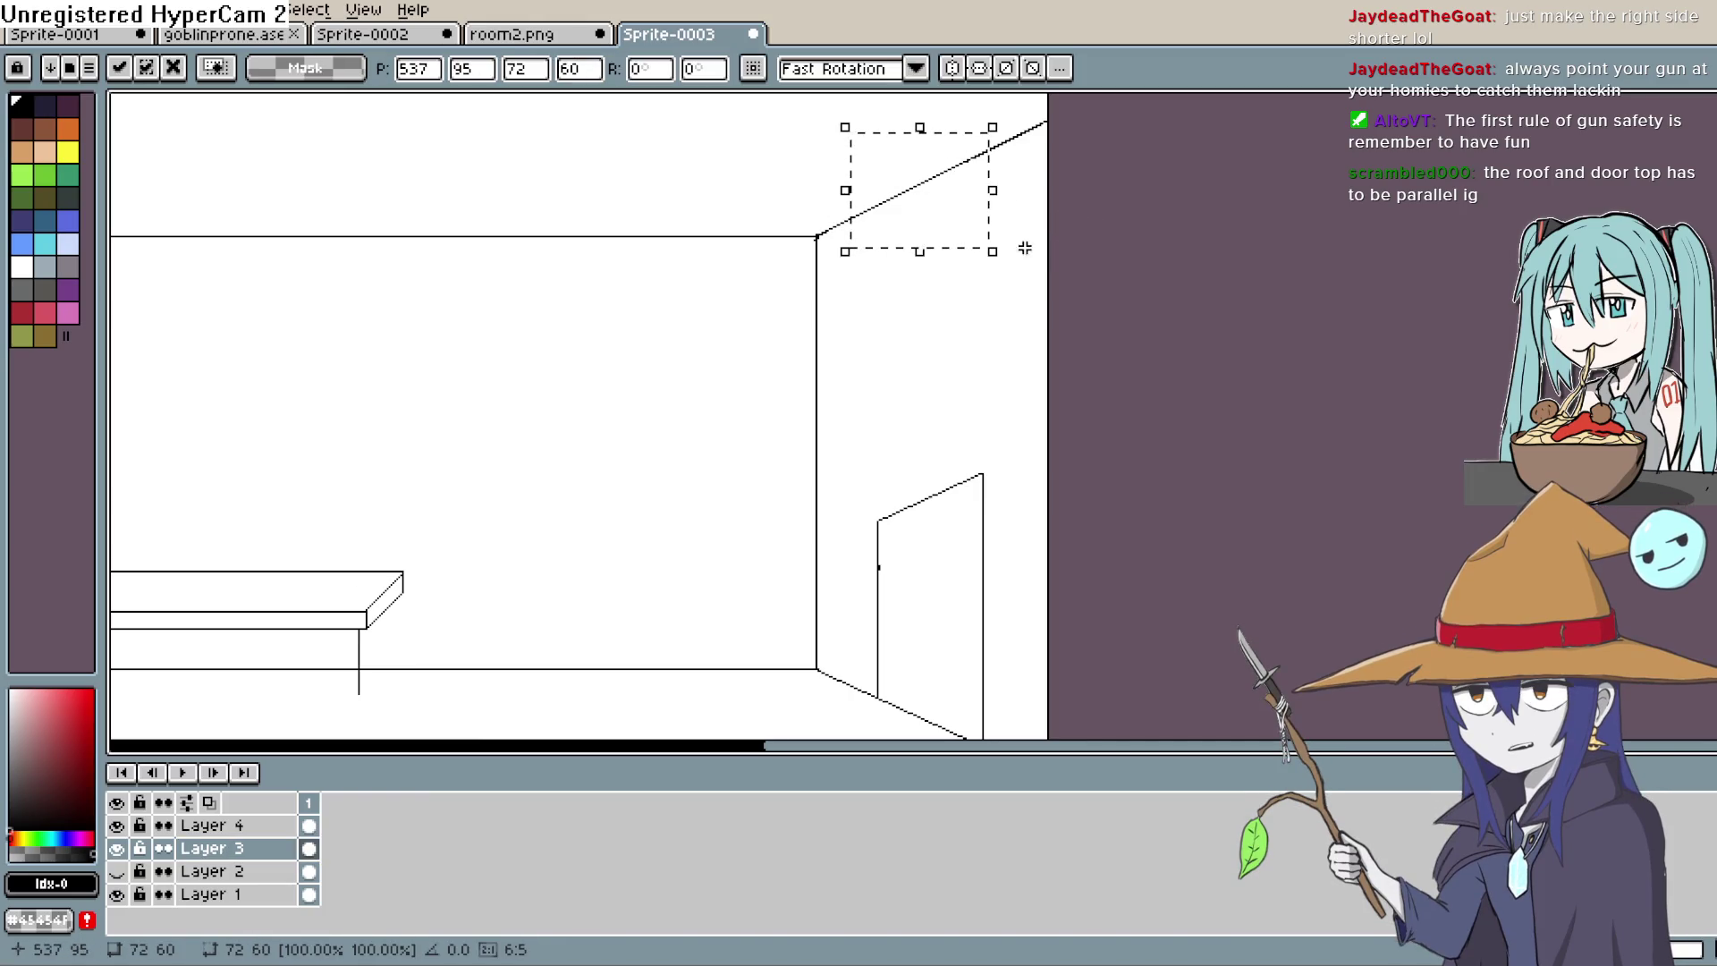
left_click_drag(948, 198, 946, 213)
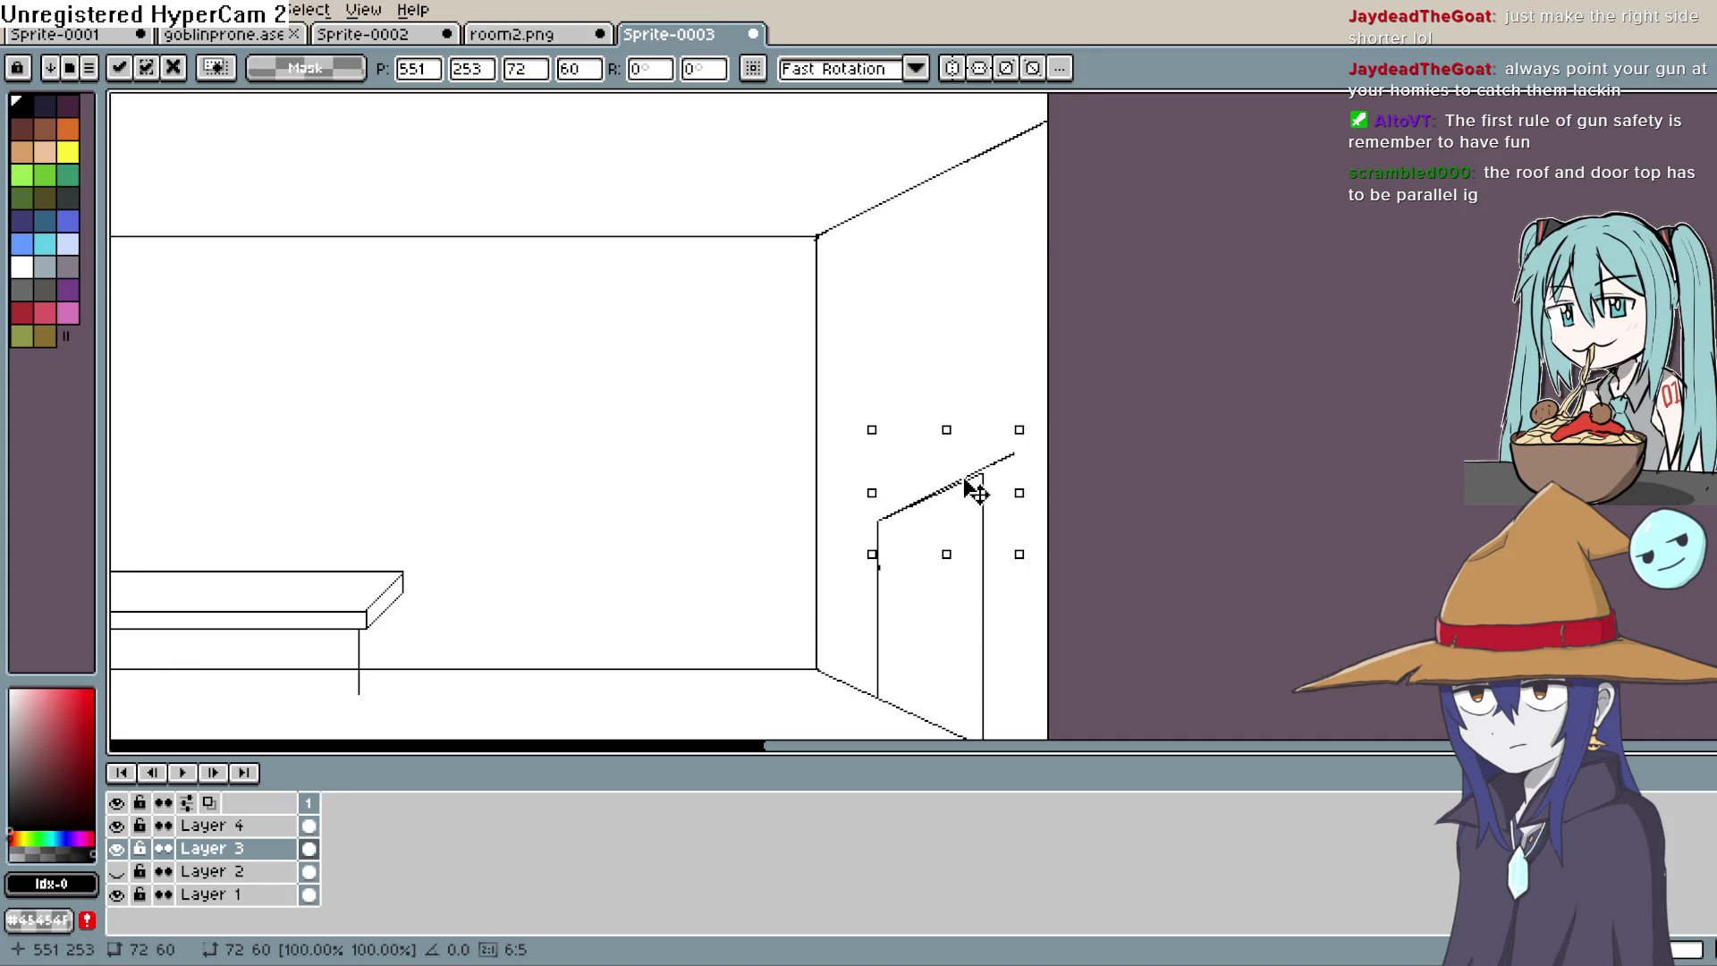
left_click(1167, 434)
Step: Erase the doubled pixels along the door top with the Eraser, then recentre the room
key("e")
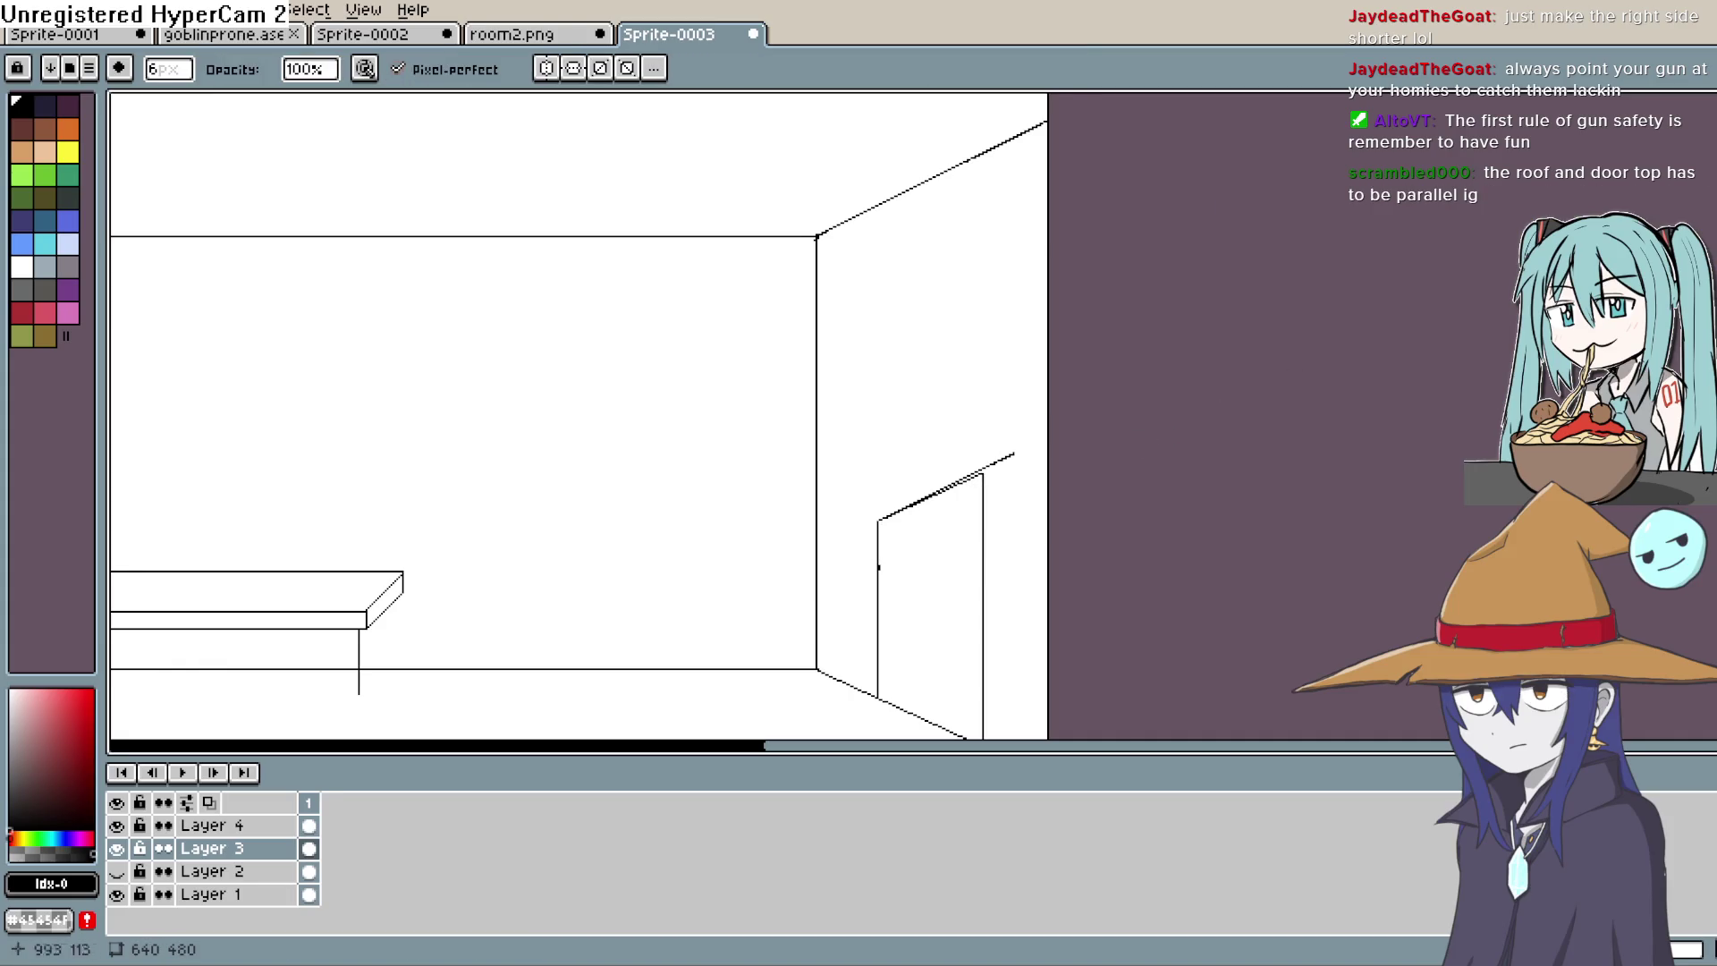
scroll(967, 506, "down", 2)
scroll(957, 501, "up", 5)
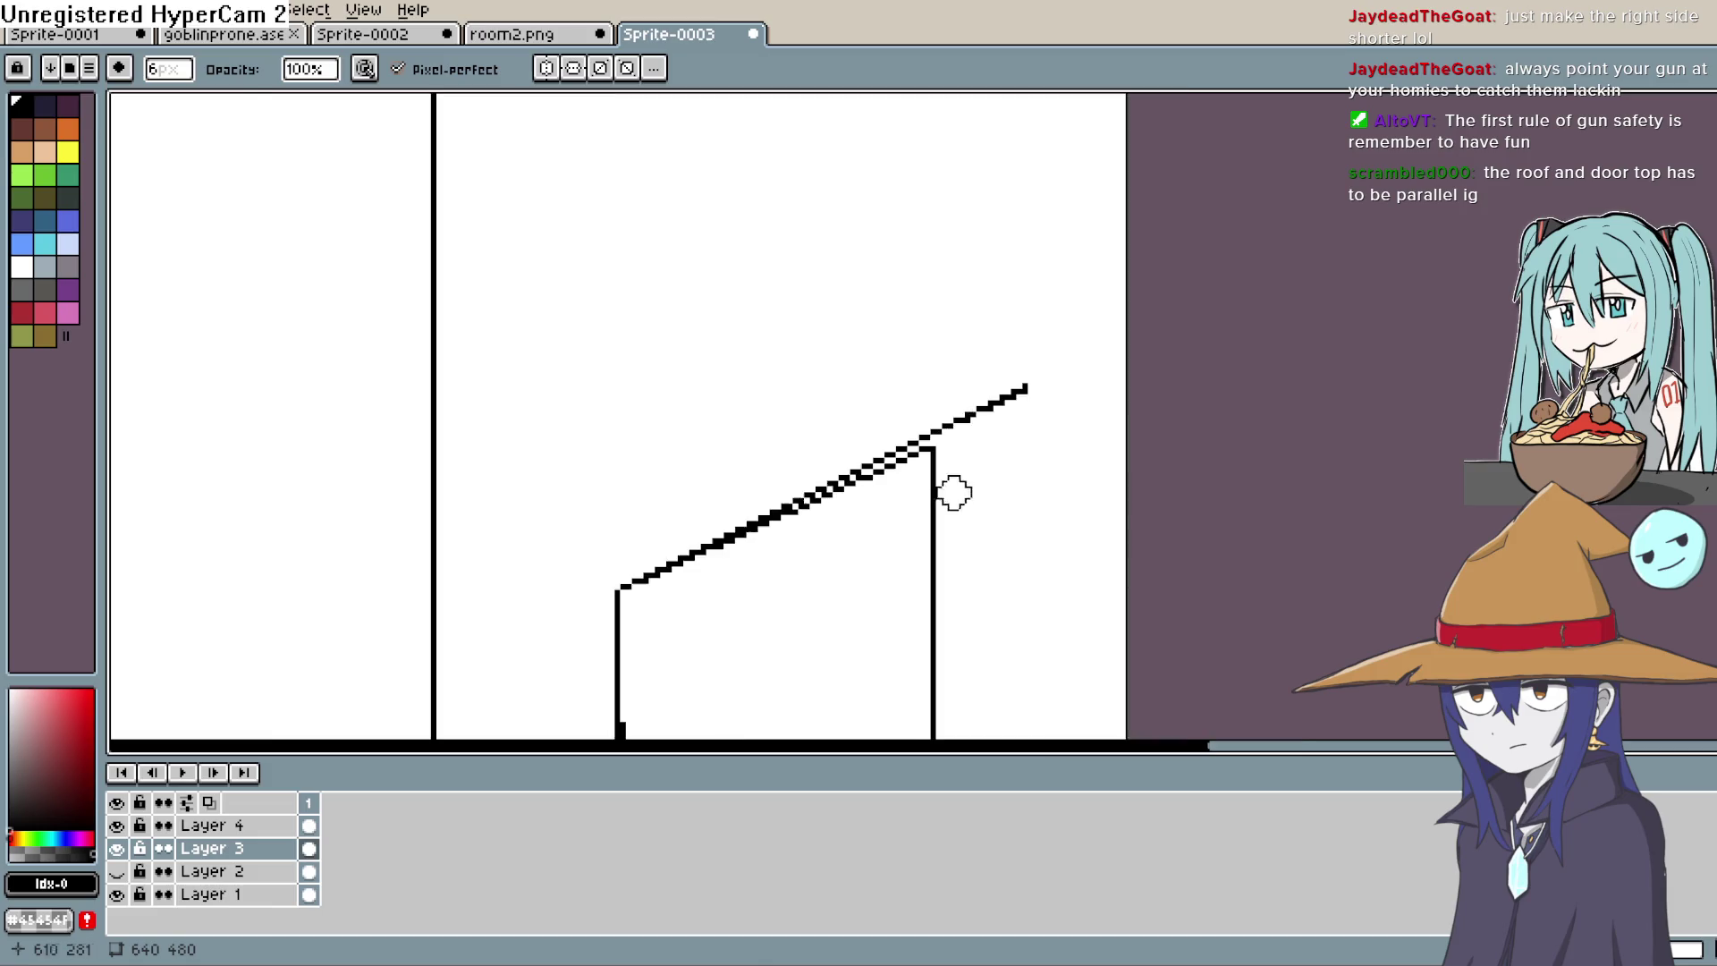
left_click_drag(926, 447, 826, 501)
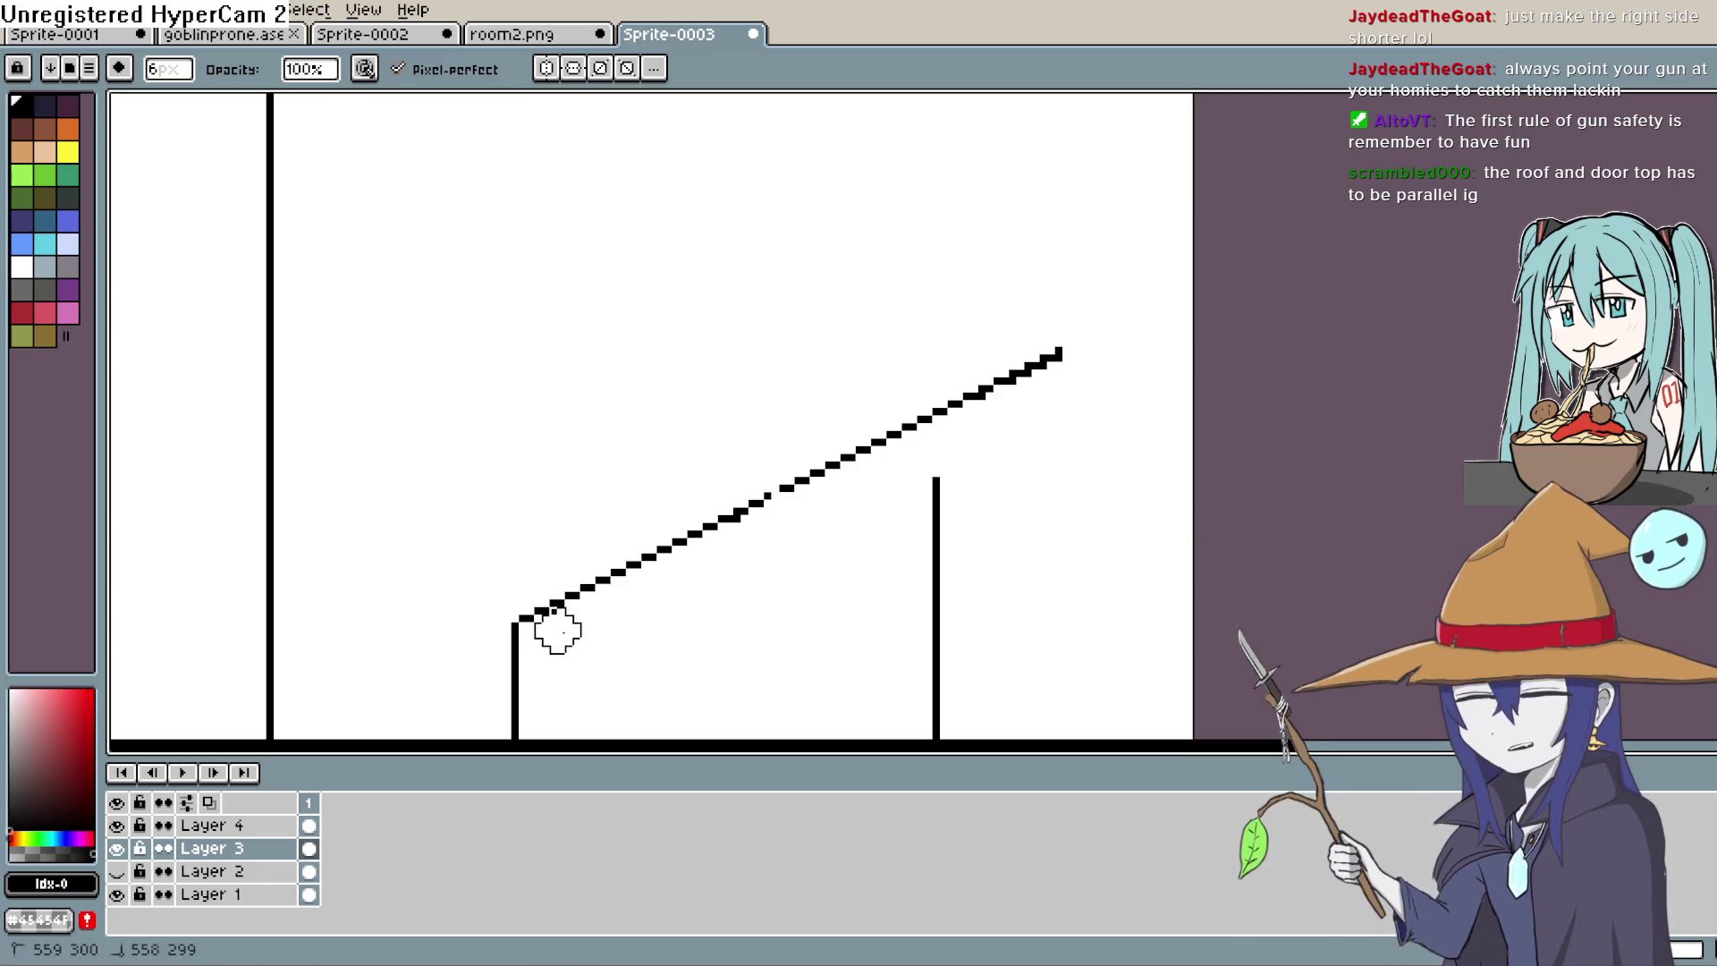
scroll(728, 571, "down", 6)
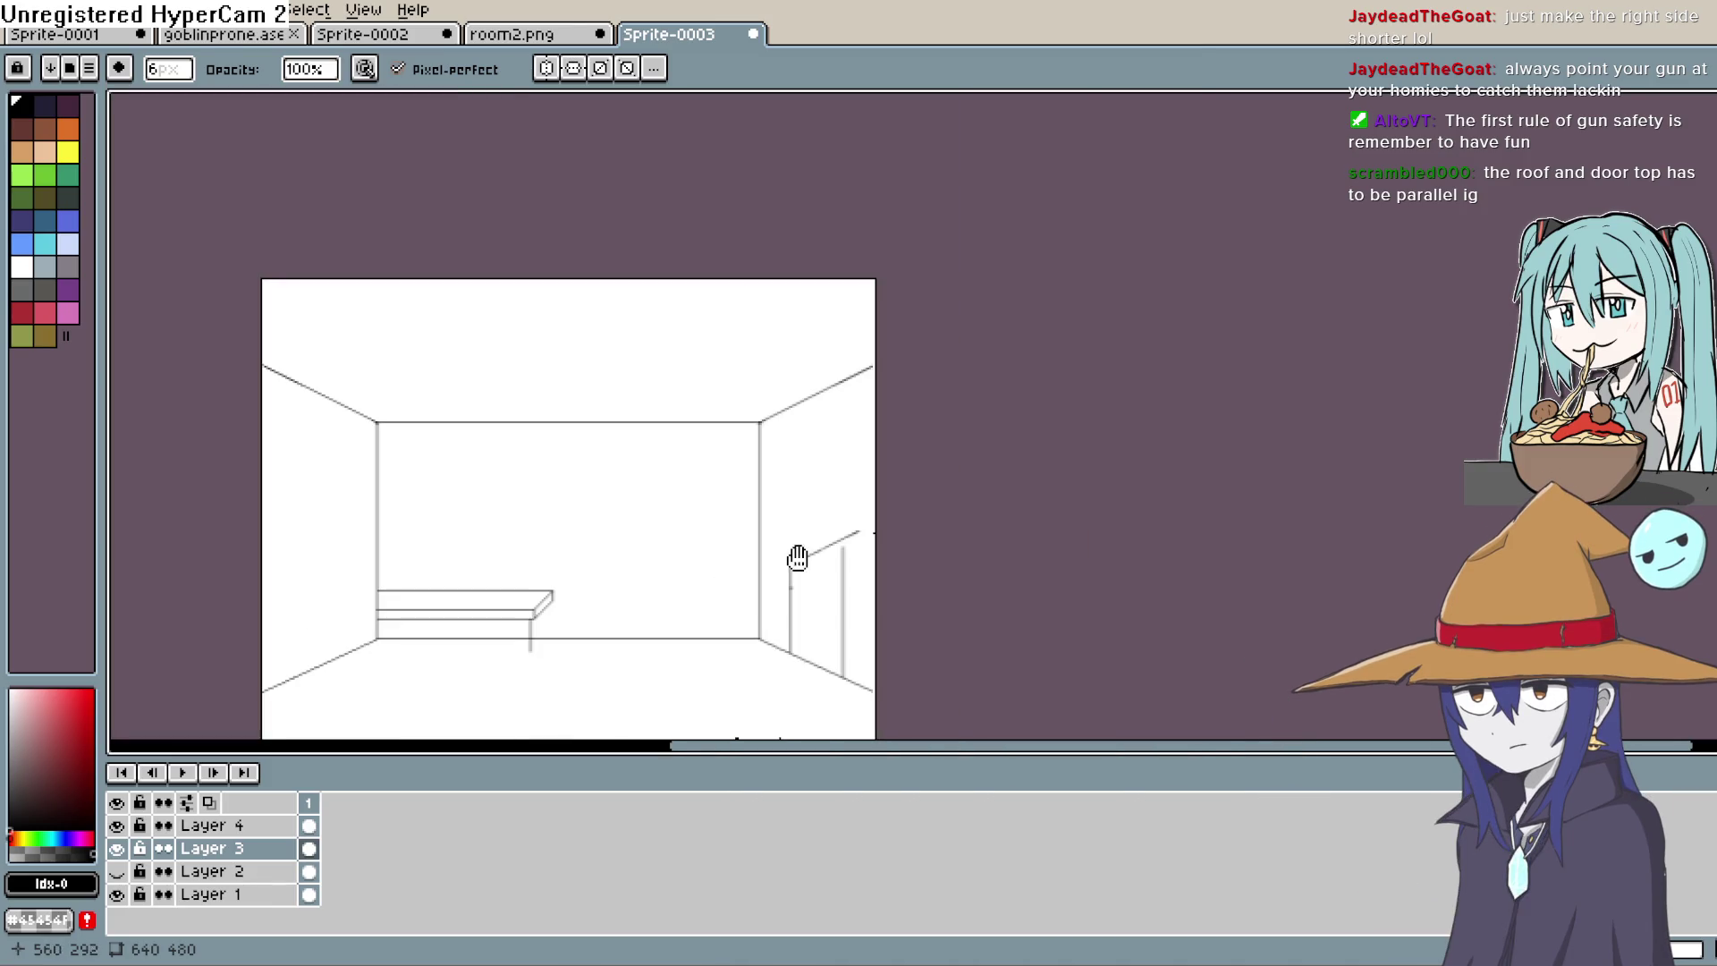
left_click_drag(1104, 349, 1077, 410)
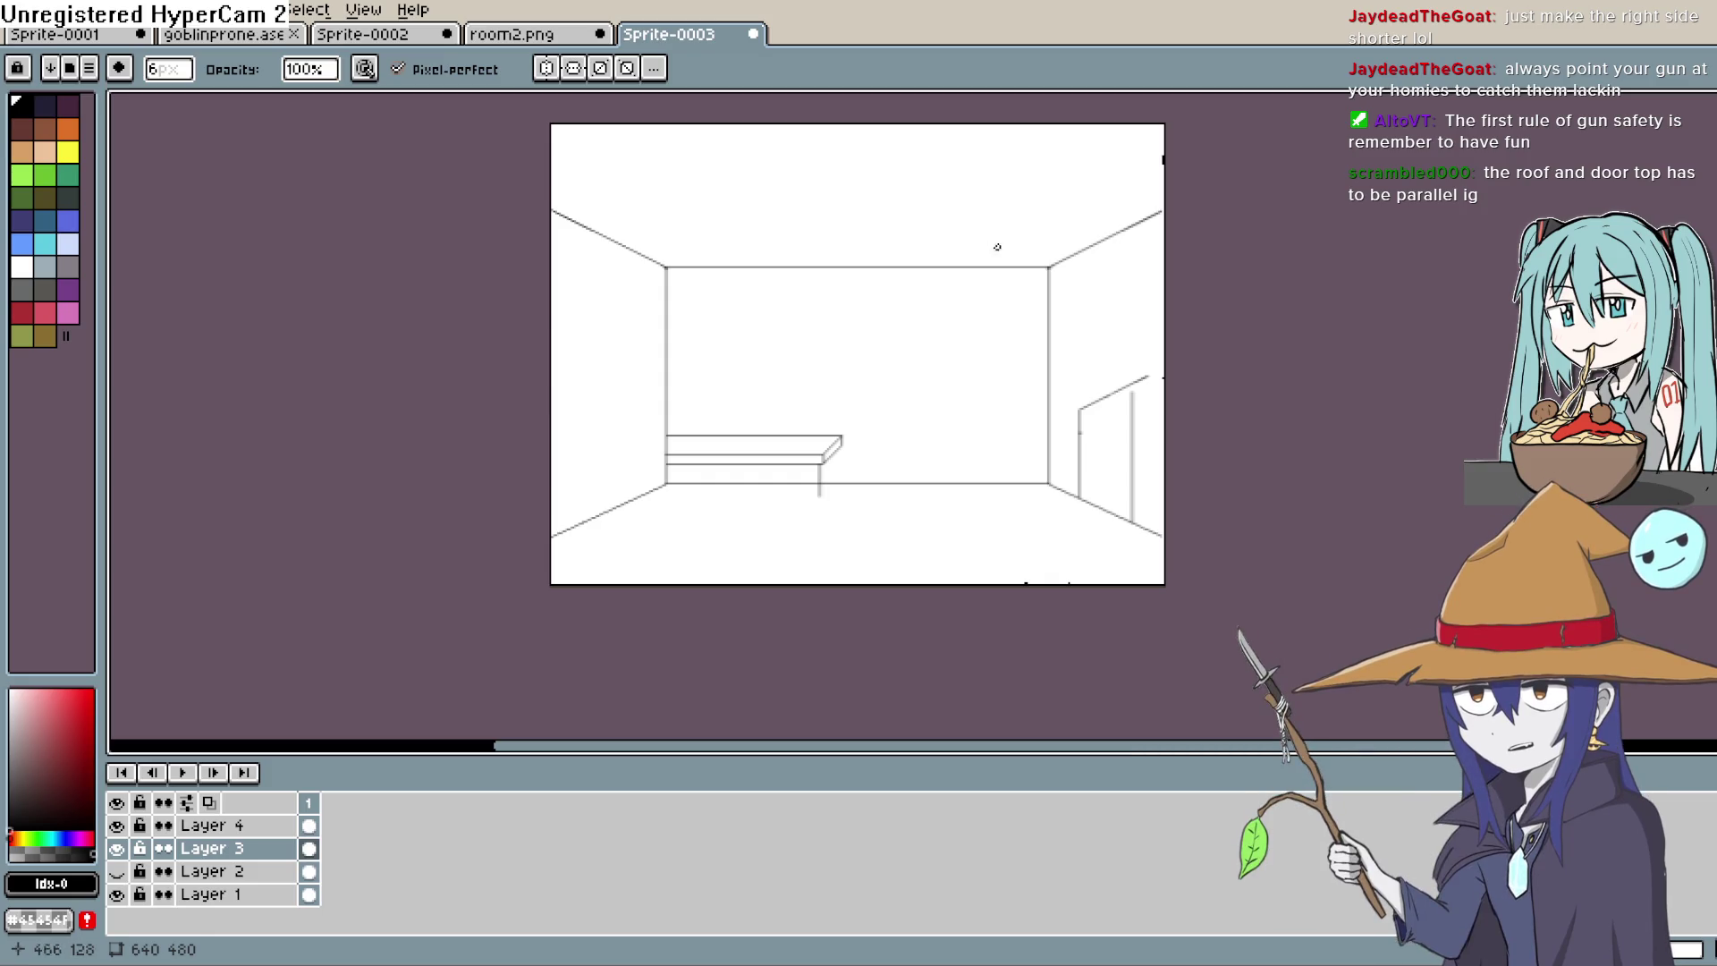
key("ctrl")
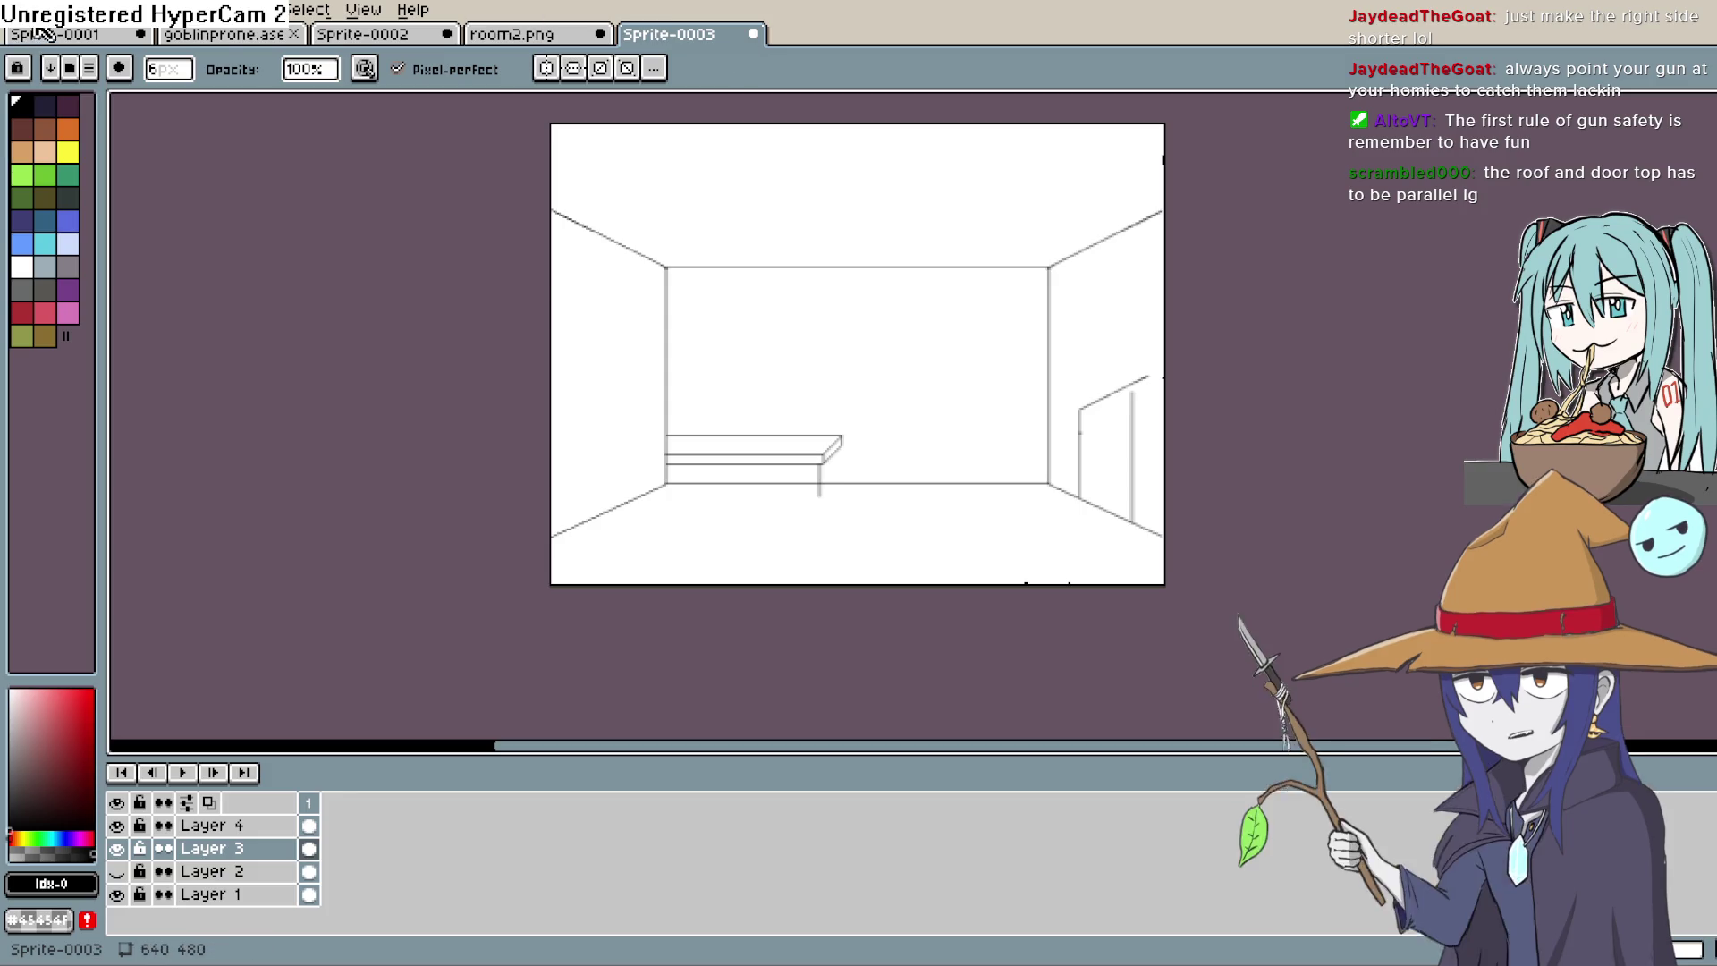
Step: Paste the goblin from goblinprone.ase onto new Layer 5, standing near the floor's centre
left_click(224, 34)
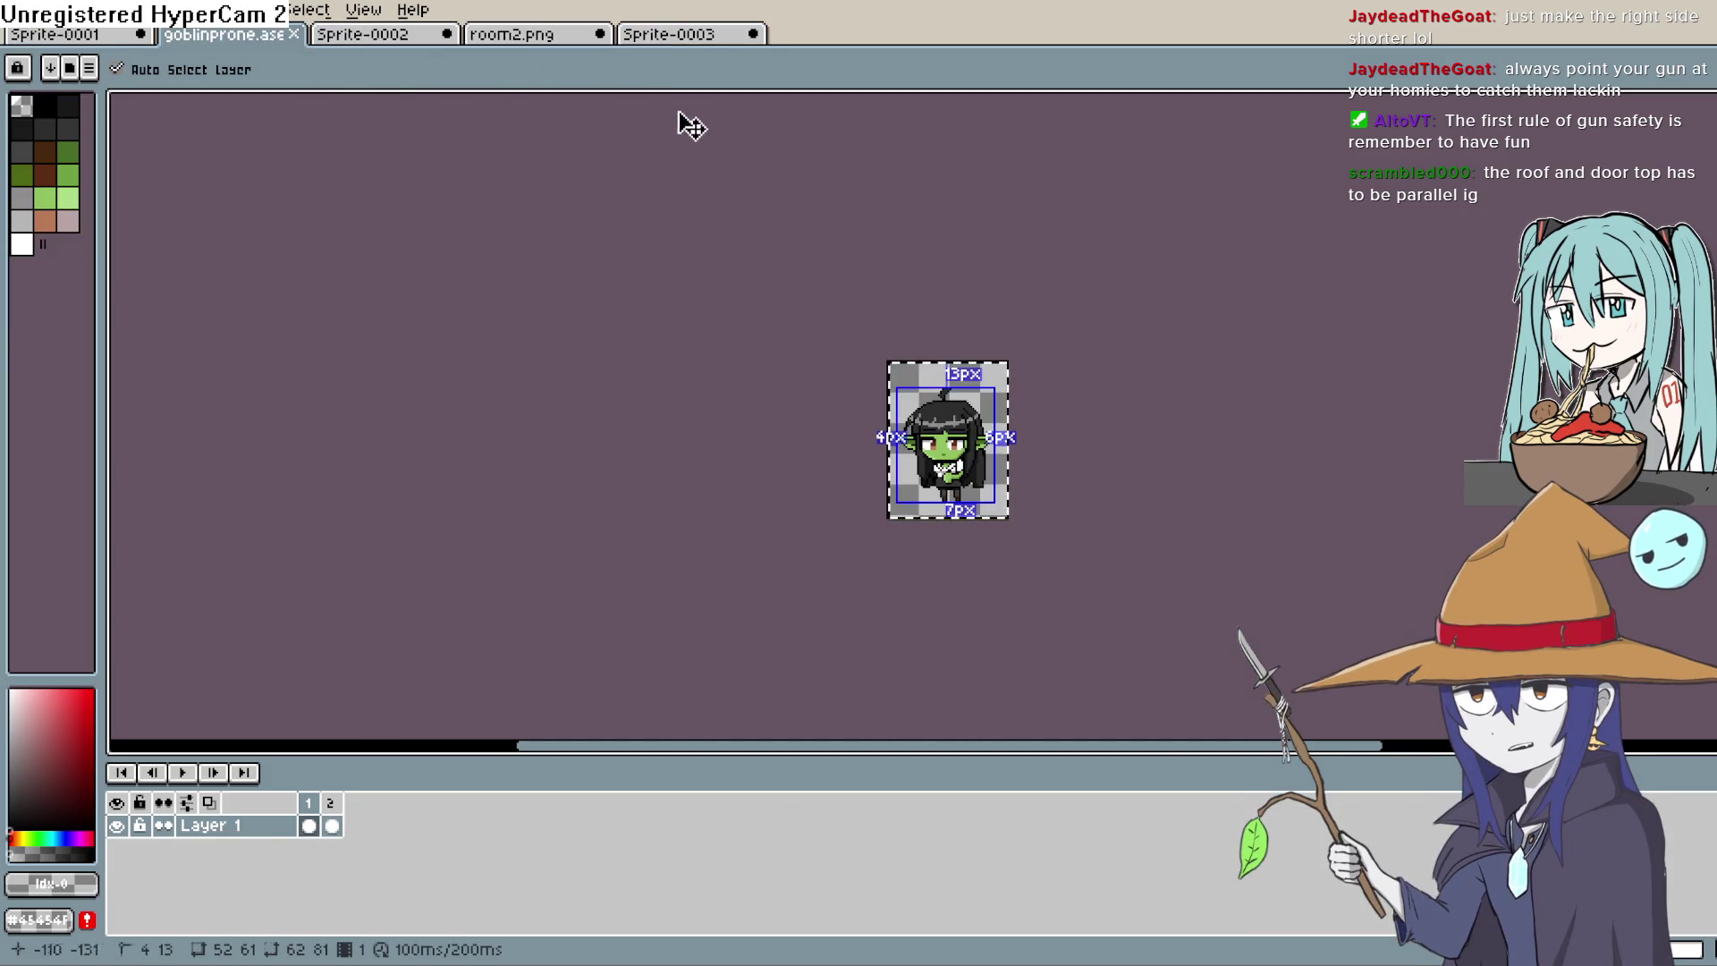
left_click(698, 34)
left_click(233, 826)
key("shift+n")
key("ctrl+v")
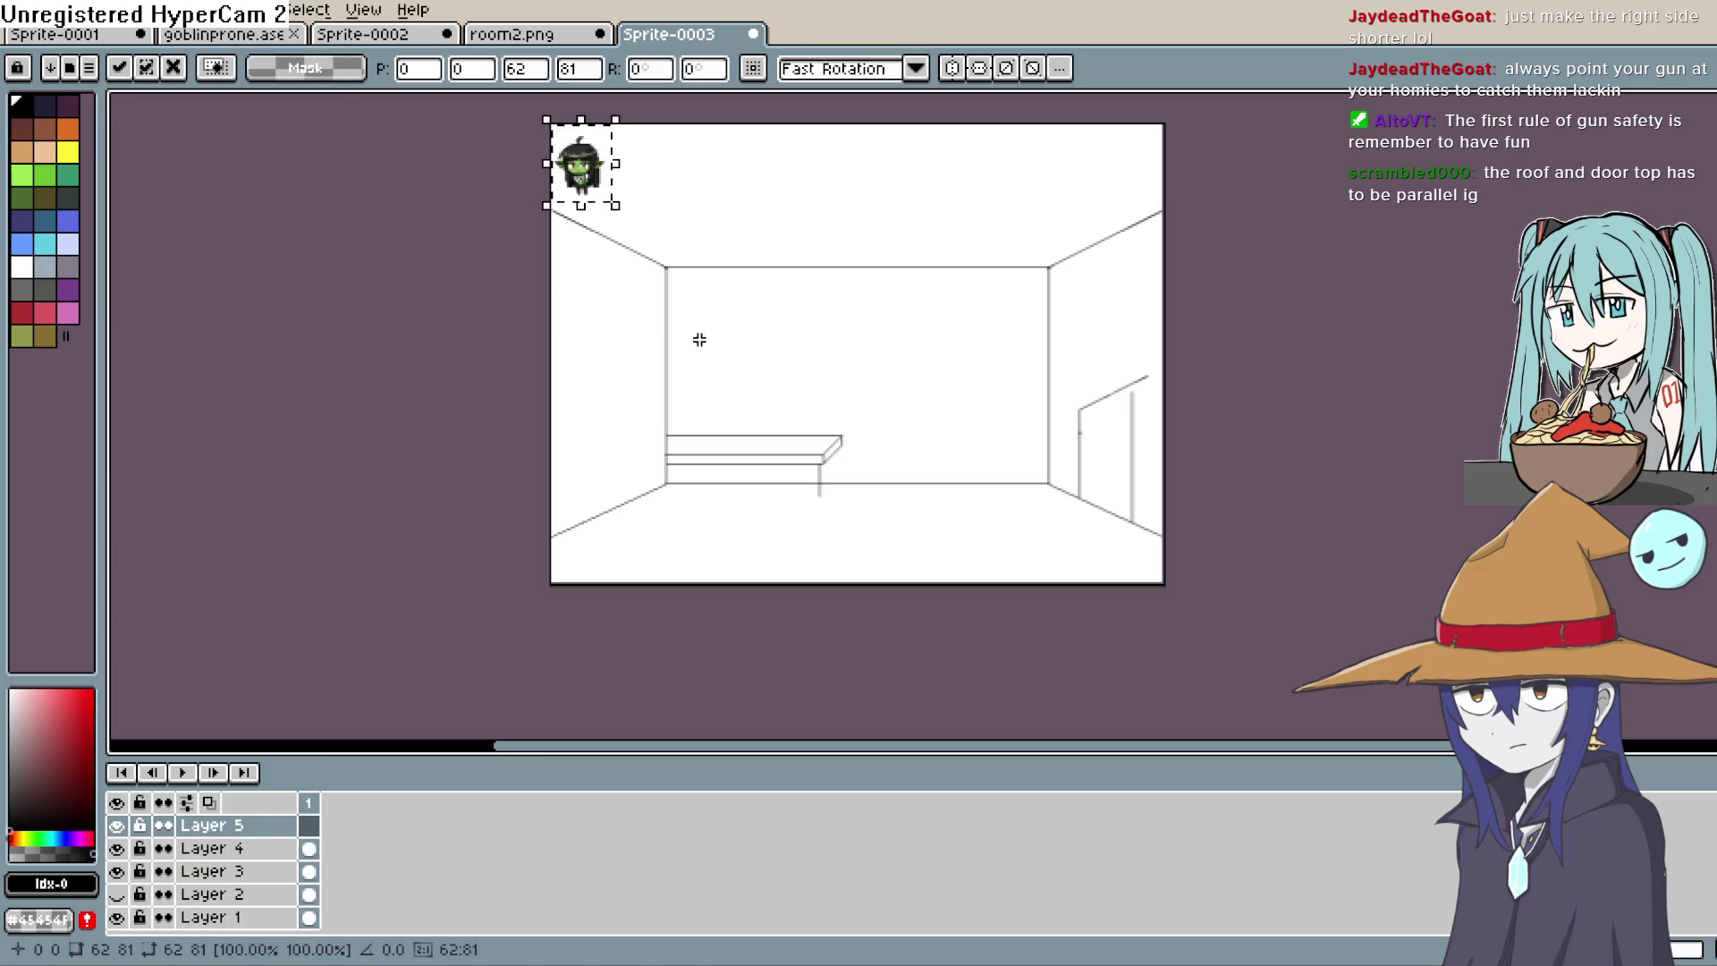
left_click_drag(588, 192, 893, 528)
scroll(958, 453, "up", 3)
scroll(958, 453, "down", 3)
scroll(958, 453, "up", 2)
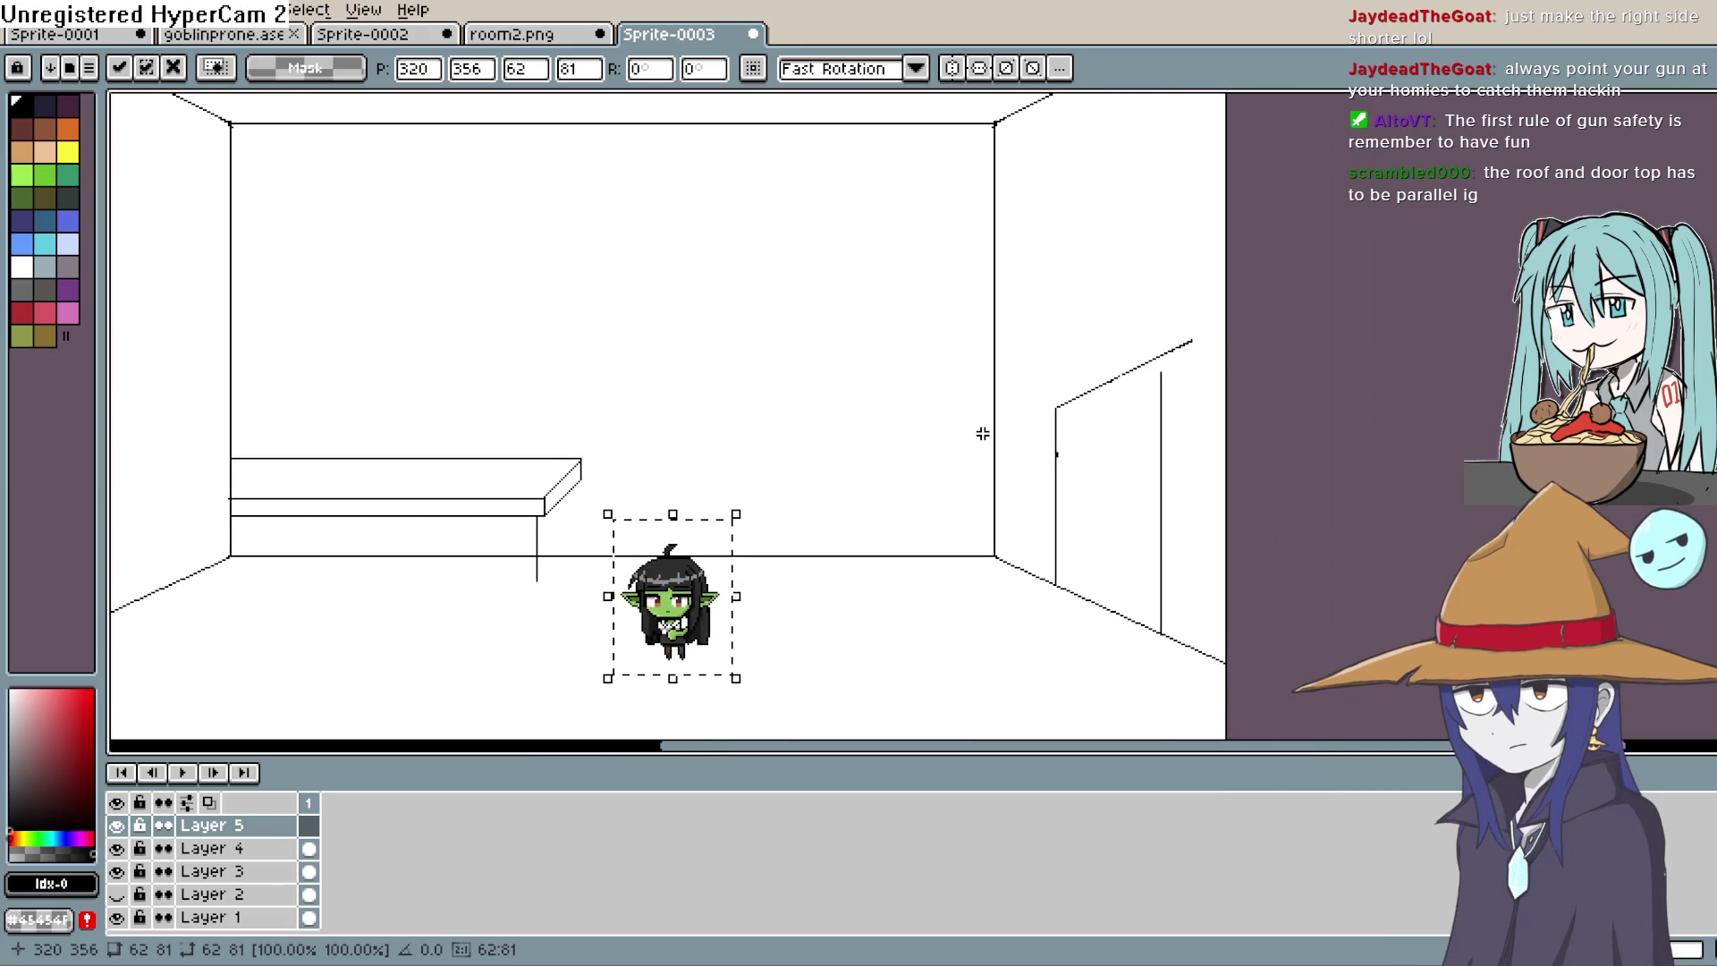
left_click(260, 849)
key("h")
scroll(1100, 436, "up", 3)
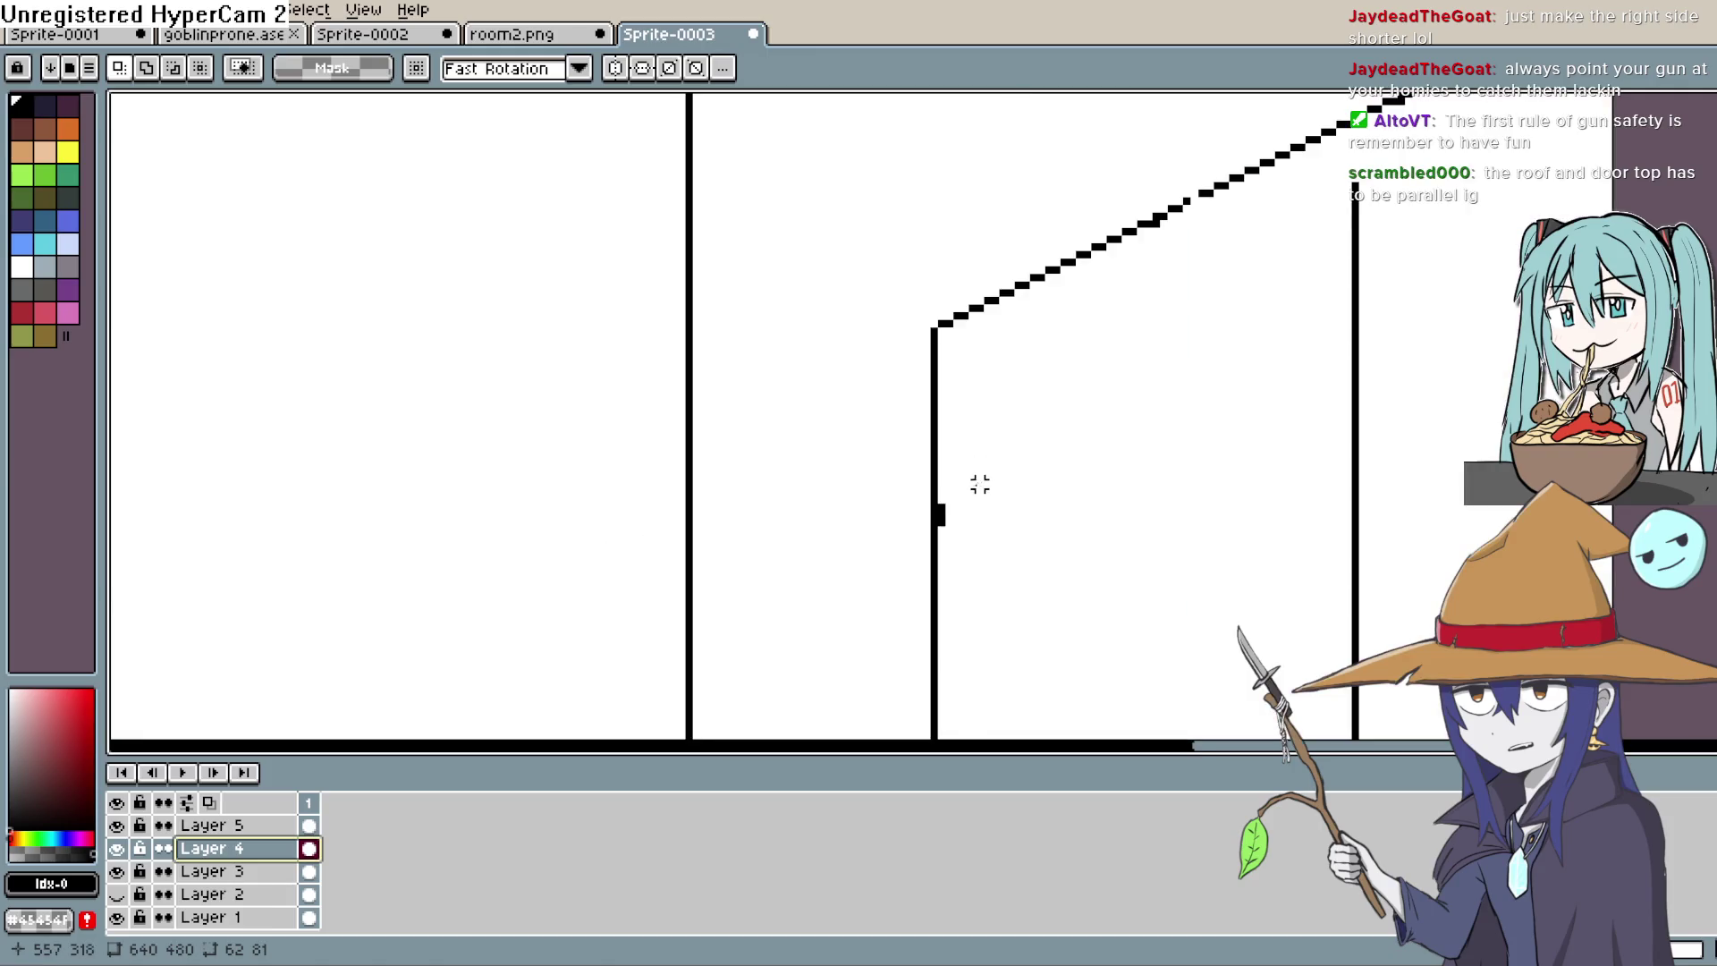
Step: Make Layer 3 active and toggle its visibility to see which lines it holds
key("b")
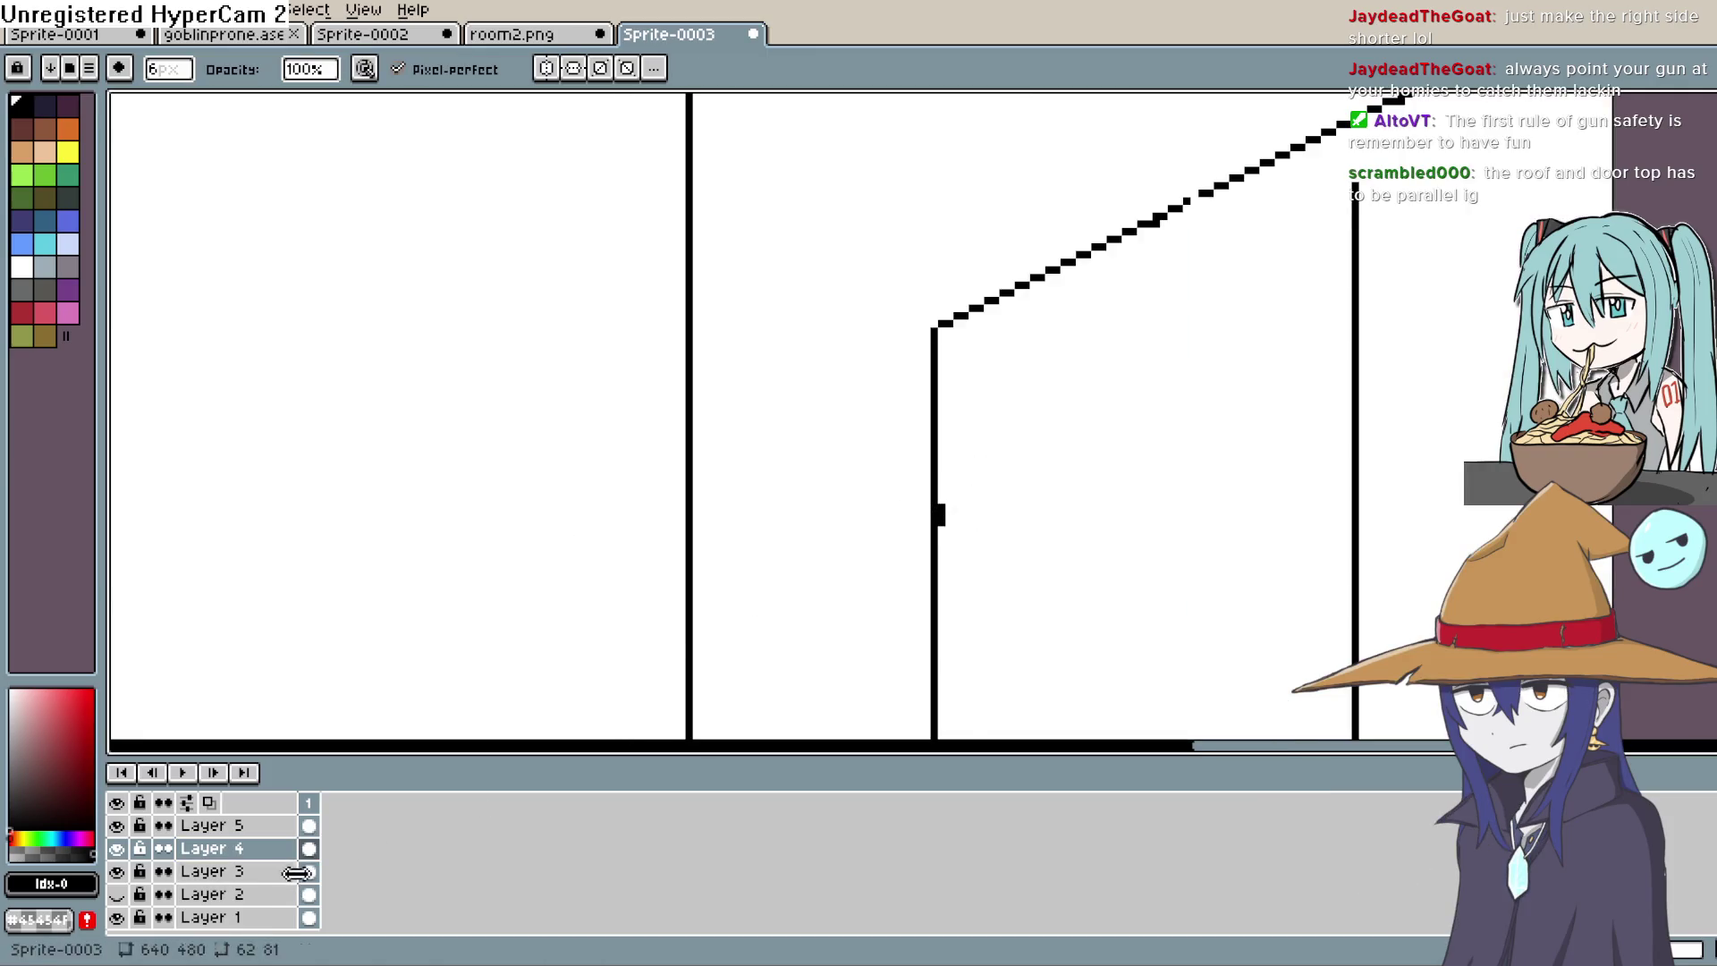
left_click(692, 634, "ctrl")
key("alt+Down")
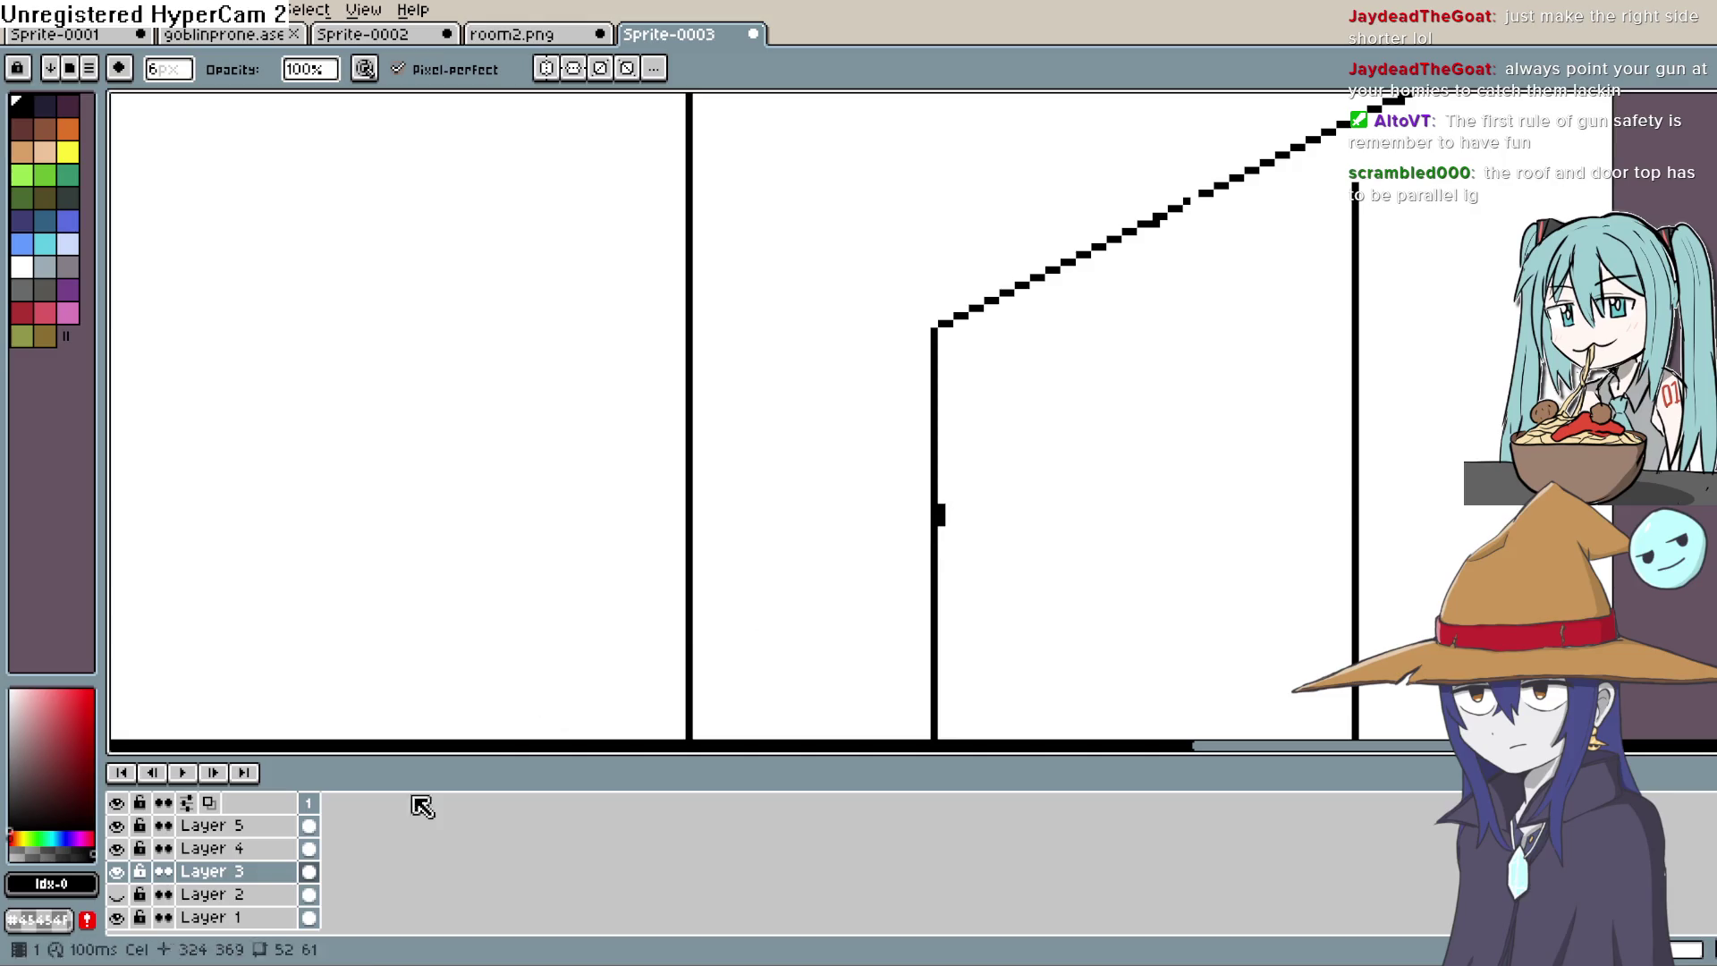
left_click(212, 871)
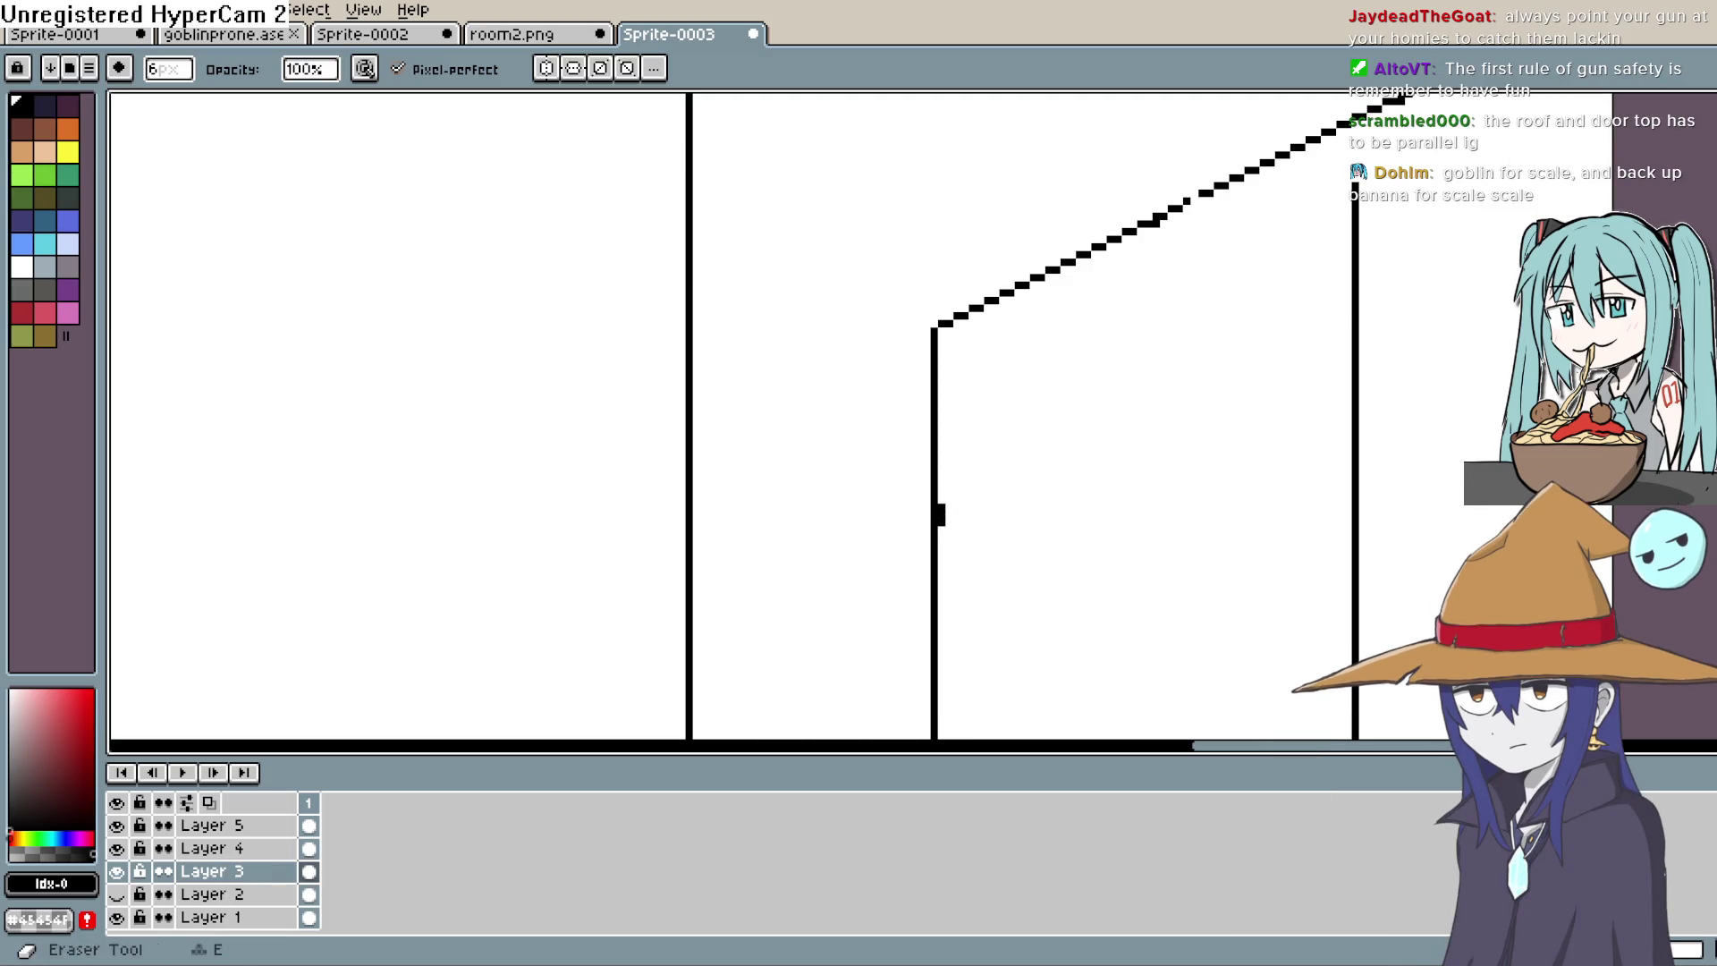
key("i")
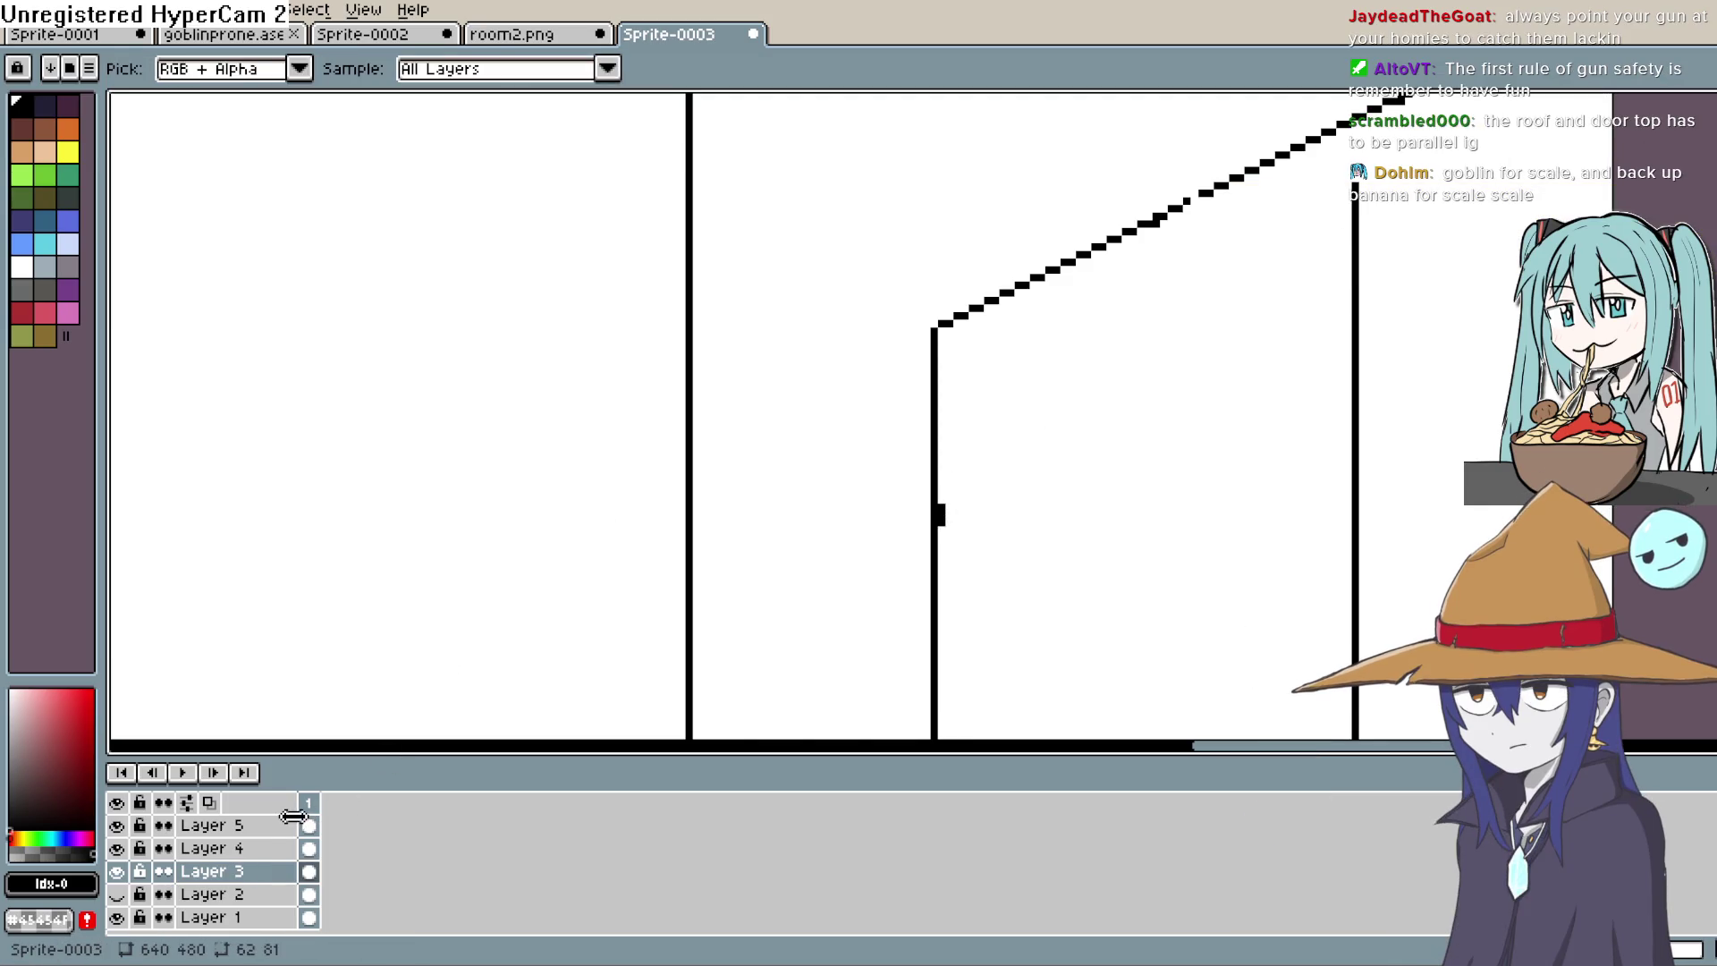
left_click(304, 871)
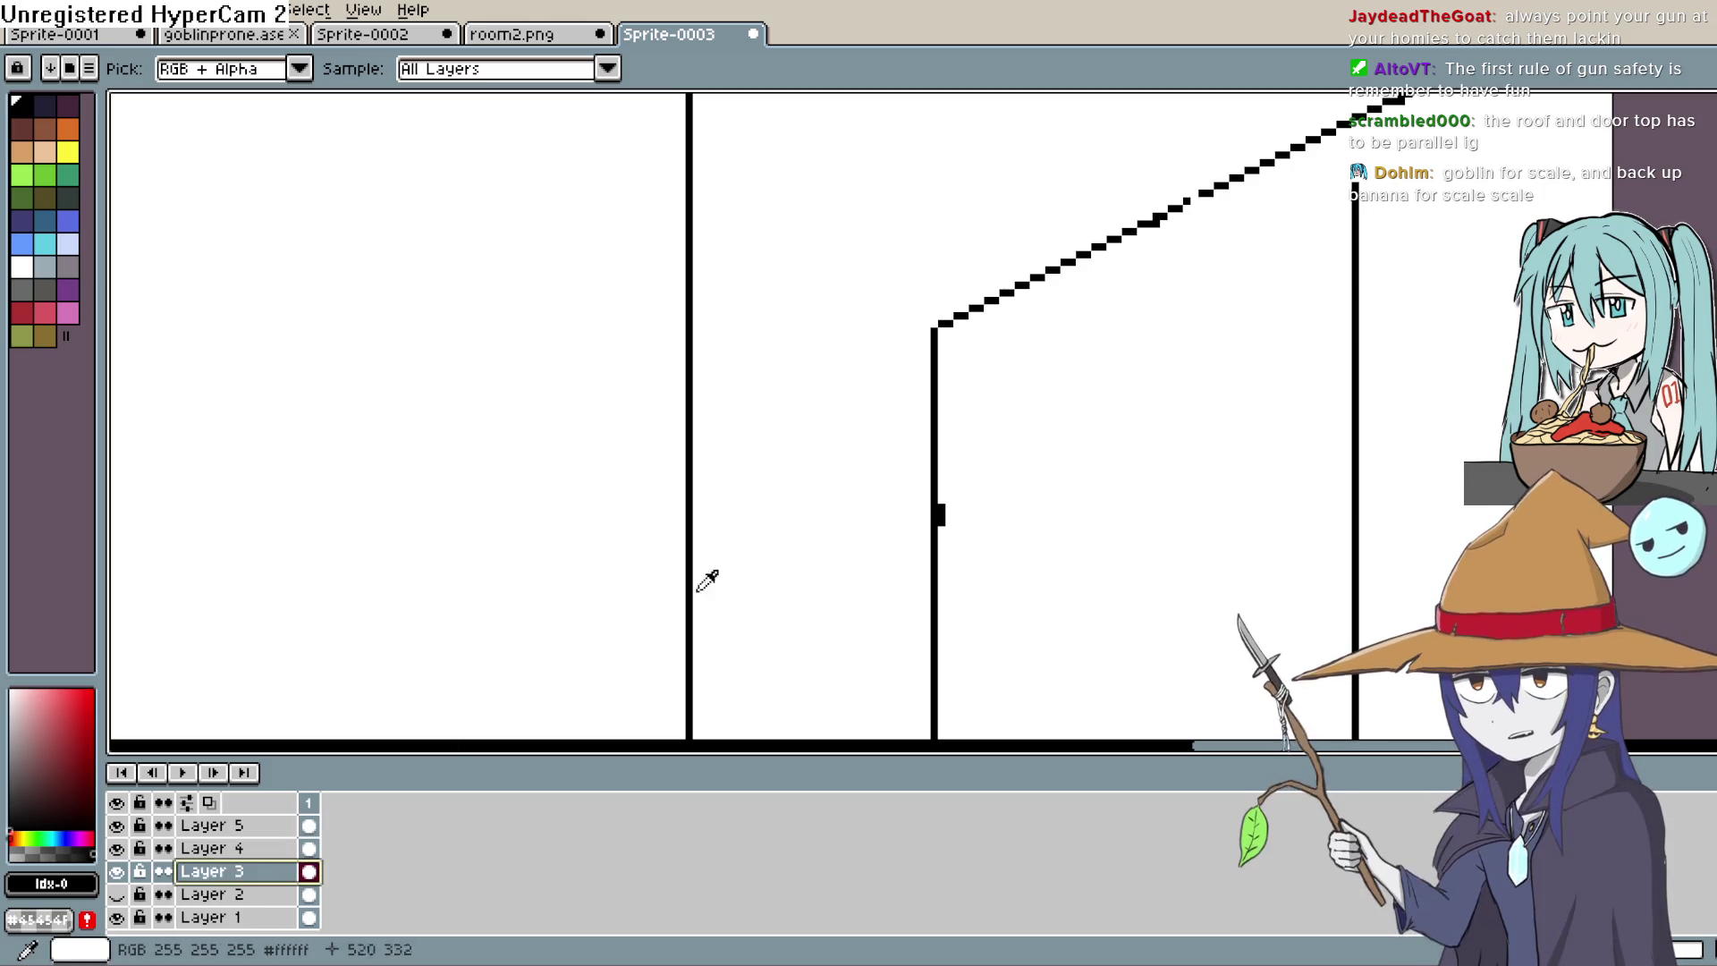
left_click(119, 872)
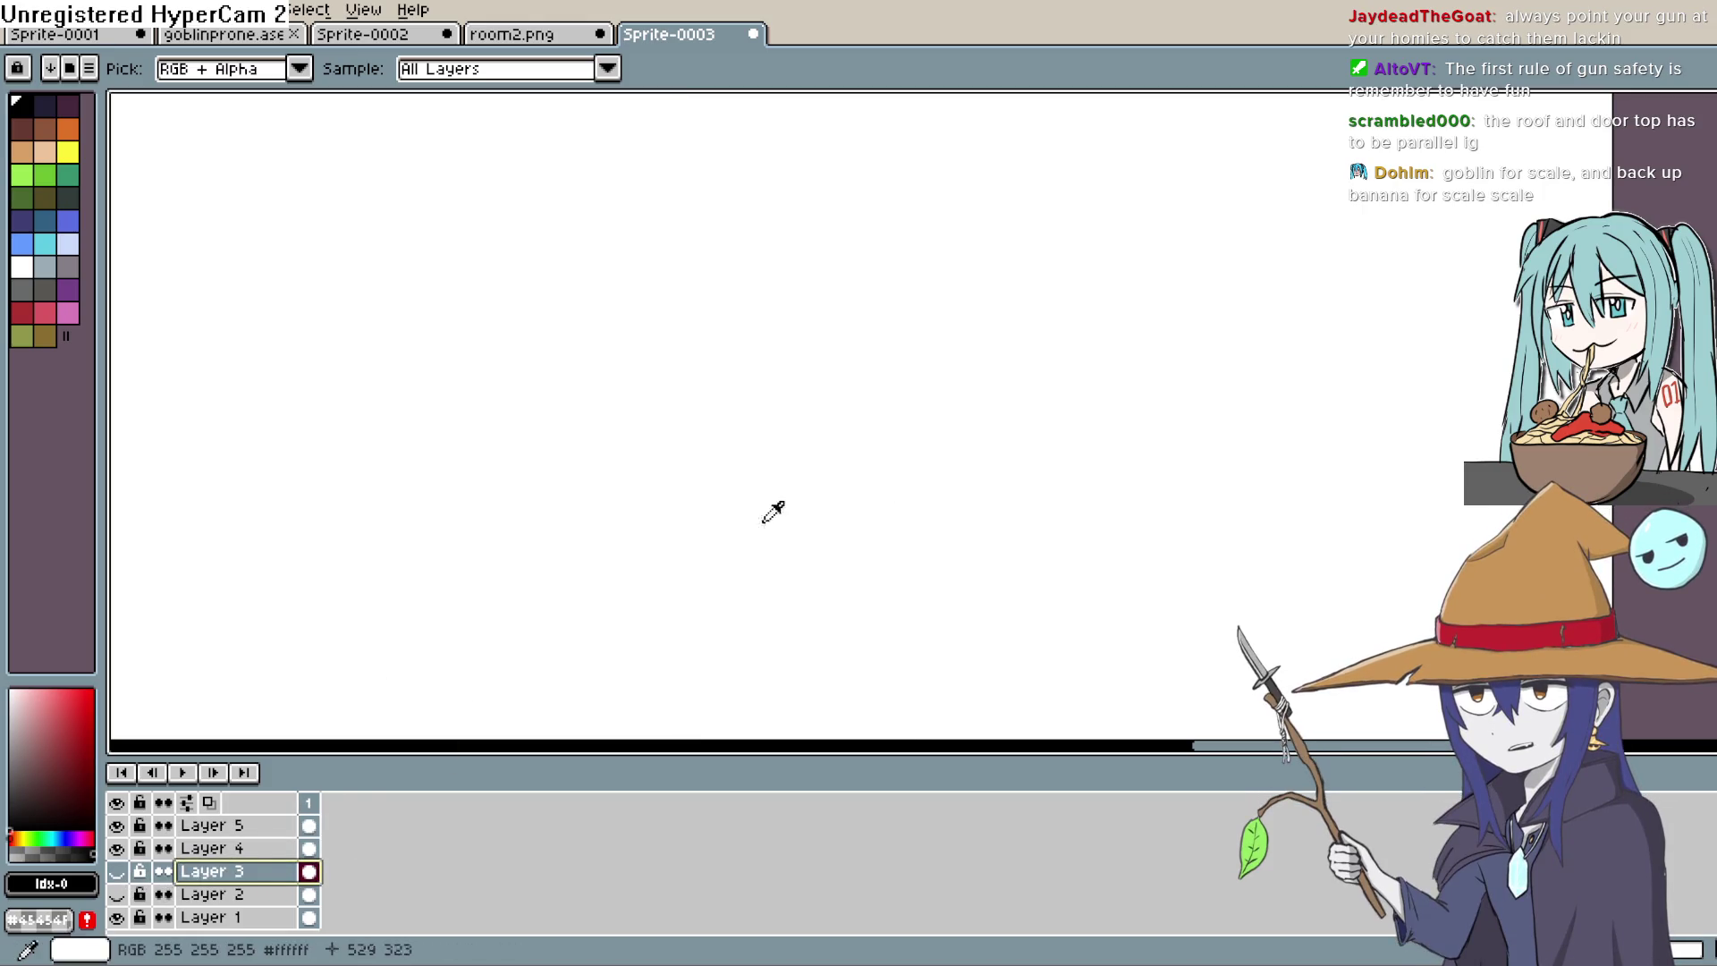
left_click(117, 872)
Step: Pick white from the canvas as the drawing colour and switch to the Eraser
left_click(962, 498)
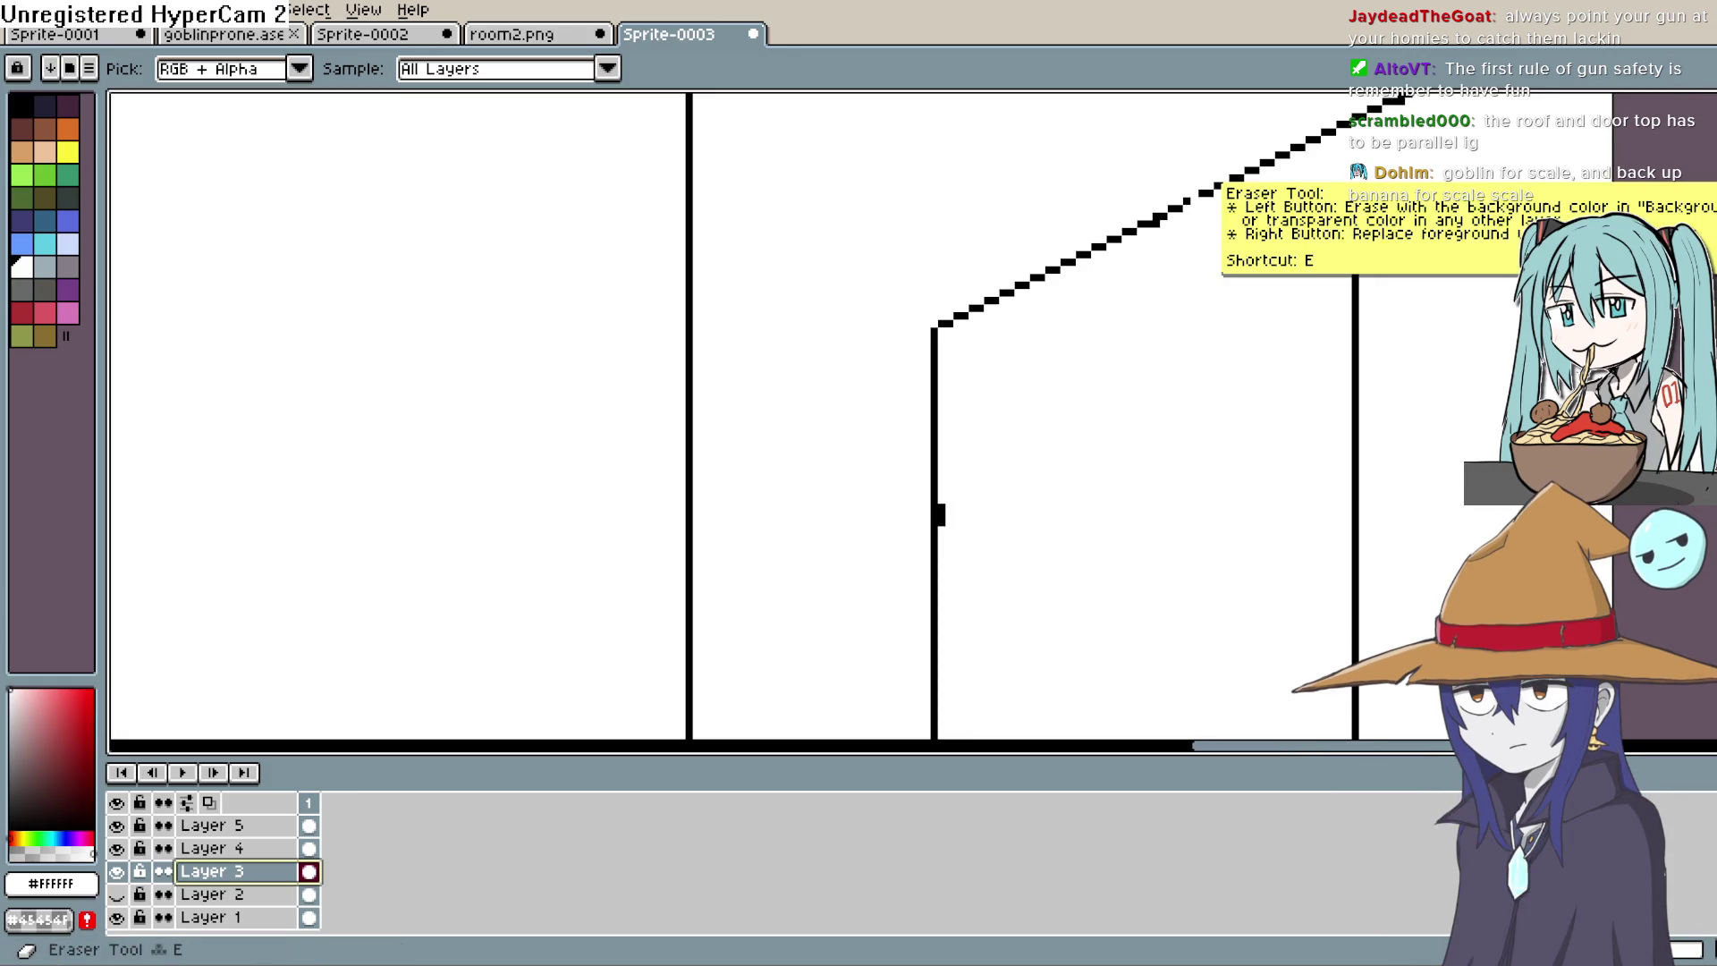
left_click(1704, 255)
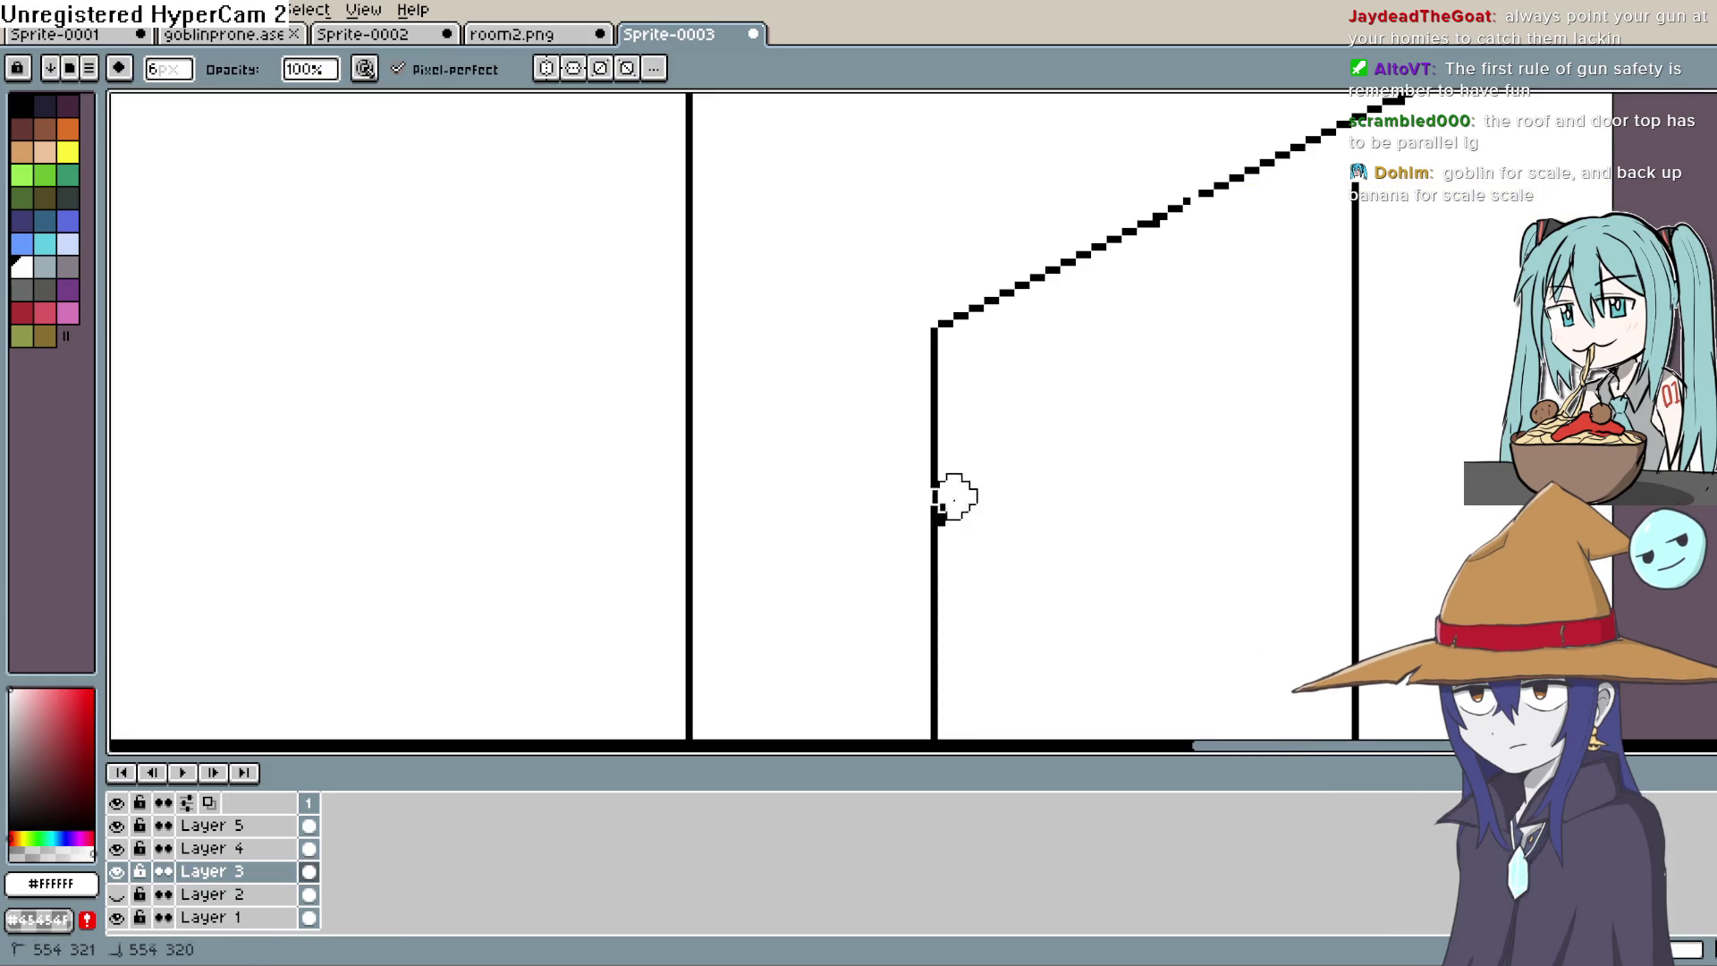
left_click(118, 872)
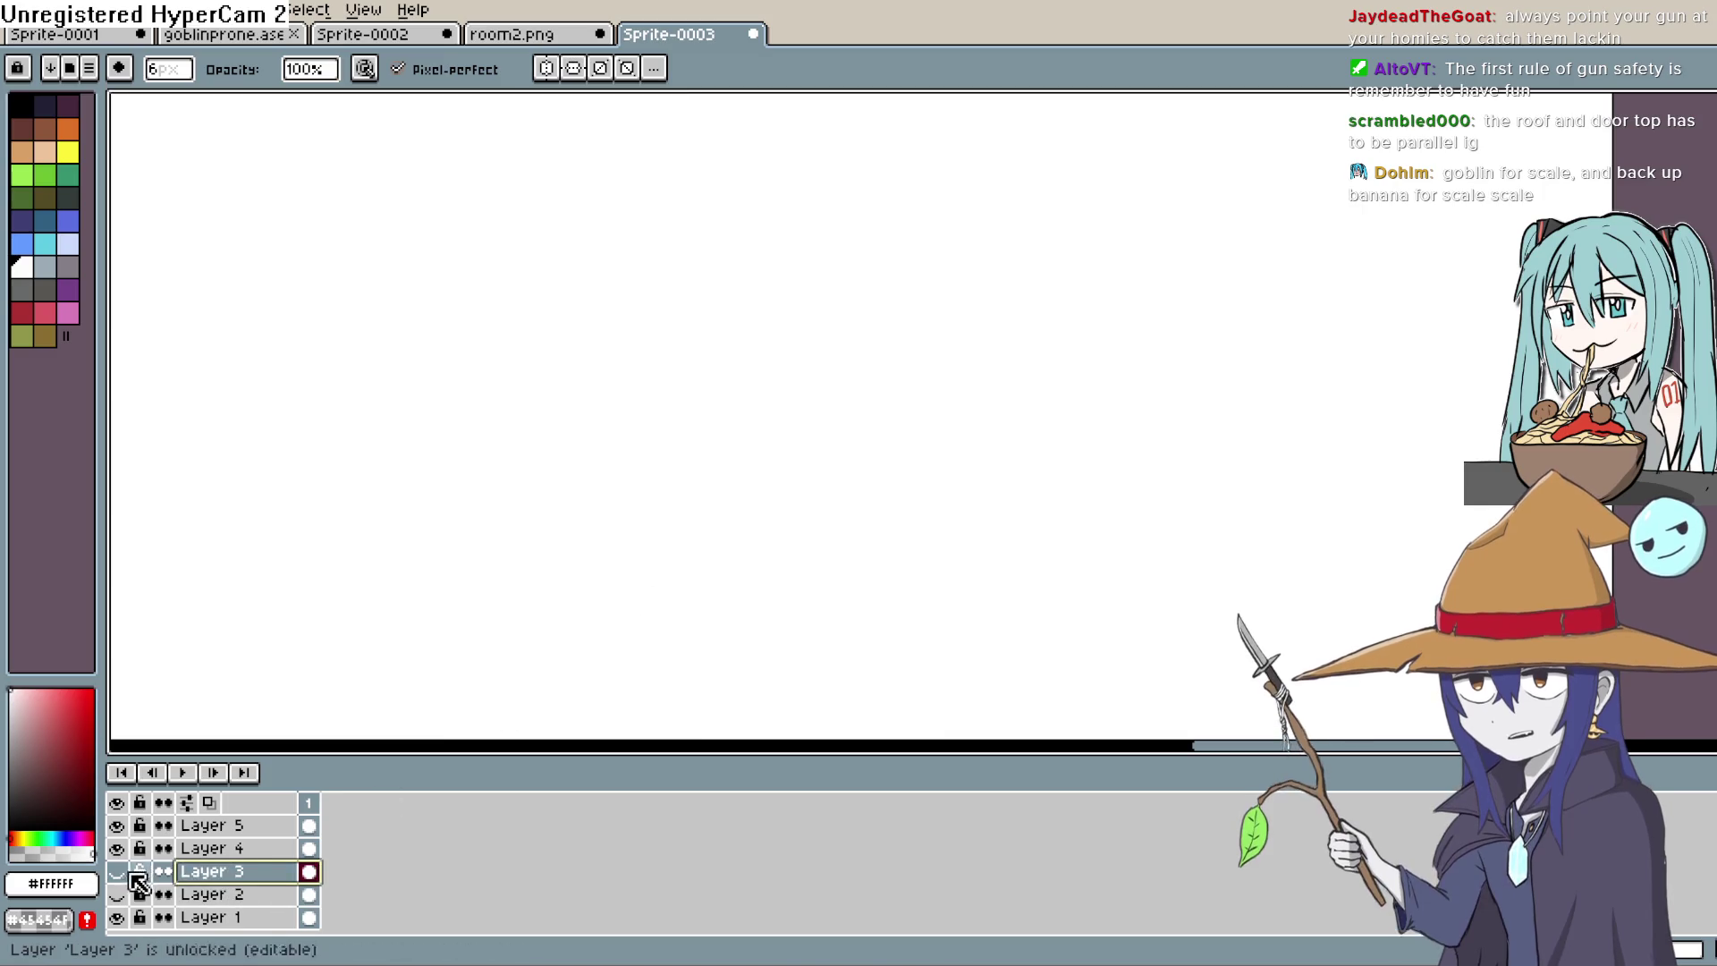
left_click(117, 872)
left_click_drag(1351, 423, 1150, 572)
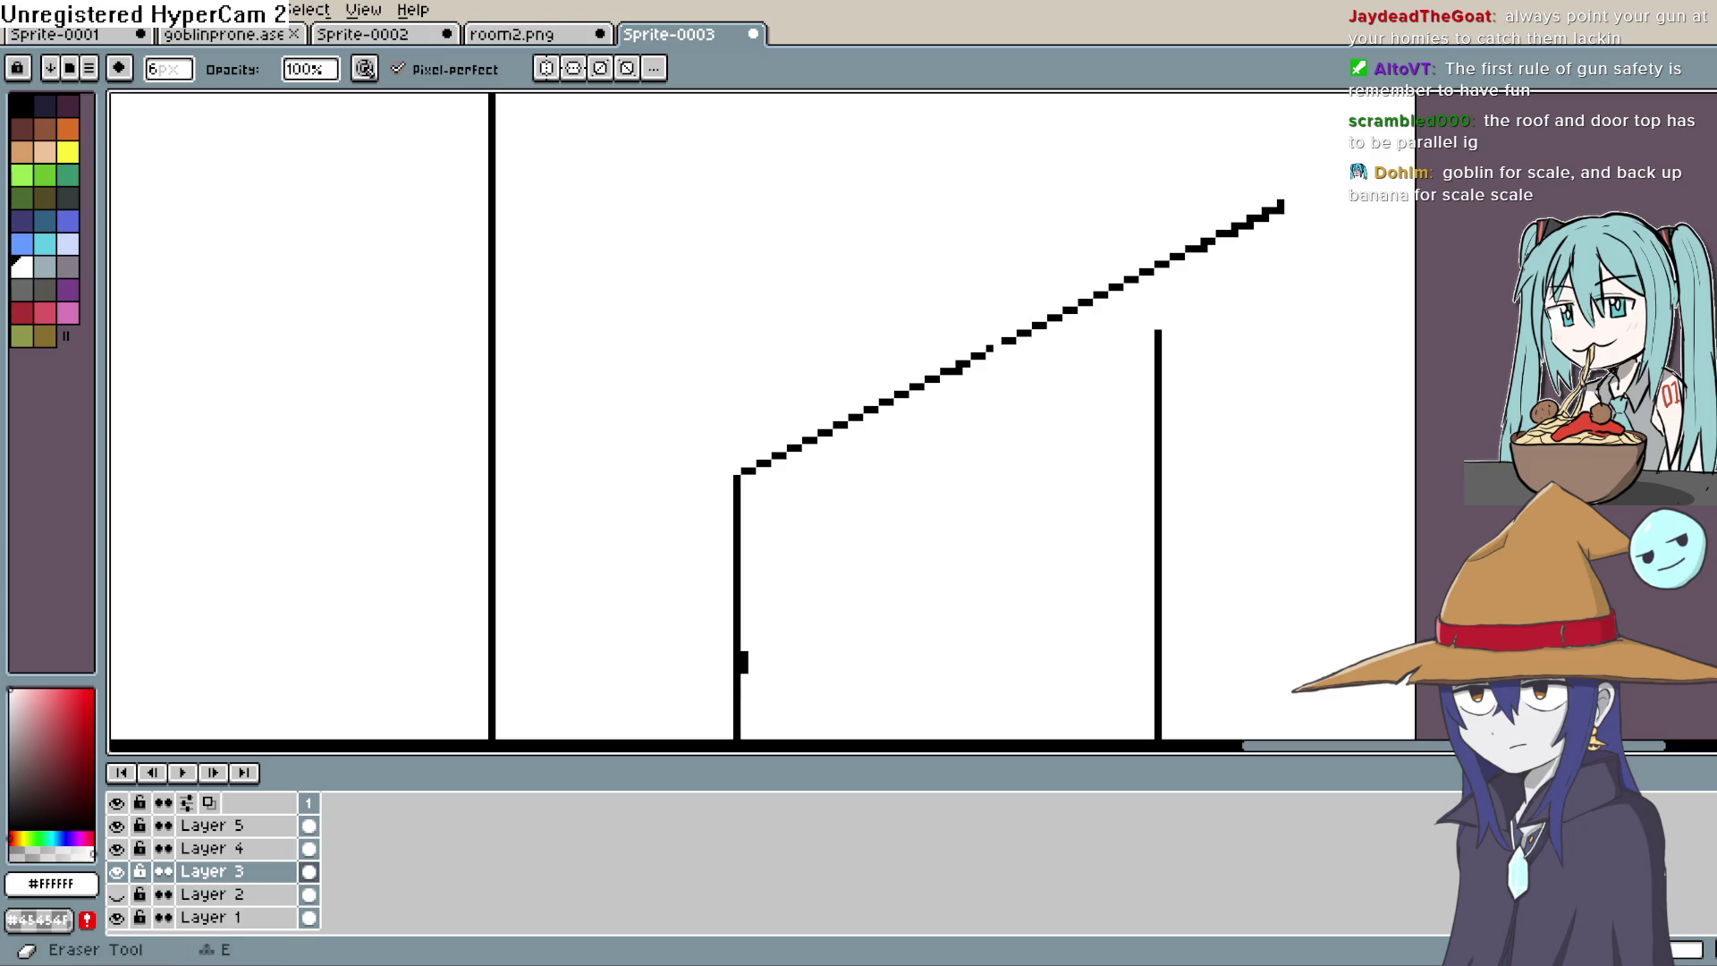
key("b")
key("e")
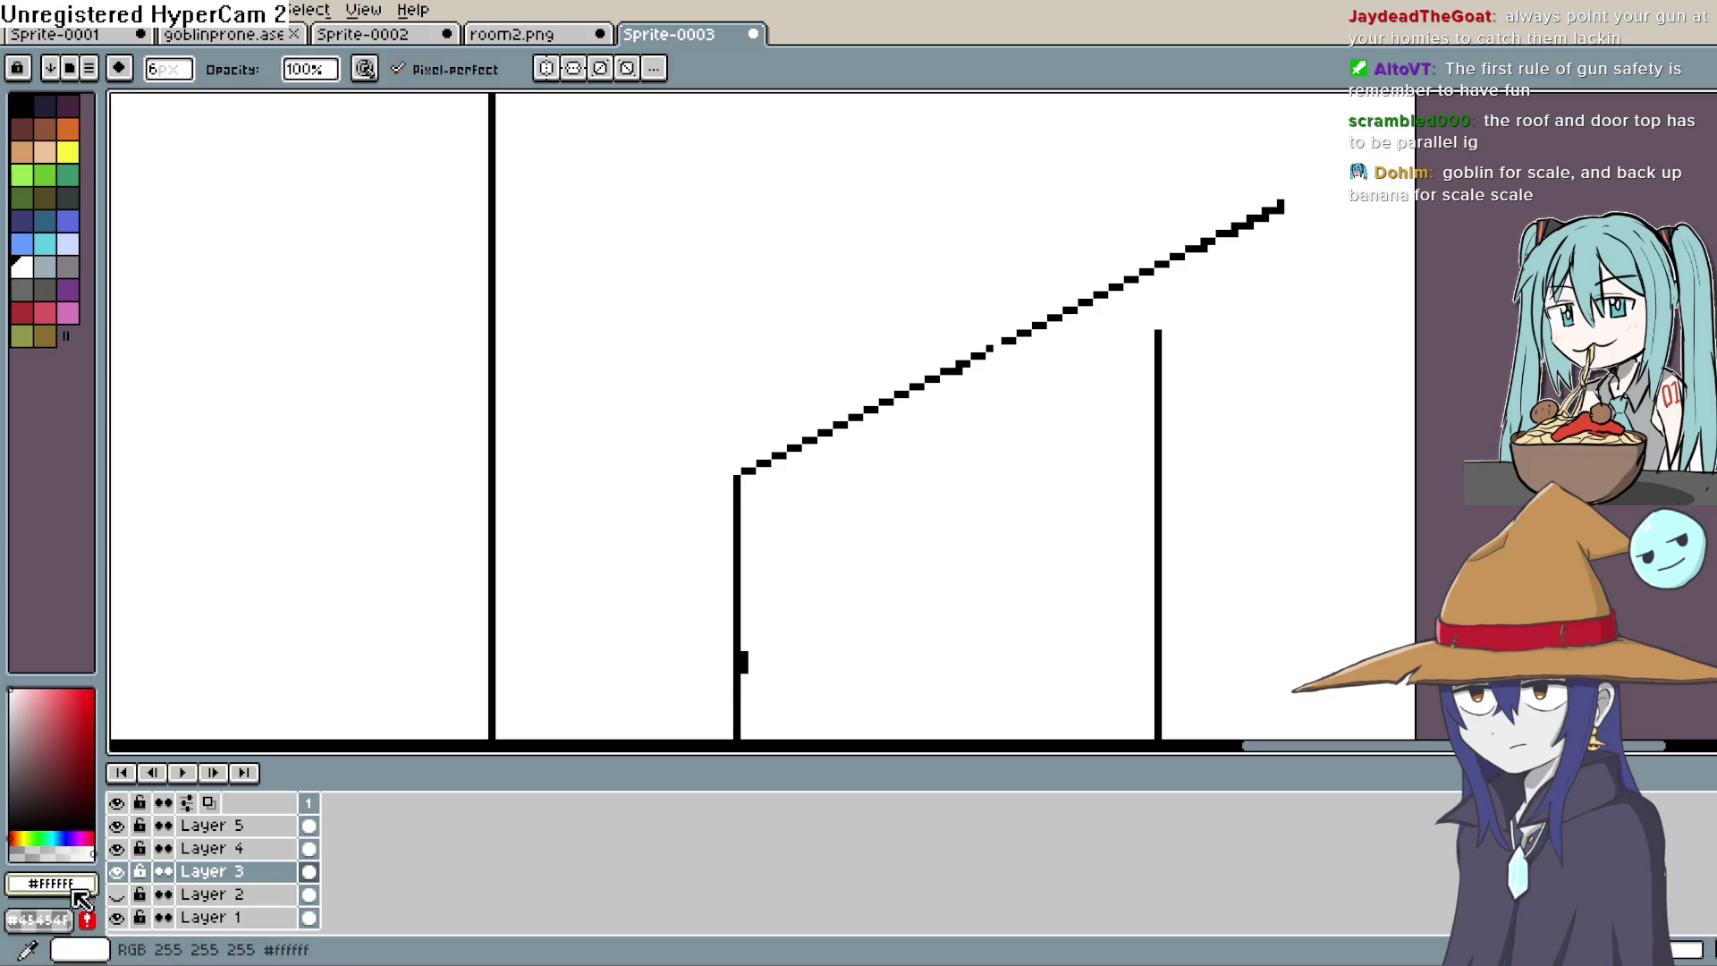
left_click(78, 895)
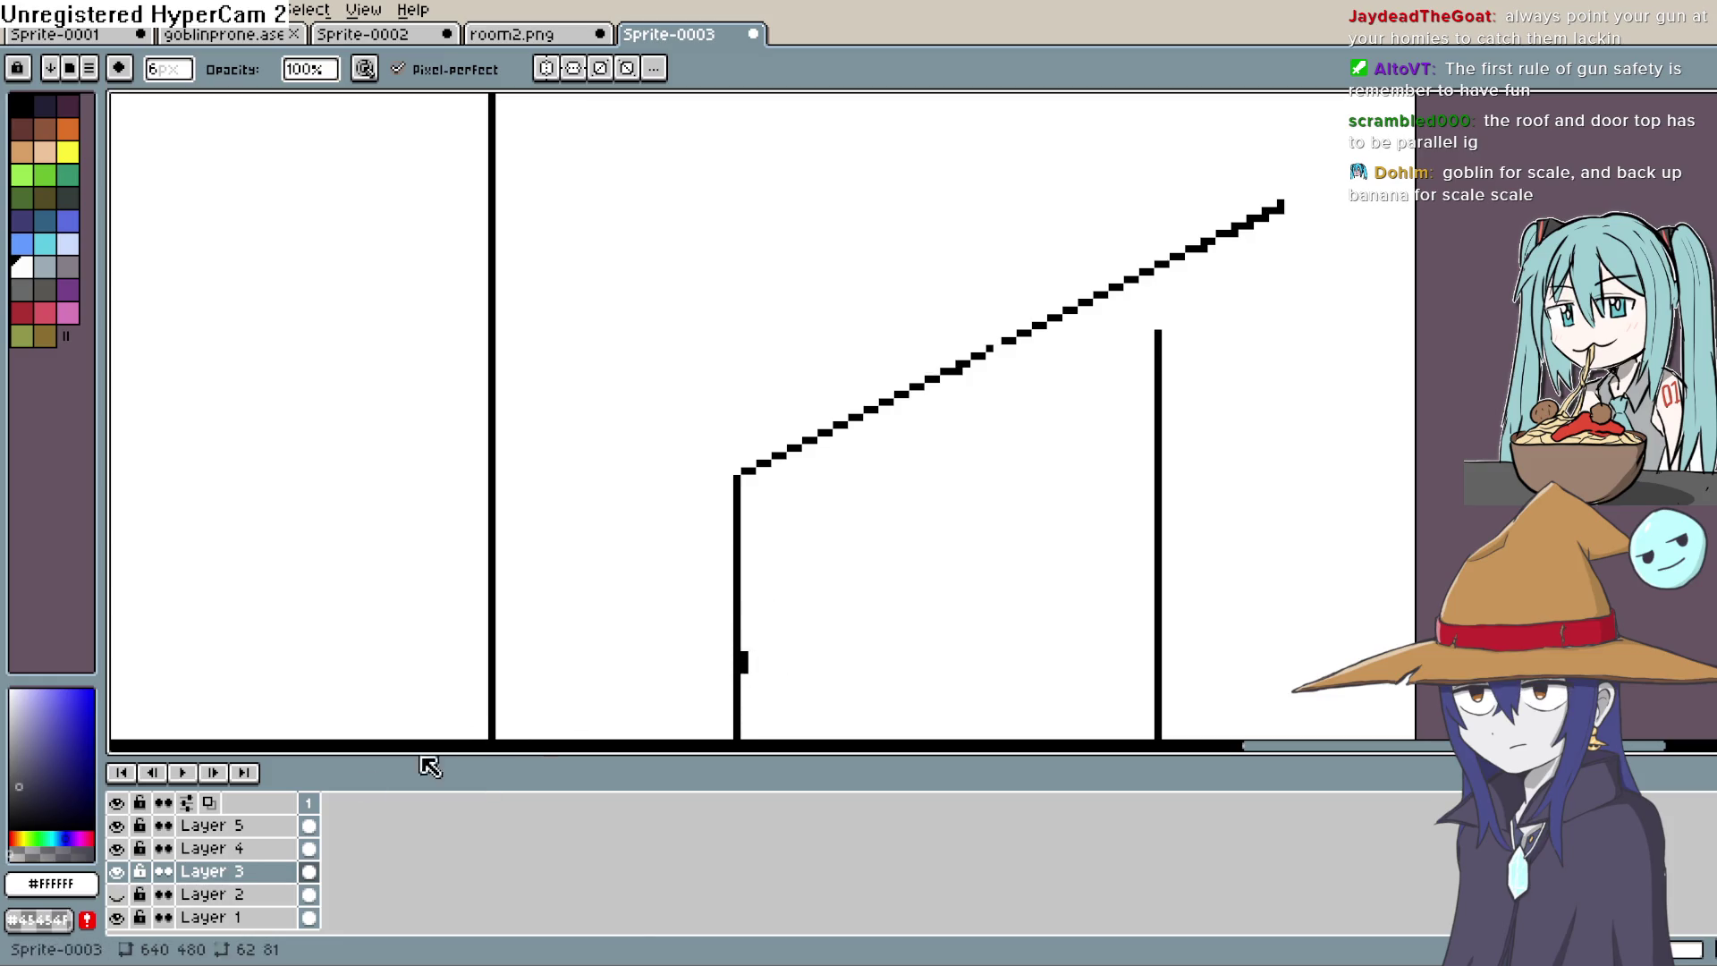
left_click(77, 883)
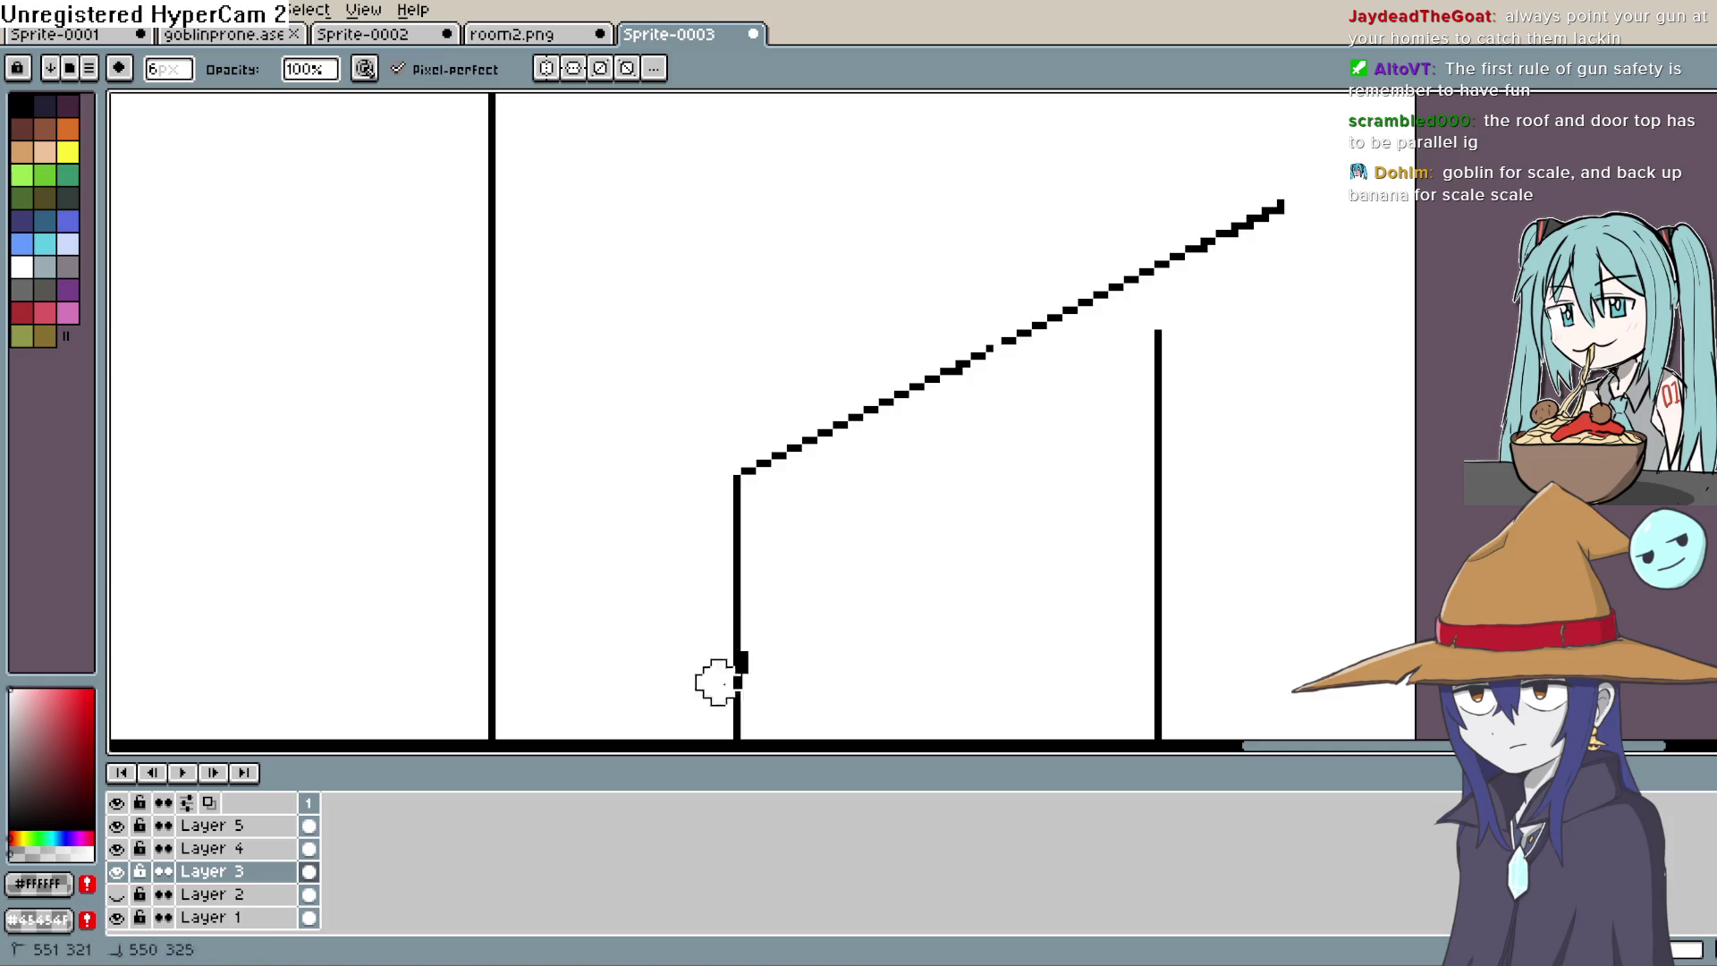
scroll(841, 476, "down", 1)
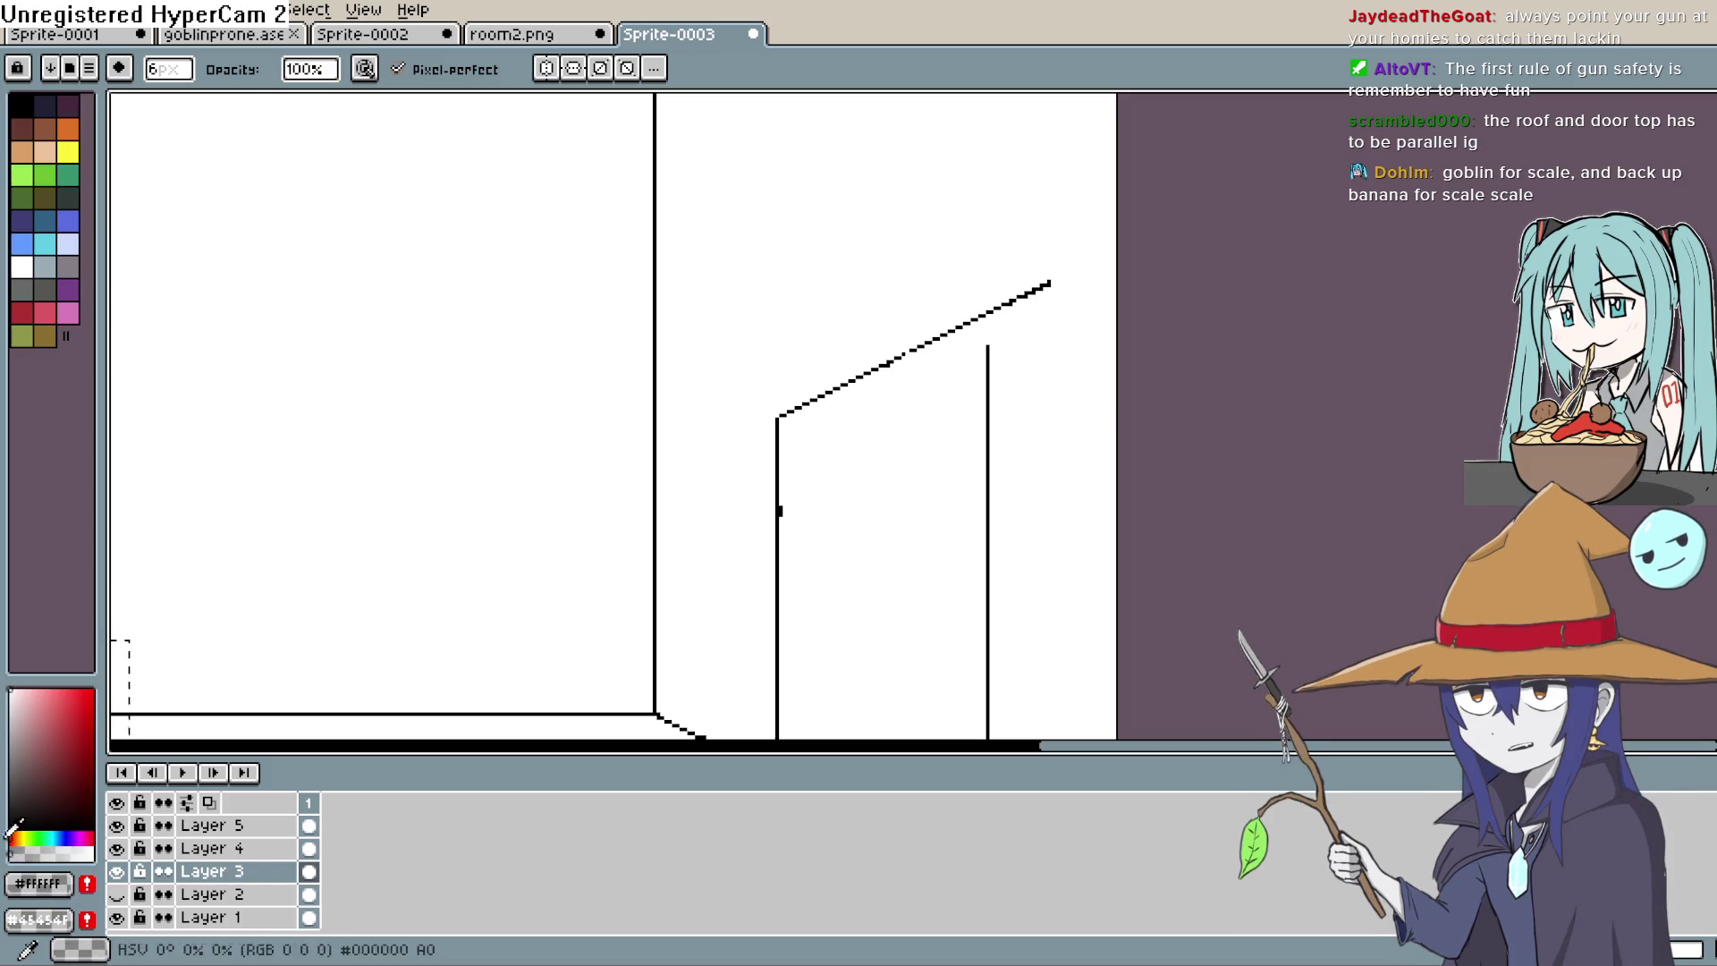
Step: Set the drawing colour to black with the Pencil and make Layer 5 active
left_click(80, 903)
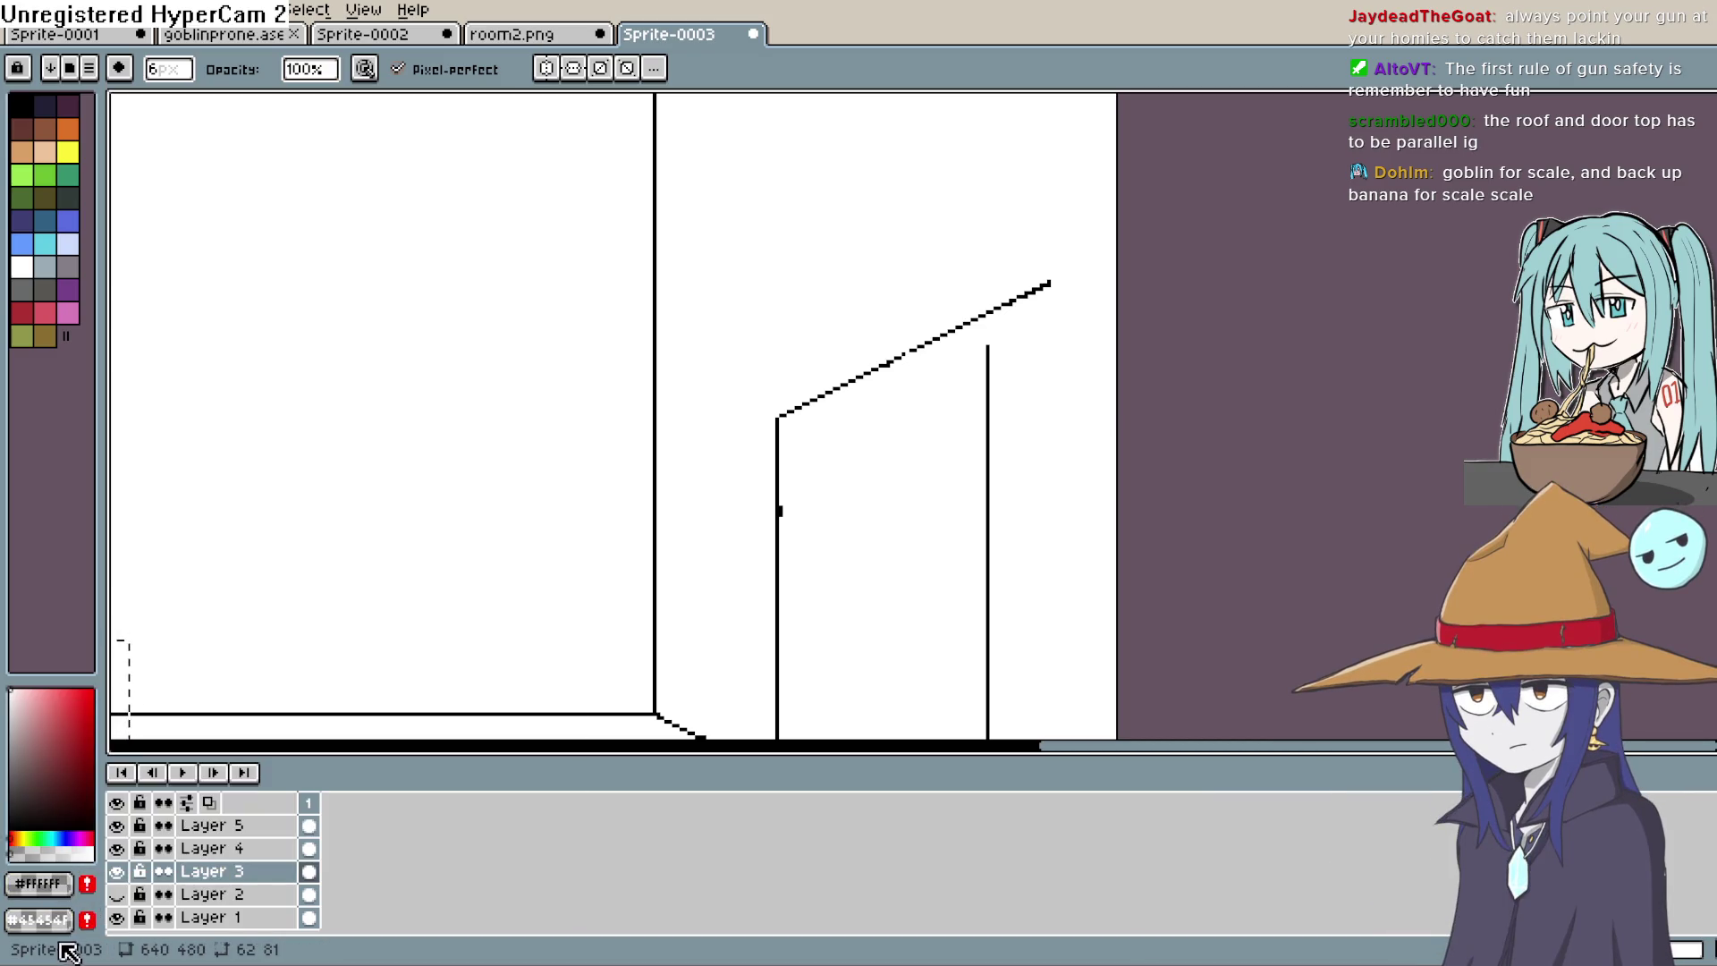
left_click(64, 919)
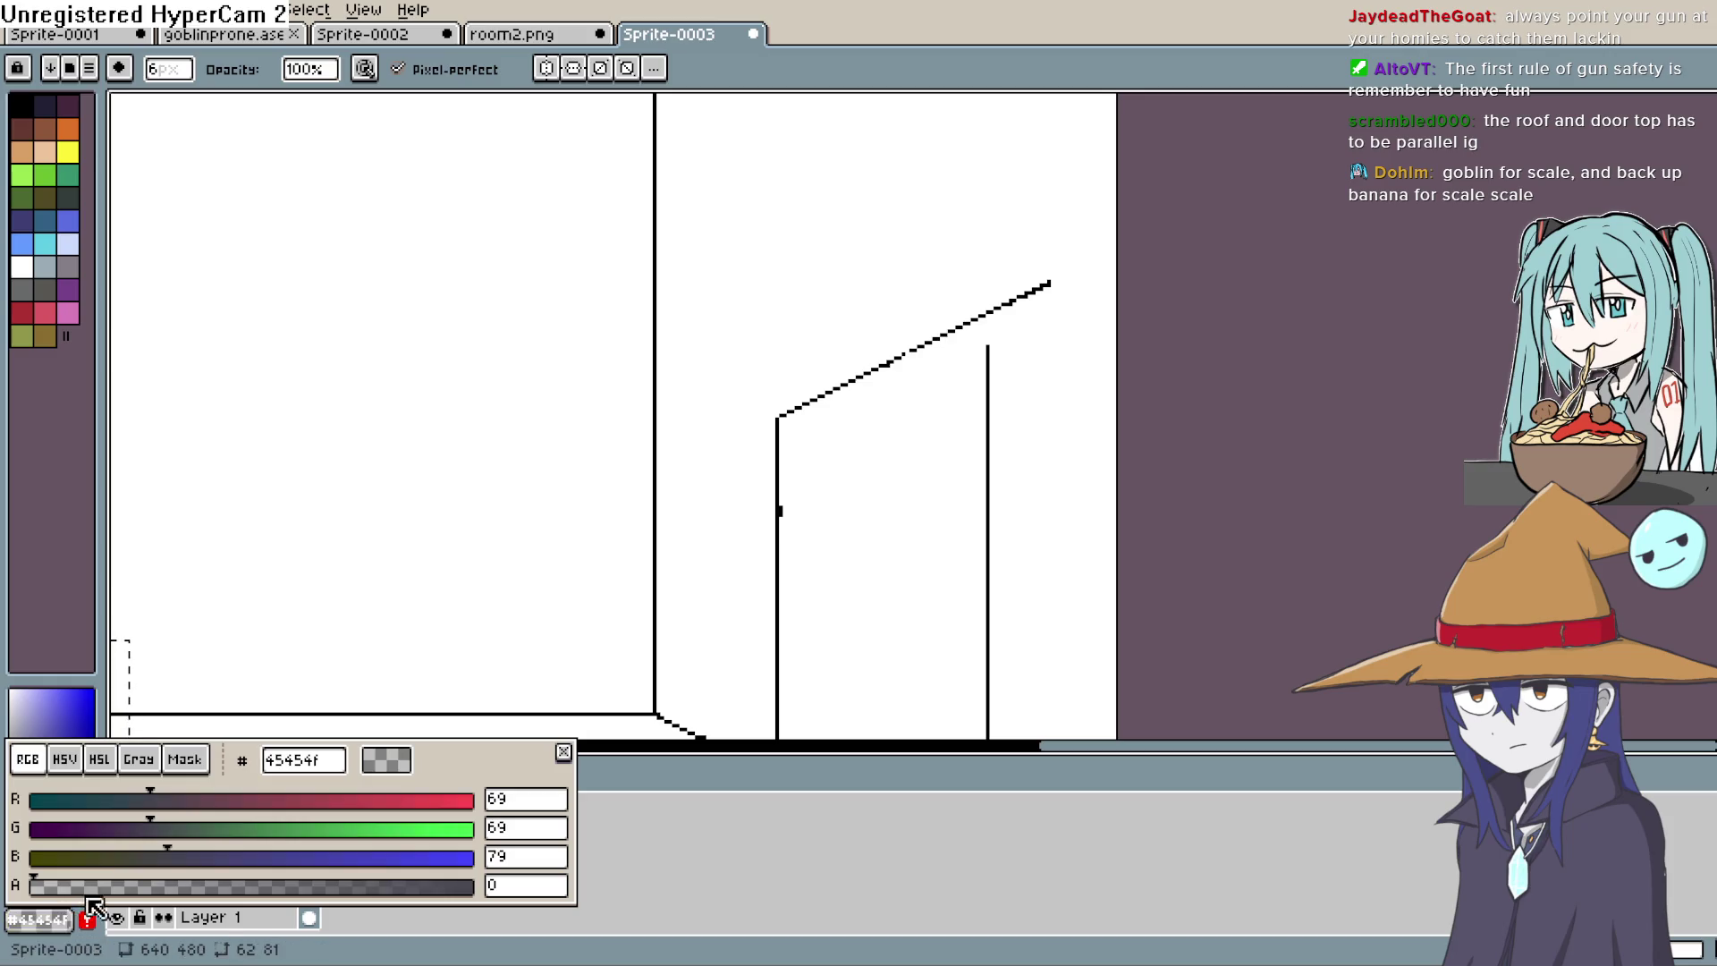
key("b")
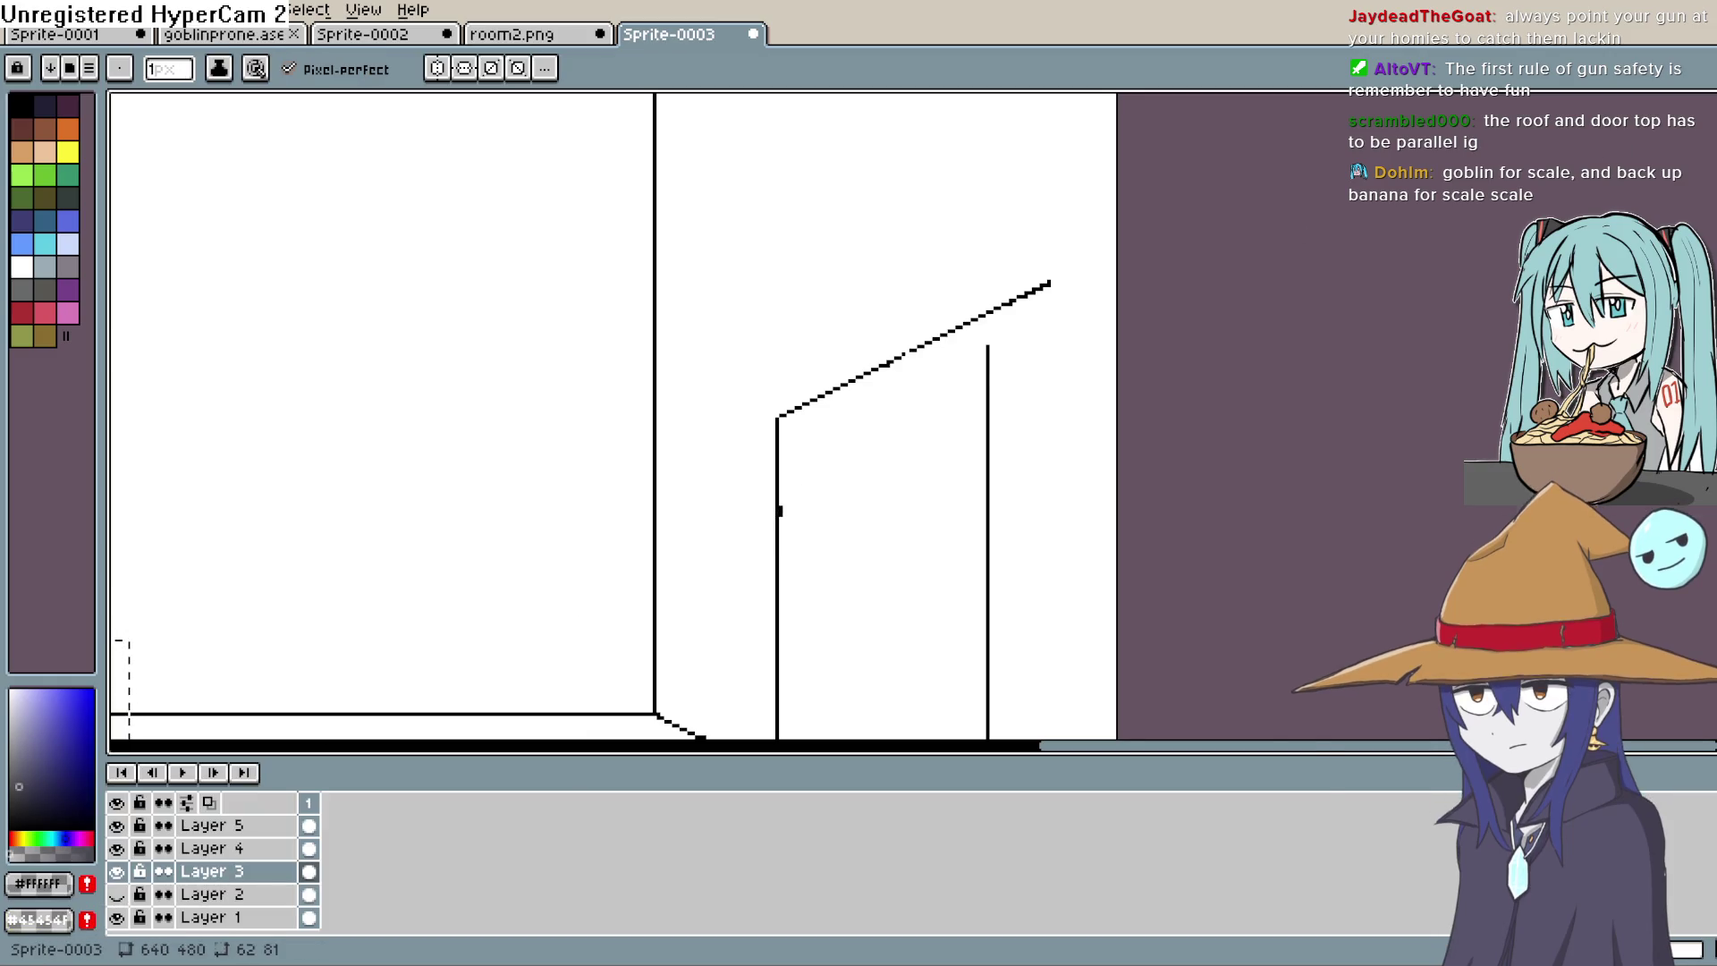
mouse_move(893, 378)
left_mouse_down()
mouse_move(859, 522)
mouse_move(978, 318)
mouse_move(1214, 239)
left_mouse_up()
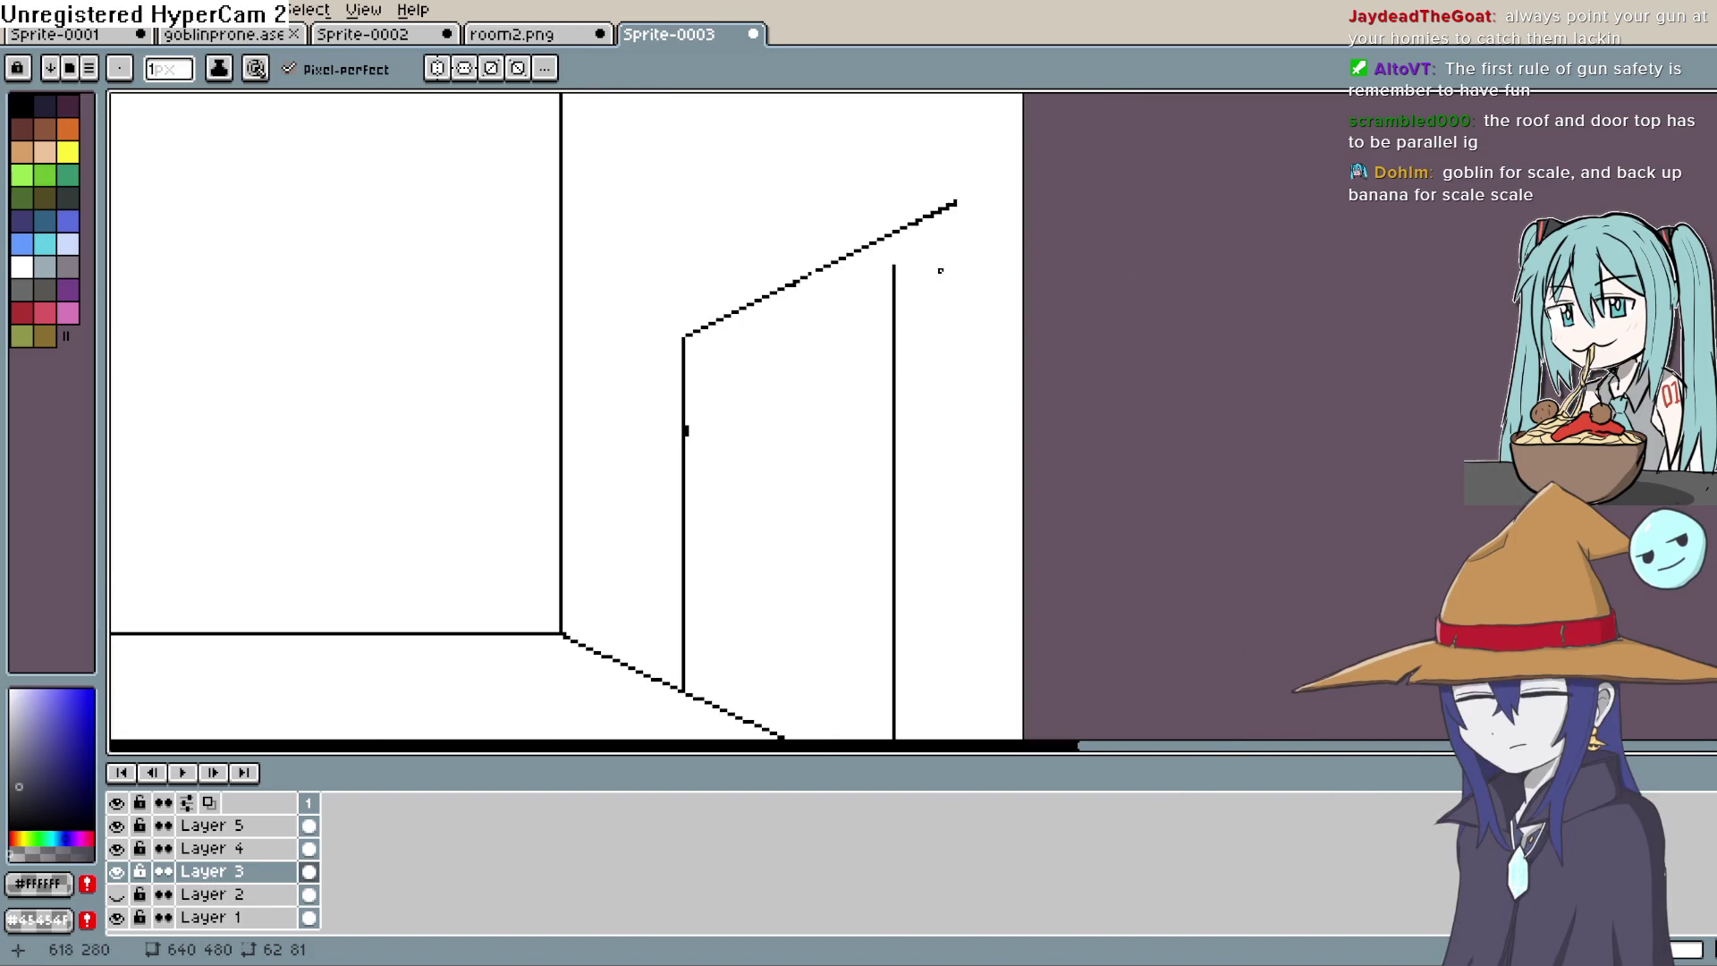
scroll(893, 241, "up", 2)
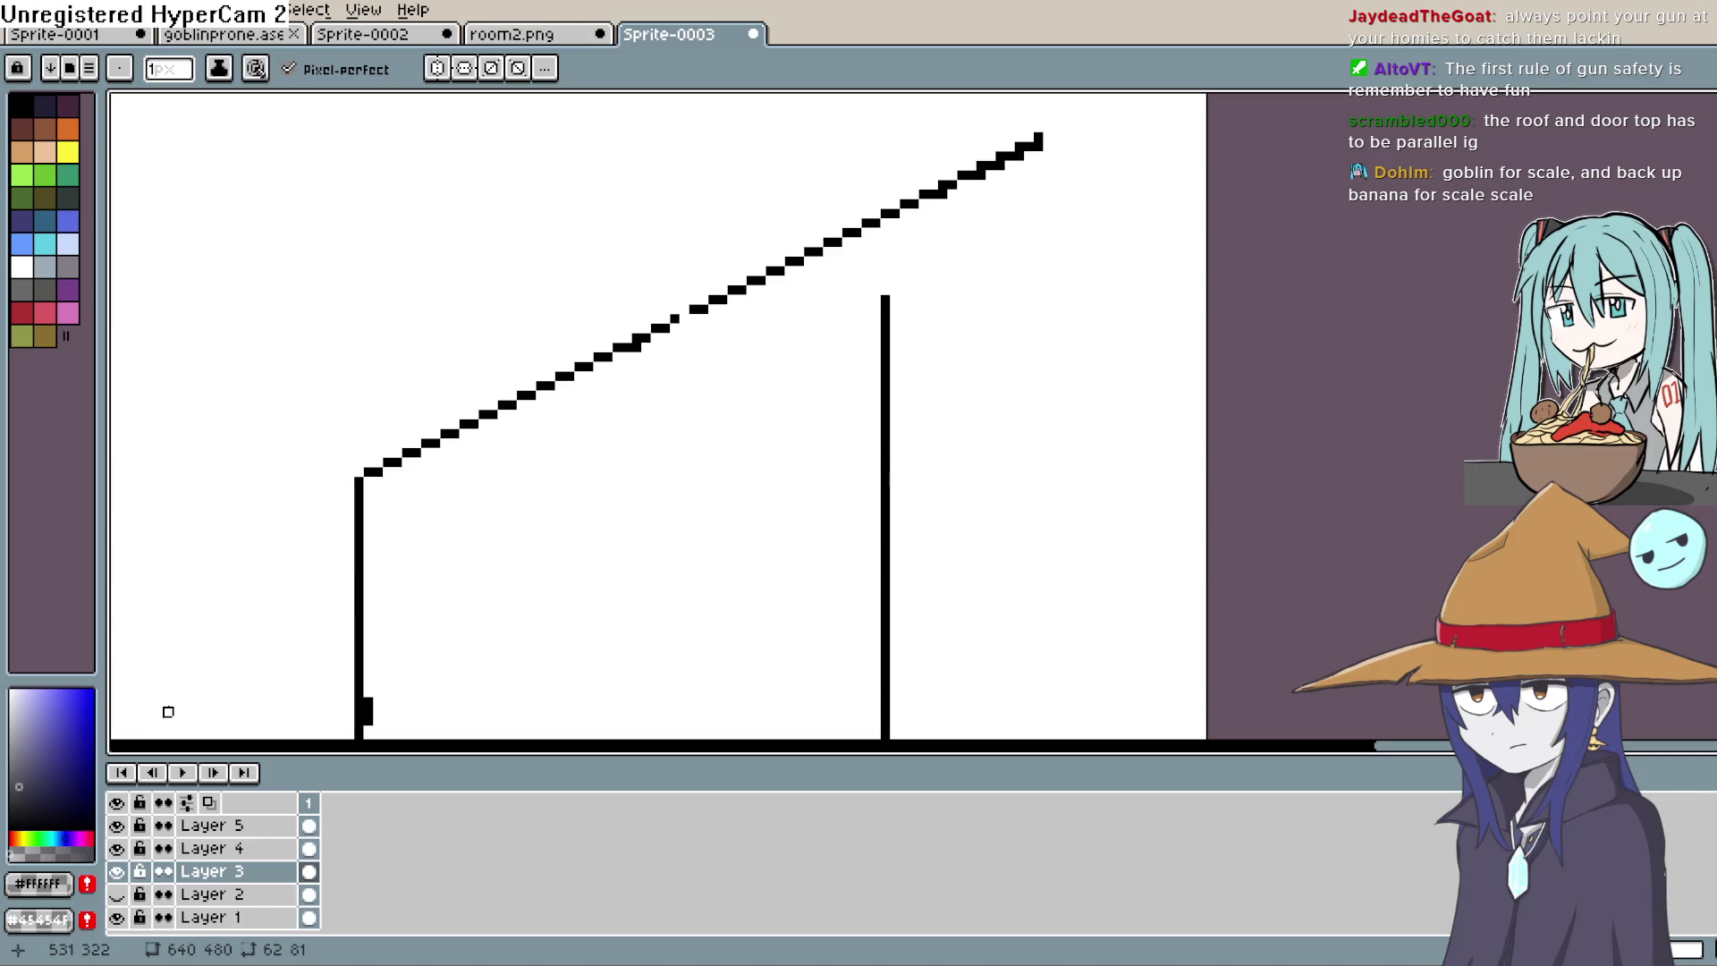
left_click(92, 829)
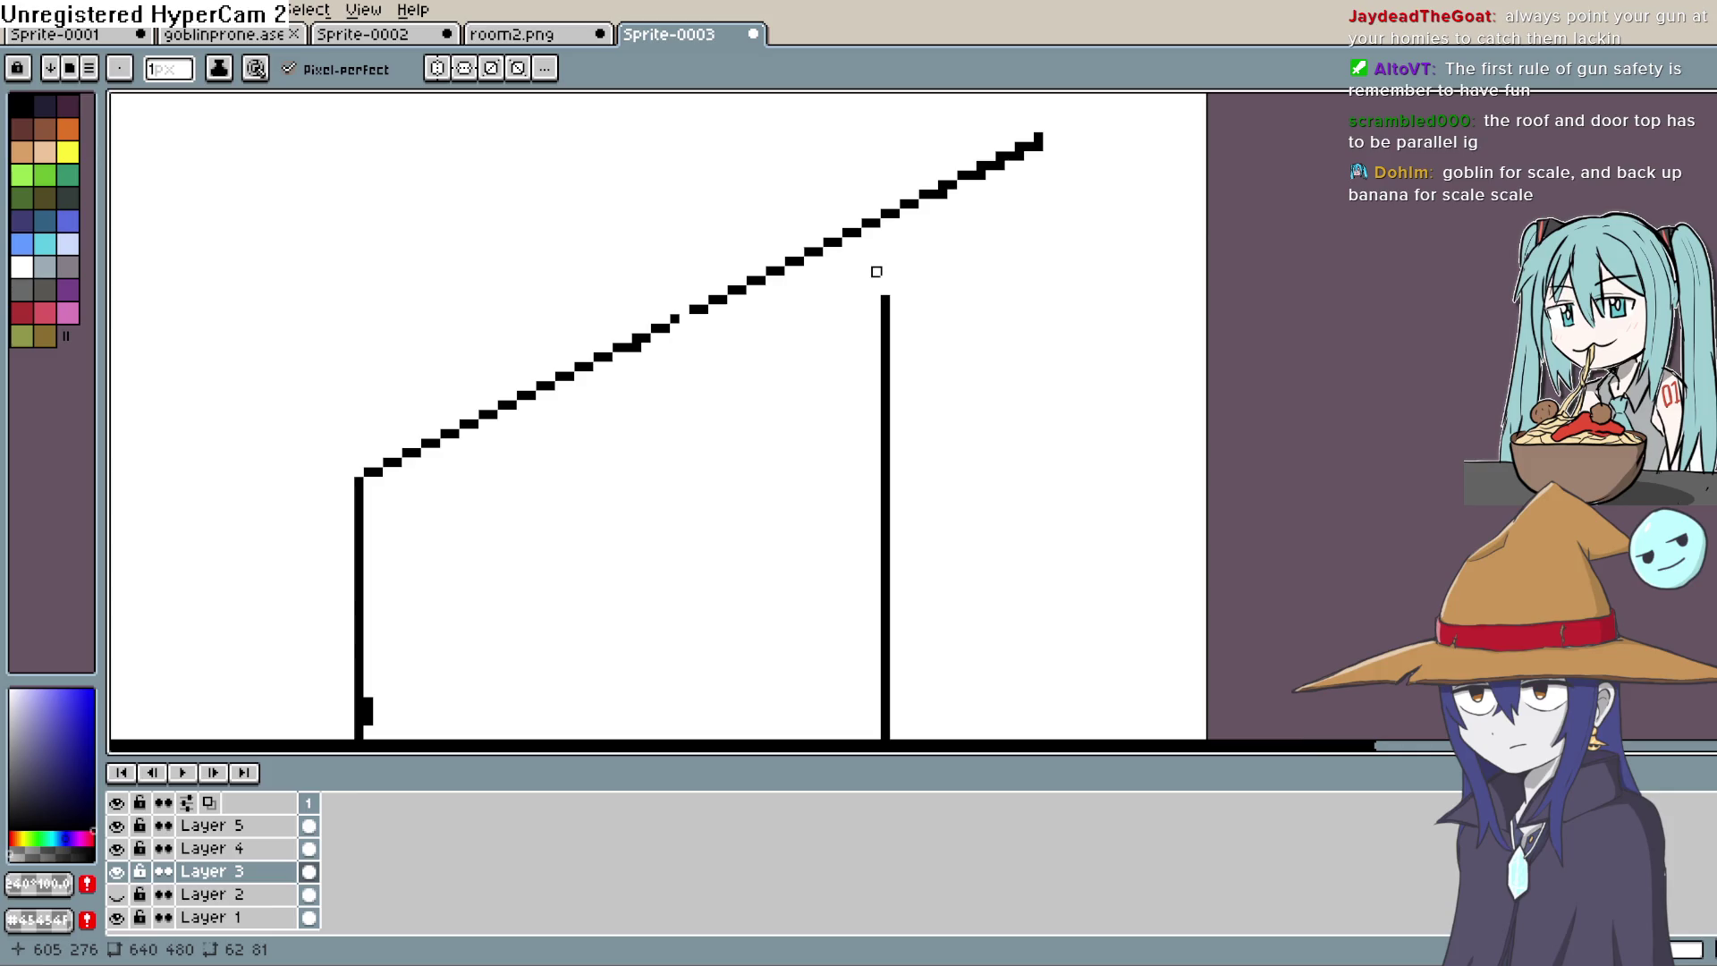
left_click(250, 825)
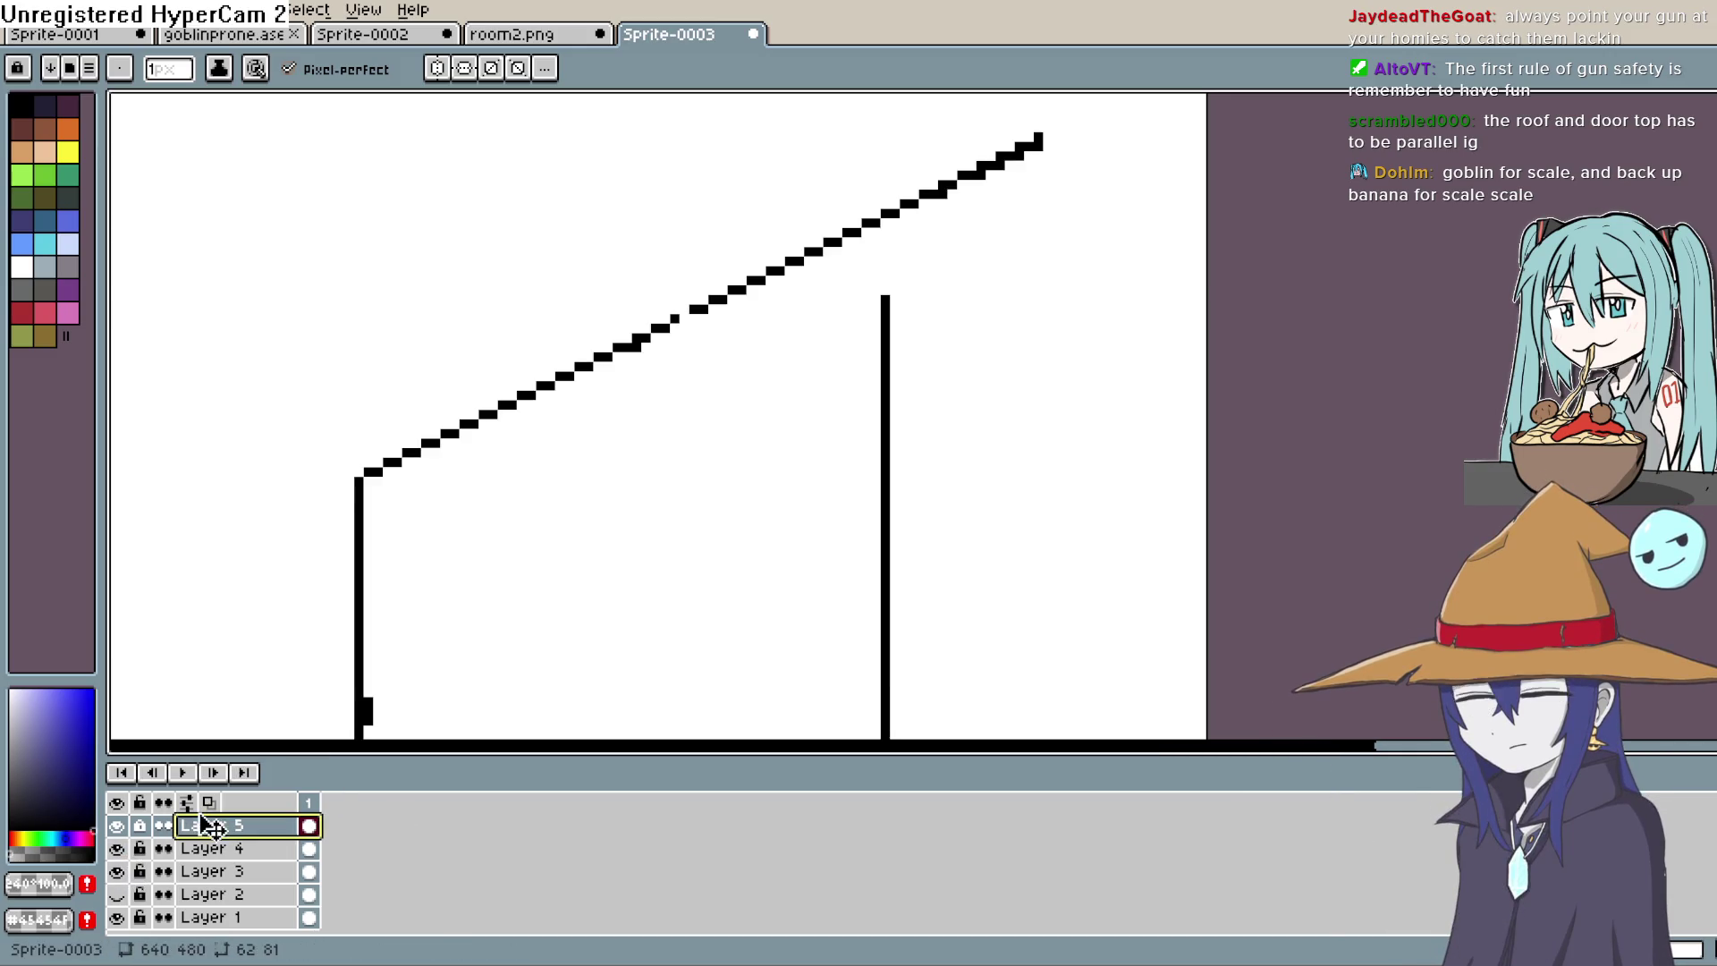
Step: Clear the selection around the goblin and look over the floor, goblin and door
scroll(322, 639, "down", 5)
mouse_move(384, 653)
left_mouse_down()
mouse_move(575, 402)
mouse_move(706, 286)
left_mouse_up()
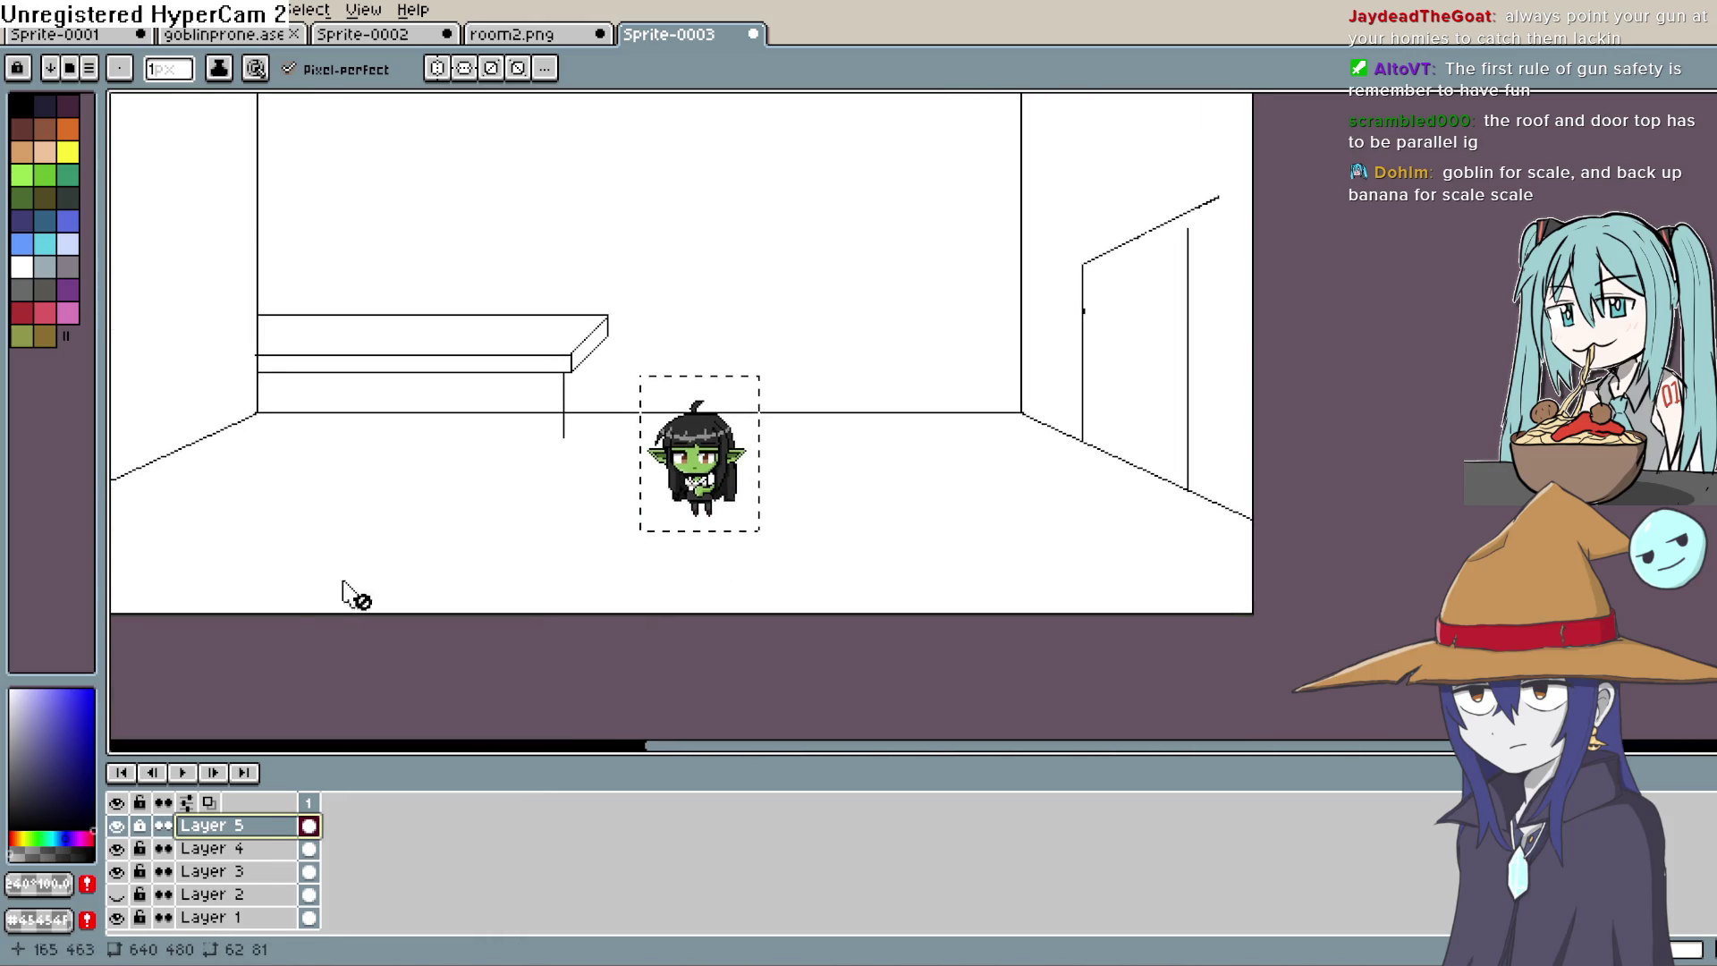
key("g")
key("m")
key("ctrl+d")
left_click_drag(1441, 349, 1369, 475)
scroll(1238, 621, "up", 4)
scroll(903, 358, "up", 10)
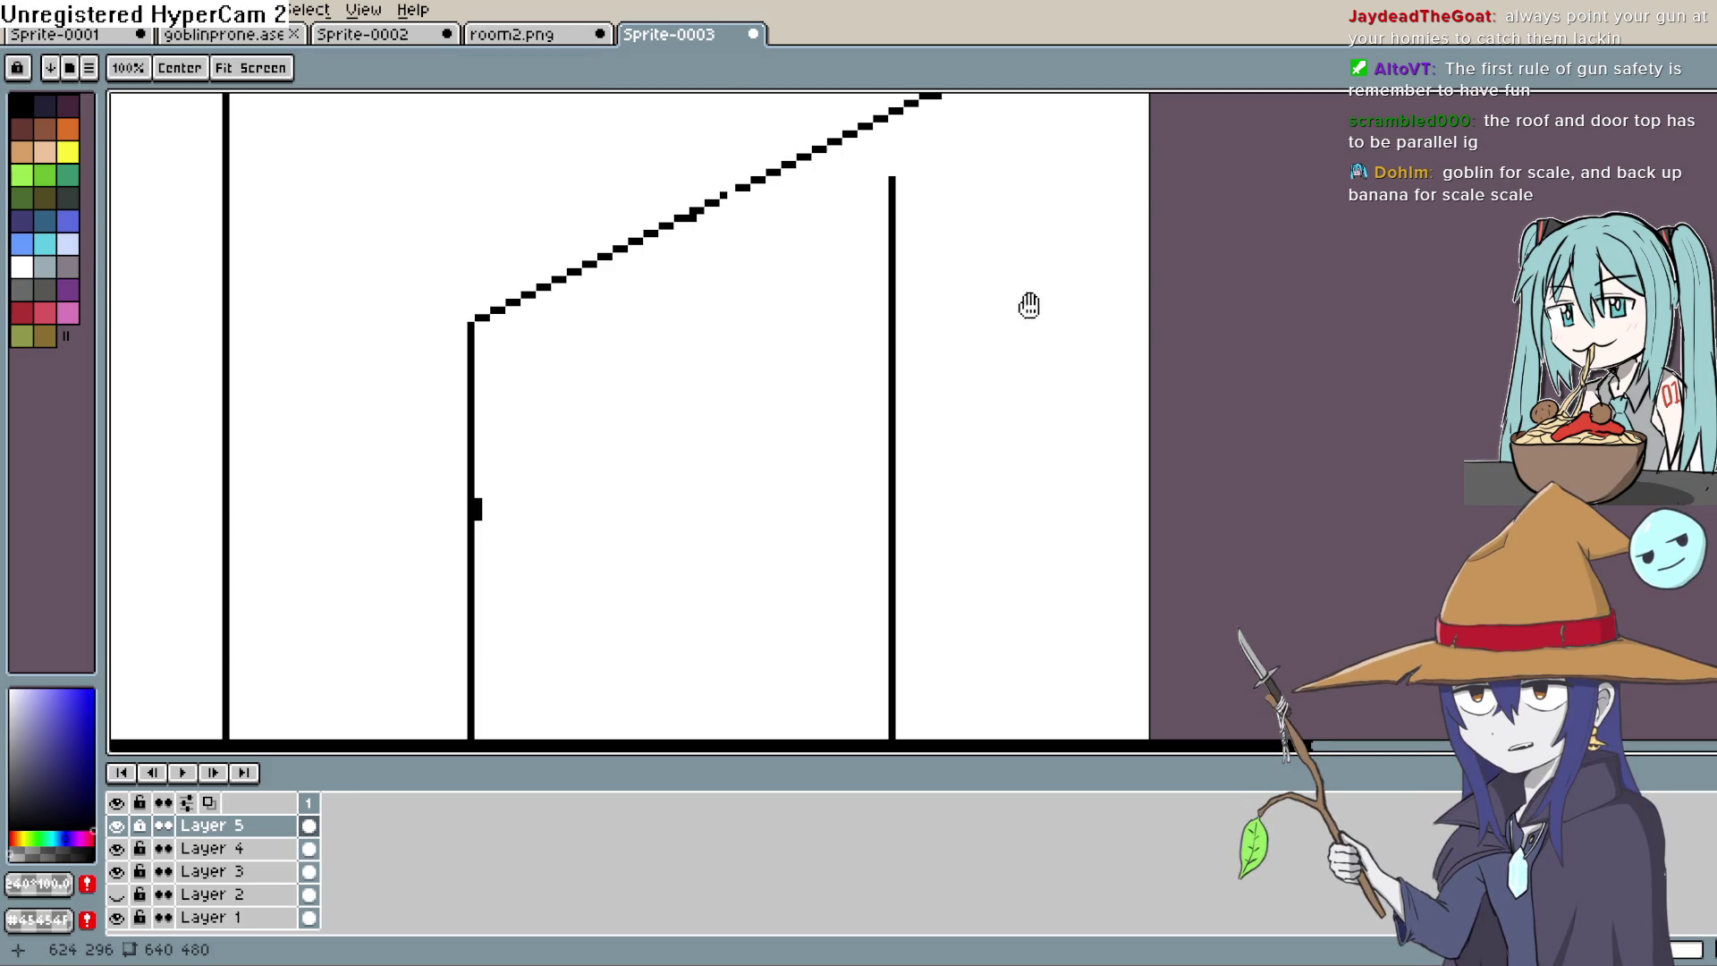
left_click_drag(1027, 295, 991, 411)
Step: Return to Layer 3 and undo the last extension of the door's right edge
key("b")
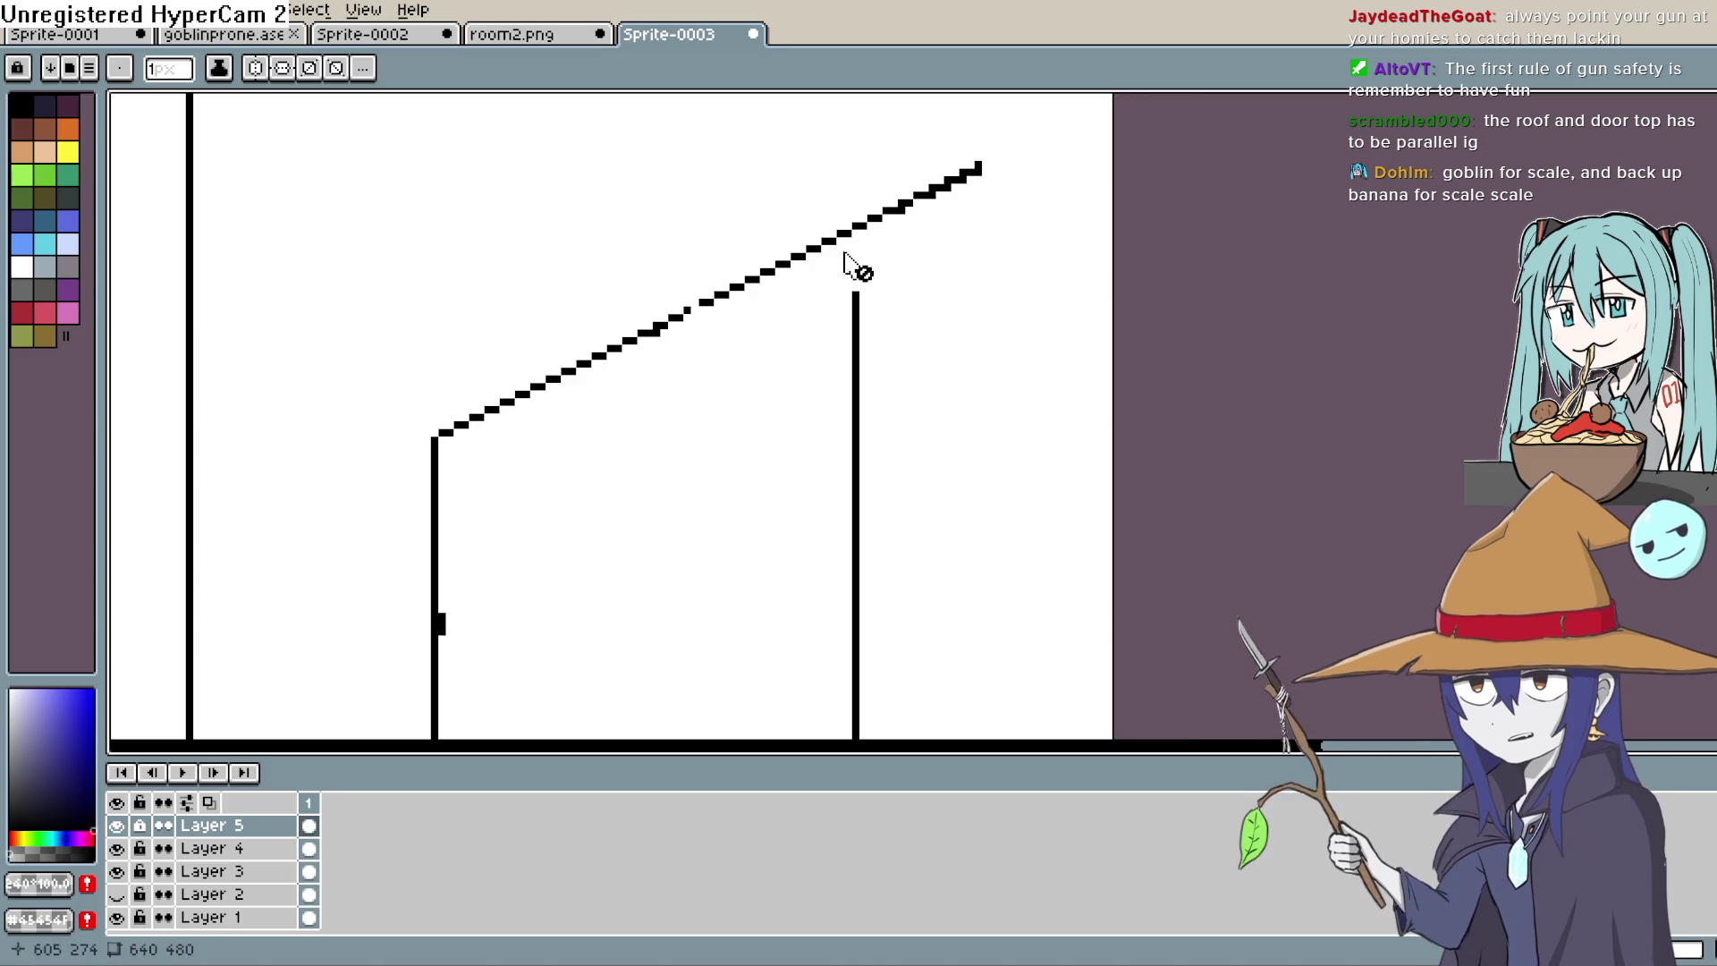
scroll(288, 883, "down", 1)
left_click(233, 858)
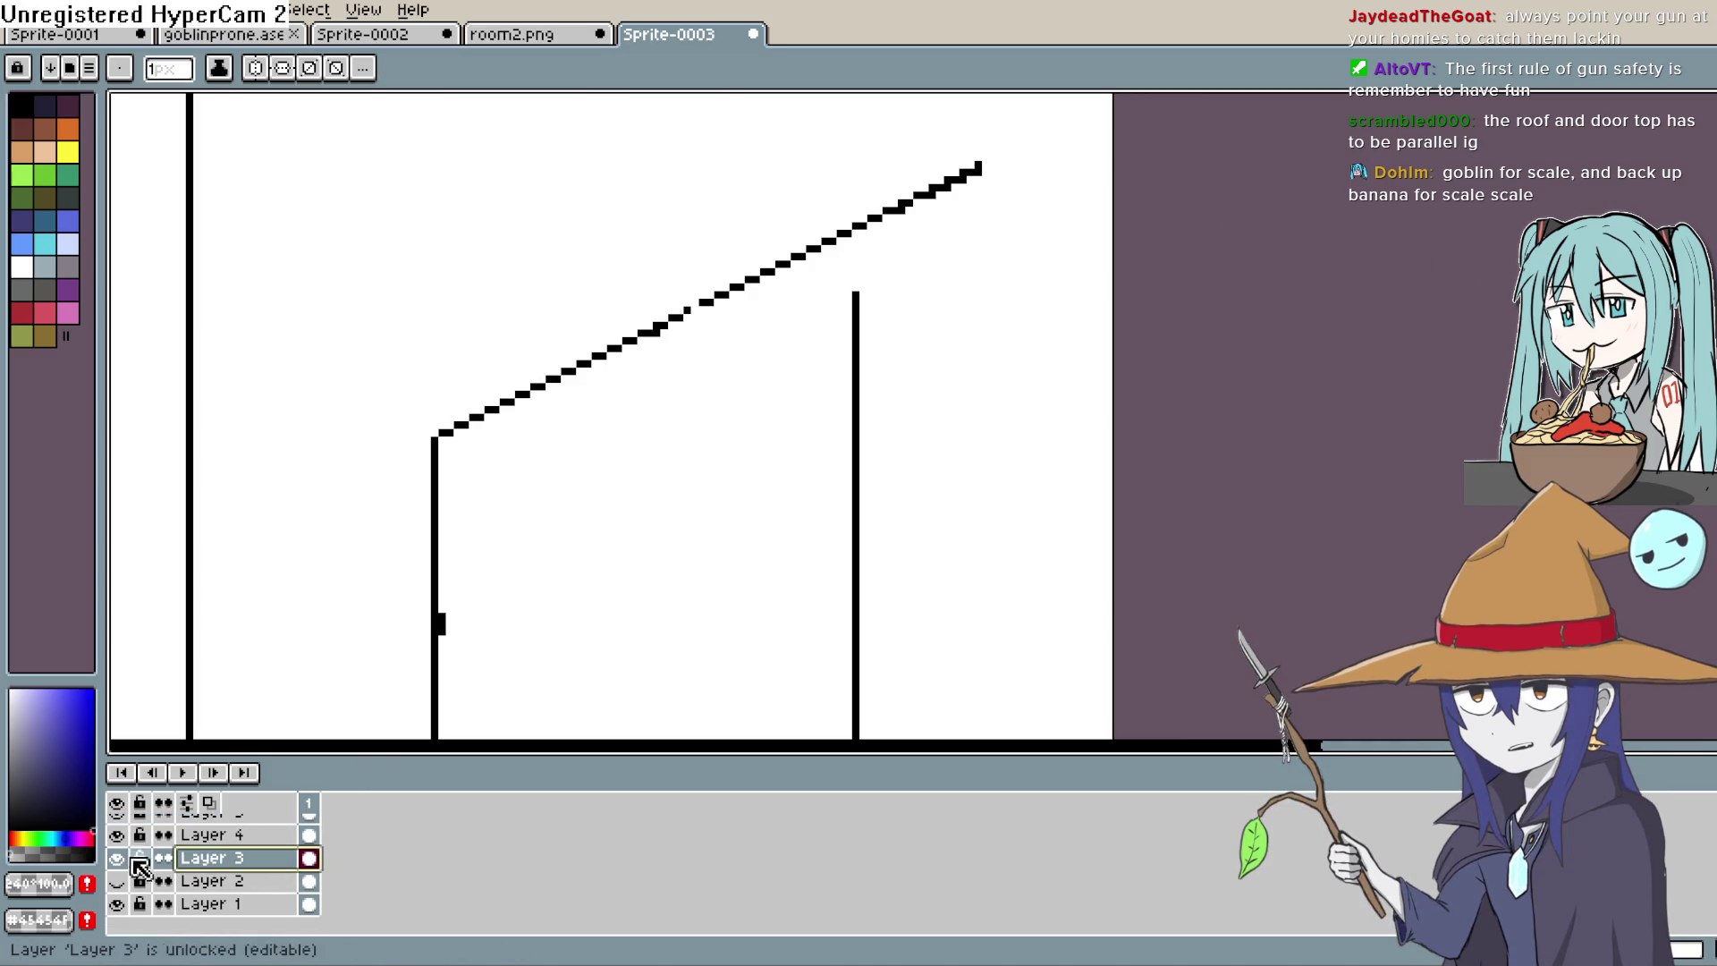
left_click(116, 858)
left_click(116, 858)
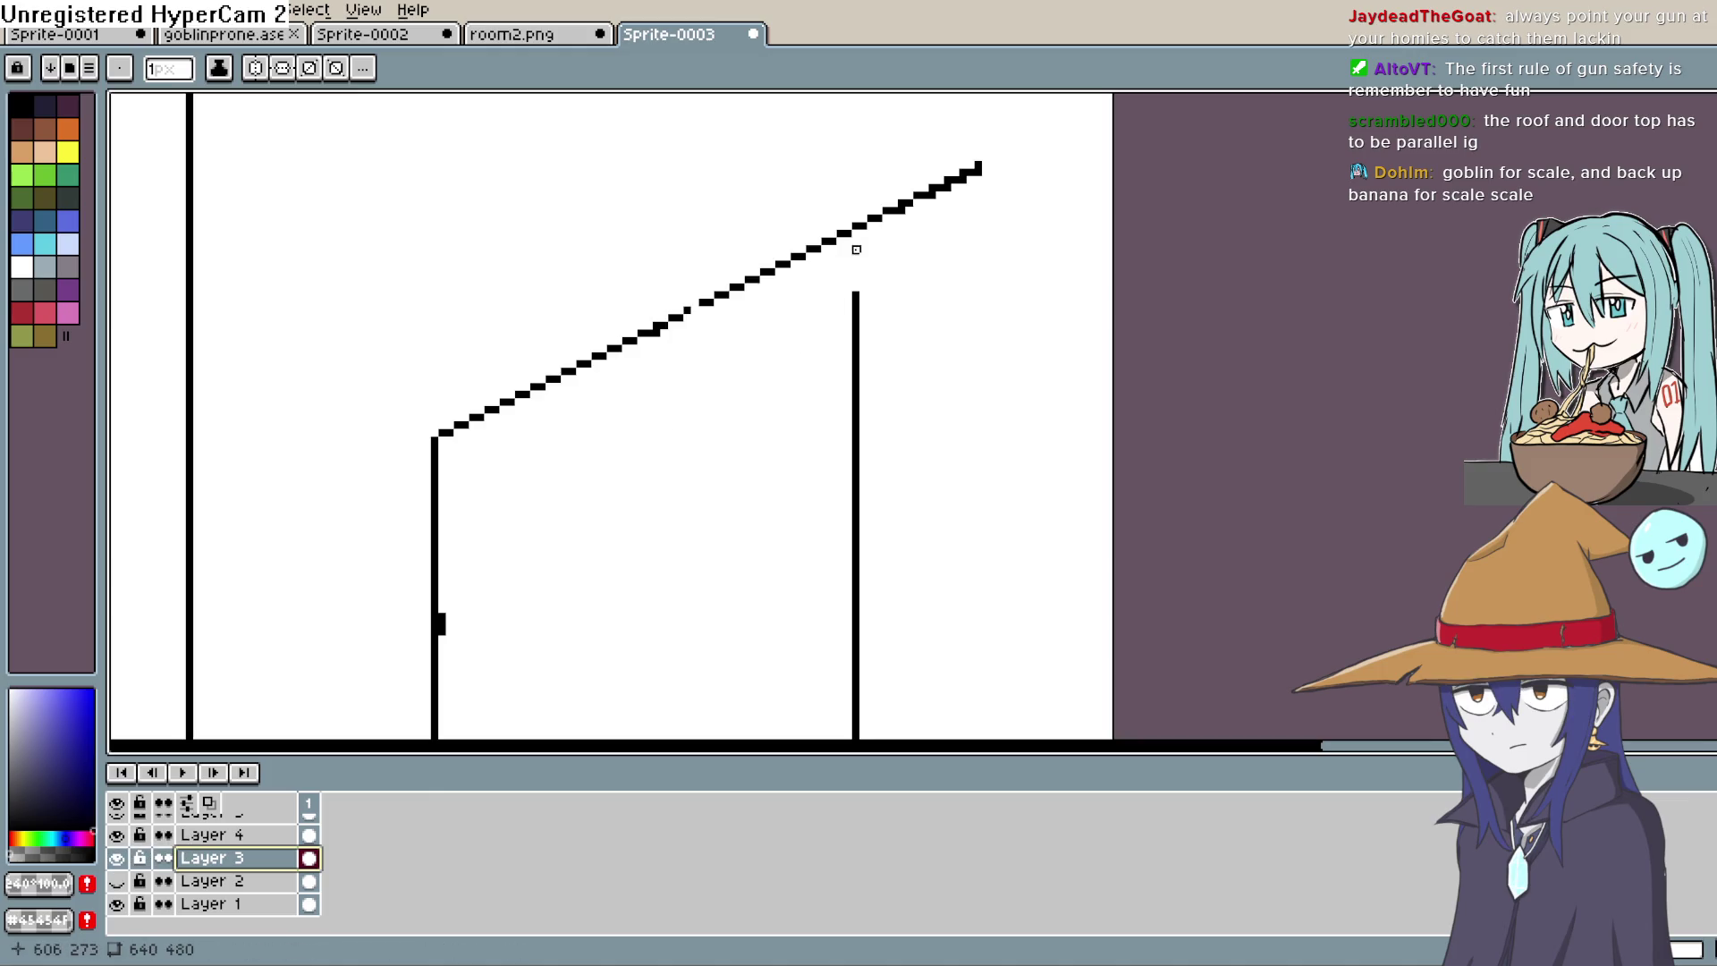
key("ctrl+z")
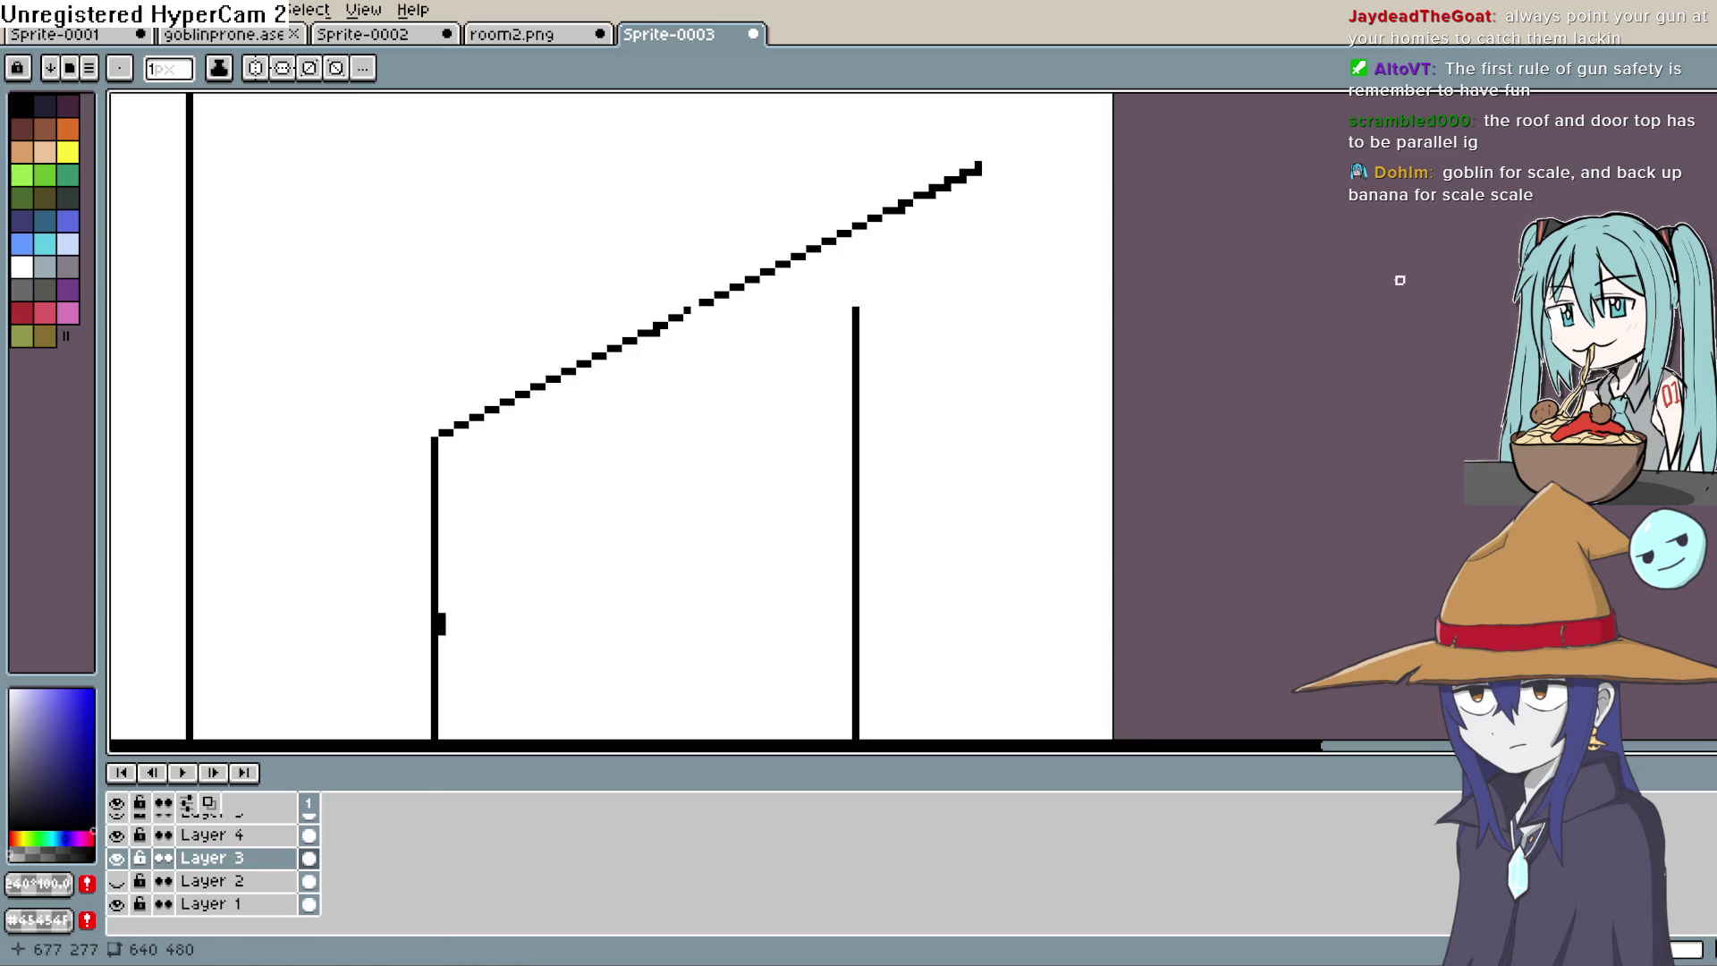